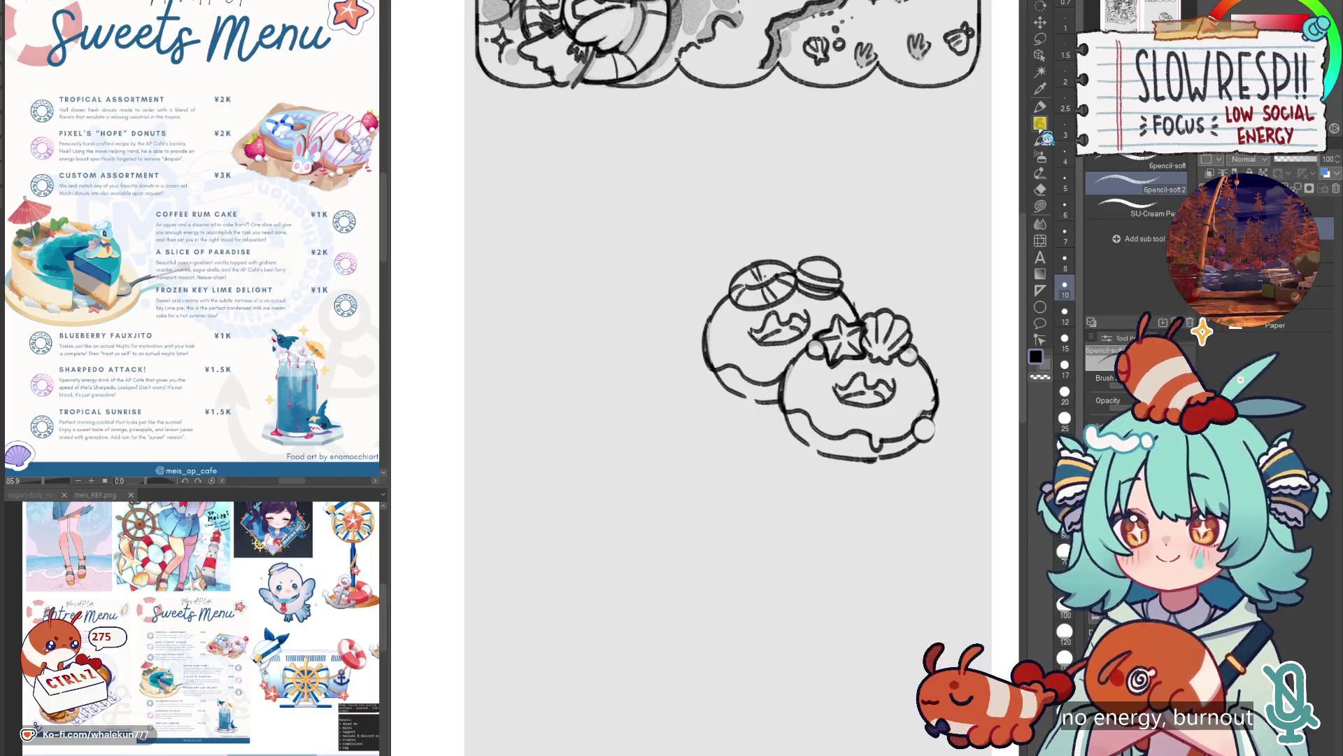
Pan the page to bring the commissions panel and donut doodle into view.
{"action": "mouse_move", "coordinate": [691, 541]}
{"action": "left_mouse_down"}
{"action": "mouse_move", "coordinate": [827, 459]}
{"action": "mouse_move", "coordinate": [843, 474]}
{"action": "mouse_move", "coordinate": [838, 455]}
{"action": "left_mouse_up"}
{"action": "scroll", "coordinate": [846, 549], "scroll_direction": "down", "scroll_amount": 3}
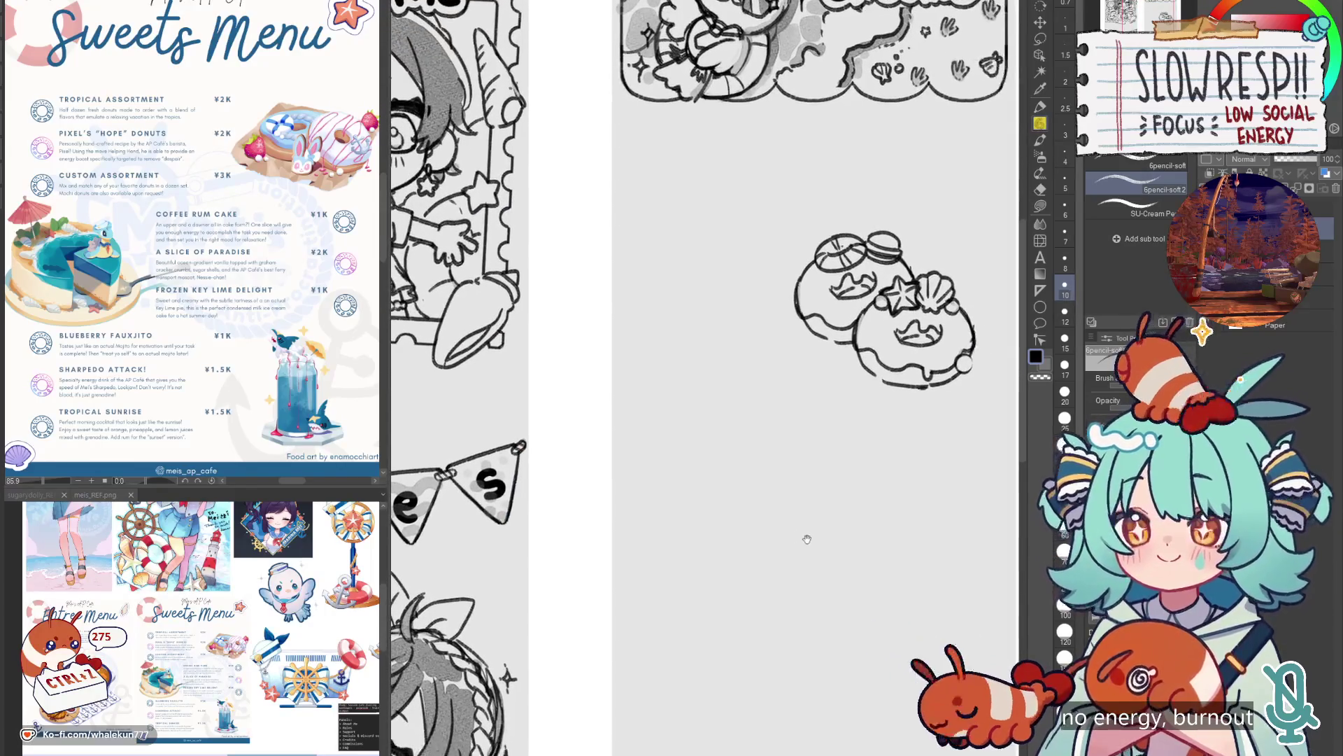
{"action": "scroll", "coordinate": [827, 573], "scroll_direction": "down", "scroll_amount": 2}
{"action": "left_click_drag", "start_coordinate": [817, 570], "coordinate": [819, 484]}
{"action": "scroll", "coordinate": [819, 484], "scroll_direction": "up", "scroll_amount": 3}
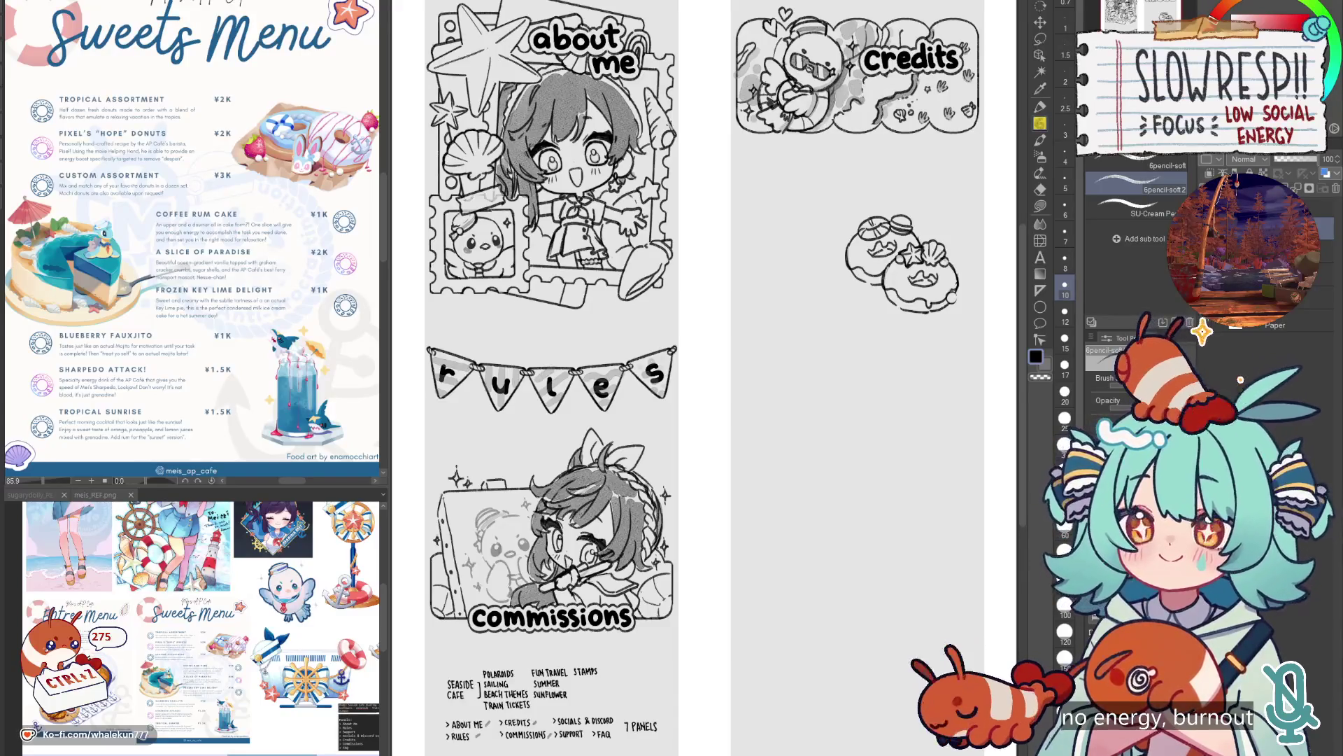
Compare the current page sketch against the earlier light-grey layout, then return to it.
{"action": "key", "text": "ctrl+Tab"}
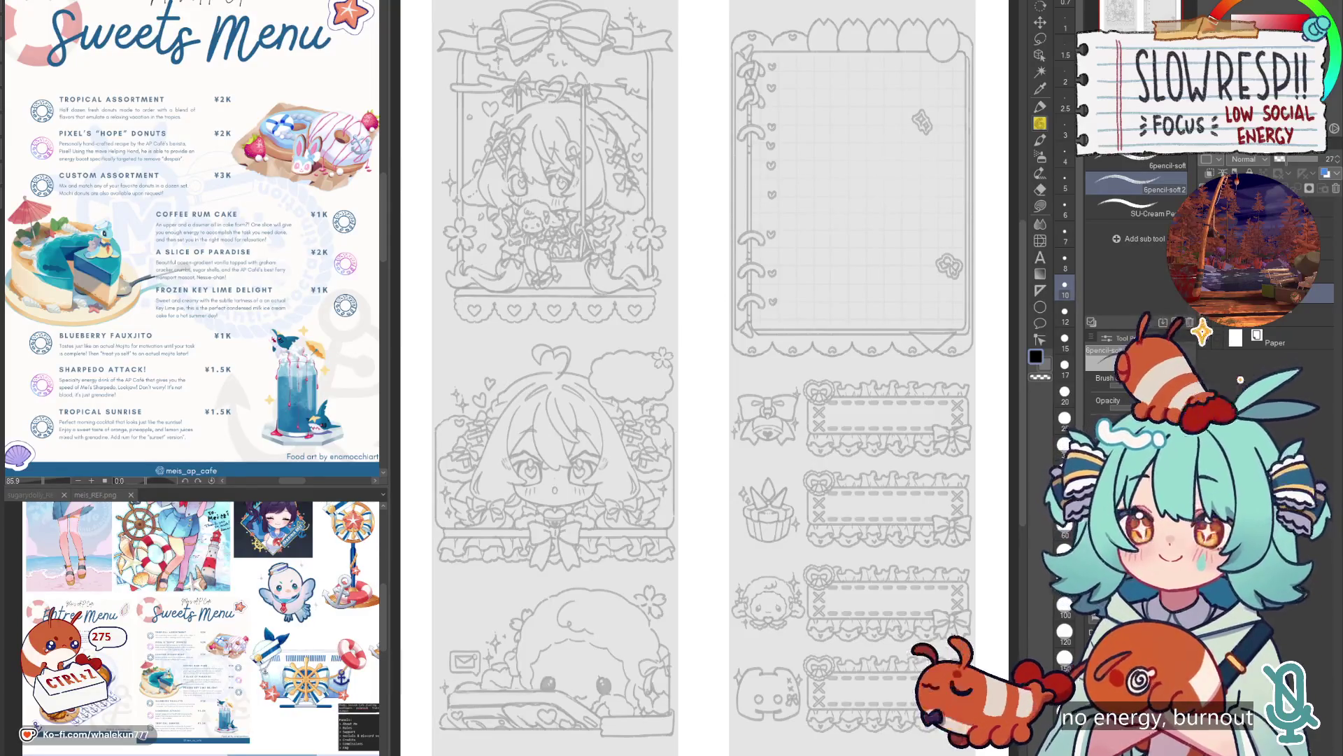
{"action": "key", "text": "ctrl+Tab"}
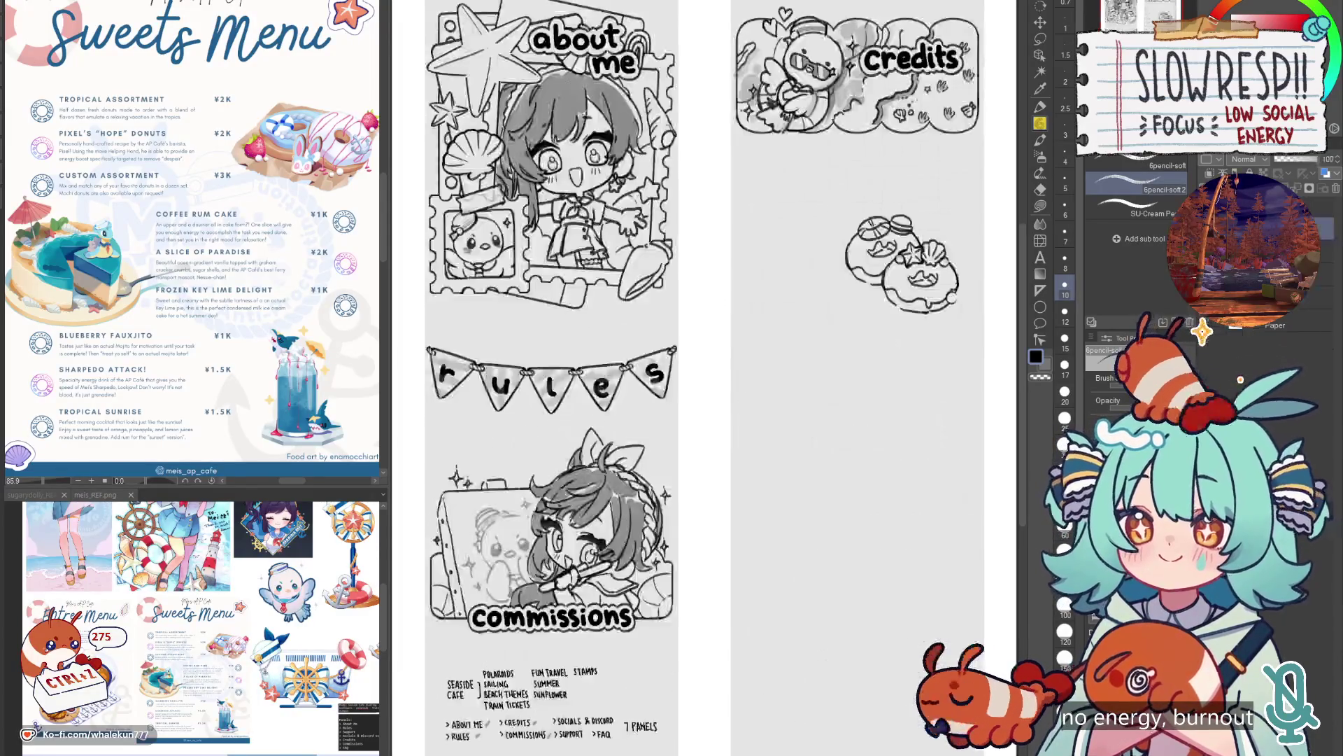
{"action": "key", "text": "ctrl+Tab"}
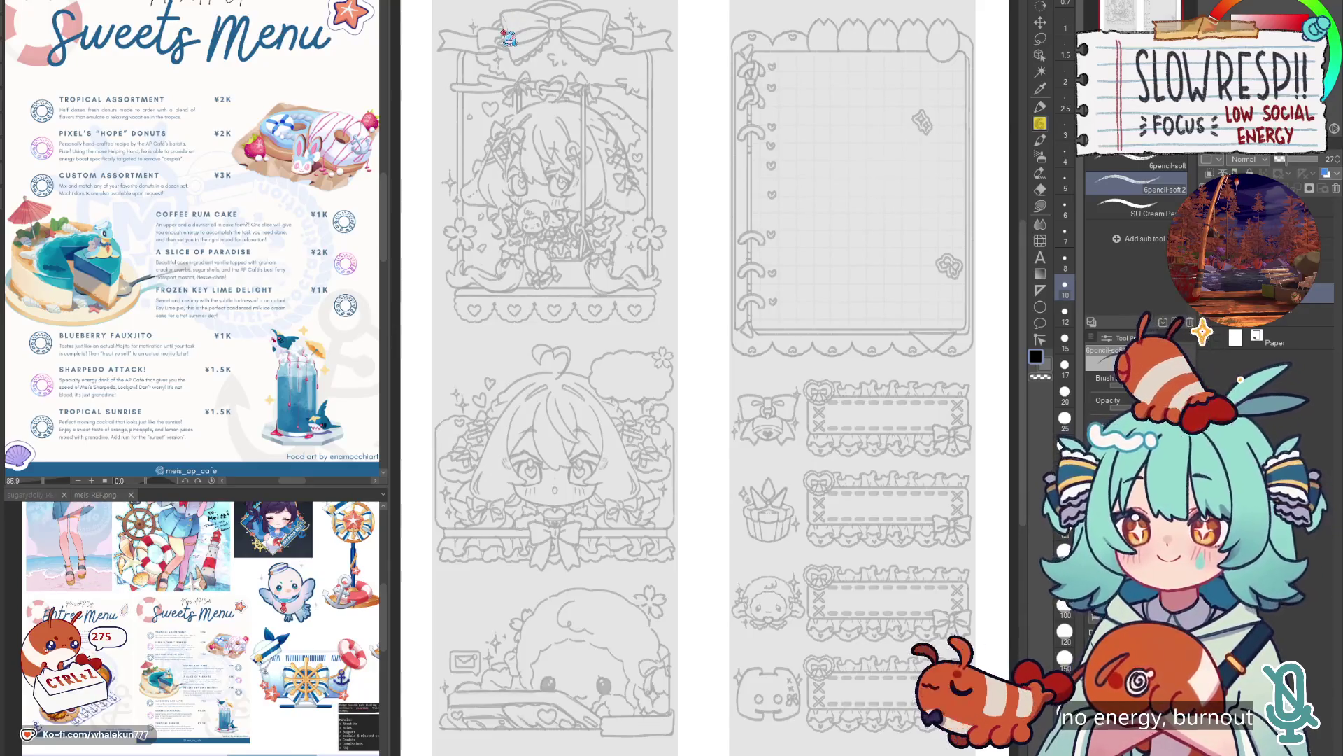
{"action": "key", "text": "ctrl+Tab"}
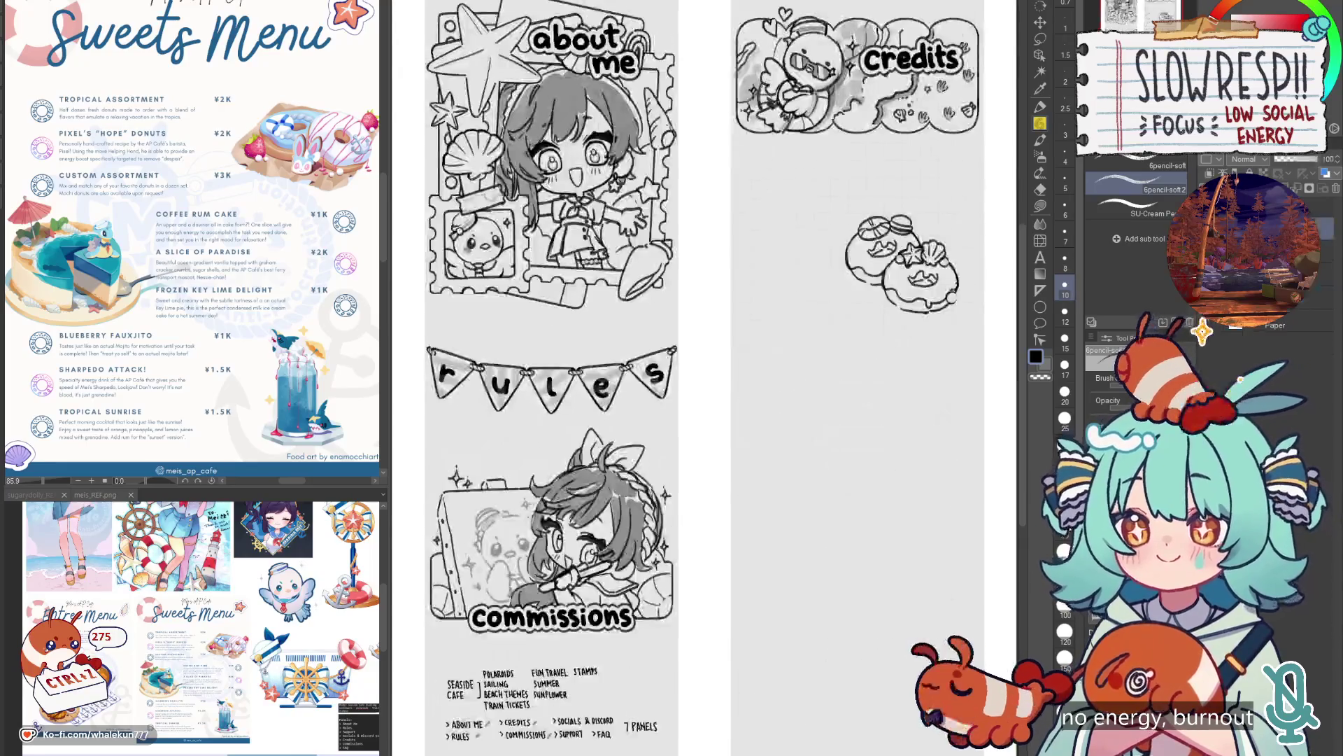
Settle the view around the donut sketch and switch back to the Pencil tool.
{"action": "scroll", "coordinate": [755, 424], "scroll_direction": "down", "scroll_amount": 3}
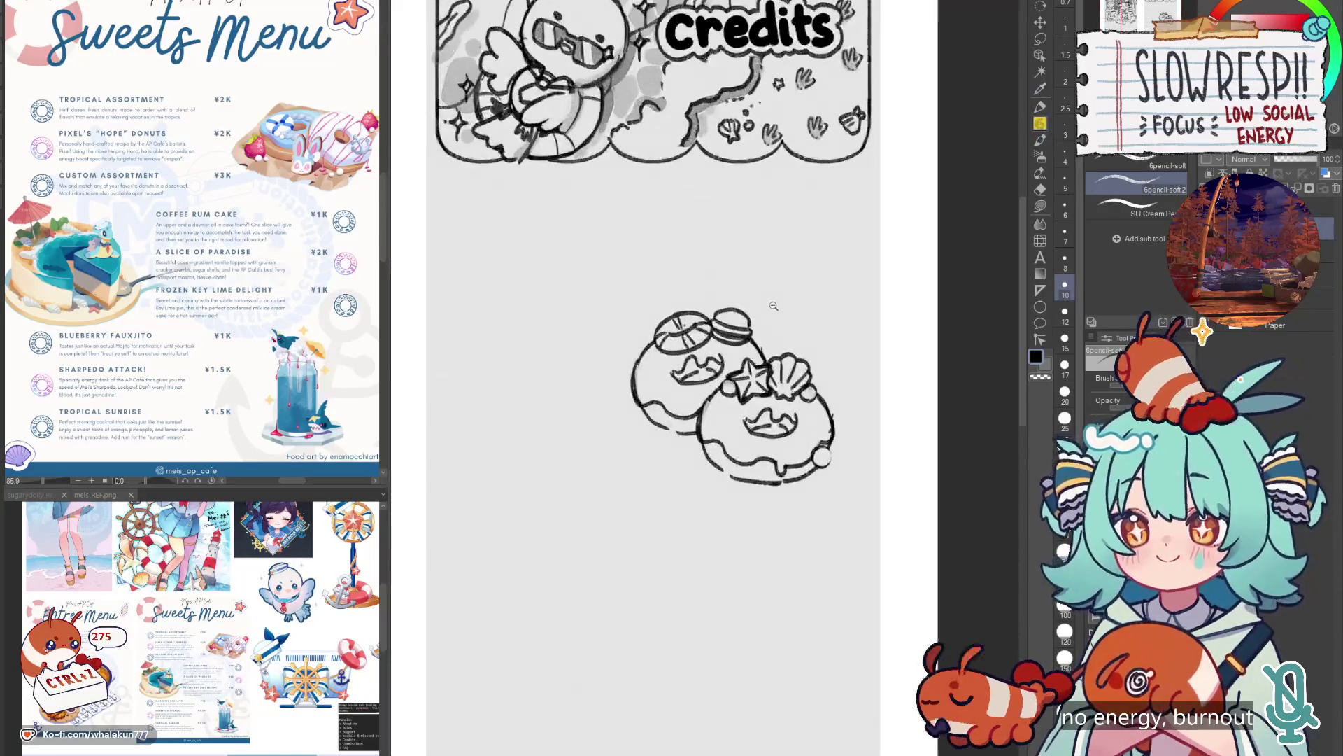
{"action": "scroll", "coordinate": [755, 424], "scroll_direction": "up", "scroll_amount": 5}
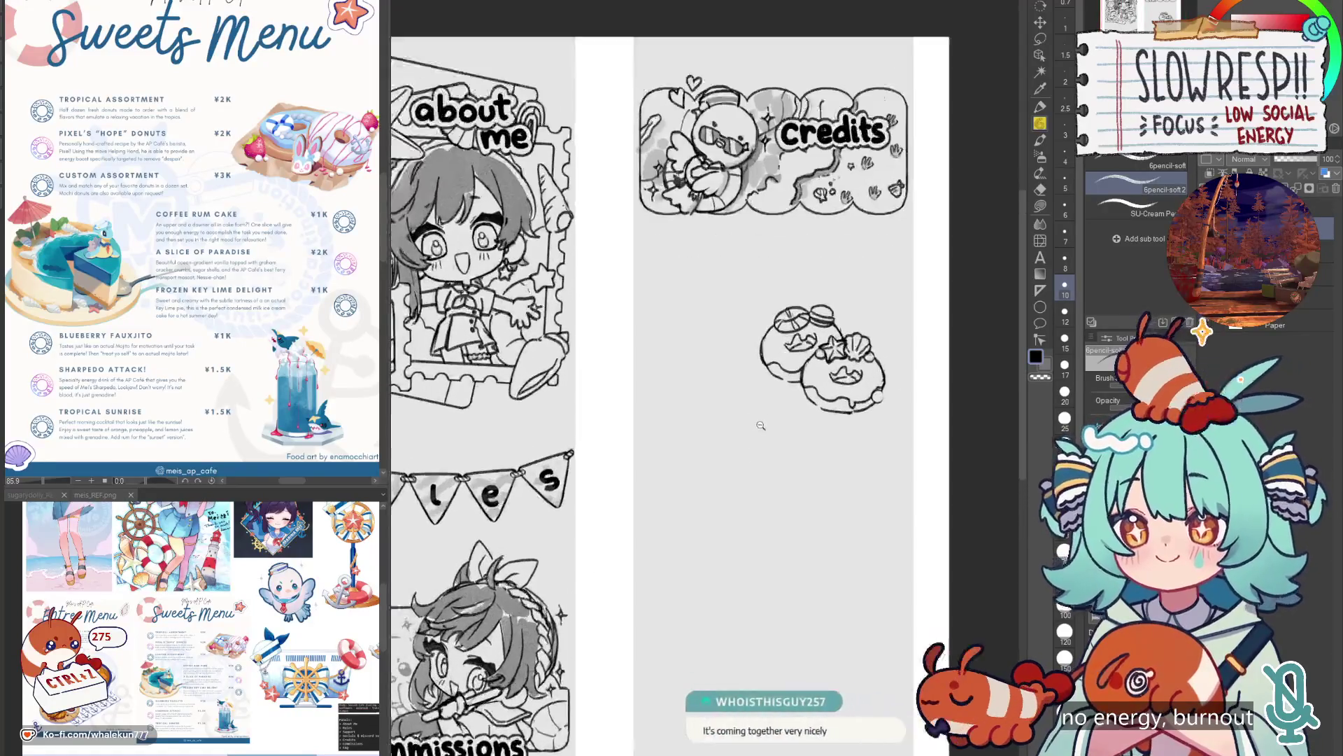
{"action": "scroll", "coordinate": [748, 478], "scroll_direction": "down", "scroll_amount": 3}
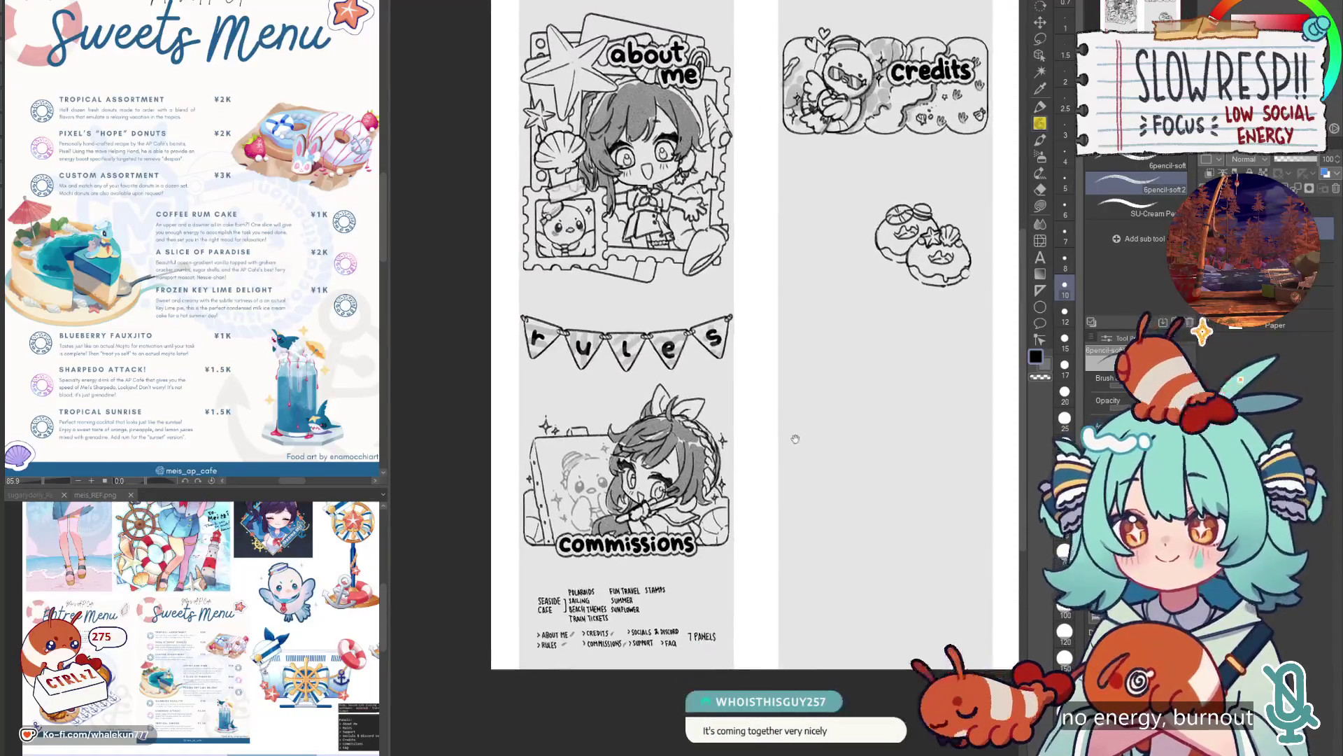
{"action": "scroll", "coordinate": [727, 490], "scroll_direction": "up", "scroll_amount": 3}
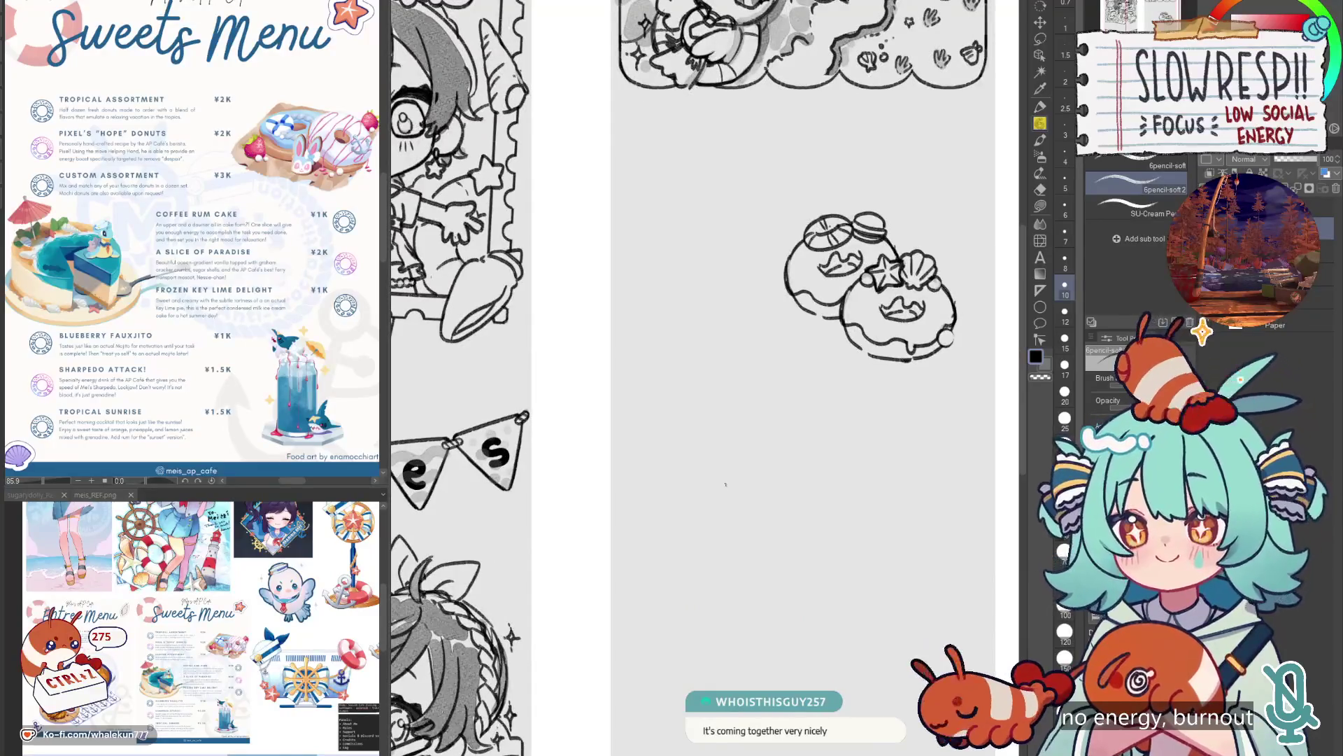
{"action": "scroll", "coordinate": [726, 485], "scroll_direction": "down", "scroll_amount": 2}
{"action": "scroll", "coordinate": [693, 382], "scroll_direction": "up", "scroll_amount": 3}
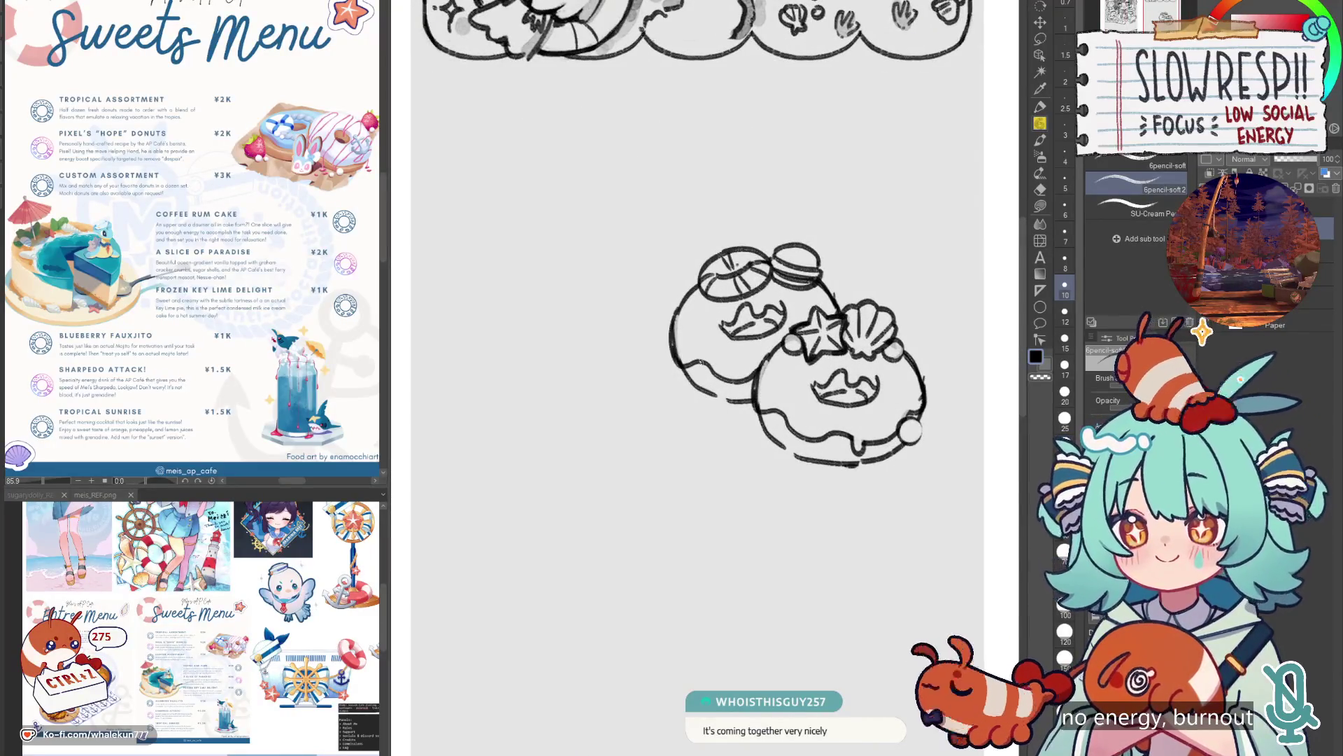
{"action": "left_click_drag", "start_coordinate": [735, 411], "coordinate": [749, 428]}
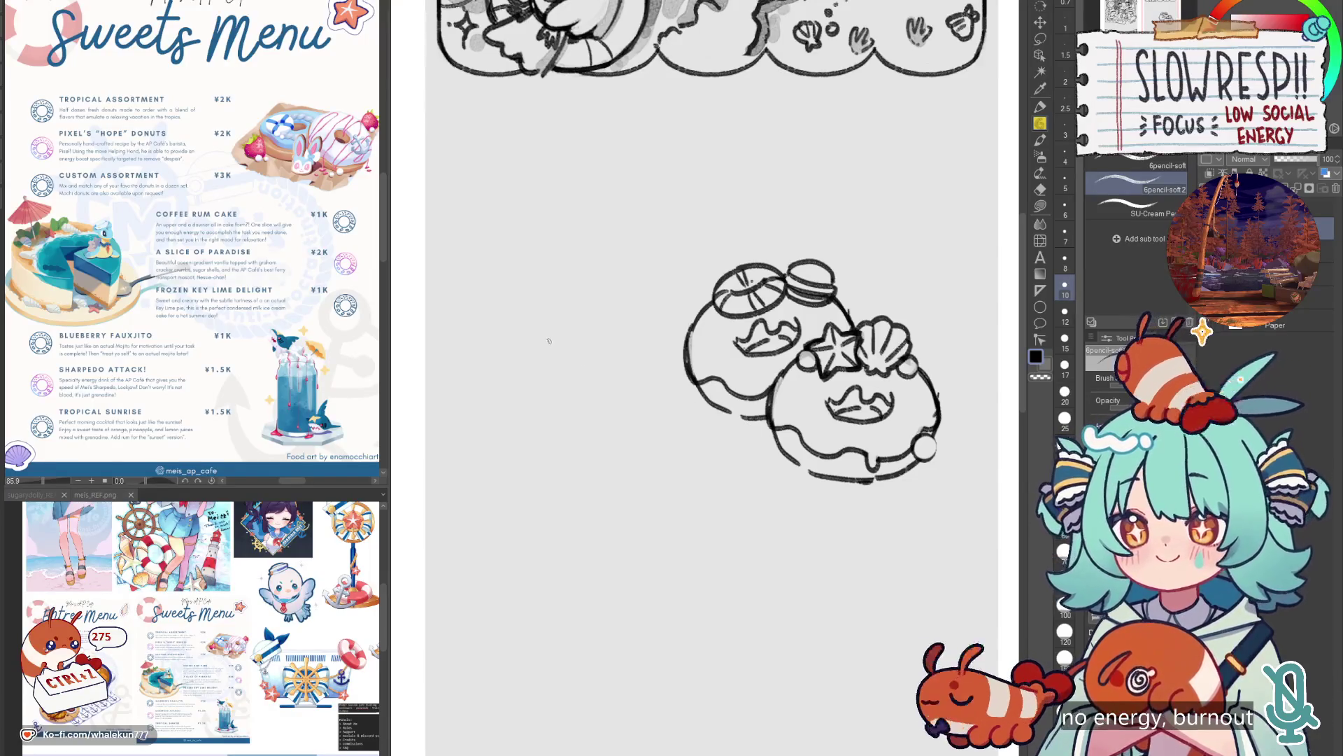
{"action": "scroll", "coordinate": [845, 318], "scroll_direction": "down", "scroll_amount": 2}
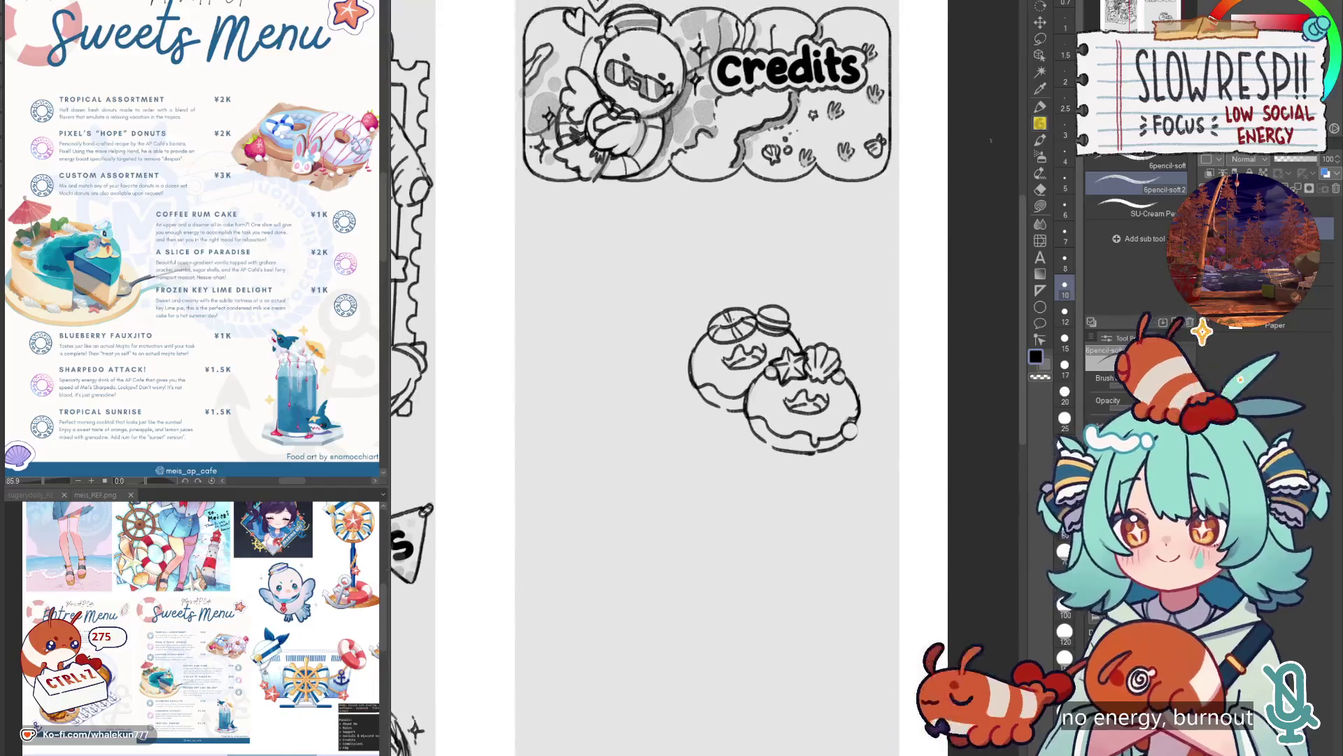
{"action": "key", "text": "k"}
{"action": "key", "text": "p"}
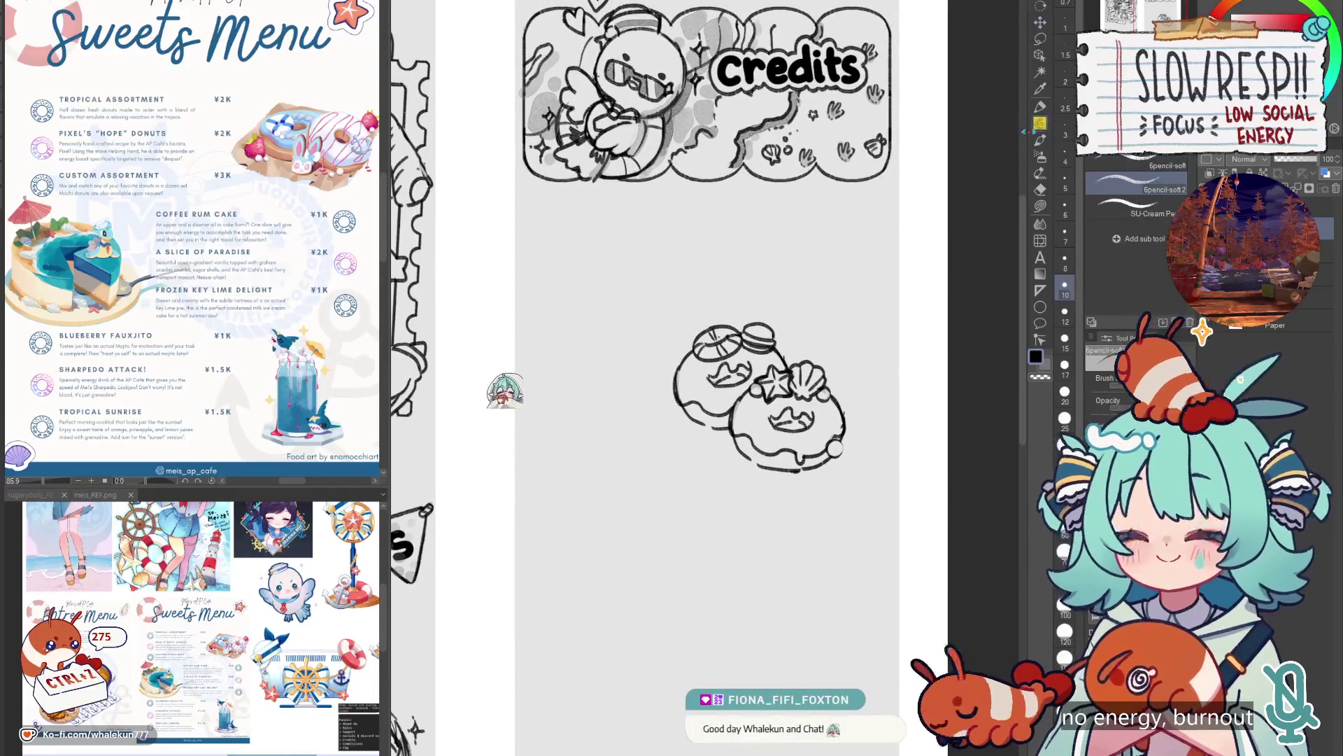
{"action": "scroll", "coordinate": [752, 359], "scroll_direction": "up", "scroll_amount": 1}
Try several horizontal top lines above the donuts, undoing each attempt.
{"action": "left_click_drag", "start_coordinate": [724, 278], "coordinate": [863, 260]}
{"action": "key", "text": "ctrl+z"}
{"action": "left_click_drag", "start_coordinate": [727, 290], "coordinate": [865, 269]}
{"action": "key", "text": "ctrl+z"}
{"action": "mouse_move", "coordinate": [729, 283]}
{"action": "left_mouse_down"}
{"action": "mouse_move", "coordinate": [881, 268]}
{"action": "mouse_move", "coordinate": [786, 279]}
{"action": "mouse_move", "coordinate": [882, 282]}
{"action": "left_mouse_up"}
{"action": "key", "text": "ctrl+z"}
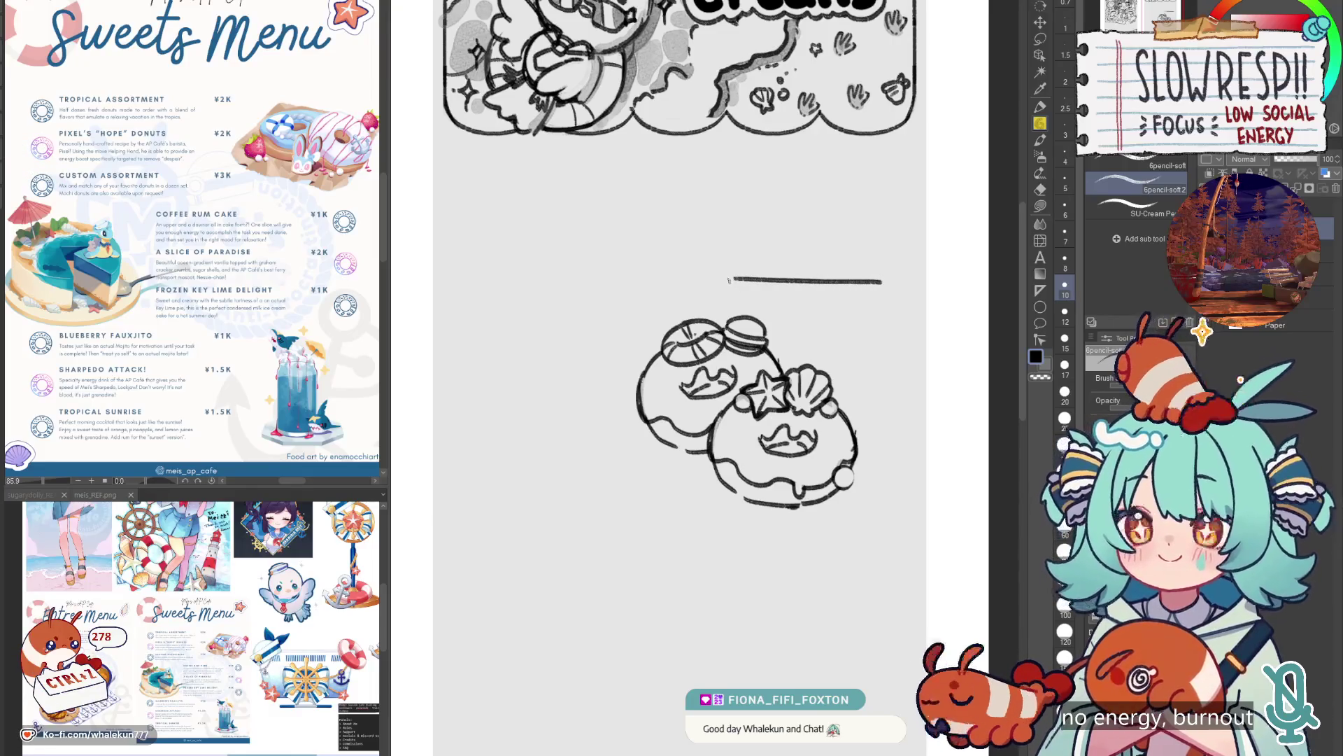
Sketch the box's left side, a line across it, and its right side extending downward.
{"action": "left_click_drag", "start_coordinate": [729, 281], "coordinate": [726, 302]}
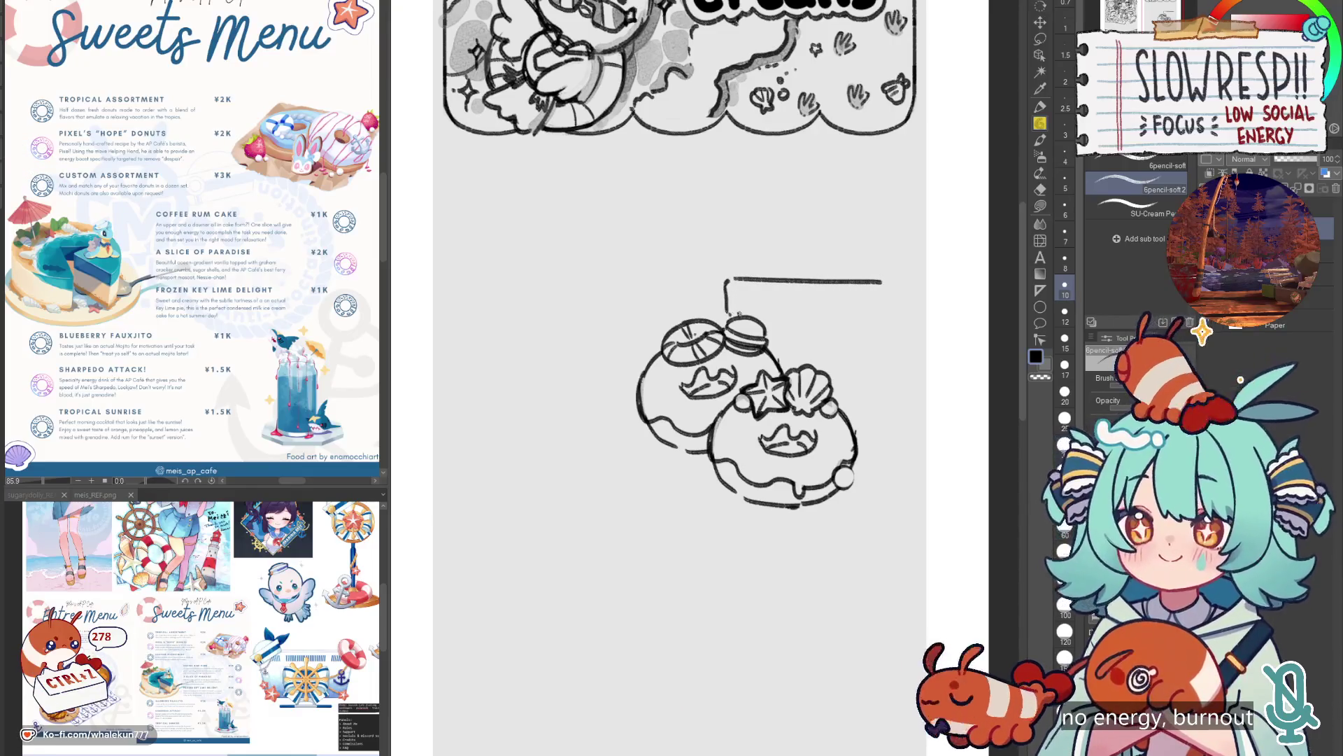
{"action": "key", "text": "ctrl+z"}
{"action": "mouse_move", "coordinate": [759, 320]}
{"action": "left_mouse_down"}
{"action": "mouse_move", "coordinate": [885, 322]}
{"action": "mouse_move", "coordinate": [894, 308]}
{"action": "mouse_move", "coordinate": [896, 319]}
{"action": "left_mouse_up"}
{"action": "key", "text": "ctrl+z"}
{"action": "key", "text": "ctrl+z"}
{"action": "key", "text": "ctrl+z"}
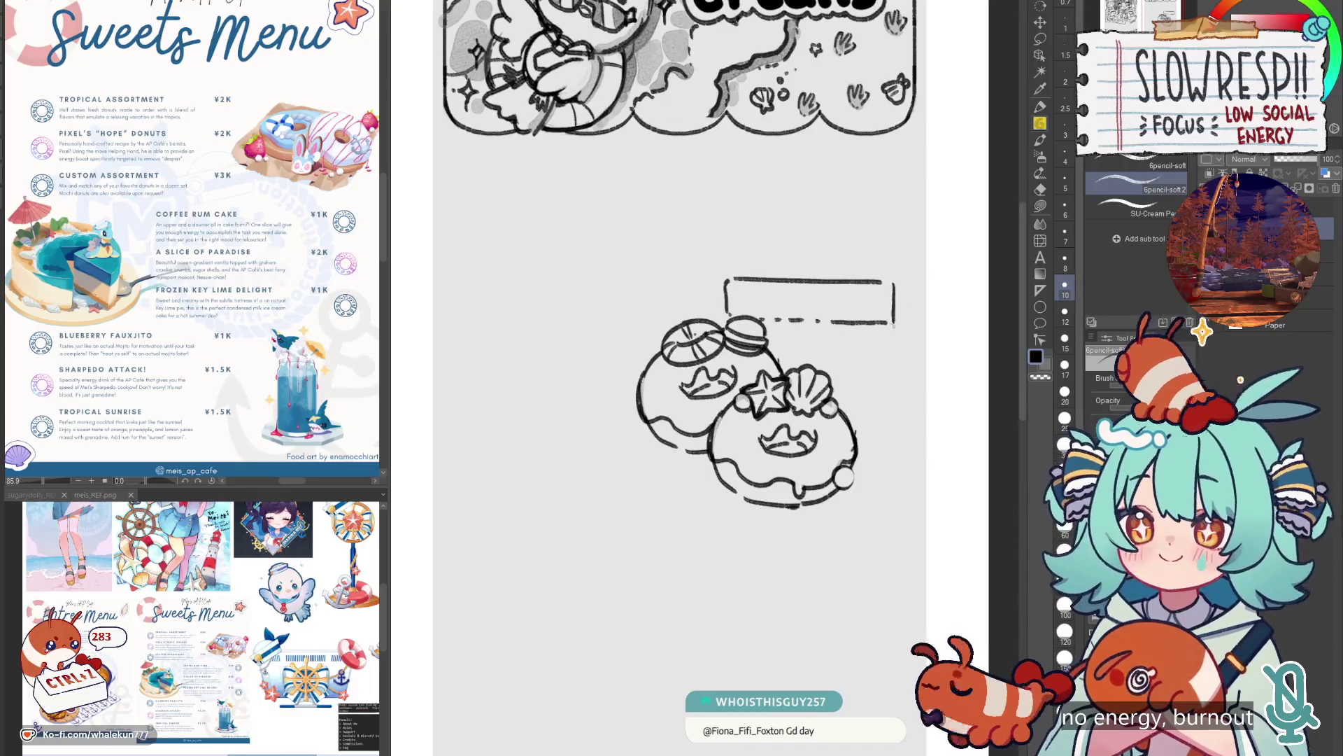
{"action": "left_click_drag", "start_coordinate": [895, 355], "coordinate": [882, 395]}
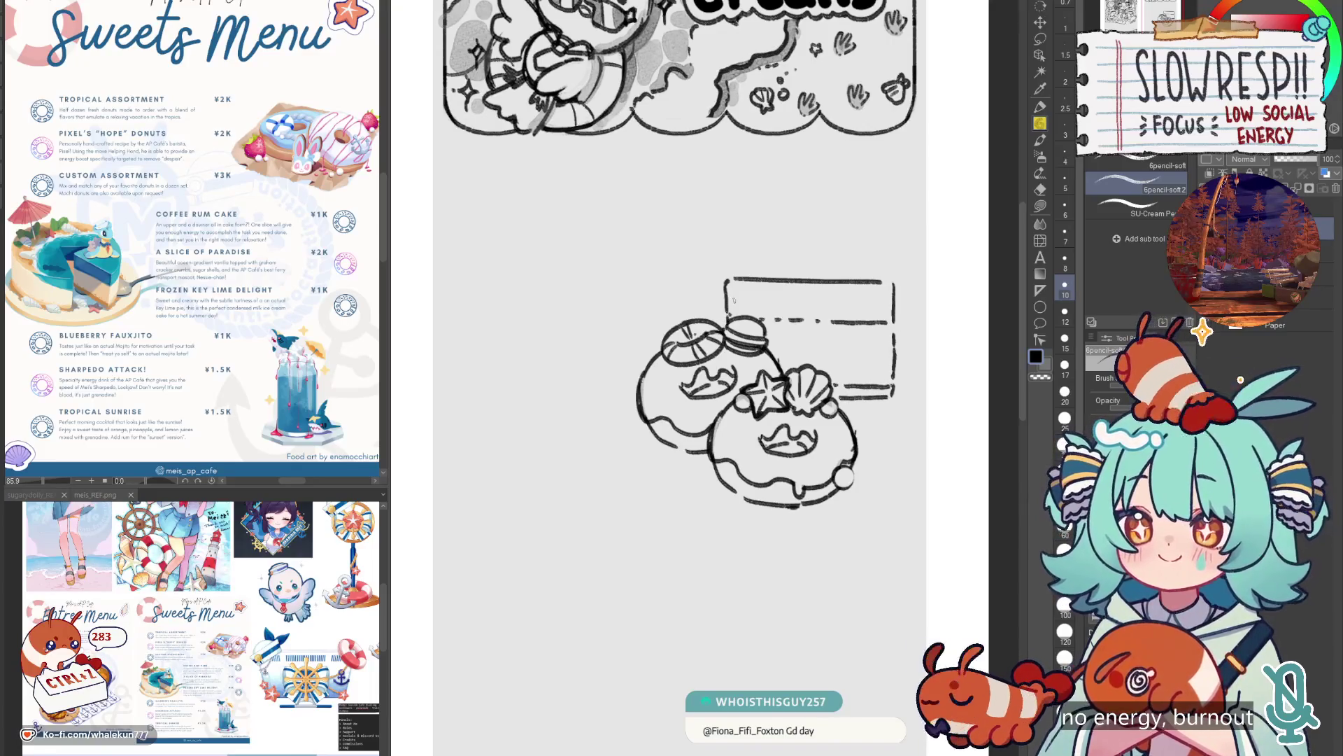
Draw the cake slice's sloped top and left diagonal, mirroring the canvas to check.
{"action": "mouse_move", "coordinate": [734, 300]}
{"action": "left_mouse_down"}
{"action": "mouse_move", "coordinate": [719, 320]}
{"action": "mouse_move", "coordinate": [773, 281]}
{"action": "mouse_move", "coordinate": [871, 259]}
{"action": "left_mouse_up"}
{"action": "key", "text": "ctrl+z"}
{"action": "mouse_move", "coordinate": [716, 299]}
{"action": "left_mouse_down"}
{"action": "mouse_move", "coordinate": [866, 264]}
{"action": "mouse_move", "coordinate": [880, 298]}
{"action": "left_mouse_up"}
{"action": "key", "text": "ctrl+z"}
{"action": "key", "text": "ctrl+z"}
{"action": "key", "text": "ctrl+z"}
{"action": "key", "text": "h"}
{"action": "key", "text": "ctrl+z"}
{"action": "left_click_drag", "start_coordinate": [532, 300], "coordinate": [560, 272]}
Flip the canvas back and draw the cake's right edge and a middle layer line.
{"action": "key", "text": "e"}
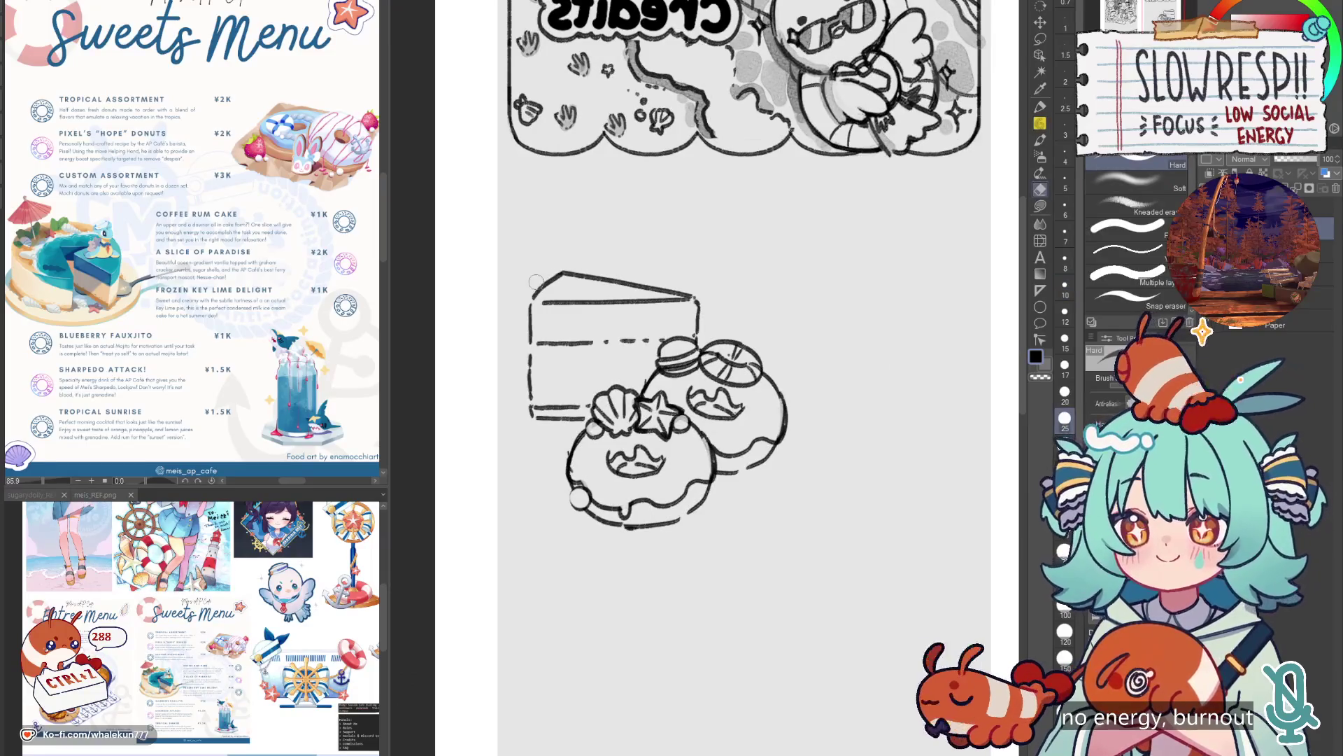
{"action": "key", "text": "h"}
{"action": "key", "text": "p"}
{"action": "left_click_drag", "start_coordinate": [777, 331], "coordinate": [768, 358]}
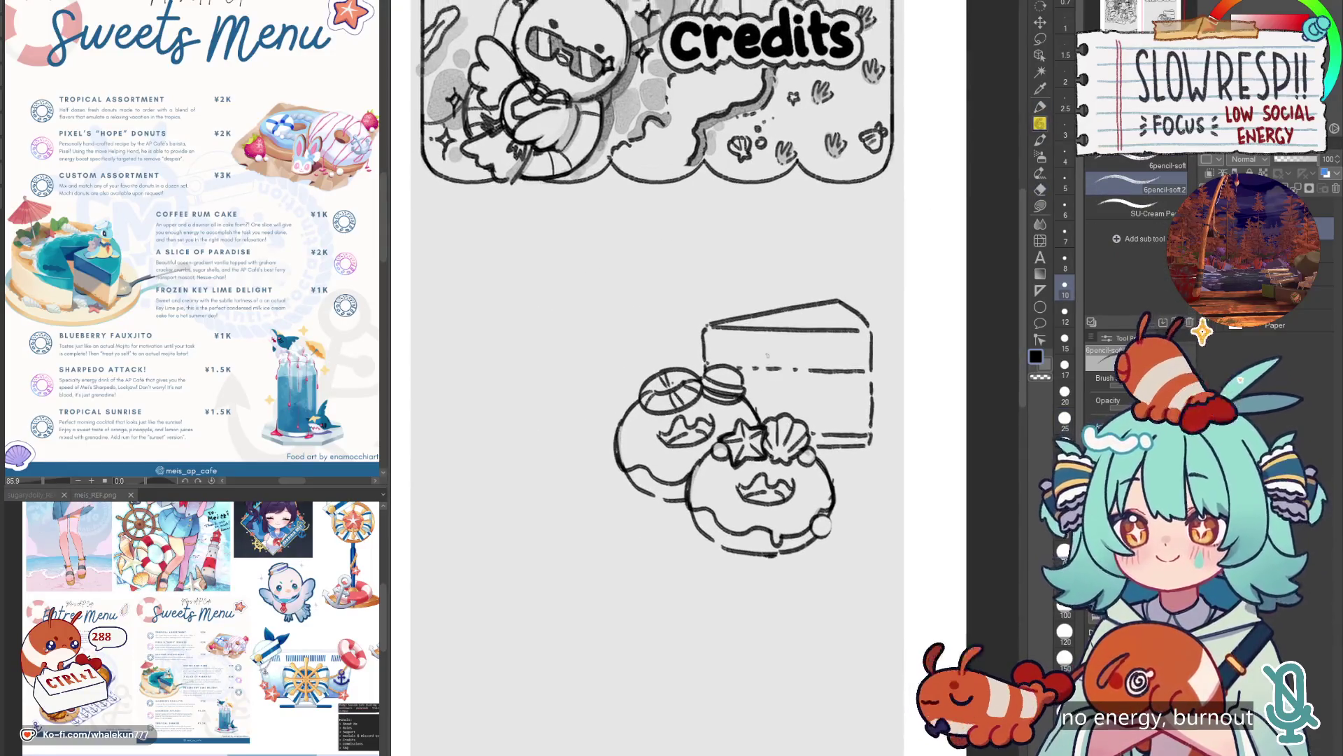
{"action": "left_click_drag", "start_coordinate": [865, 338], "coordinate": [866, 370]}
{"action": "left_click_drag", "start_coordinate": [787, 357], "coordinate": [843, 348]}
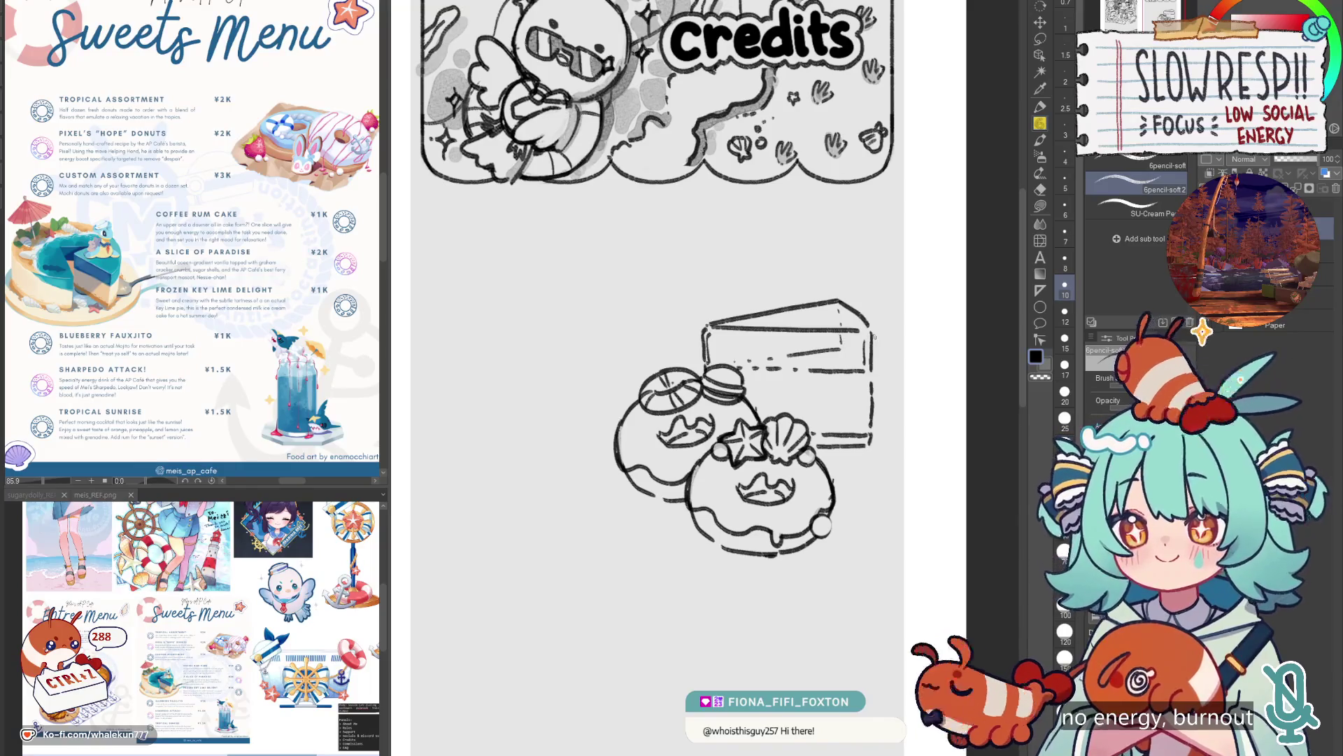
Add a top-right stroke and a wavy scalloped frosting line across the cake's lower part.
{"action": "mouse_move", "coordinate": [840, 308]}
{"action": "left_mouse_down"}
{"action": "mouse_move", "coordinate": [844, 369]}
{"action": "mouse_move", "coordinate": [825, 390]}
{"action": "mouse_move", "coordinate": [827, 375]}
{"action": "left_mouse_up"}
{"action": "key", "text": "e"}
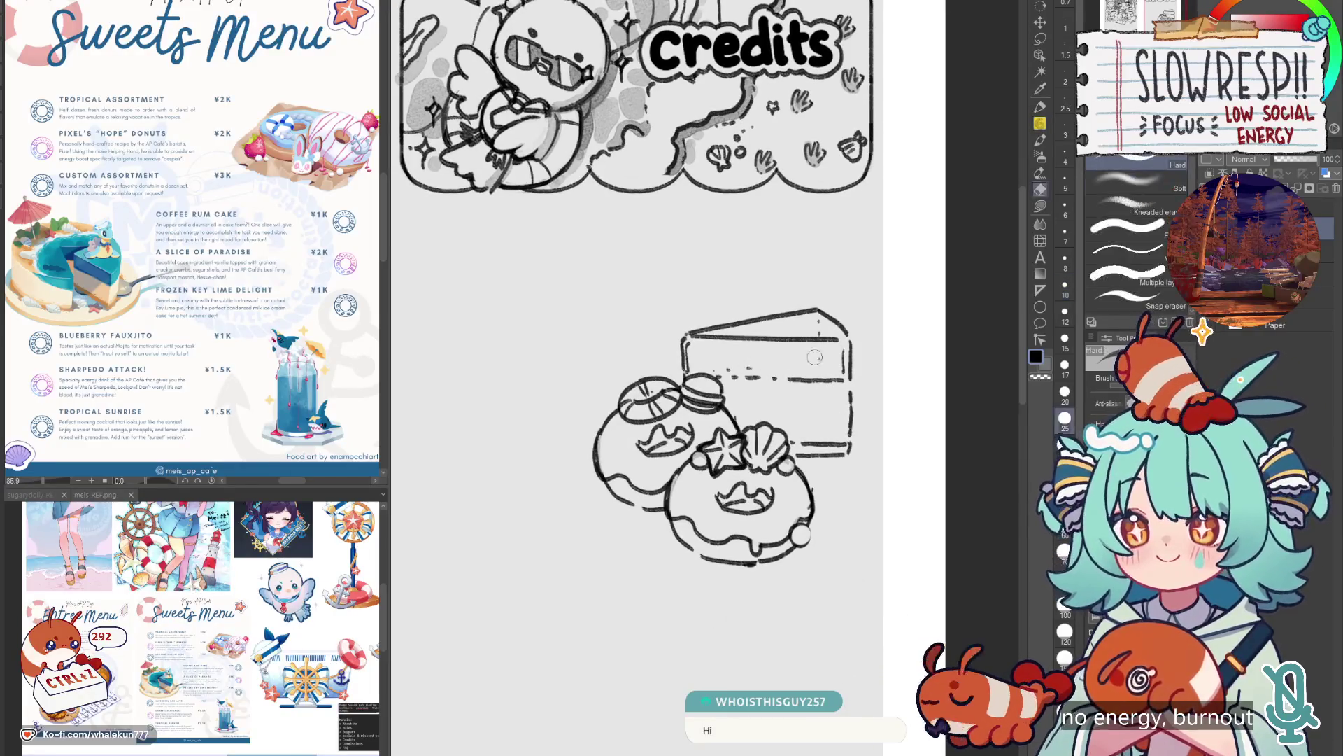
{"action": "key", "text": "p"}
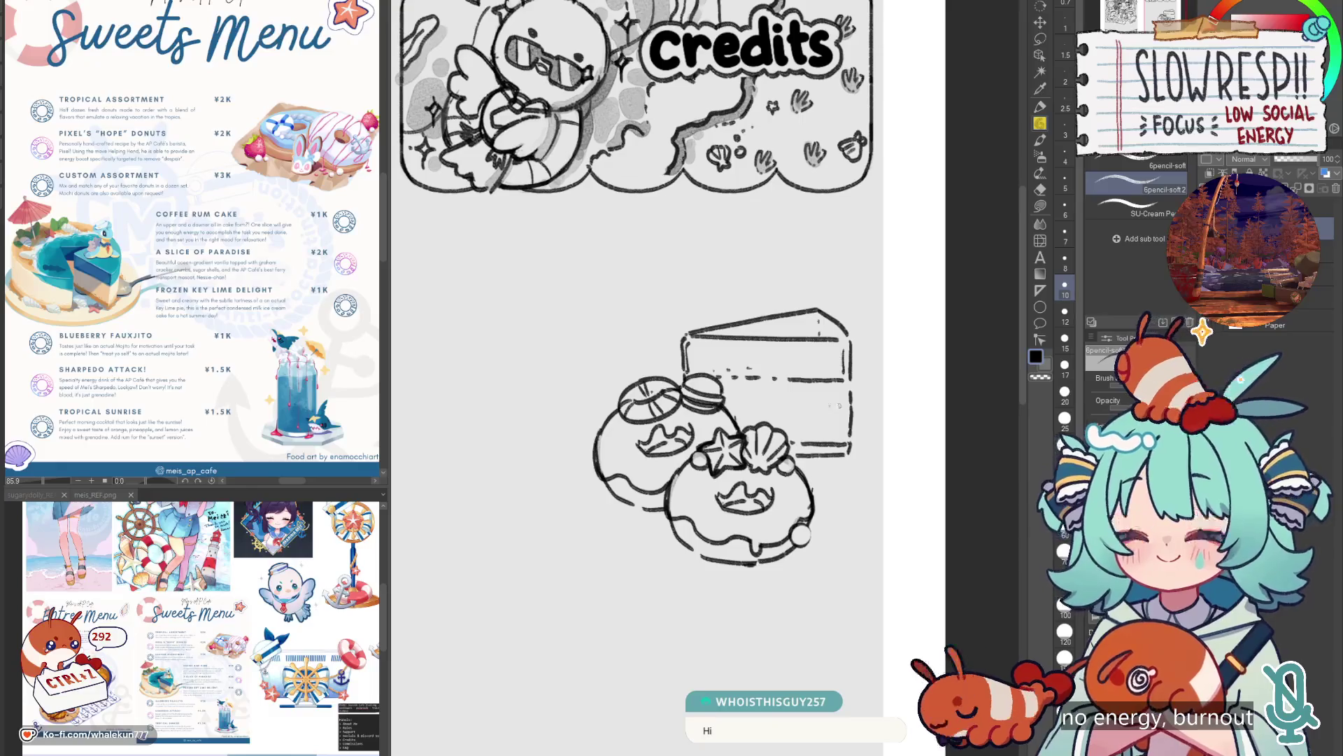
{"action": "left_click_drag", "start_coordinate": [732, 418], "coordinate": [763, 404]}
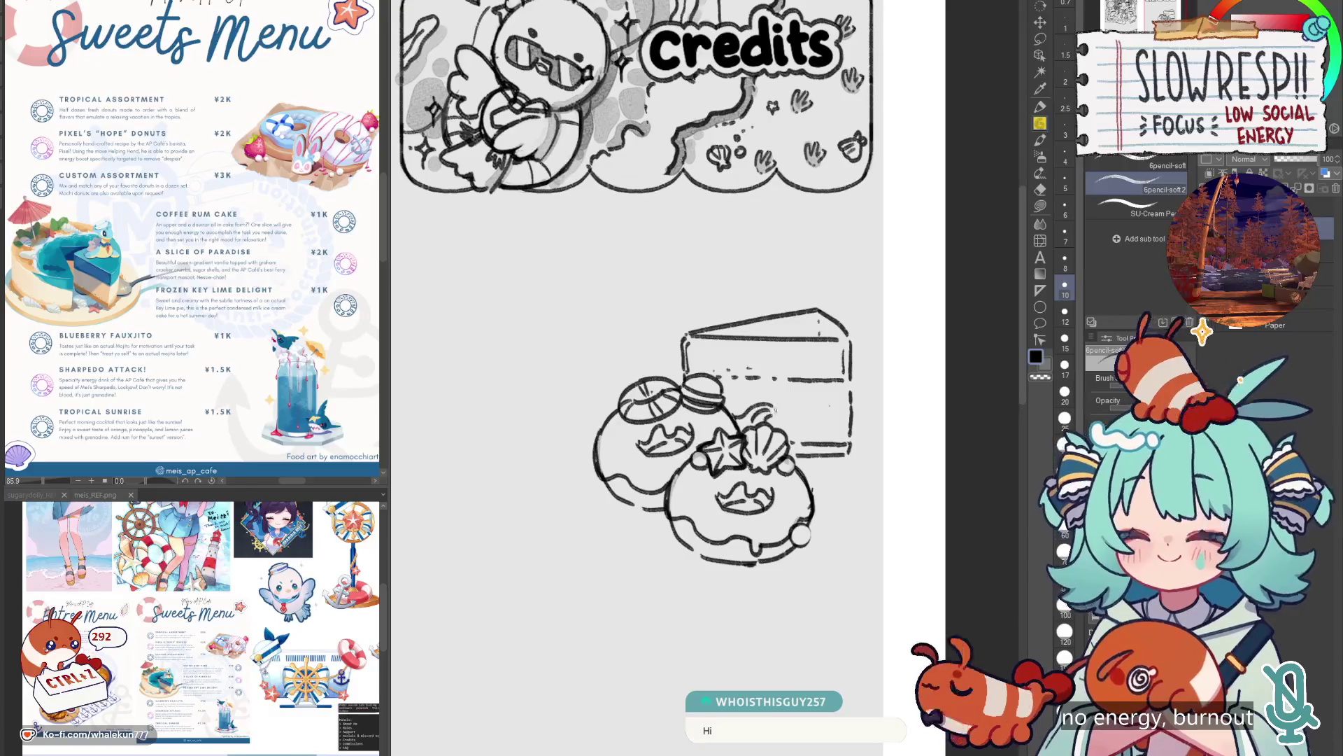
{"action": "key", "text": "ctrl+z"}
{"action": "key", "text": "ctrl+z"}
{"action": "mouse_move", "coordinate": [782, 414]}
{"action": "left_mouse_down"}
{"action": "mouse_move", "coordinate": [850, 407]}
{"action": "mouse_move", "coordinate": [820, 424]}
{"action": "left_mouse_up"}
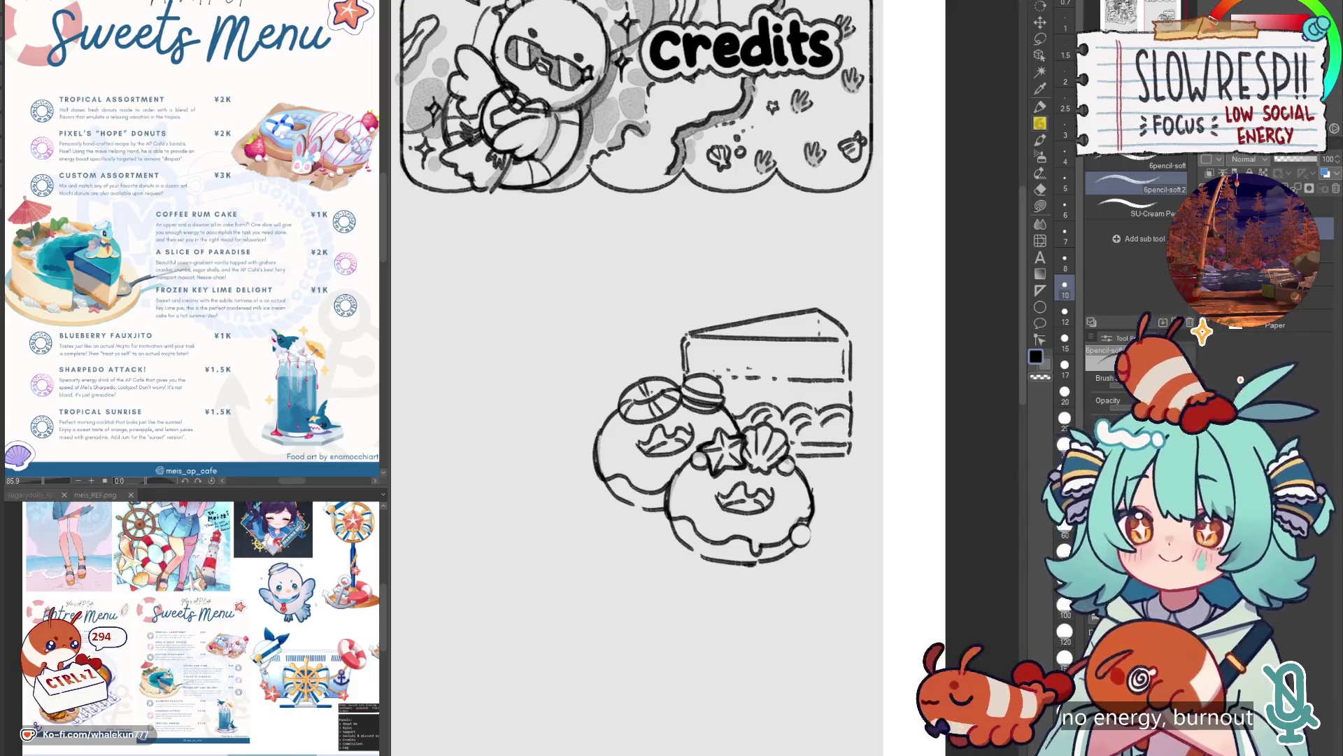
{"action": "scroll", "coordinate": [846, 394], "scroll_direction": "up", "scroll_amount": 1}
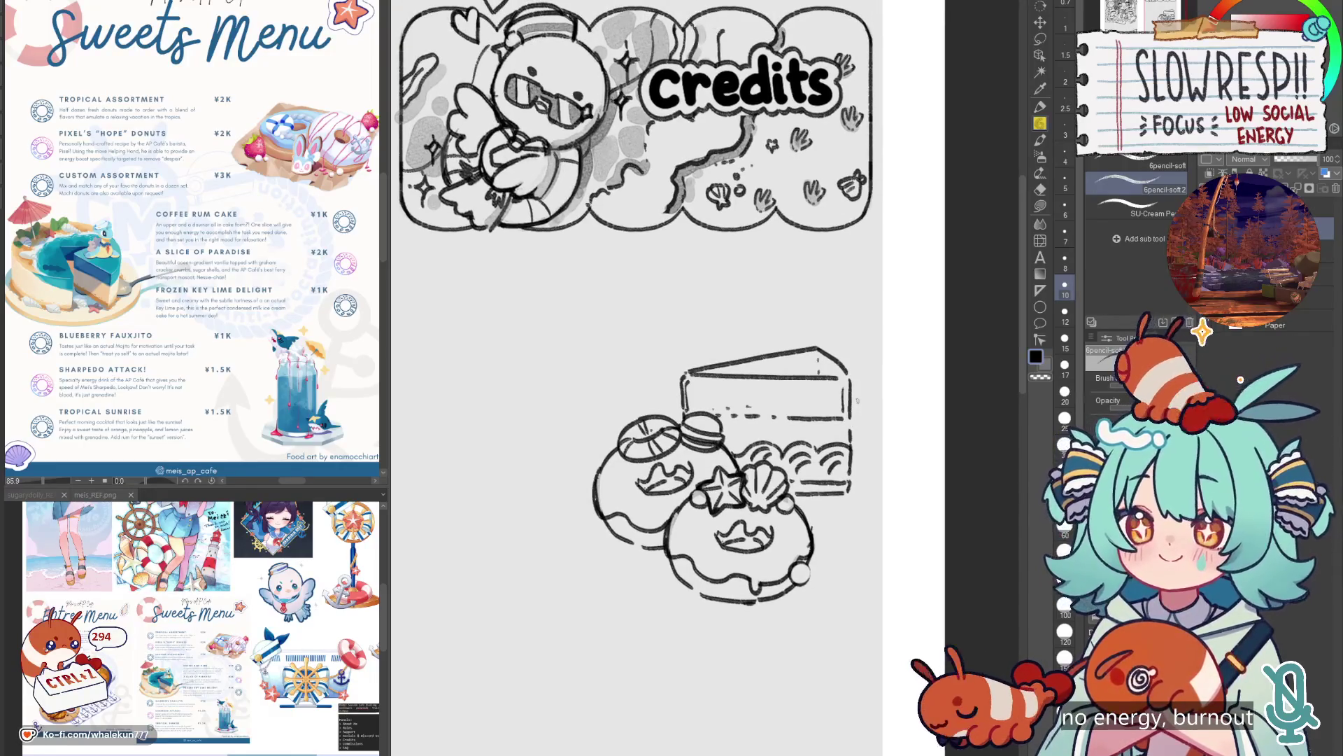
Stack more scallop rows and lengthen the cake's right edge, removing a stray mark.
{"action": "scroll", "coordinate": [870, 455], "scroll_direction": "down", "scroll_amount": 1}
{"action": "scroll", "coordinate": [867, 473], "scroll_direction": "up", "scroll_amount": 2}
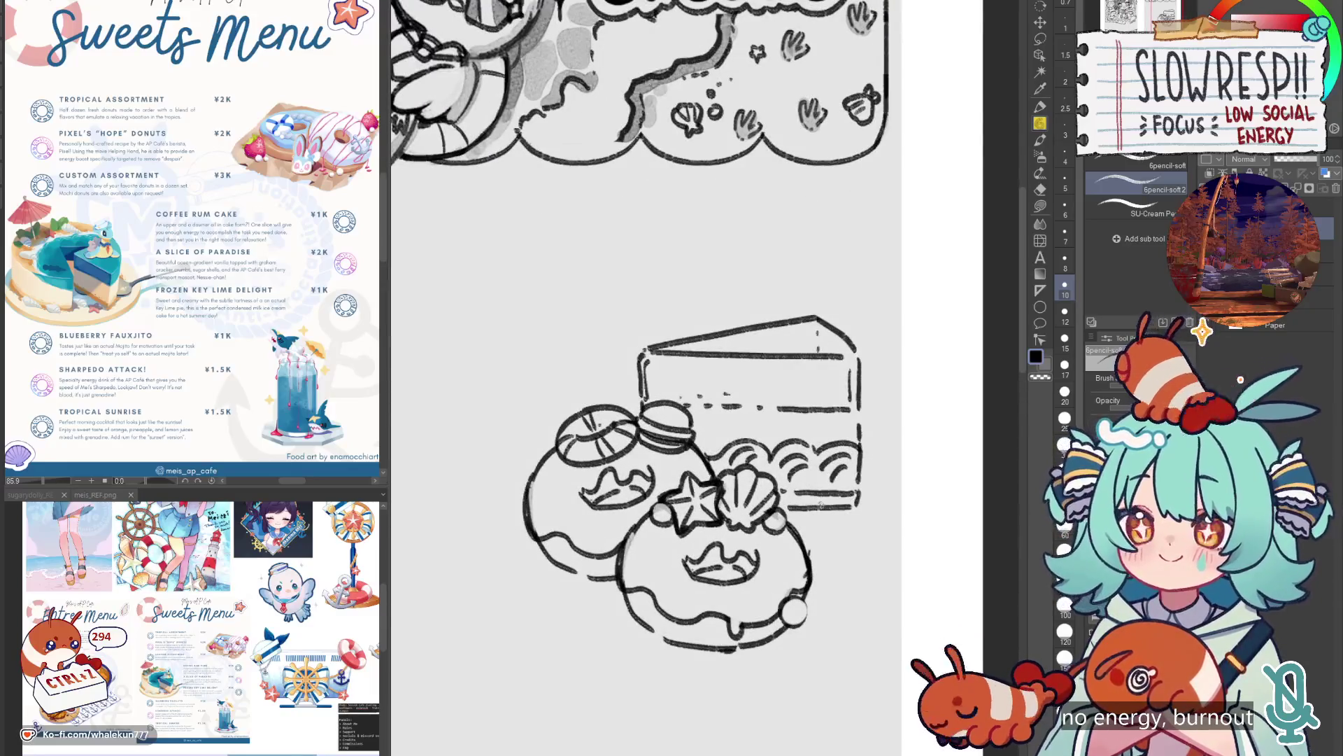
{"action": "key", "text": "e"}
{"action": "key", "text": "p"}
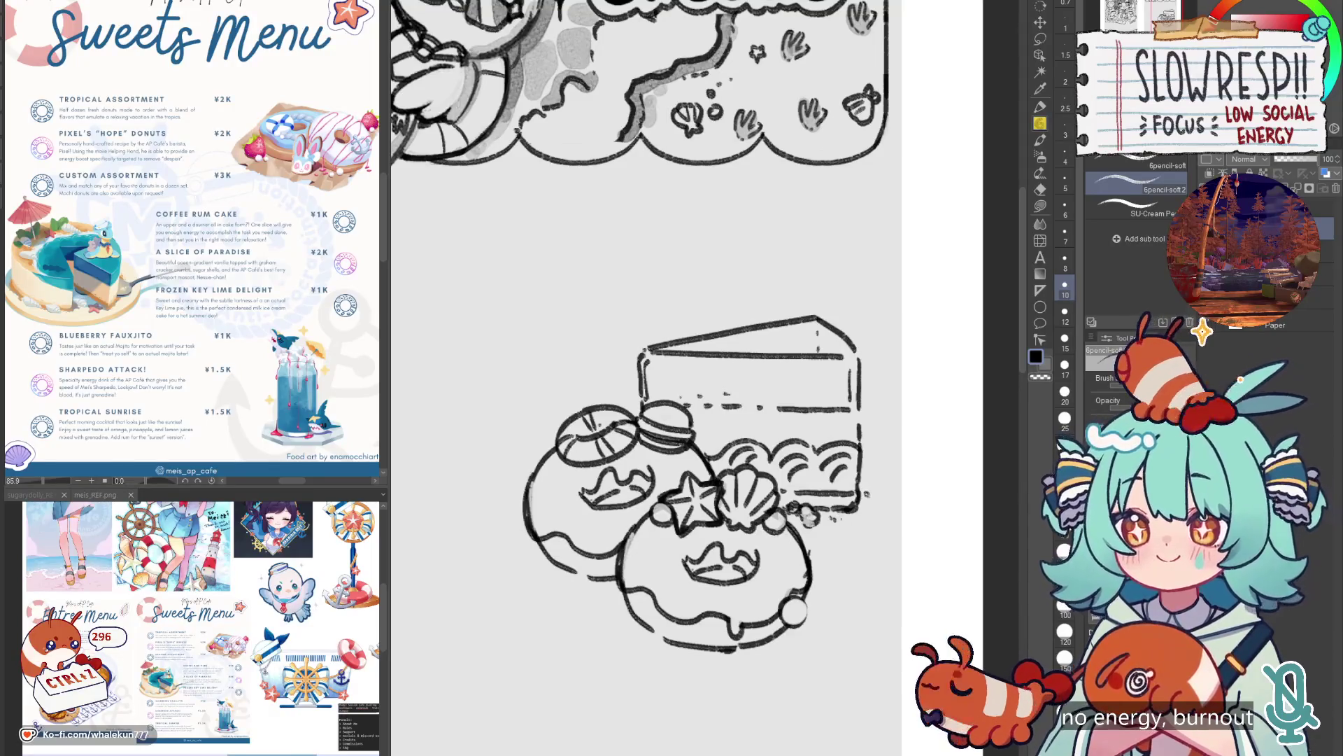
{"action": "scroll", "coordinate": [866, 495], "scroll_direction": "up", "scroll_amount": 2}
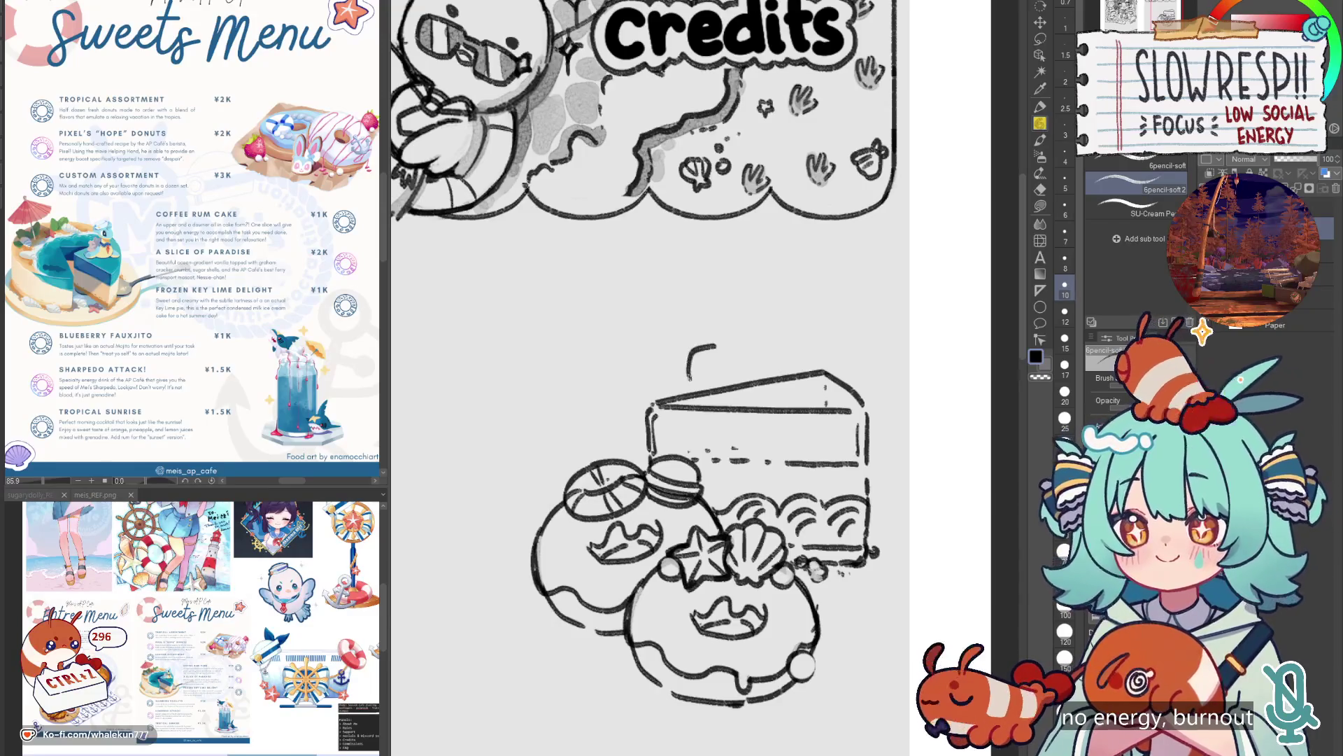
{"action": "key", "text": "ctrl+z"}
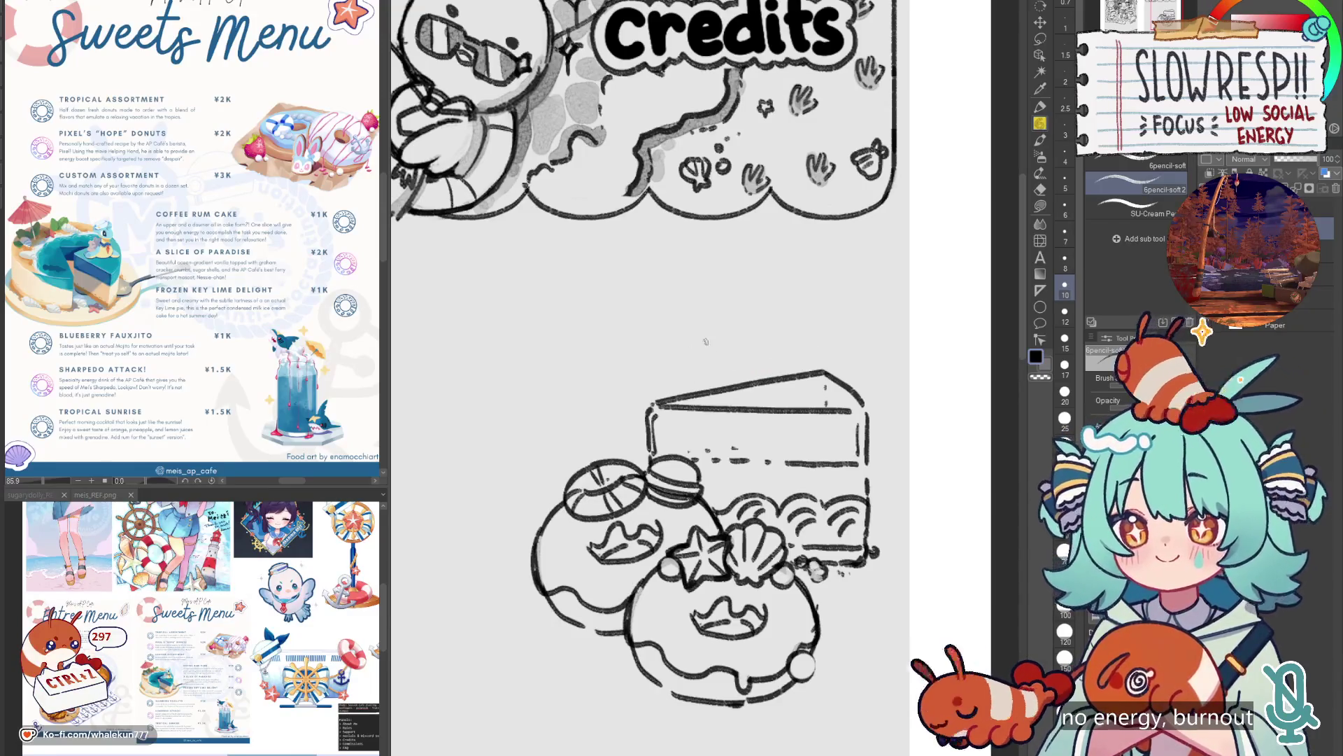
{"action": "left_click_drag", "start_coordinate": [707, 310], "coordinate": [750, 325]}
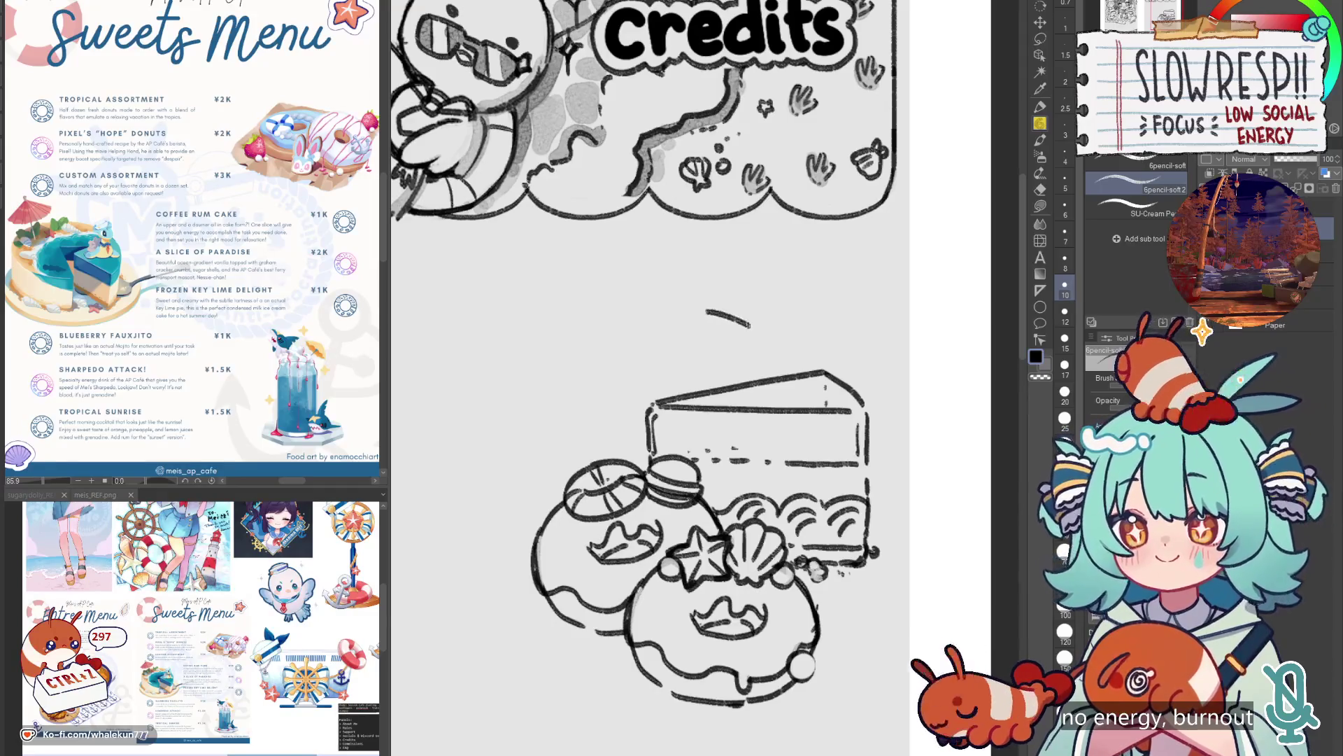
{"action": "key", "text": "ctrl+z"}
Scale the dessert sketch down from its top with Ctrl+T, keeping the bottom edge fixed.
{"action": "scroll", "coordinate": [802, 352], "scroll_direction": "down", "scroll_amount": 3}
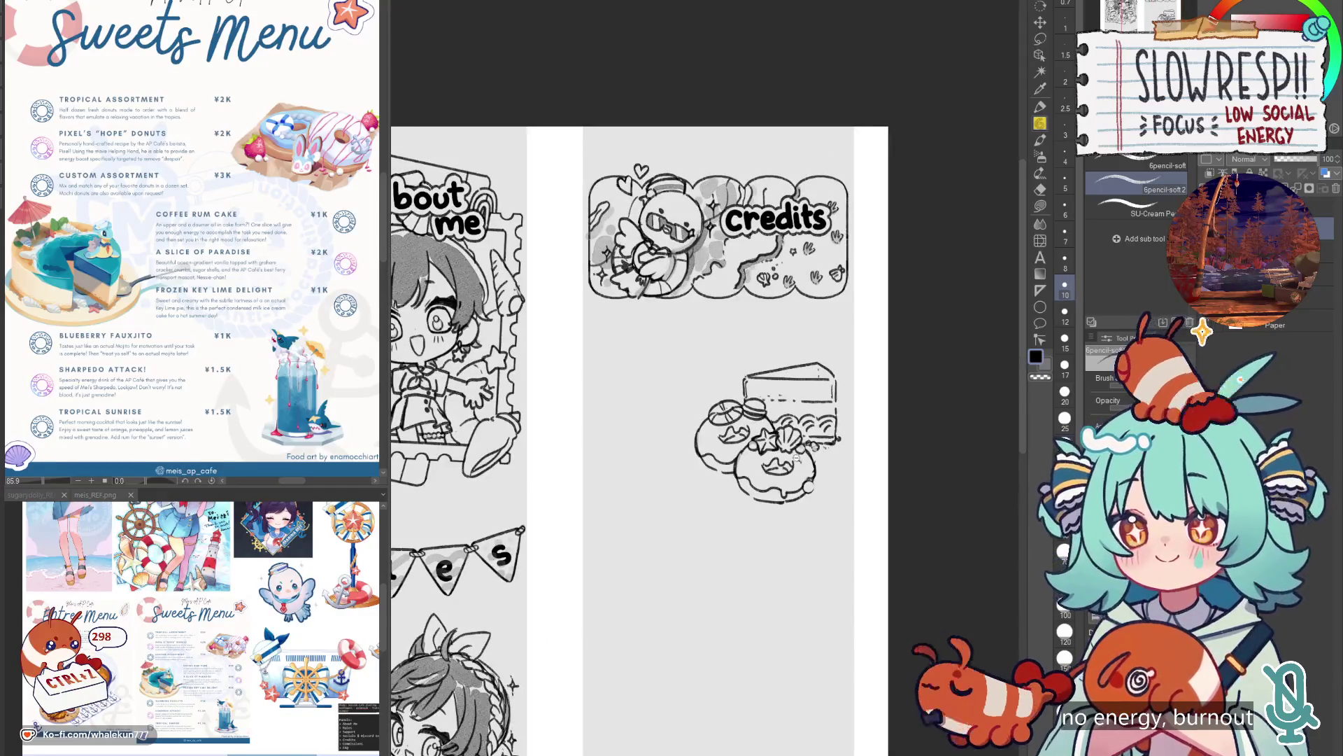
{"action": "scroll", "coordinate": [797, 461], "scroll_direction": "up", "scroll_amount": 5}
{"action": "key", "text": "ctrl+t"}
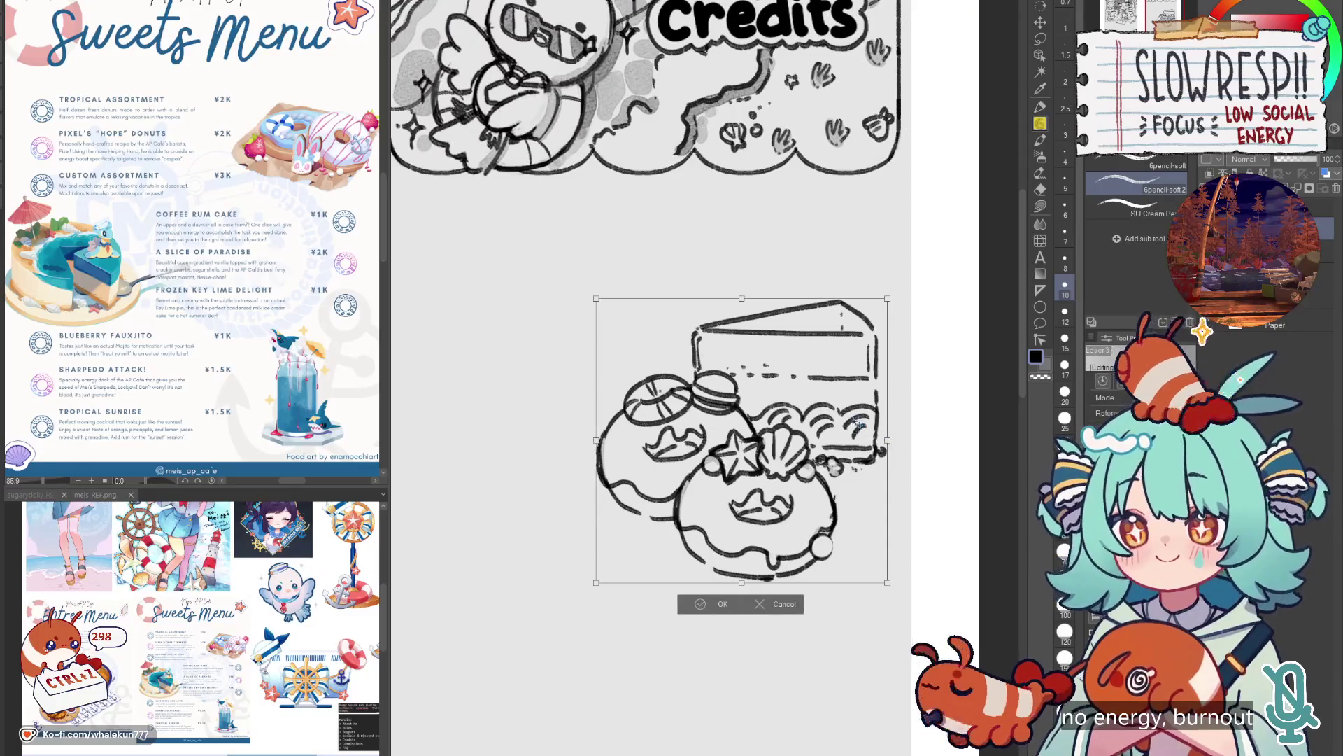
{"action": "left_click_drag", "start_coordinate": [741, 298], "coordinate": [742, 330]}
{"action": "key", "text": "Return"}
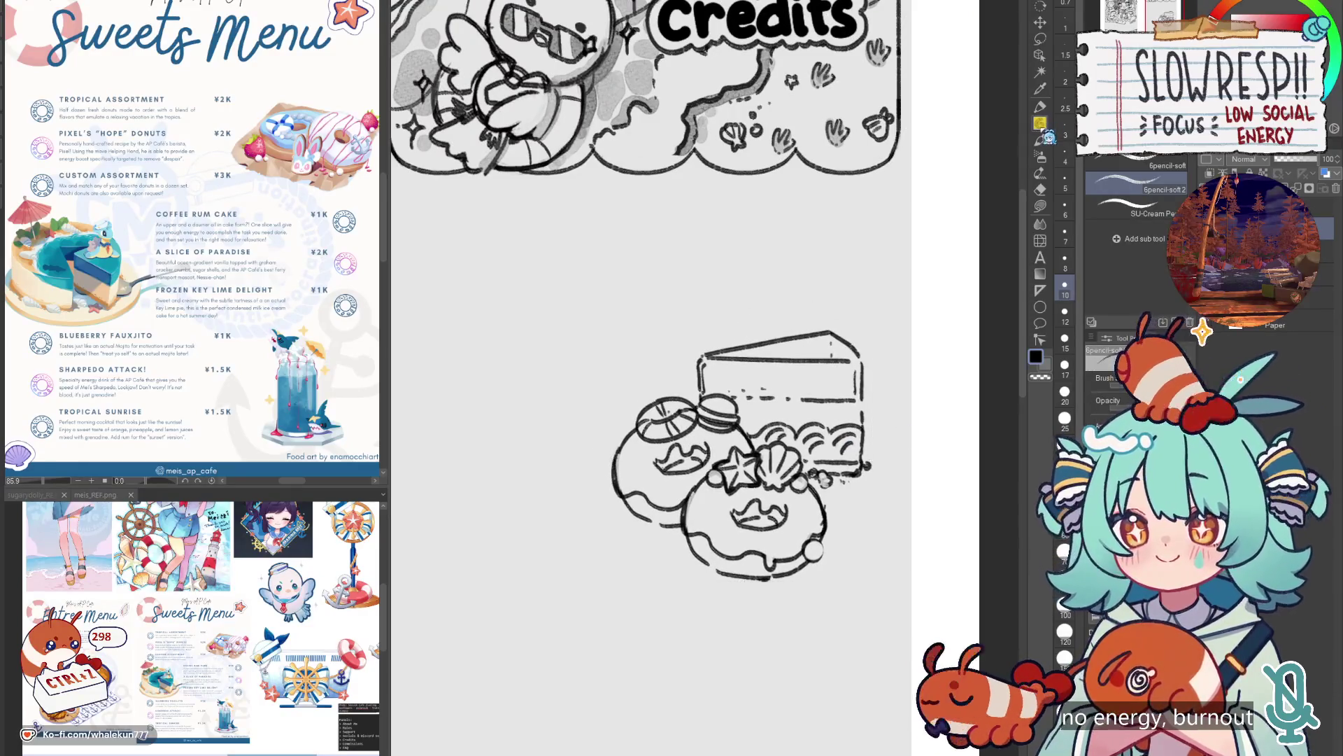
{"action": "mouse_move", "coordinate": [869, 452]}
{"action": "left_mouse_down"}
{"action": "mouse_move", "coordinate": [898, 484]}
{"action": "mouse_move", "coordinate": [891, 463]}
{"action": "mouse_move", "coordinate": [899, 494]}
{"action": "mouse_move", "coordinate": [865, 488]}
{"action": "mouse_move", "coordinate": [876, 484]}
{"action": "mouse_move", "coordinate": [843, 511]}
{"action": "left_mouse_up"}
{"action": "key", "text": "ctrl+z"}
{"action": "key", "text": "ctrl+z"}
{"action": "key", "text": "ctrl+z"}
{"action": "key", "text": "ctrl+z"}
{"action": "key", "text": "ctrl+z"}
{"action": "key", "text": "ctrl+z"}
{"action": "key", "text": "ctrl+z"}
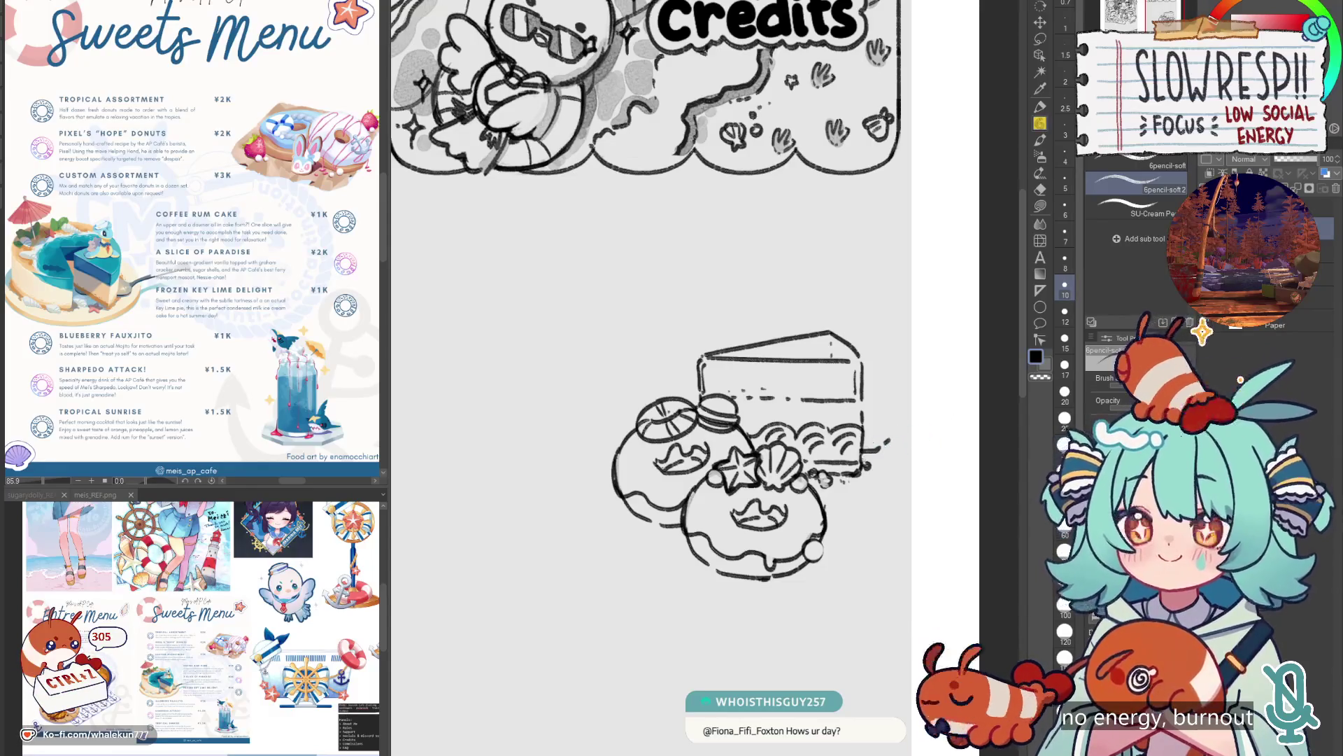
Redraw the line under the cake's lower-right edge and the strokes to its right, mirroring to check.
{"action": "left_click_drag", "start_coordinate": [867, 494], "coordinate": [815, 498]}
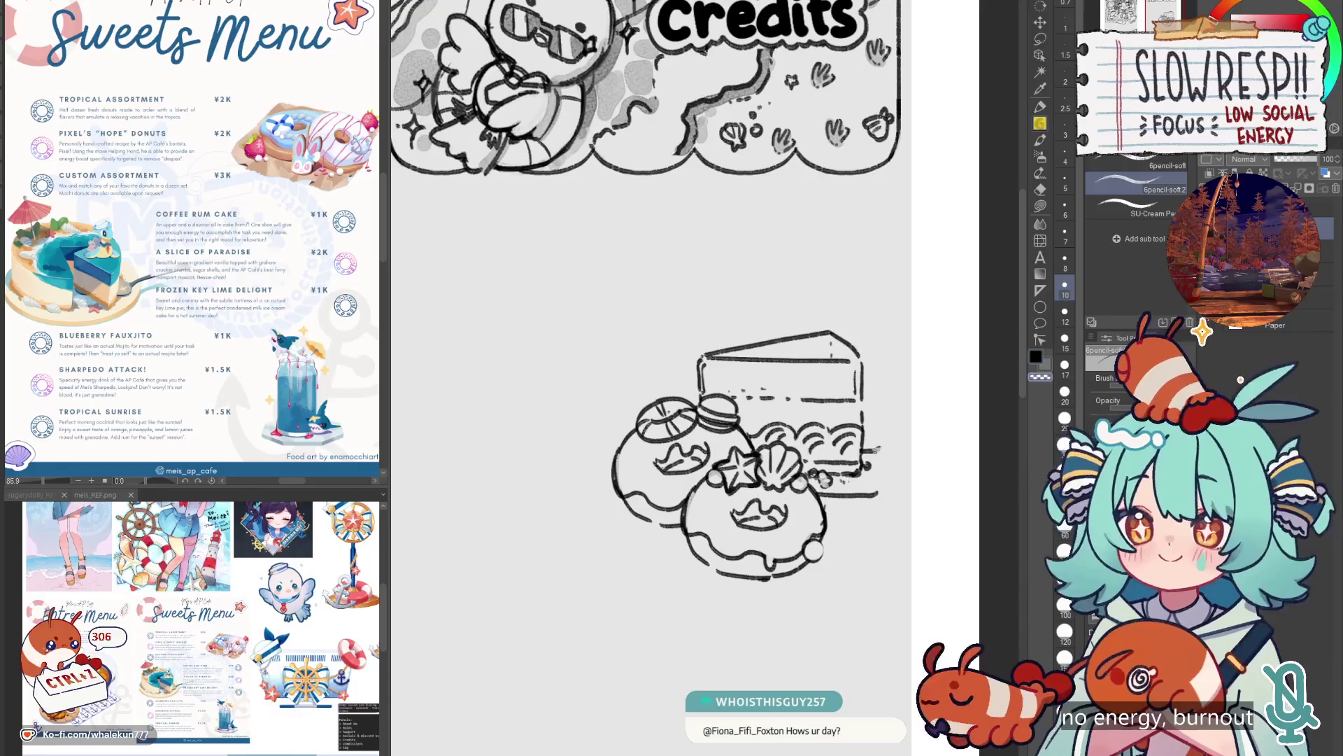
{"action": "mouse_move", "coordinate": [892, 448]}
{"action": "left_mouse_down"}
{"action": "mouse_move", "coordinate": [855, 489]}
{"action": "mouse_move", "coordinate": [867, 485]}
{"action": "left_mouse_up"}
{"action": "key", "text": "ctrl+z"}
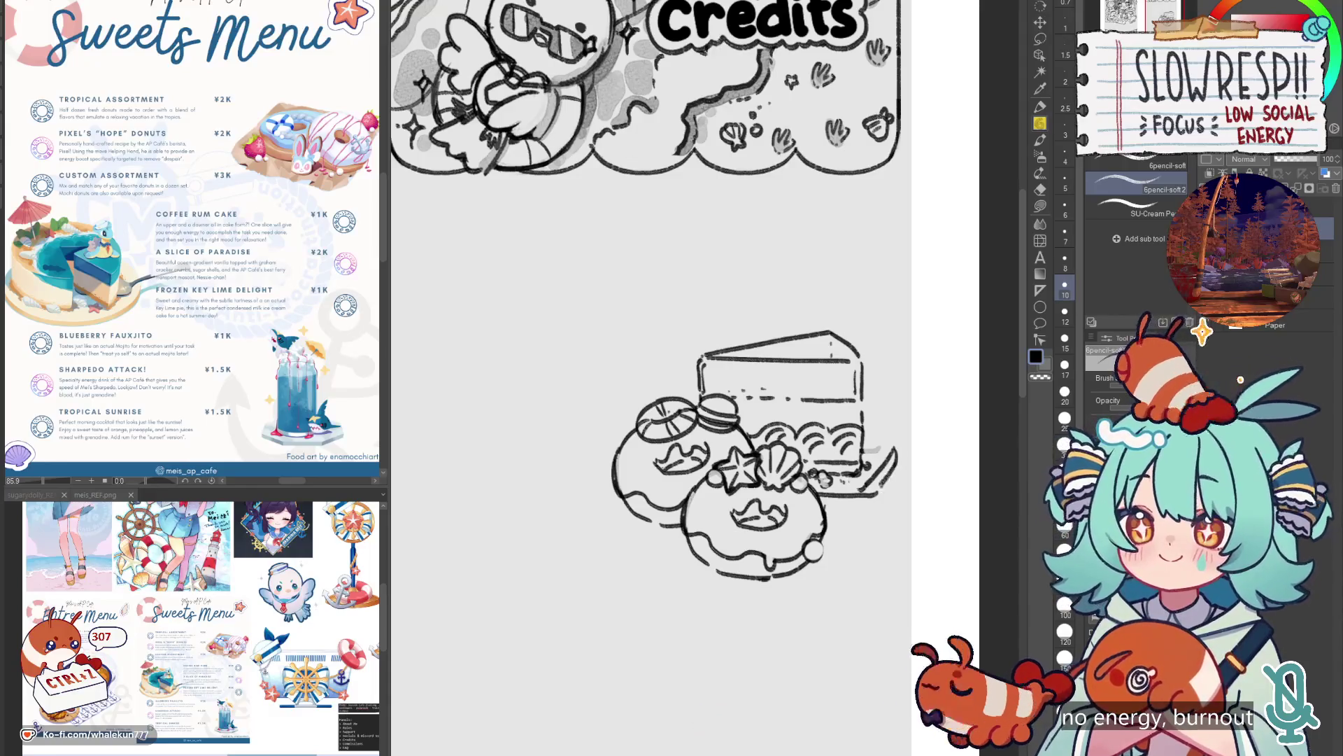
{"action": "left_click_drag", "start_coordinate": [888, 451], "coordinate": [863, 458]}
{"action": "key", "text": "ctrl+z"}
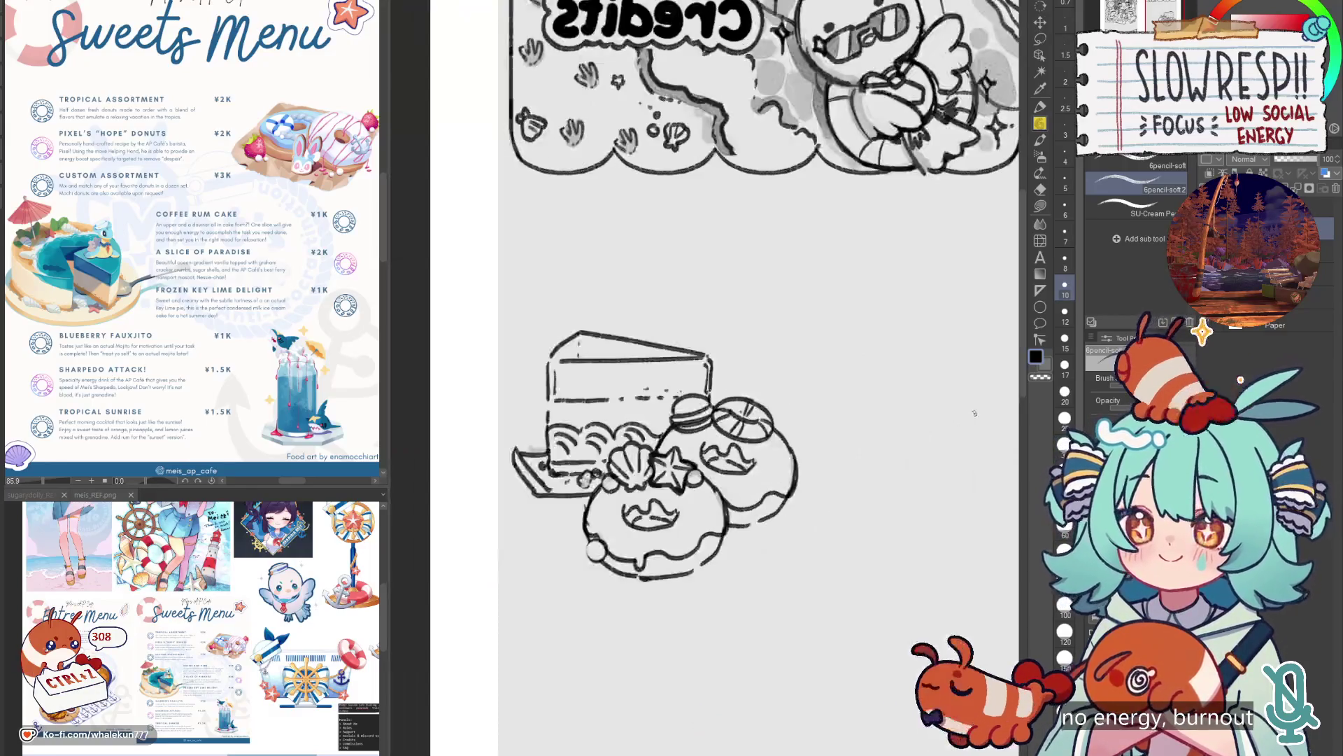
{"action": "key", "text": "h"}
{"action": "key", "text": "h"}
{"action": "key", "text": "ctrl+z"}
{"action": "key", "text": "ctrl+z"}
{"action": "key", "text": "ctrl+z"}
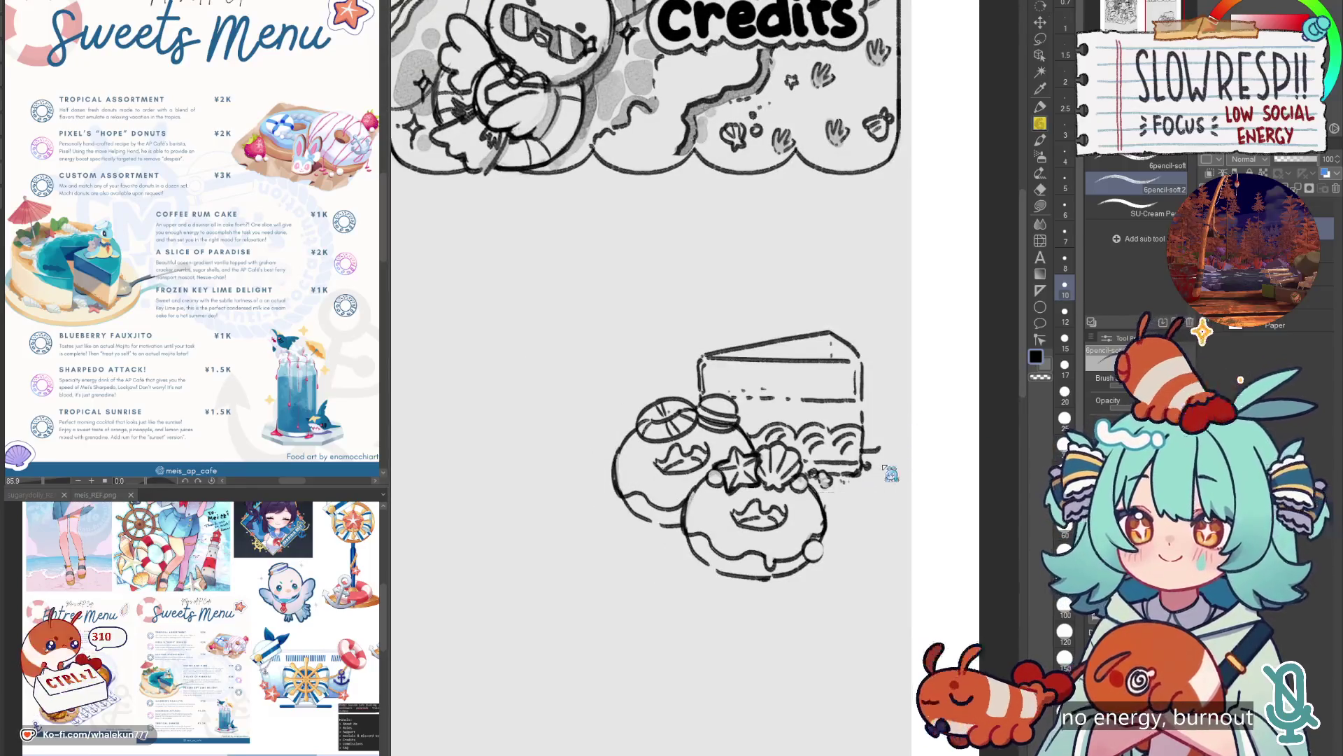
{"action": "mouse_move", "coordinate": [885, 463]}
{"action": "left_mouse_down"}
{"action": "mouse_move", "coordinate": [865, 490]}
{"action": "mouse_move", "coordinate": [846, 487]}
{"action": "left_mouse_up"}
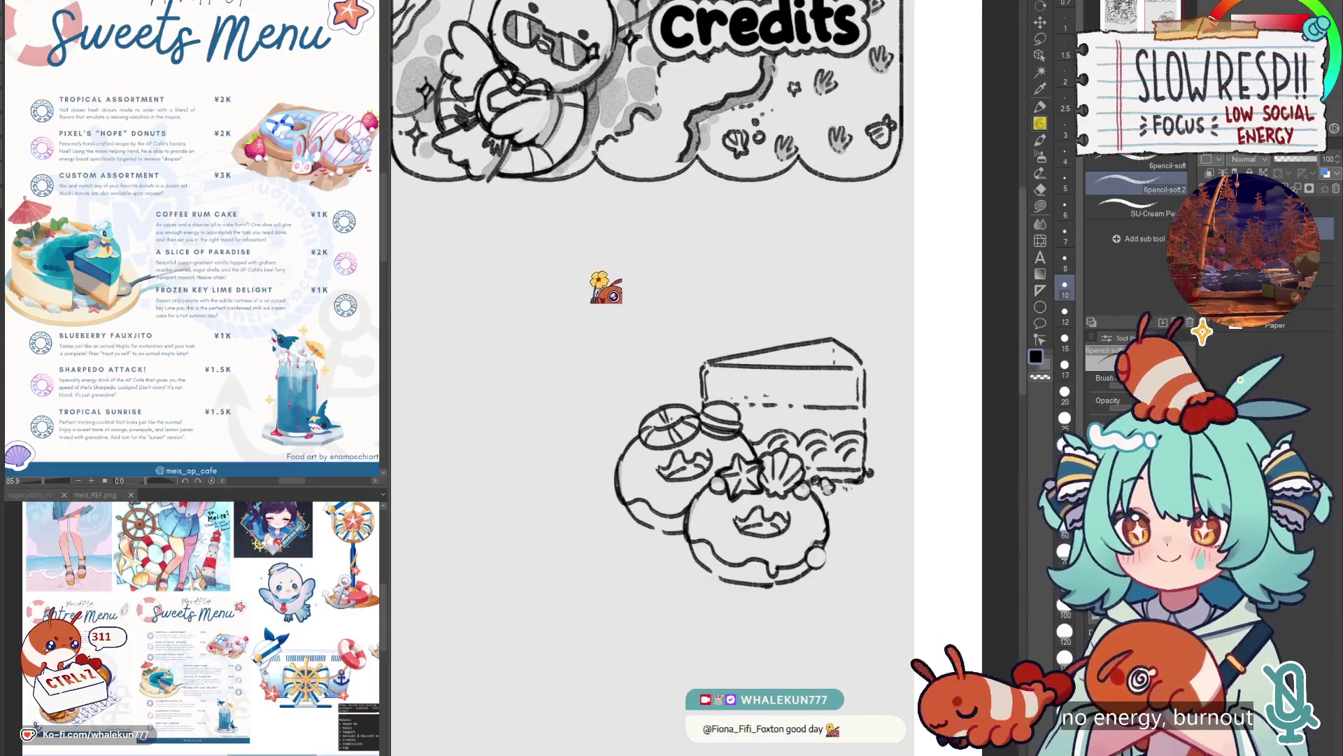
Draw the anchor's vertical shaft on top of the cake, undoing misplaced strokes.
{"action": "mouse_move", "coordinate": [832, 355]}
{"action": "left_mouse_down"}
{"action": "mouse_move", "coordinate": [852, 327]}
{"action": "mouse_move", "coordinate": [845, 358]}
{"action": "left_mouse_up"}
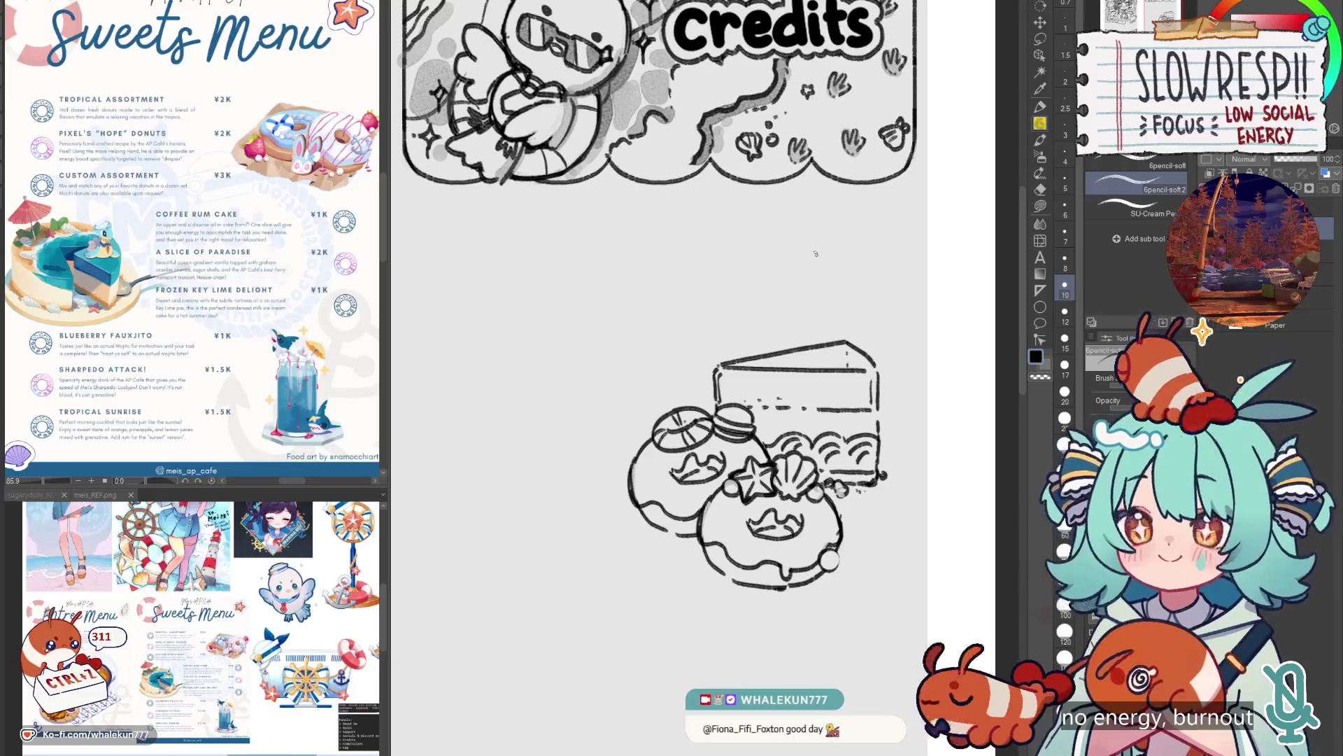
{"action": "mouse_move", "coordinate": [799, 301]}
{"action": "left_mouse_down"}
{"action": "mouse_move", "coordinate": [859, 310]}
{"action": "mouse_move", "coordinate": [843, 318]}
{"action": "left_mouse_up"}
{"action": "key", "text": "ctrl+z"}
{"action": "key", "text": "ctrl+z"}
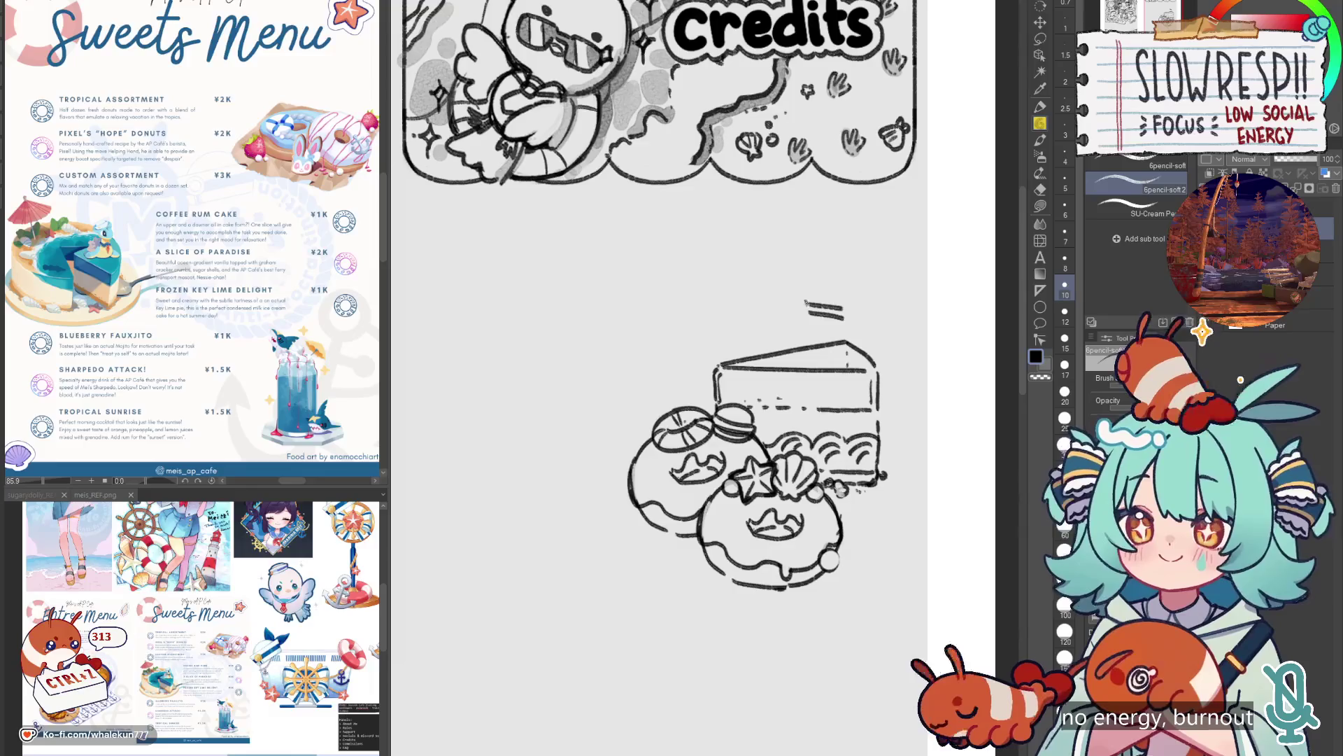
{"action": "key", "text": "ctrl+z"}
{"action": "key", "text": "ctrl+z"}
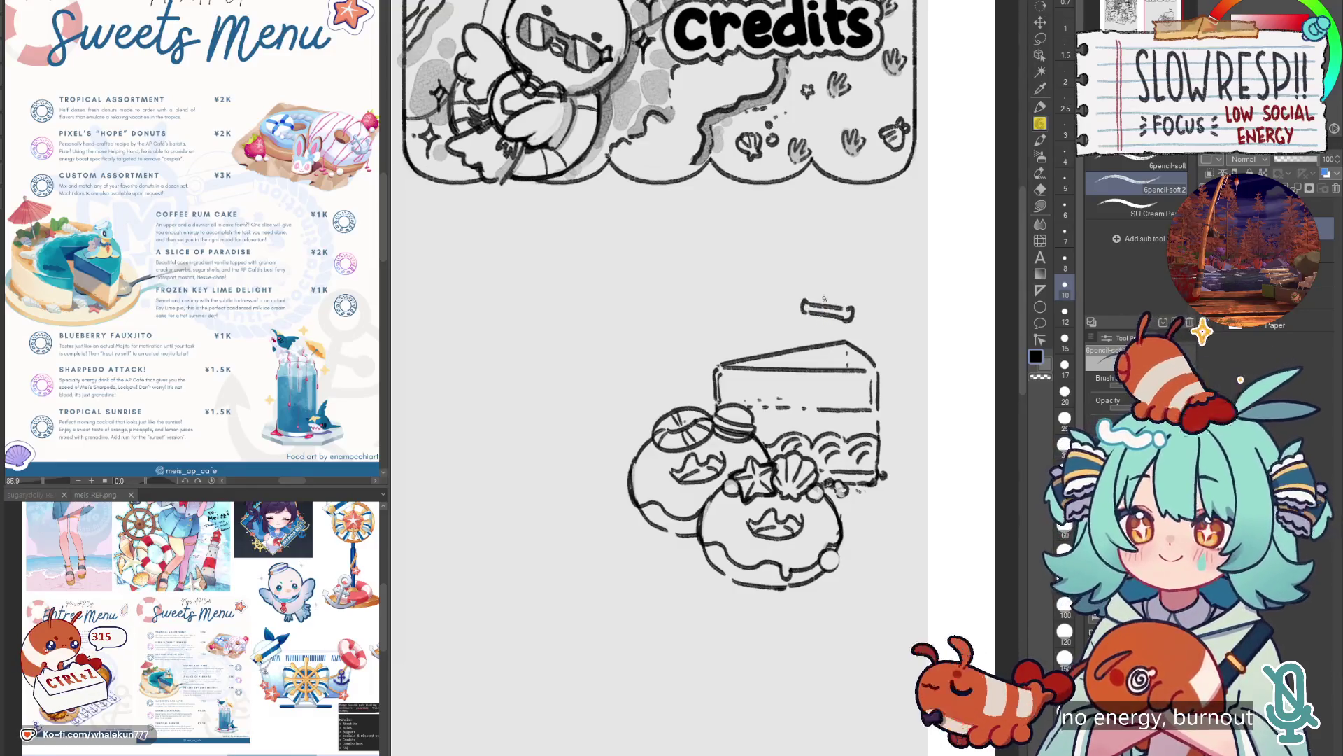
{"action": "left_click_drag", "start_coordinate": [824, 290], "coordinate": [815, 347]}
{"action": "key", "text": "ctrl+z"}
{"action": "left_click_drag", "start_coordinate": [825, 284], "coordinate": [825, 346]}
{"action": "key", "text": "ctrl+z"}
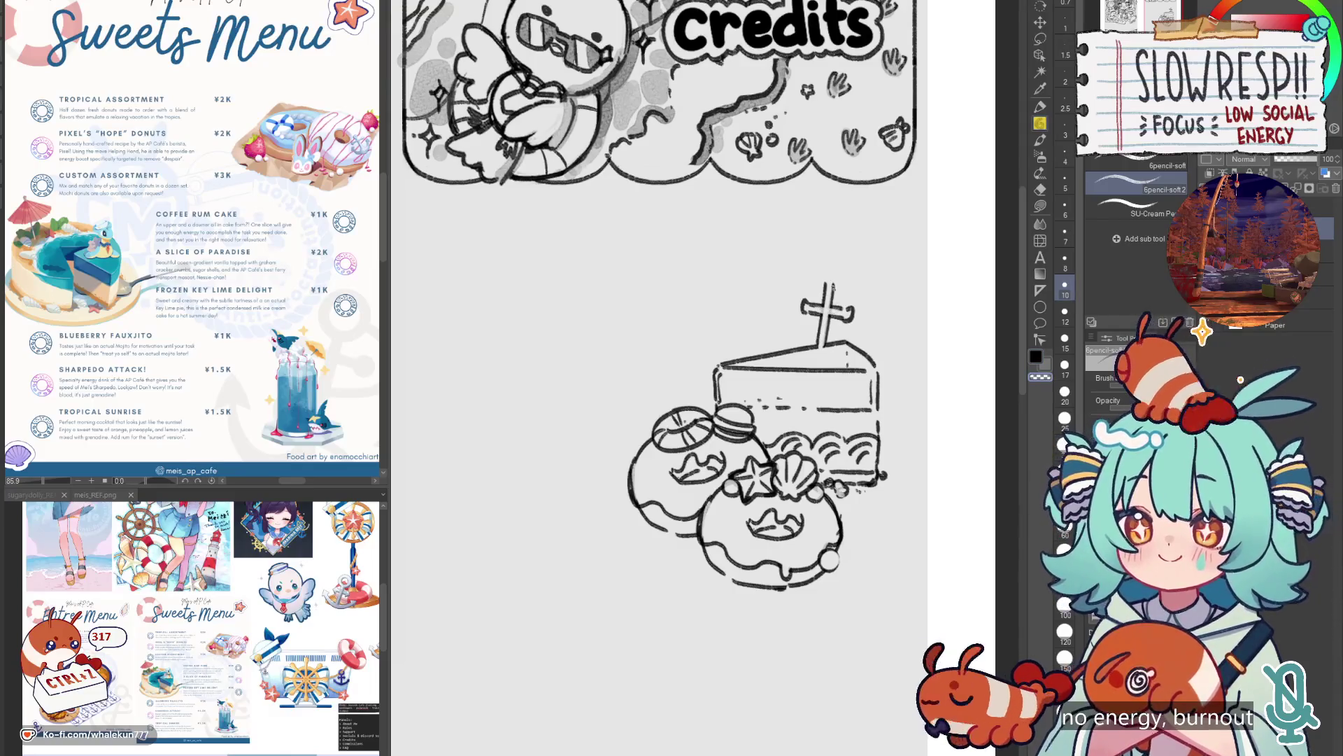
Add the anchor's top and curved arms, clean up its base, and zoom out to the full page.
{"action": "key", "text": "ctrl+z"}
{"action": "mouse_move", "coordinate": [825, 272]}
{"action": "left_mouse_down"}
{"action": "mouse_move", "coordinate": [829, 284]}
{"action": "mouse_move", "coordinate": [838, 273]}
{"action": "mouse_move", "coordinate": [828, 282]}
{"action": "left_mouse_up"}
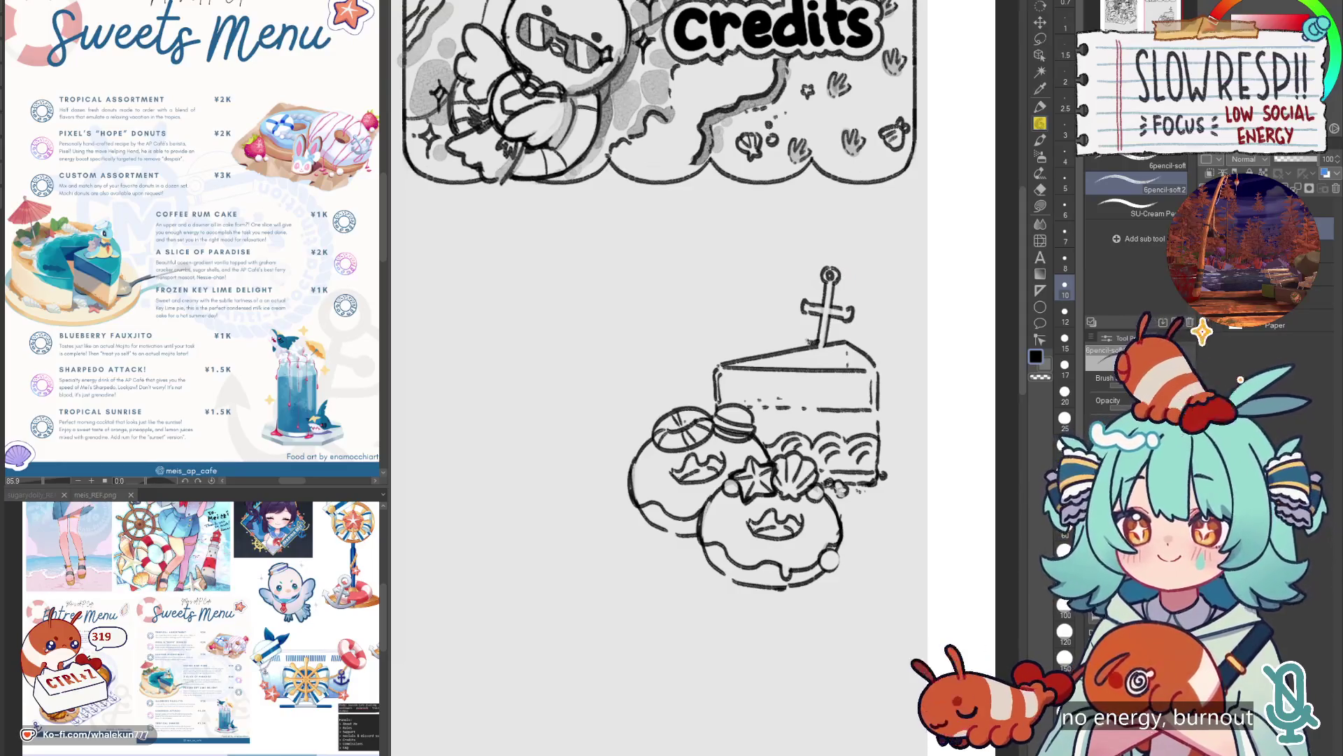
{"action": "key", "text": "ctrl+z"}
{"action": "mouse_move", "coordinate": [792, 324]}
{"action": "left_mouse_down"}
{"action": "mouse_move", "coordinate": [812, 345]}
{"action": "mouse_move", "coordinate": [781, 329]}
{"action": "mouse_move", "coordinate": [819, 358]}
{"action": "left_mouse_up"}
{"action": "key", "text": "ctrl+z"}
{"action": "key", "text": "ctrl+z"}
{"action": "mouse_move", "coordinate": [855, 339]}
{"action": "left_mouse_down"}
{"action": "mouse_move", "coordinate": [866, 348]}
{"action": "mouse_move", "coordinate": [831, 358]}
{"action": "mouse_move", "coordinate": [843, 363]}
{"action": "left_mouse_up"}
{"action": "key", "text": "ctrl+z"}
{"action": "key", "text": "ctrl+z"}
{"action": "key", "text": "ctrl+z"}
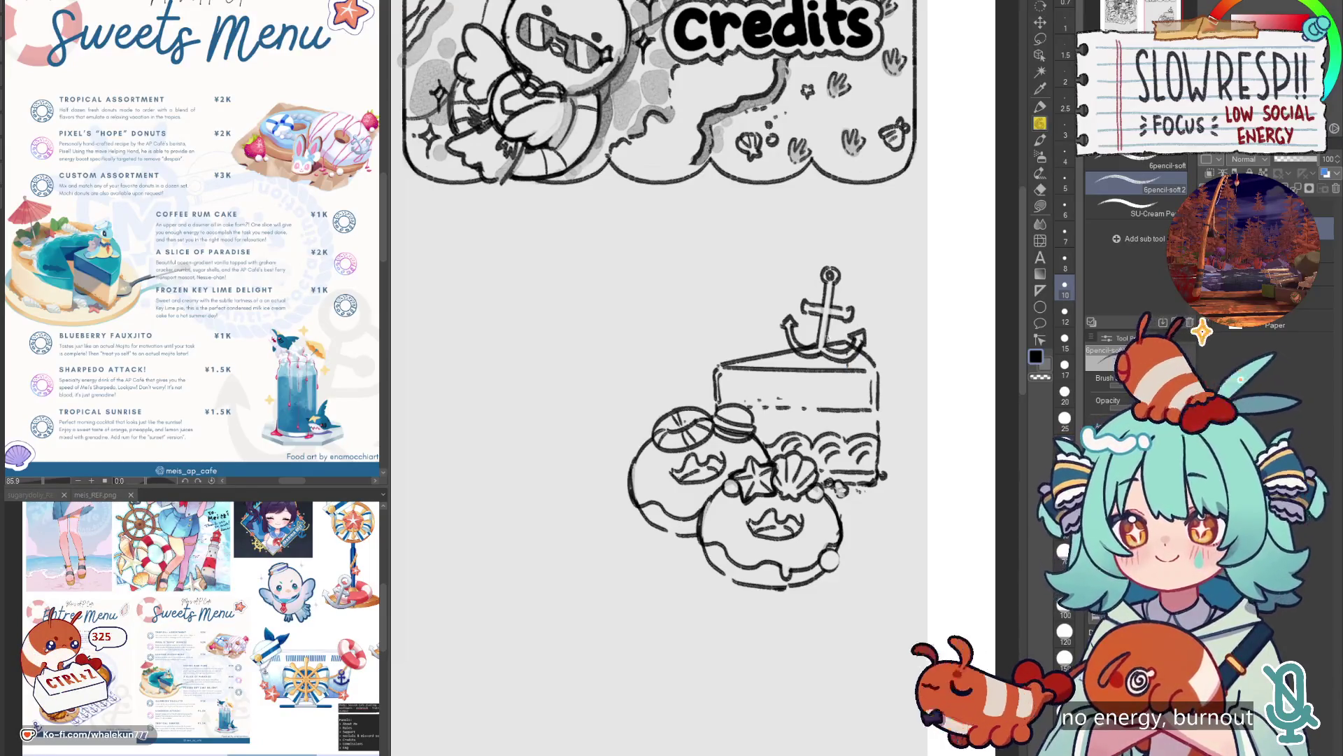
{"action": "key", "text": "ctrl+z"}
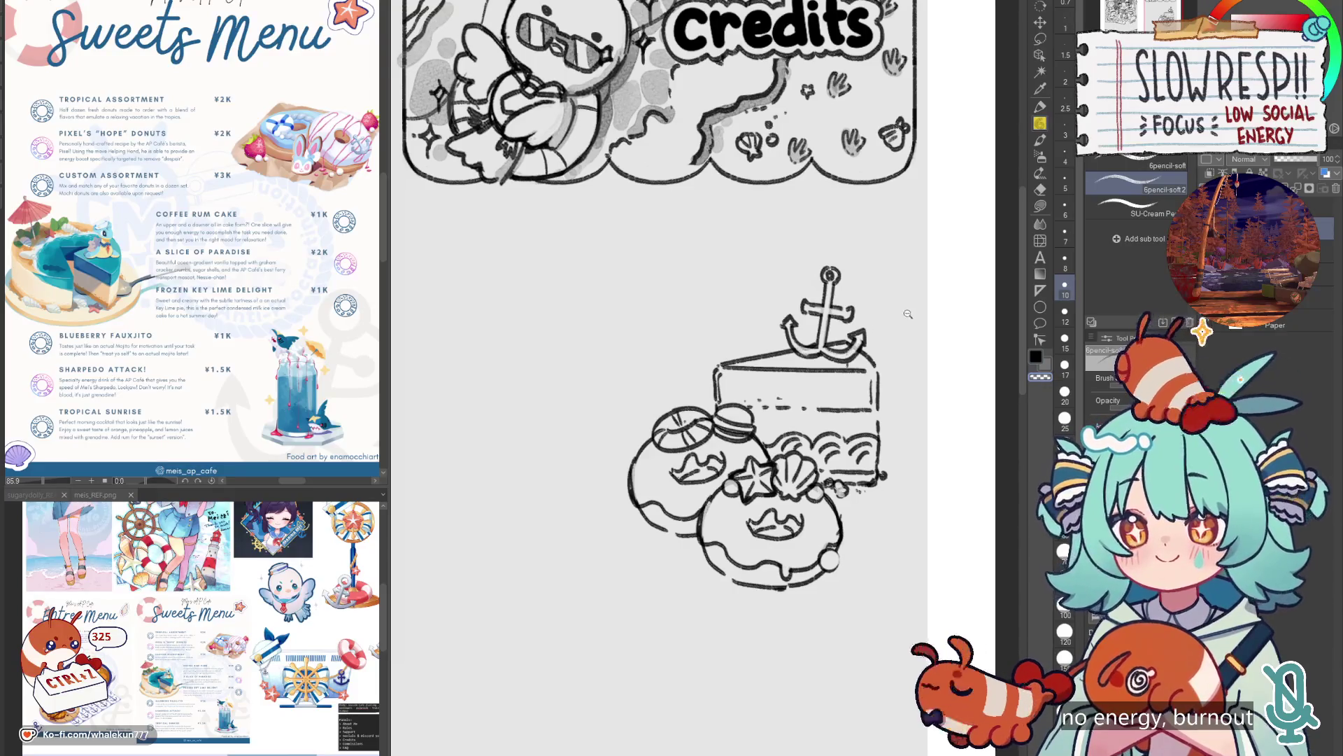
{"action": "key", "text": "ctrl+0"}
{"action": "scroll", "coordinate": [904, 315], "scroll_direction": "up", "scroll_amount": 3}
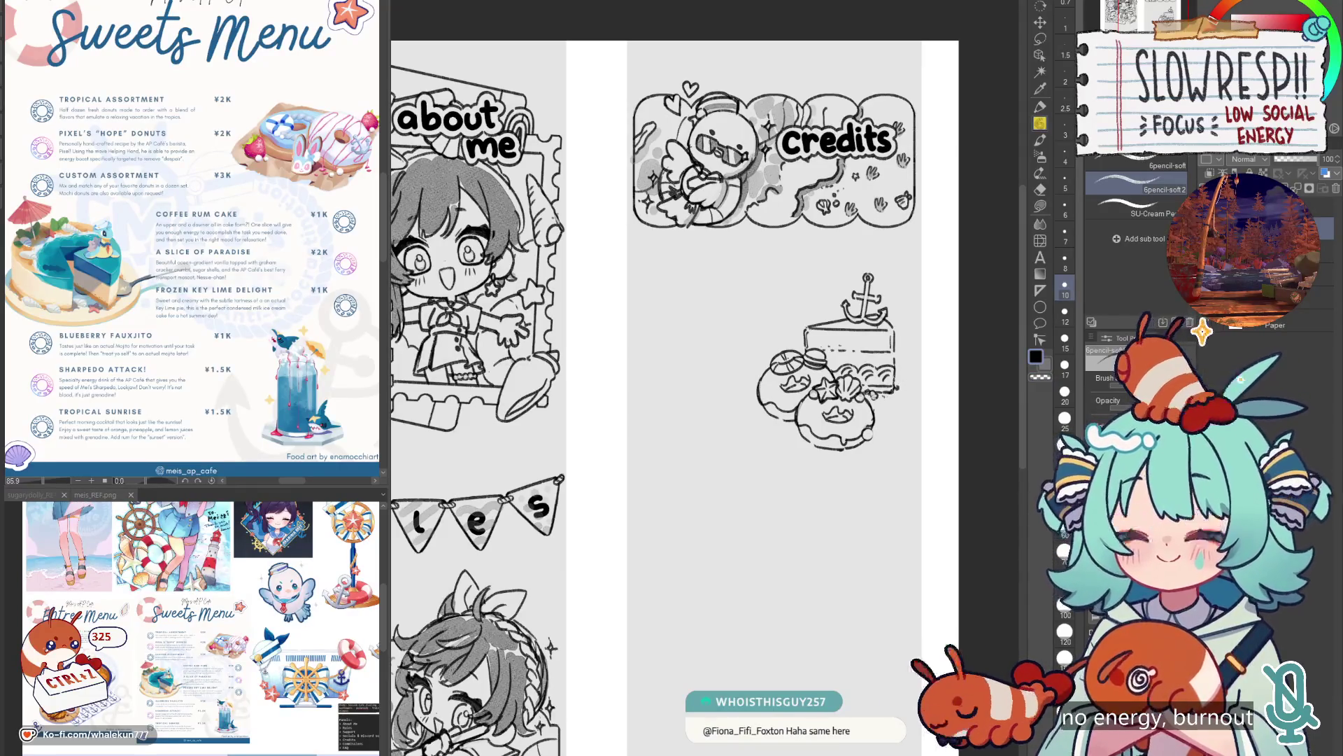
Pan over the cake and undo the stray marks near the donut and right edge.
{"action": "scroll", "coordinate": [899, 386], "scroll_direction": "up", "scroll_amount": 1}
{"action": "scroll", "coordinate": [868, 388], "scroll_direction": "up", "scroll_amount": 2}
{"action": "left_click_drag", "start_coordinate": [743, 435], "coordinate": [827, 404]}
{"action": "left_click_drag", "start_coordinate": [613, 396], "coordinate": [484, 407]}
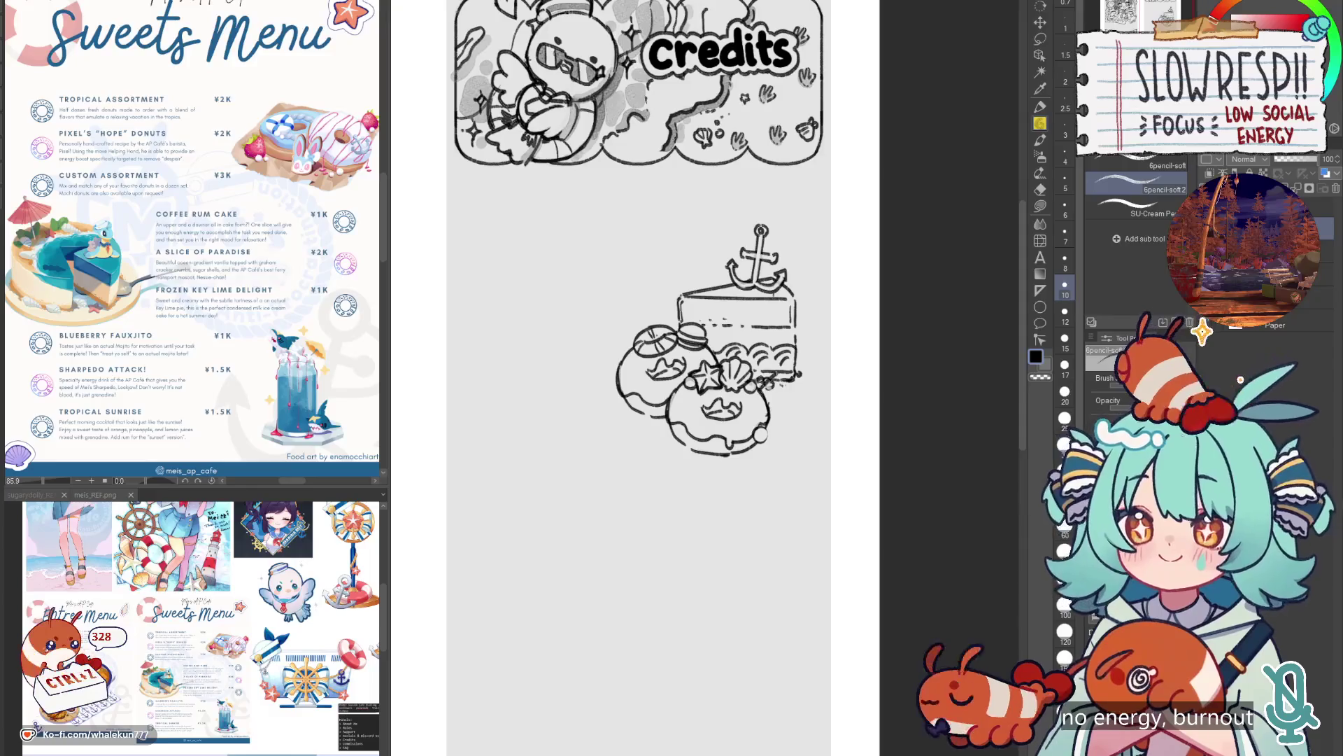
{"action": "key", "text": "ctrl+z"}
{"action": "key", "text": "e"}
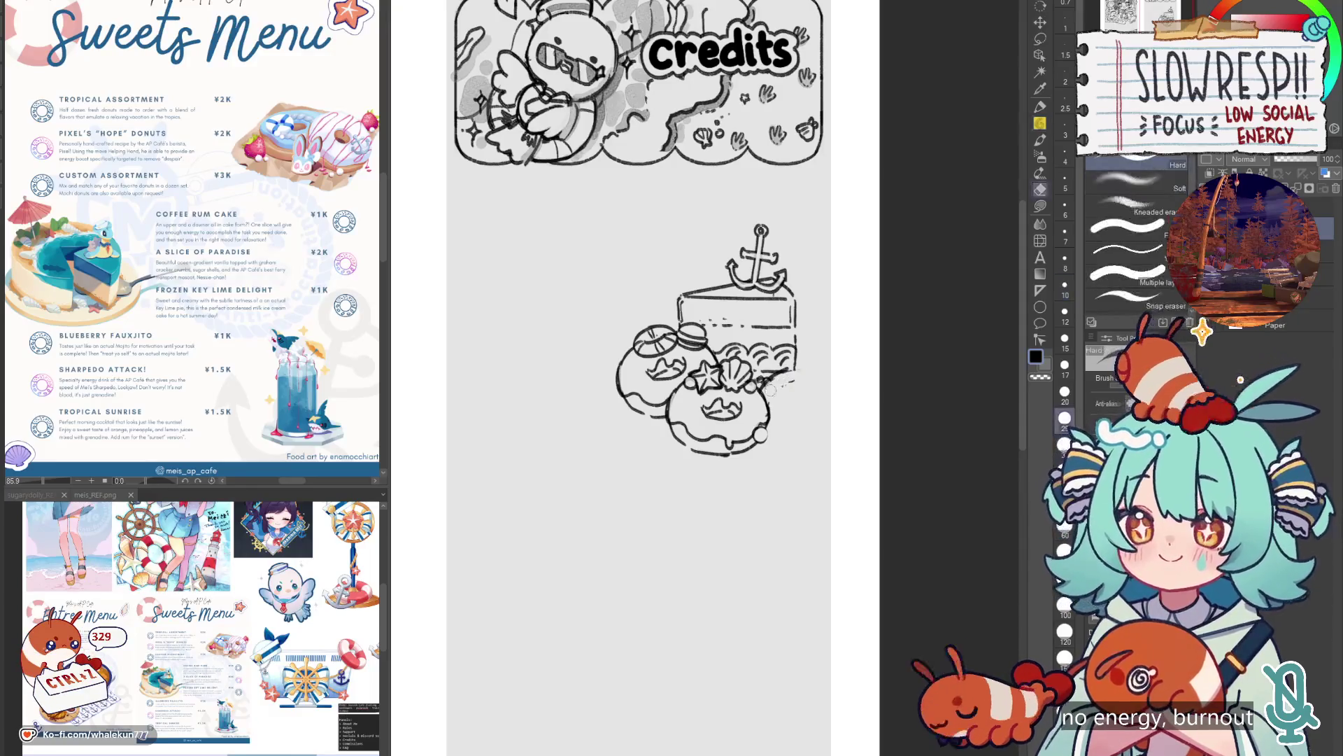
{"action": "key", "text": "p"}
{"action": "key", "text": "ctrl+z"}
{"action": "key", "text": "ctrl+z"}
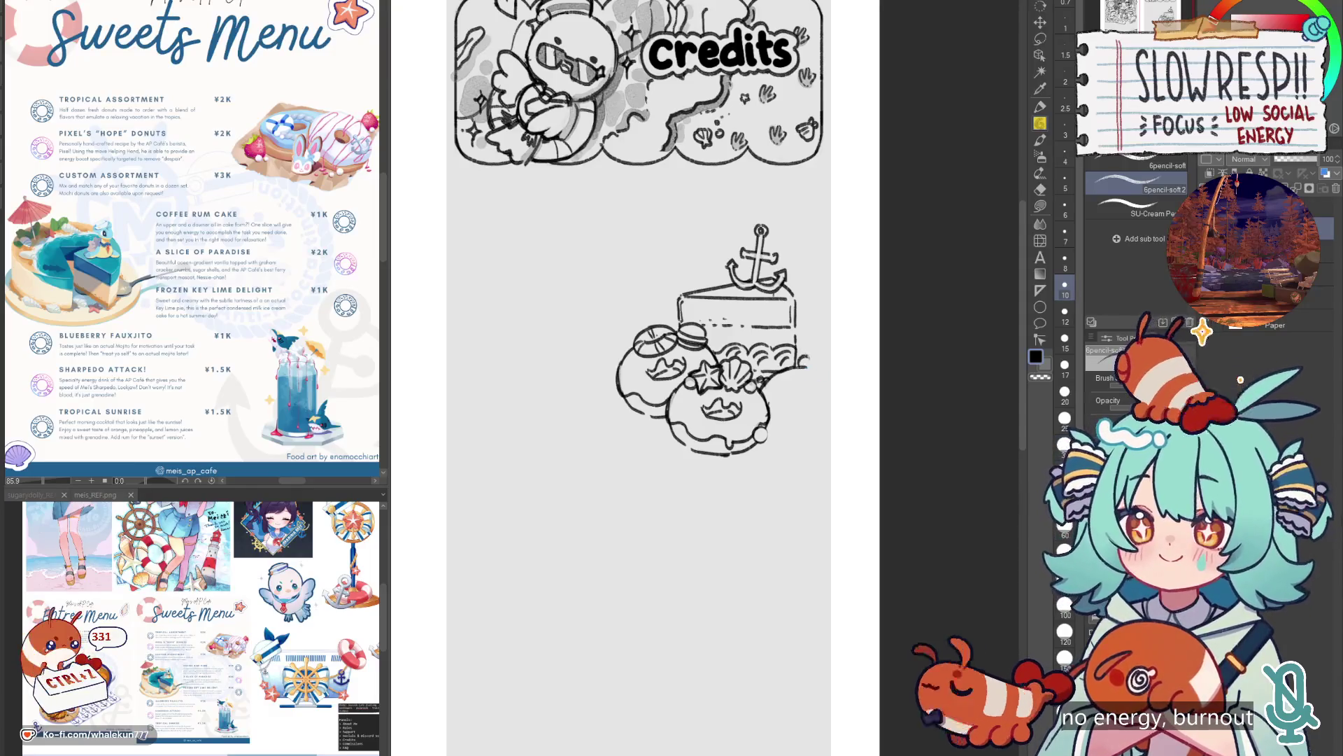
Redraw the cake's right edge and the lines where it meets the donut, mirroring to check.
{"action": "mouse_move", "coordinate": [827, 381]}
{"action": "left_mouse_down"}
{"action": "mouse_move", "coordinate": [839, 411]}
{"action": "mouse_move", "coordinate": [827, 417]}
{"action": "left_mouse_up"}
{"action": "key", "text": "ctrl+z"}
{"action": "left_click_drag", "start_coordinate": [805, 371], "coordinate": [773, 401]}
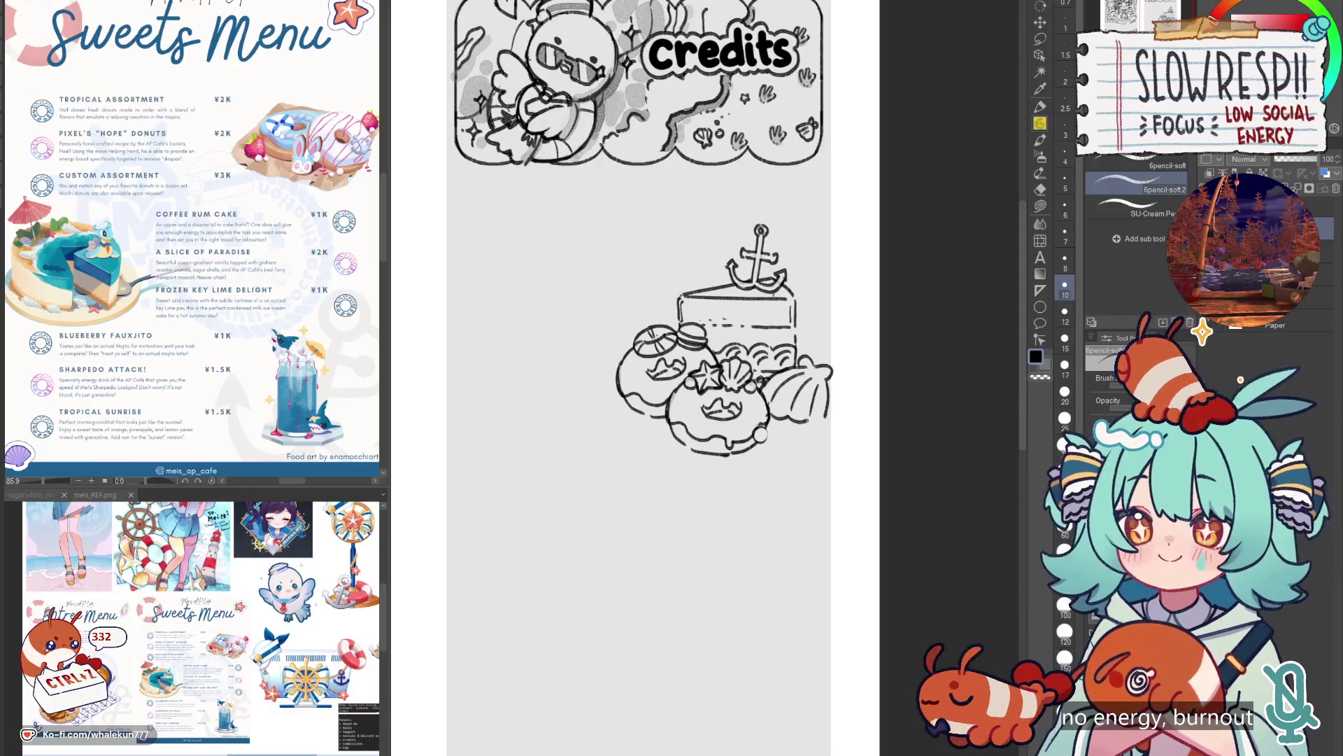
{"action": "key", "text": "h"}
{"action": "key", "text": "h"}
{"action": "scroll", "coordinate": [699, 336], "scroll_direction": "up", "scroll_amount": 2}
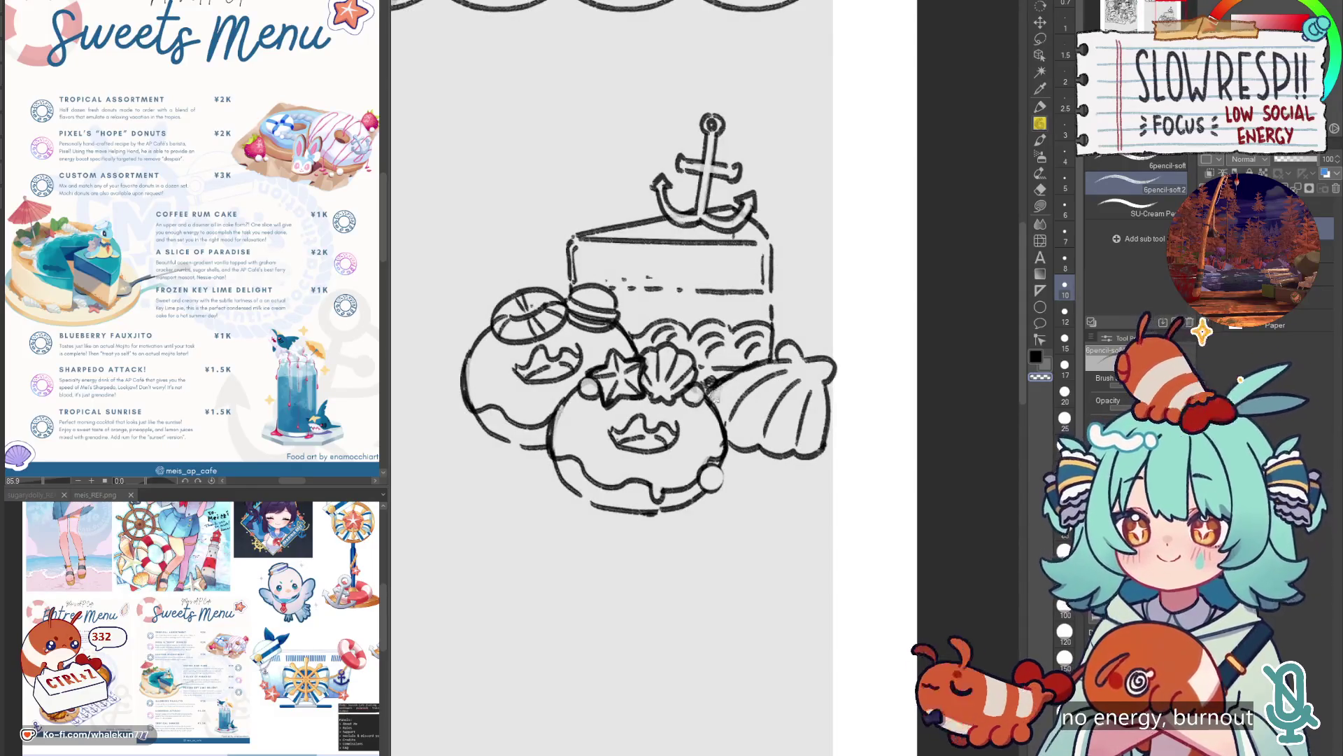
Darken the shell's right edge, then nudge the cake sketch slightly left and down.
{"action": "left_click_drag", "start_coordinate": [826, 416], "coordinate": [823, 448]}
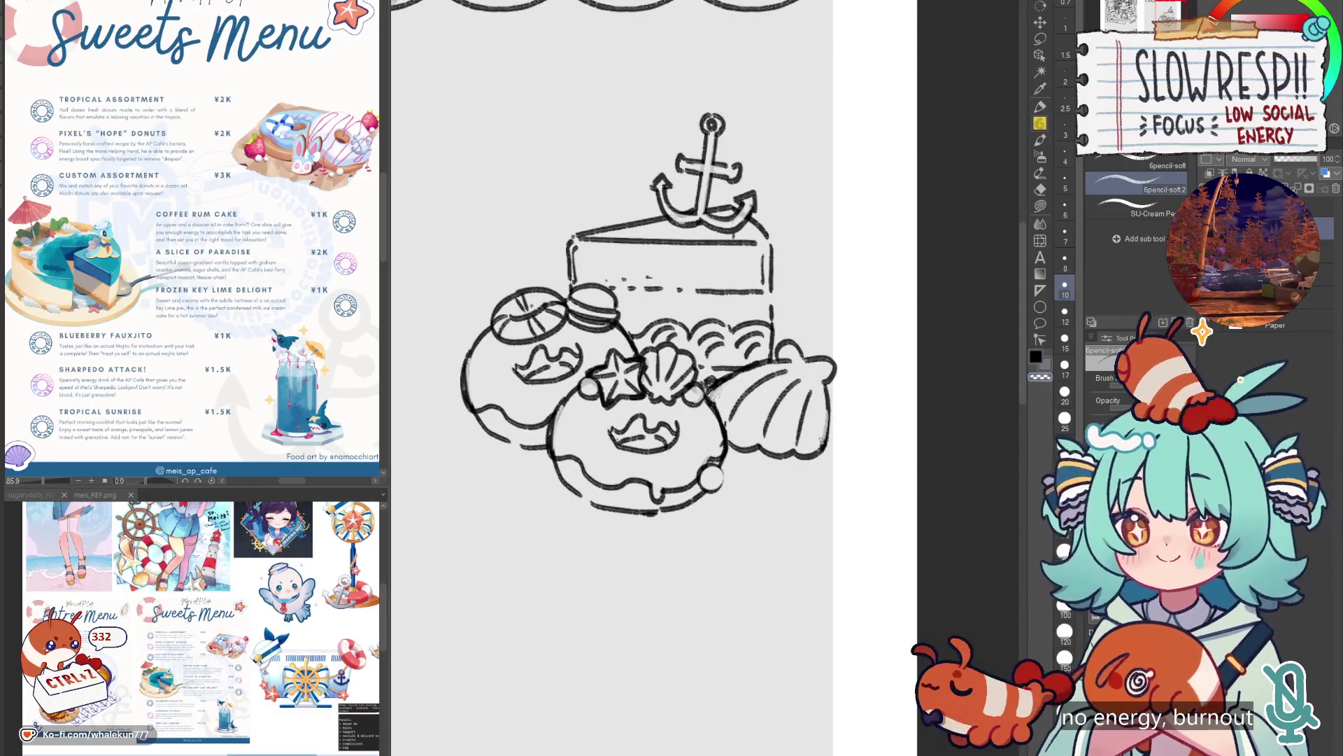
{"action": "scroll", "coordinate": [857, 427], "scroll_direction": "down", "scroll_amount": 5}
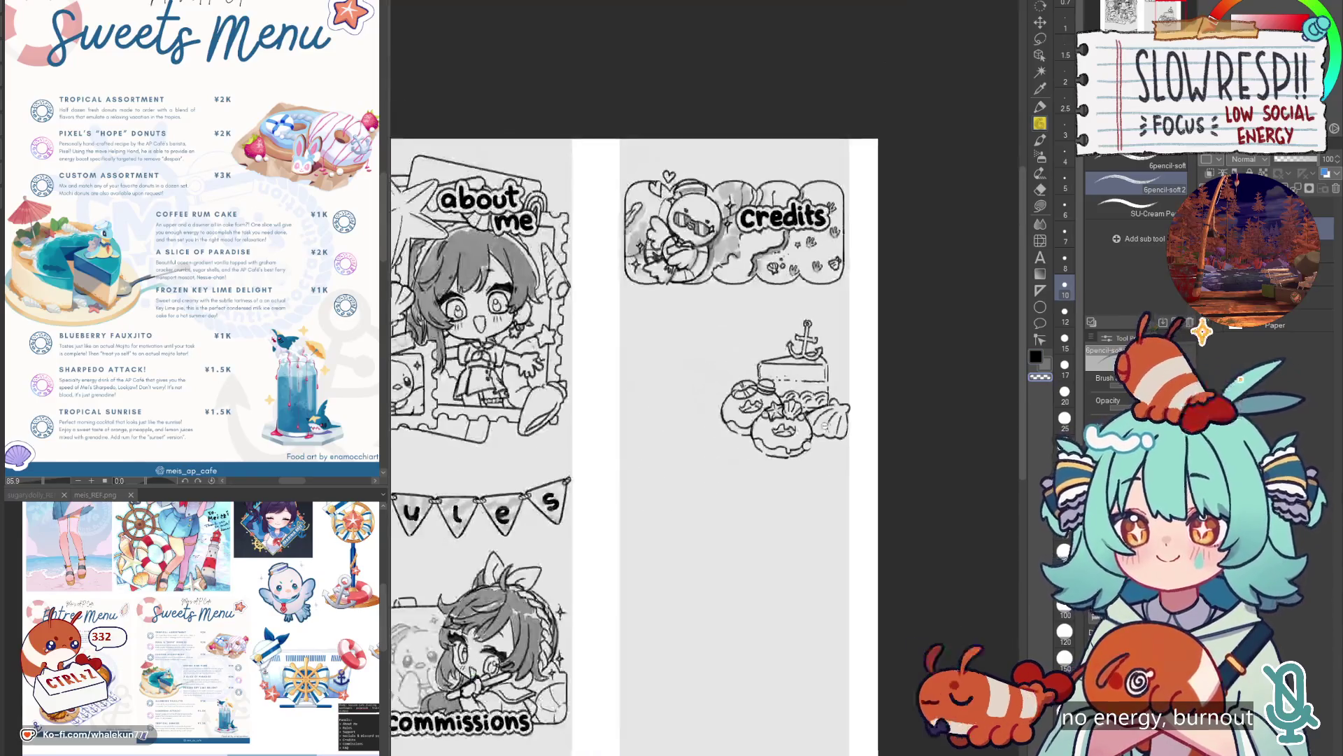
{"action": "scroll", "coordinate": [863, 415], "scroll_direction": "up", "scroll_amount": 4}
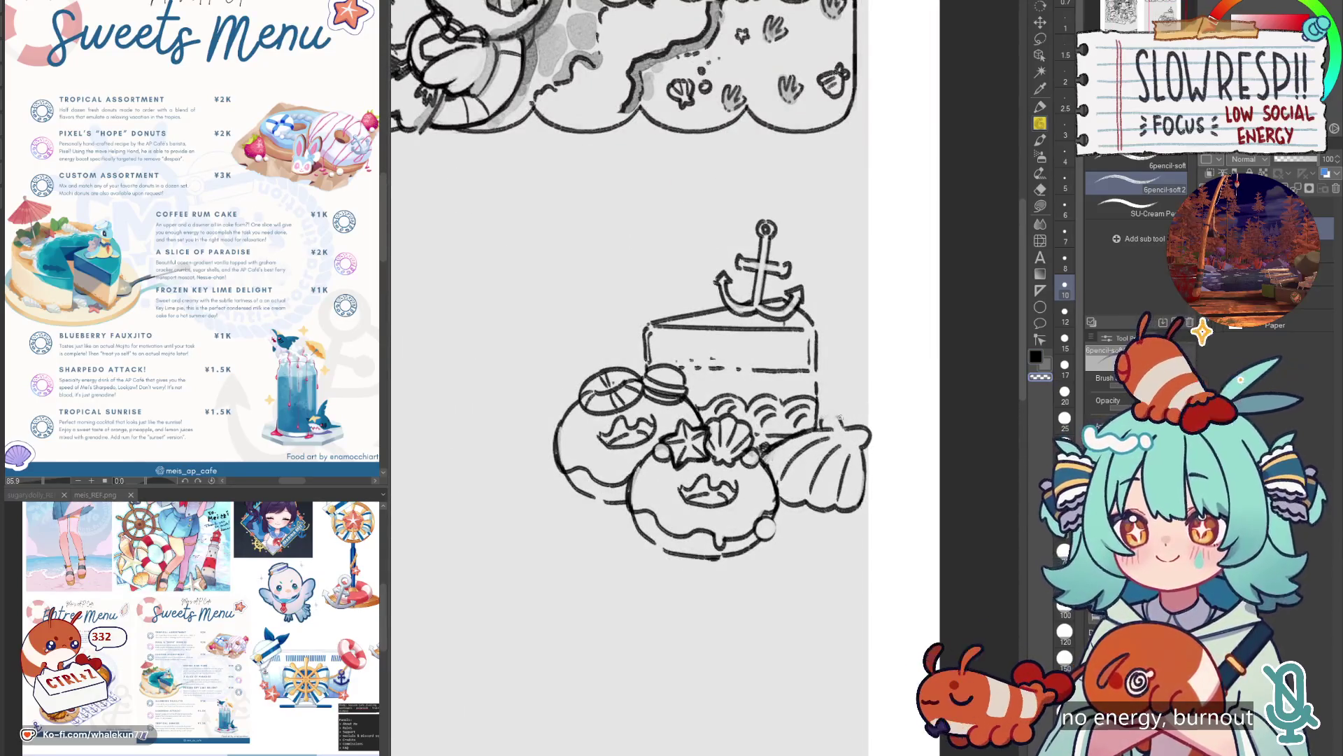
{"action": "scroll", "coordinate": [895, 407], "scroll_direction": "down", "scroll_amount": 3}
{"action": "scroll", "coordinate": [825, 490], "scroll_direction": "down", "scroll_amount": 2}
{"action": "scroll", "coordinate": [791, 455], "scroll_direction": "down", "scroll_amount": 2}
{"action": "scroll", "coordinate": [790, 455], "scroll_direction": "up", "scroll_amount": 5}
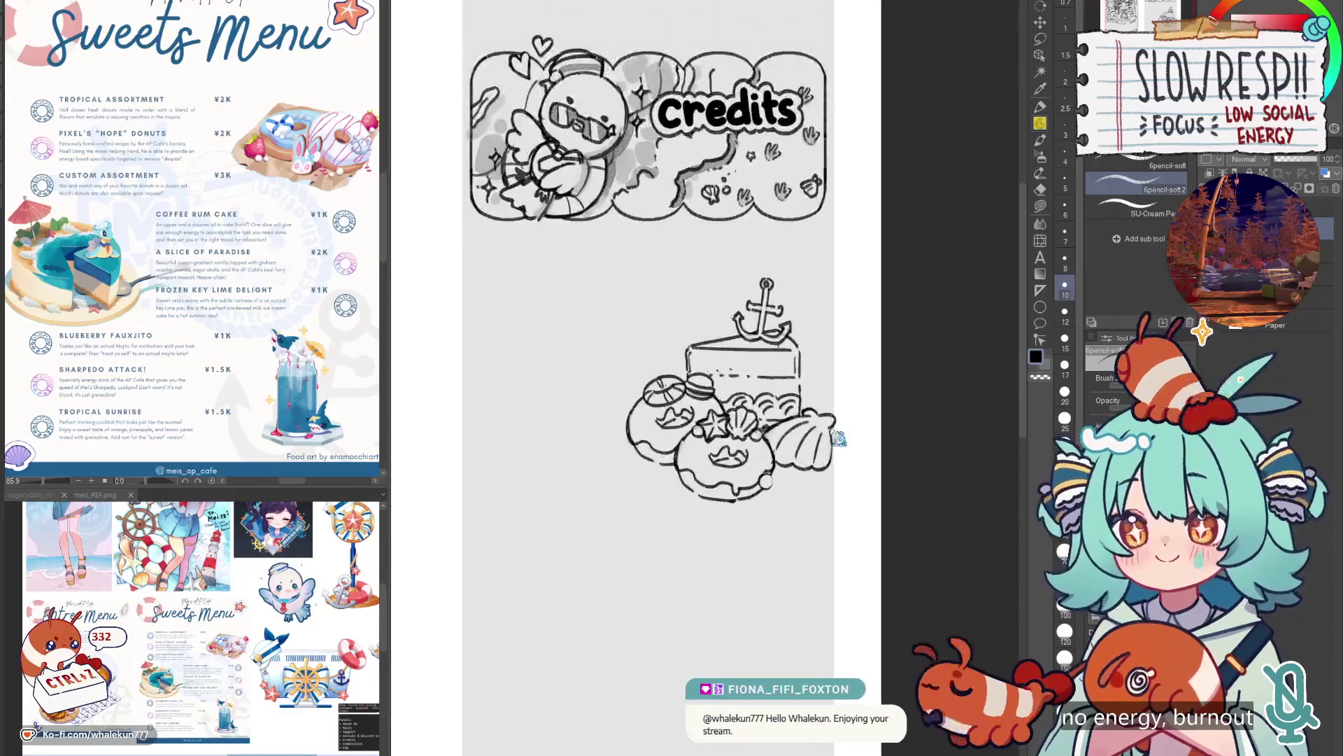
{"action": "key", "text": "ctrl+t"}
{"action": "left_click_drag", "start_coordinate": [728, 420], "coordinate": [719, 426]}
Confirm the moved cake and try several horizontal and arced strokes left of the desserts.
{"action": "left_click", "coordinate": [699, 534]}
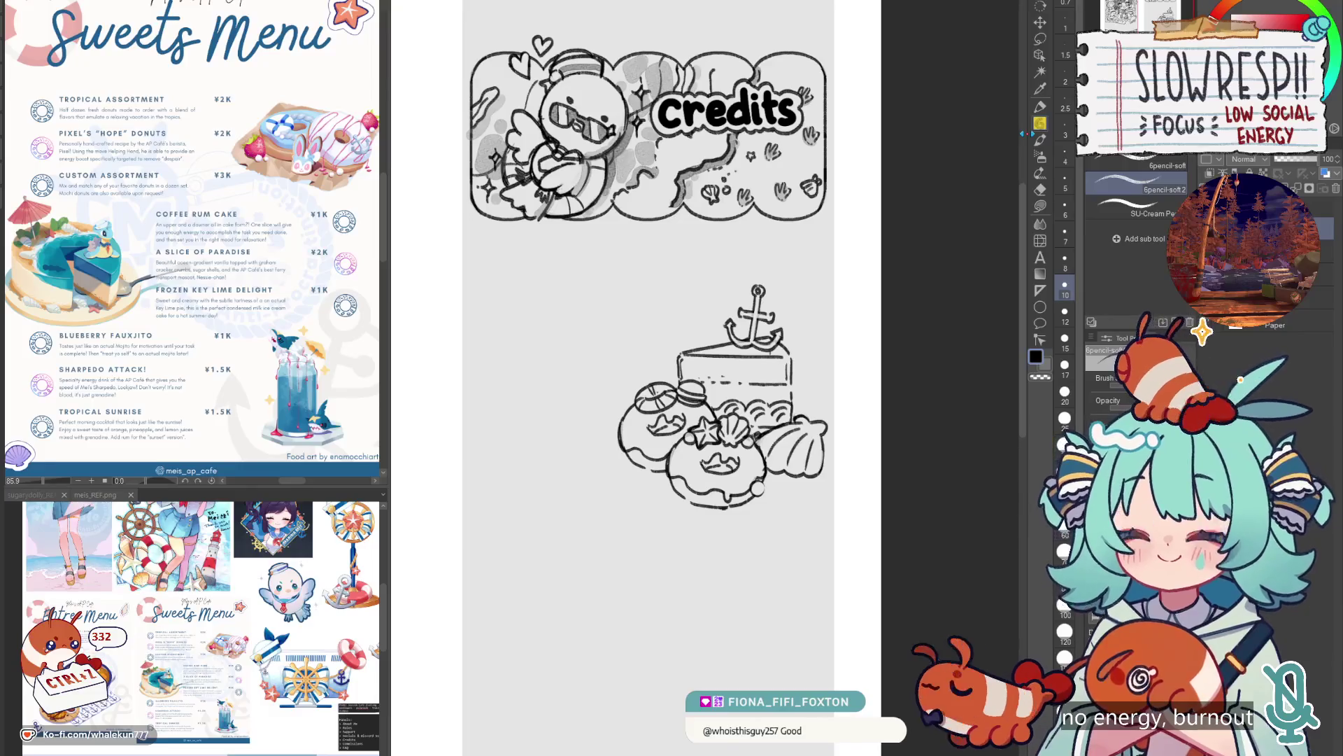
{"action": "left_click_drag", "start_coordinate": [542, 438], "coordinate": [621, 429]}
{"action": "key", "text": "ctrl+z"}
{"action": "mouse_move", "coordinate": [535, 429]}
{"action": "left_mouse_down"}
{"action": "mouse_move", "coordinate": [613, 428]}
{"action": "mouse_move", "coordinate": [559, 442]}
{"action": "mouse_move", "coordinate": [622, 429]}
{"action": "left_mouse_up"}
{"action": "key", "text": "ctrl+z"}
{"action": "key", "text": "ctrl+z"}
{"action": "left_click_drag", "start_coordinate": [525, 438], "coordinate": [620, 434]}
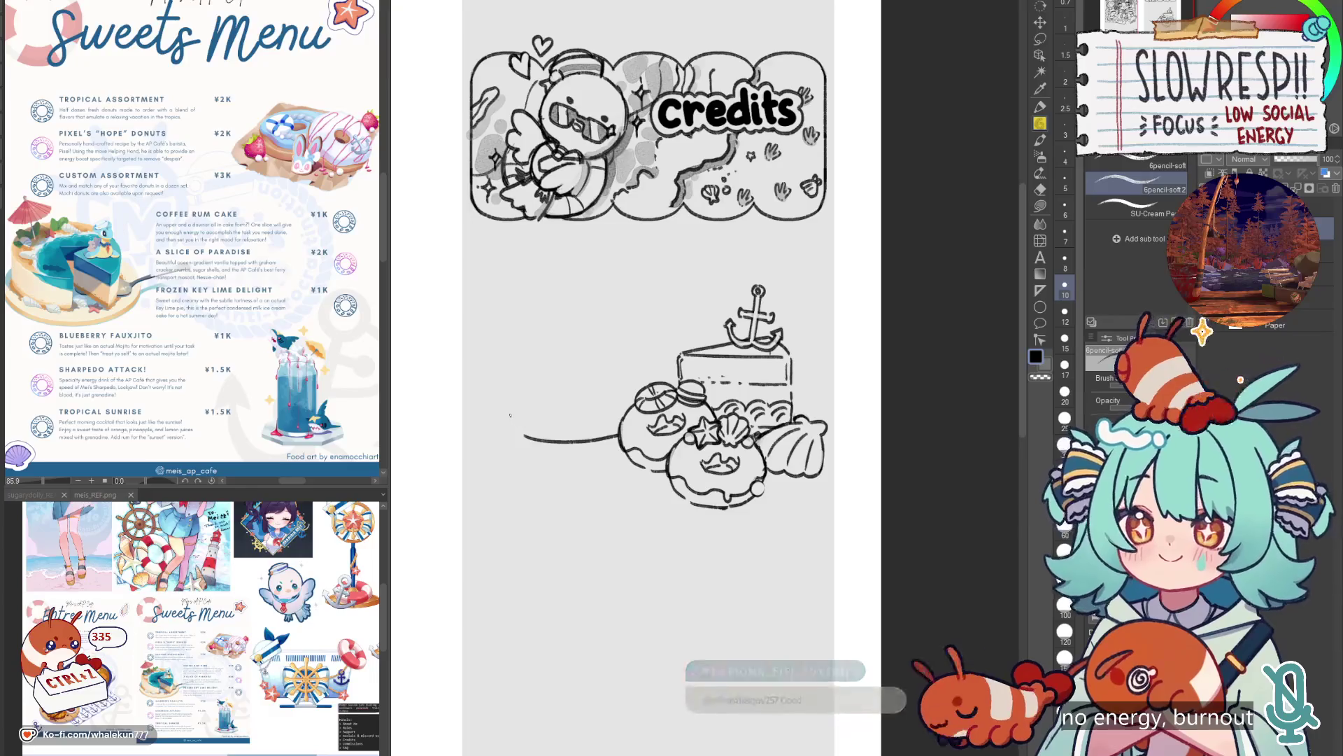
{"action": "key", "text": "ctrl+z"}
{"action": "key", "text": "ctrl+z"}
{"action": "mouse_move", "coordinate": [503, 420]}
{"action": "left_mouse_down"}
{"action": "mouse_move", "coordinate": [501, 445]}
{"action": "mouse_move", "coordinate": [620, 475]}
{"action": "left_mouse_up"}
{"action": "key", "text": "ctrl+z"}
{"action": "mouse_move", "coordinate": [494, 457]}
{"action": "left_mouse_down"}
{"action": "mouse_move", "coordinate": [552, 485]}
{"action": "mouse_move", "coordinate": [632, 481]}
{"action": "left_mouse_up"}
{"action": "key", "text": "ctrl+z"}
Sketch long curves for the bar under the donuts, retrying its curved right end.
{"action": "mouse_move", "coordinate": [495, 443]}
{"action": "left_mouse_down"}
{"action": "mouse_move", "coordinate": [558, 465]}
{"action": "mouse_move", "coordinate": [632, 462]}
{"action": "left_mouse_up"}
{"action": "left_click_drag", "start_coordinate": [610, 372], "coordinate": [713, 334]}
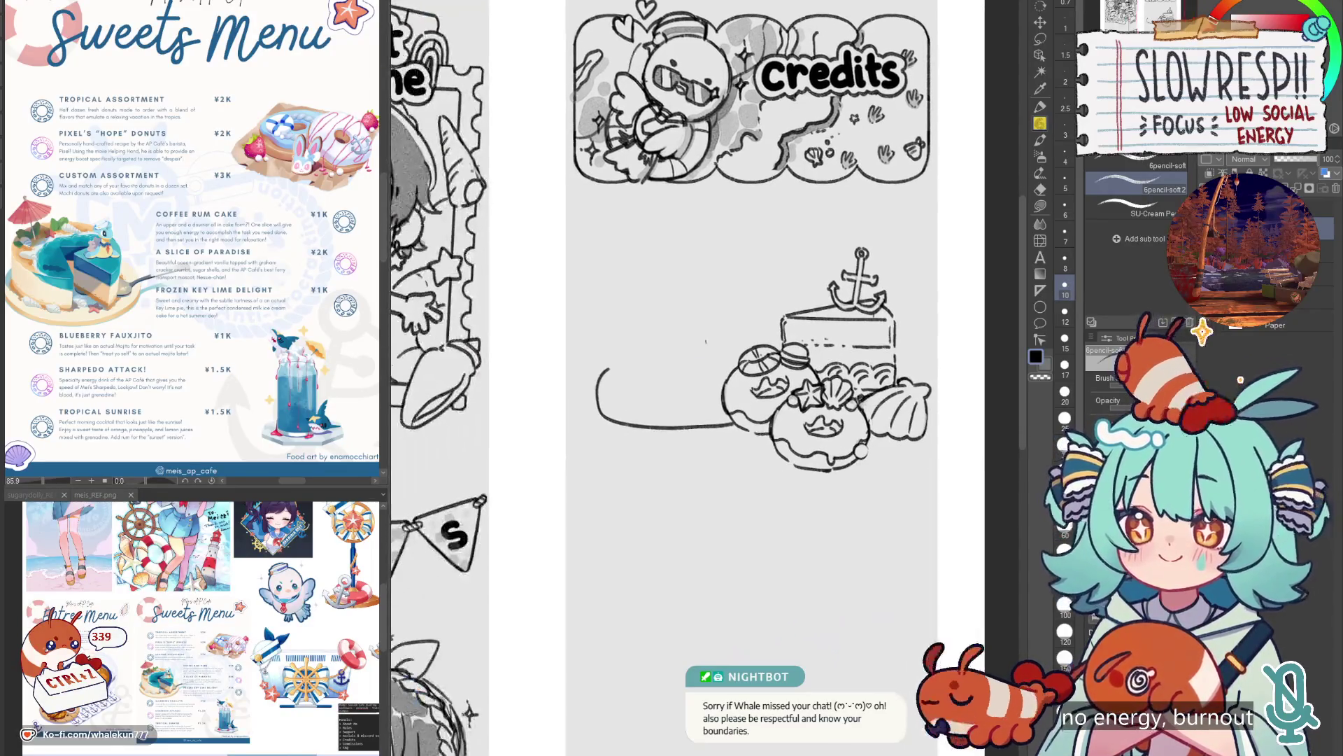
{"action": "key", "text": "ctrl+z"}
{"action": "left_click_drag", "start_coordinate": [622, 426], "coordinate": [735, 429]}
{"action": "key", "text": "ctrl+z"}
{"action": "mouse_move", "coordinate": [600, 375]}
{"action": "left_mouse_down"}
{"action": "mouse_move", "coordinate": [599, 391]}
{"action": "mouse_move", "coordinate": [657, 433]}
{"action": "mouse_move", "coordinate": [727, 430]}
{"action": "mouse_move", "coordinate": [604, 383]}
{"action": "mouse_move", "coordinate": [633, 430]}
{"action": "mouse_move", "coordinate": [728, 428]}
{"action": "left_mouse_up"}
{"action": "key", "text": "ctrl+z"}
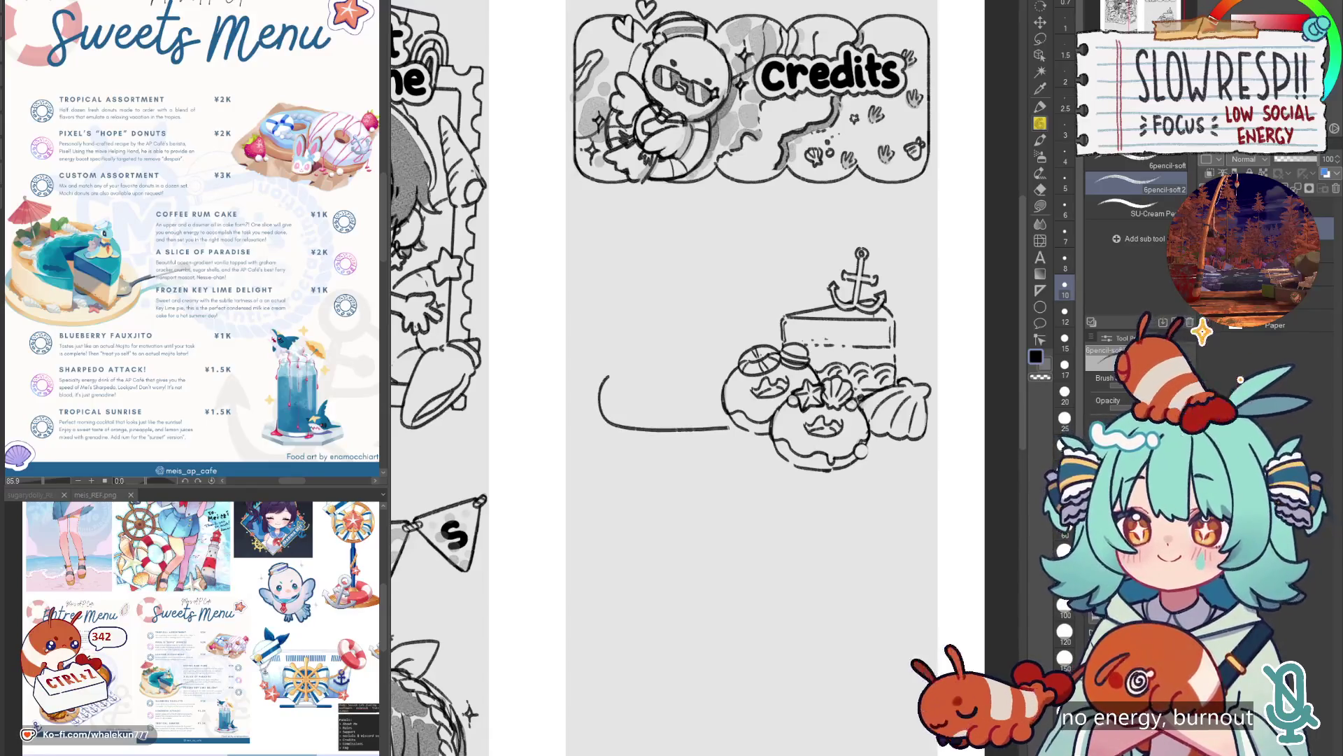
{"action": "mouse_move", "coordinate": [632, 374]}
{"action": "left_mouse_down"}
{"action": "mouse_move", "coordinate": [600, 397]}
{"action": "mouse_move", "coordinate": [667, 405]}
{"action": "mouse_move", "coordinate": [648, 412]}
{"action": "mouse_move", "coordinate": [620, 402]}
{"action": "mouse_move", "coordinate": [693, 399]}
{"action": "left_mouse_up"}
{"action": "key", "text": "ctrl+z"}
{"action": "key", "text": "ctrl+z"}
Redraw the bar's straight top line and rounded left end.
{"action": "left_click_drag", "start_coordinate": [596, 404], "coordinate": [694, 404]}
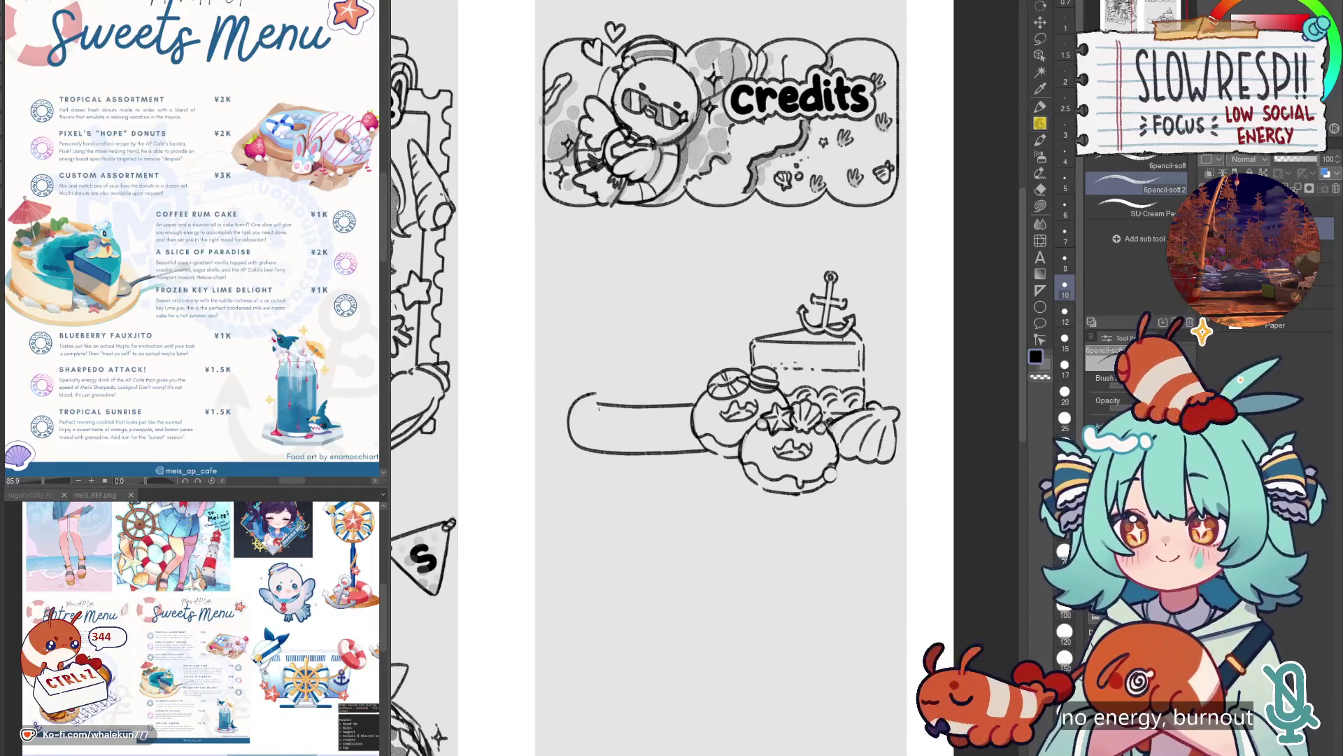
{"action": "key", "text": "ctrl+z"}
{"action": "left_click_drag", "start_coordinate": [596, 405], "coordinate": [580, 423]}
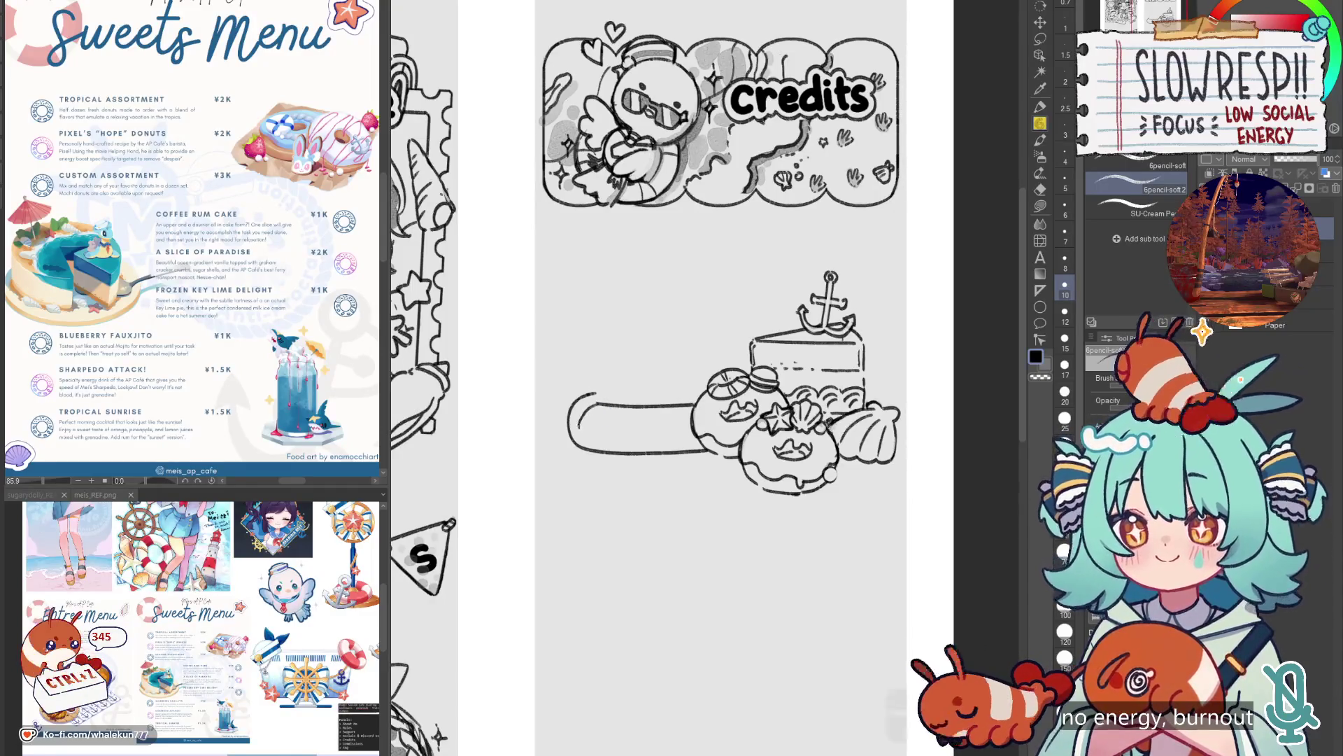
{"action": "key", "text": "ctrl+z"}
{"action": "key", "text": "ctrl+z"}
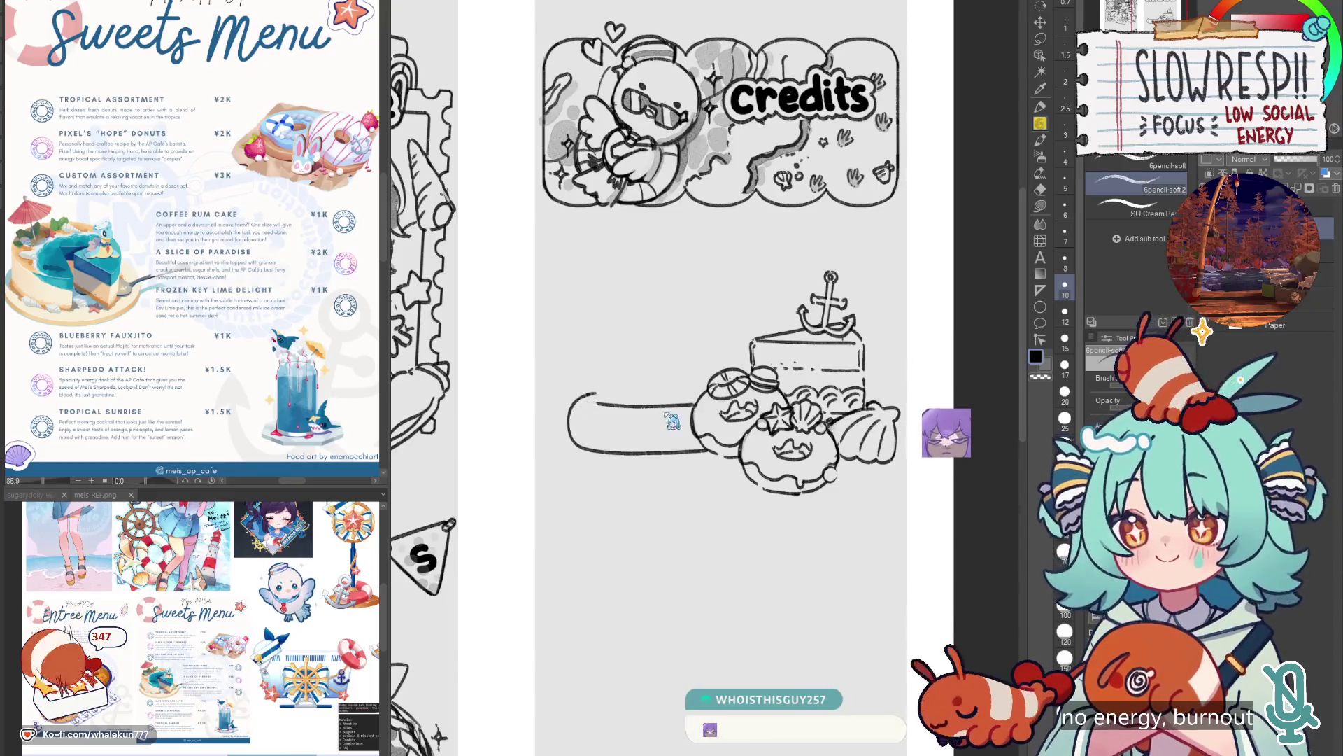
{"action": "left_click_drag", "start_coordinate": [596, 405], "coordinate": [625, 404]}
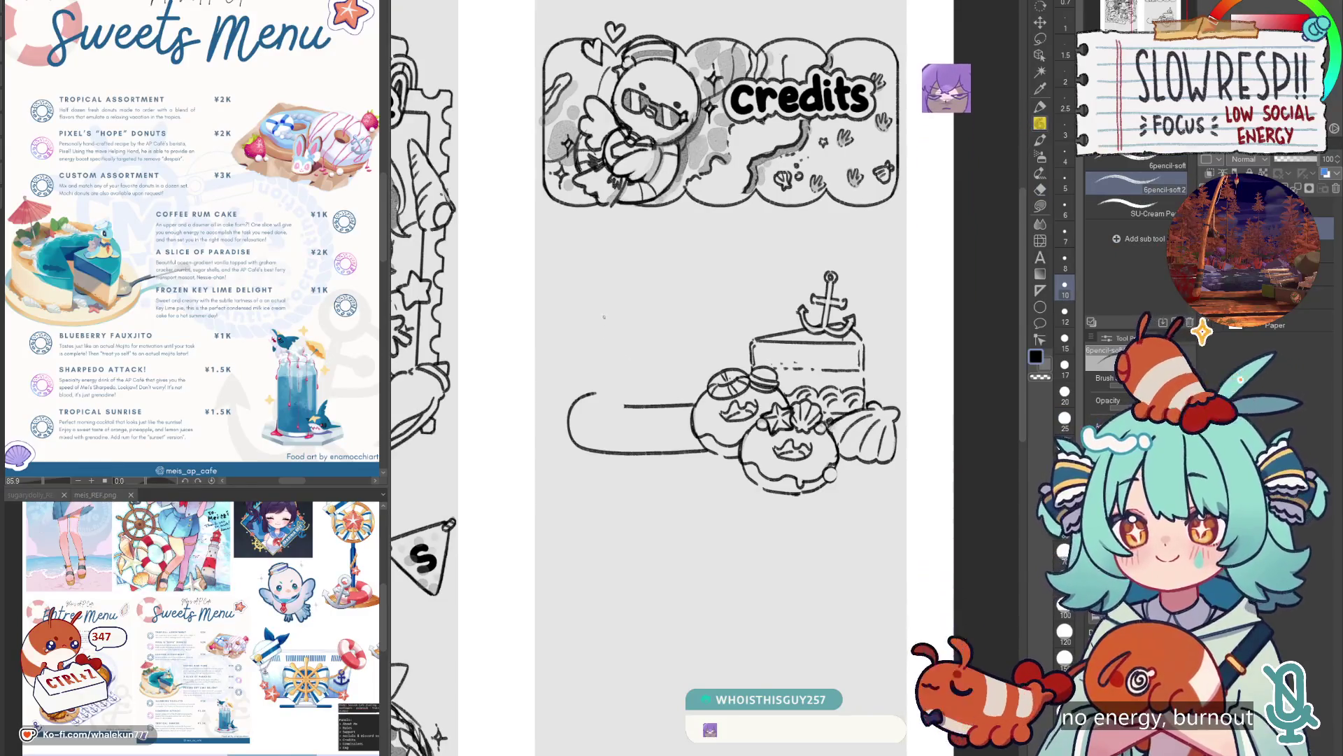
{"action": "scroll", "coordinate": [735, 368], "scroll_direction": "down", "scroll_amount": 4}
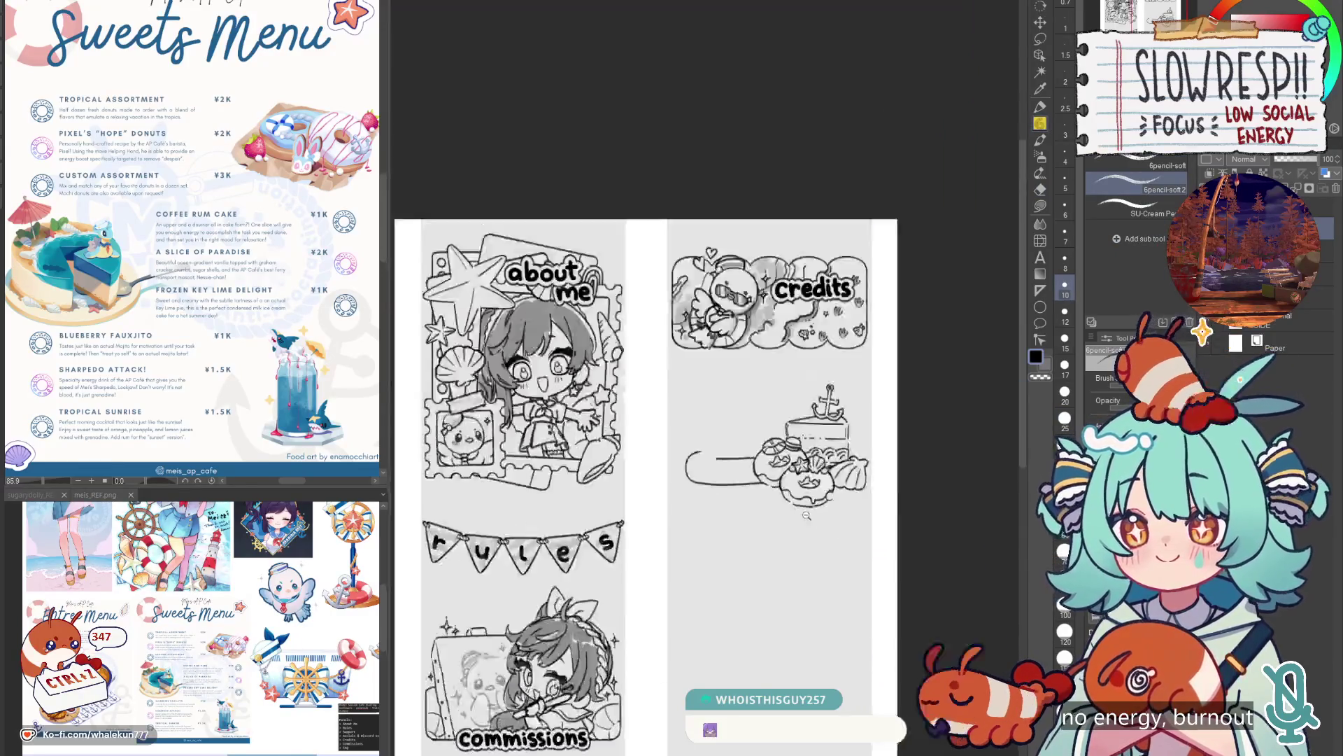
{"action": "scroll", "coordinate": [728, 360], "scroll_direction": "up", "scroll_amount": 3}
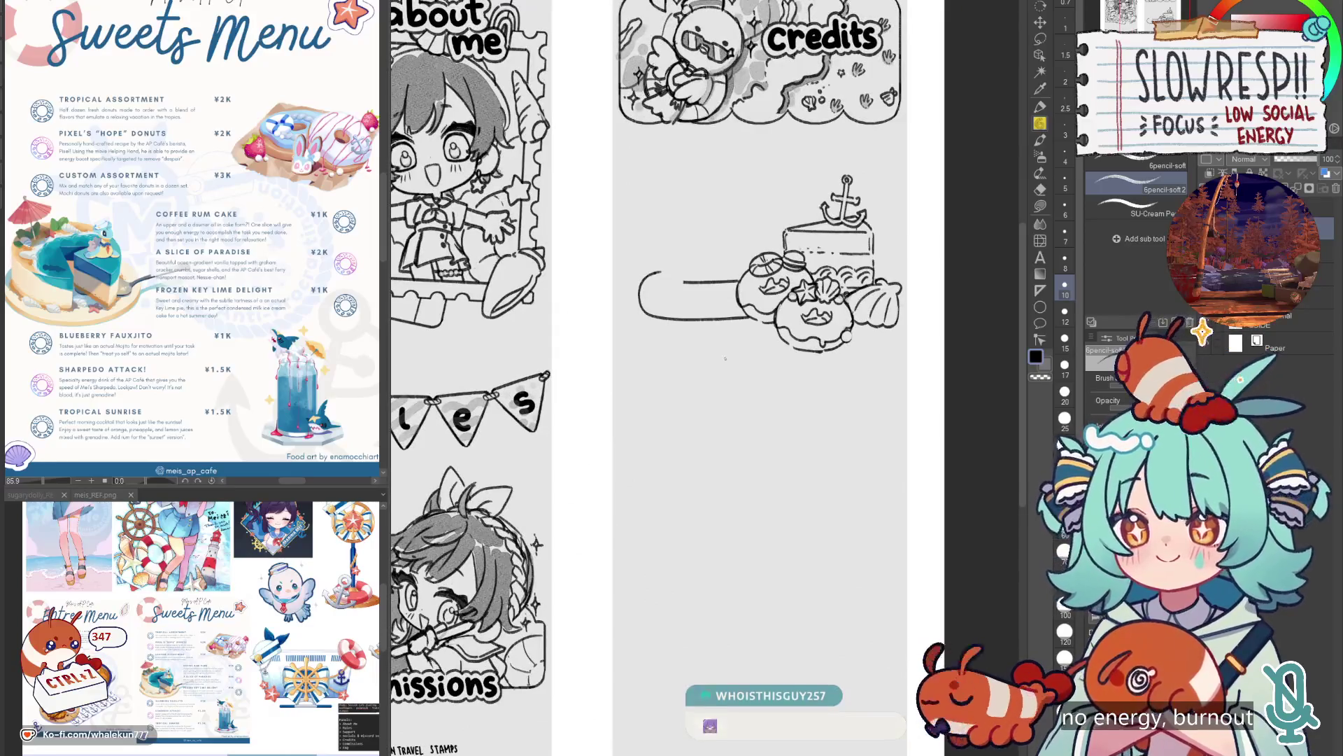
{"action": "mouse_move", "coordinate": [688, 420]}
{"action": "left_mouse_down"}
{"action": "mouse_move", "coordinate": [735, 409]}
{"action": "mouse_move", "coordinate": [724, 414]}
{"action": "left_mouse_up"}
{"action": "scroll", "coordinate": [706, 420], "scroll_direction": "up", "scroll_amount": 2}
Remove the stray stroke and add a vertical symmetry ruler below the donuts.
{"action": "key", "text": "ctrl+z"}
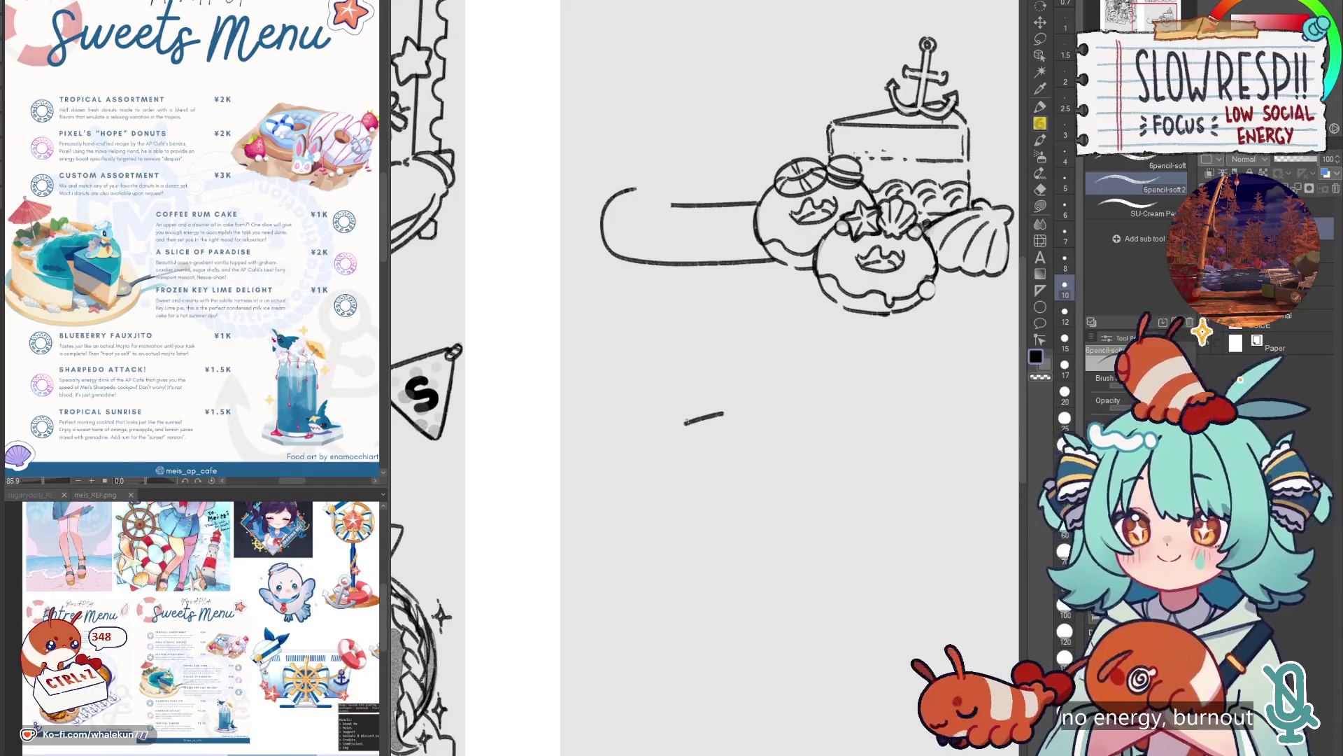
{"action": "key", "text": "u"}
{"action": "key", "text": "ctrl+z"}
{"action": "key", "text": "ctrl+z"}
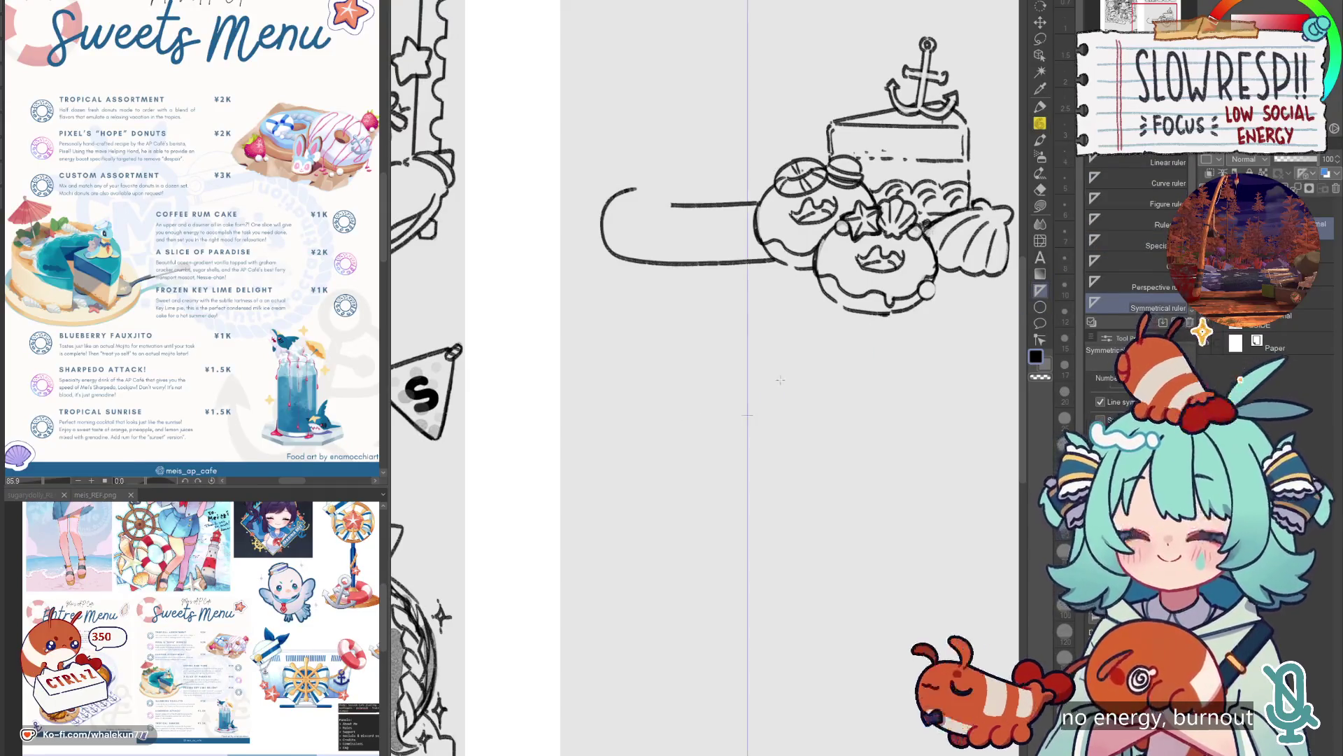
{"action": "left_click", "coordinate": [1041, 122]}
Draw the mirrored top and sides of the Discord logo, trimming the hooks on its feet.
{"action": "mouse_move", "coordinate": [713, 399]}
{"action": "left_mouse_down"}
{"action": "mouse_move", "coordinate": [746, 397]}
{"action": "mouse_move", "coordinate": [708, 383]}
{"action": "mouse_move", "coordinate": [684, 397]}
{"action": "left_mouse_up"}
{"action": "key", "text": "ctrl+z"}
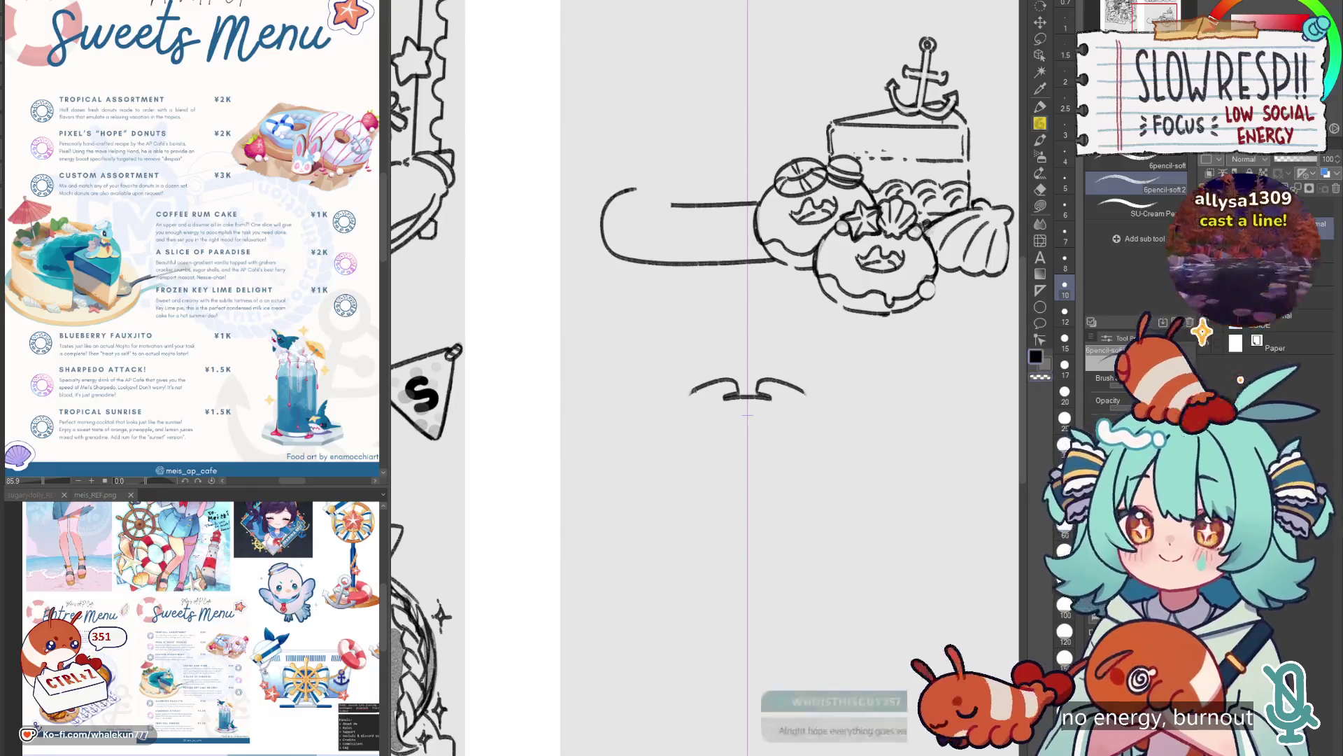
{"action": "left_click_drag", "start_coordinate": [699, 388], "coordinate": [678, 459]}
{"action": "key", "text": "ctrl+z"}
{"action": "mouse_move", "coordinate": [689, 390]}
{"action": "left_mouse_down"}
{"action": "mouse_move", "coordinate": [674, 478]}
{"action": "mouse_move", "coordinate": [717, 495]}
{"action": "mouse_move", "coordinate": [734, 483]}
{"action": "left_mouse_up"}
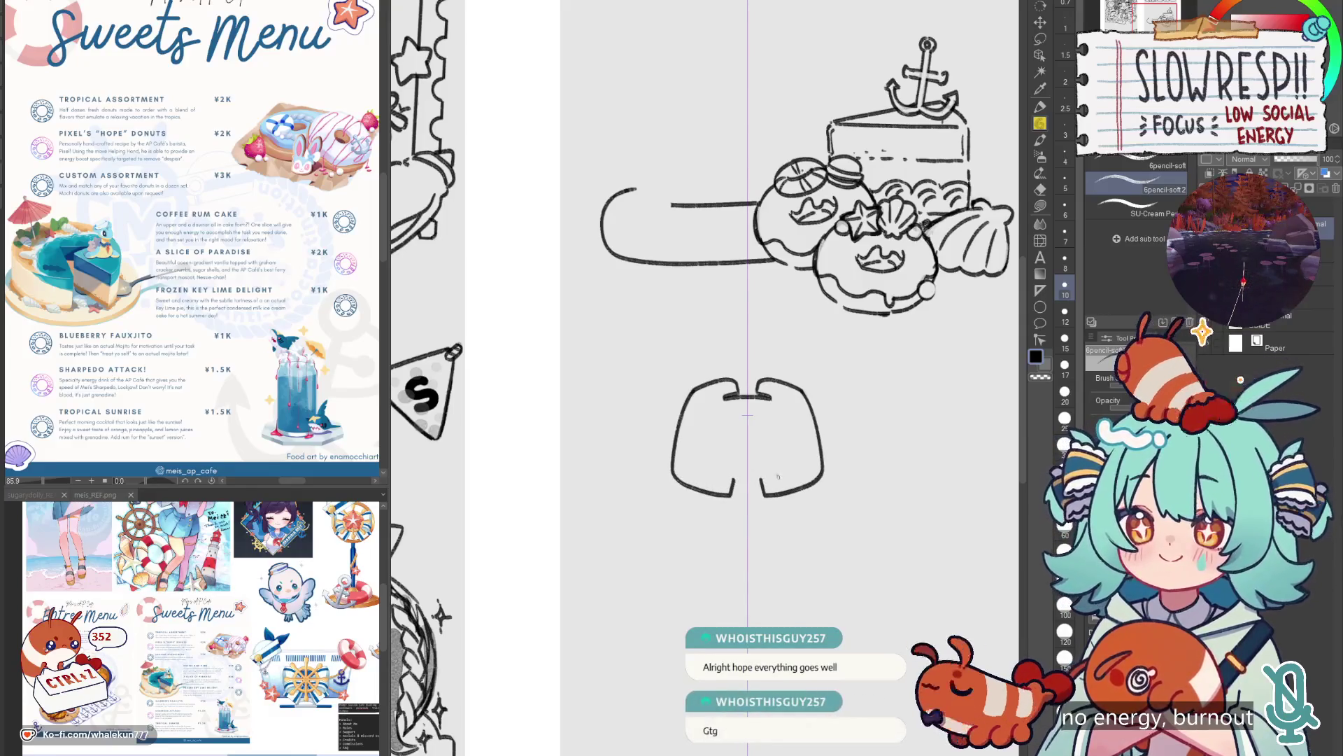
{"action": "key", "text": "e"}
{"action": "mouse_move", "coordinate": [734, 476]}
{"action": "left_mouse_down"}
{"action": "mouse_move", "coordinate": [738, 495]}
{"action": "mouse_move", "coordinate": [766, 447]}
{"action": "mouse_move", "coordinate": [780, 452]}
{"action": "mouse_move", "coordinate": [768, 456]}
{"action": "left_mouse_up"}
{"action": "key", "text": "p"}
{"action": "key", "text": "ctrl+z"}
{"action": "key", "text": "ctrl+z"}
{"action": "key", "text": "ctrl+z"}
{"action": "key", "text": "ctrl+z"}
{"action": "key", "text": "ctrl+z"}
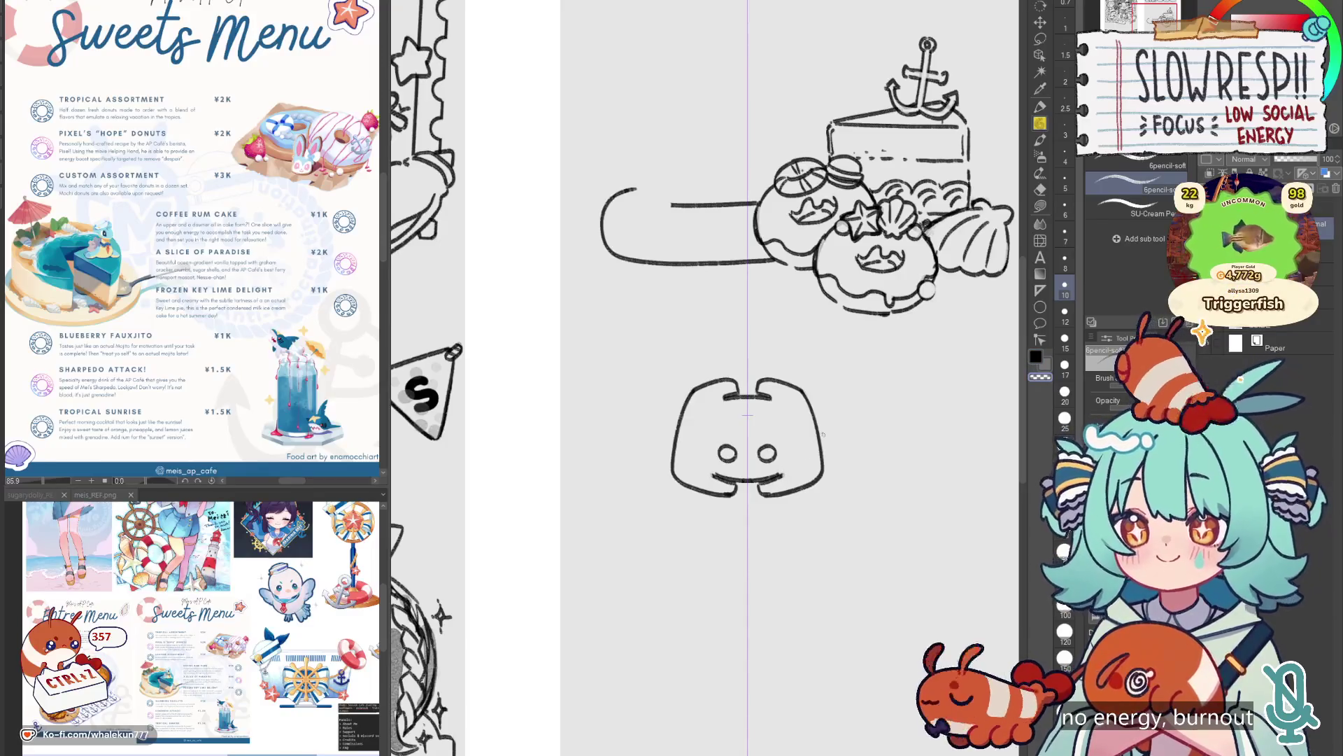
Erase and redraw the logo's two round eyes.
{"action": "left_click", "coordinate": [1040, 240]}
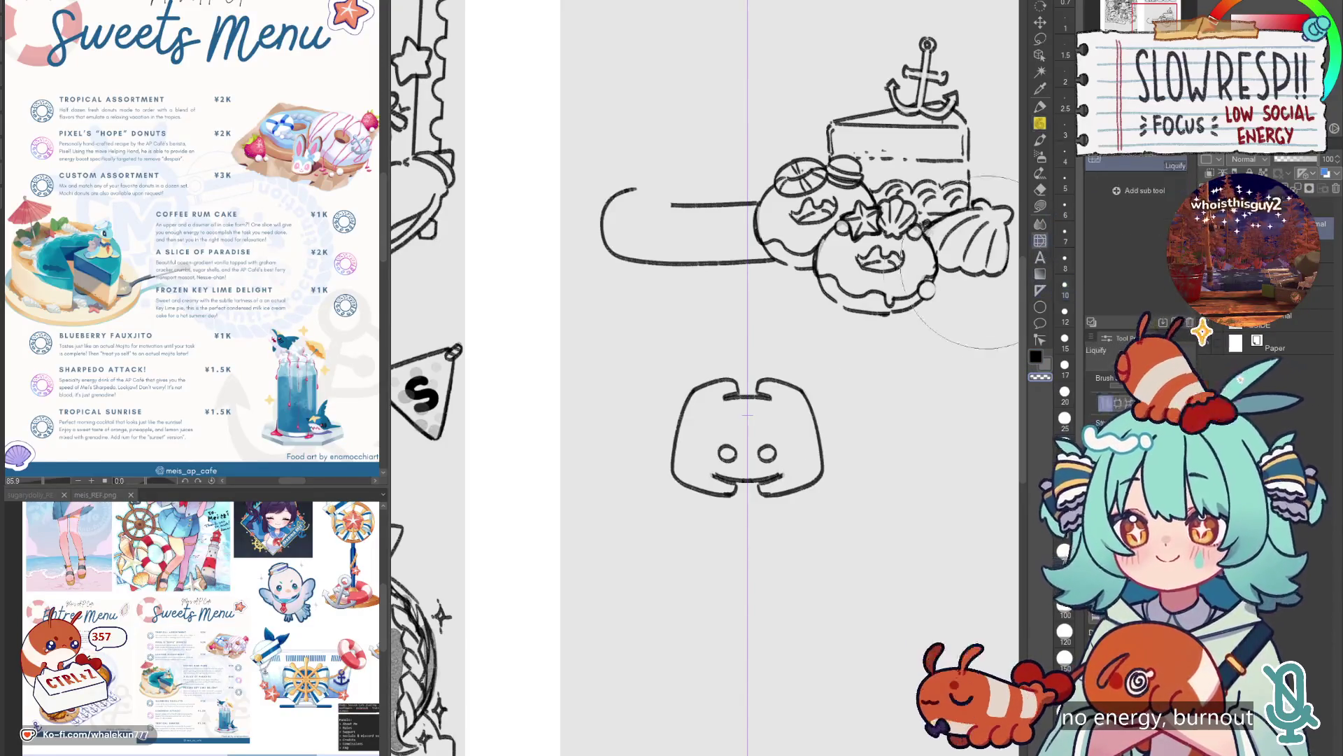
{"action": "key", "text": "ctrl+z"}
{"action": "key", "text": "e"}
{"action": "left_click_drag", "start_coordinate": [764, 445], "coordinate": [768, 454]}
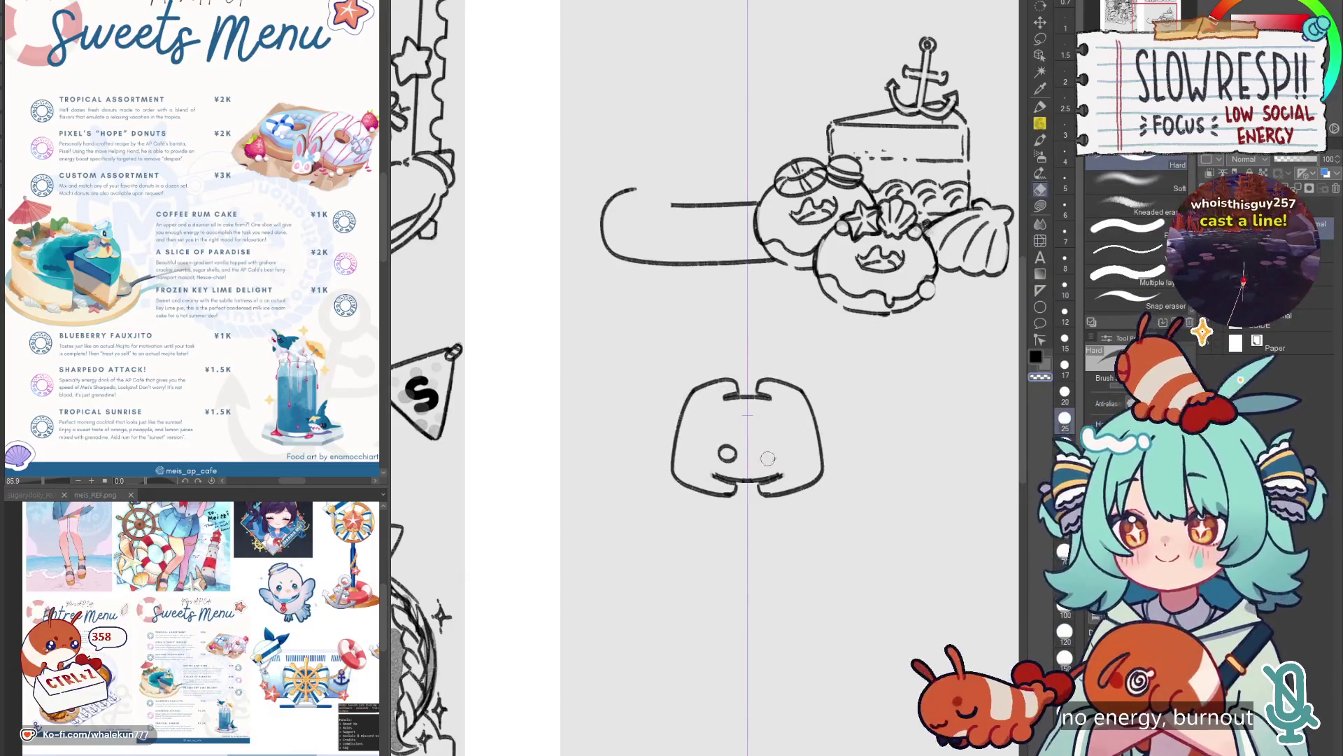
{"action": "key", "text": "p"}
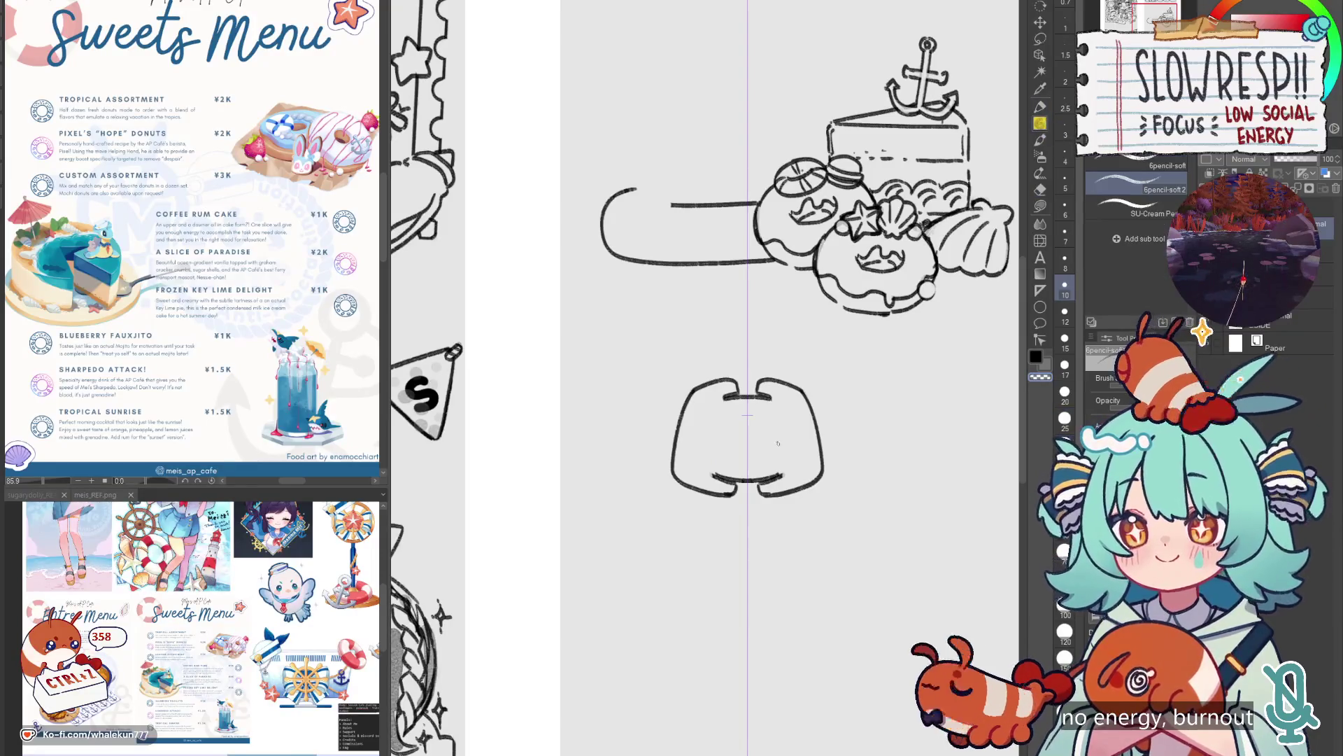
{"action": "mouse_move", "coordinate": [769, 441]}
{"action": "left_mouse_down"}
{"action": "mouse_move", "coordinate": [727, 442]}
{"action": "mouse_move", "coordinate": [768, 442]}
{"action": "left_mouse_up"}
{"action": "key", "text": "ctrl+z"}
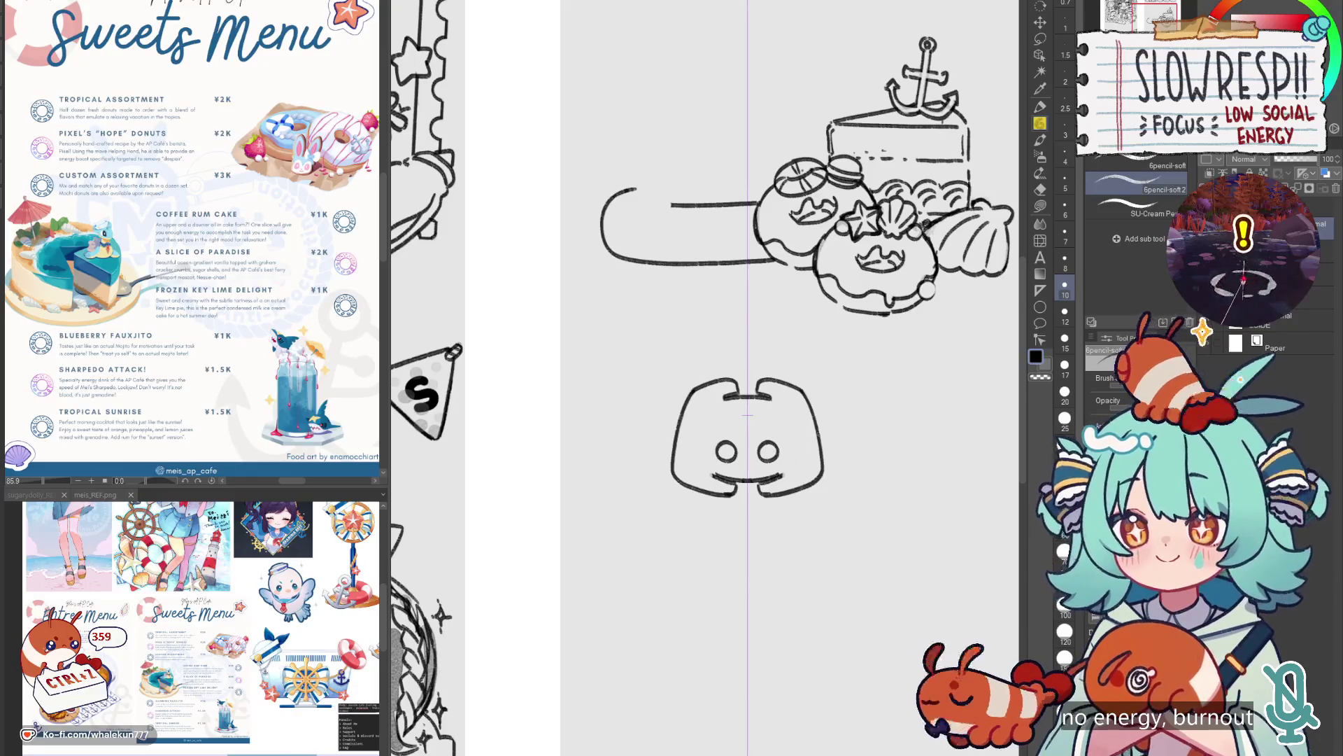
Redraw the logo's sides, lower edges and upper corners, and darken the ear tops.
{"action": "scroll", "coordinate": [585, 428], "scroll_direction": "down", "scroll_amount": 3}
{"action": "scroll", "coordinate": [585, 428], "scroll_direction": "up", "scroll_amount": 4}
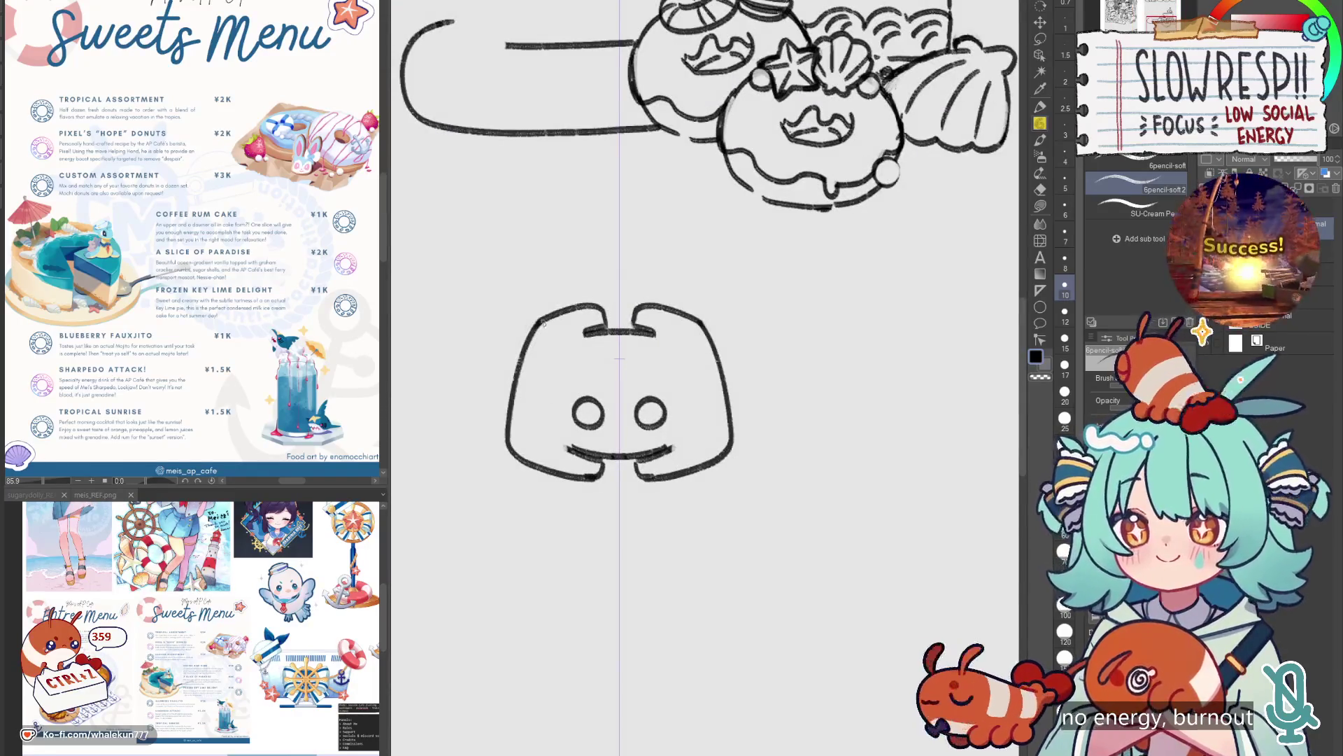
{"action": "left_click_drag", "start_coordinate": [544, 321], "coordinate": [511, 447]}
{"action": "key", "text": "c"}
{"action": "left_click_drag", "start_coordinate": [506, 385], "coordinate": [518, 455]}
{"action": "key", "text": "c"}
{"action": "left_click_drag", "start_coordinate": [726, 424], "coordinate": [722, 455]}
{"action": "mouse_move", "coordinate": [525, 341]}
{"action": "left_mouse_down"}
{"action": "mouse_move", "coordinate": [564, 310]}
{"action": "mouse_move", "coordinate": [528, 346]}
{"action": "mouse_move", "coordinate": [556, 312]}
{"action": "mouse_move", "coordinate": [530, 343]}
{"action": "mouse_move", "coordinate": [542, 324]}
{"action": "left_mouse_up"}
{"action": "key", "text": "c"}
{"action": "key", "text": "c"}
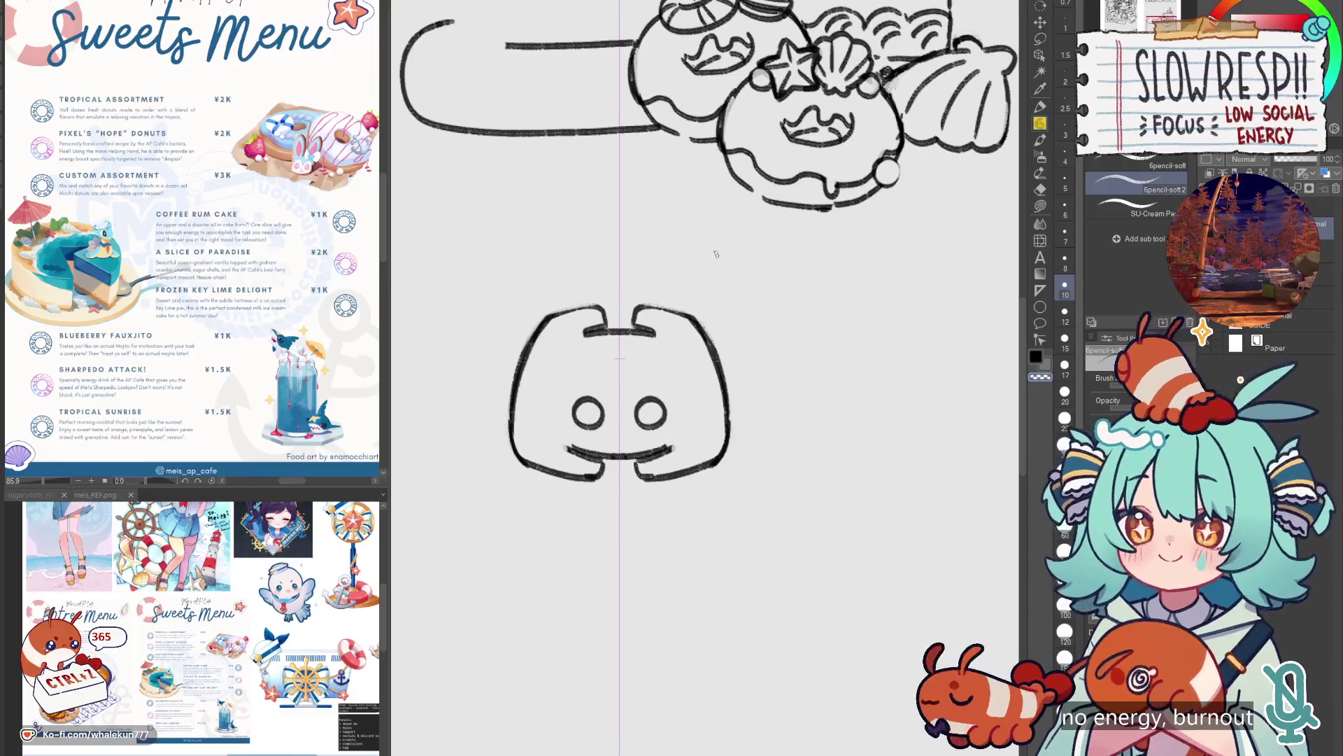
{"action": "left_click_drag", "start_coordinate": [574, 306], "coordinate": [610, 322]}
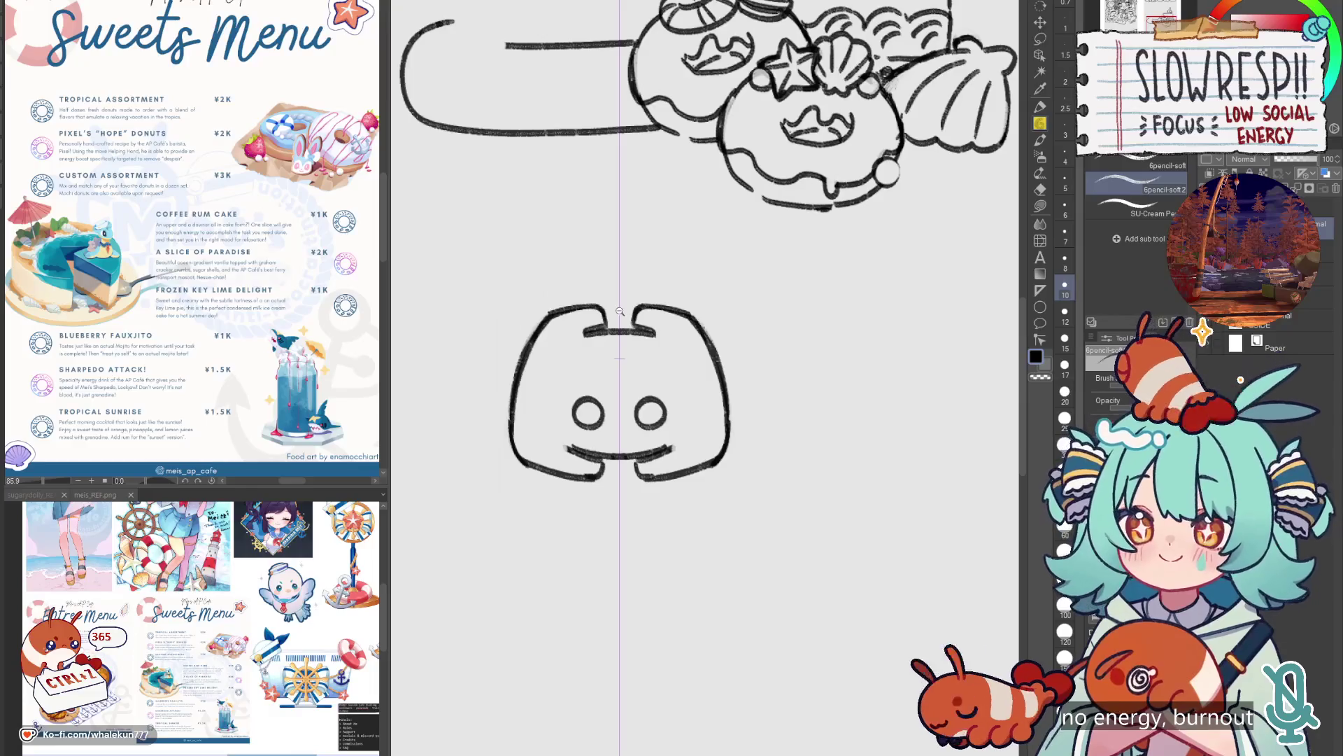
Try moving and tilting the Discord logo up onto the donuts, then cancel the transform.
{"action": "scroll", "coordinate": [620, 311], "scroll_direction": "down", "scroll_amount": 5}
{"action": "scroll", "coordinate": [733, 363], "scroll_direction": "up", "scroll_amount": 4}
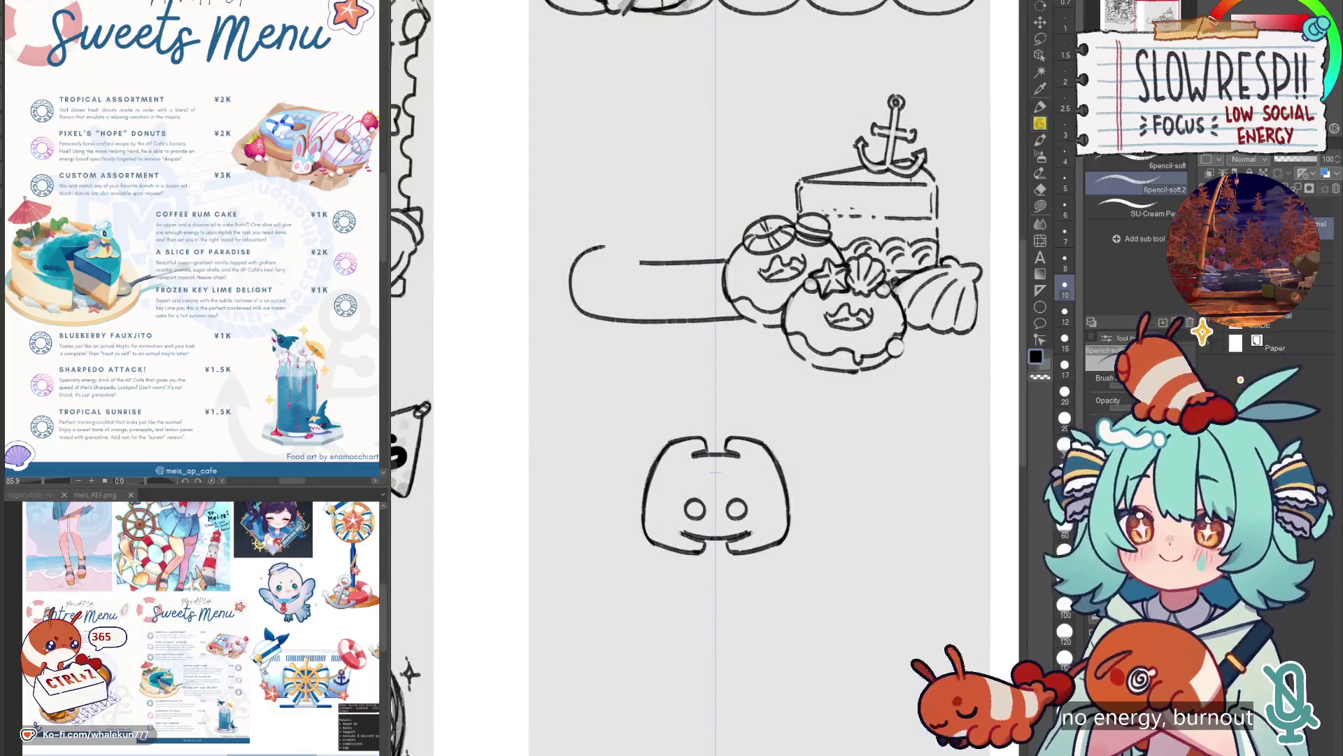
{"action": "key", "text": "k"}
{"action": "left_click_drag", "start_coordinate": [738, 492], "coordinate": [720, 268]}
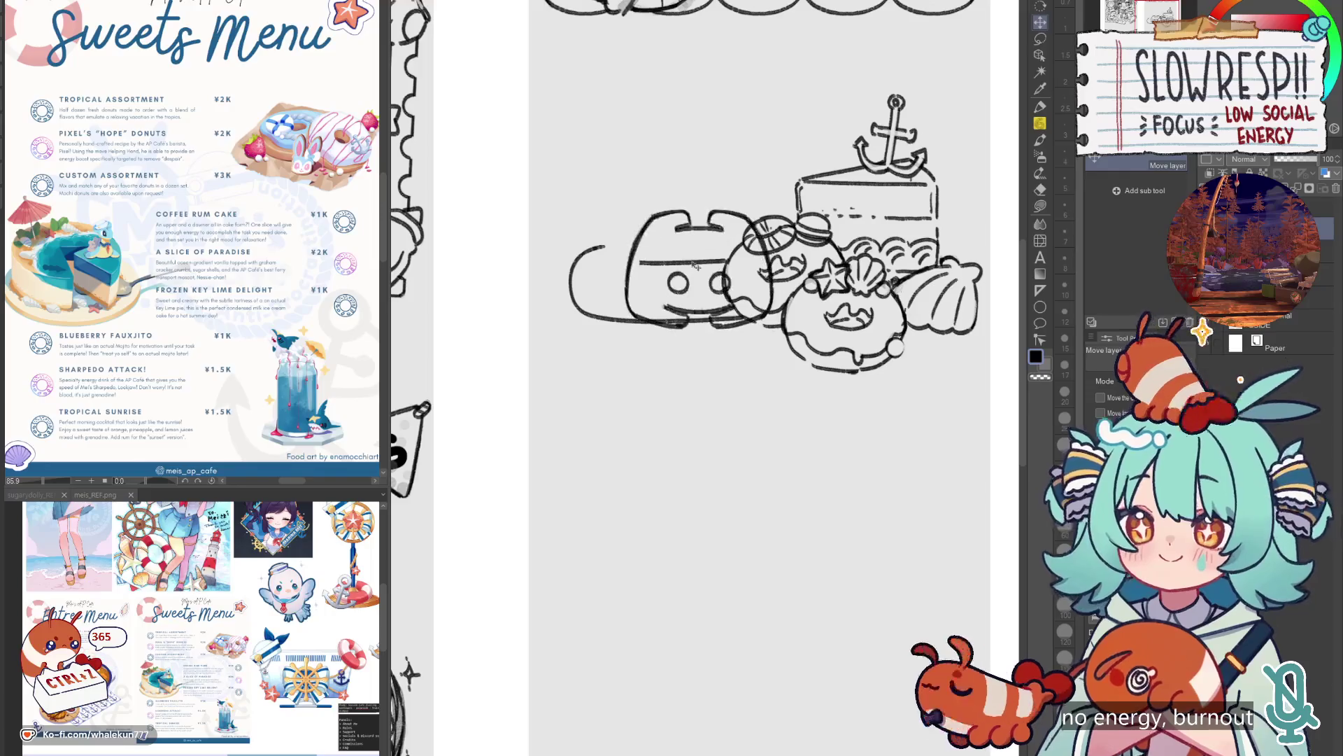
{"action": "key", "text": "ctrl+t"}
{"action": "mouse_move", "coordinate": [787, 336]}
{"action": "left_mouse_down"}
{"action": "mouse_move", "coordinate": [805, 294]}
{"action": "mouse_move", "coordinate": [729, 221]}
{"action": "mouse_move", "coordinate": [758, 217]}
{"action": "left_mouse_up"}
{"action": "scroll", "coordinate": [759, 217], "scroll_direction": "down", "scroll_amount": 5}
{"action": "scroll", "coordinate": [699, 350], "scroll_direction": "up", "scroll_amount": 5}
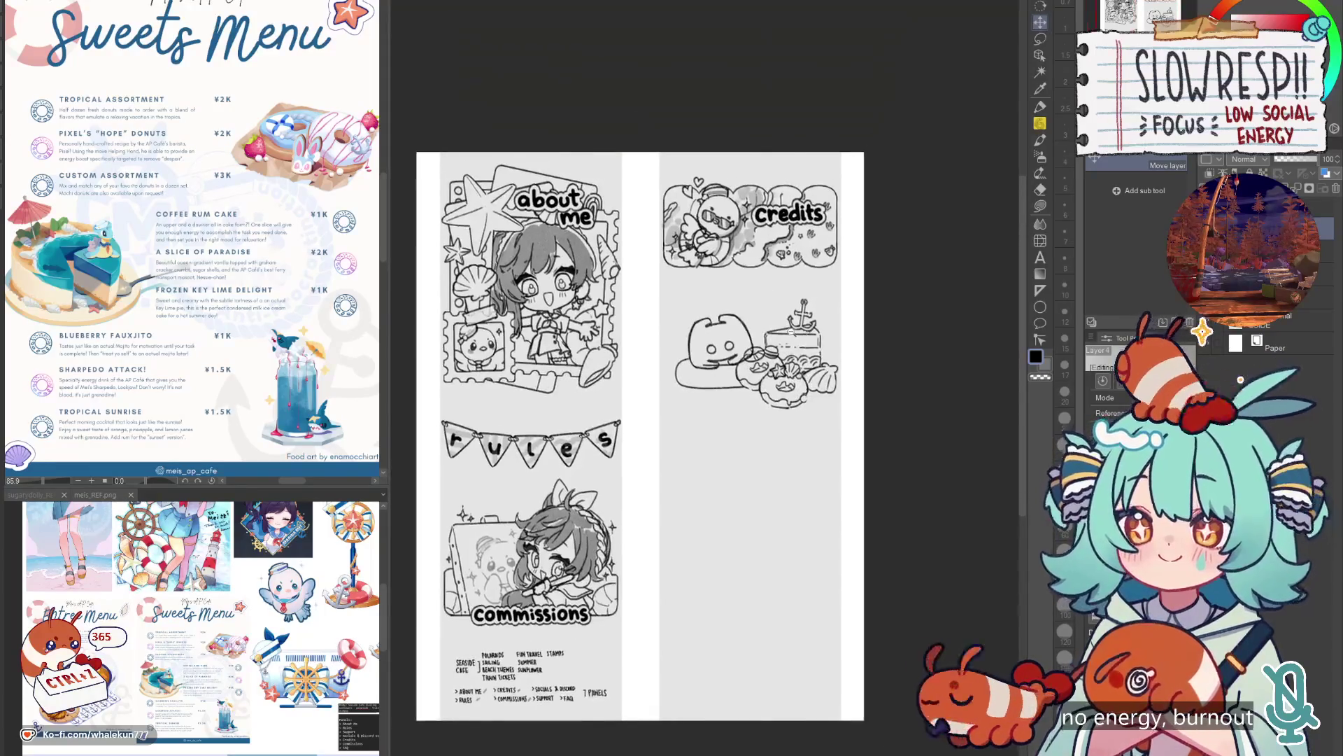
{"action": "left_click", "coordinate": [719, 420]}
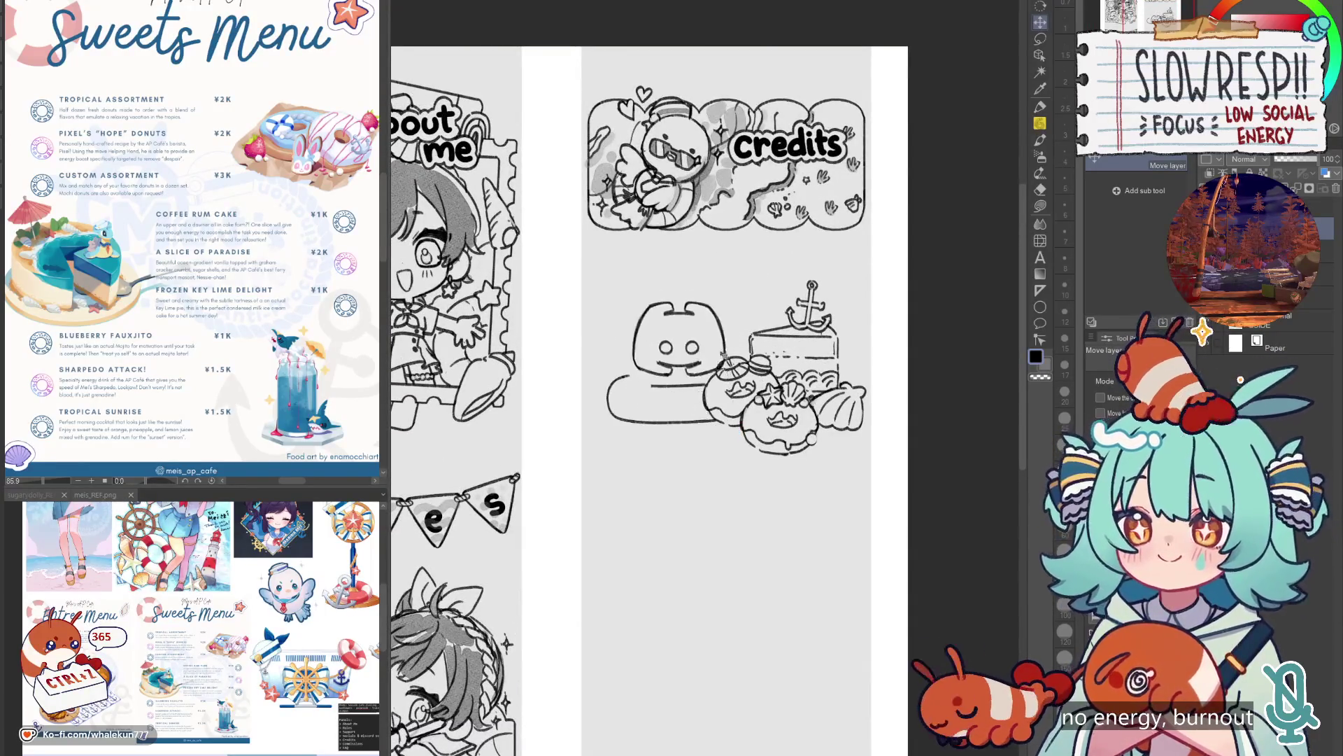
Erase the long bar beside the donuts and move the logo below the donut pile.
{"action": "key", "text": "e"}
{"action": "mouse_move", "coordinate": [632, 378]}
{"action": "left_mouse_down"}
{"action": "mouse_move", "coordinate": [655, 405]}
{"action": "mouse_move", "coordinate": [688, 392]}
{"action": "left_mouse_up"}
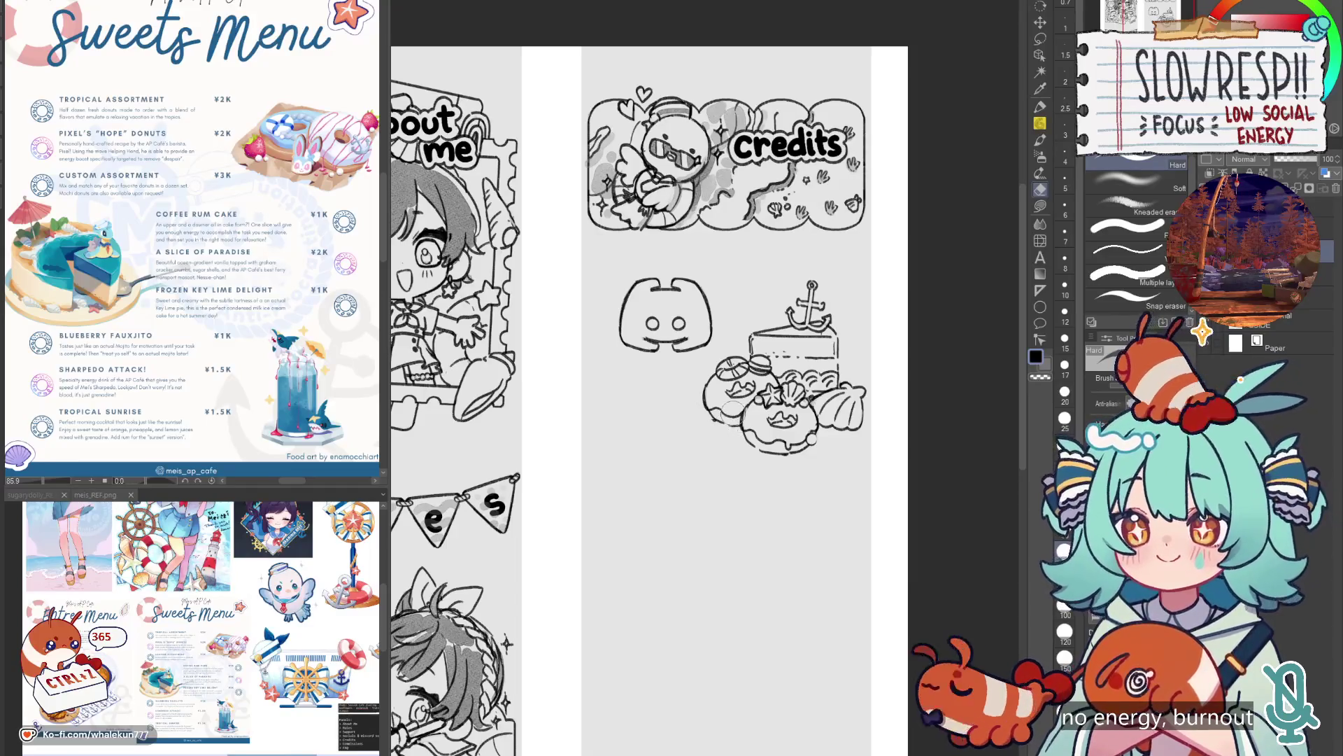
{"action": "key", "text": "k"}
{"action": "mouse_move", "coordinate": [704, 352]}
{"action": "left_mouse_down"}
{"action": "mouse_move", "coordinate": [721, 338]}
{"action": "mouse_move", "coordinate": [702, 555]}
{"action": "left_mouse_up"}
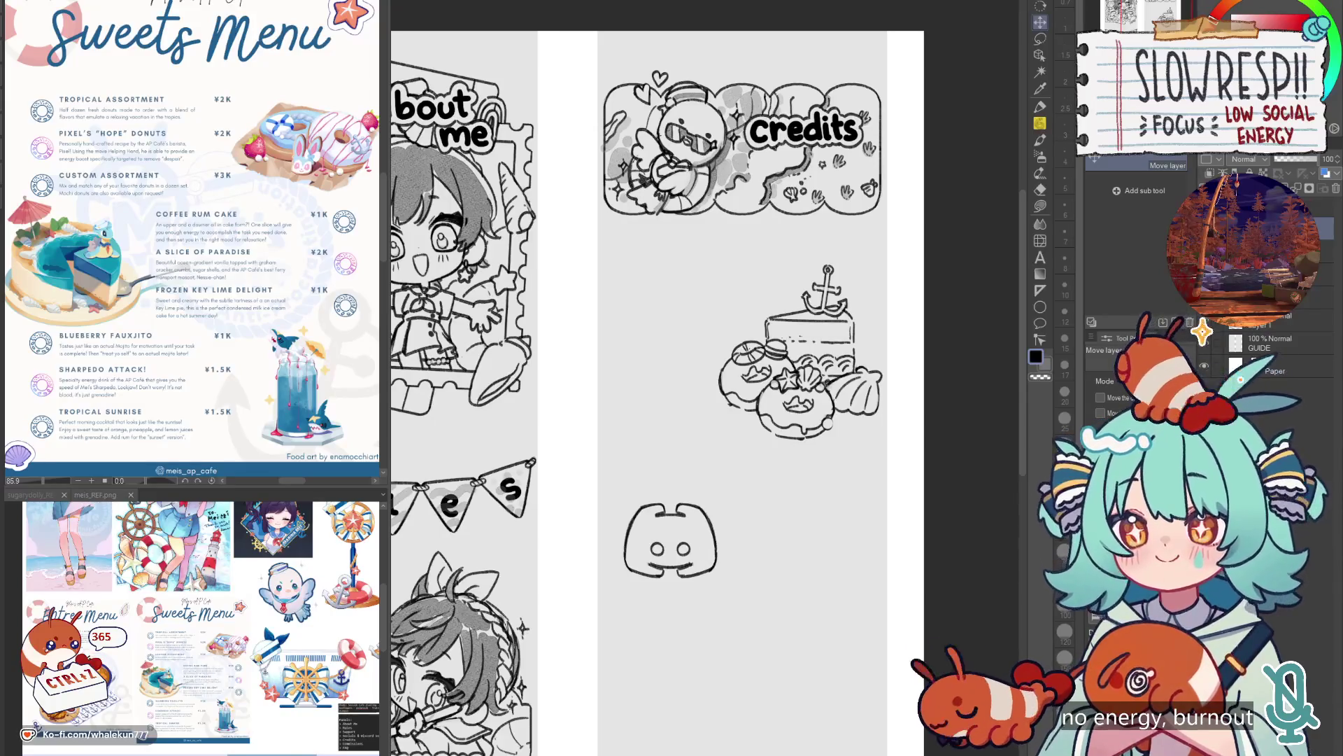
Place a Linear ruler left of the donuts and trace vertical and horizontal pencil lines along it.
{"action": "left_click", "coordinate": [1040, 289]}
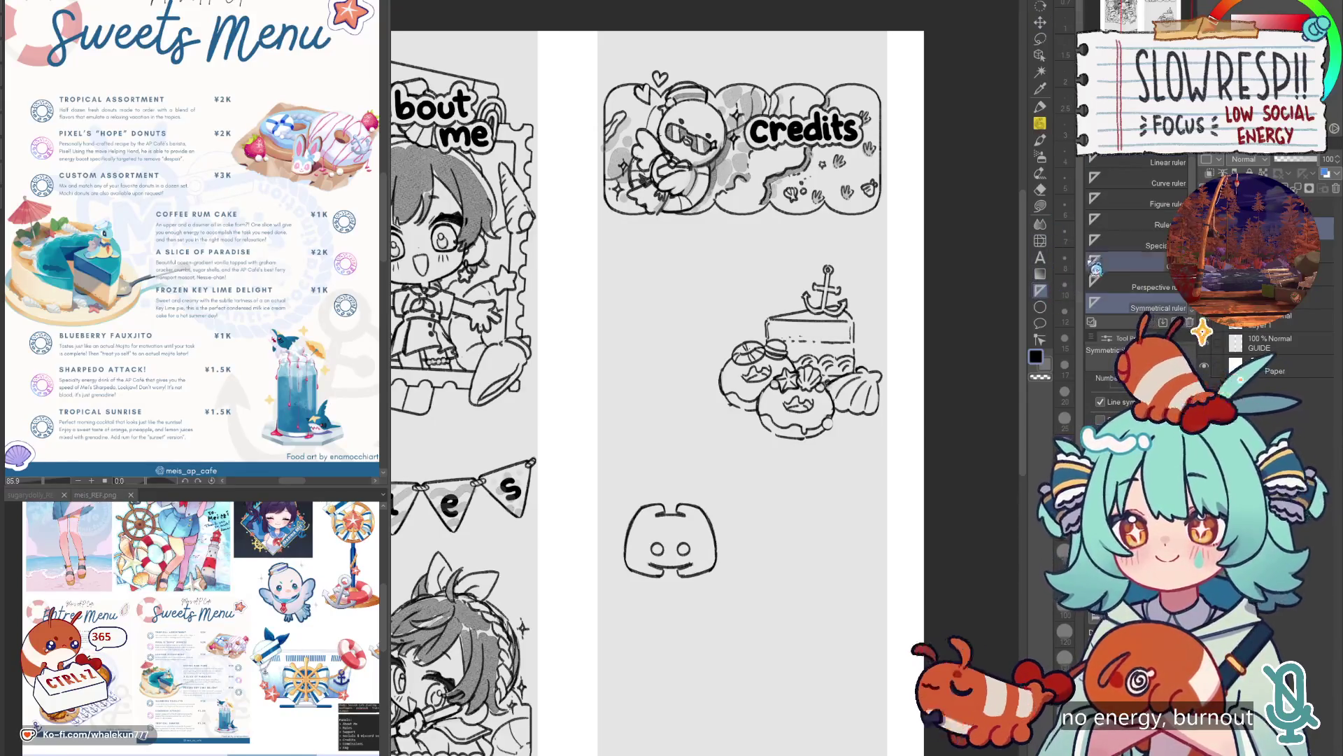
{"action": "left_click", "coordinate": [1168, 162]}
{"action": "mouse_move", "coordinate": [628, 311]}
{"action": "left_mouse_down"}
{"action": "mouse_move", "coordinate": [628, 434]}
{"action": "mouse_move", "coordinate": [724, 317]}
{"action": "left_mouse_up"}
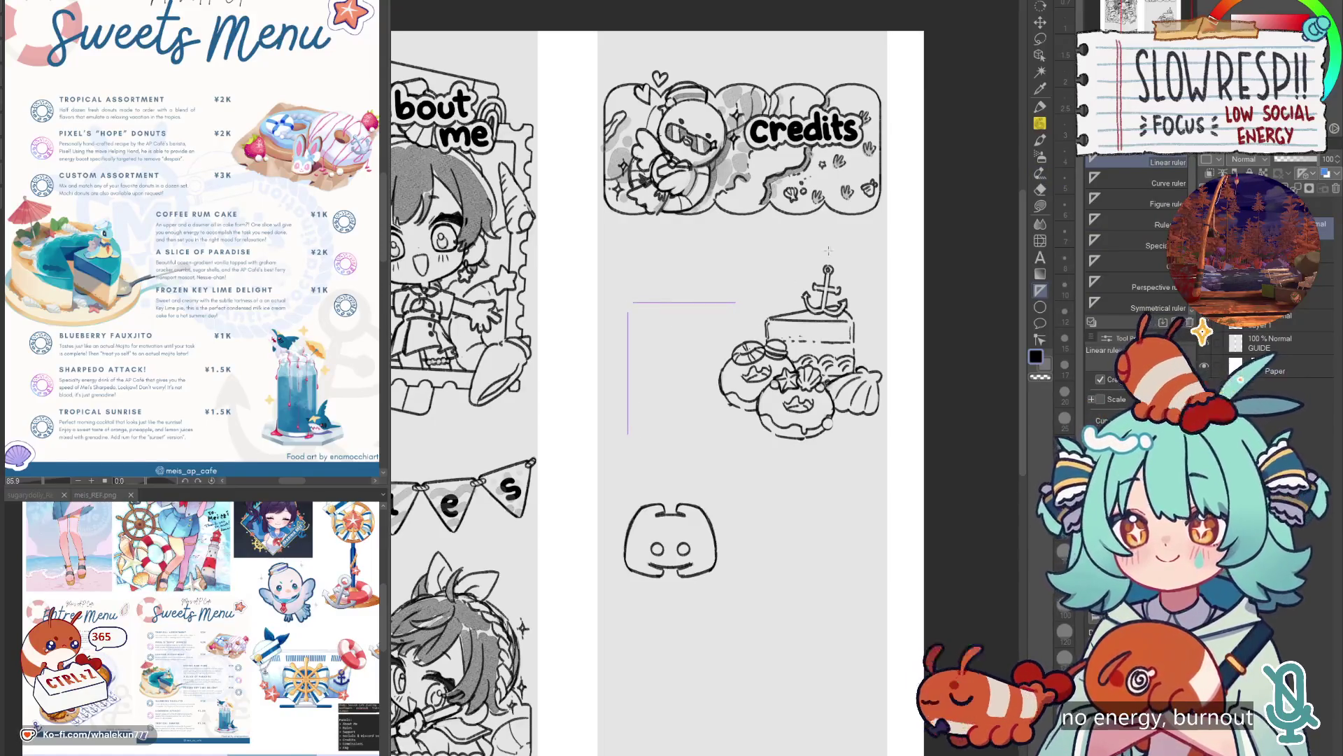
{"action": "key", "text": "p"}
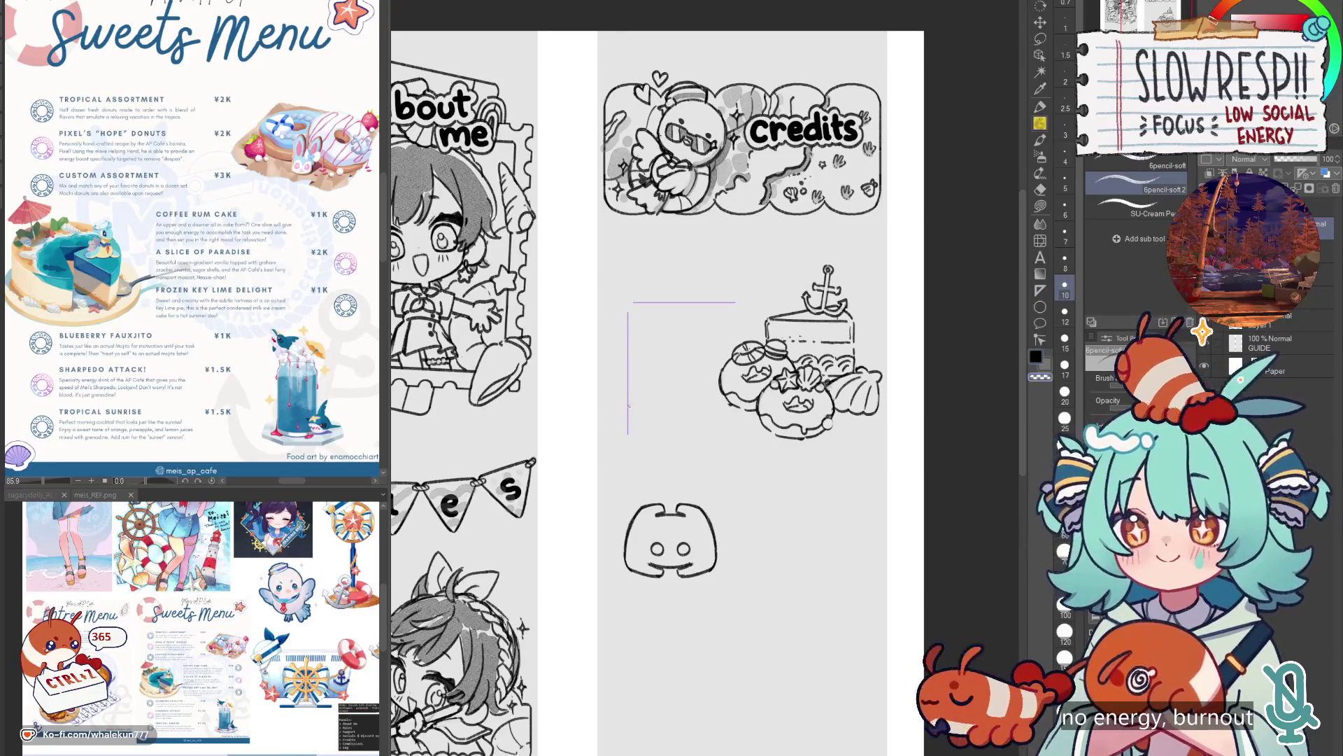
{"action": "mouse_move", "coordinate": [628, 320]}
{"action": "left_mouse_down"}
{"action": "mouse_move", "coordinate": [628, 432]}
{"action": "mouse_move", "coordinate": [711, 303]}
{"action": "mouse_move", "coordinate": [735, 302]}
{"action": "left_mouse_up"}
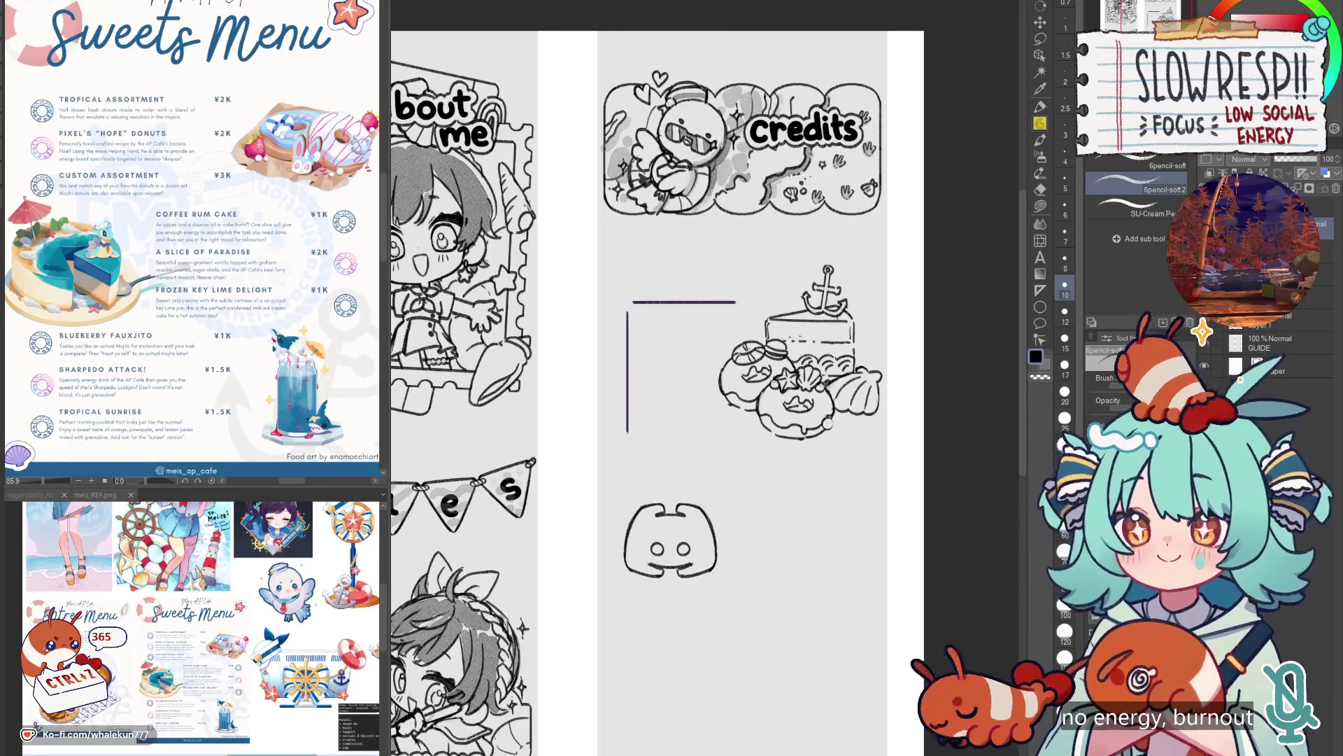
{"action": "scroll", "coordinate": [670, 295], "scroll_direction": "up", "scroll_amount": 4}
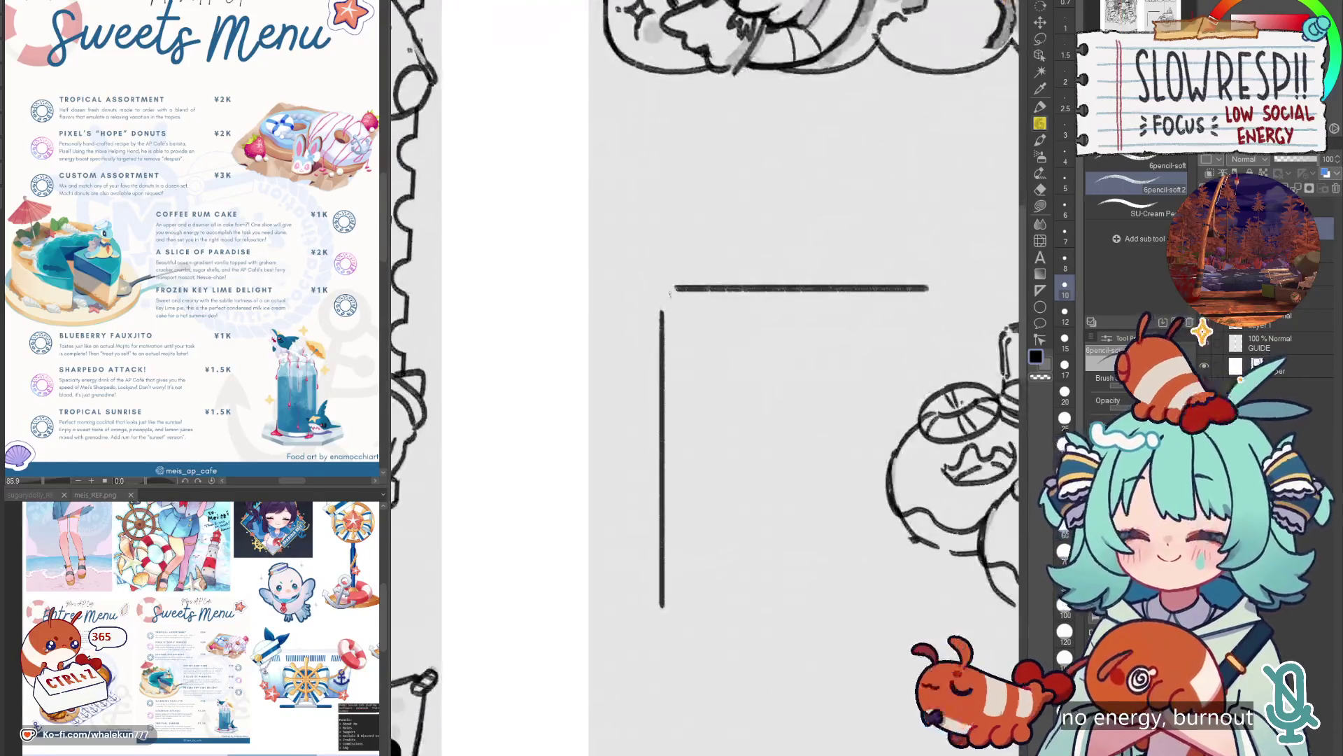
Retry the rounded corner, then copy the vertical stroke across as the box's right side.
{"action": "key", "text": "ctrl+z"}
{"action": "mouse_move", "coordinate": [662, 311]}
{"action": "left_mouse_down"}
{"action": "mouse_move", "coordinate": [678, 287]}
{"action": "mouse_move", "coordinate": [691, 600]}
{"action": "mouse_move", "coordinate": [628, 276]}
{"action": "left_mouse_up"}
{"action": "key", "text": "ctrl+z"}
{"action": "key", "text": "ctrl+z"}
{"action": "key", "text": "m"}
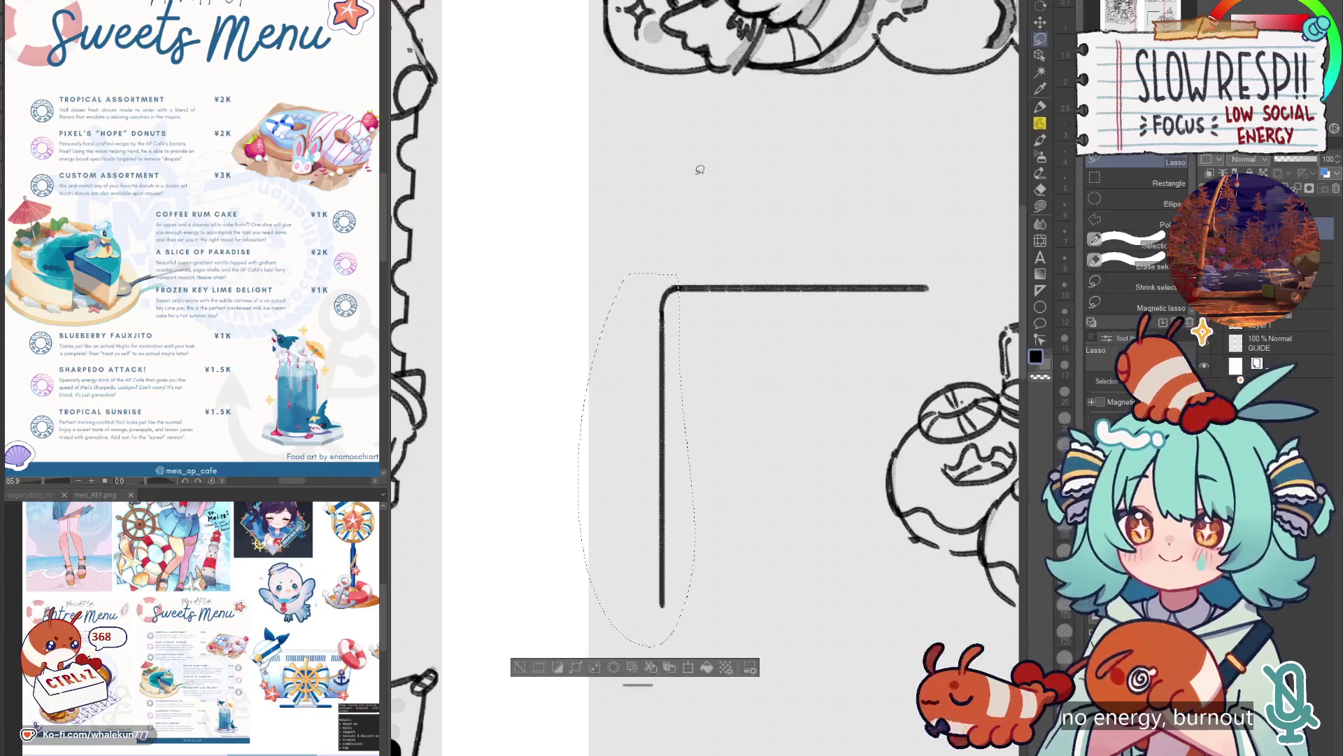
{"action": "key", "text": "ctrl+t"}
{"action": "mouse_move", "coordinate": [636, 459]}
{"action": "left_mouse_down"}
{"action": "mouse_move", "coordinate": [585, 460]}
{"action": "mouse_move", "coordinate": [929, 473]}
{"action": "left_mouse_up"}
{"action": "key", "text": "Return"}
{"action": "key", "text": "ctrl+d"}
{"action": "left_click", "coordinate": [1041, 22]}
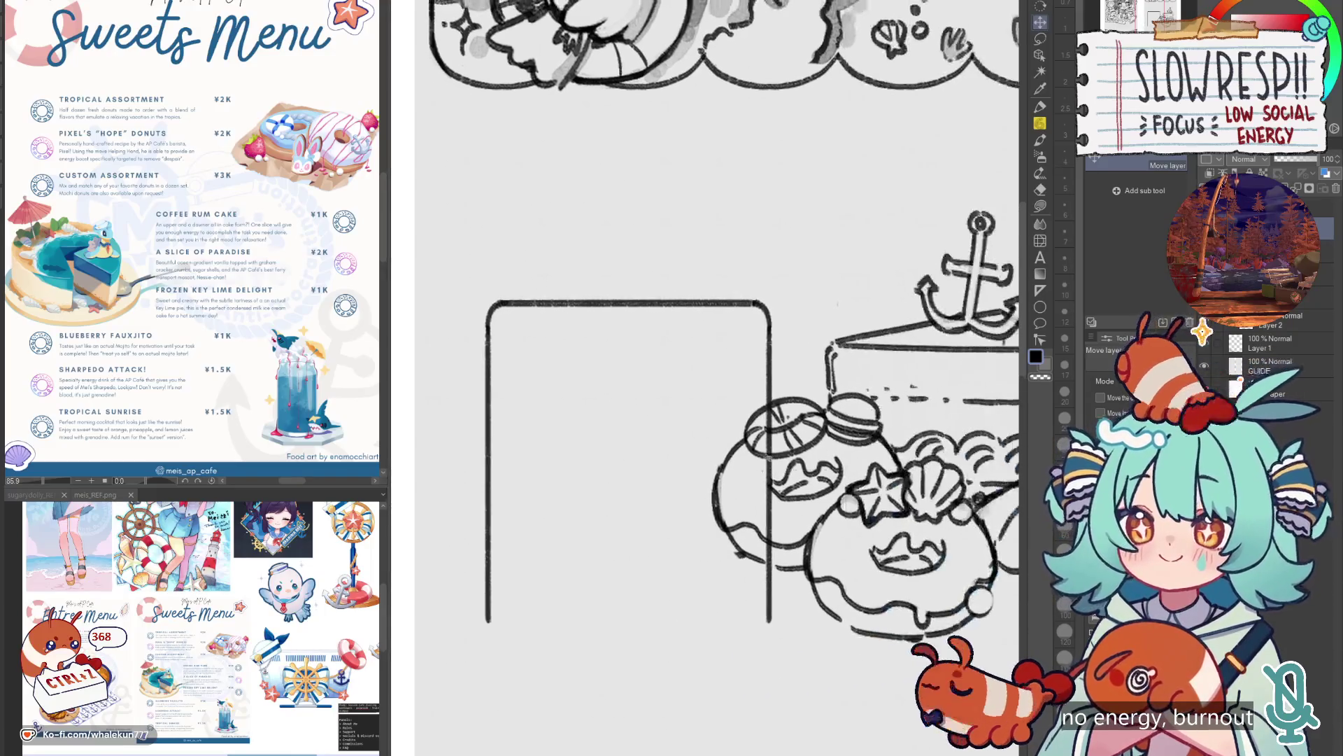
Scale the box outline up slightly.
{"action": "key", "text": "e"}
{"action": "scroll", "coordinate": [680, 341], "scroll_direction": "down", "scroll_amount": 5}
{"action": "scroll", "coordinate": [680, 341], "scroll_direction": "up", "scroll_amount": 3}
{"action": "key", "text": "ctrl+t"}
{"action": "left_click_drag", "start_coordinate": [699, 401], "coordinate": [657, 374]}
{"action": "left_click", "coordinate": [633, 424]}
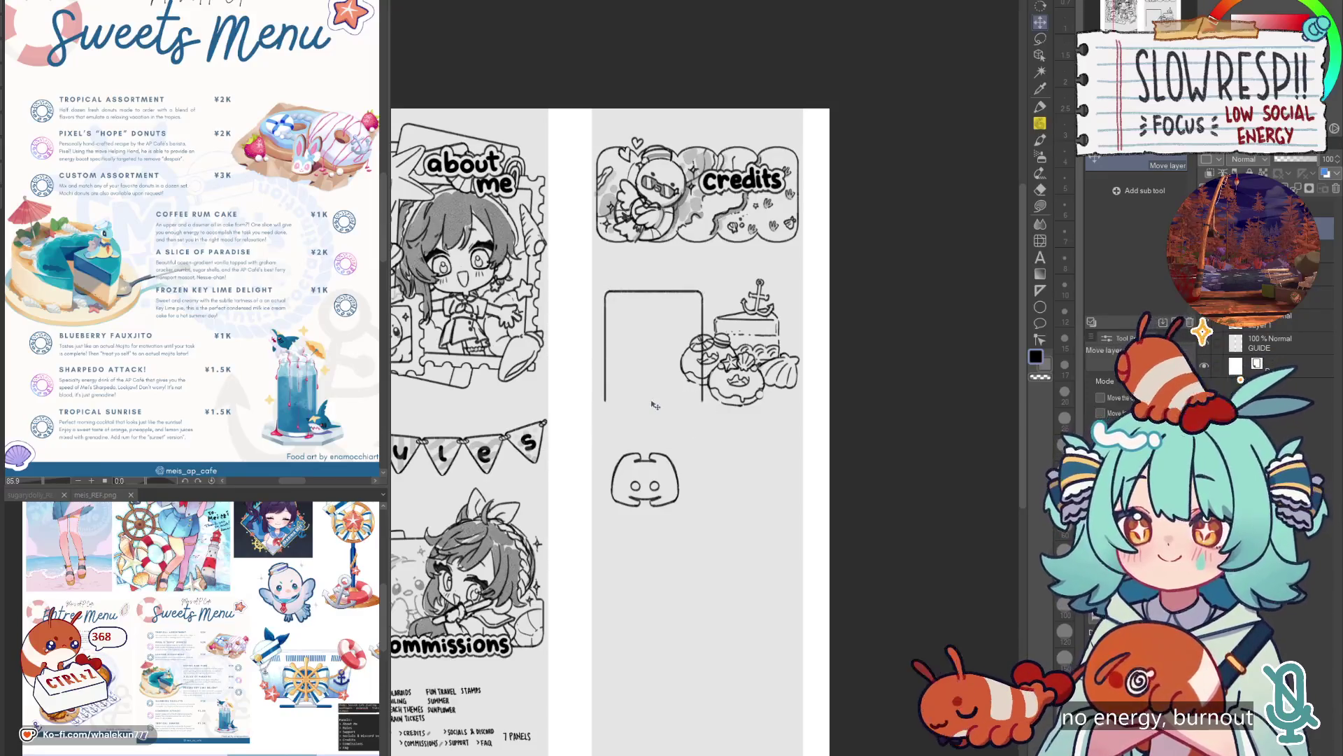
On a new layer, draw a straight baseline along the box bottom using a Linear ruler.
{"action": "key", "text": "u"}
{"action": "key", "text": "ctrl+shift+n"}
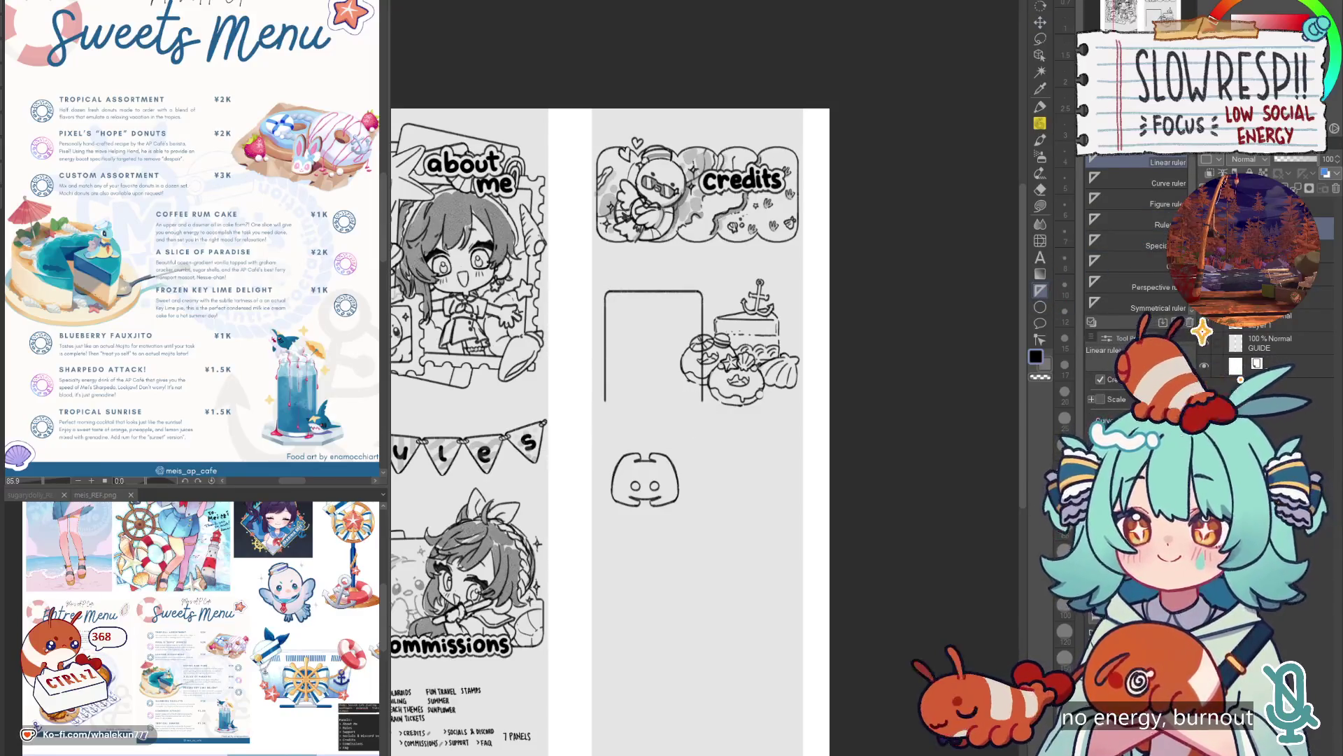
{"action": "left_click_drag", "start_coordinate": [605, 403], "coordinate": [800, 401]}
{"action": "key", "text": "p"}
{"action": "key", "text": "ctrl+plus"}
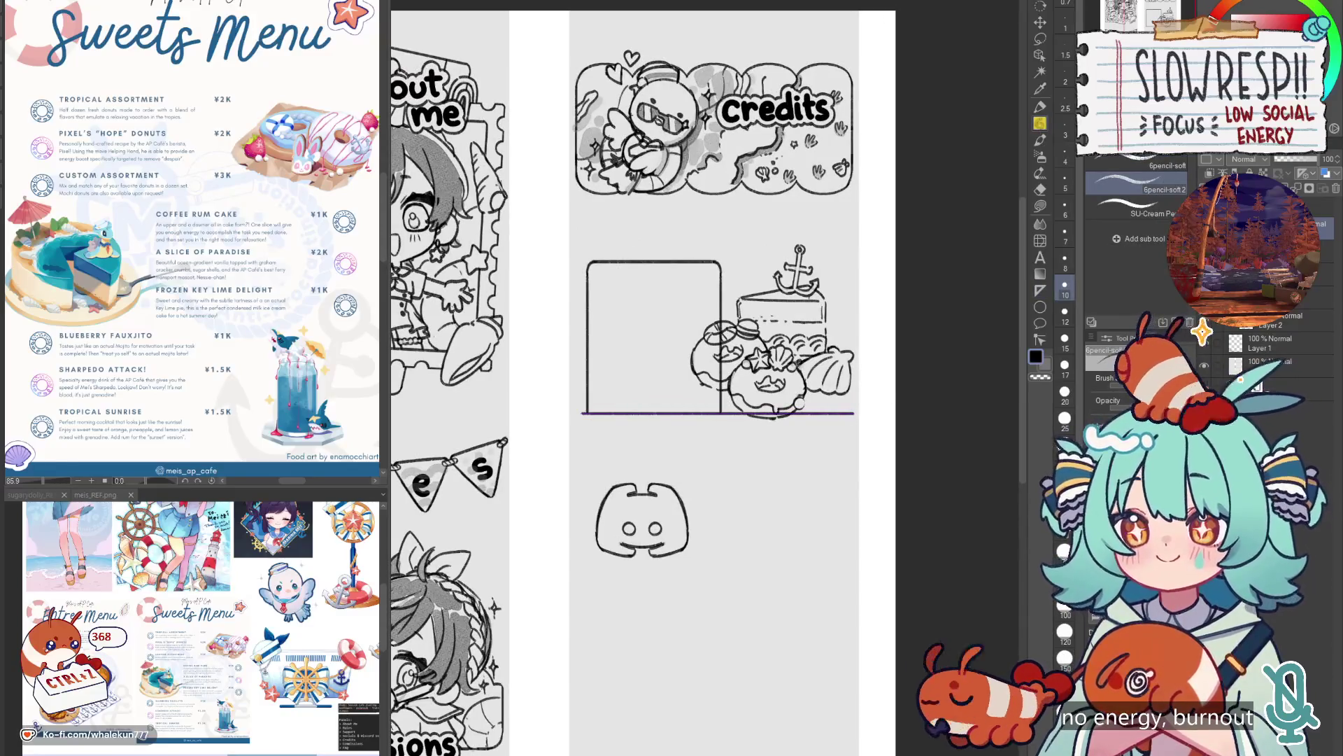
Transform the box frame to nudge it slightly left and down.
{"action": "key", "text": "k"}
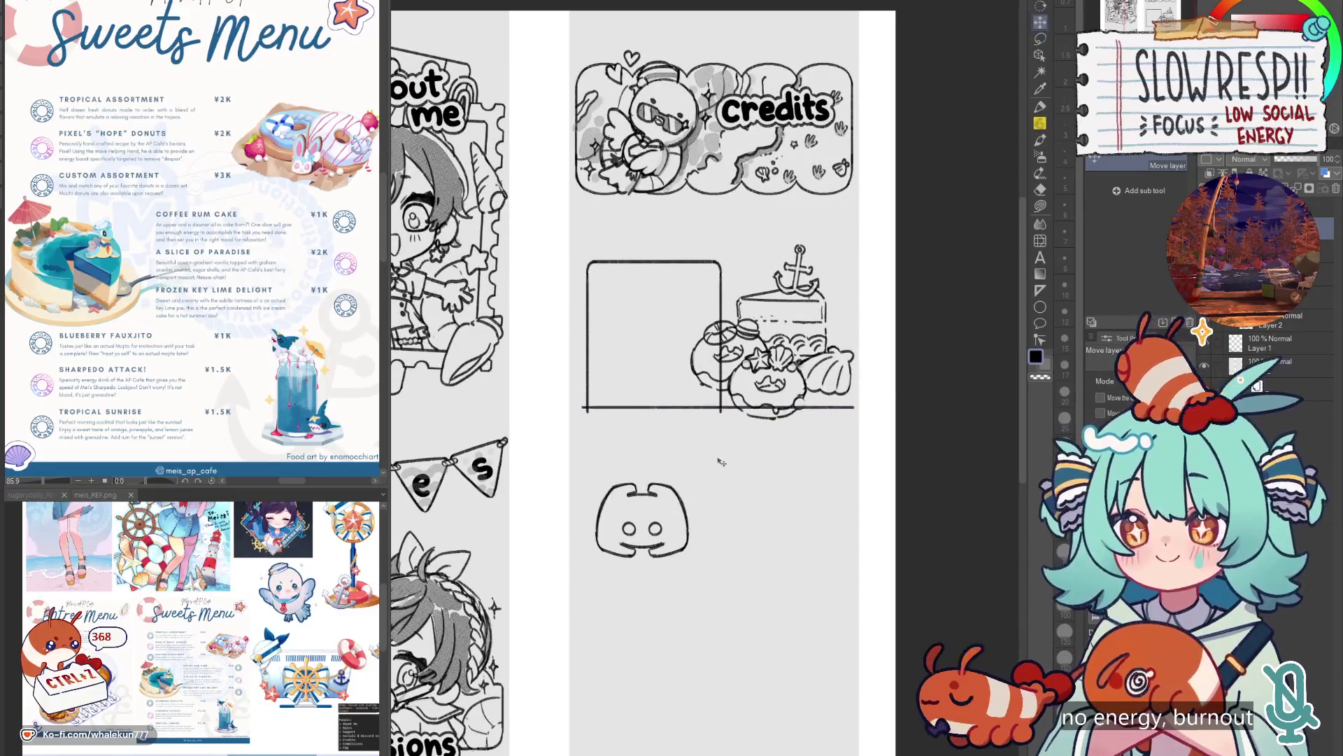
{"action": "key", "text": "w"}
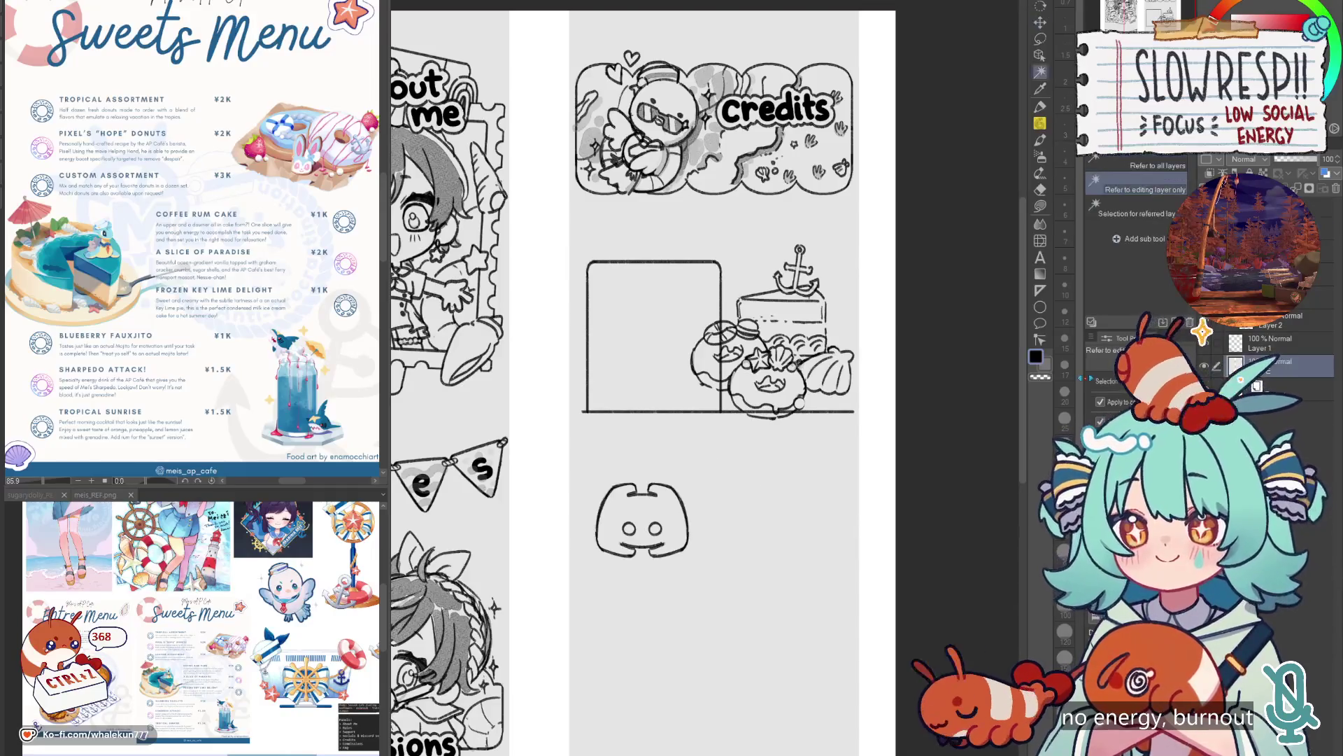
{"action": "key", "text": "ctrl+a"}
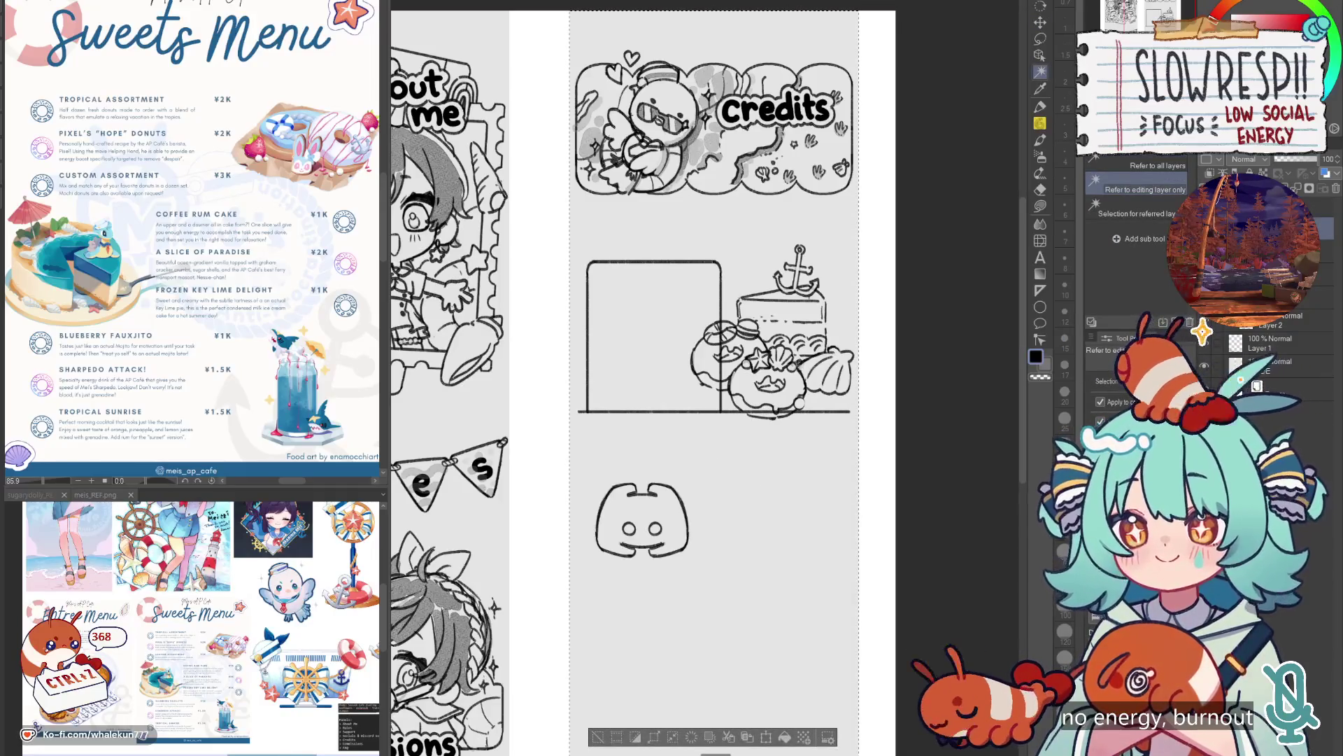
{"action": "key", "text": "ctrl+d"}
{"action": "key", "text": "k"}
{"action": "key", "text": "ctrl+t"}
{"action": "mouse_move", "coordinate": [654, 339]}
{"action": "left_mouse_down"}
{"action": "mouse_move", "coordinate": [686, 366]}
{"action": "mouse_move", "coordinate": [726, 343]}
{"action": "left_mouse_up"}
{"action": "left_click", "coordinate": [622, 448]}
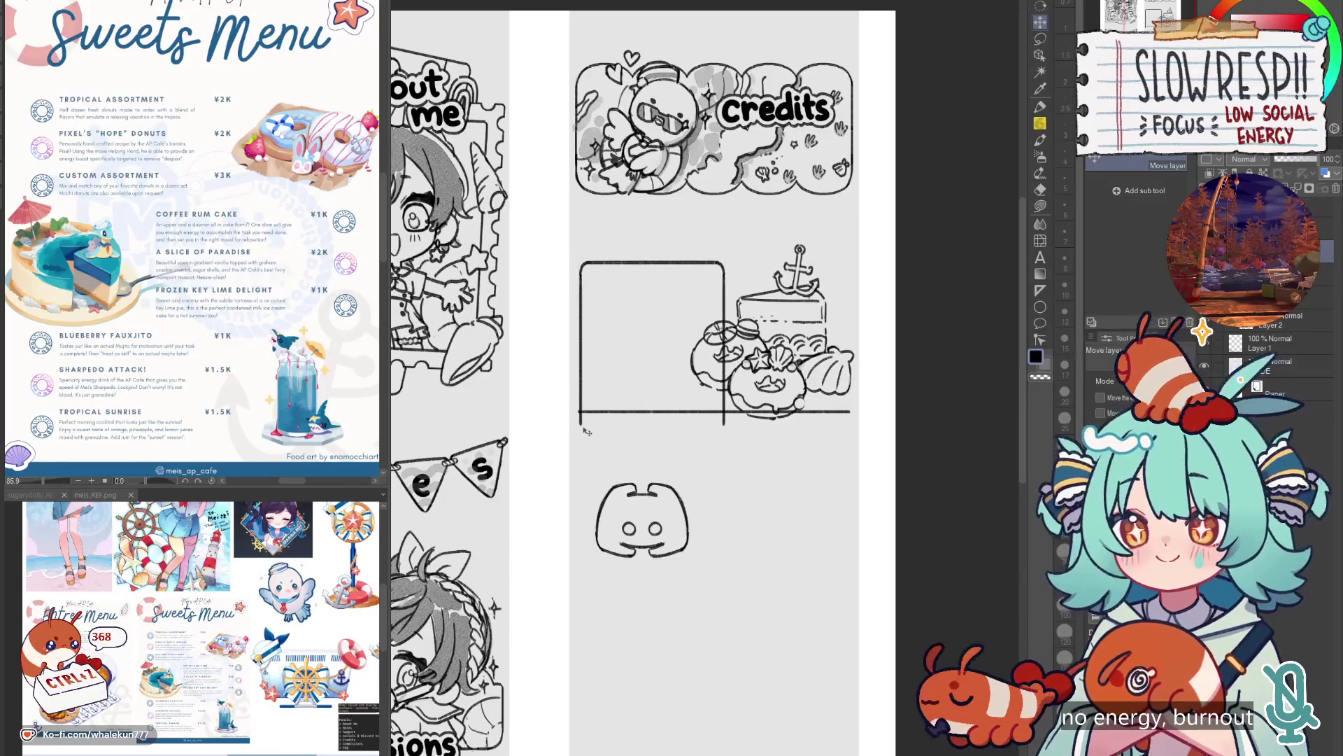
Trim the line end poking below the box and shrink the cake slightly.
{"action": "key", "text": "e"}
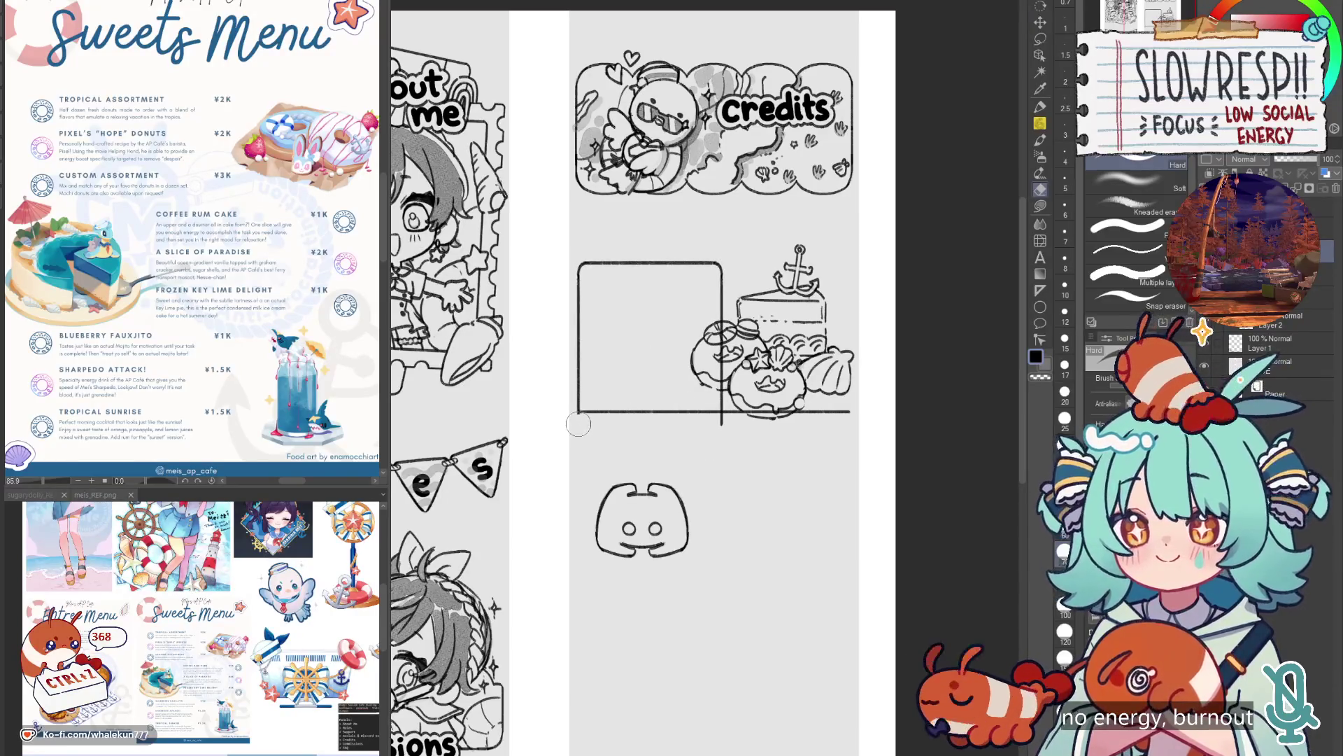
{"action": "left_click_drag", "start_coordinate": [720, 419], "coordinate": [723, 413]}
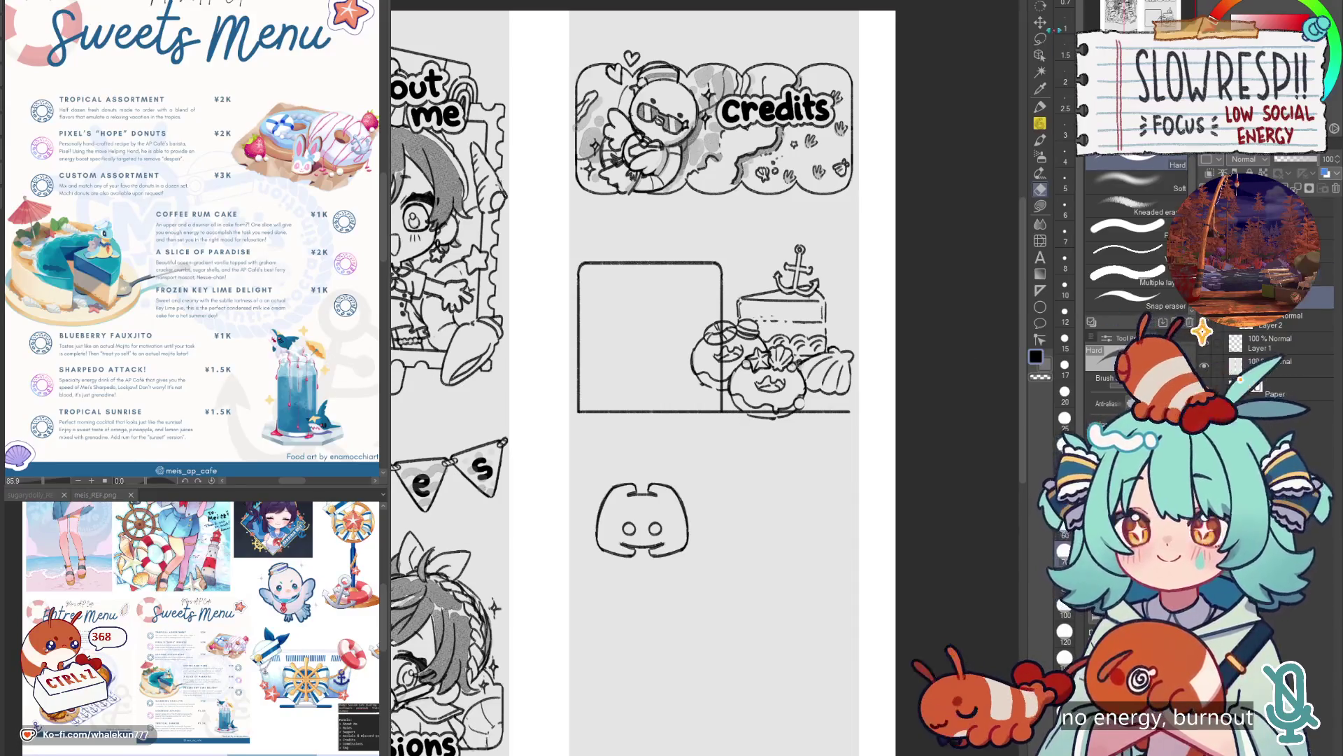
{"action": "key", "text": "ctrl+t"}
{"action": "left_click_drag", "start_coordinate": [715, 345], "coordinate": [822, 403]}
{"action": "left_click", "coordinate": [763, 441]}
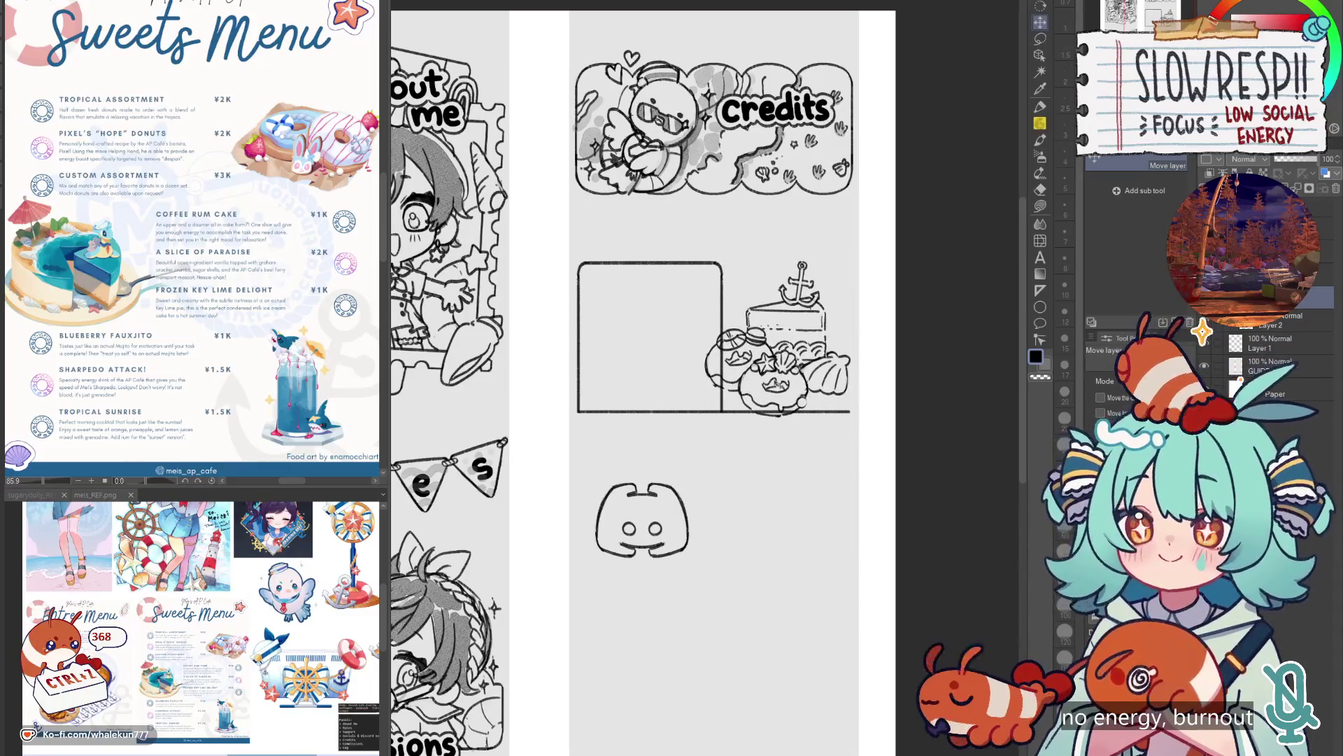
Erase the jar lines overlapping the box edge.
{"action": "key", "text": "e"}
{"action": "left_click_drag", "start_coordinate": [718, 334], "coordinate": [708, 411]}
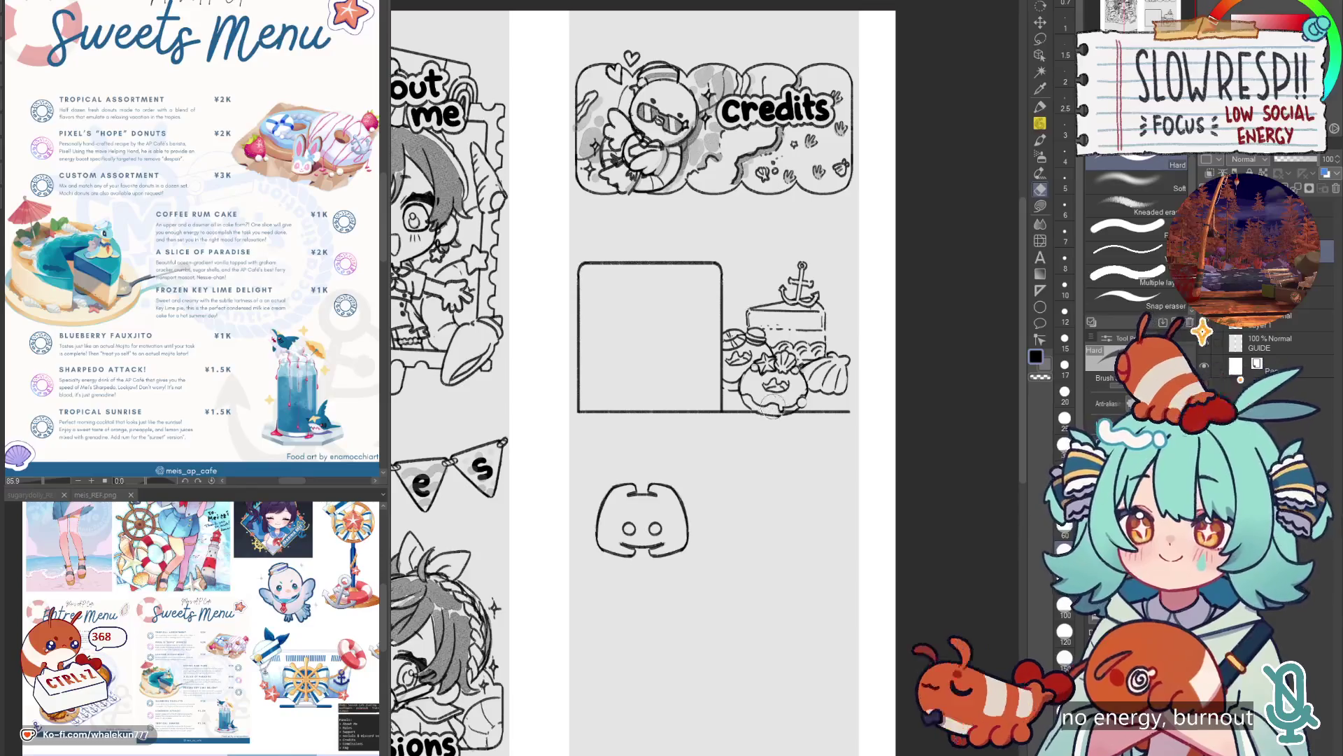
{"action": "left_click", "coordinate": [1040, 291]}
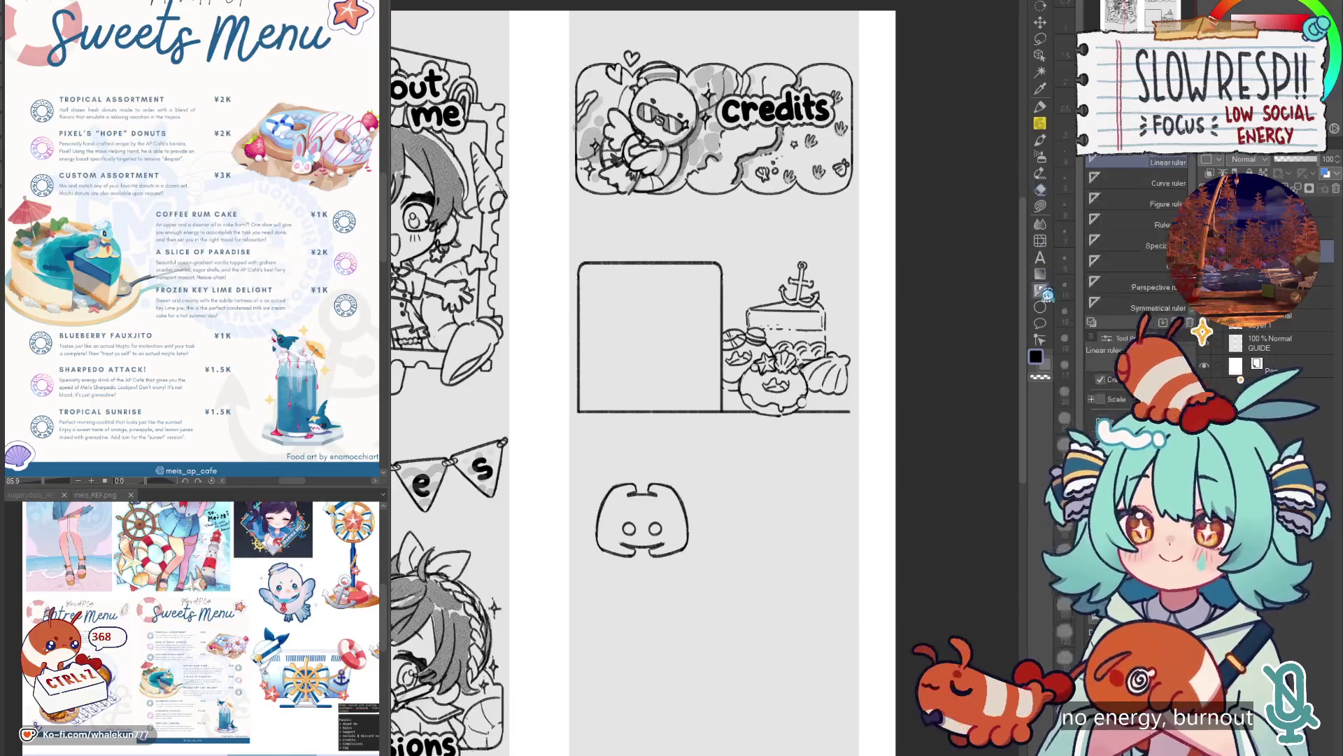
{"action": "scroll", "coordinate": [857, 382], "scroll_direction": "up", "scroll_amount": 2}
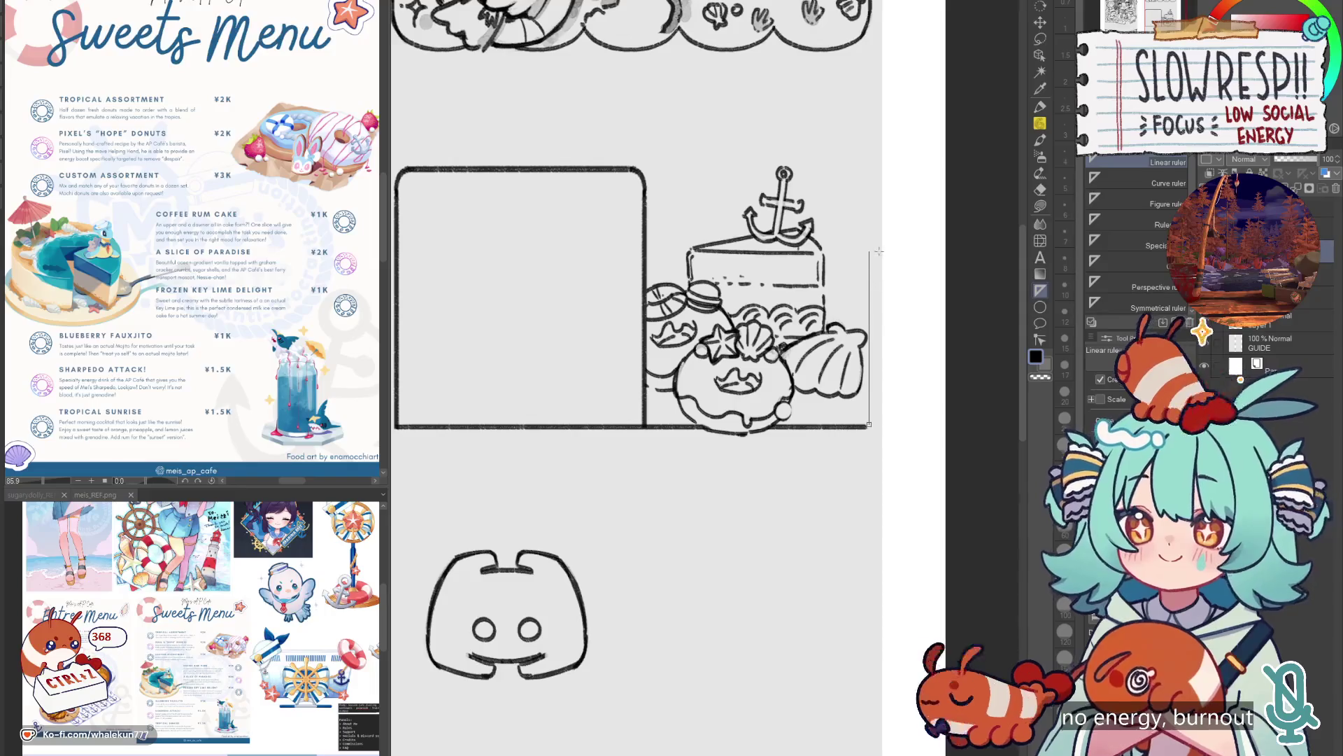
Draw the vertical right edge and stretch the cake drawing wider to meet it.
{"action": "key", "text": "p"}
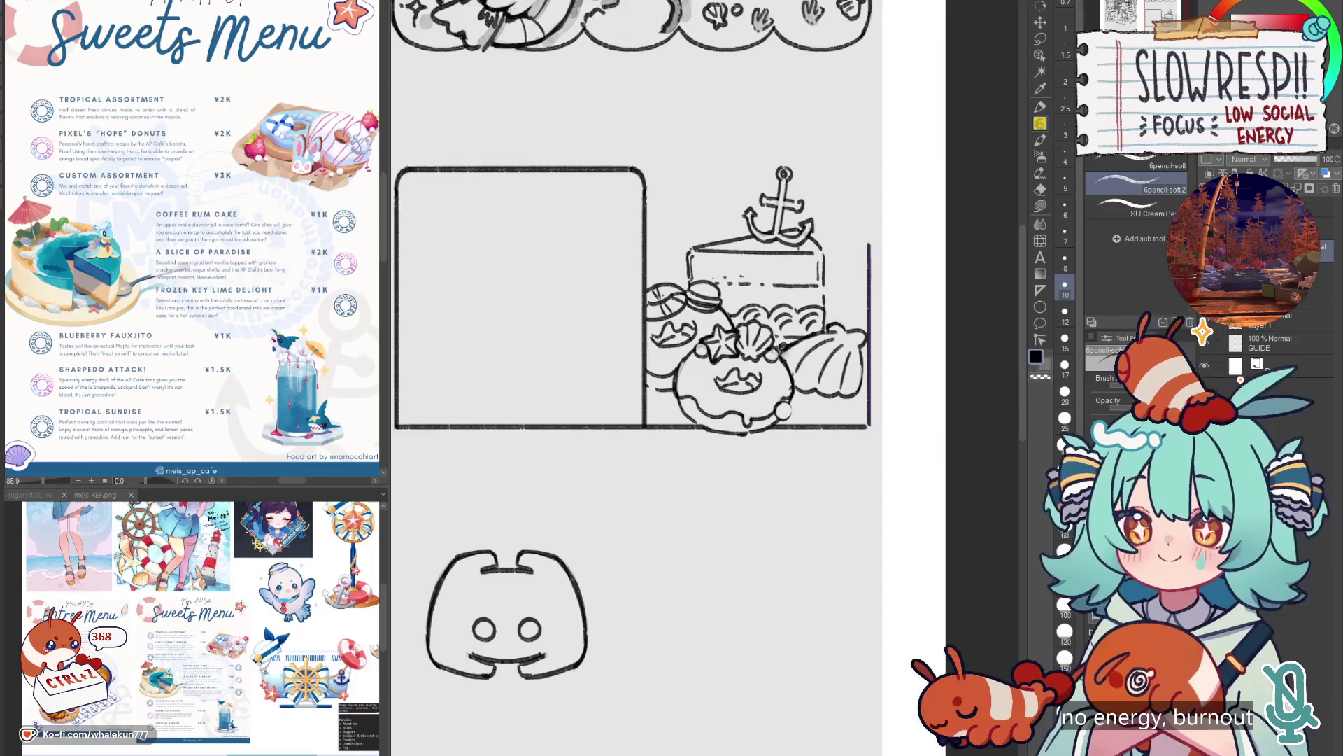
{"action": "key", "text": "ctrl+t"}
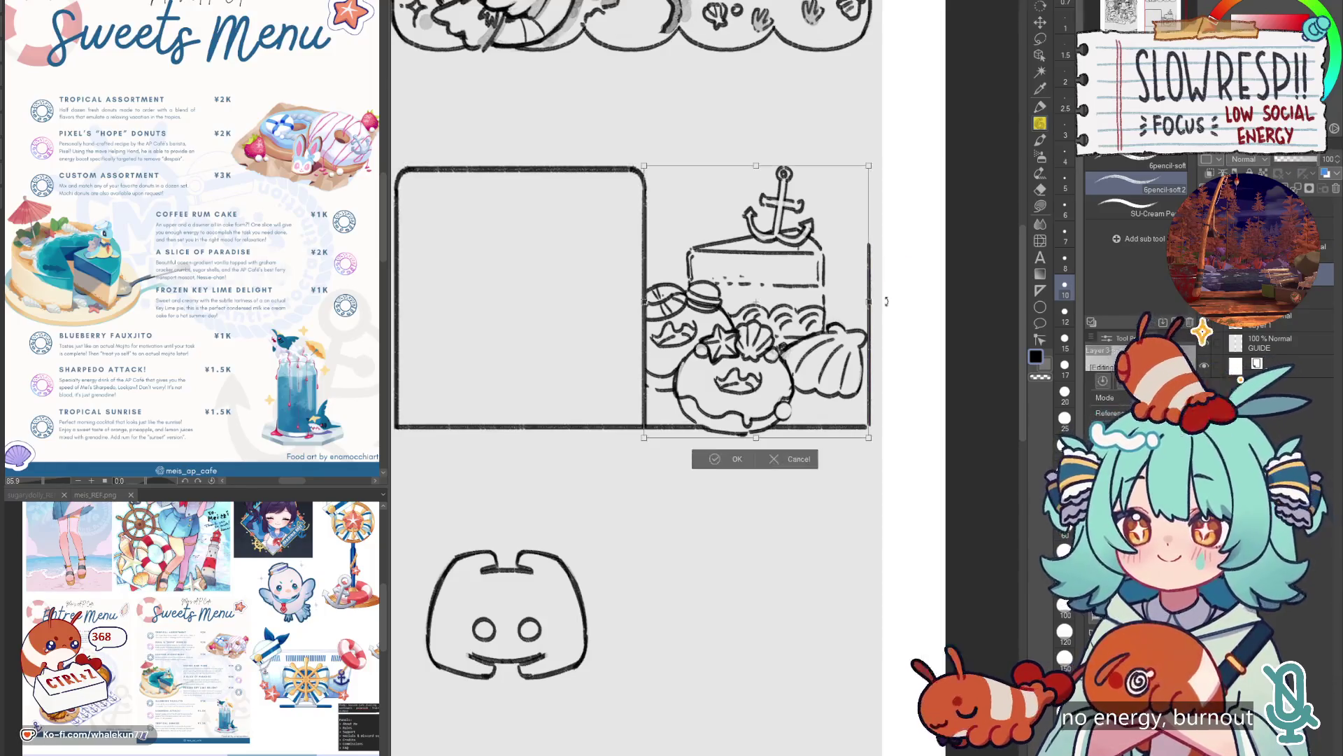
{"action": "left_click_drag", "start_coordinate": [866, 299], "coordinate": [880, 299]}
{"action": "left_click", "coordinate": [742, 465]}
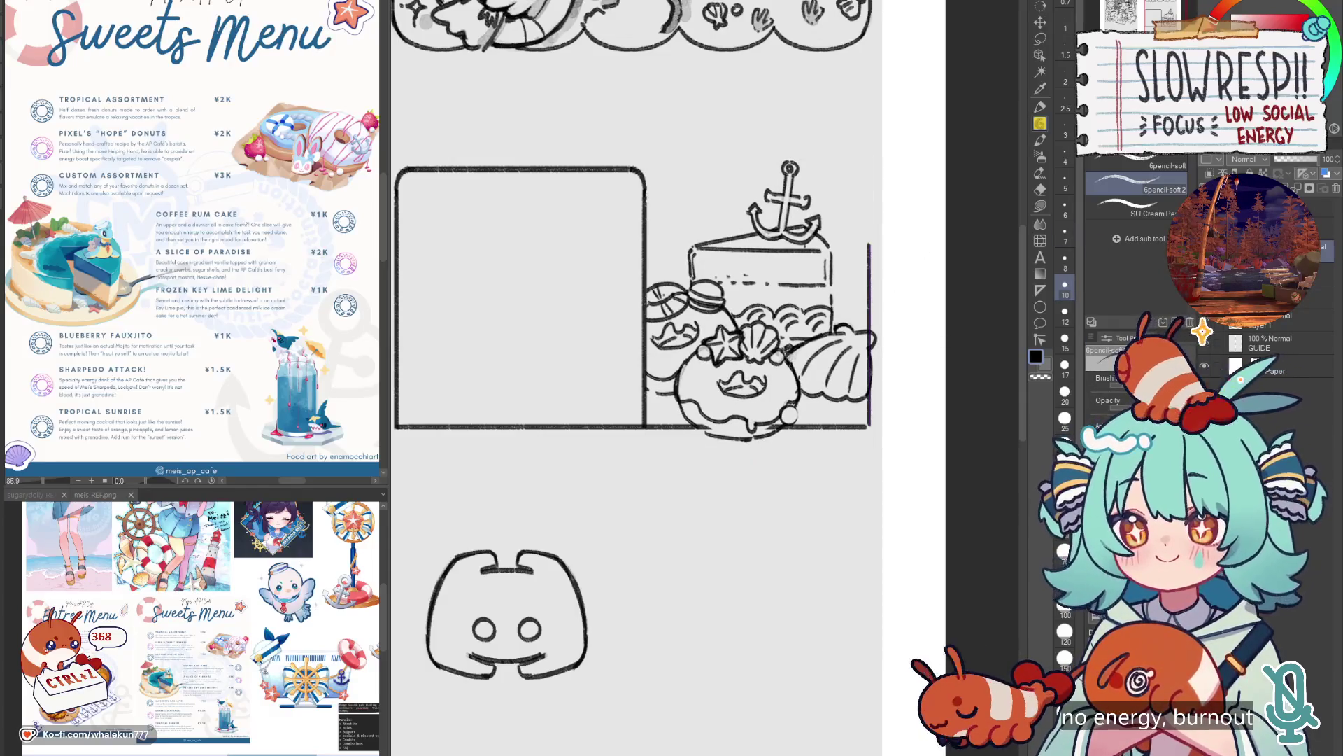
Clean up the shell lines with the eraser.
{"action": "key", "text": "e"}
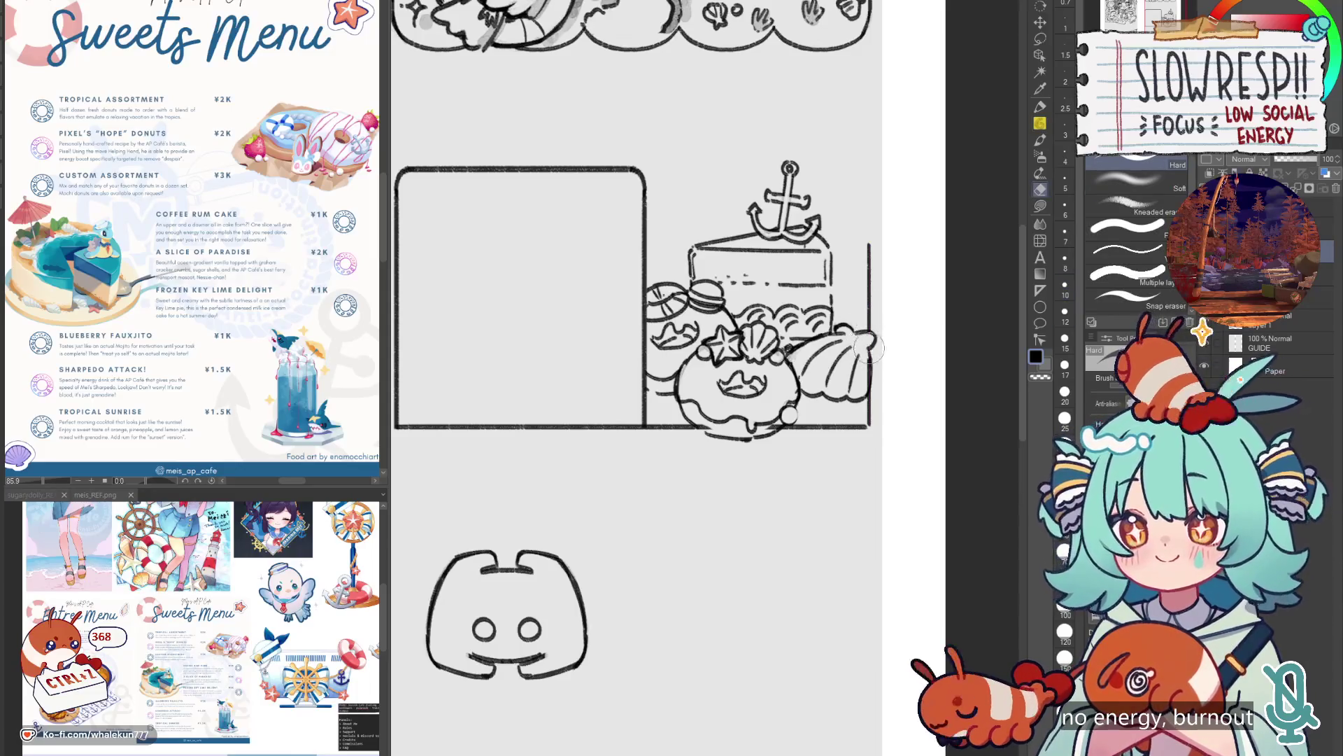
{"action": "key", "text": "ctrl+z"}
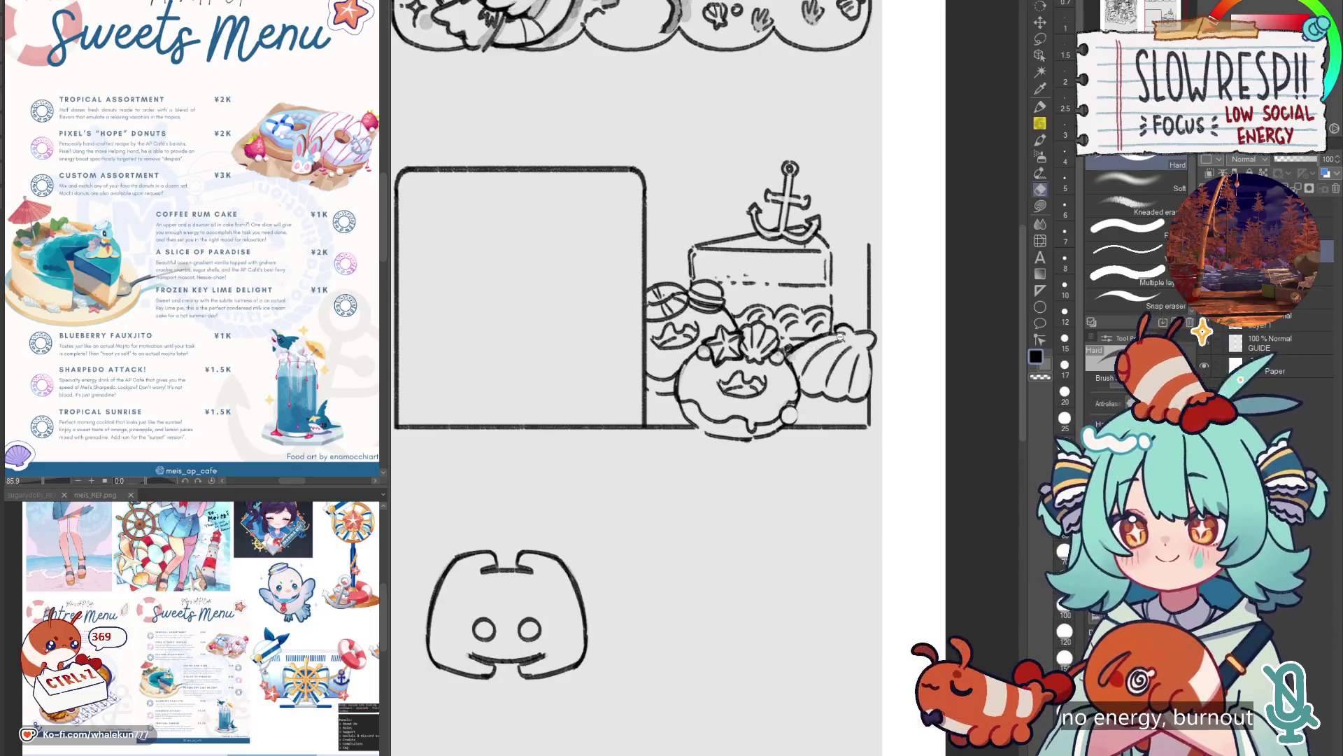
{"action": "scroll", "coordinate": [813, 280], "scroll_direction": "down", "scroll_amount": 5}
{"action": "scroll", "coordinate": [813, 280], "scroll_direction": "up", "scroll_amount": 4}
{"action": "left_click", "coordinate": [1043, 124]}
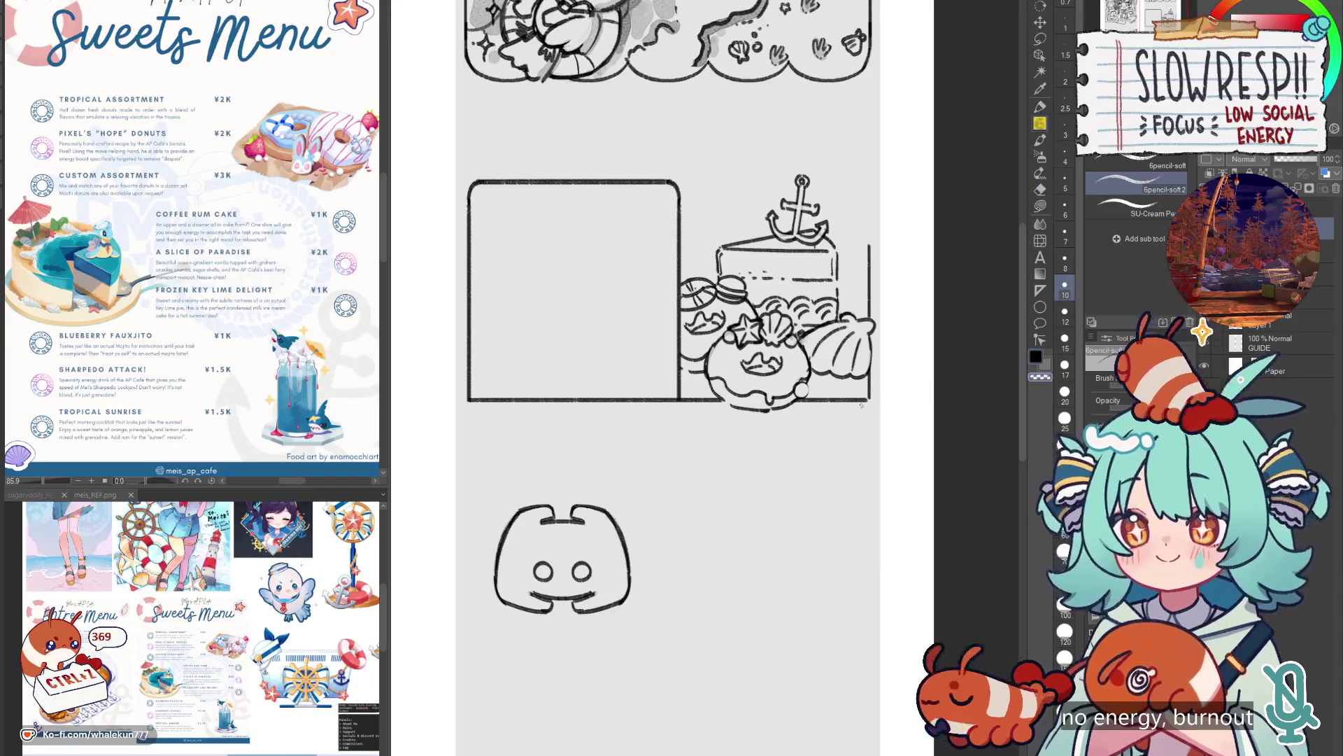
Erase and restore the bottom-right frame corner, flipping the canvas horizontally to check, then back.
{"action": "left_click_drag", "start_coordinate": [870, 403], "coordinate": [862, 406]}
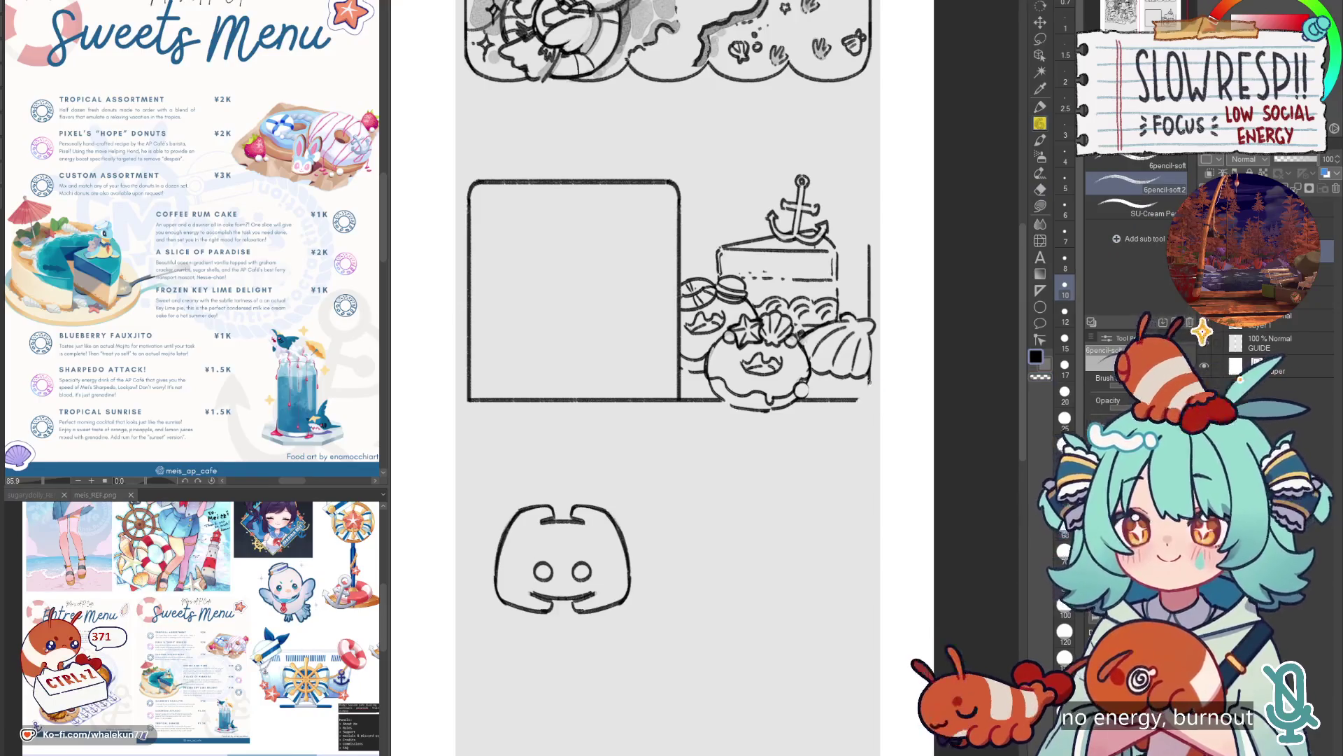
{"action": "key", "text": "ctrl+z"}
{"action": "key", "text": "ctrl+z"}
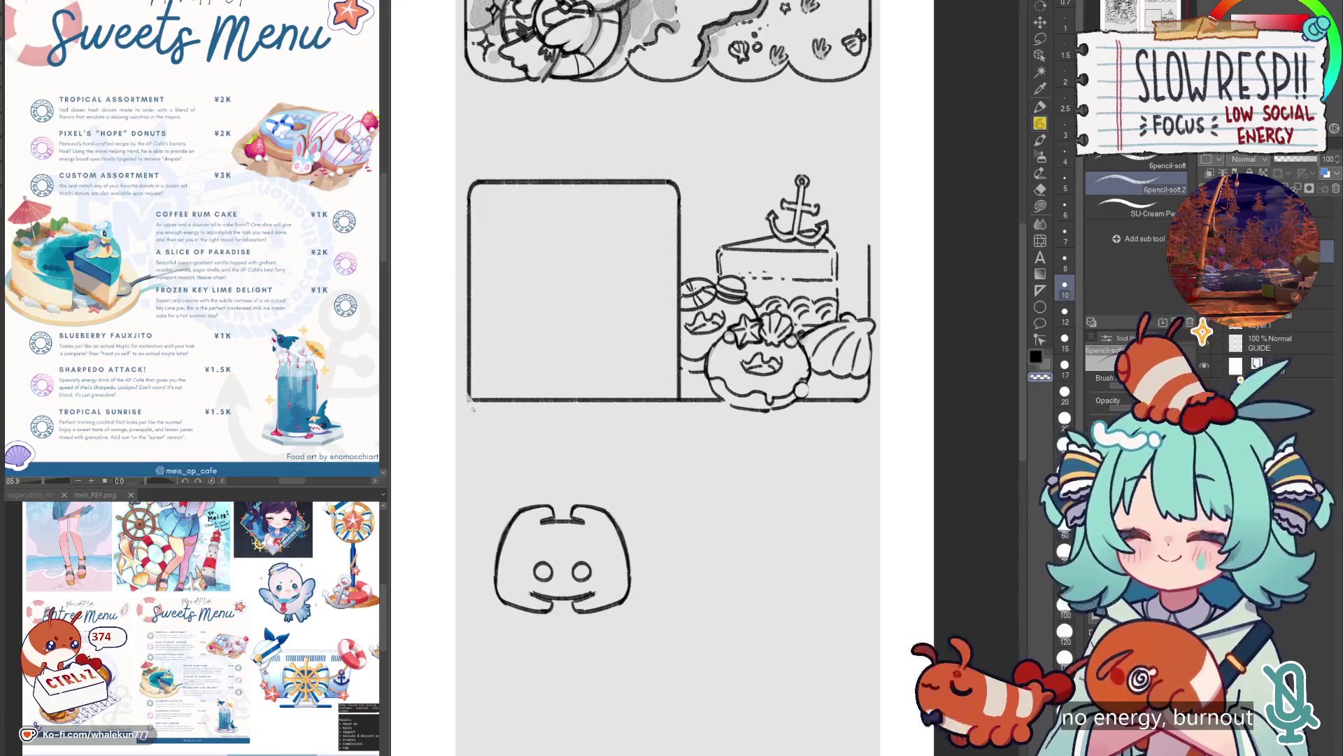
{"action": "key", "text": "h"}
{"action": "scroll", "coordinate": [944, 389], "scroll_direction": "up", "scroll_amount": 3}
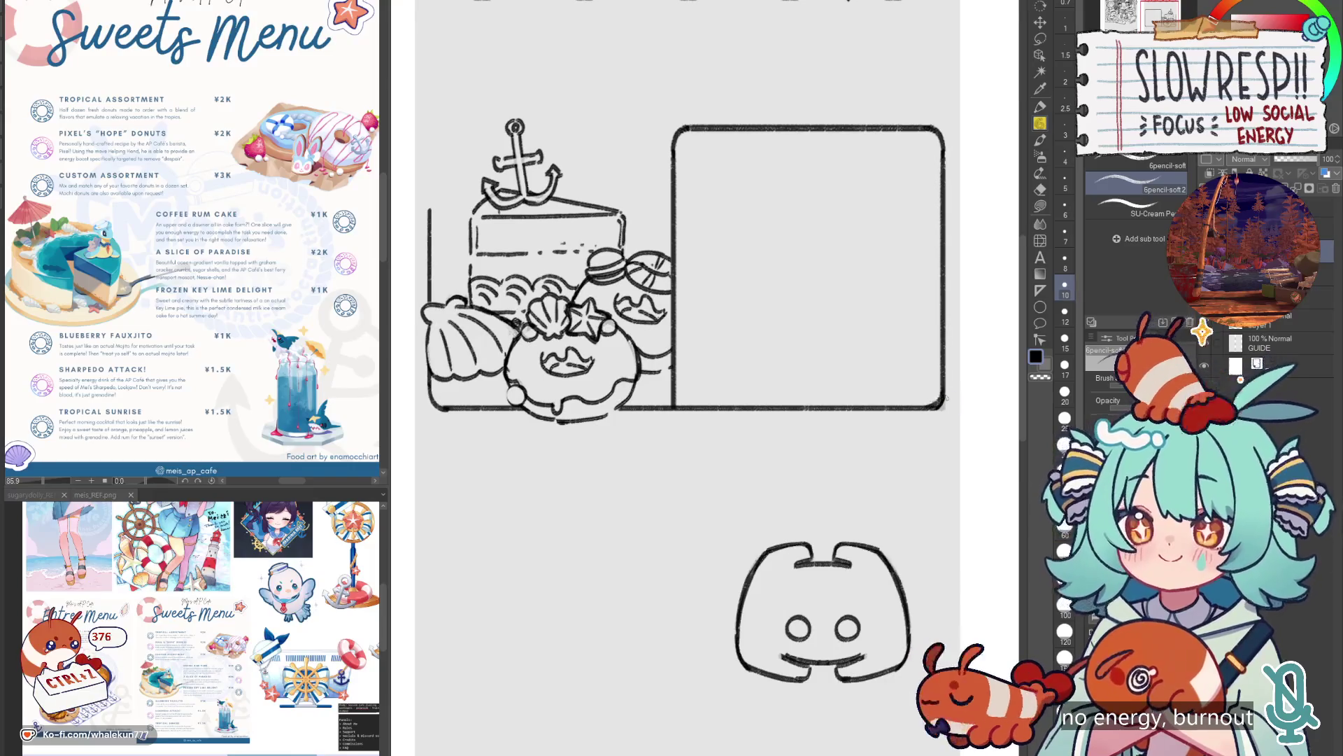
{"action": "key", "text": "e"}
{"action": "key", "text": "ctrl+z"}
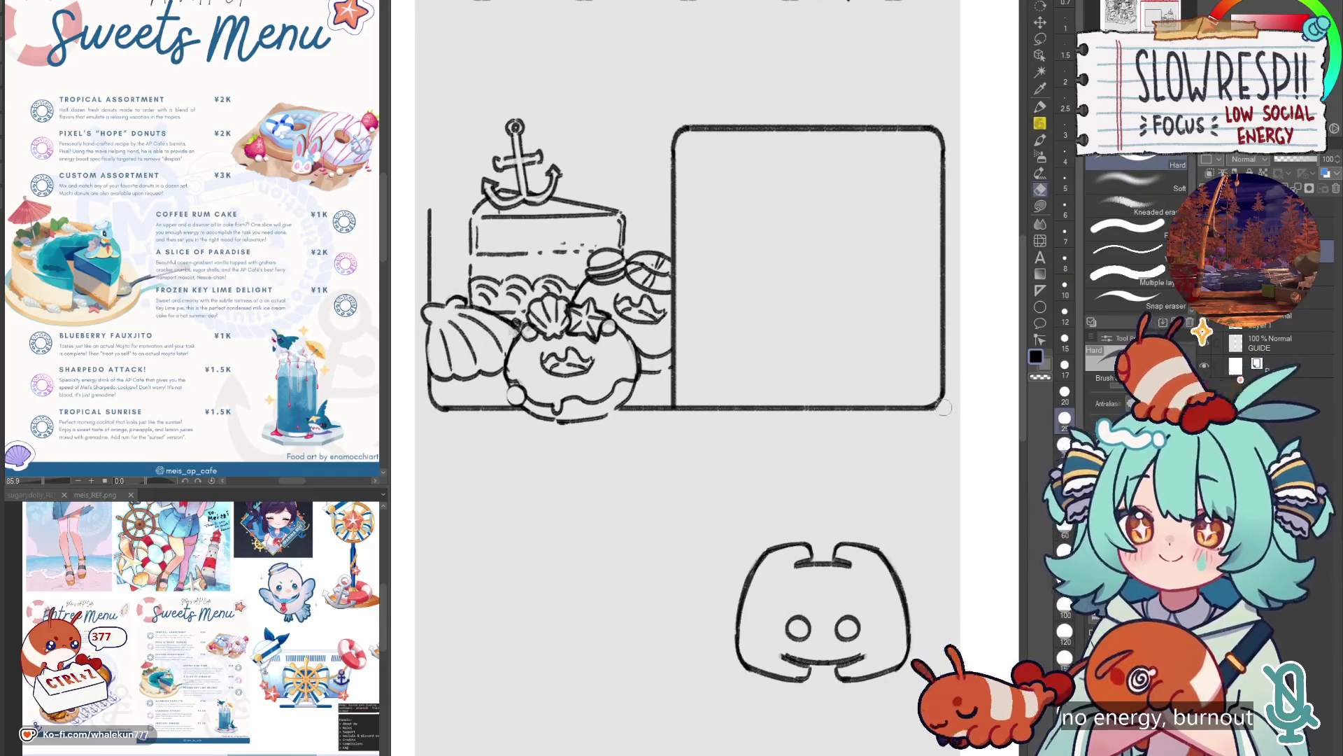
{"action": "key", "text": "p"}
{"action": "key", "text": "h"}
{"action": "scroll", "coordinate": [961, 387], "scroll_direction": "down", "scroll_amount": 4}
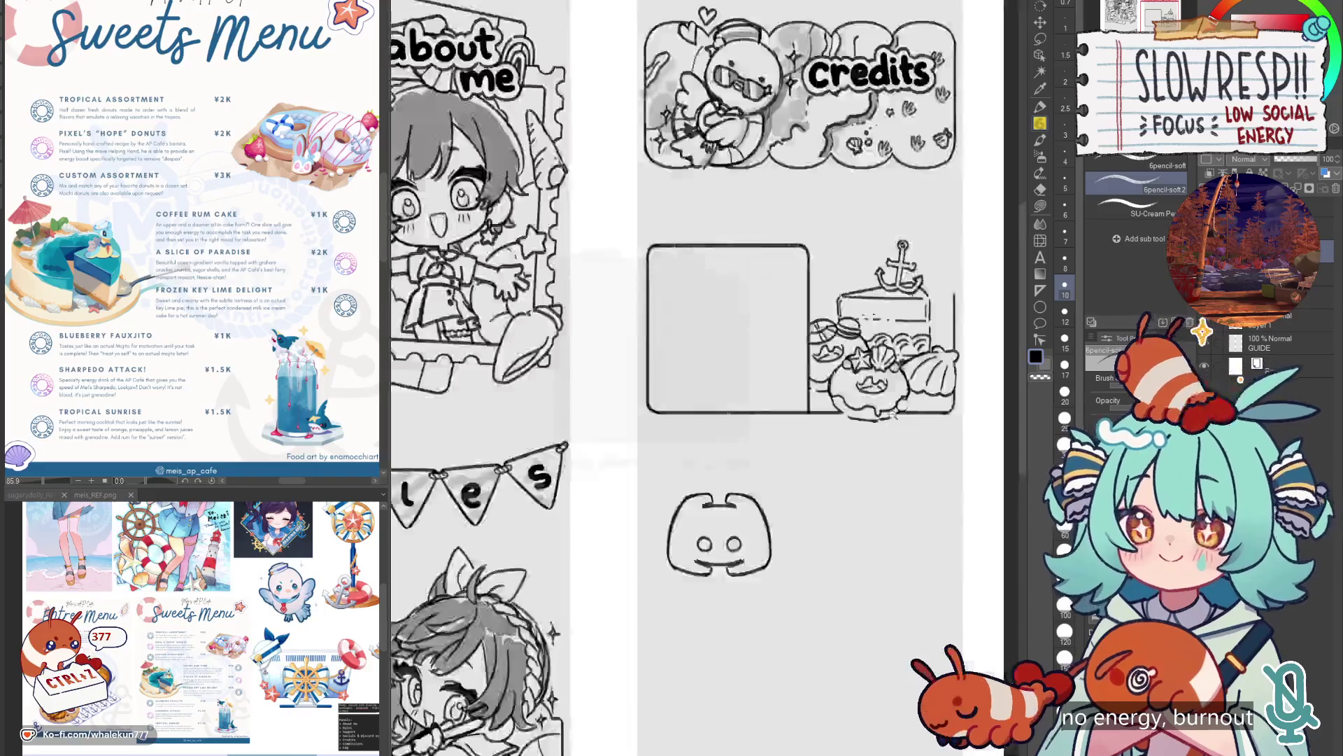
Undo the stray mark by the shells and erase small strokes at the croissant's lower right.
{"action": "scroll", "coordinate": [775, 497], "scroll_direction": "up", "scroll_amount": 3}
{"action": "scroll", "coordinate": [775, 497], "scroll_direction": "up", "scroll_amount": 3}
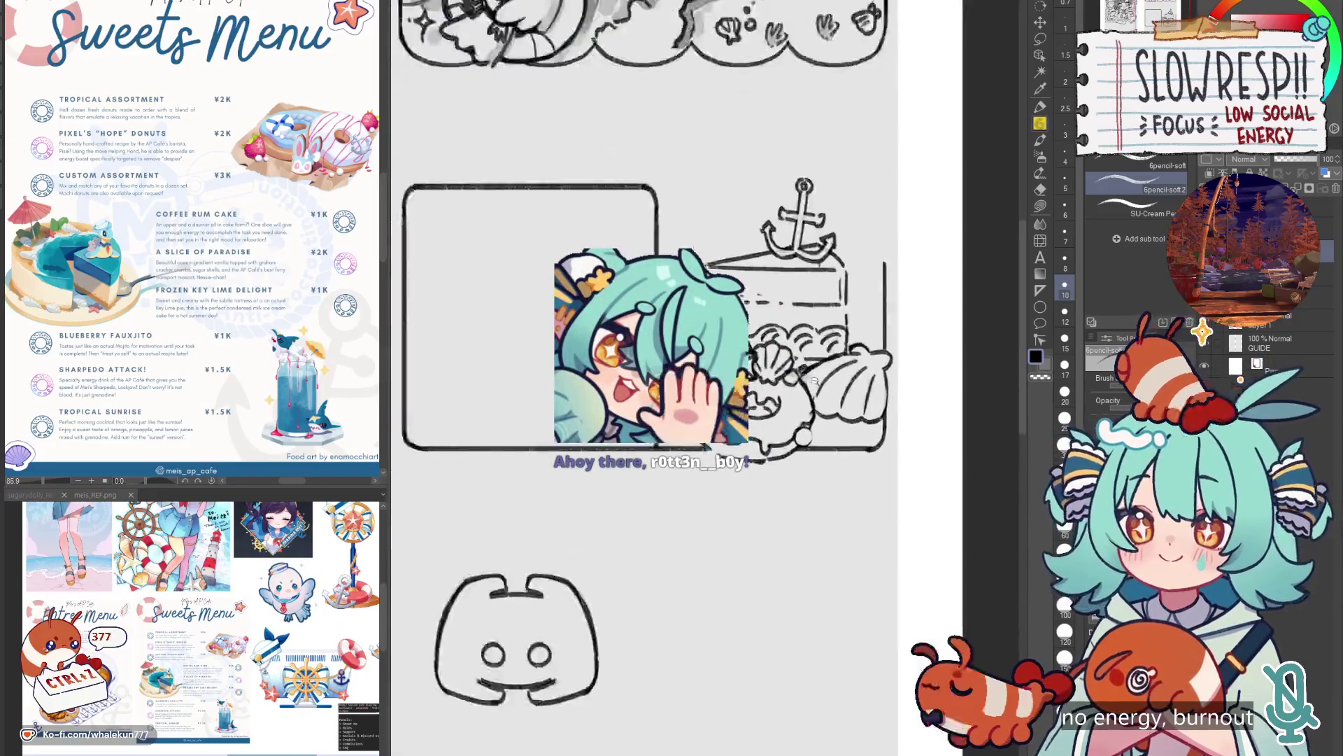
{"action": "scroll", "coordinate": [825, 420], "scroll_direction": "down", "scroll_amount": 2}
{"action": "scroll", "coordinate": [885, 357], "scroll_direction": "up", "scroll_amount": 2}
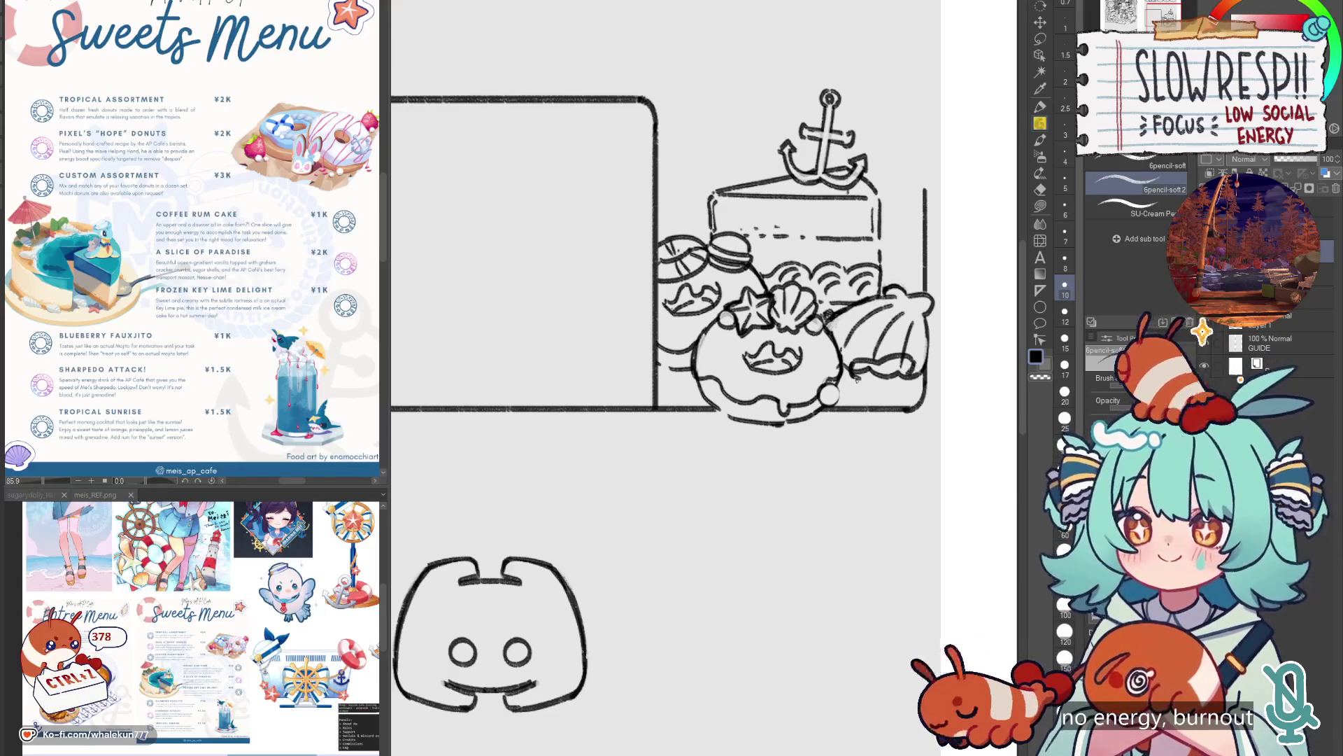
{"action": "key", "text": "ctrl+z"}
{"action": "key", "text": "e"}
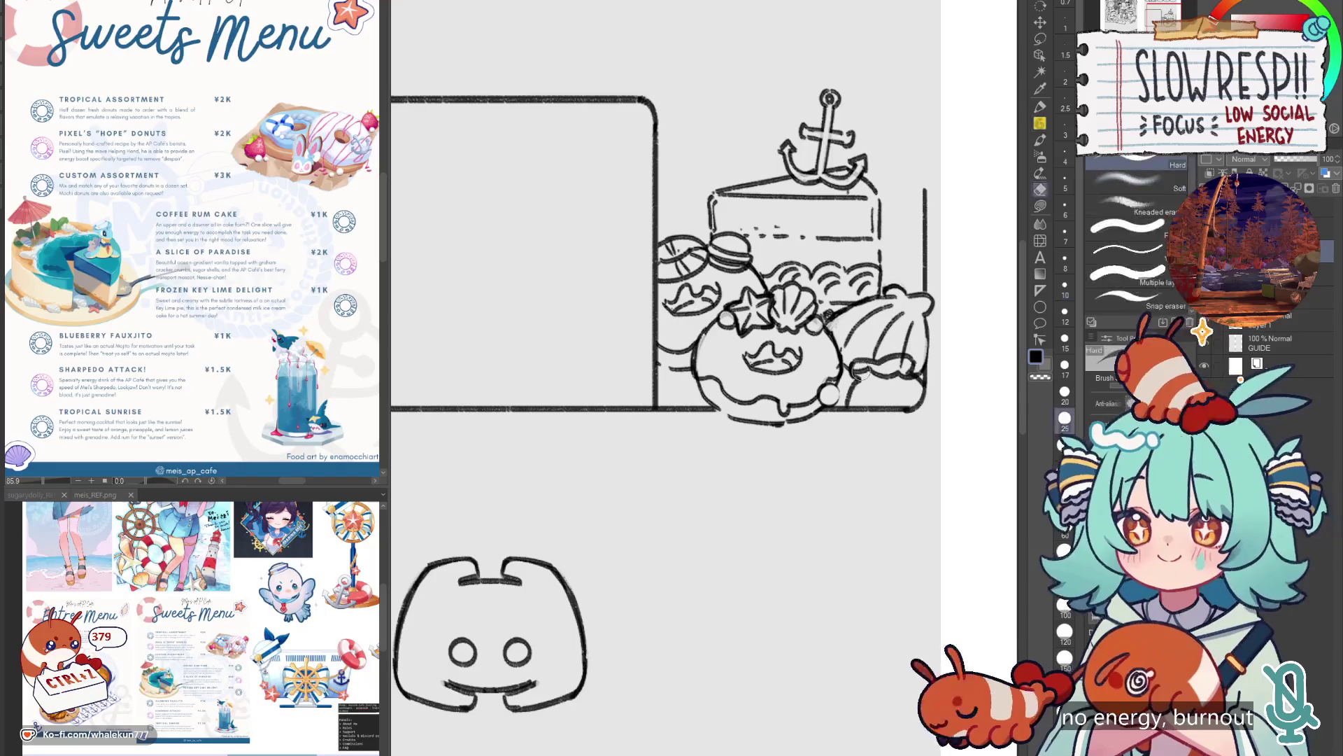
{"action": "mouse_move", "coordinate": [896, 371]}
{"action": "left_mouse_down"}
{"action": "mouse_move", "coordinate": [871, 374]}
{"action": "mouse_move", "coordinate": [888, 376]}
{"action": "left_mouse_up"}
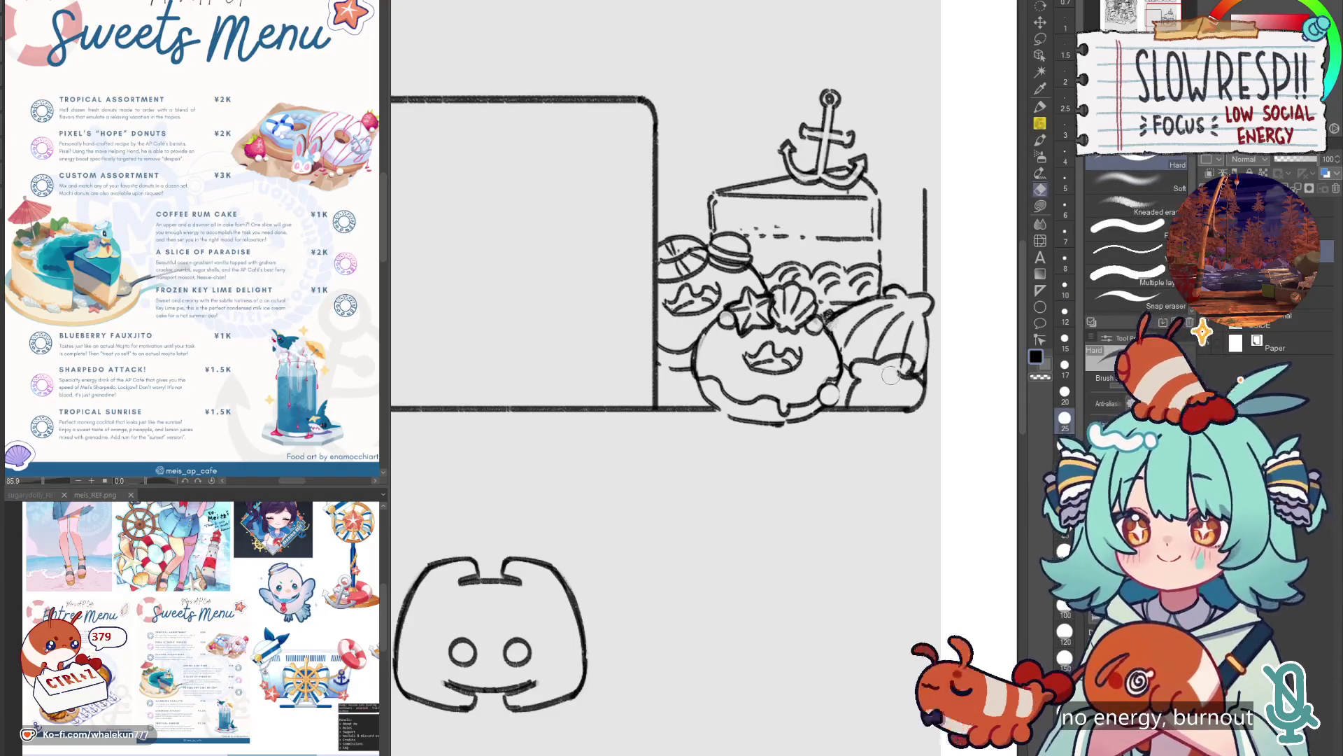
With the pencil, undo the slip near the cake and redraw its lower-left edge.
{"action": "key", "text": "p"}
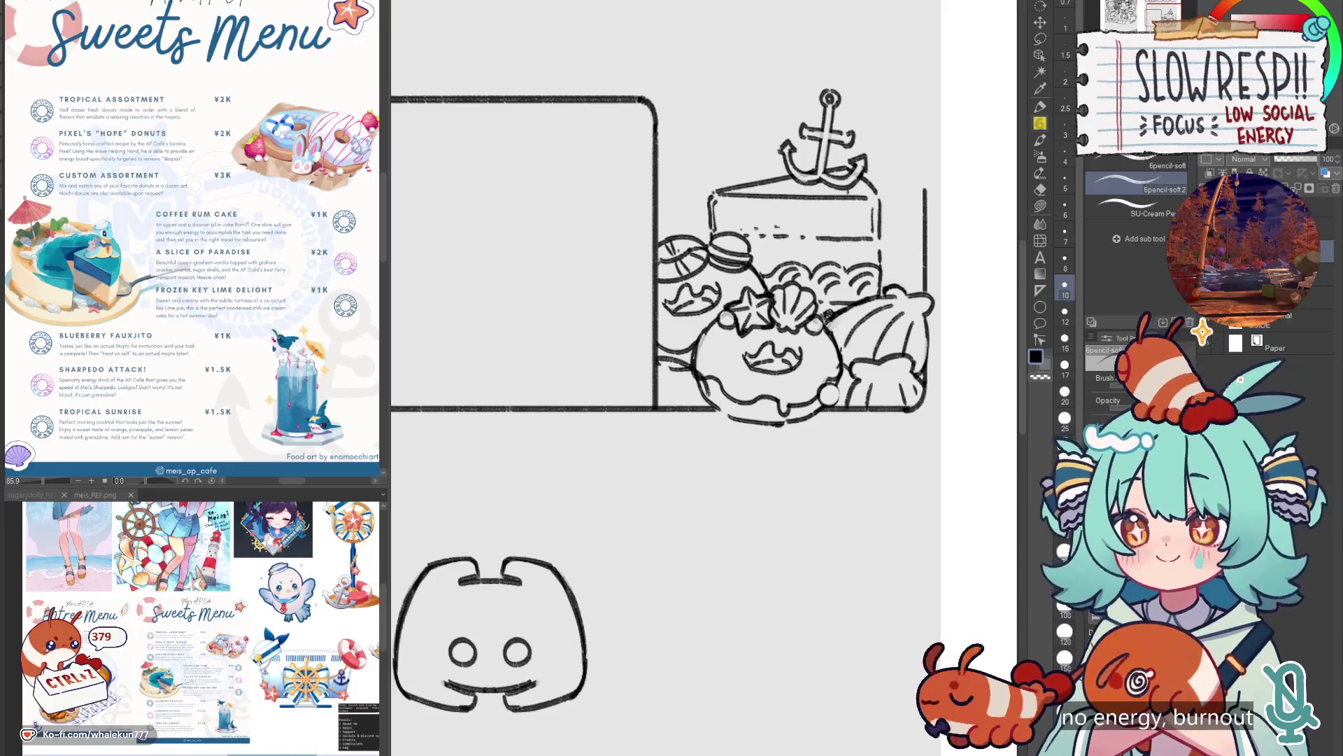
{"action": "key", "text": "e"}
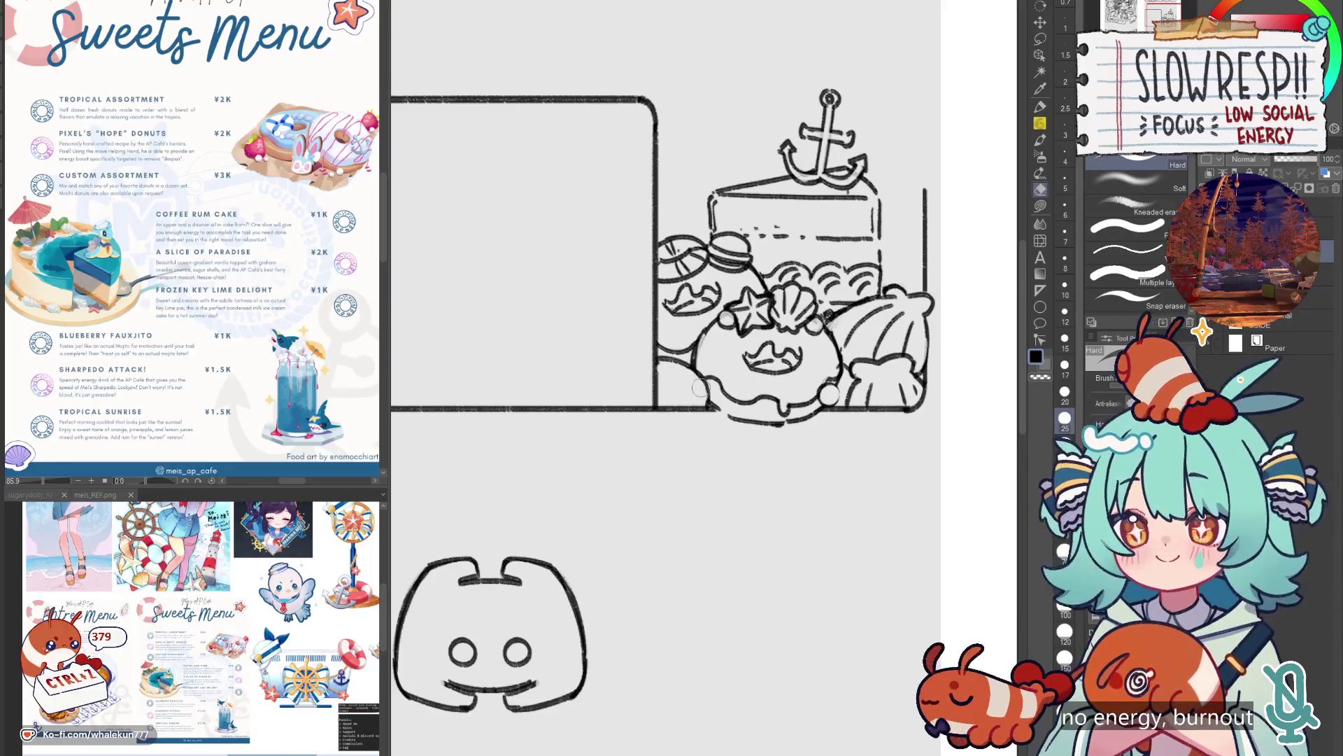
{"action": "key", "text": "p"}
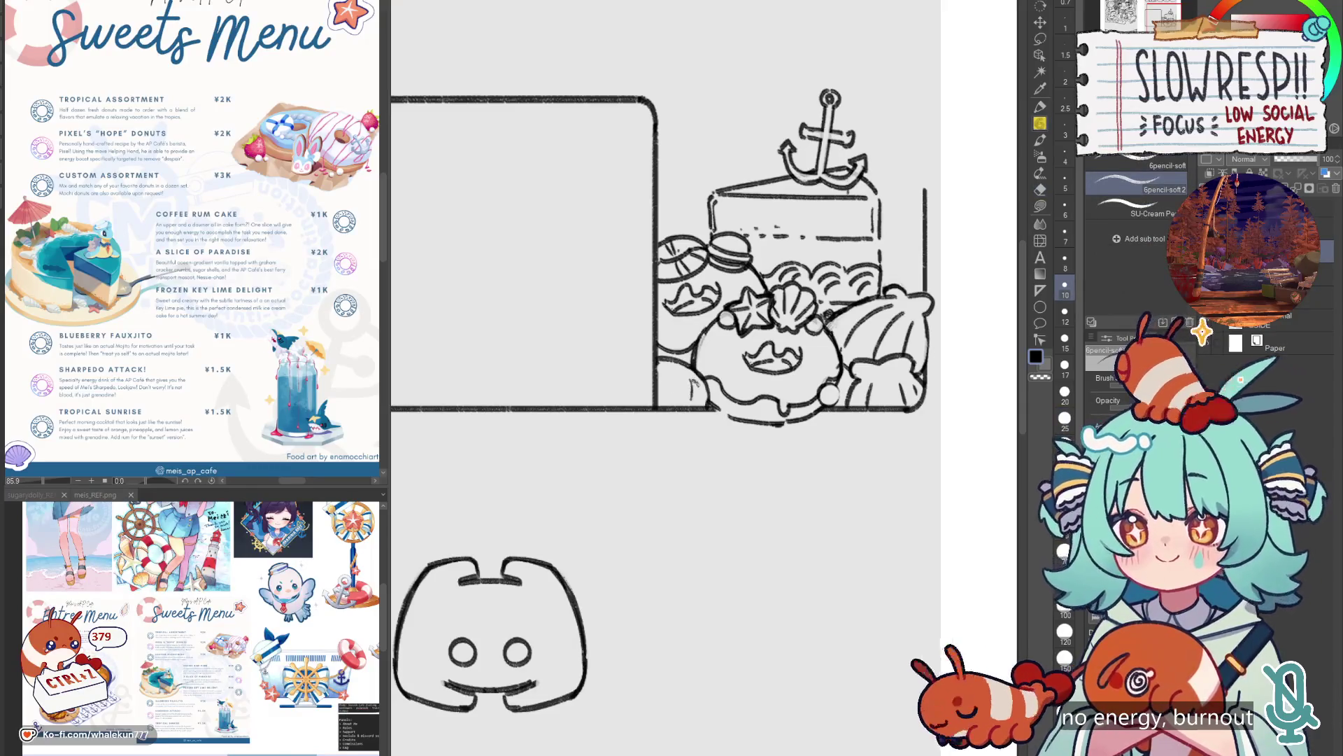
{"action": "key", "text": "ctrl+z"}
{"action": "key", "text": "ctrl+z"}
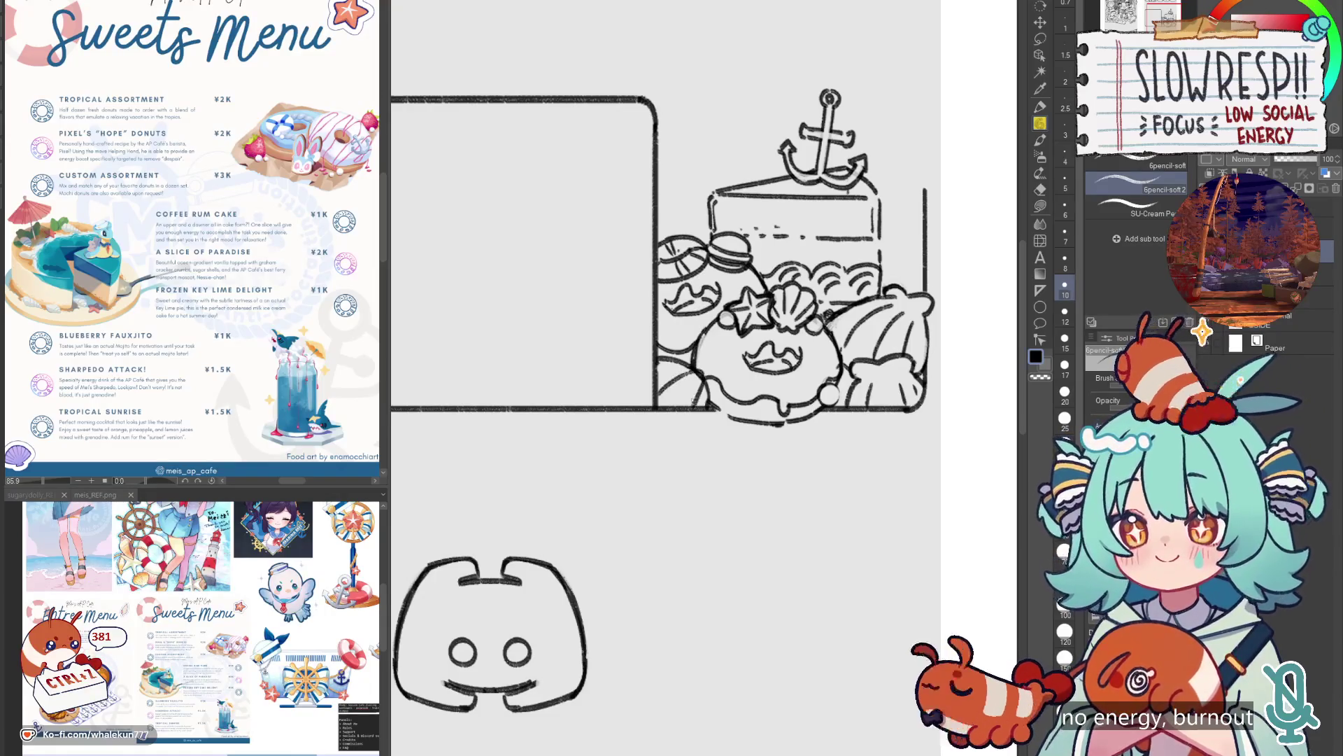
{"action": "left_click_drag", "start_coordinate": [698, 378], "coordinate": [658, 402]}
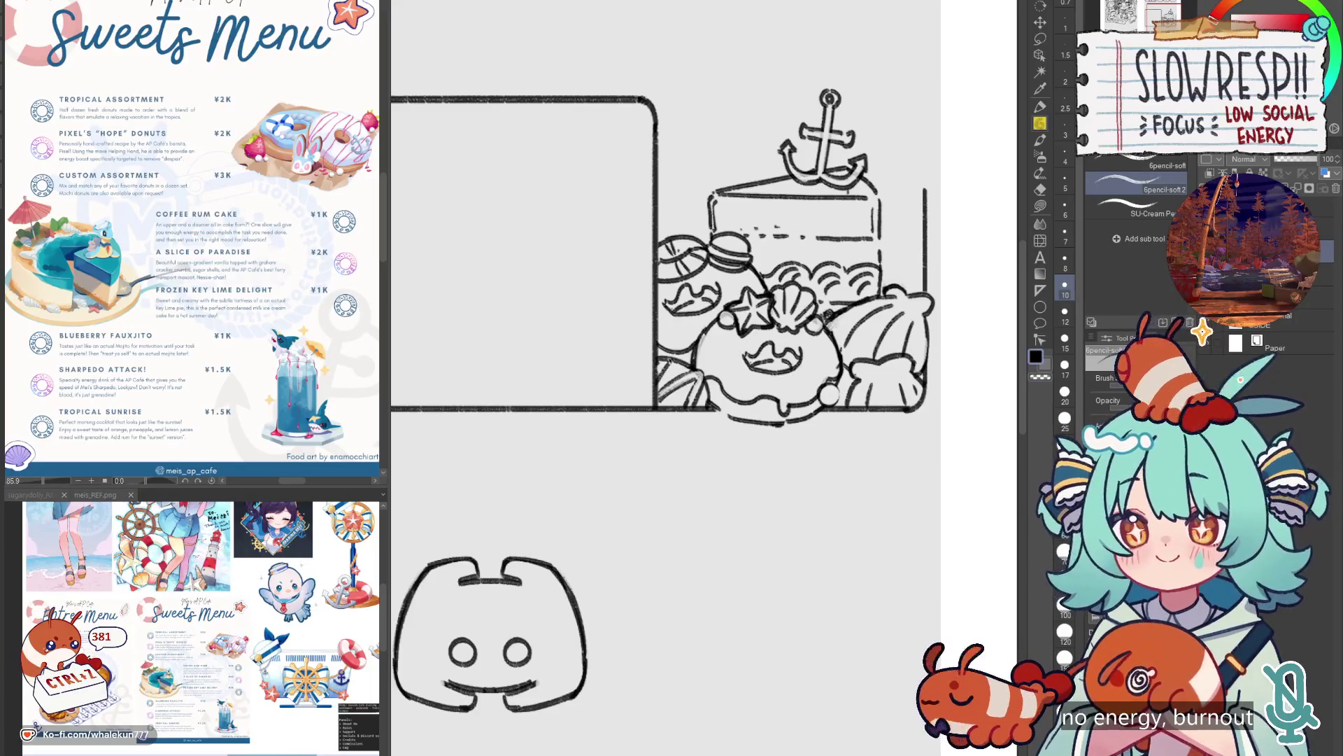
{"action": "scroll", "coordinate": [761, 319], "scroll_direction": "down", "scroll_amount": 3}
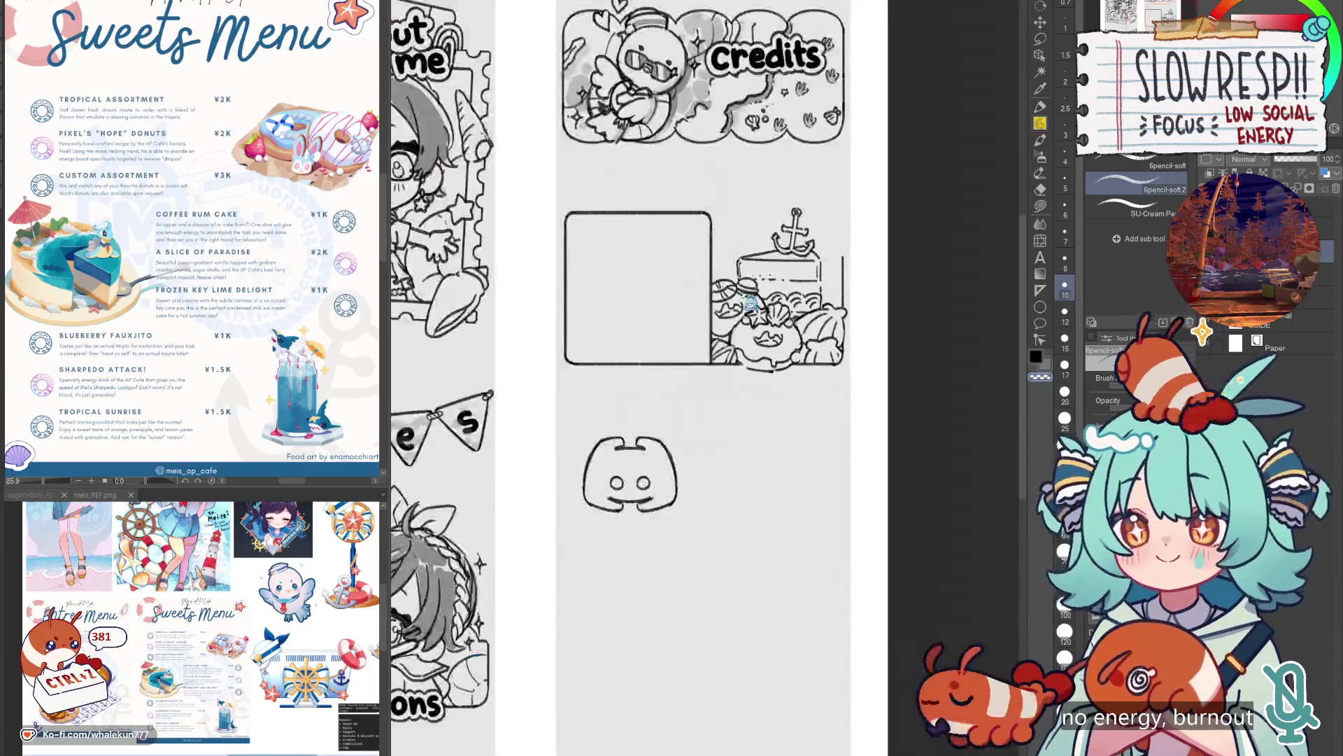
Flip the canvas to check the sketch, then draw a line along the cake plate's bottom.
{"action": "key", "text": "h"}
{"action": "key", "text": "h"}
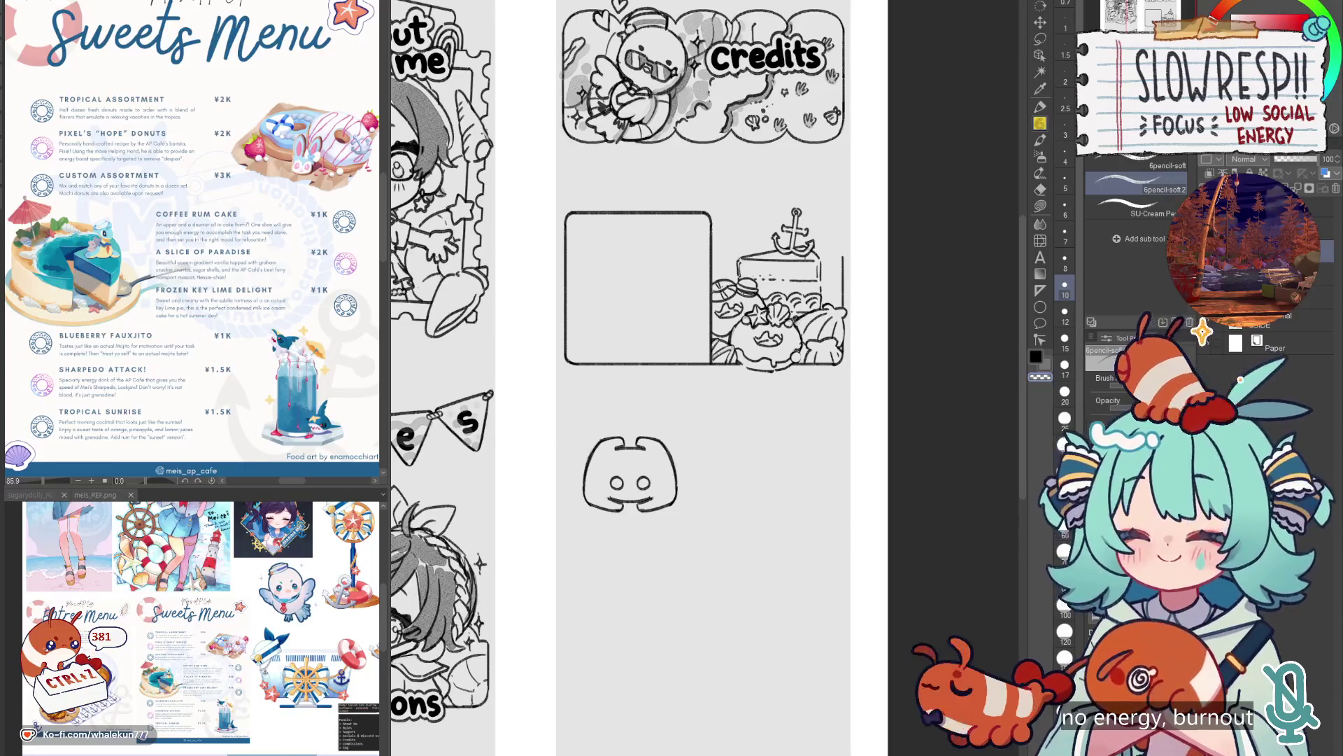
{"action": "scroll", "coordinate": [761, 334], "scroll_direction": "up", "scroll_amount": 4}
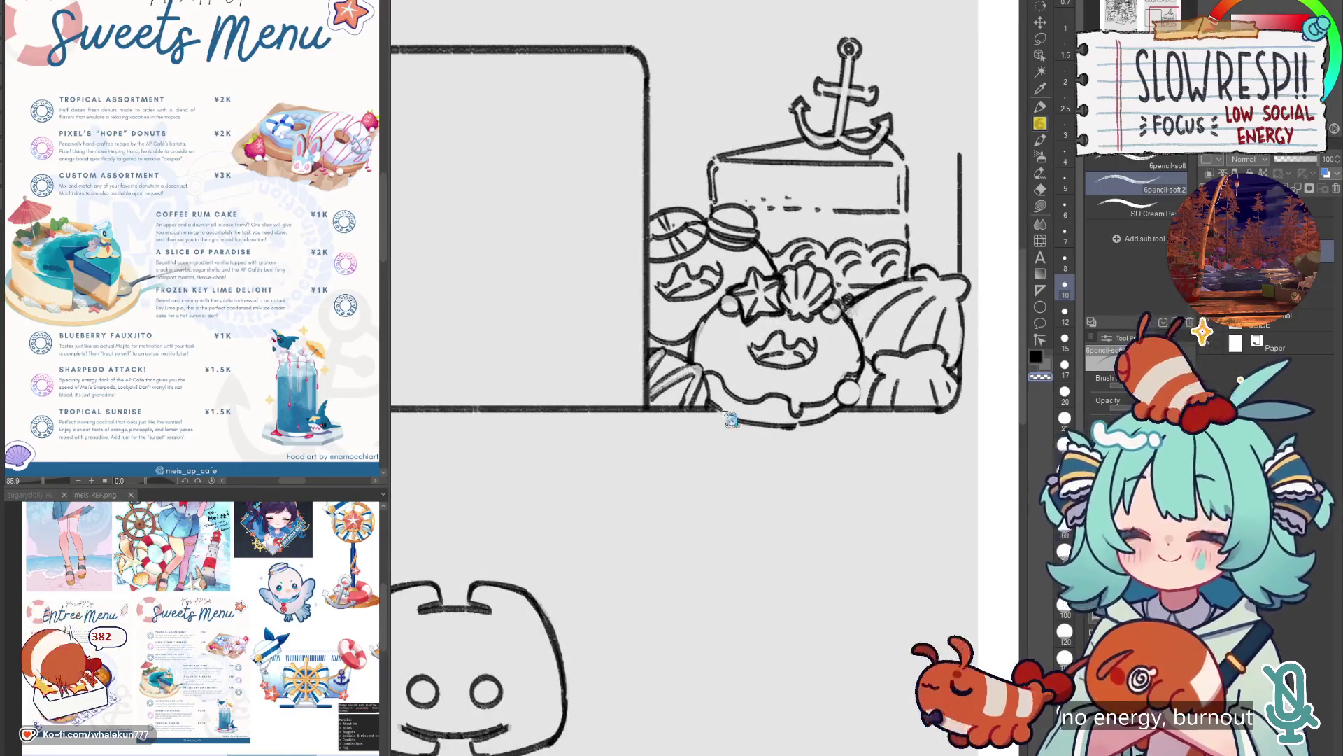
{"action": "left_click_drag", "start_coordinate": [726, 417], "coordinate": [812, 422]}
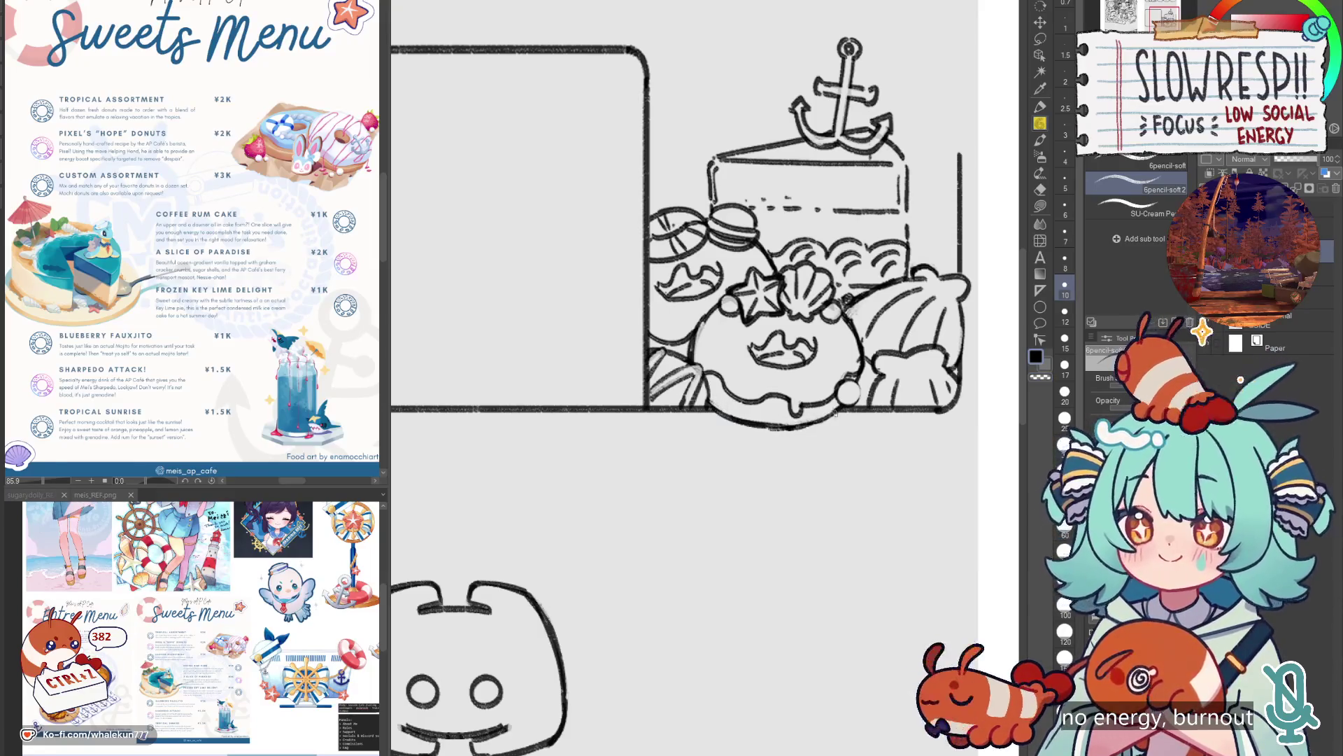
{"action": "scroll", "coordinate": [892, 365], "scroll_direction": "down", "scroll_amount": 6}
{"action": "scroll", "coordinate": [725, 441], "scroll_direction": "up", "scroll_amount": 2}
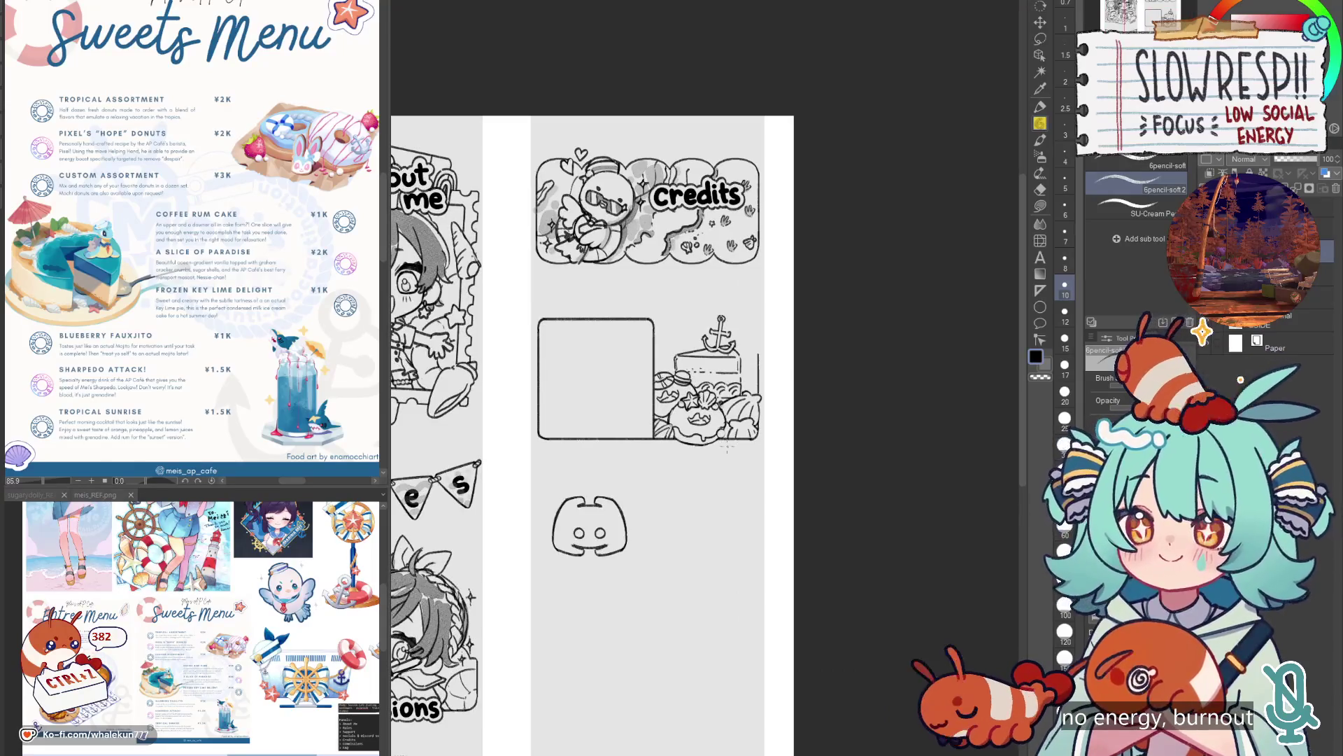
{"action": "scroll", "coordinate": [744, 540], "scroll_direction": "down", "scroll_amount": 1}
{"action": "scroll", "coordinate": [791, 379], "scroll_direction": "up", "scroll_amount": 4}
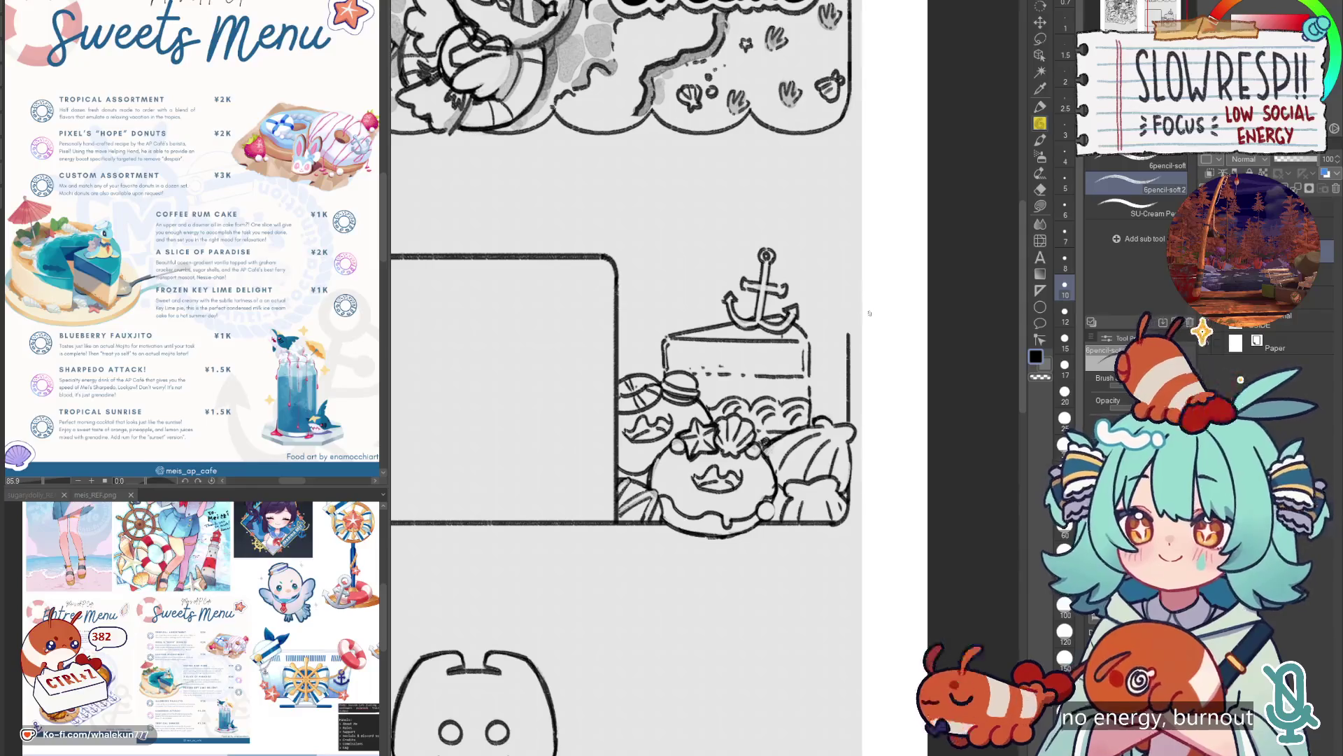
Fit the page in view and try, then undo, several bottom-edge lines under the panel.
{"action": "key", "text": "ctrl+0"}
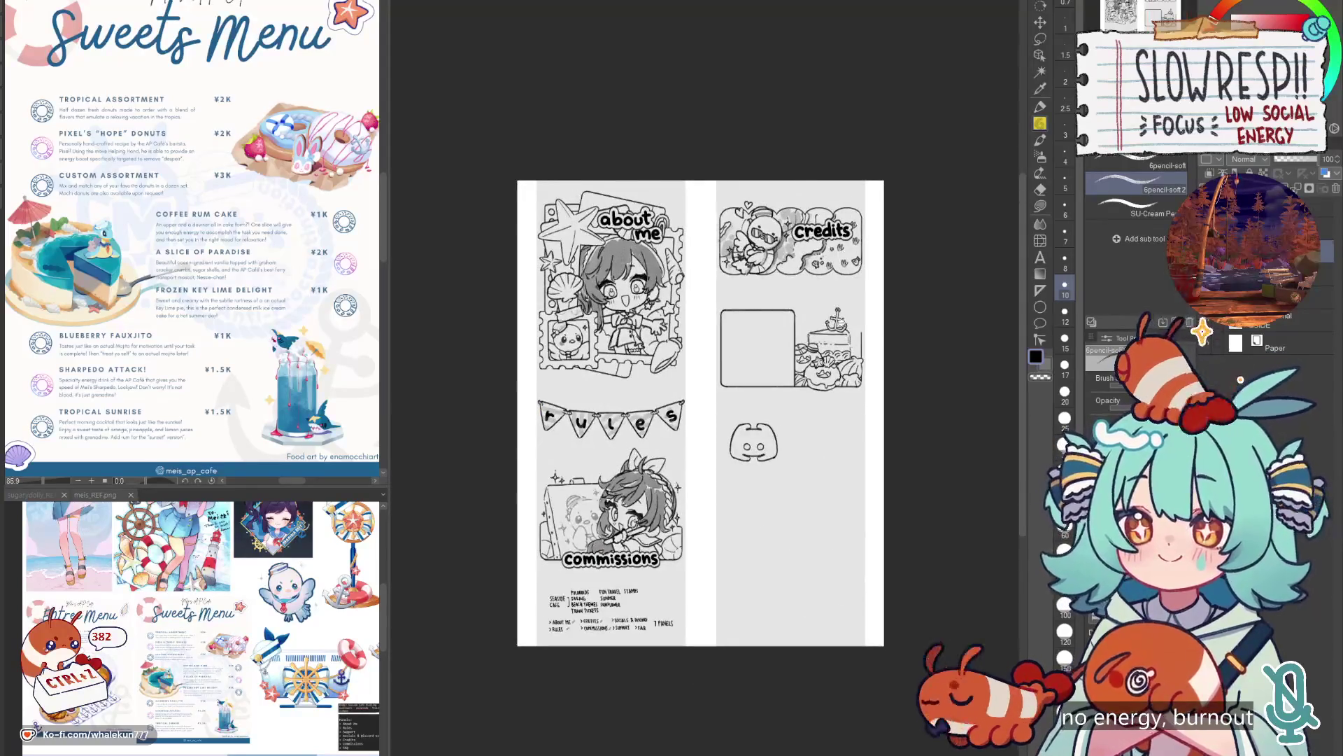
{"action": "scroll", "coordinate": [858, 329], "scroll_direction": "up", "scroll_amount": 3}
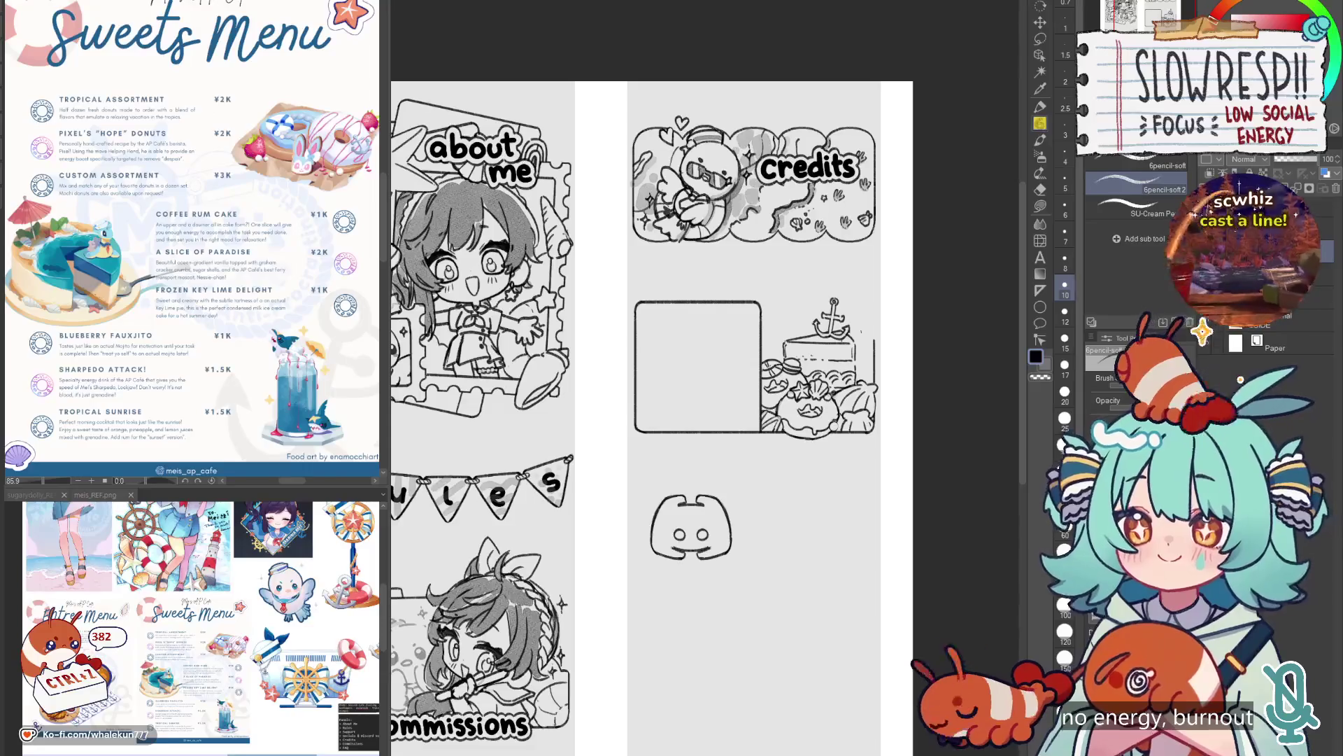
{"action": "scroll", "coordinate": [811, 419], "scroll_direction": "up", "scroll_amount": 5}
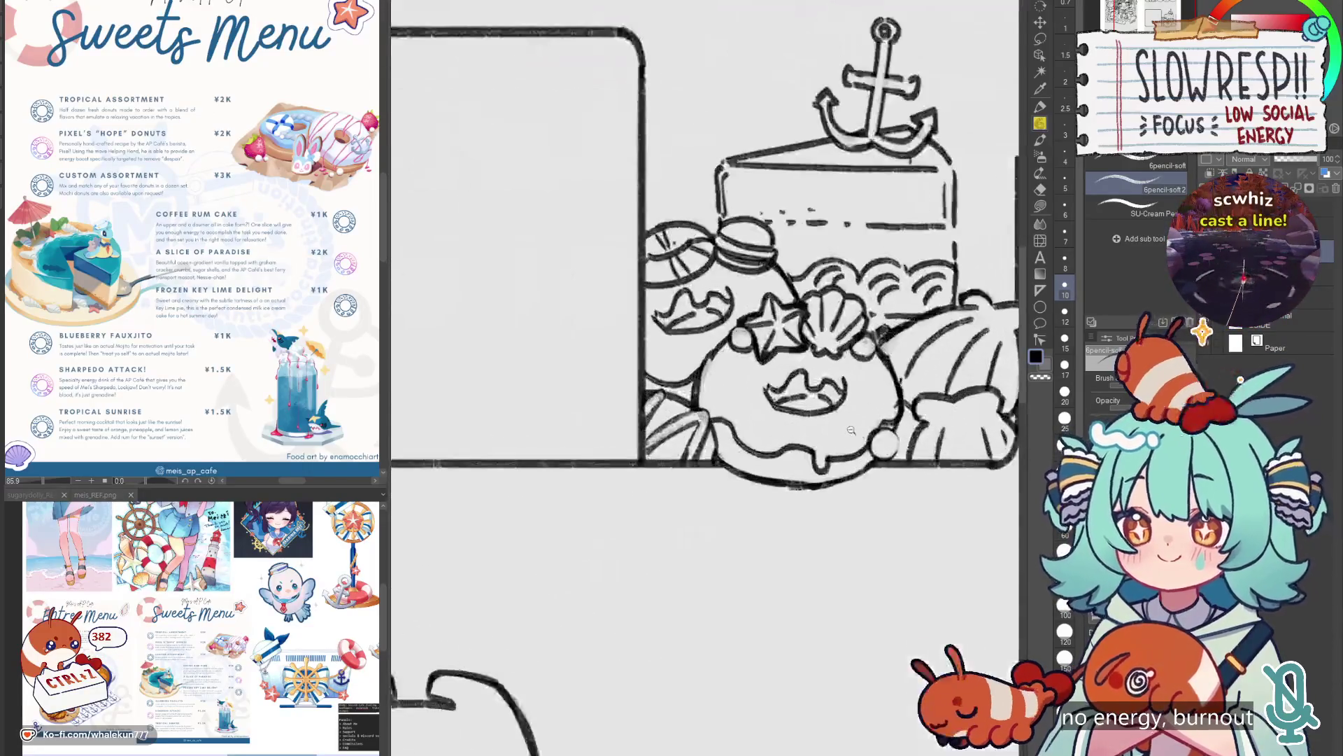
{"action": "left_click_drag", "start_coordinate": [706, 463], "coordinate": [930, 464]}
{"action": "key", "text": "ctrl+z"}
{"action": "key", "text": "ctrl+z"}
{"action": "mouse_move", "coordinate": [701, 463]}
{"action": "left_mouse_down"}
{"action": "mouse_move", "coordinate": [921, 461]}
{"action": "mouse_move", "coordinate": [831, 463]}
{"action": "mouse_move", "coordinate": [915, 462]}
{"action": "mouse_move", "coordinate": [822, 488]}
{"action": "mouse_move", "coordinate": [732, 477]}
{"action": "mouse_move", "coordinate": [900, 473]}
{"action": "mouse_move", "coordinate": [883, 479]}
{"action": "left_mouse_up"}
{"action": "key", "text": "ctrl+z"}
Erase the curve beneath the panel and redraw a straight bottom edge line.
{"action": "key", "text": "e"}
{"action": "left_click", "coordinate": [1042, 125]}
{"action": "left_click_drag", "start_coordinate": [705, 464], "coordinate": [911, 464]}
{"action": "key", "text": "ctrl+z"}
{"action": "left_click_drag", "start_coordinate": [731, 463], "coordinate": [923, 463]}
{"action": "scroll", "coordinate": [778, 399], "scroll_direction": "down", "scroll_amount": 5}
{"action": "scroll", "coordinate": [779, 399], "scroll_direction": "up", "scroll_amount": 1}
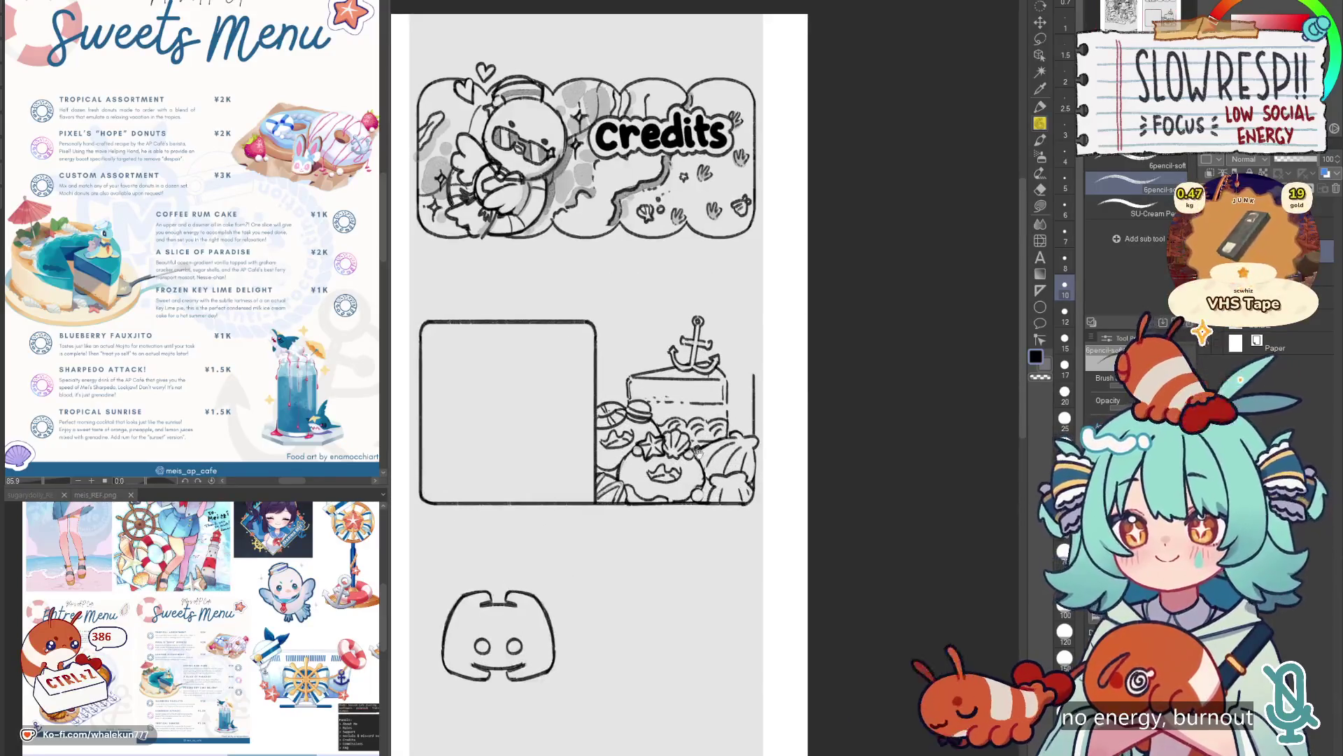
{"action": "scroll", "coordinate": [766, 389], "scroll_direction": "up", "scroll_amount": 3}
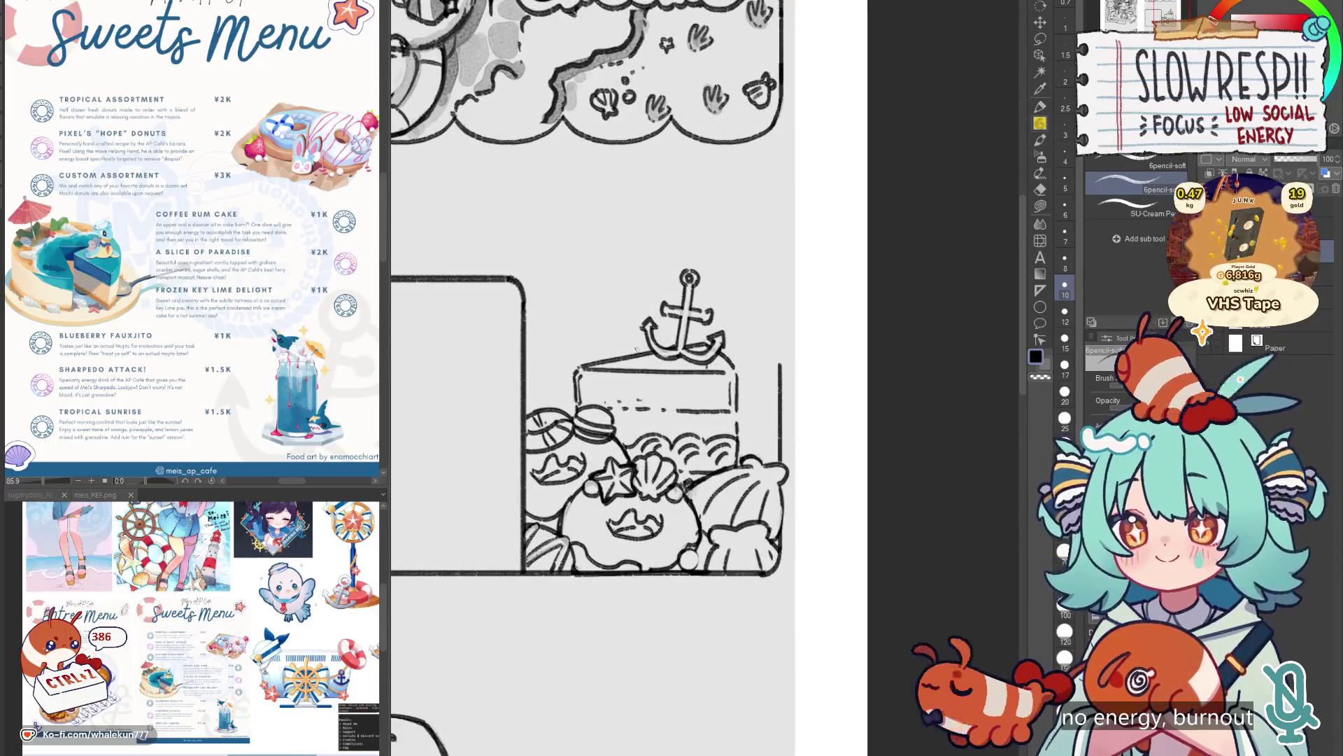
{"action": "scroll", "coordinate": [696, 342], "scroll_direction": "up", "scroll_amount": 1}
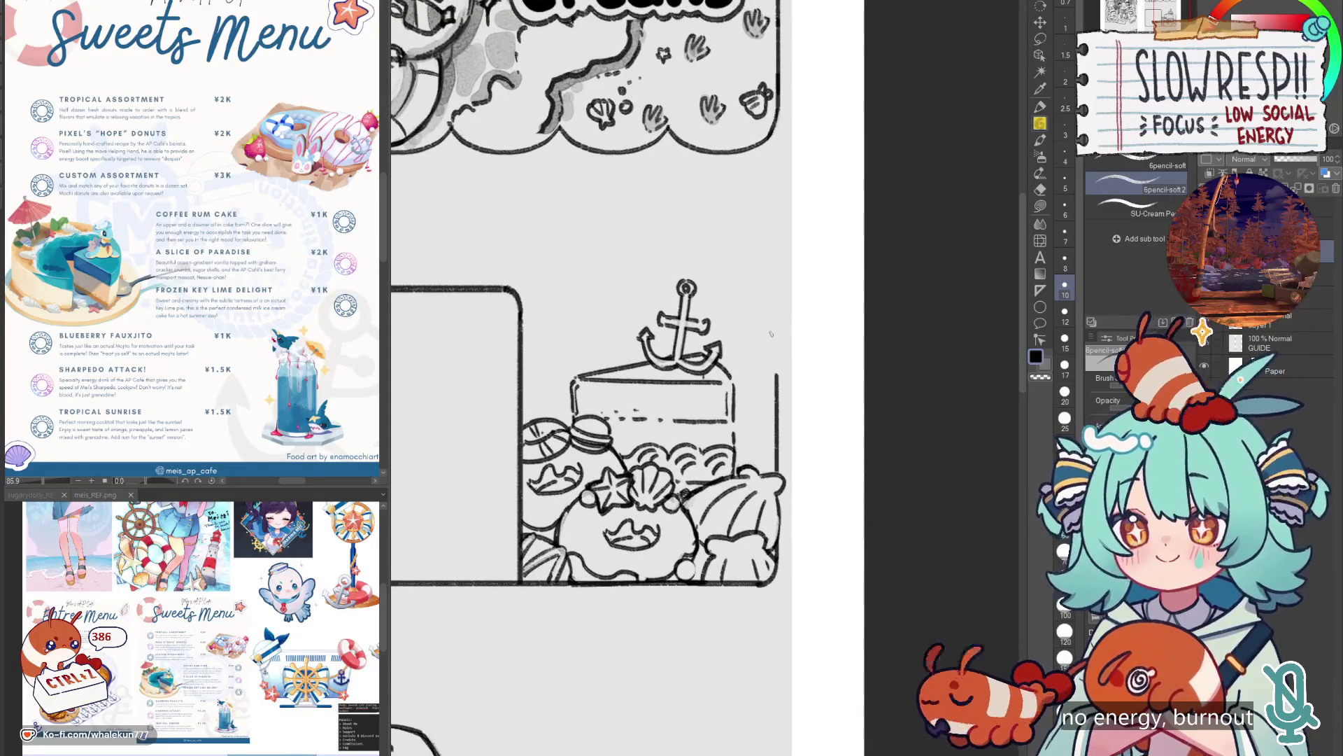
Undo the edge-line attempts and erase the top of the vertical line beside the cake.
{"action": "left_click_drag", "start_coordinate": [774, 318], "coordinate": [775, 392]}
{"action": "key", "text": "ctrl+z"}
{"action": "key", "text": "ctrl+z"}
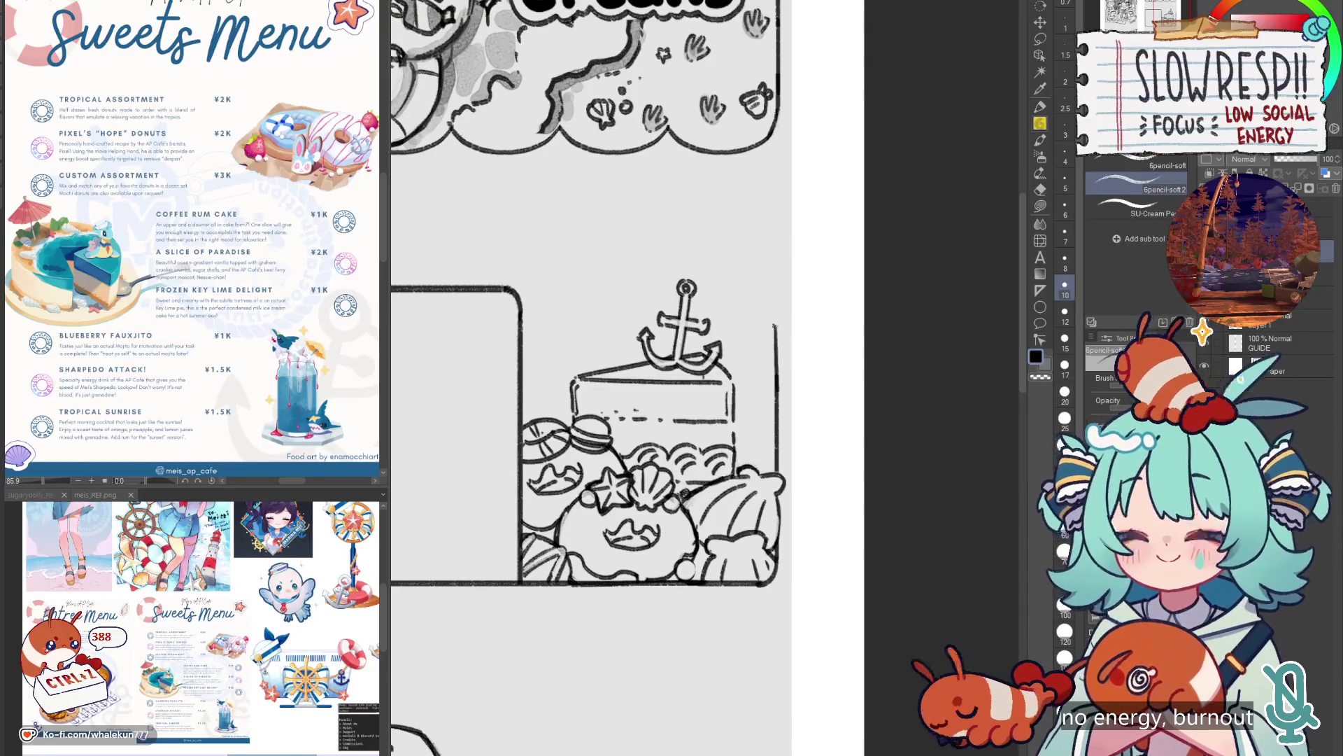
{"action": "key", "text": "ctrl+z"}
{"action": "key", "text": "ctrl+z"}
{"action": "key", "text": "ctrl+z"}
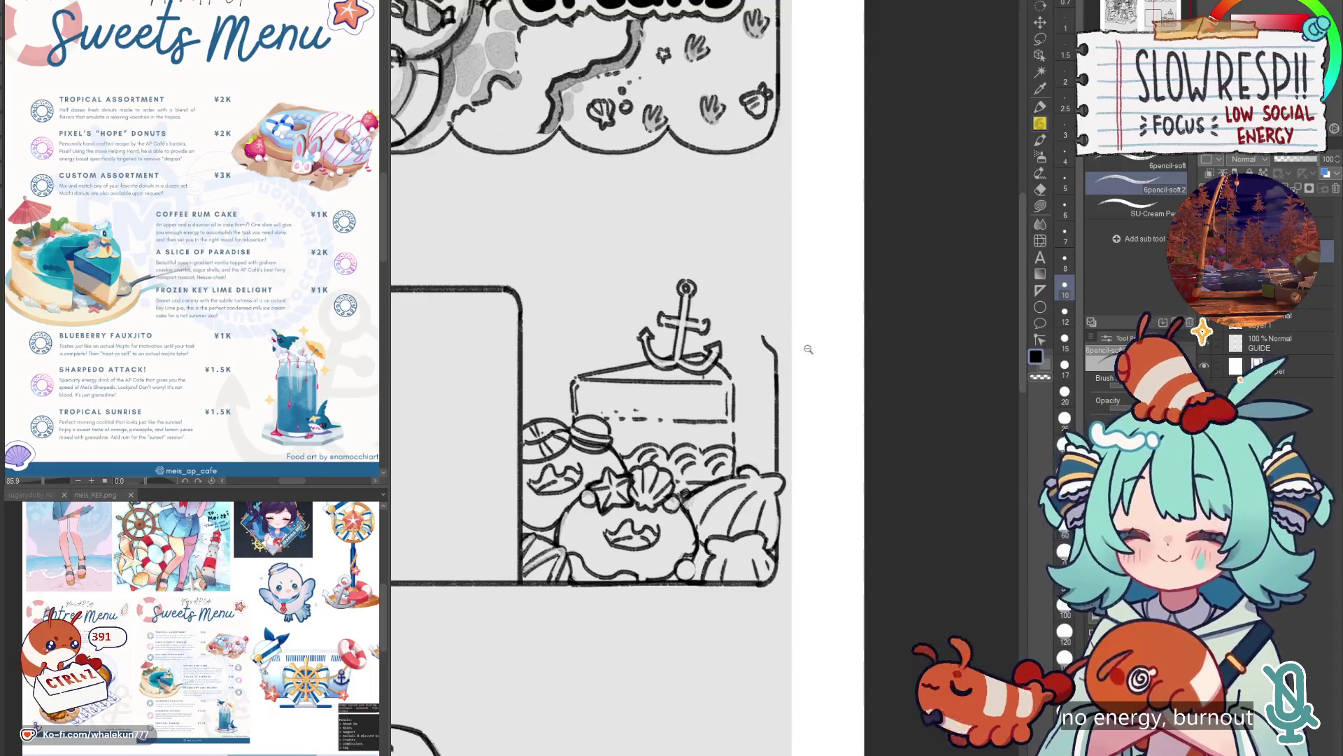
{"action": "scroll", "coordinate": [807, 349], "scroll_direction": "down", "scroll_amount": 5}
{"action": "scroll", "coordinate": [807, 350], "scroll_direction": "up", "scroll_amount": 3}
{"action": "key", "text": "ctrl+z"}
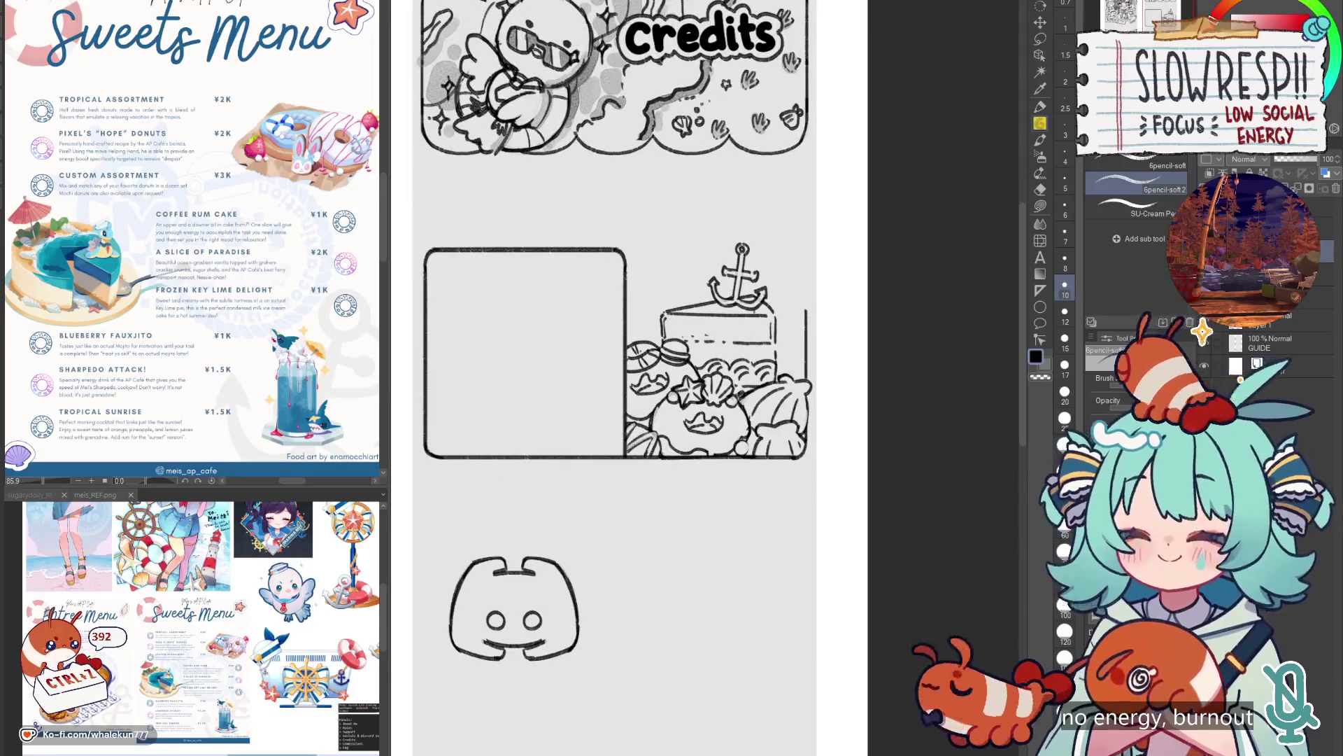
{"action": "key", "text": "e"}
{"action": "left_click_drag", "start_coordinate": [806, 308], "coordinate": [806, 380]}
Pencil a clean line along the cake's right edge after undoing earlier attempts.
{"action": "key", "text": "p"}
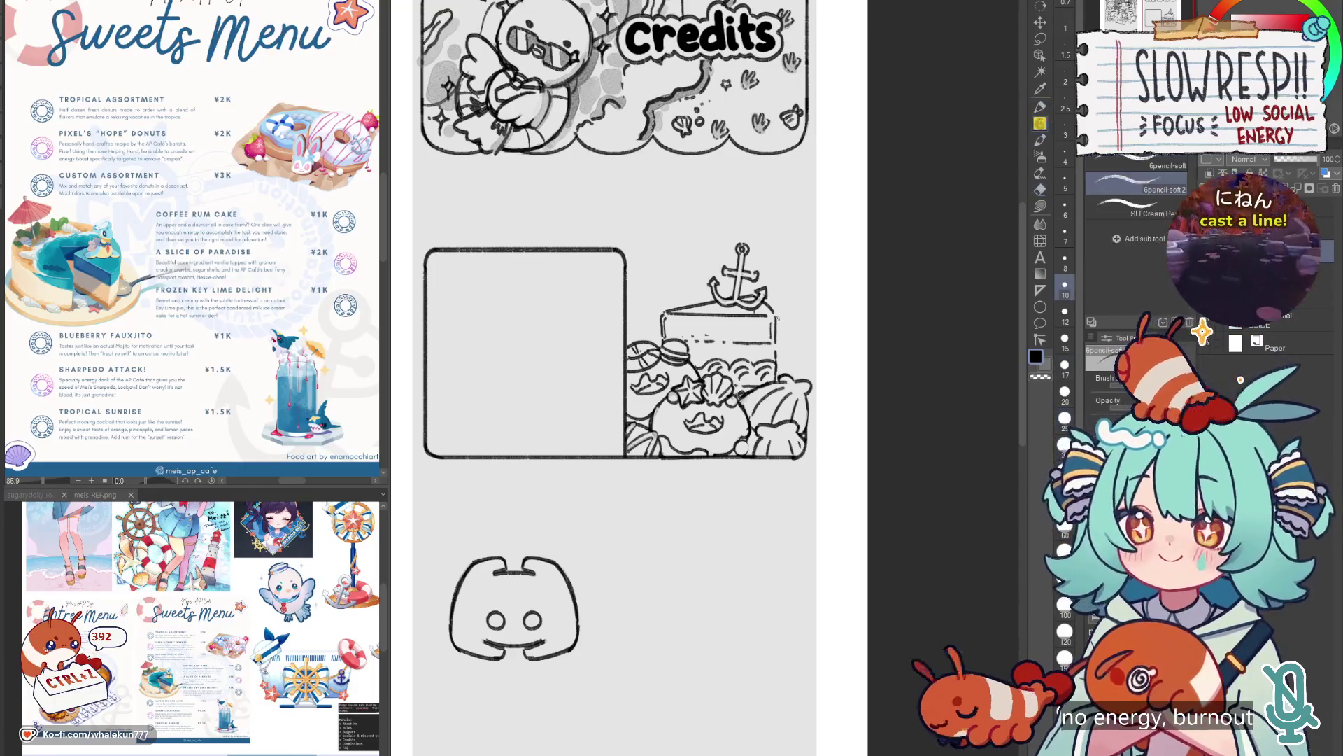
{"action": "left_click_drag", "start_coordinate": [778, 300], "coordinate": [812, 332]}
{"action": "key", "text": "ctrl+z"}
{"action": "key", "text": "ctrl+z"}
{"action": "key", "text": "ctrl+z"}
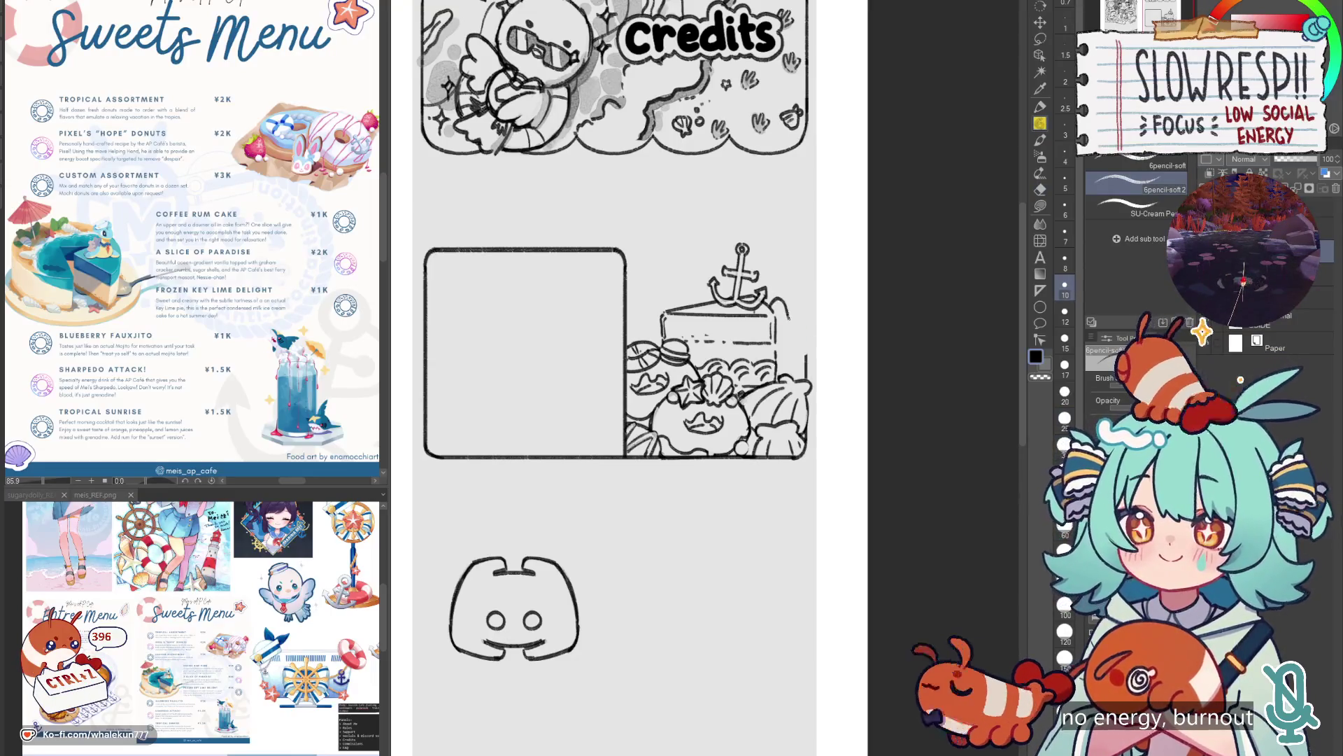
{"action": "key", "text": "ctrl+z"}
{"action": "key", "text": "ctrl+z"}
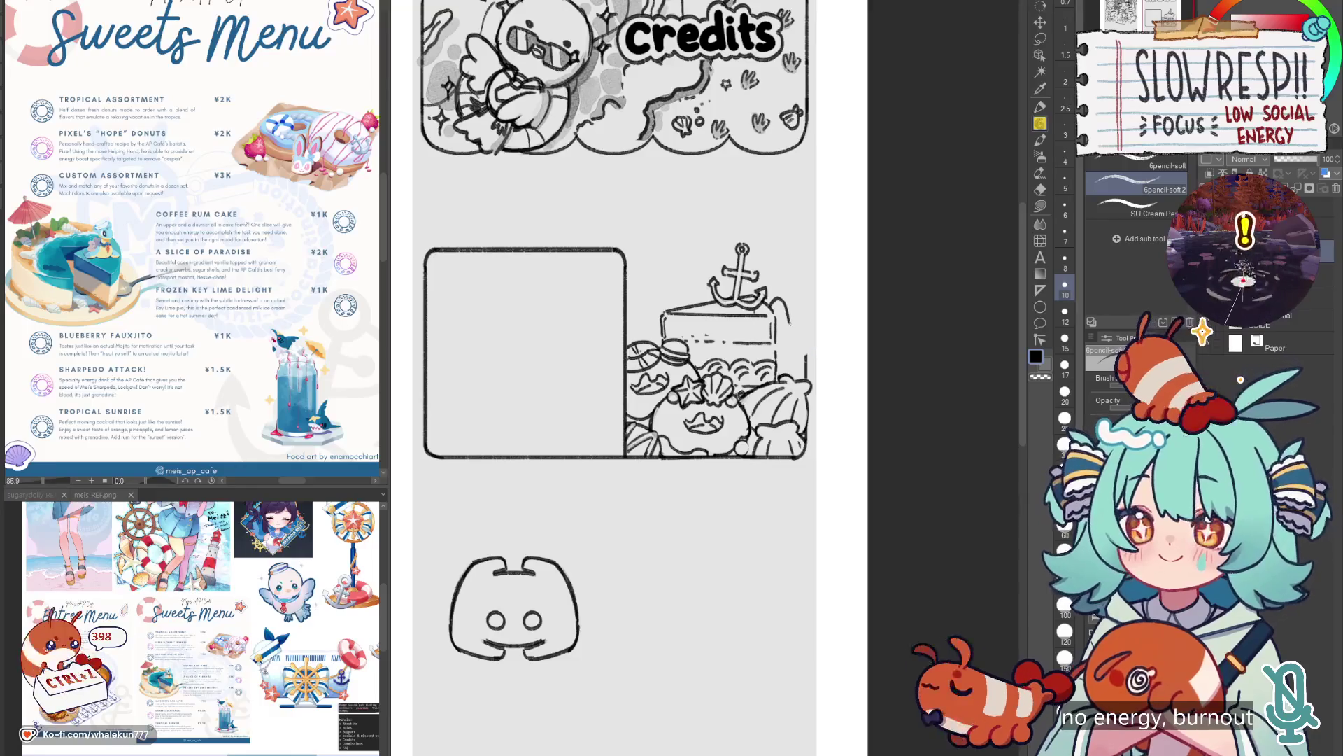
{"action": "key", "text": "ctrl+z"}
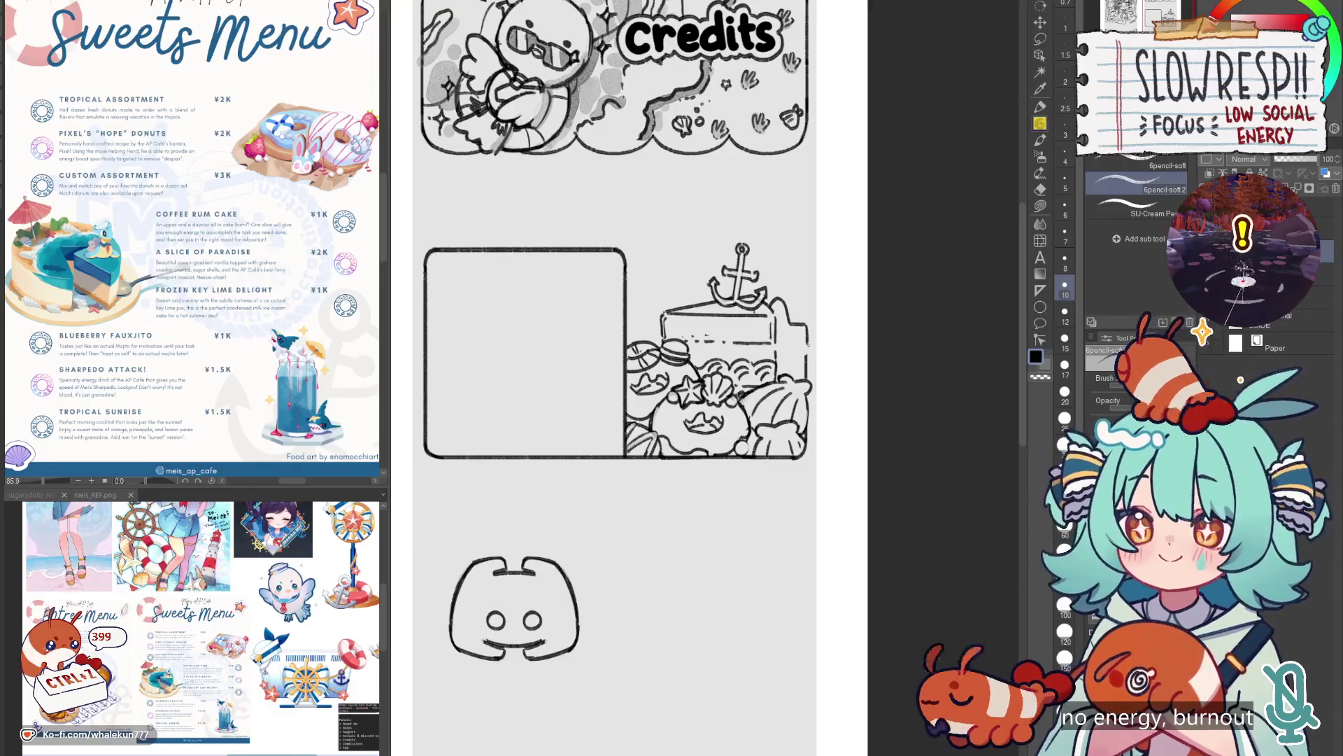
{"action": "key", "text": "ctrl+z"}
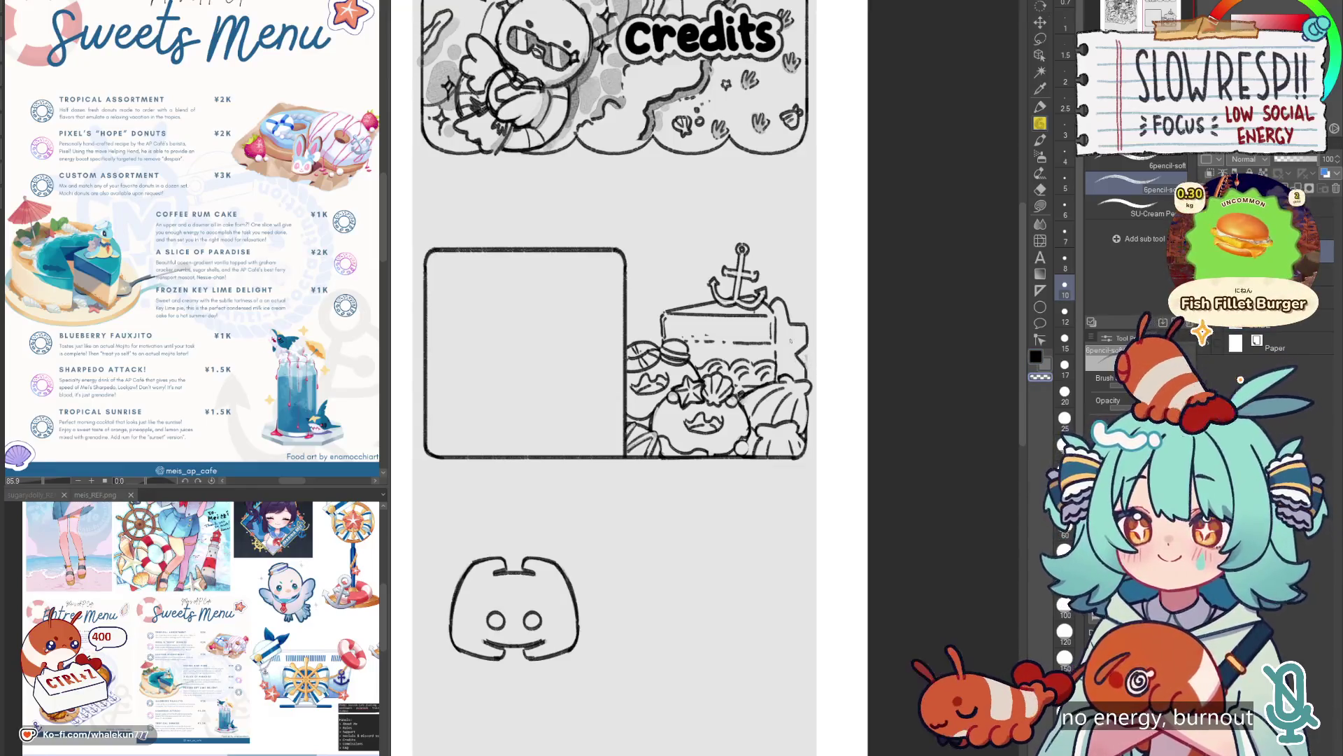
{"action": "mouse_move", "coordinate": [778, 302]}
{"action": "left_mouse_down"}
{"action": "mouse_move", "coordinate": [785, 340]}
{"action": "mouse_move", "coordinate": [806, 335]}
{"action": "left_mouse_up"}
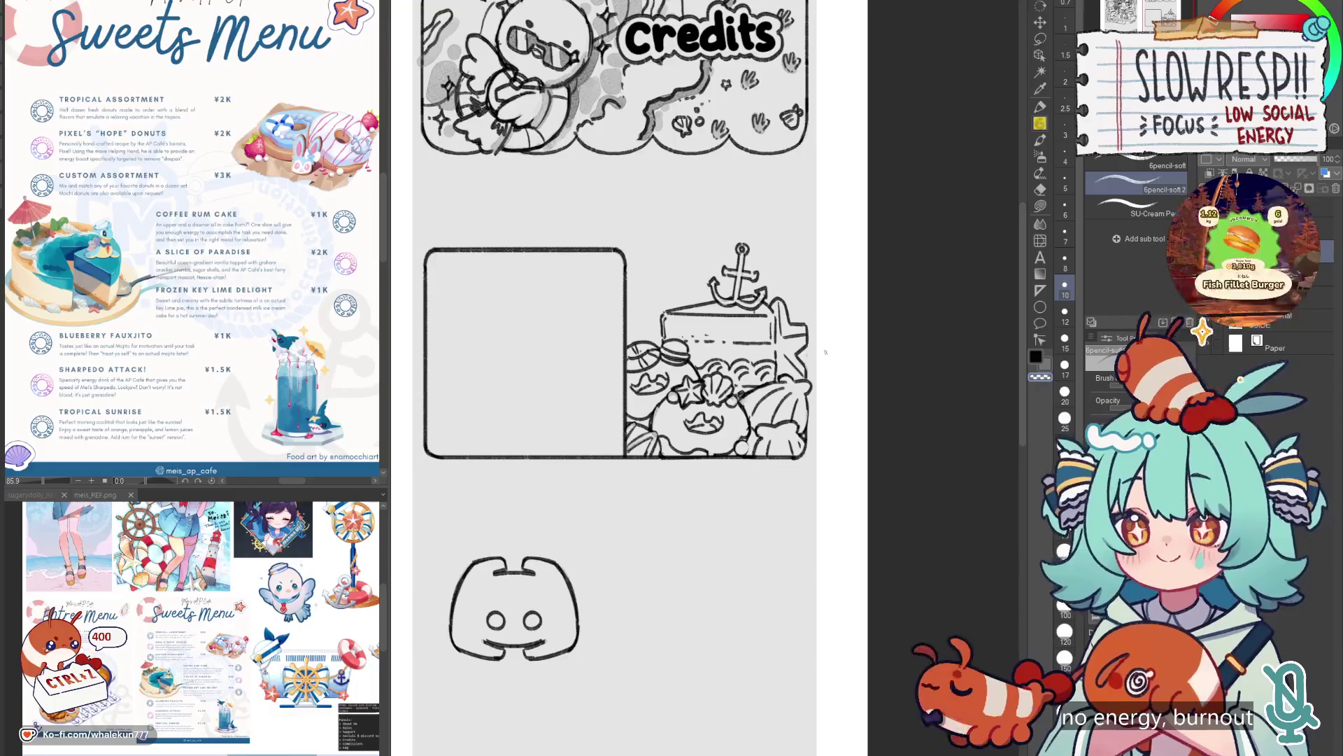
{"action": "left_click", "coordinate": [841, 478]}
{"action": "left_click", "coordinate": [794, 515]}
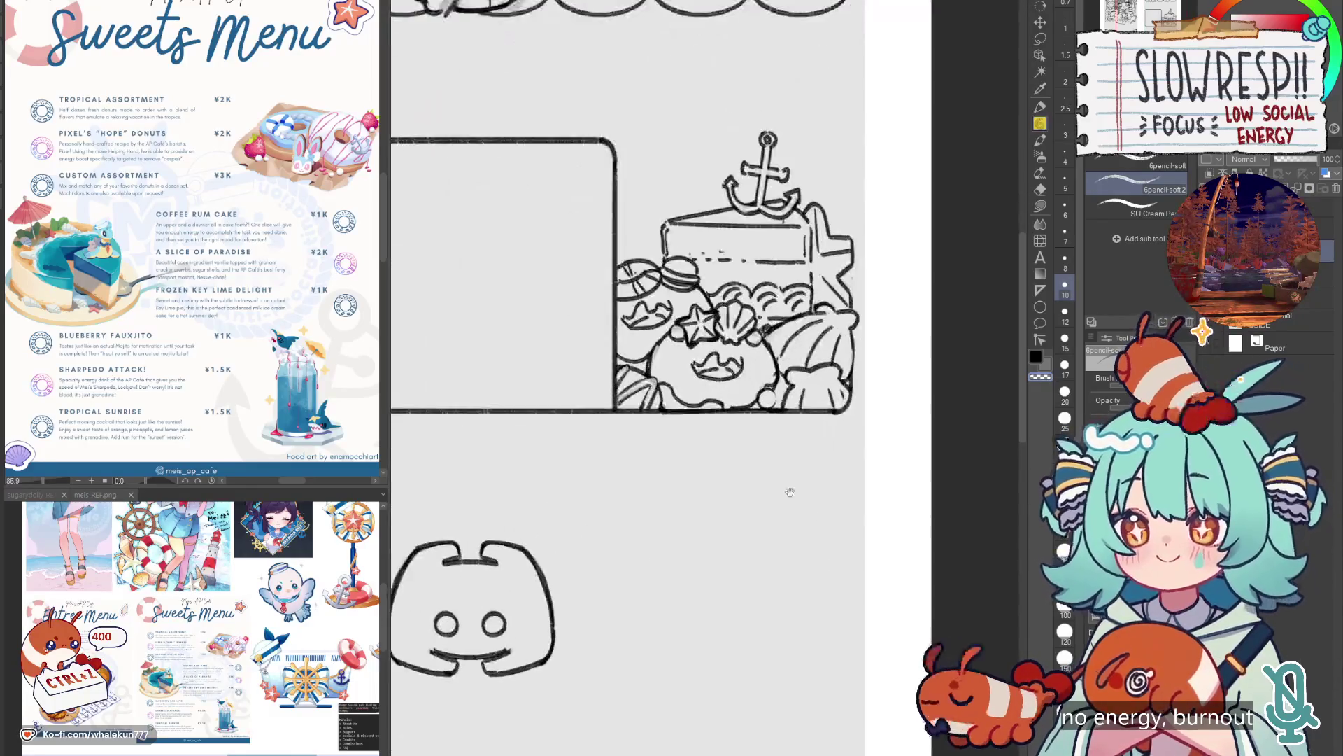
Place vertical straight-line rulers along the empty box's left and right edges.
{"action": "left_click_drag", "start_coordinate": [682, 362], "coordinate": [691, 396]}
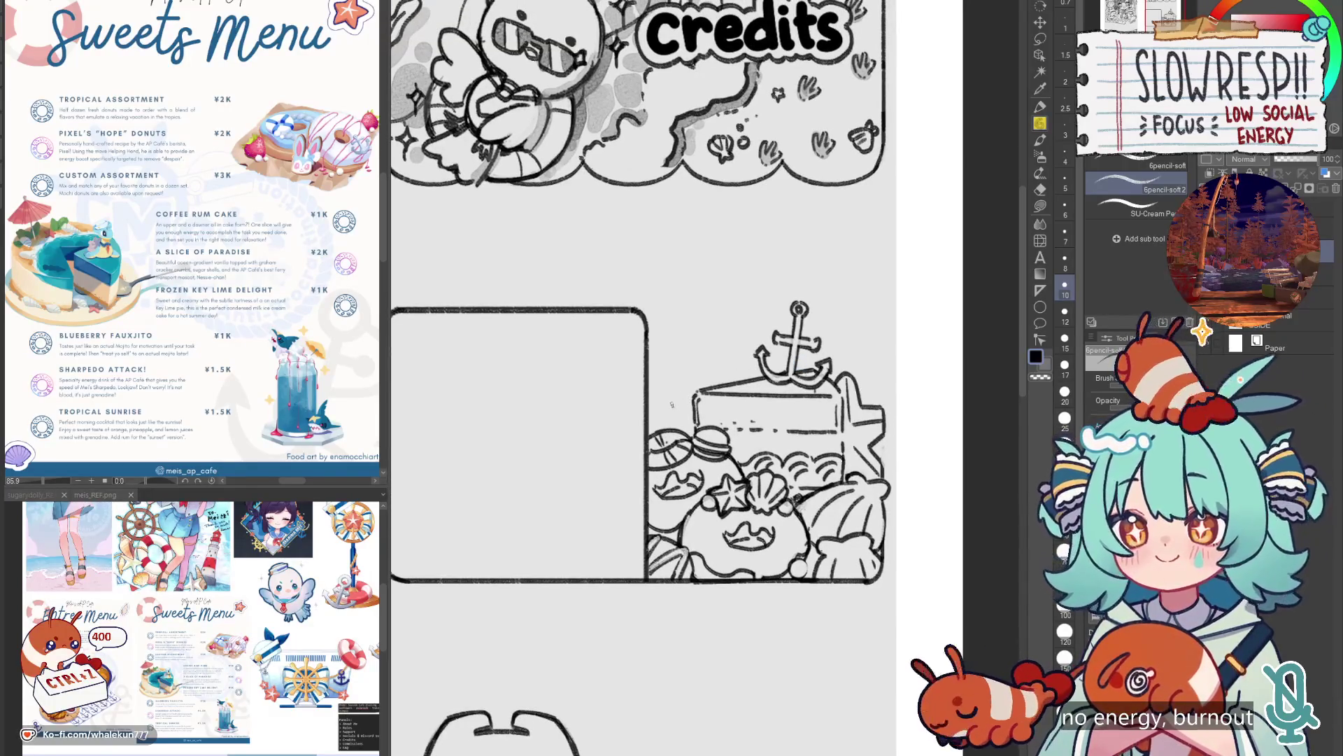
{"action": "scroll", "coordinate": [671, 404], "scroll_direction": "down", "scroll_amount": 5}
{"action": "scroll", "coordinate": [761, 456], "scroll_direction": "up", "scroll_amount": 2}
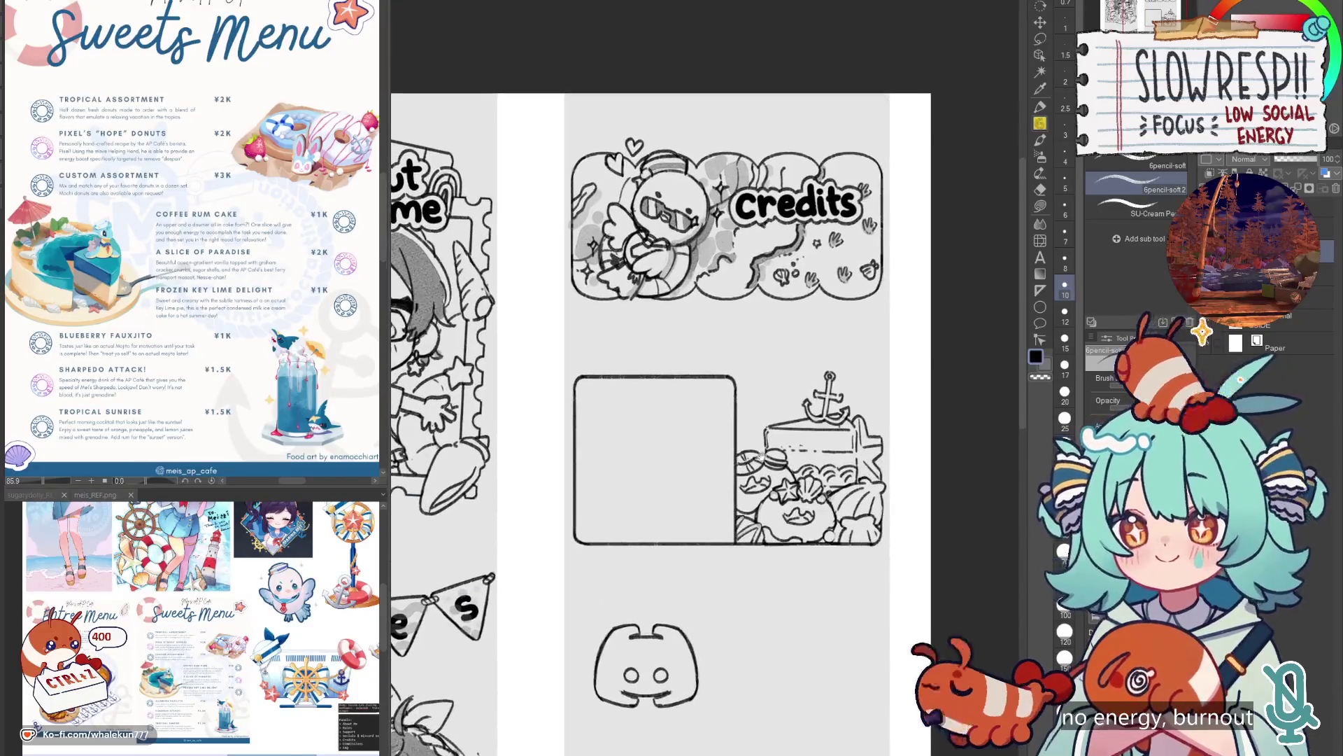
{"action": "left_click", "coordinate": [1041, 290]}
{"action": "left_click_drag", "start_coordinate": [579, 392], "coordinate": [580, 540]}
{"action": "left_click_drag", "start_coordinate": [728, 416], "coordinate": [728, 531]}
{"action": "key", "text": "ctrl+z"}
{"action": "left_click_drag", "start_coordinate": [731, 390], "coordinate": [728, 514]}
Pencil both side edges along the rulers and redraw the box's top-left edge.
{"action": "key", "text": "p"}
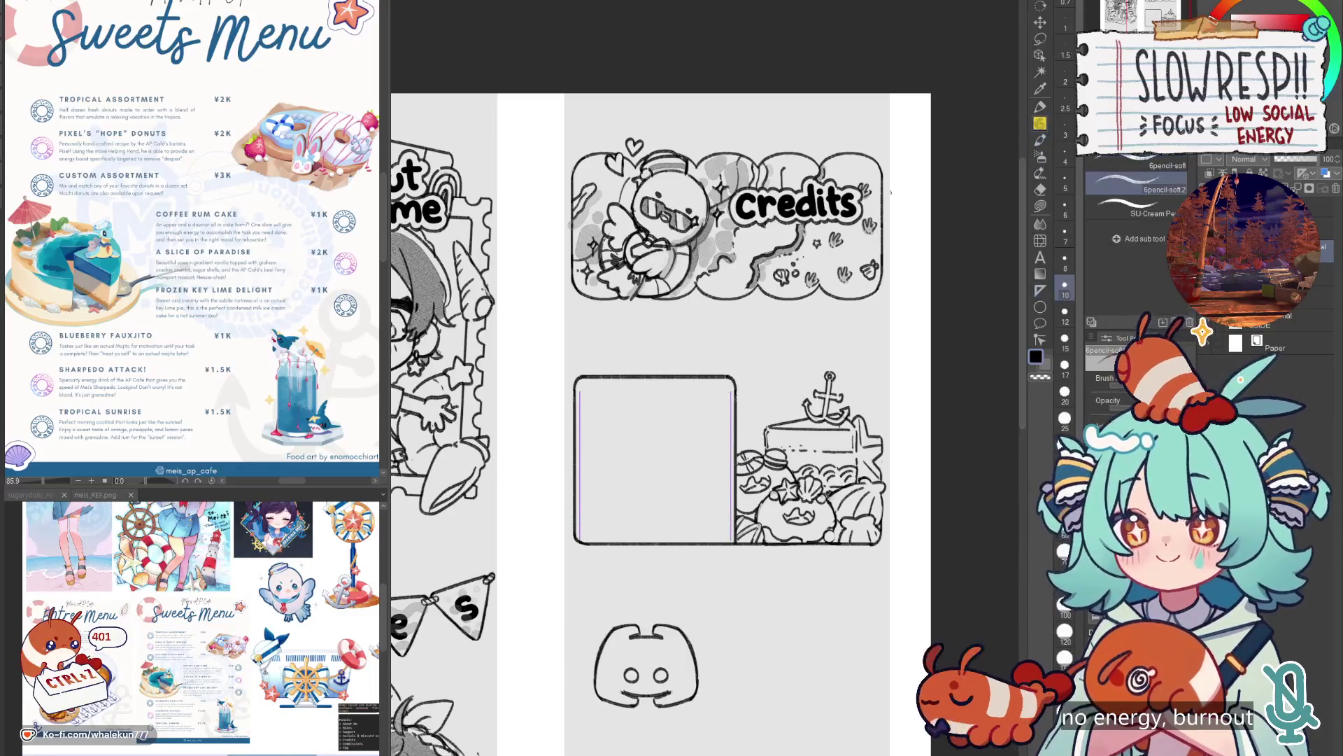
{"action": "left_click_drag", "start_coordinate": [580, 391], "coordinate": [580, 542]}
{"action": "left_click_drag", "start_coordinate": [730, 390], "coordinate": [731, 541]}
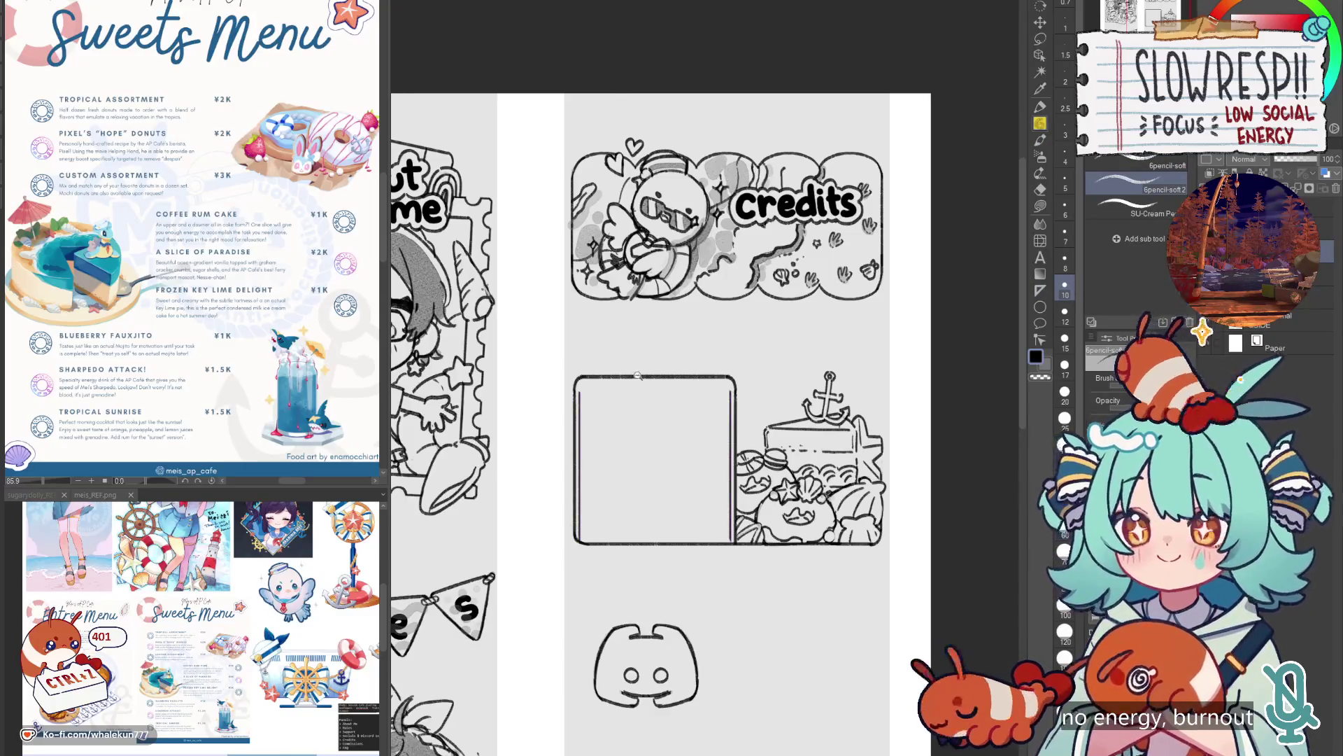
{"action": "scroll", "coordinate": [634, 376], "scroll_direction": "up", "scroll_amount": 2}
{"action": "key", "text": "ctrl+z"}
{"action": "key", "text": "ctrl+z"}
{"action": "mouse_move", "coordinate": [560, 399]}
{"action": "left_mouse_down"}
{"action": "mouse_move", "coordinate": [571, 382]}
{"action": "mouse_move", "coordinate": [752, 382]}
{"action": "mouse_move", "coordinate": [765, 395]}
{"action": "left_mouse_up"}
{"action": "key", "text": "ctrl+z"}
{"action": "key", "text": "ctrl+z"}
{"action": "scroll", "coordinate": [752, 378], "scroll_direction": "down", "scroll_amount": 3}
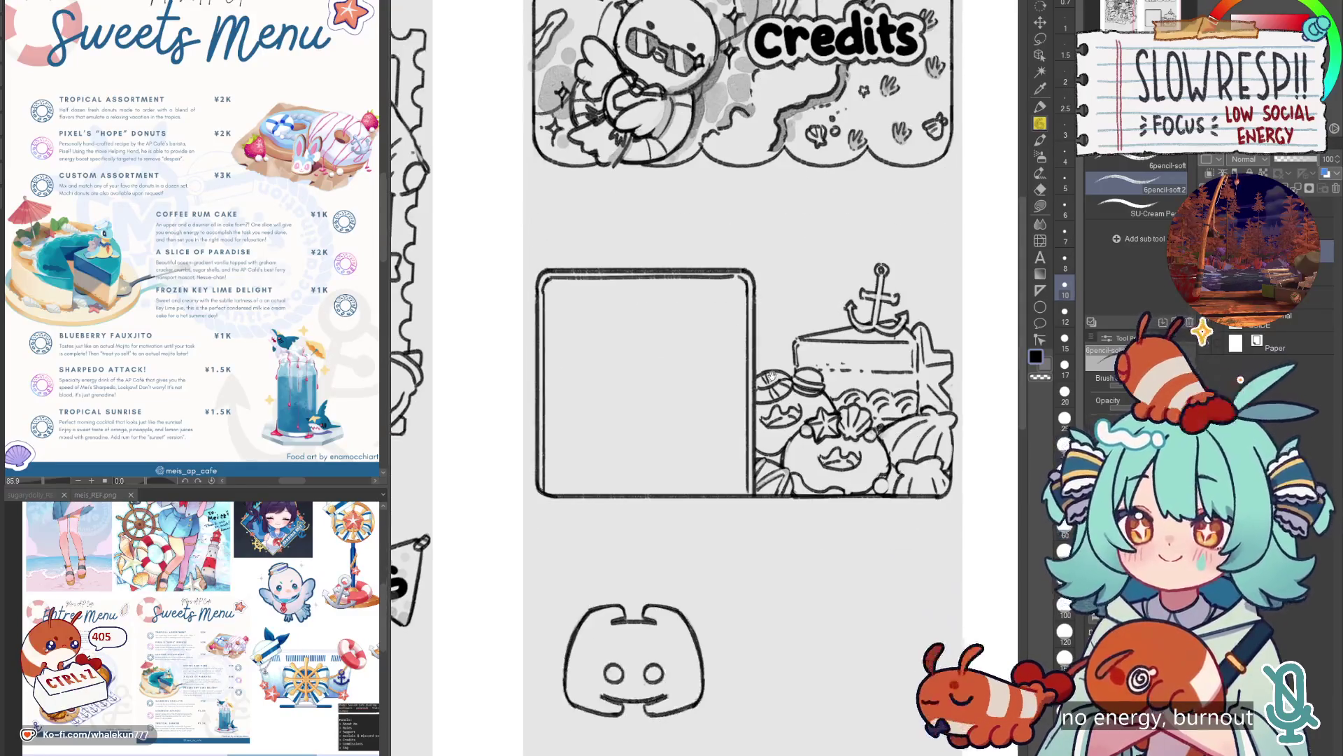
Try two horizontal rulers with inked lines across the box, then undo them.
{"action": "left_click", "coordinate": [1040, 291]}
{"action": "left_click_drag", "start_coordinate": [552, 289], "coordinate": [735, 290]}
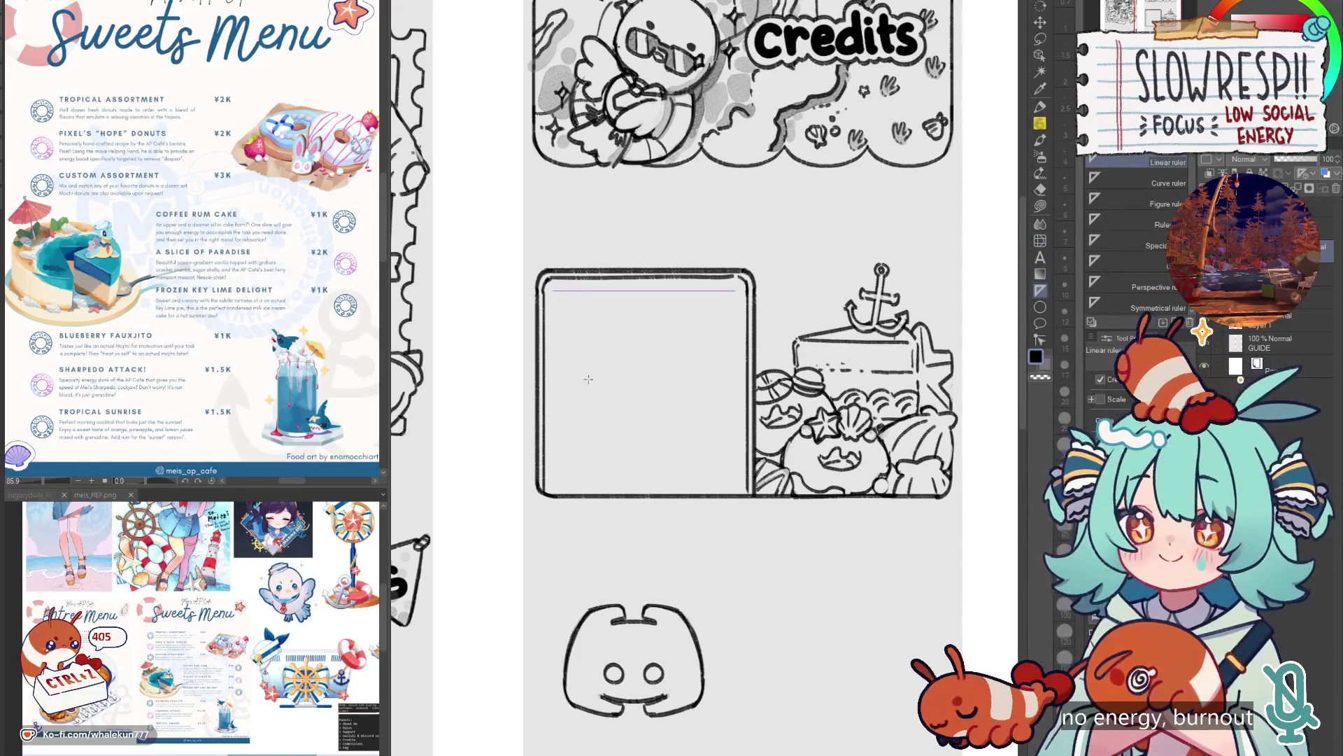
{"action": "left_click_drag", "start_coordinate": [611, 373], "coordinate": [732, 374]}
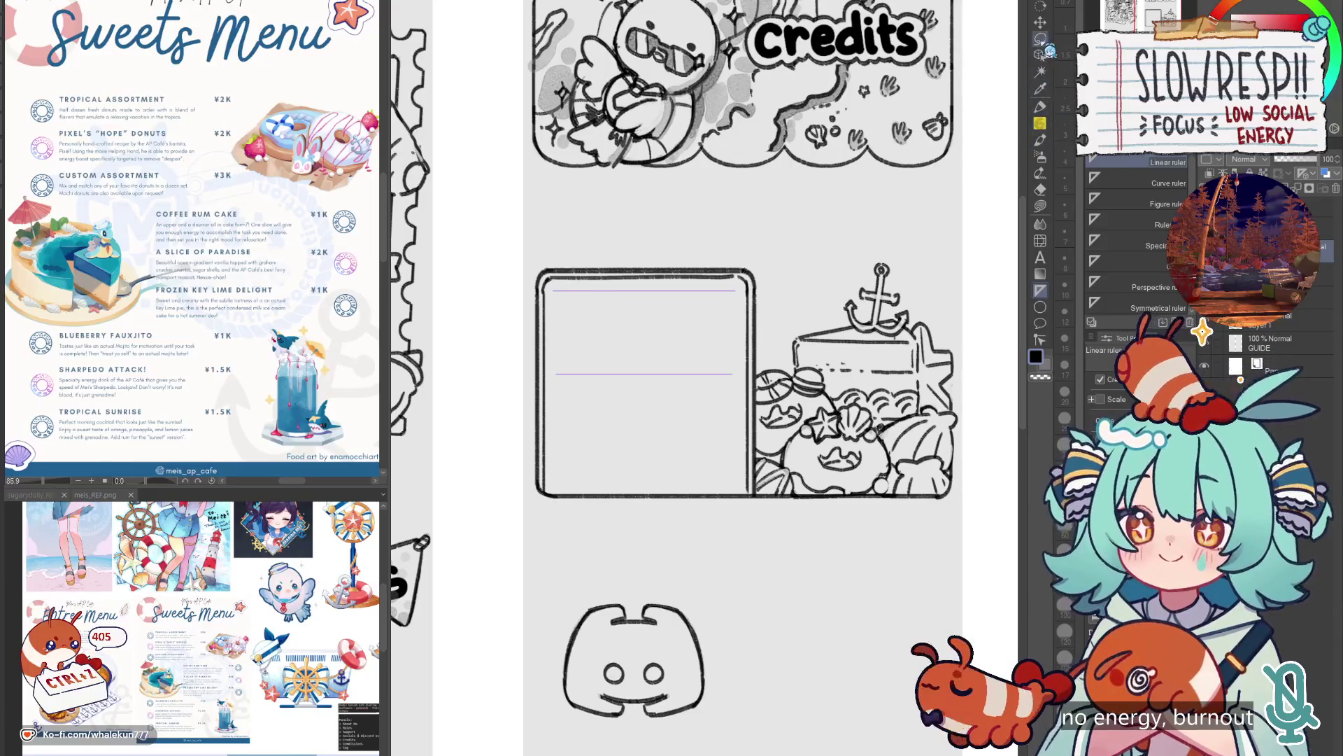
{"action": "left_click", "coordinate": [1040, 140]}
{"action": "left_click_drag", "start_coordinate": [552, 290], "coordinate": [735, 290]}
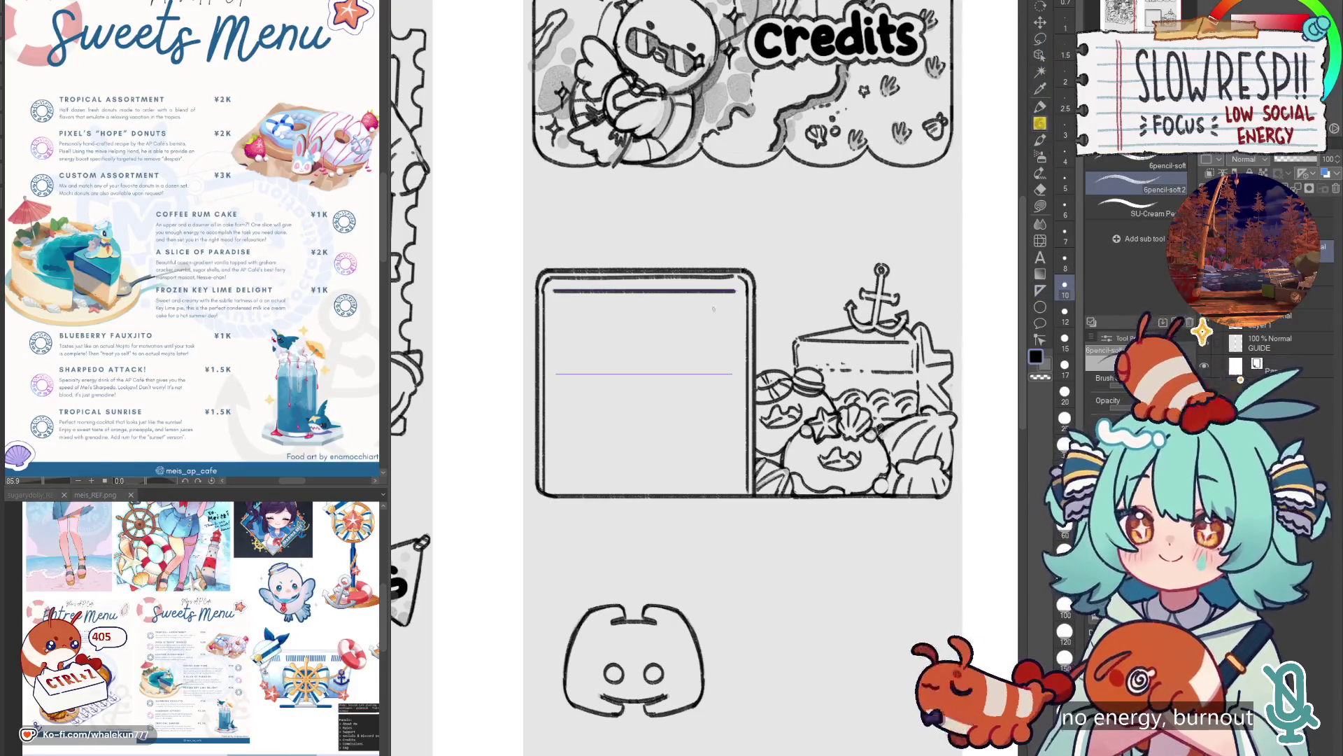
{"action": "left_click_drag", "start_coordinate": [560, 375], "coordinate": [734, 374]}
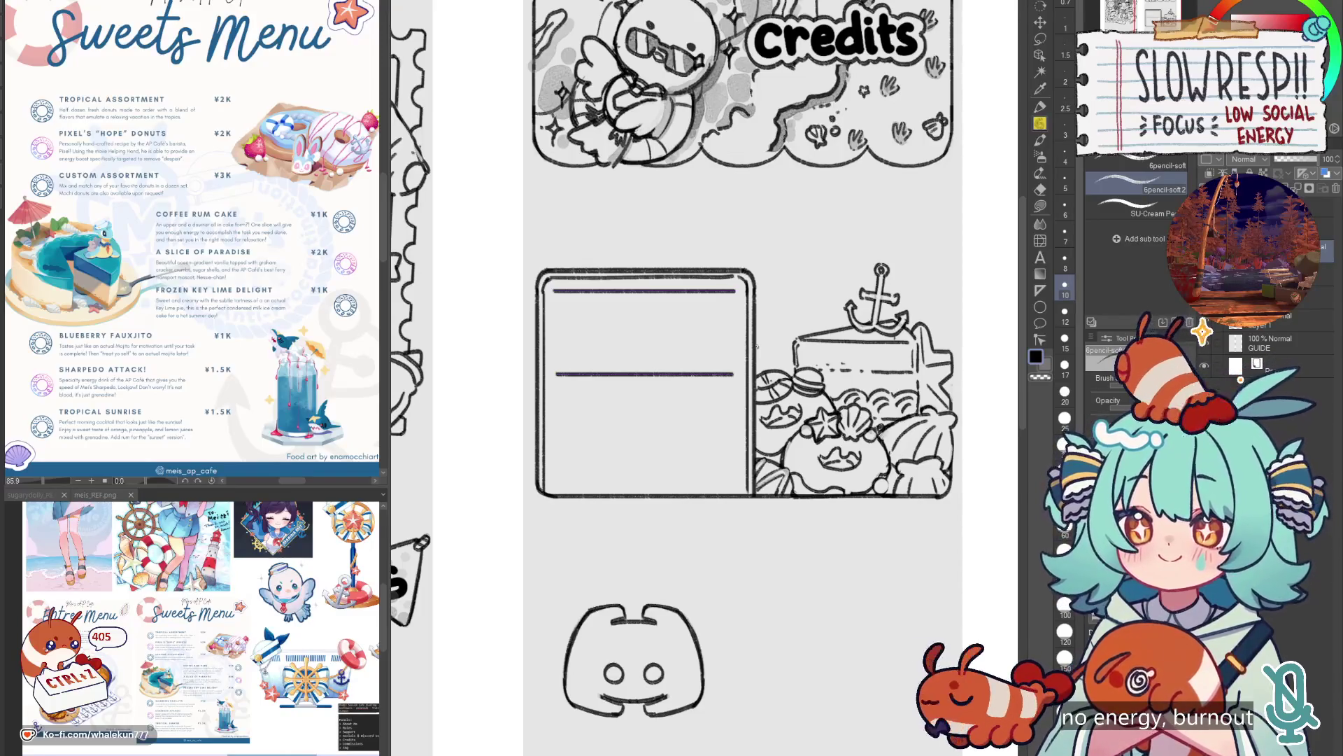
{"action": "key", "text": "ctrl+z"}
{"action": "key", "text": "ctrl+z"}
{"action": "key", "text": "ctrl+z"}
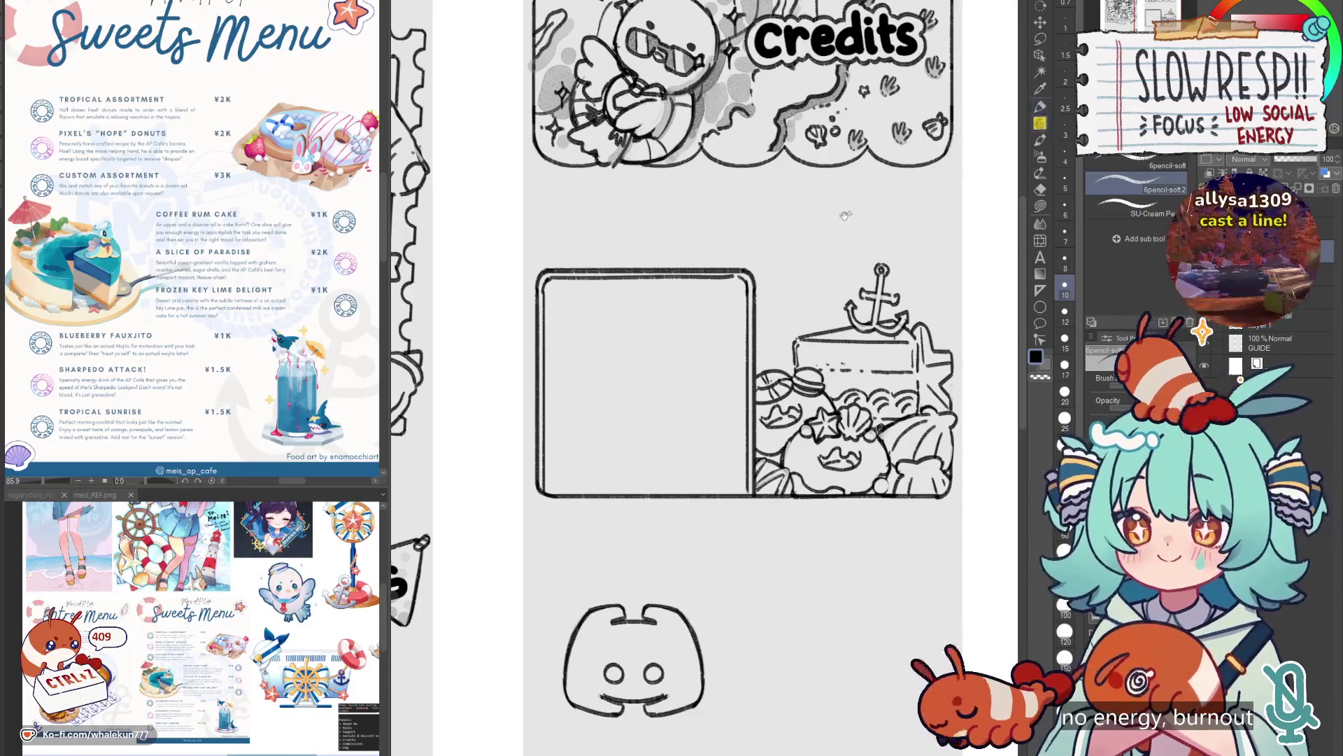
Erase and redraw the box's rounded top-left corner.
{"action": "scroll", "coordinate": [672, 339], "scroll_direction": "up", "scroll_amount": 3}
{"action": "left_click_drag", "start_coordinate": [672, 339], "coordinate": [794, 337]}
{"action": "key", "text": "ctrl+z"}
{"action": "left_click", "coordinate": [1041, 241]}
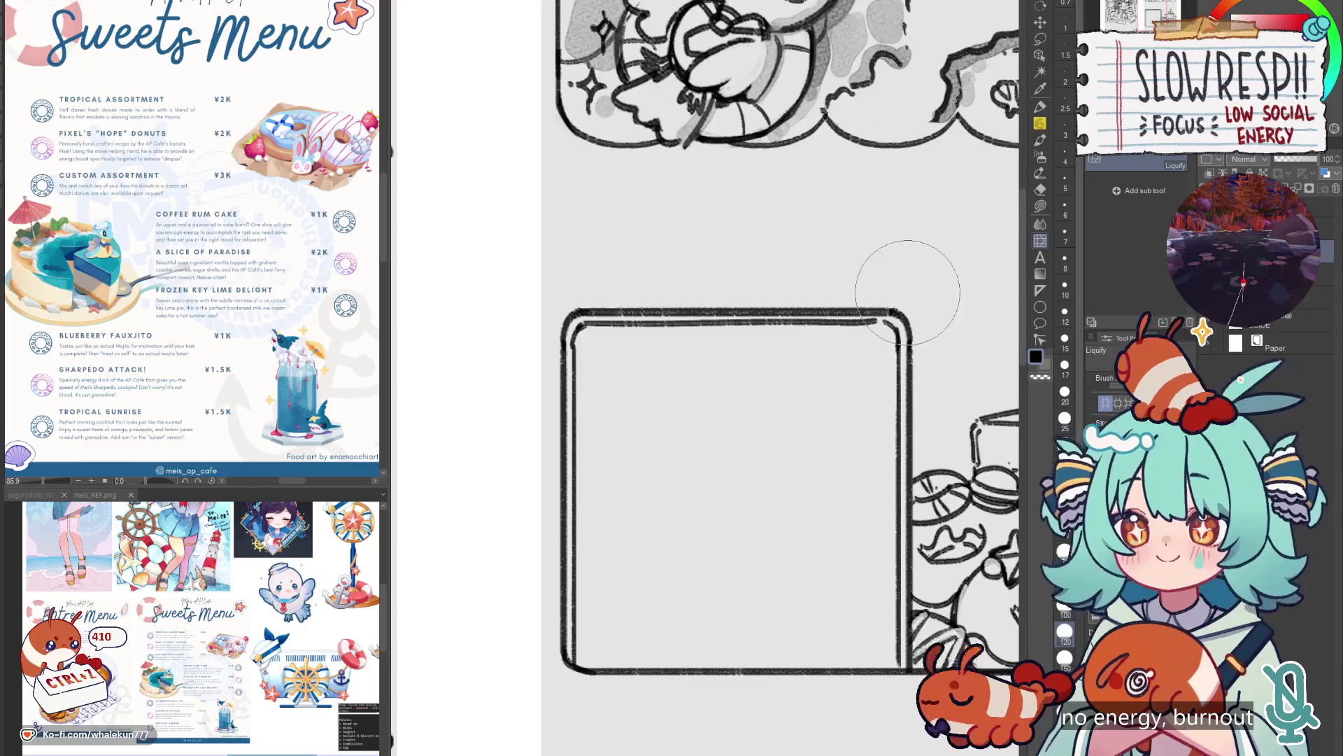
{"action": "key", "text": "ctrl+z"}
{"action": "key", "text": "e"}
{"action": "mouse_move", "coordinate": [571, 338]}
{"action": "left_mouse_down"}
{"action": "mouse_move", "coordinate": [588, 306]}
{"action": "mouse_move", "coordinate": [562, 354]}
{"action": "left_mouse_up"}
{"action": "key", "text": "p"}
{"action": "key", "text": "ctrl+z"}
{"action": "key", "text": "ctrl+z"}
{"action": "mouse_move", "coordinate": [598, 309]}
{"action": "left_mouse_down"}
{"action": "mouse_move", "coordinate": [570, 328]}
{"action": "mouse_move", "coordinate": [563, 374]}
{"action": "mouse_move", "coordinate": [570, 364]}
{"action": "left_mouse_up"}
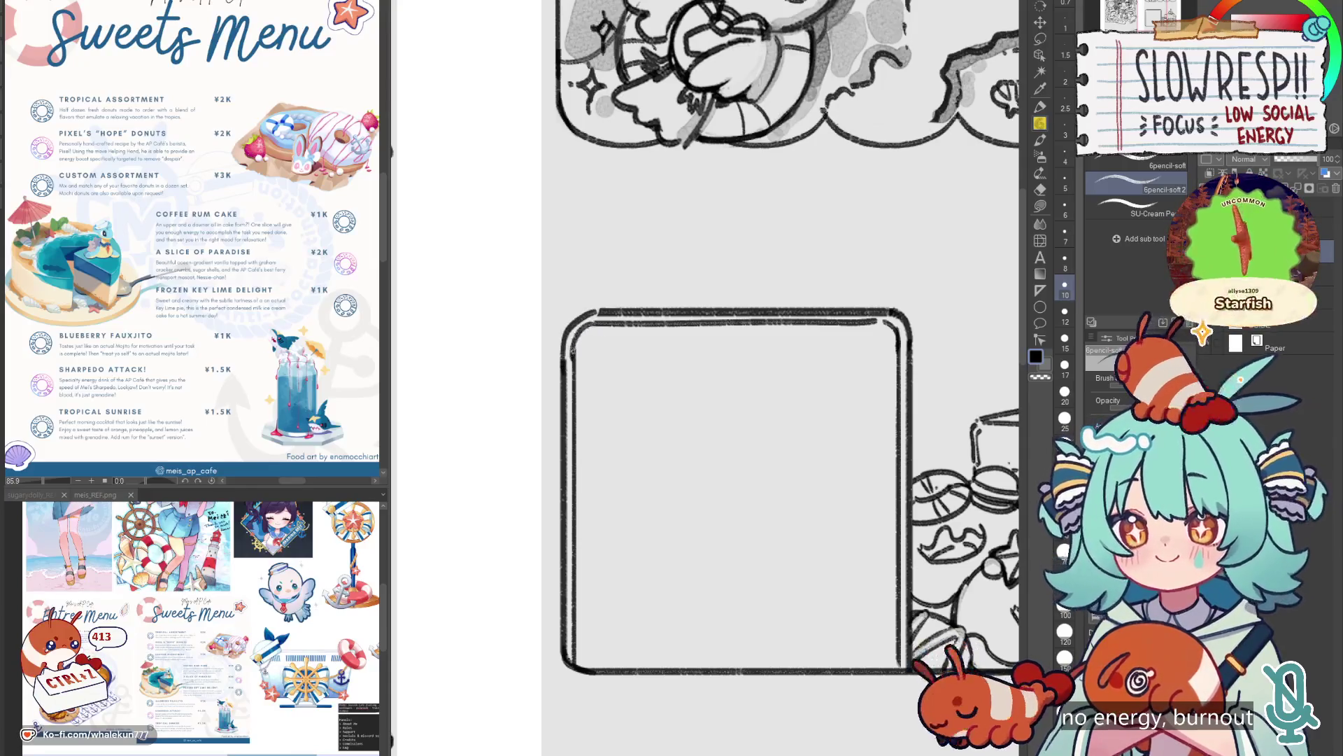
With the view mirrored, redraw the top-left corner as a curve with an inner line.
{"action": "key", "text": "h"}
{"action": "key", "text": "e"}
{"action": "mouse_move", "coordinate": [634, 325]}
{"action": "left_mouse_down"}
{"action": "mouse_move", "coordinate": [600, 364]}
{"action": "mouse_move", "coordinate": [620, 320]}
{"action": "mouse_move", "coordinate": [598, 365]}
{"action": "left_mouse_up"}
{"action": "key", "text": "p"}
{"action": "key", "text": "ctrl+z"}
{"action": "mouse_move", "coordinate": [644, 322]}
{"action": "left_mouse_down"}
{"action": "mouse_move", "coordinate": [600, 353]}
{"action": "mouse_move", "coordinate": [608, 372]}
{"action": "mouse_move", "coordinate": [890, 348]}
{"action": "left_mouse_up"}
{"action": "key", "text": "h"}
Draw a pill-shaped notch at the top of the phone and fit the page in view.
{"action": "left_click_drag", "start_coordinate": [799, 317], "coordinate": [880, 317]}
{"action": "key", "text": "ctrl+z"}
{"action": "left_click_drag", "start_coordinate": [801, 343], "coordinate": [875, 343]}
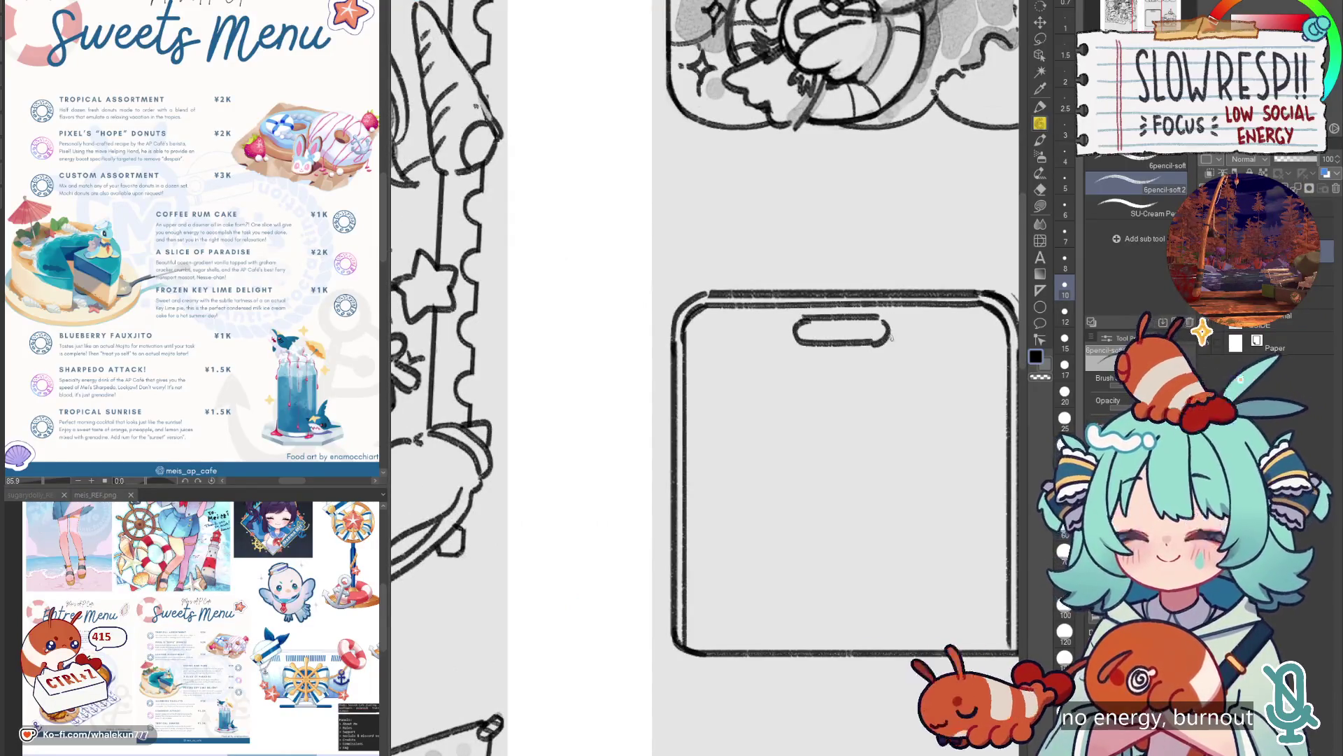
{"action": "key", "text": "ctrl+0"}
{"action": "left_click_drag", "start_coordinate": [700, 455], "coordinate": [463, 455]}
{"action": "scroll", "coordinate": [701, 413], "scroll_direction": "up", "scroll_amount": 3}
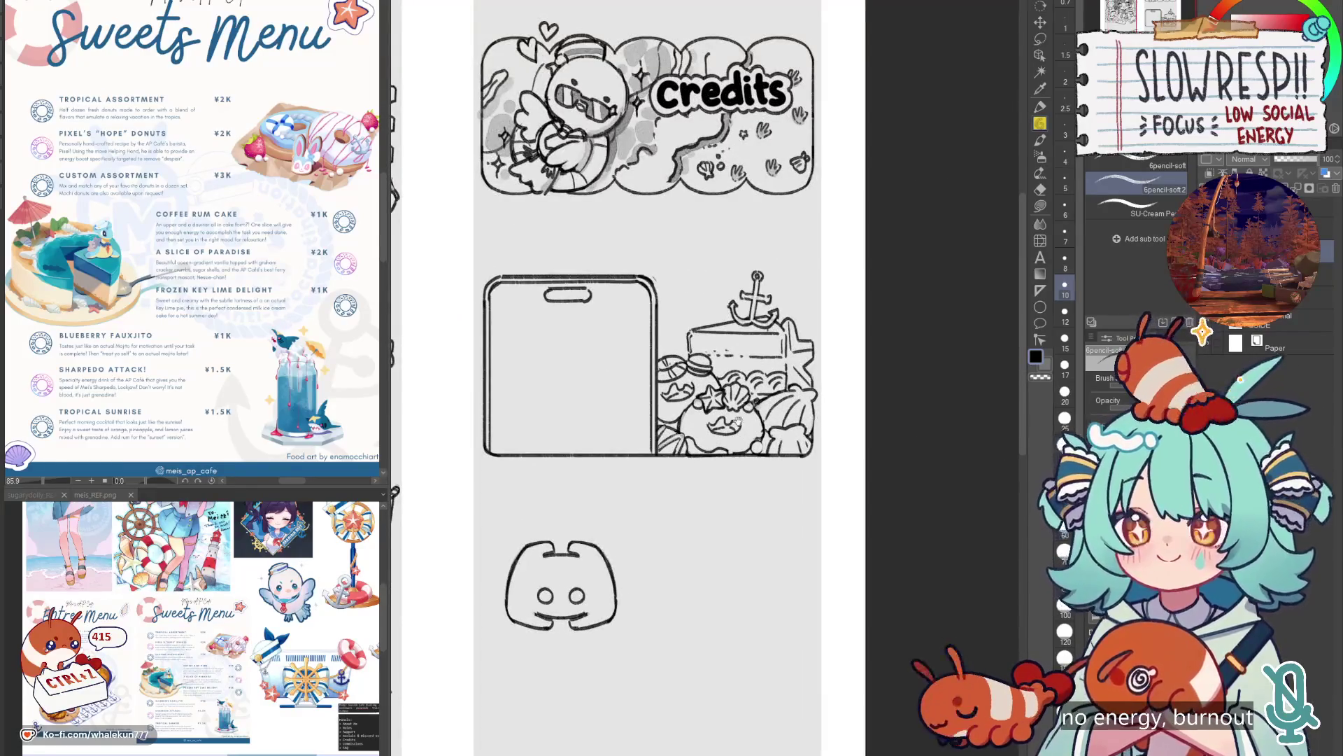
Check the page zoomed out, then add new raster Layer 1 above GUIDE.
{"action": "scroll", "coordinate": [738, 421], "scroll_direction": "down", "scroll_amount": 3}
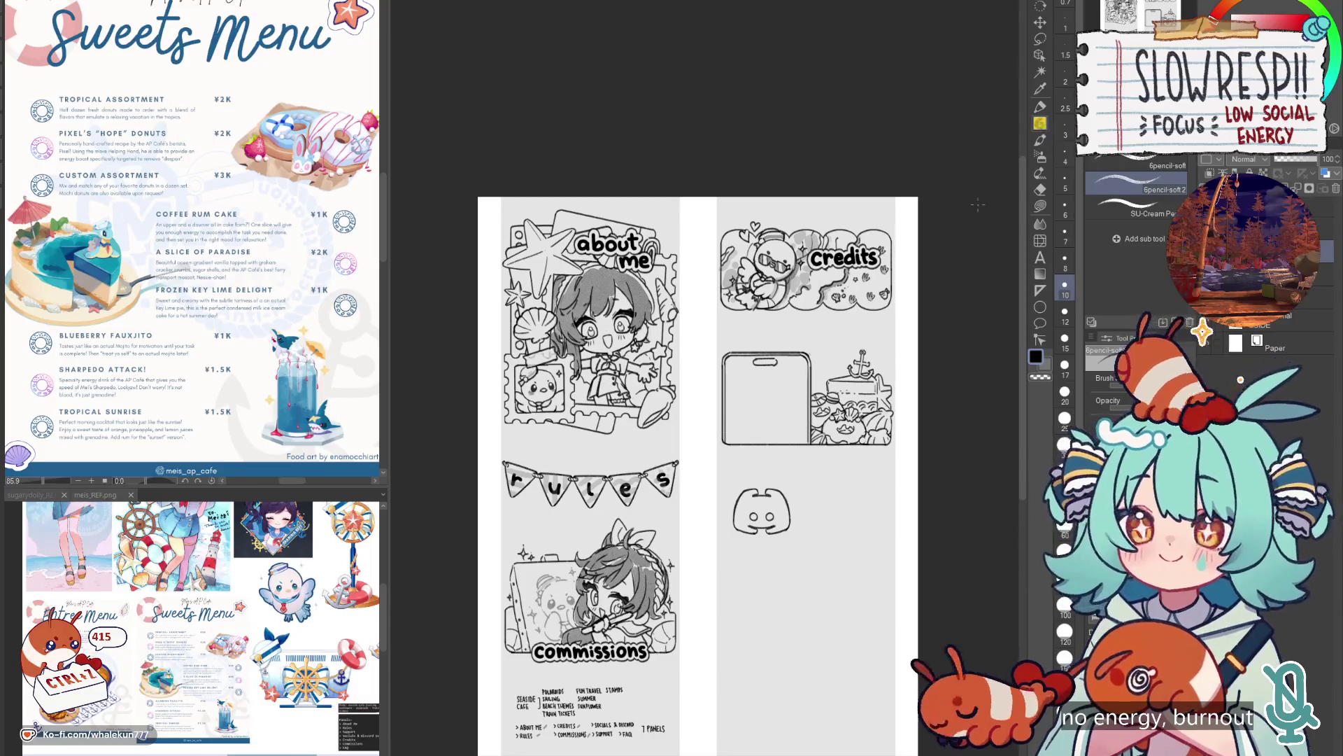
{"action": "scroll", "coordinate": [760, 393], "scroll_direction": "up", "scroll_amount": 3}
{"action": "left_click", "coordinate": [1163, 321]}
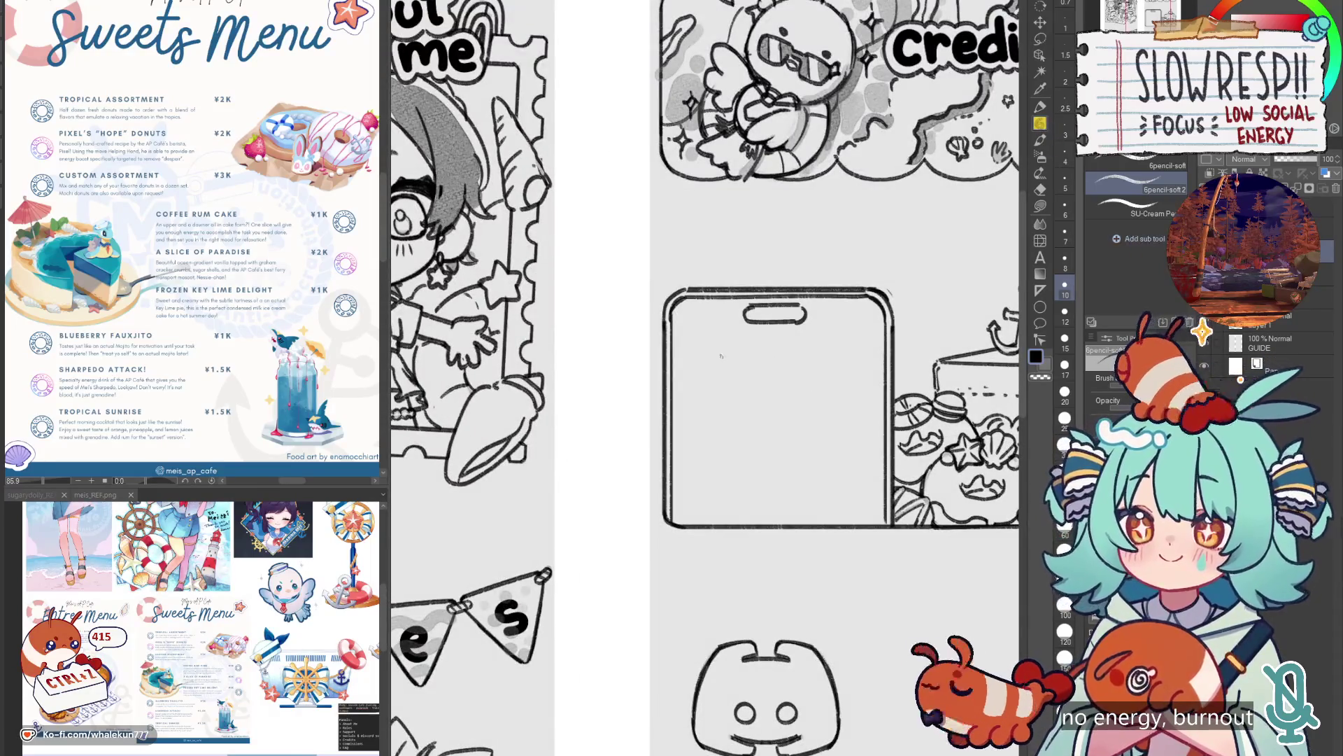
Try and undo several horizontal top lines for the first panel inside the phone screen.
{"action": "left_click_drag", "start_coordinate": [689, 352], "coordinate": [844, 350]}
{"action": "key", "text": "ctrl+z"}
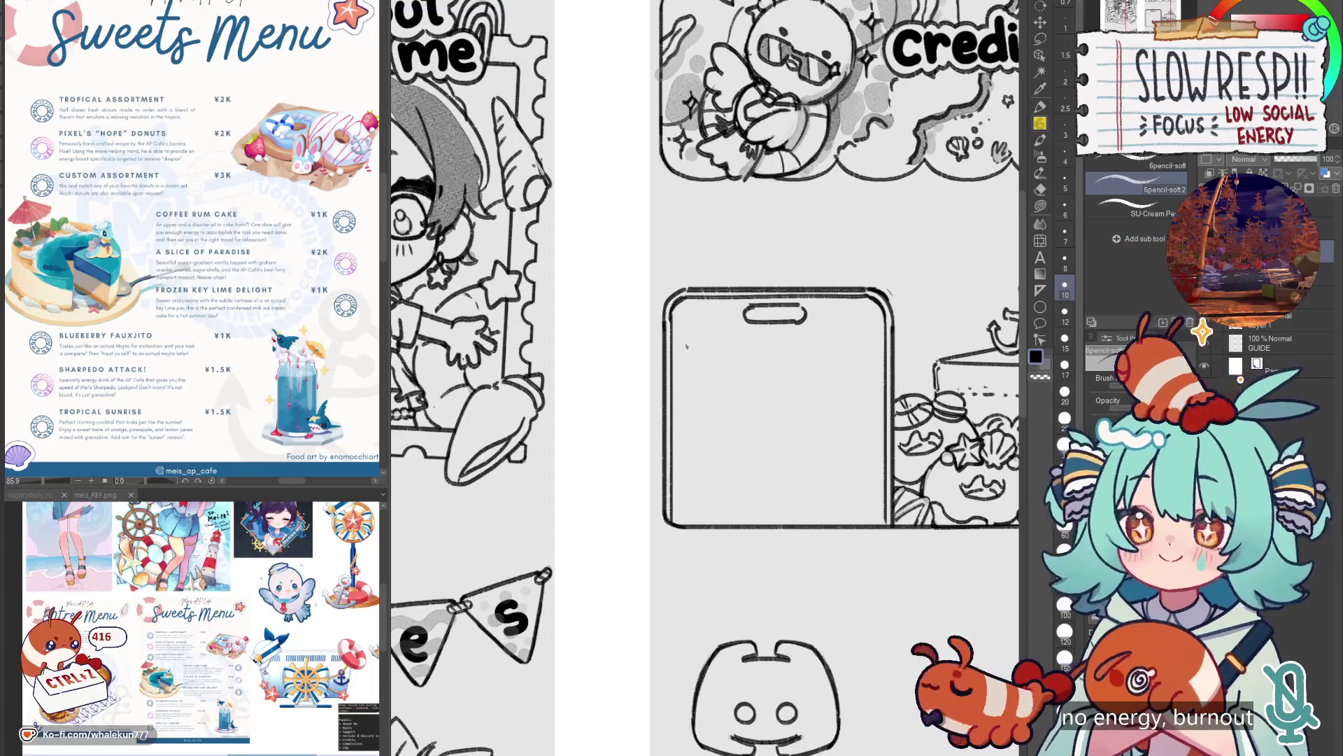
{"action": "left_click_drag", "start_coordinate": [686, 345], "coordinate": [802, 344]}
{"action": "key", "text": "ctrl+z"}
{"action": "left_click_drag", "start_coordinate": [685, 347], "coordinate": [768, 347]}
{"action": "key", "text": "ctrl+z"}
{"action": "left_click_drag", "start_coordinate": [686, 347], "coordinate": [865, 345]}
{"action": "key", "text": "ctrl+z"}
{"action": "key", "text": "ctrl+z"}
{"action": "mouse_move", "coordinate": [690, 349]}
{"action": "left_mouse_down"}
{"action": "mouse_move", "coordinate": [867, 348]}
{"action": "mouse_move", "coordinate": [800, 338]}
{"action": "mouse_move", "coordinate": [811, 320]}
{"action": "left_mouse_up"}
{"action": "key", "text": "ctrl+z"}
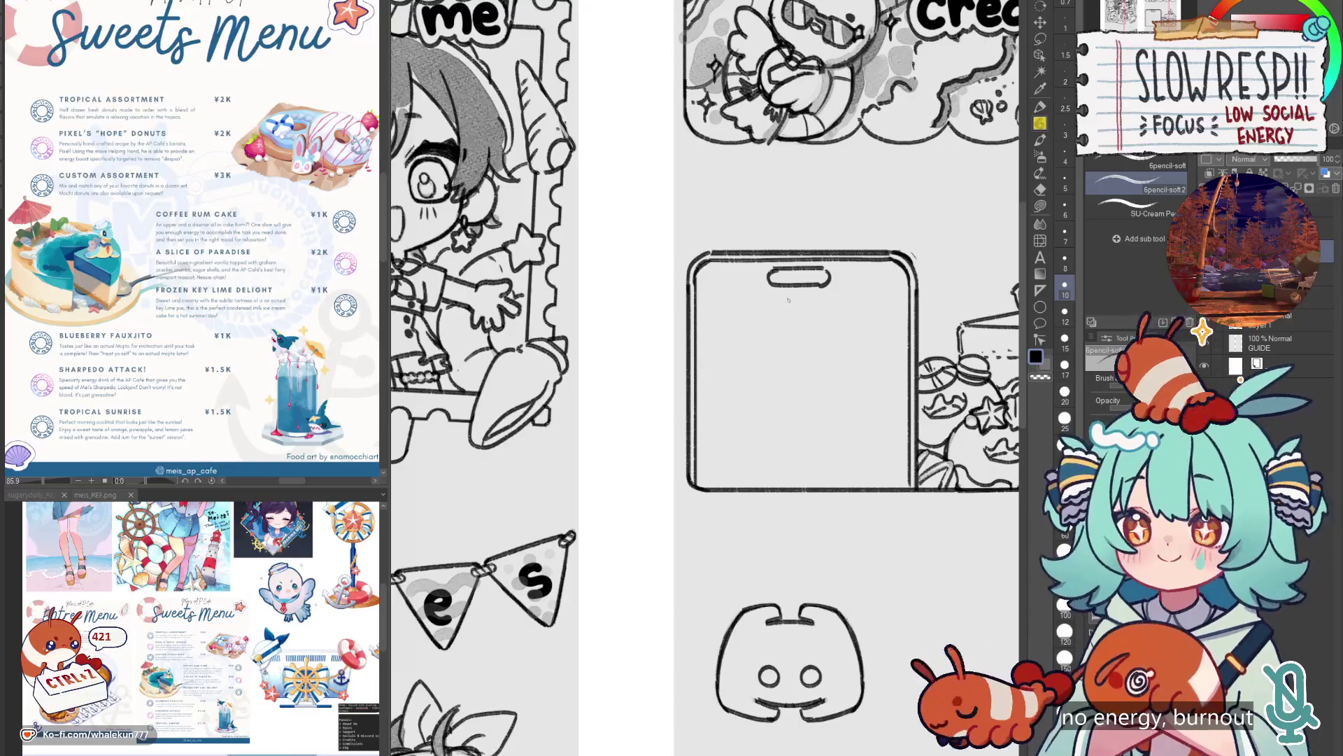
{"action": "key", "text": "ctrl+z"}
{"action": "left_click_drag", "start_coordinate": [709, 307], "coordinate": [787, 305]}
{"action": "key", "text": "ctrl+z"}
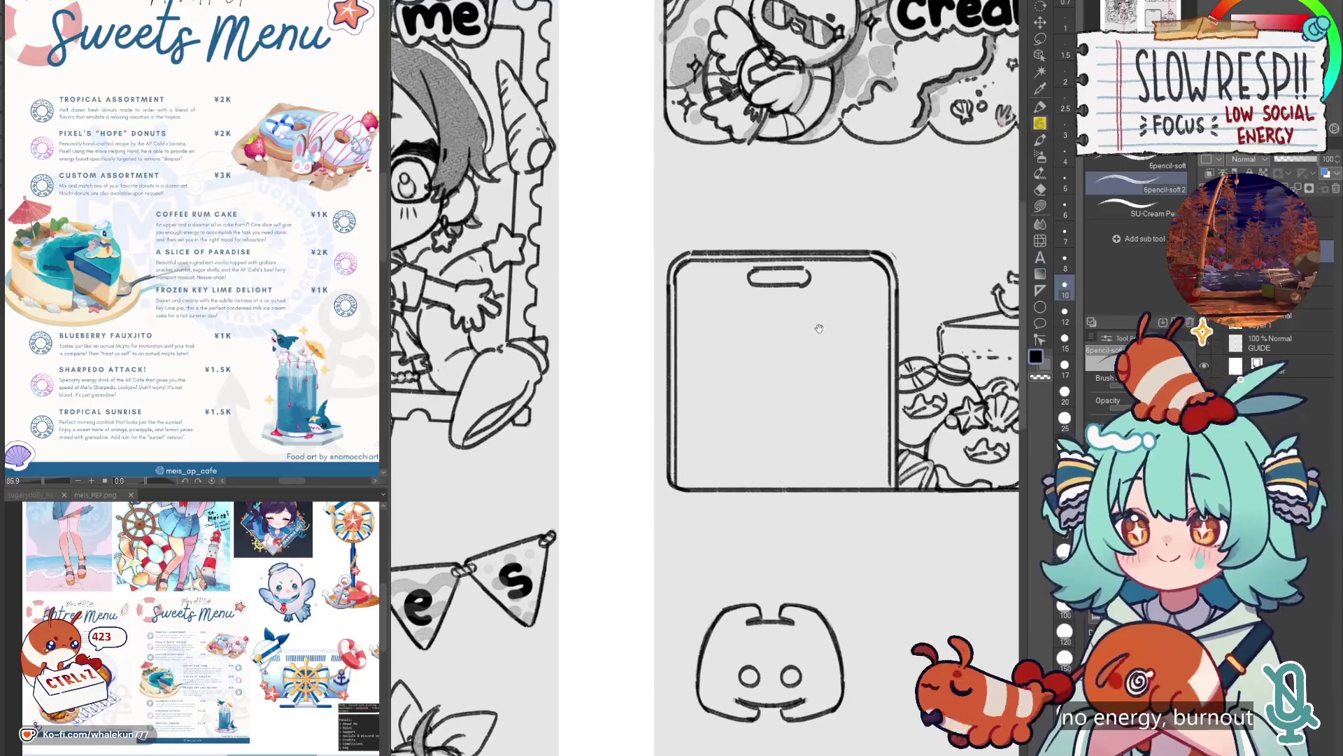
Draw the large top-left panel's top, left, bottom and right edges.
{"action": "left_click_drag", "start_coordinate": [686, 308], "coordinate": [770, 308]}
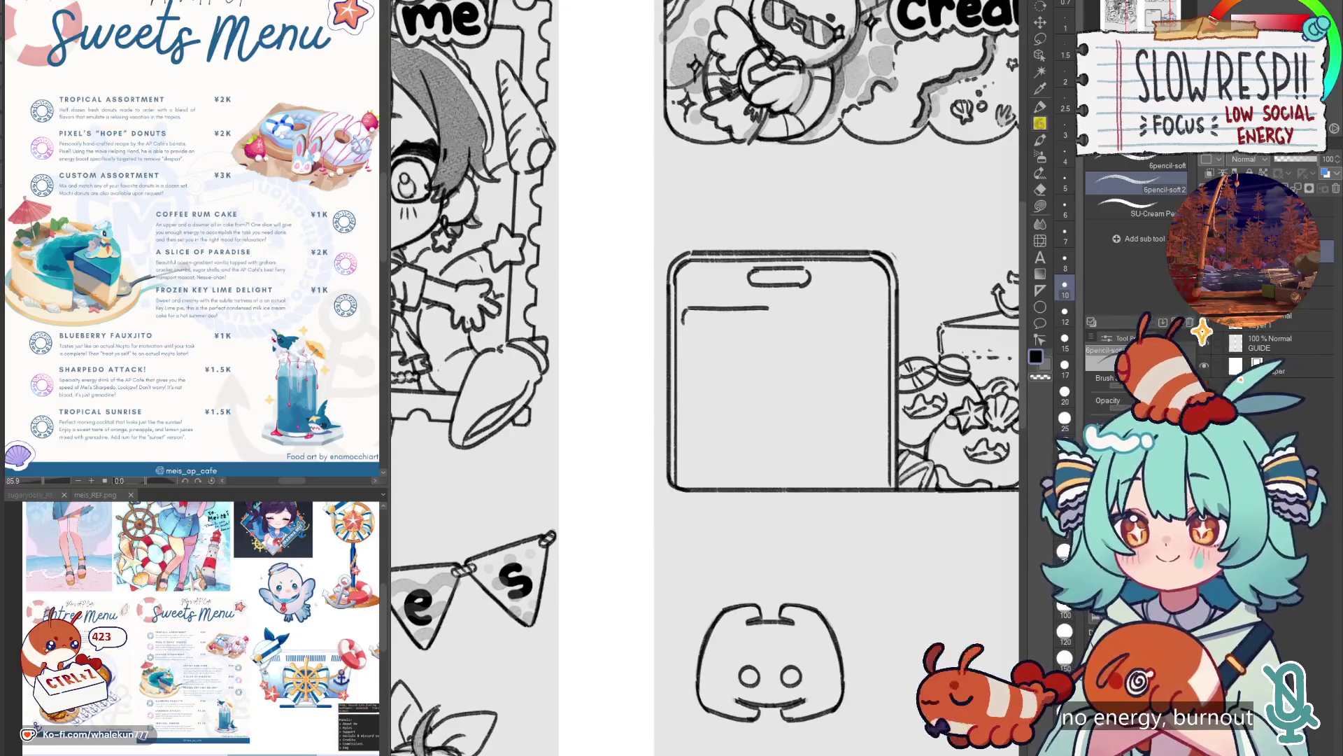
{"action": "left_click_drag", "start_coordinate": [687, 375], "coordinate": [686, 384]}
{"action": "key", "text": "ctrl+z"}
{"action": "mouse_move", "coordinate": [685, 309]}
{"action": "left_mouse_down"}
{"action": "mouse_move", "coordinate": [684, 362]}
{"action": "mouse_move", "coordinate": [768, 391]}
{"action": "left_mouse_up"}
{"action": "key", "text": "ctrl+z"}
{"action": "mouse_move", "coordinate": [683, 387]}
{"action": "left_mouse_down"}
{"action": "mouse_move", "coordinate": [760, 392]}
{"action": "mouse_move", "coordinate": [747, 392]}
{"action": "left_mouse_up"}
{"action": "key", "text": "ctrl+z"}
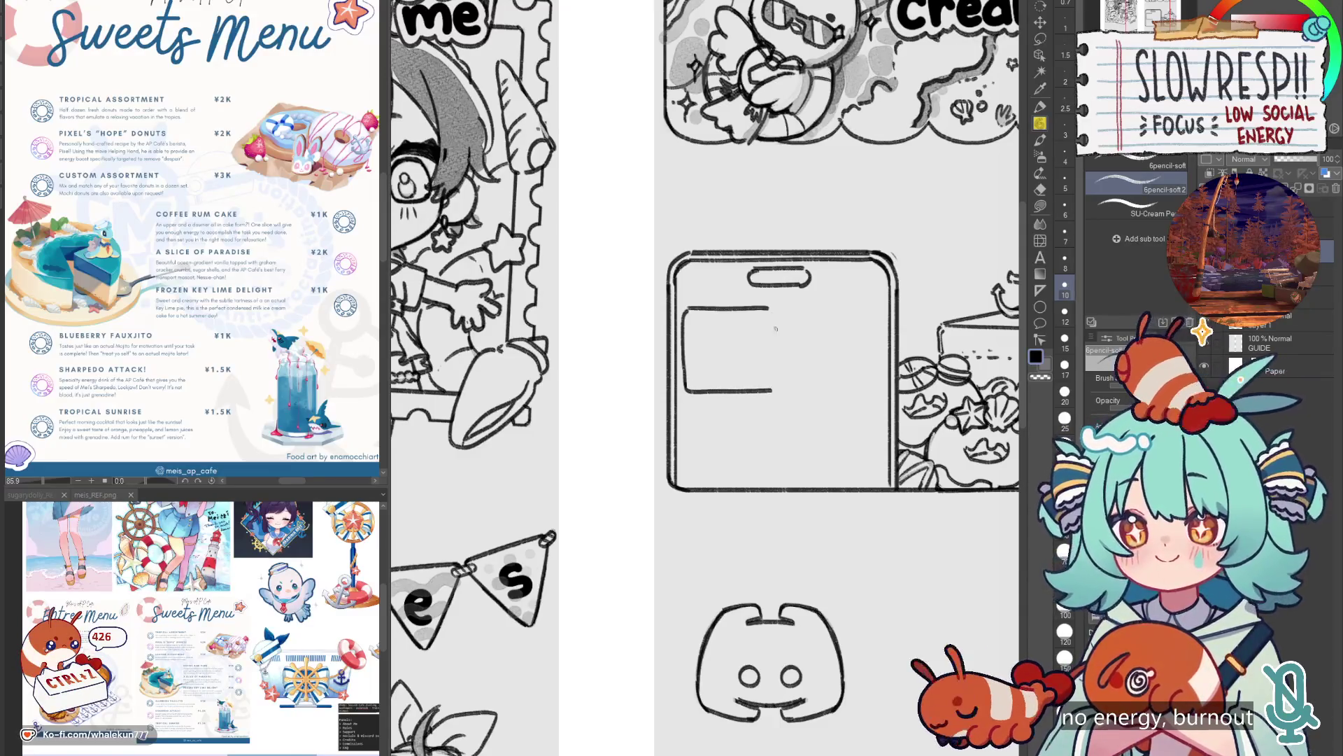
{"action": "left_click_drag", "start_coordinate": [775, 314], "coordinate": [773, 388]}
{"action": "key", "text": "ctrl+z"}
{"action": "left_click_drag", "start_coordinate": [773, 311], "coordinate": [774, 389]}
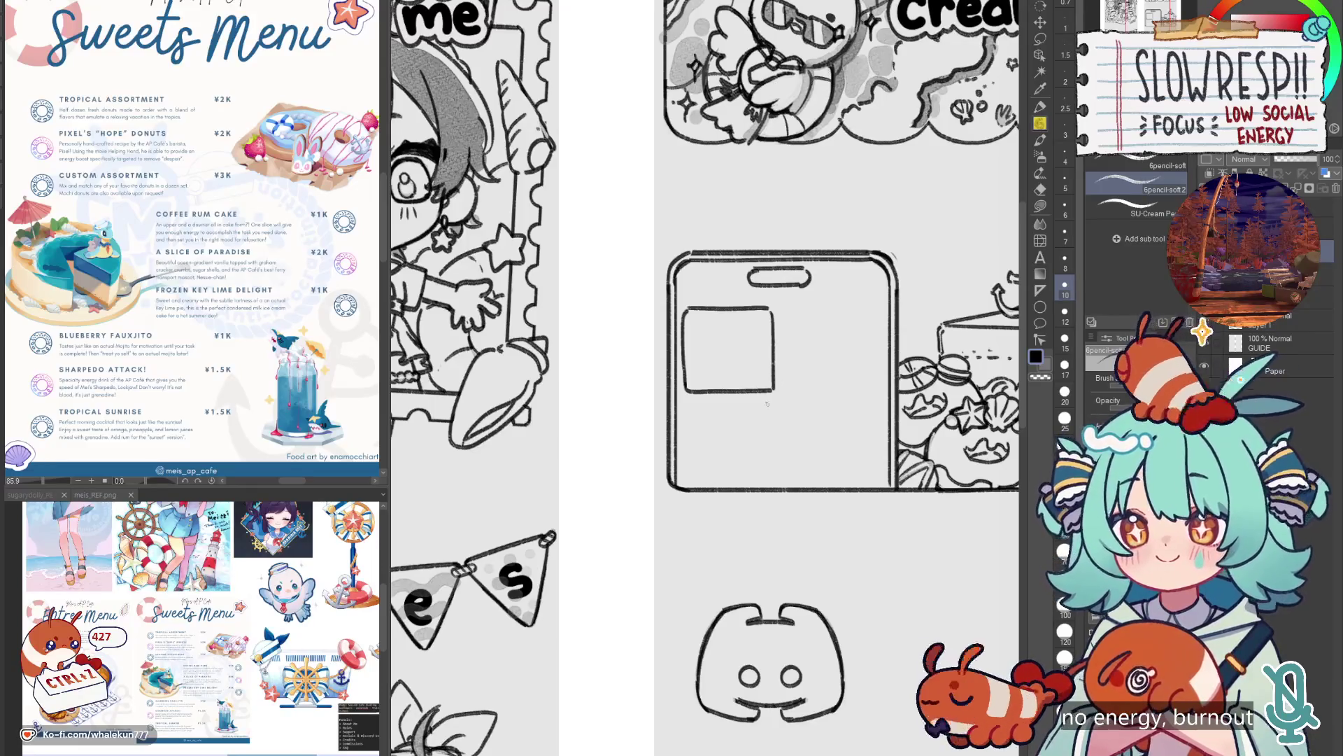
Sketch the wide lower box and two small boxes with a line beneath them.
{"action": "left_click_drag", "start_coordinate": [691, 398], "coordinate": [871, 399]}
{"action": "mouse_move", "coordinate": [686, 402]}
{"action": "left_mouse_down"}
{"action": "mouse_move", "coordinate": [688, 477]}
{"action": "mouse_move", "coordinate": [831, 480]}
{"action": "left_mouse_up"}
{"action": "mouse_move", "coordinate": [871, 406]}
{"action": "left_mouse_down"}
{"action": "mouse_move", "coordinate": [875, 476]}
{"action": "mouse_move", "coordinate": [859, 483]}
{"action": "left_mouse_up"}
{"action": "scroll", "coordinate": [810, 415], "scroll_direction": "up", "scroll_amount": 3}
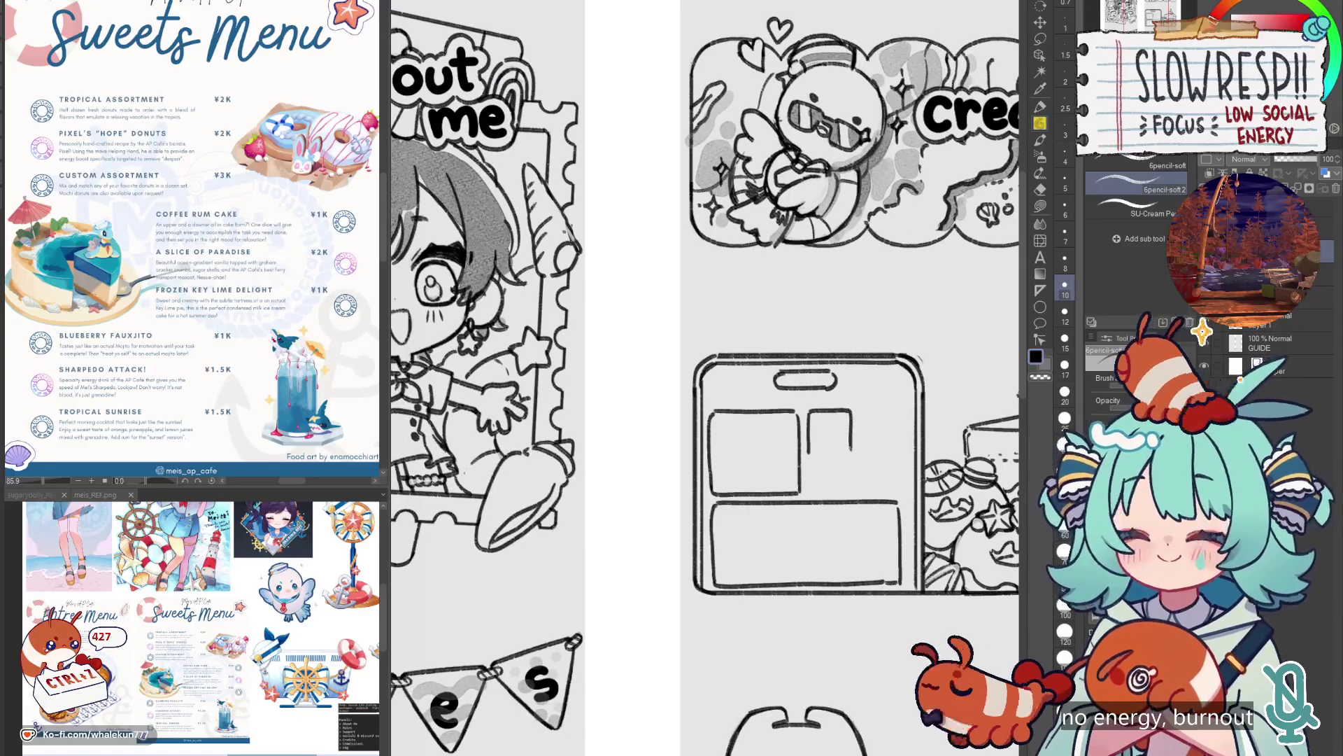
{"action": "left_click_drag", "start_coordinate": [859, 409], "coordinate": [860, 455]}
{"action": "left_click_drag", "start_coordinate": [885, 412], "coordinate": [898, 452]}
{"action": "left_click_drag", "start_coordinate": [810, 462], "coordinate": [896, 462]}
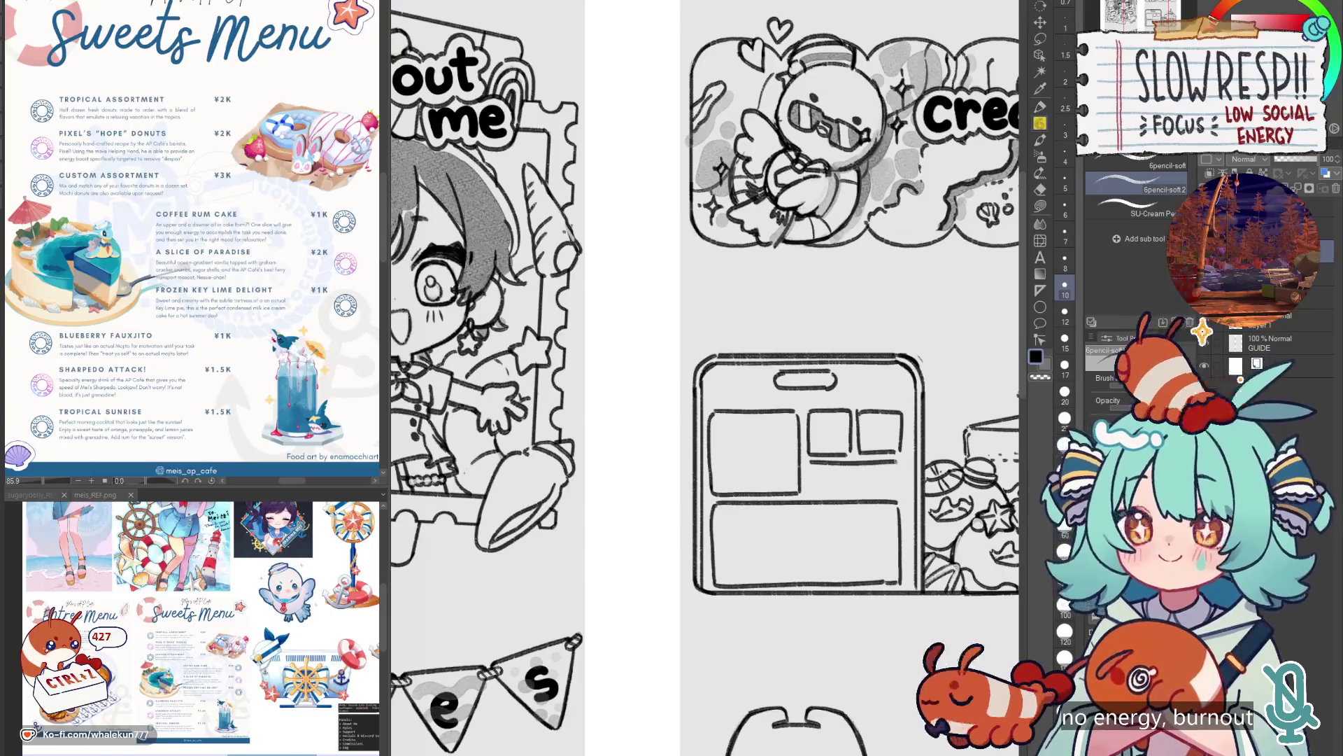
{"action": "mouse_move", "coordinate": [810, 460]}
{"action": "left_mouse_down"}
{"action": "mouse_move", "coordinate": [838, 488]}
{"action": "mouse_move", "coordinate": [901, 481]}
{"action": "left_mouse_up"}
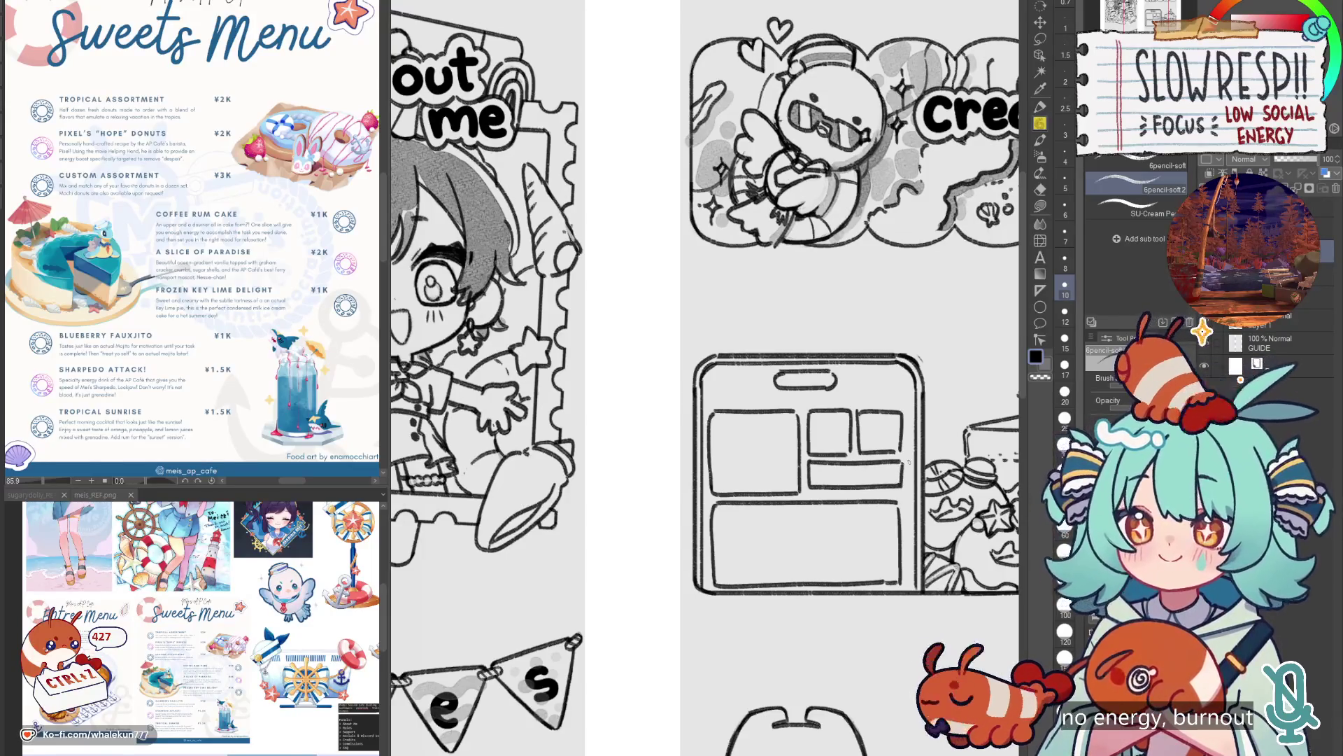
{"action": "scroll", "coordinate": [832, 472], "scroll_direction": "up", "scroll_amount": 2}
Pencil a play triangle and slider line in the strip panel, redrawing it after one undo.
{"action": "mouse_move", "coordinate": [811, 469]}
{"action": "left_mouse_down"}
{"action": "mouse_move", "coordinate": [813, 484]}
{"action": "mouse_move", "coordinate": [832, 481]}
{"action": "left_mouse_up"}
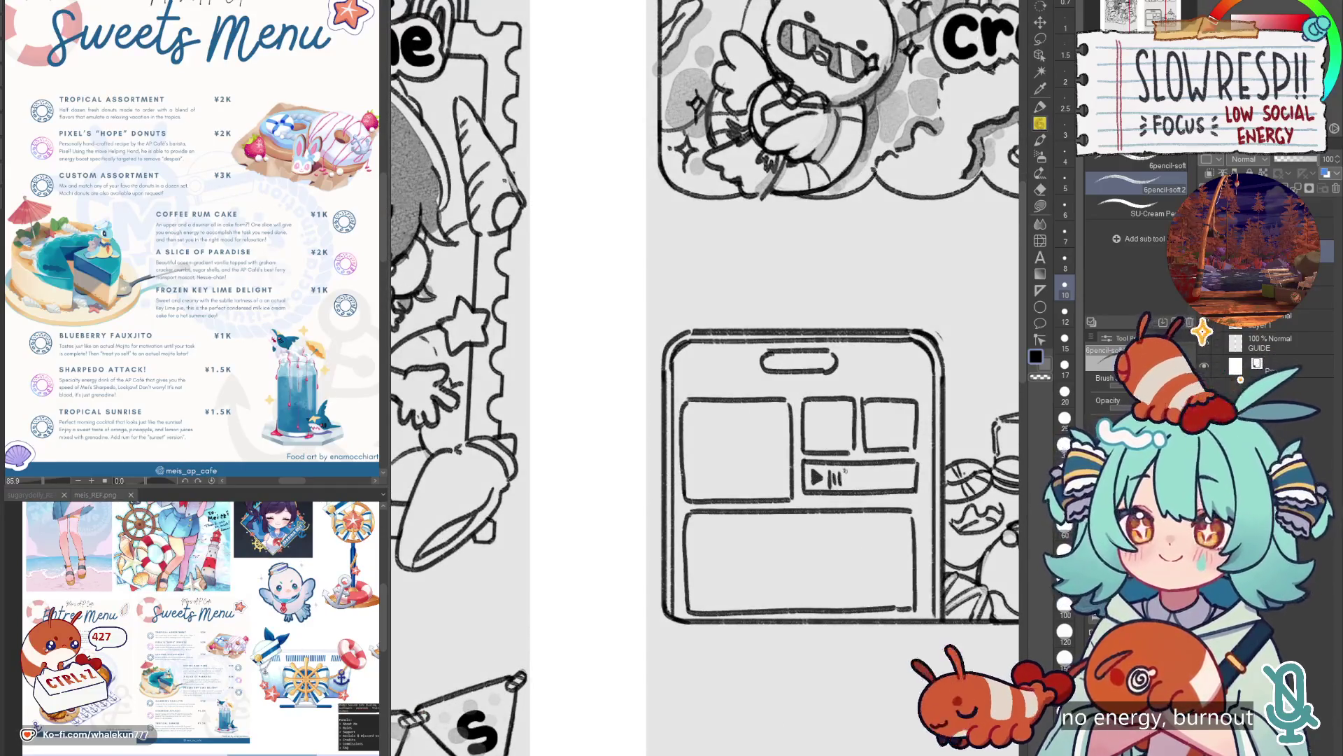
{"action": "key", "text": "ctrl+z"}
{"action": "key", "text": "ctrl+z"}
{"action": "key", "text": "ctrl+z"}
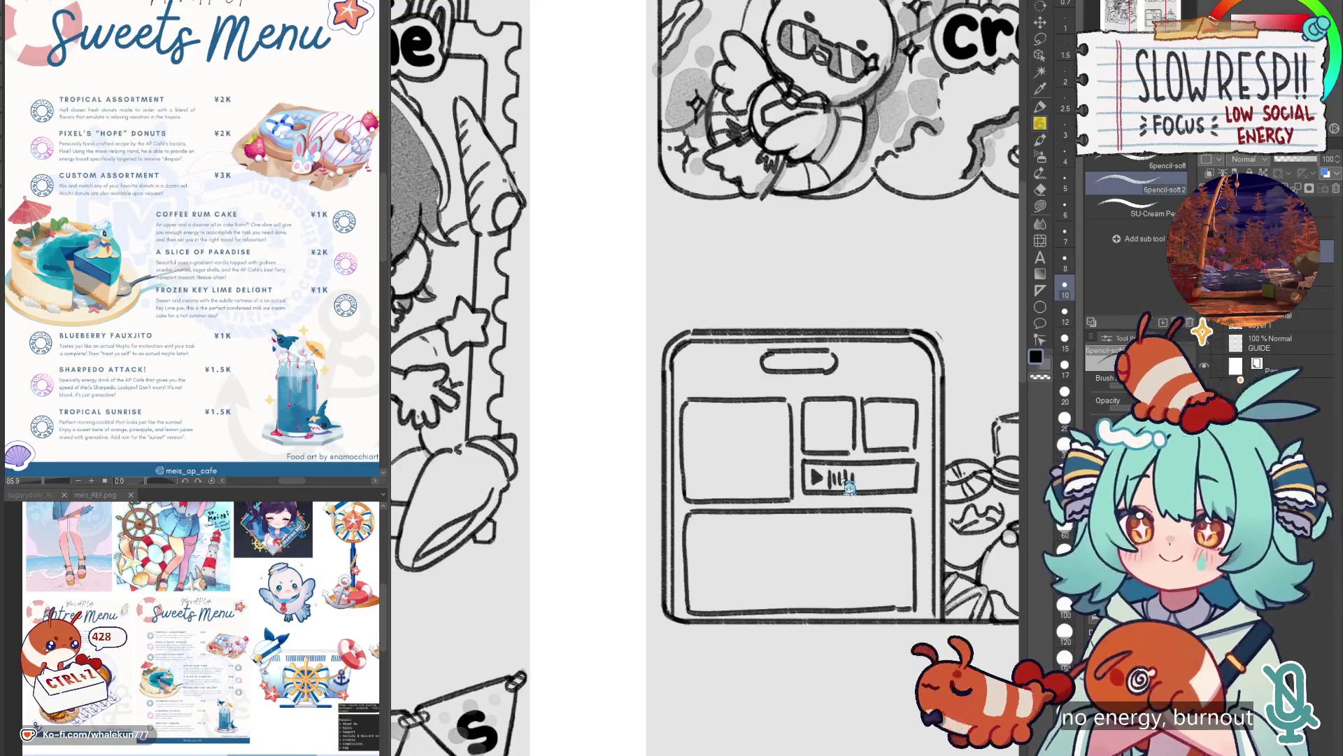
{"action": "mouse_move", "coordinate": [810, 469]}
{"action": "left_mouse_down"}
{"action": "mouse_move", "coordinate": [829, 484]}
{"action": "mouse_move", "coordinate": [876, 475]}
{"action": "left_mouse_up"}
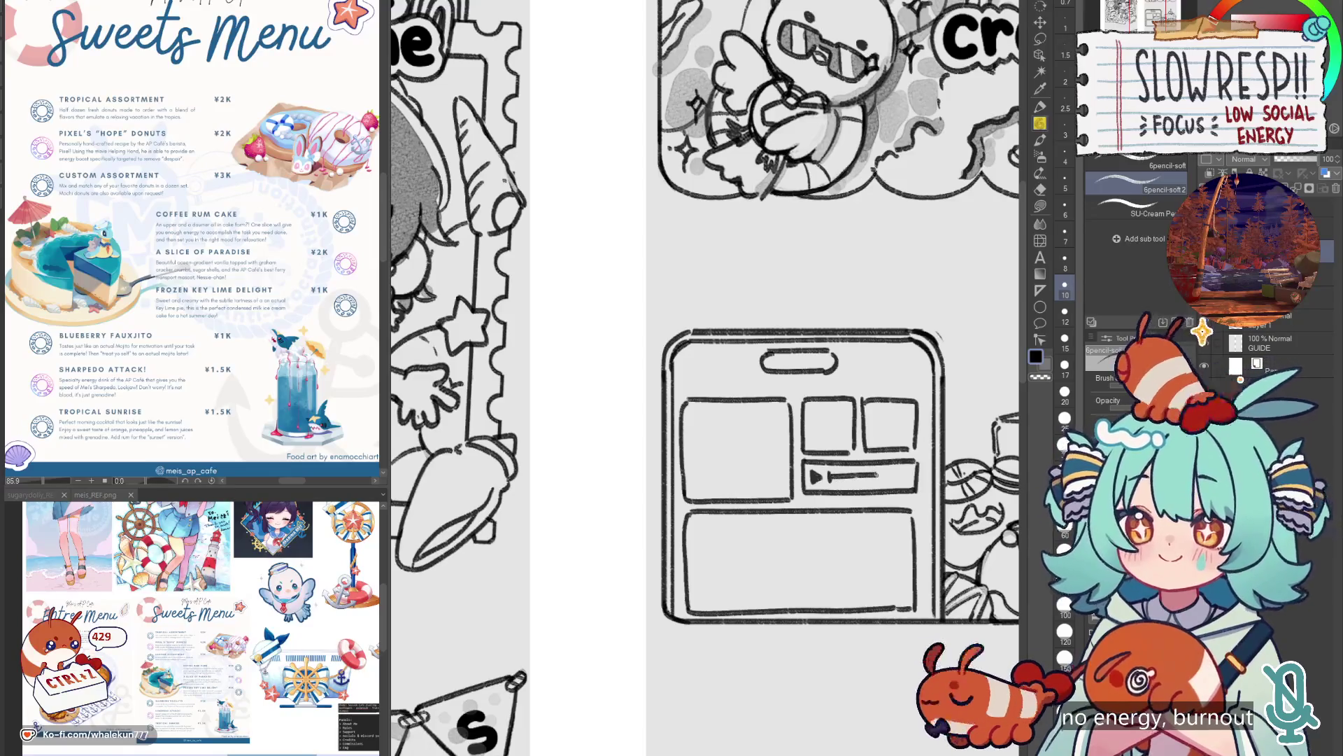
Draw a small circle icon in the top-middle box of the phone screen.
{"action": "left_click_drag", "start_coordinate": [840, 420], "coordinate": [822, 444]}
{"action": "mouse_move", "coordinate": [817, 506]}
{"action": "left_mouse_down"}
{"action": "mouse_move", "coordinate": [824, 420]}
{"action": "mouse_move", "coordinate": [800, 497]}
{"action": "left_mouse_up"}
{"action": "mouse_move", "coordinate": [795, 433]}
{"action": "left_mouse_down"}
{"action": "mouse_move", "coordinate": [784, 451]}
{"action": "mouse_move", "coordinate": [792, 425]}
{"action": "left_mouse_up"}
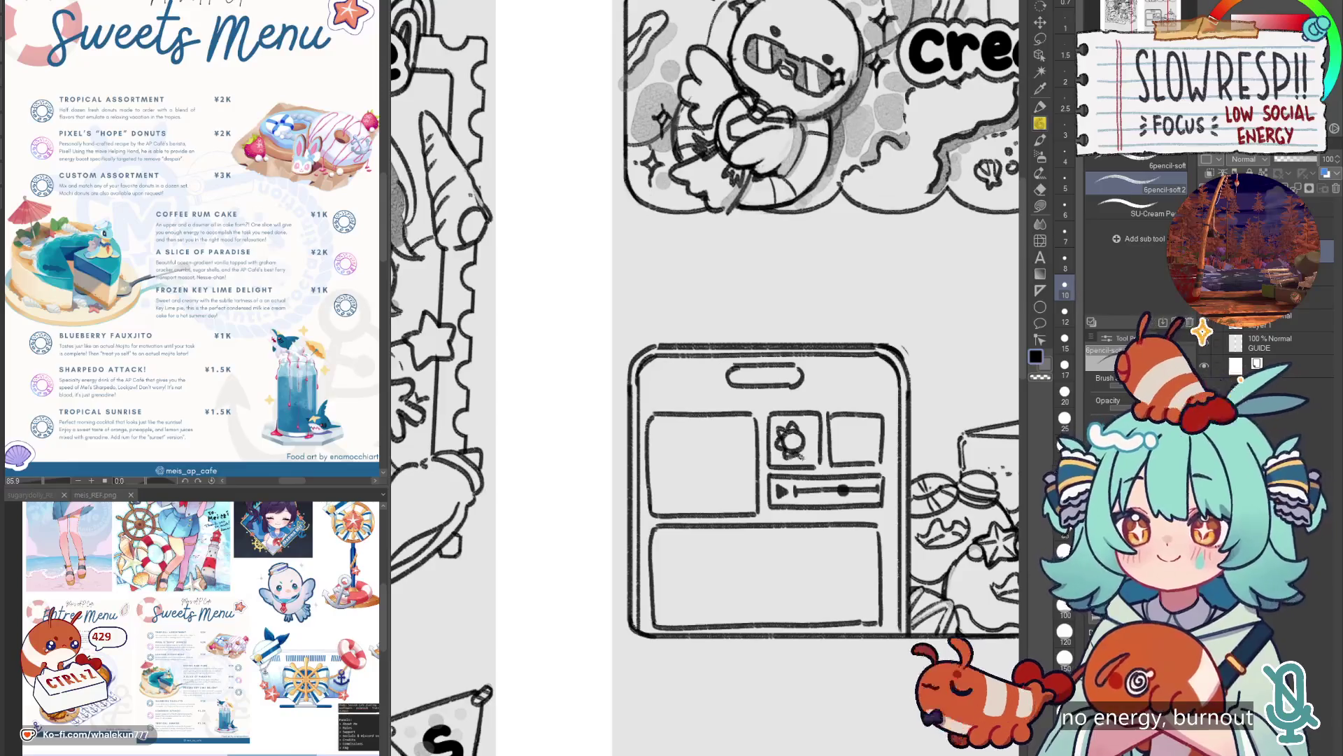
{"action": "mouse_move", "coordinate": [878, 508]}
{"action": "left_mouse_down"}
{"action": "mouse_move", "coordinate": [794, 466]}
{"action": "mouse_move", "coordinate": [802, 178]}
{"action": "left_mouse_up"}
{"action": "scroll", "coordinate": [826, 480], "scroll_direction": "up", "scroll_amount": 1}
Shrink the Discord logo with Ctrl+T and drop it into the phone's large top-left tile.
{"action": "key", "text": "ctrl+t"}
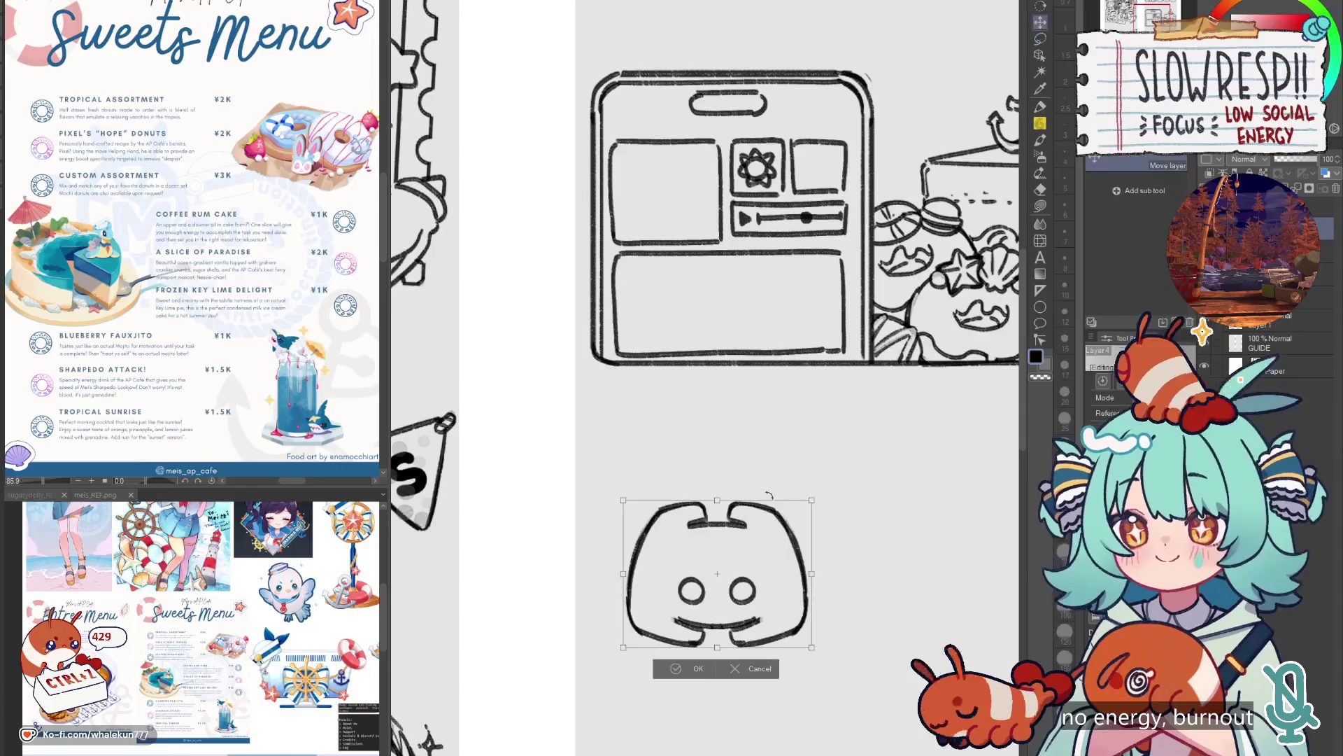
{"action": "mouse_move", "coordinate": [770, 581]}
{"action": "left_mouse_down"}
{"action": "mouse_move", "coordinate": [759, 189]}
{"action": "mouse_move", "coordinate": [685, 213]}
{"action": "left_mouse_up"}
{"action": "left_click", "coordinate": [664, 238]}
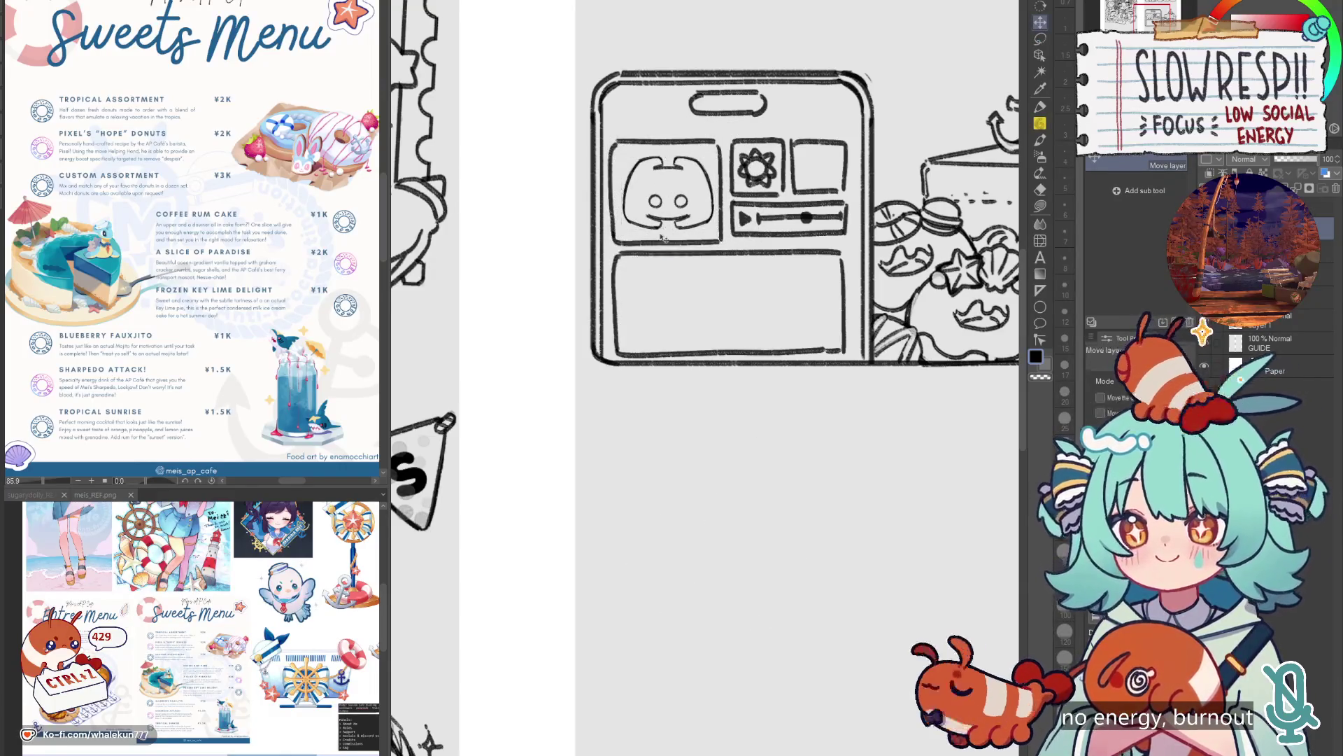
{"action": "scroll", "coordinate": [663, 238], "scroll_direction": "down", "scroll_amount": 10}
{"action": "scroll", "coordinate": [722, 454], "scroll_direction": "up", "scroll_amount": 10}
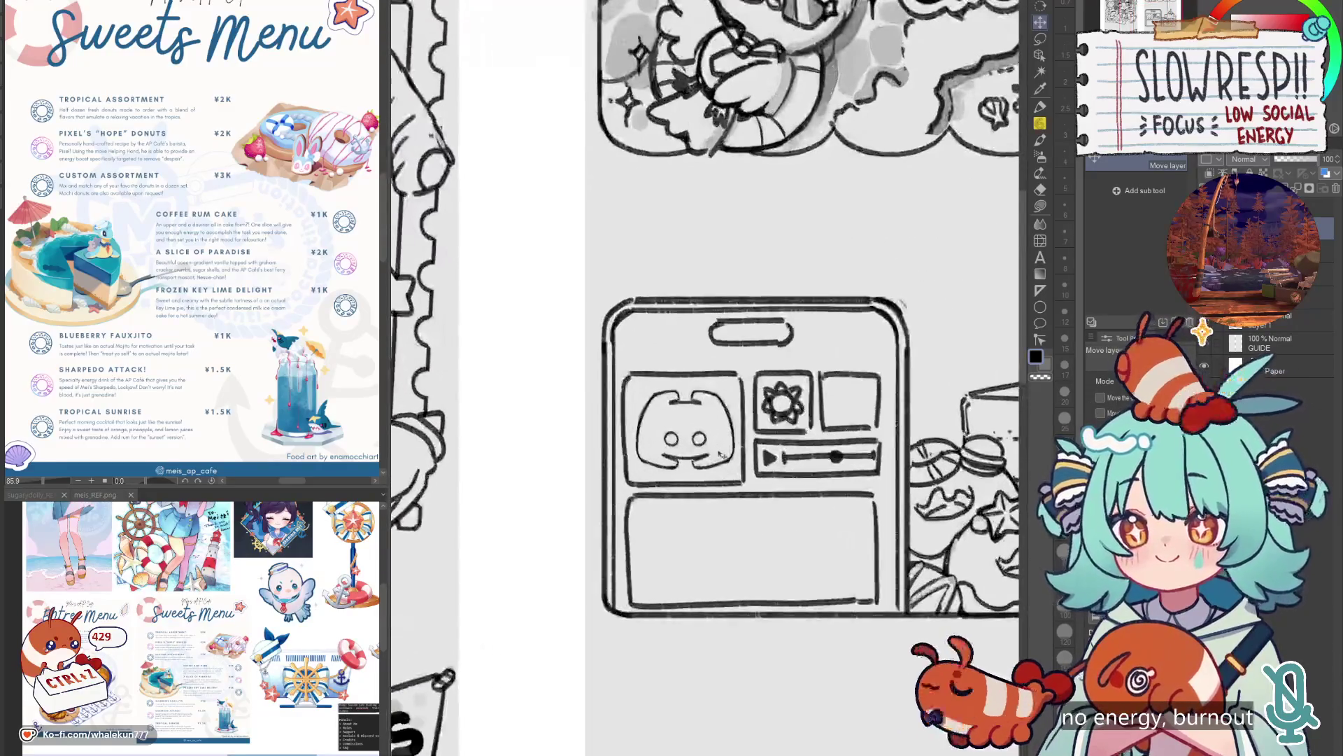
{"action": "scroll", "coordinate": [722, 454], "scroll_direction": "down", "scroll_amount": 5}
{"action": "scroll", "coordinate": [724, 481], "scroll_direction": "up", "scroll_amount": 2}
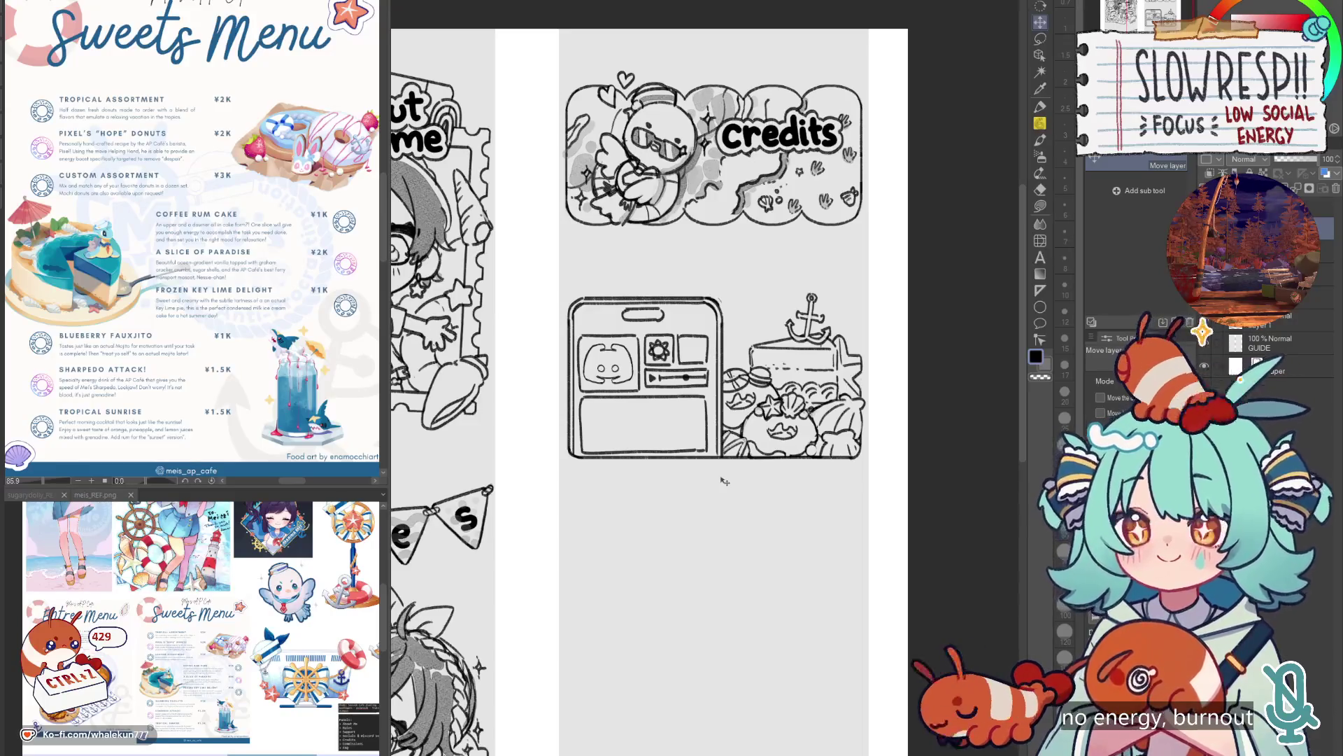
Letter 'social' with the pen in the phone's lower box, redoing the shaky first S.
{"action": "key", "text": "p"}
{"action": "left_click_drag", "start_coordinate": [725, 480], "coordinate": [877, 456]}
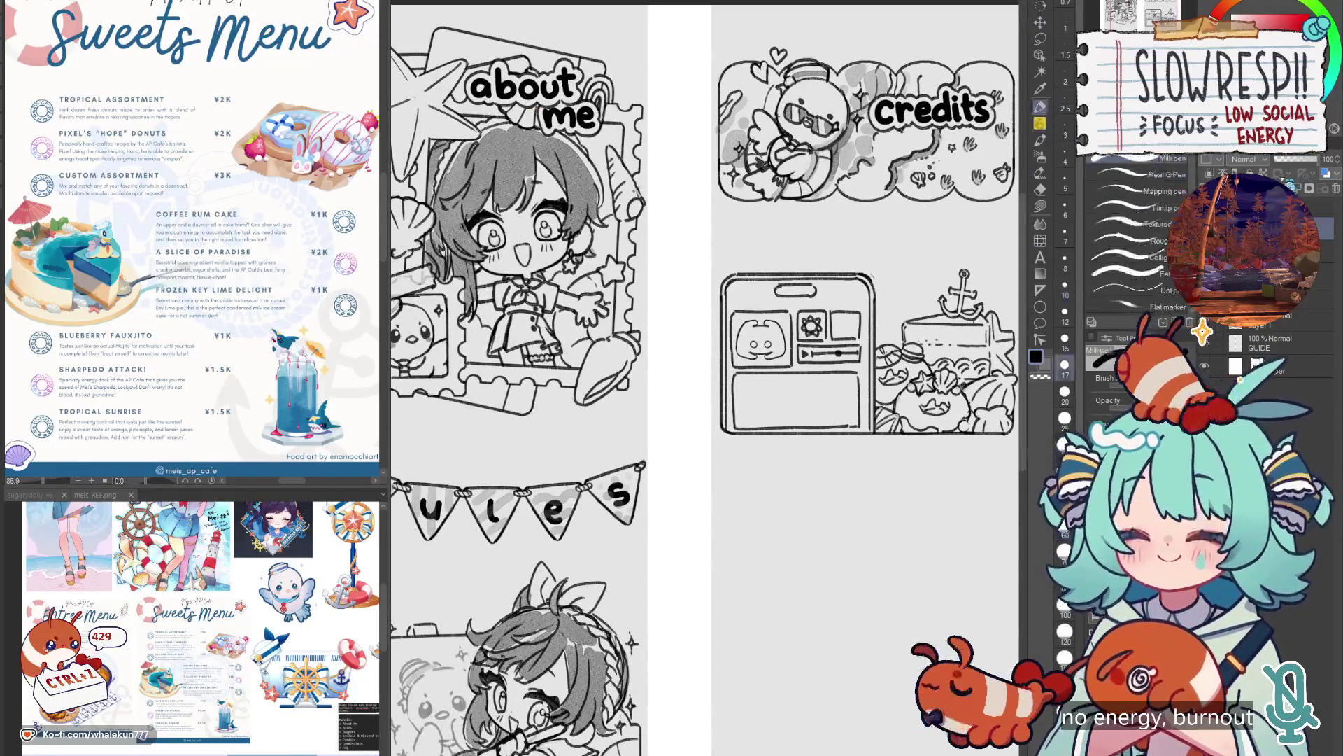
{"action": "scroll", "coordinate": [796, 376], "scroll_direction": "up", "scroll_amount": 2}
{"action": "mouse_move", "coordinate": [749, 397]}
{"action": "left_mouse_down"}
{"action": "mouse_move", "coordinate": [729, 433]}
{"action": "mouse_move", "coordinate": [735, 411]}
{"action": "mouse_move", "coordinate": [729, 431]}
{"action": "mouse_move", "coordinate": [763, 428]}
{"action": "mouse_move", "coordinate": [778, 402]}
{"action": "mouse_move", "coordinate": [805, 426]}
{"action": "mouse_move", "coordinate": [814, 409]}
{"action": "mouse_move", "coordinate": [816, 427]}
{"action": "mouse_move", "coordinate": [868, 430]}
{"action": "left_mouse_up"}
{"action": "key", "text": "ctrl+z"}
{"action": "key", "text": "ctrl+z"}
{"action": "key", "text": "ctrl+z"}
{"action": "key", "text": "ctrl+z"}
{"action": "key", "text": "ctrl+z"}
{"action": "left_click", "coordinate": [816, 395]}
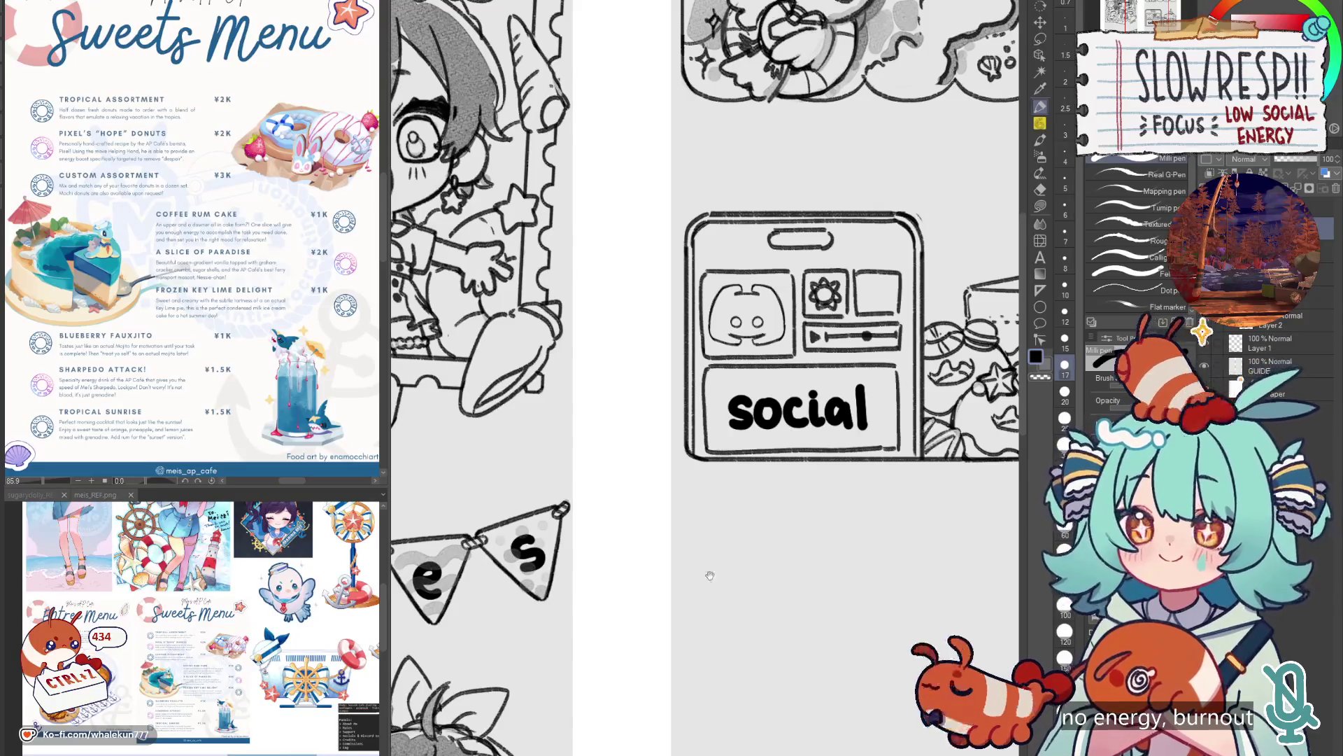
{"action": "scroll", "coordinate": [739, 538], "scroll_direction": "down", "scroll_amount": 5}
{"action": "scroll", "coordinate": [666, 564], "scroll_direction": "up", "scroll_amount": 5}
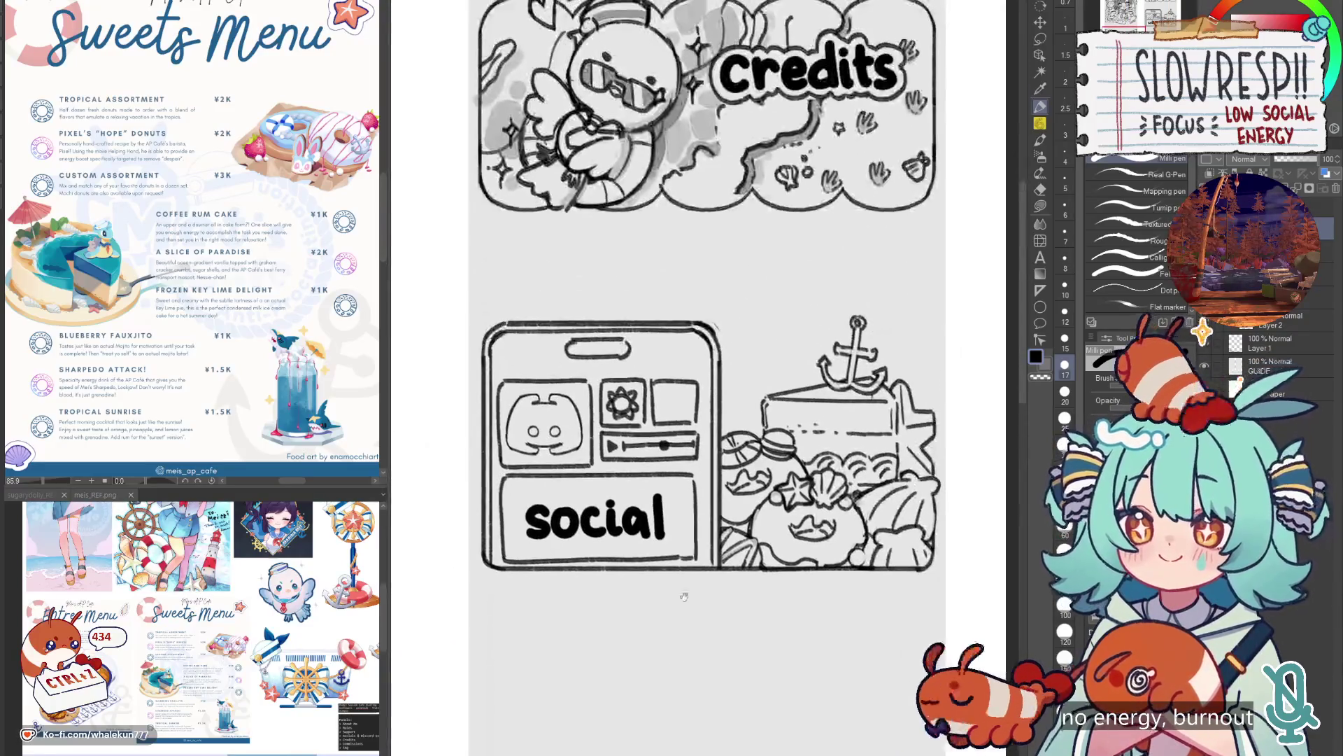
Redraw the final s to complete 'socials' after undoing the stray strokes.
{"action": "left_click_drag", "start_coordinate": [676, 505], "coordinate": [675, 534]}
{"action": "key", "text": "ctrl+z"}
{"action": "key", "text": "k"}
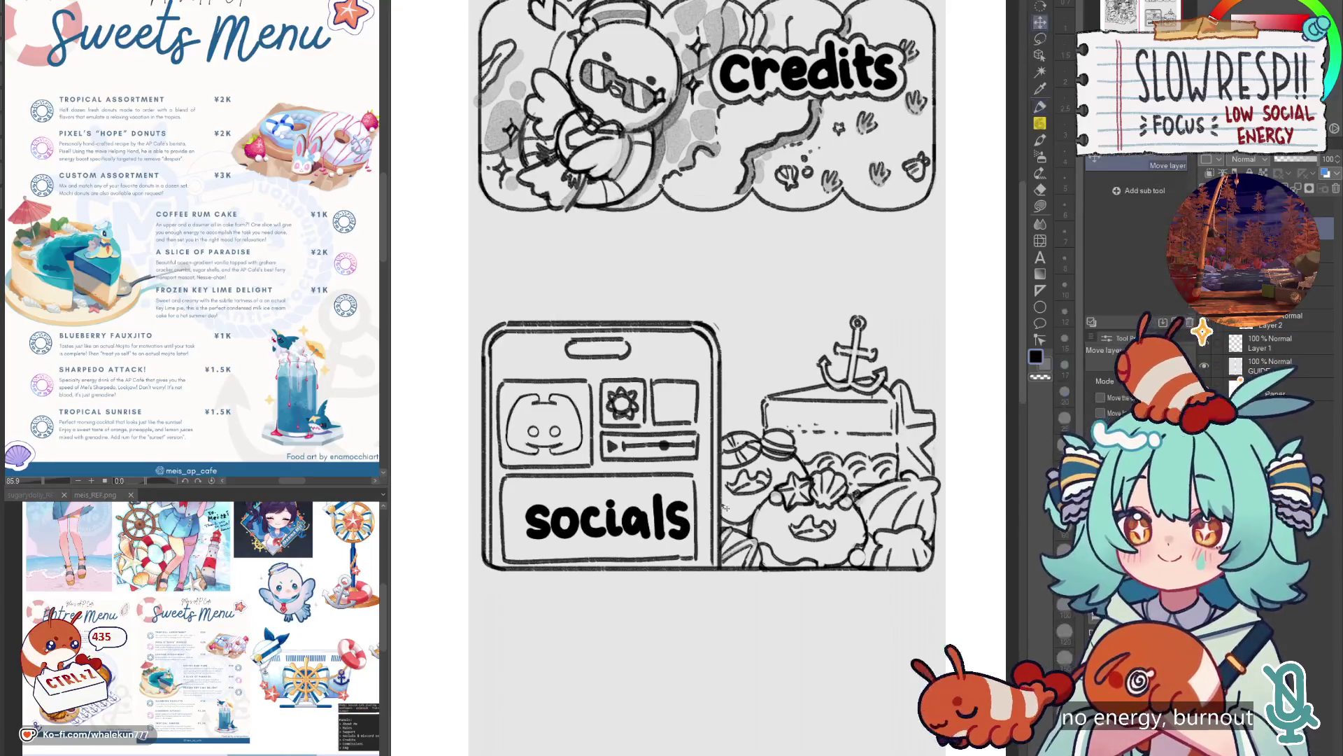
{"action": "scroll", "coordinate": [699, 531], "scroll_direction": "down", "scroll_amount": 5}
{"action": "scroll", "coordinate": [713, 538], "scroll_direction": "up", "scroll_amount": 7}
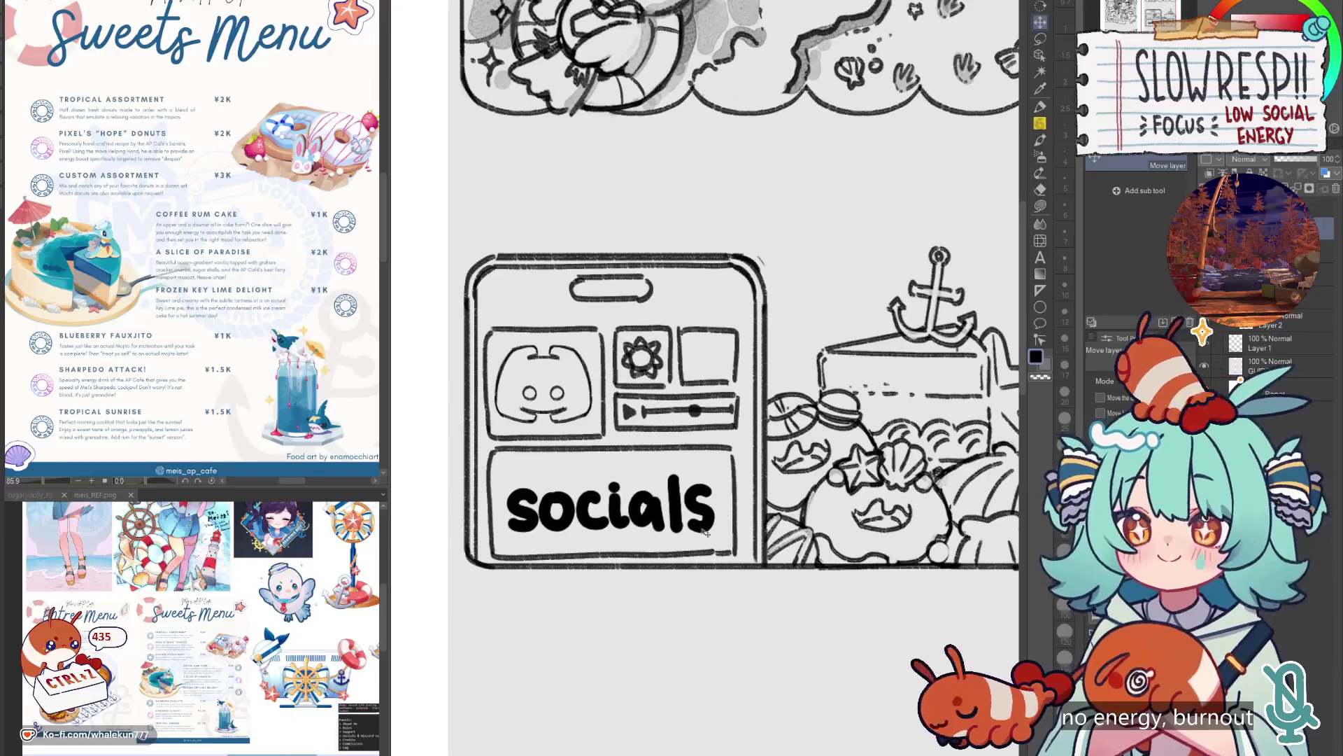
{"action": "key", "text": "ctrl+z"}
{"action": "key", "text": "ctrl+z"}
{"action": "left_click", "coordinate": [1040, 107]}
{"action": "left_click_drag", "start_coordinate": [723, 489], "coordinate": [702, 526]}
With the soft pencil, sketch a curve around the start of 'socials'.
{"action": "key", "text": "p"}
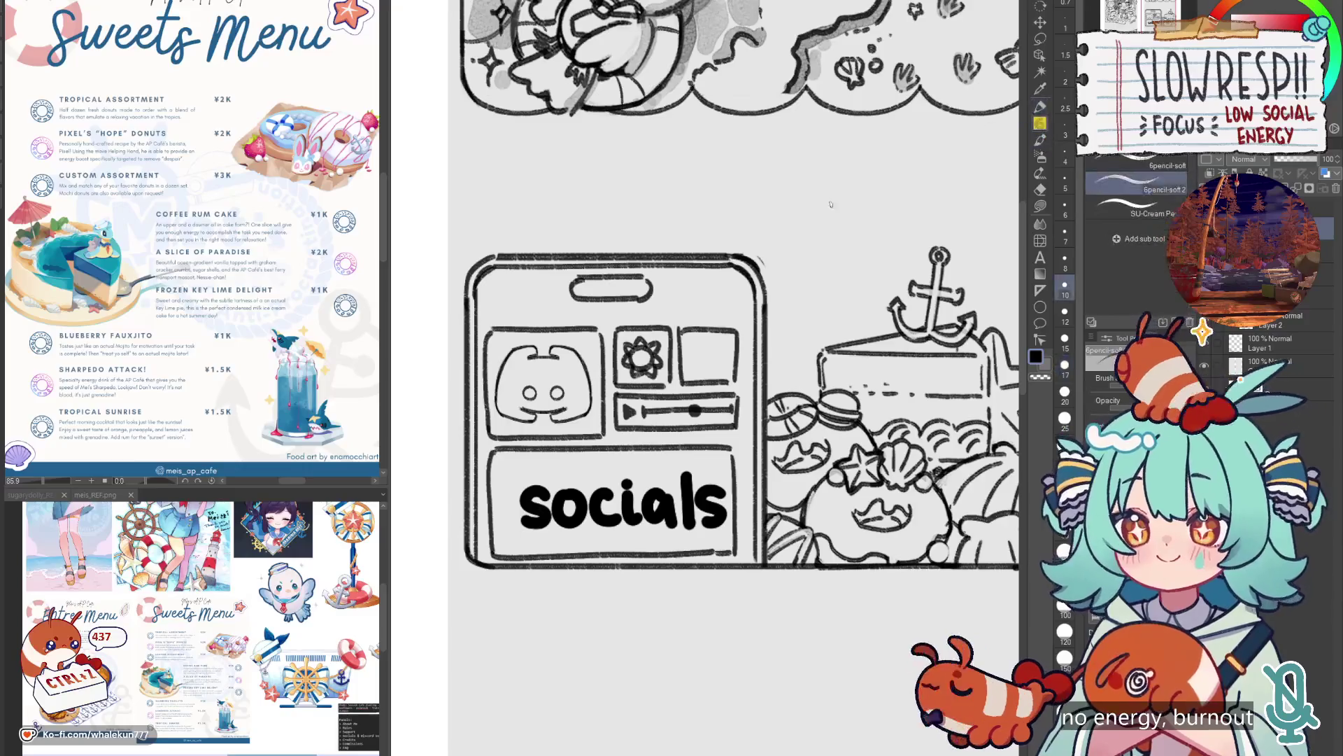
{"action": "mouse_move", "coordinate": [529, 479]}
{"action": "left_mouse_down"}
{"action": "mouse_move", "coordinate": [511, 504]}
{"action": "mouse_move", "coordinate": [515, 532]}
{"action": "mouse_move", "coordinate": [552, 537]}
{"action": "left_mouse_up"}
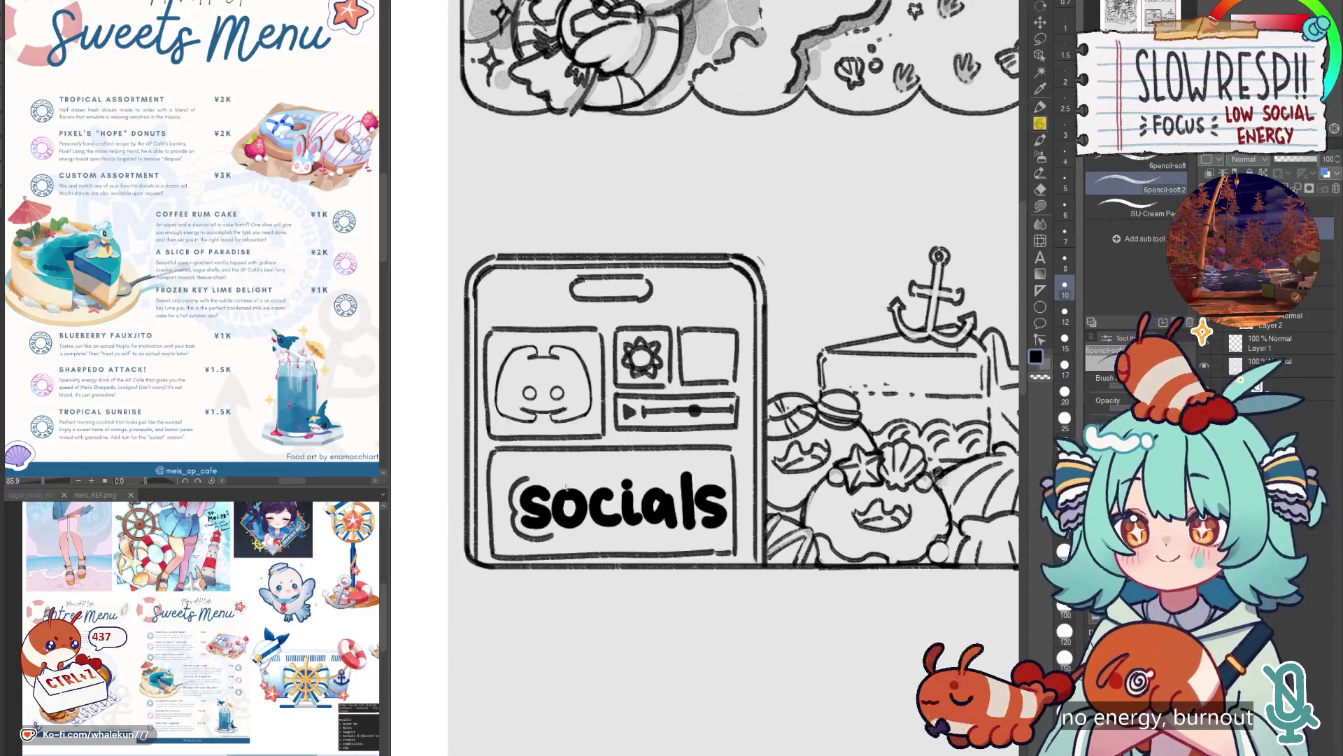
{"action": "scroll", "coordinate": [762, 500], "scroll_direction": "down", "scroll_amount": 3}
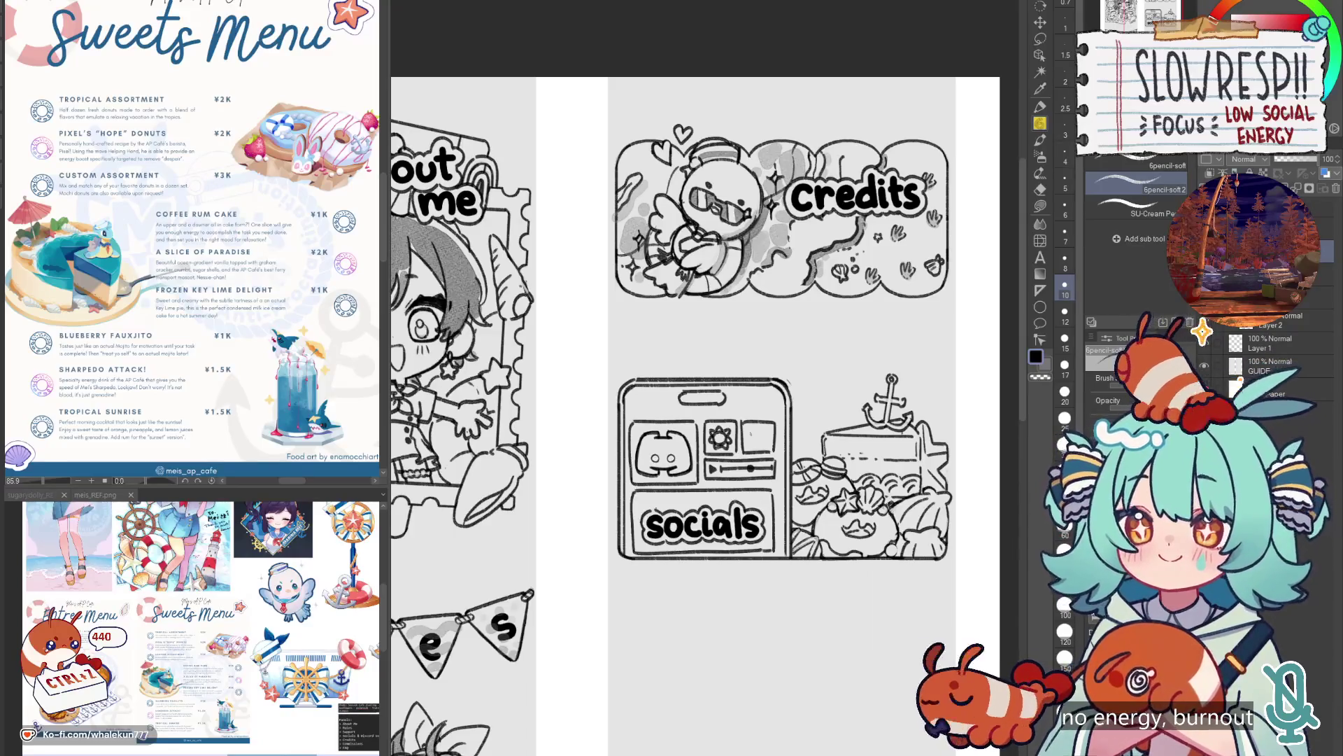
Pencil a lens circle inside the phone's camera icon.
{"action": "scroll", "coordinate": [761, 448], "scroll_direction": "up", "scroll_amount": 3}
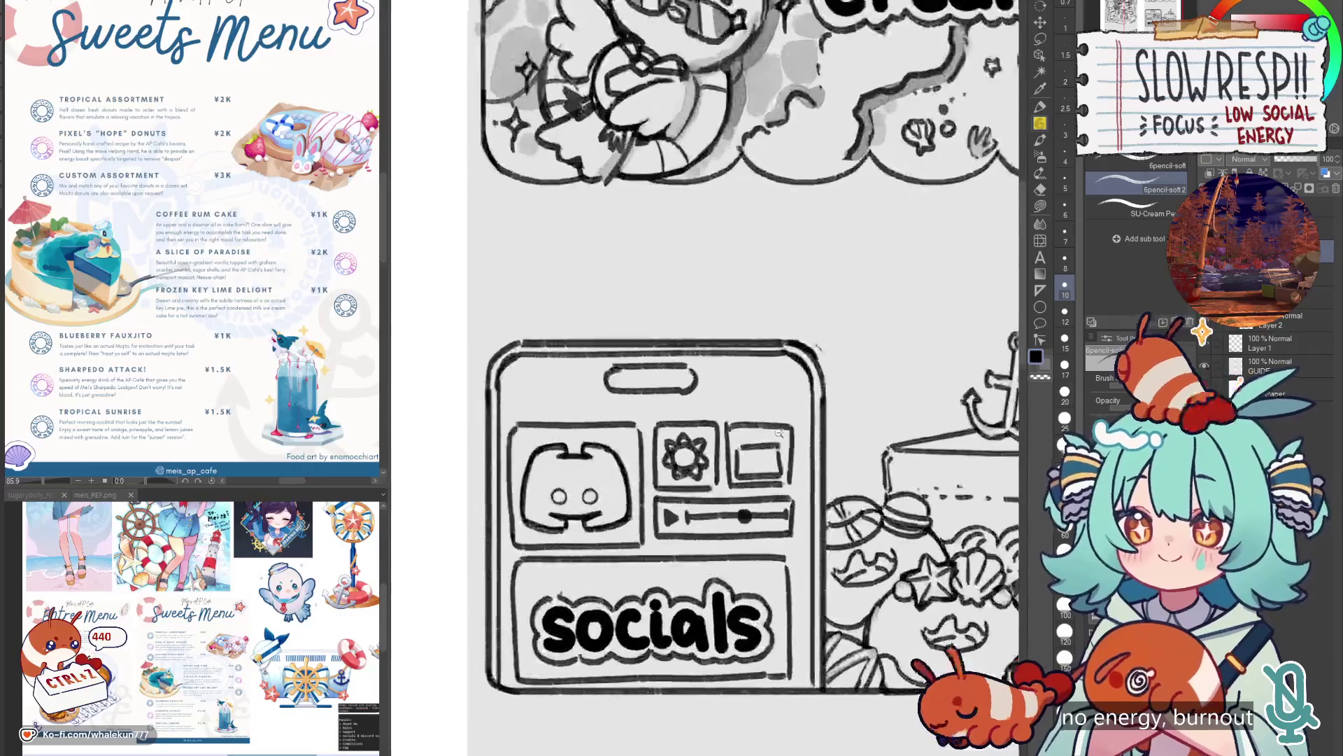
{"action": "left_click_drag", "start_coordinate": [761, 455], "coordinate": [772, 456]}
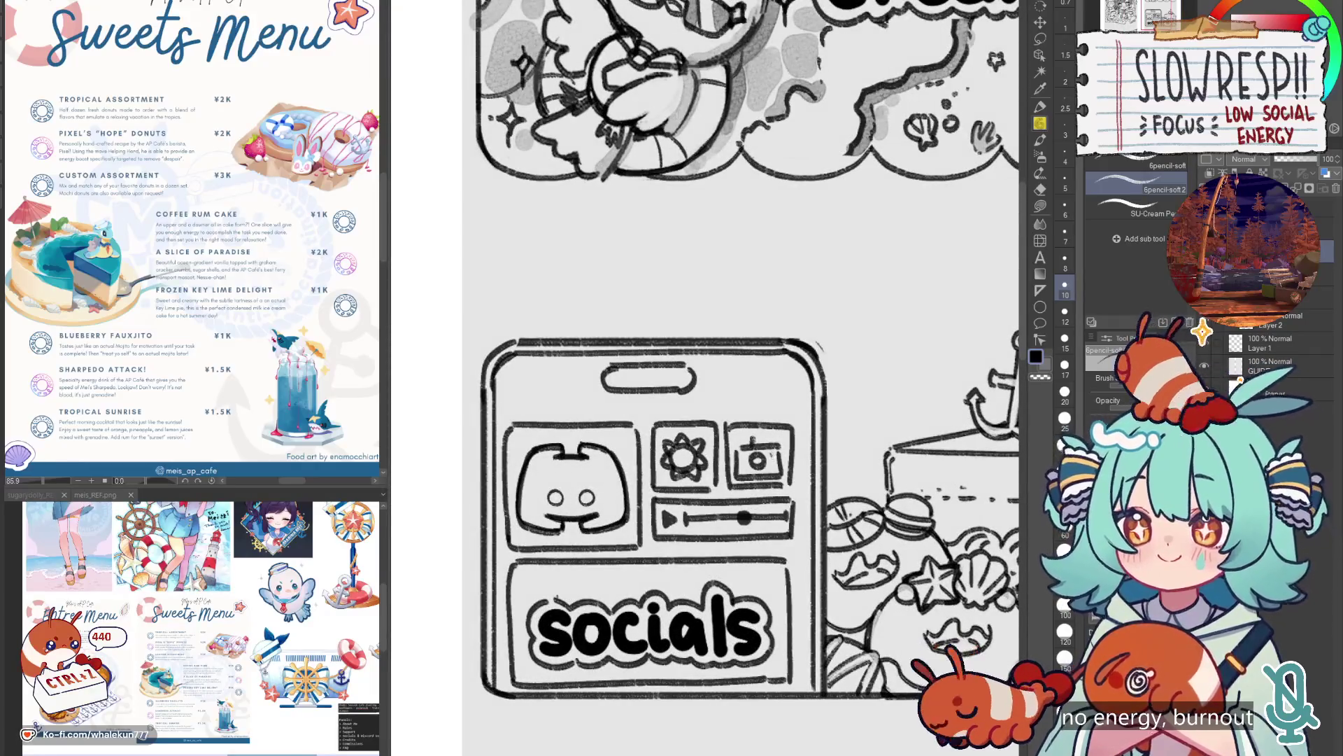
{"action": "key", "text": "ctrl+0"}
{"action": "scroll", "coordinate": [761, 455], "scroll_direction": "up", "scroll_amount": 5}
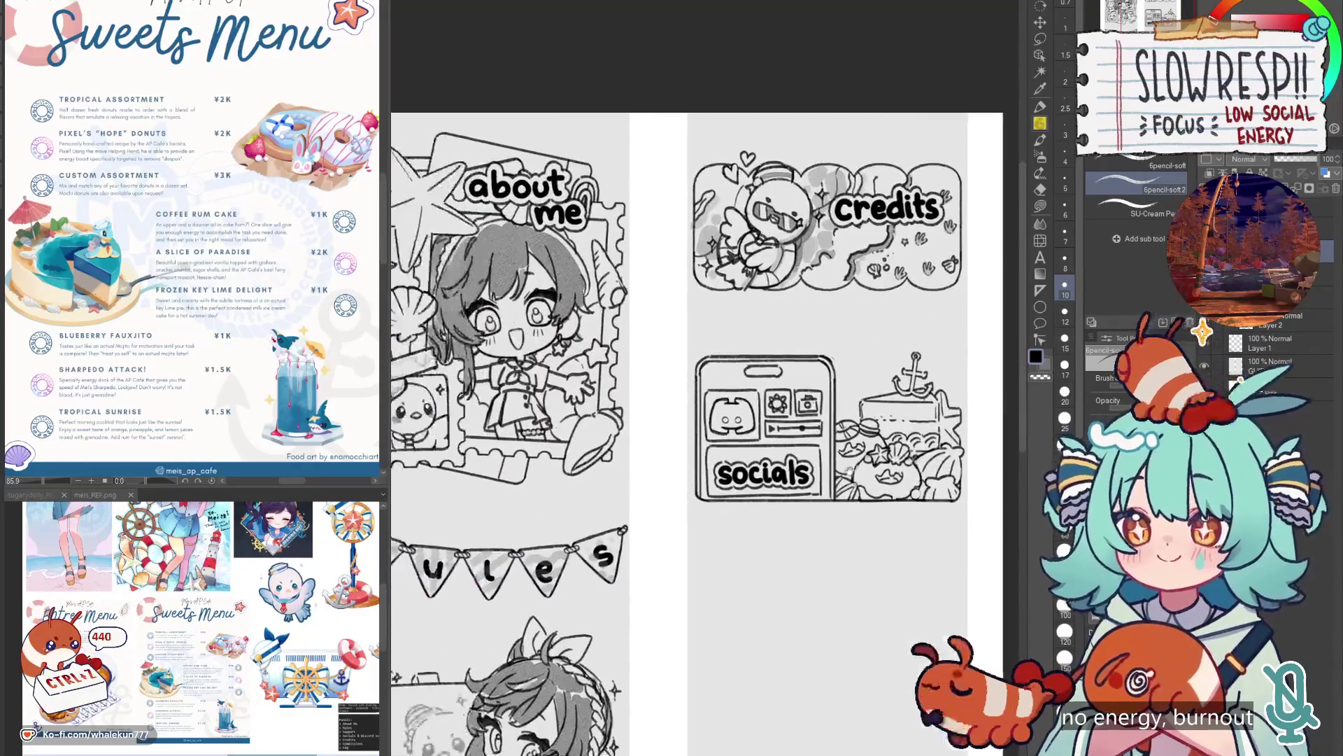
Erase the play triangle and slider, then set the pen to size 7.
{"action": "key", "text": "e"}
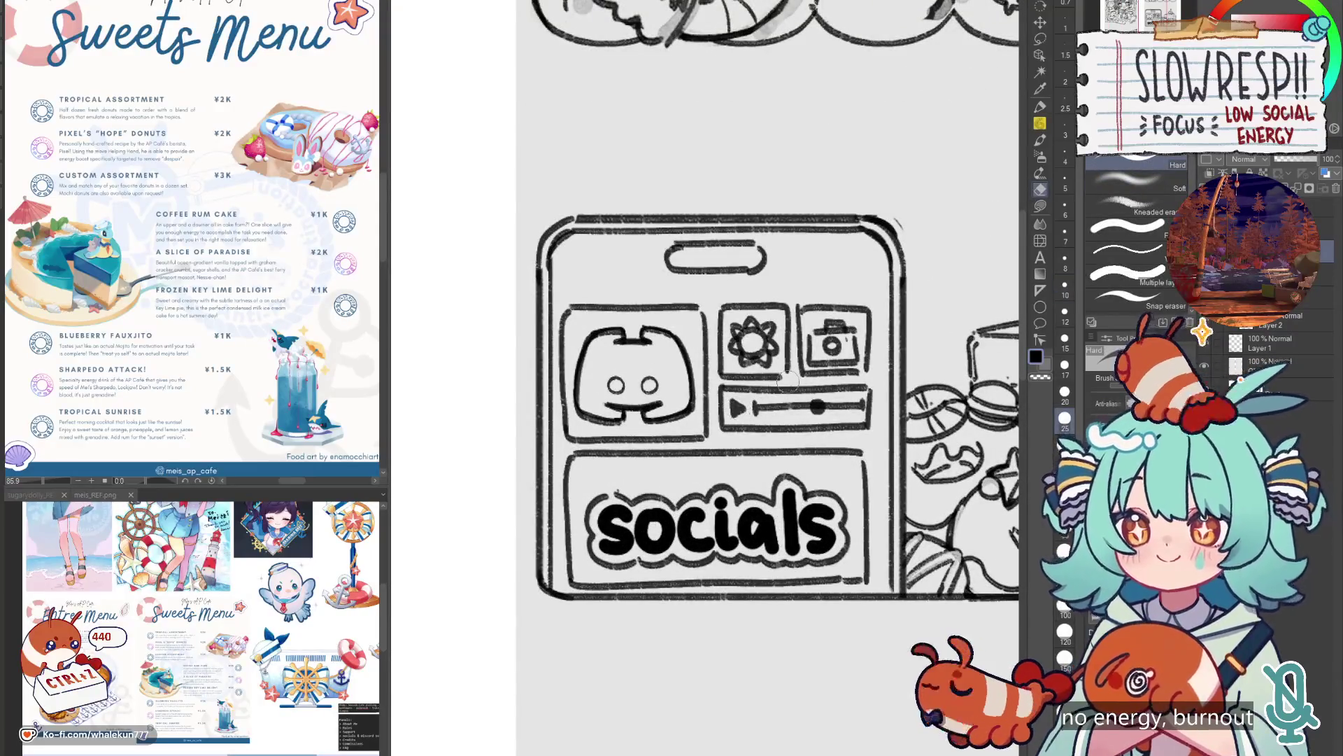
{"action": "left_click_drag", "start_coordinate": [728, 406], "coordinate": [868, 406]}
{"action": "key", "text": "p"}
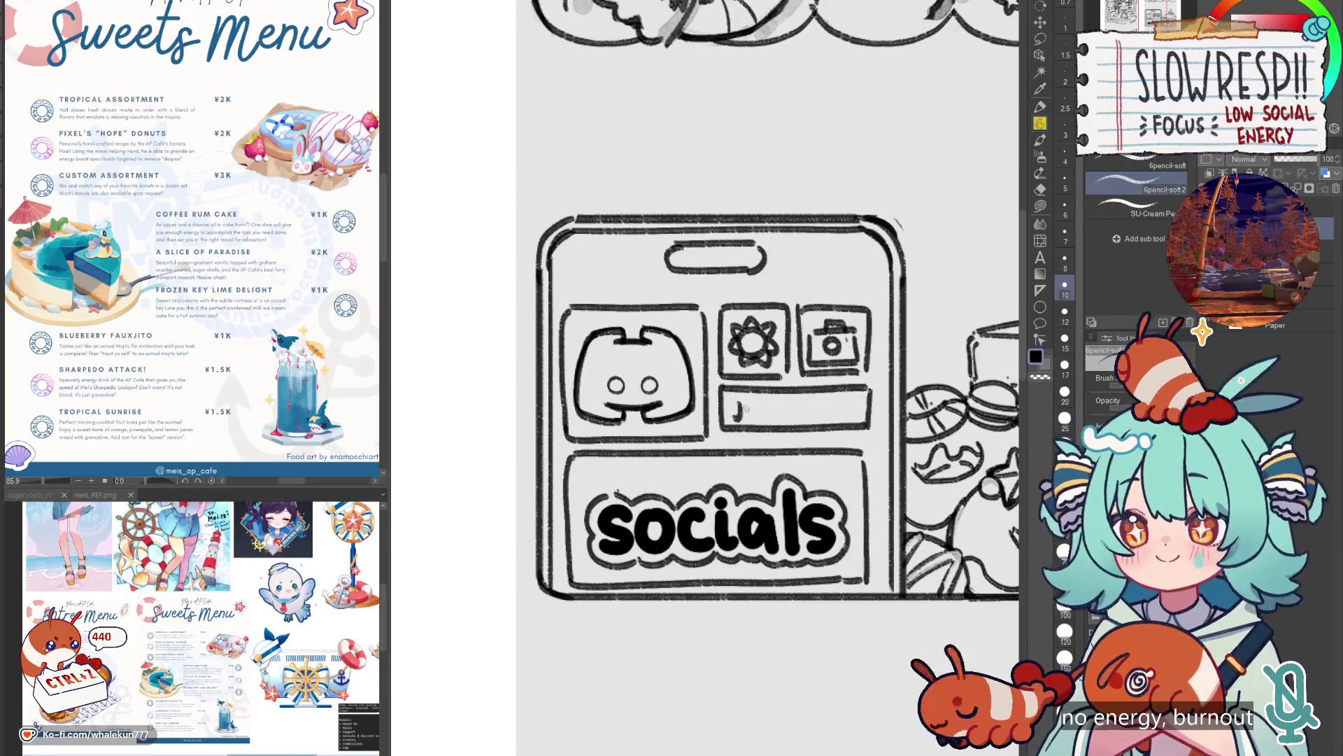
{"action": "key", "text": "p"}
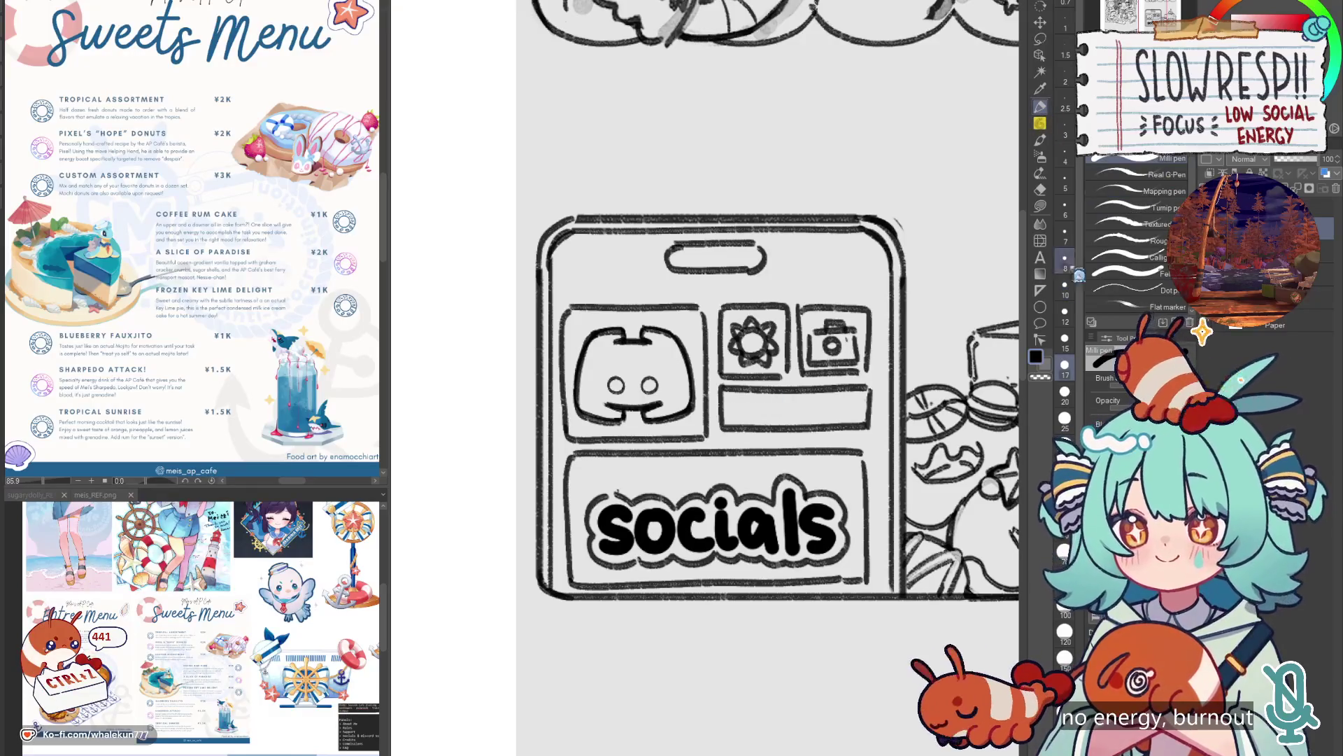
{"action": "left_click", "coordinate": [1065, 237]}
Letter 'JOIN US!' in the small box, check the page layout, then undo it.
{"action": "key", "text": "ctrl+z"}
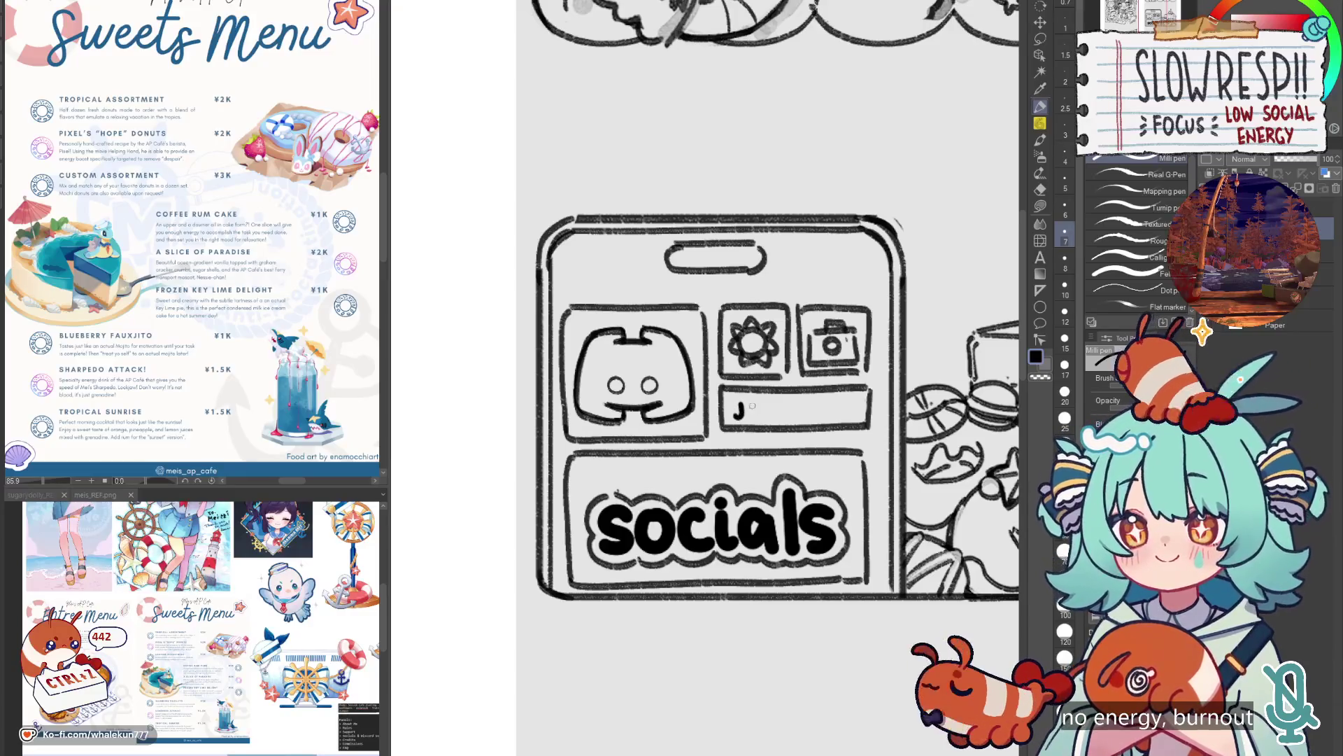
{"action": "left_click_drag", "start_coordinate": [774, 406], "coordinate": [782, 413]}
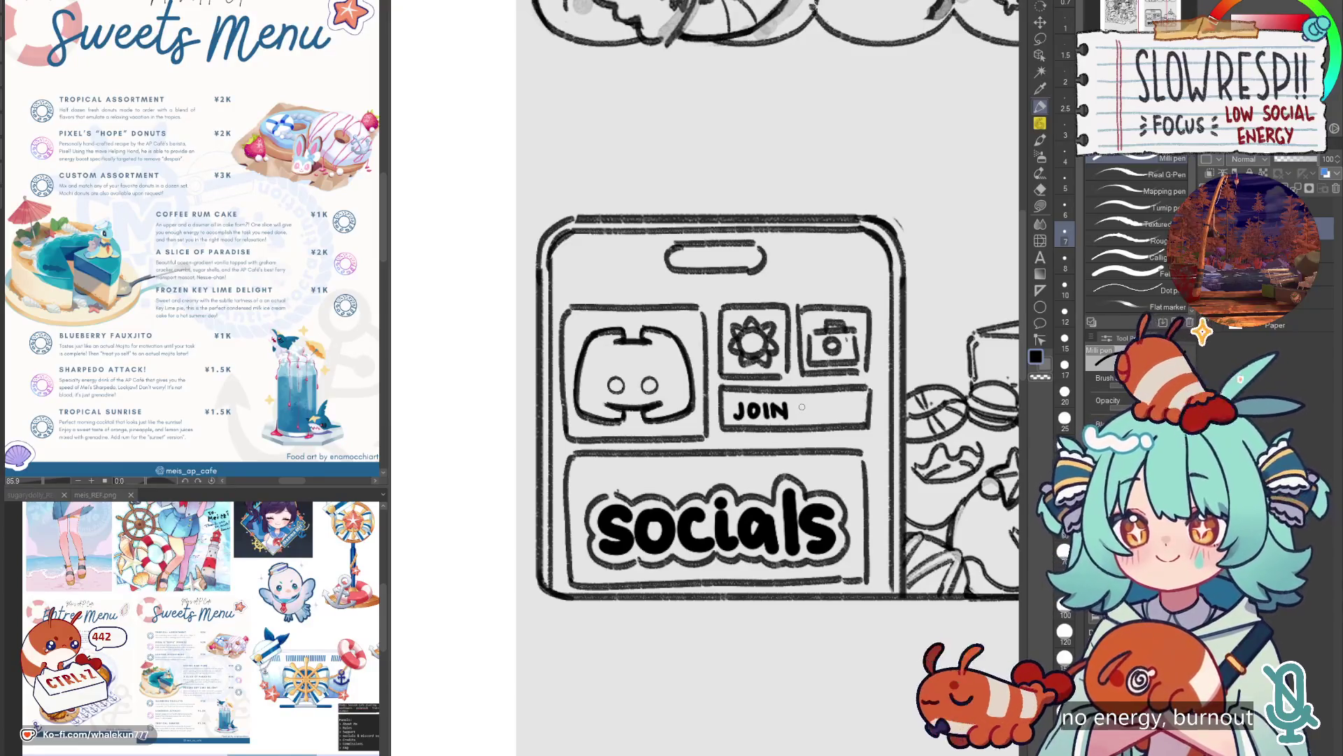
{"action": "left_click_drag", "start_coordinate": [814, 409], "coordinate": [845, 410]}
{"action": "left_click", "coordinate": [847, 417]}
{"action": "key", "text": "ctrl+0"}
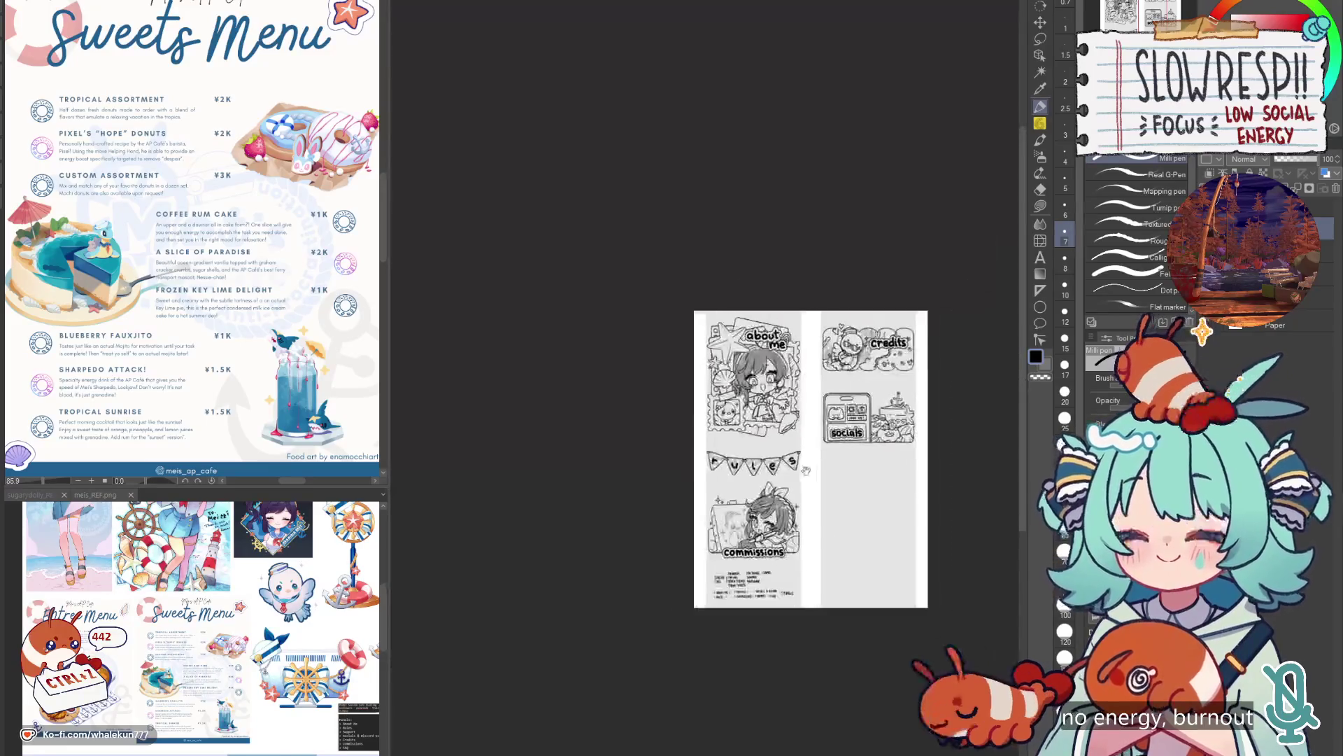
{"action": "scroll", "coordinate": [806, 470], "scroll_direction": "up", "scroll_amount": 5}
{"action": "scroll", "coordinate": [770, 436], "scroll_direction": "down", "scroll_amount": 3}
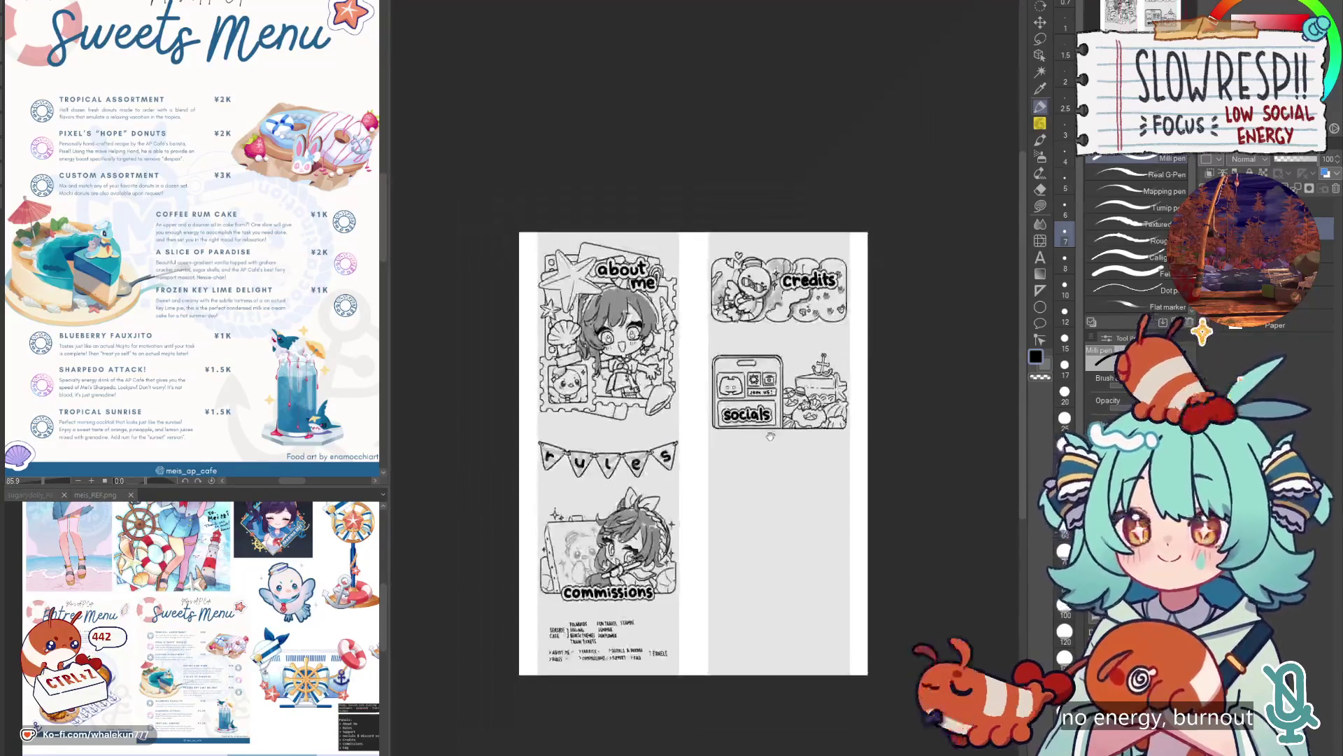
{"action": "scroll", "coordinate": [769, 436], "scroll_direction": "up", "scroll_amount": 3}
{"action": "scroll", "coordinate": [814, 378], "scroll_direction": "up", "scroll_amount": 3}
{"action": "key", "text": "ctrl+z"}
{"action": "key", "text": "ctrl+z"}
{"action": "key", "text": "ctrl+z"}
Try 'CLICK', undo it, and letter 'HAVE FUN!' in the box instead.
{"action": "mouse_move", "coordinate": [735, 430]}
{"action": "left_mouse_down"}
{"action": "mouse_move", "coordinate": [725, 443]}
{"action": "mouse_move", "coordinate": [782, 448]}
{"action": "left_mouse_up"}
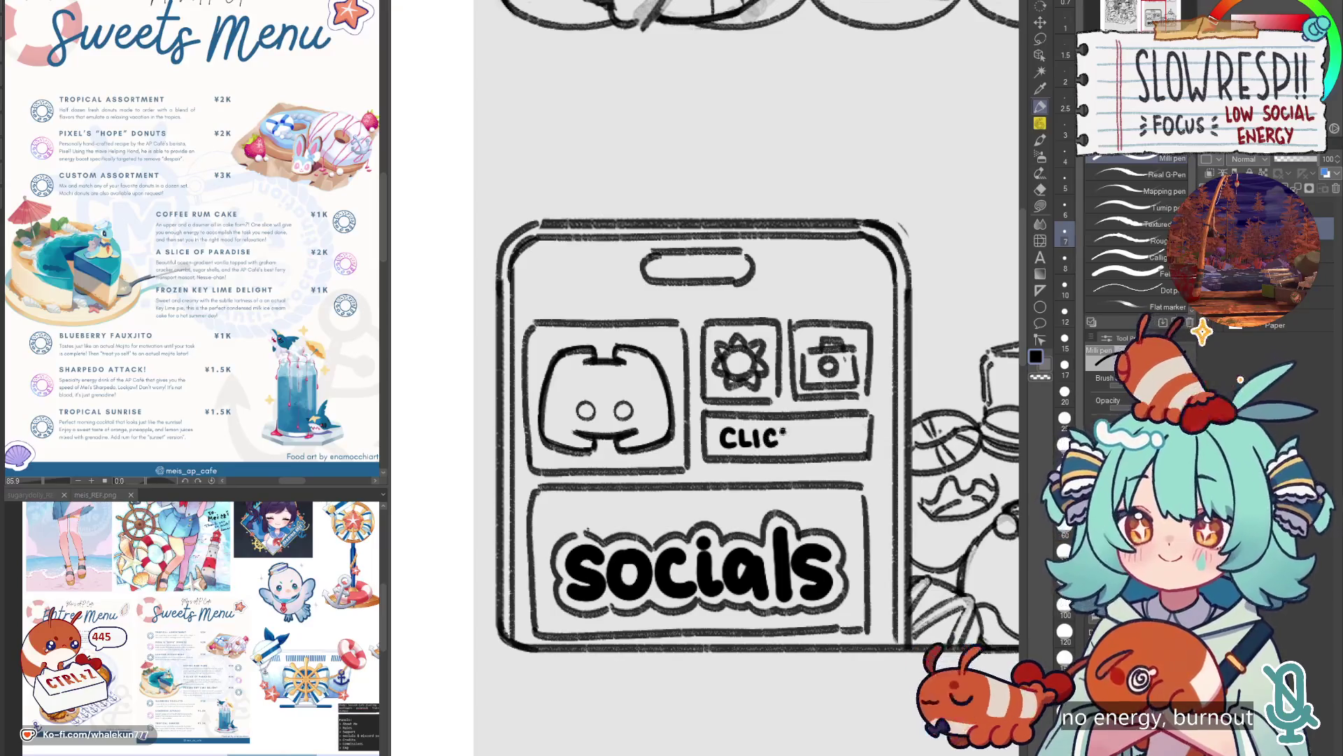
{"action": "key", "text": "ctrl+z"}
{"action": "key", "text": "ctrl+z"}
{"action": "key", "text": "ctrl+z"}
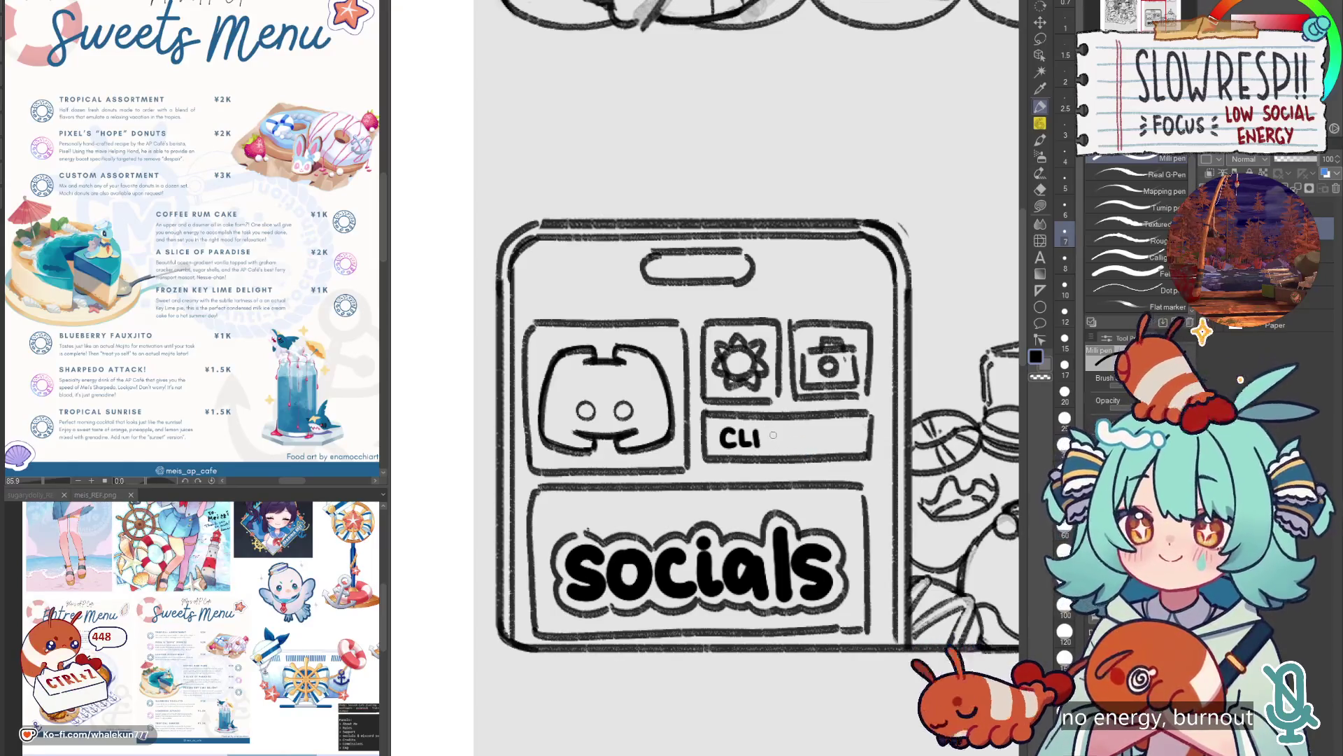
{"action": "key", "text": "ctrl+z"}
{"action": "key", "text": "ctrl+z"}
{"action": "key", "text": "ctrl+z"}
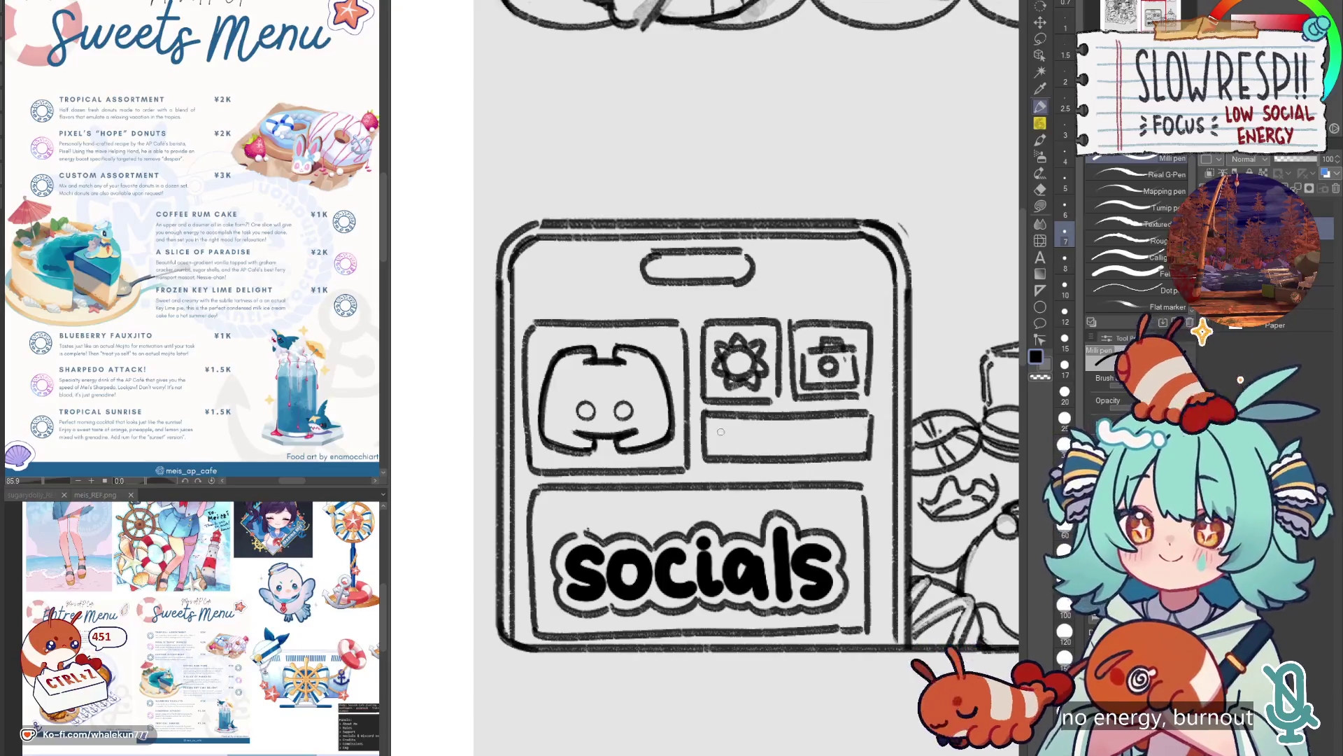
{"action": "left_click_drag", "start_coordinate": [737, 448], "coordinate": [802, 448]}
{"action": "left_click_drag", "start_coordinate": [801, 427], "coordinate": [814, 435]}
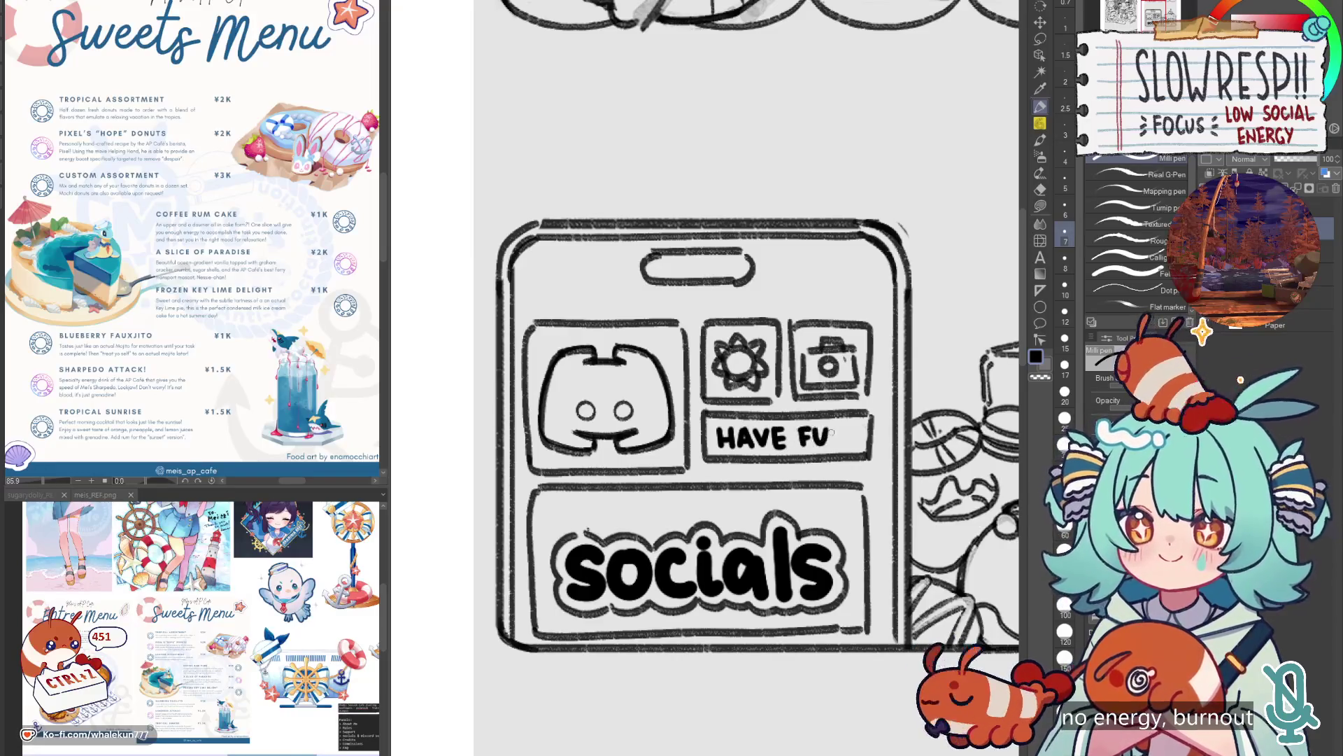
{"action": "scroll", "coordinate": [883, 433], "scroll_direction": "down", "scroll_amount": 10}
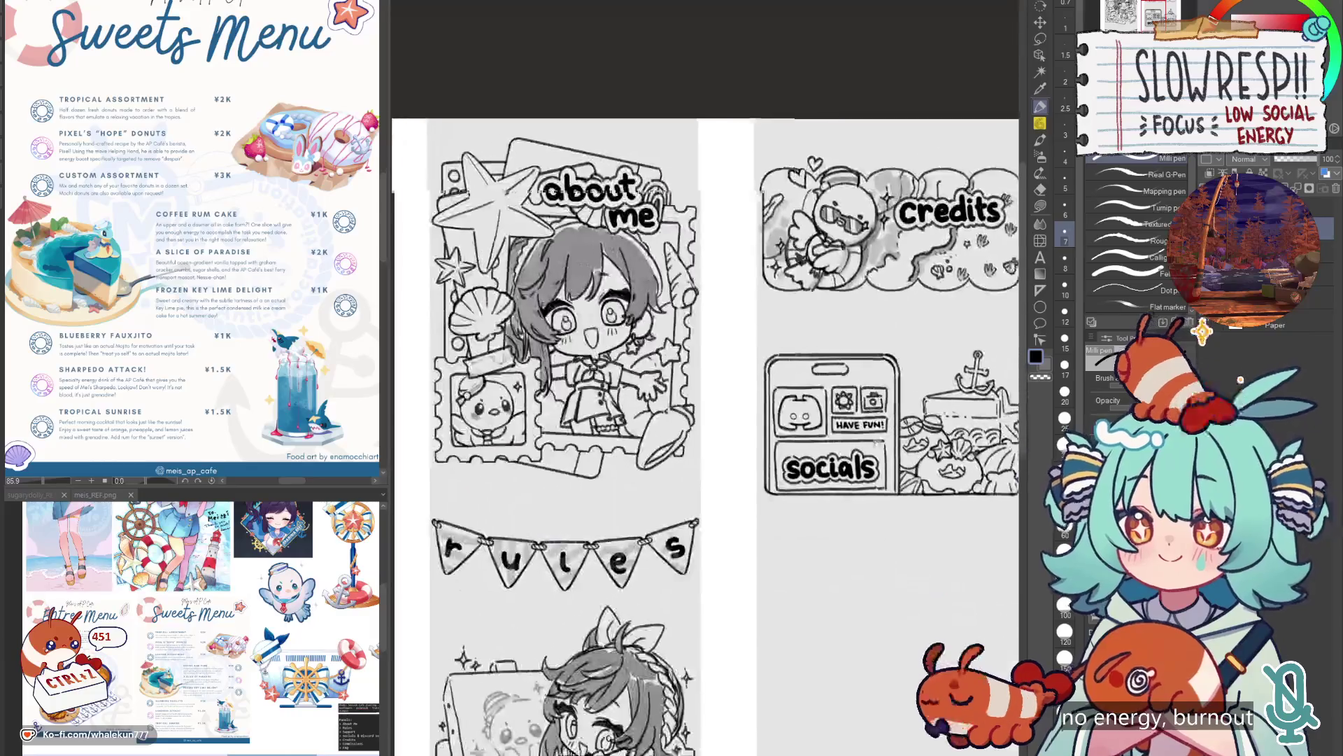
With the soft pencil, sketch a rough star outline above 'socials', undoing one stray stroke.
{"action": "left_click_drag", "start_coordinate": [754, 518], "coordinate": [808, 454]}
{"action": "scroll", "coordinate": [808, 455], "scroll_direction": "up", "scroll_amount": 3}
{"action": "scroll", "coordinate": [808, 455], "scroll_direction": "down", "scroll_amount": 3}
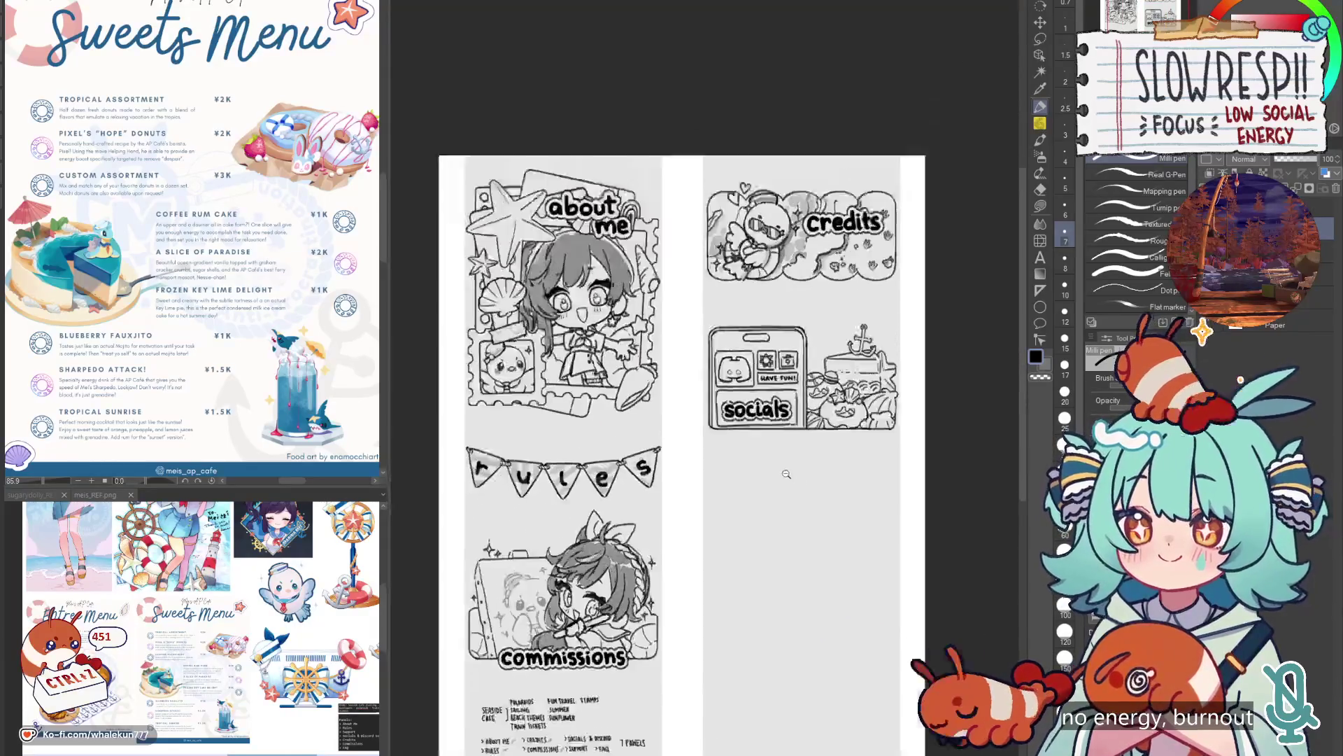
{"action": "scroll", "coordinate": [773, 447], "scroll_direction": "up", "scroll_amount": 3}
{"action": "key", "text": "p"}
{"action": "scroll", "coordinate": [794, 308], "scroll_direction": "up", "scroll_amount": 3}
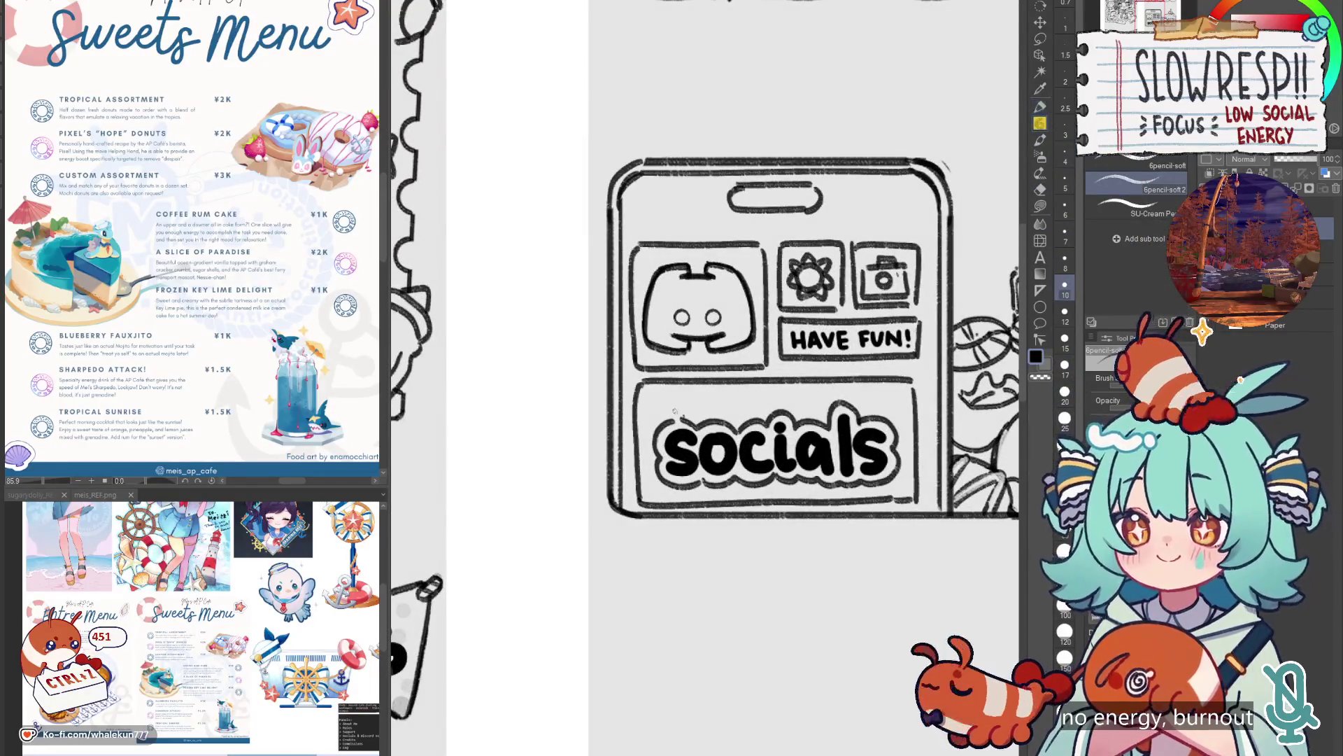
{"action": "mouse_move", "coordinate": [690, 414]}
{"action": "left_mouse_down"}
{"action": "mouse_move", "coordinate": [714, 410]}
{"action": "mouse_move", "coordinate": [673, 421]}
{"action": "left_mouse_up"}
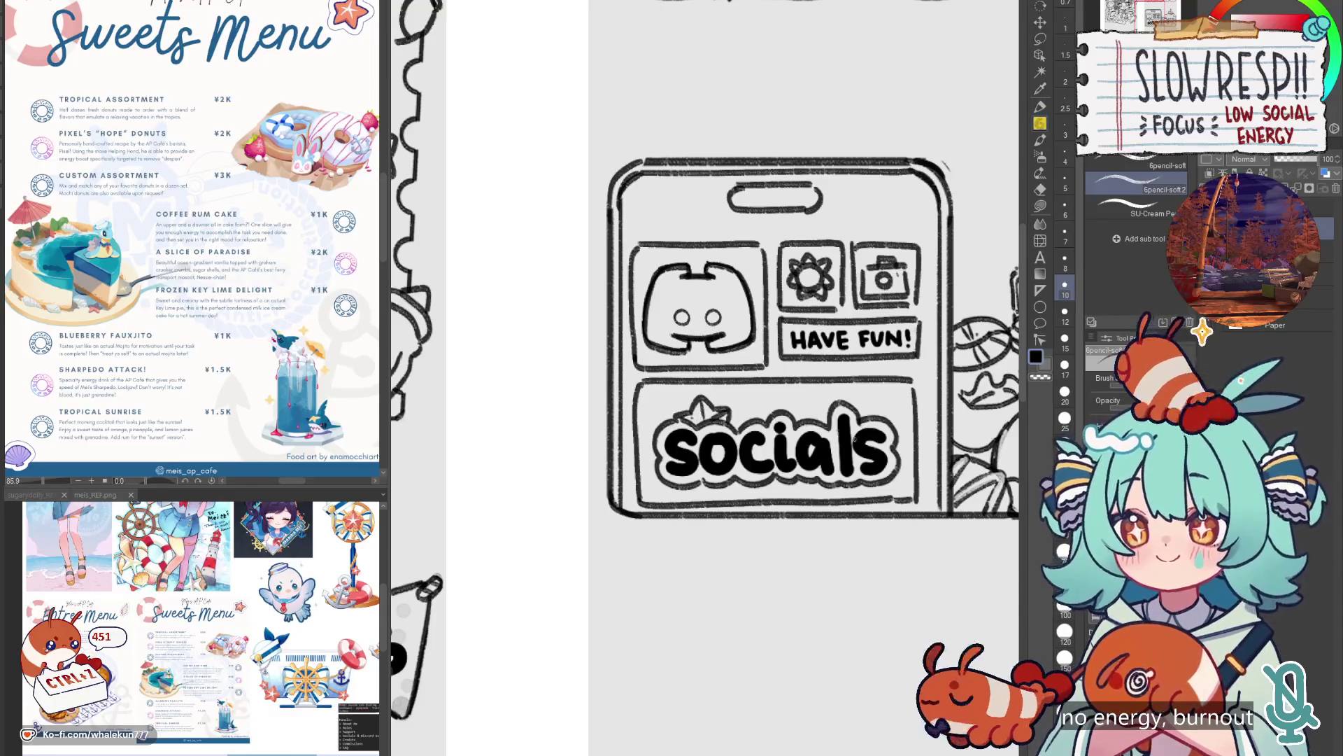
{"action": "mouse_move", "coordinate": [873, 485]}
{"action": "left_mouse_down"}
{"action": "mouse_move", "coordinate": [914, 473]}
{"action": "mouse_move", "coordinate": [870, 493]}
{"action": "left_mouse_up"}
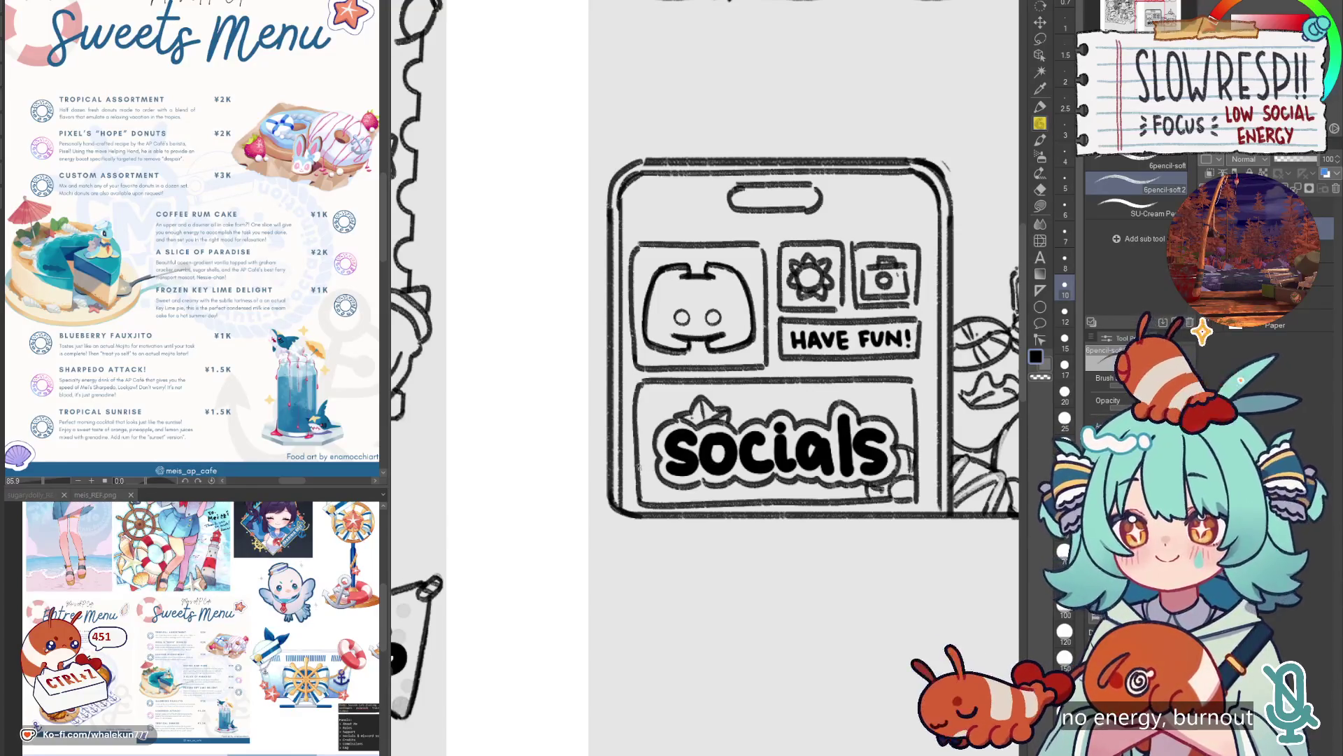
{"action": "key", "text": "ctrl+z"}
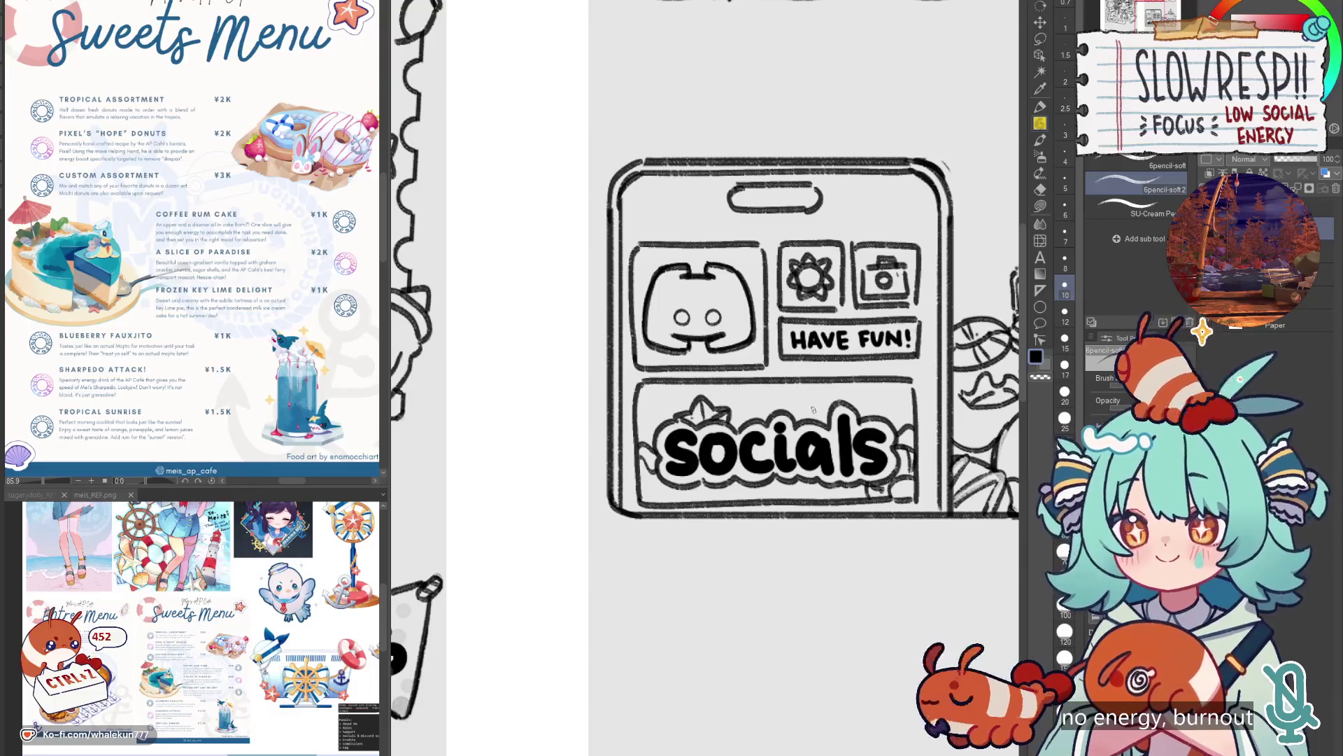
{"action": "scroll", "coordinate": [685, 485], "scroll_direction": "down", "scroll_amount": 5}
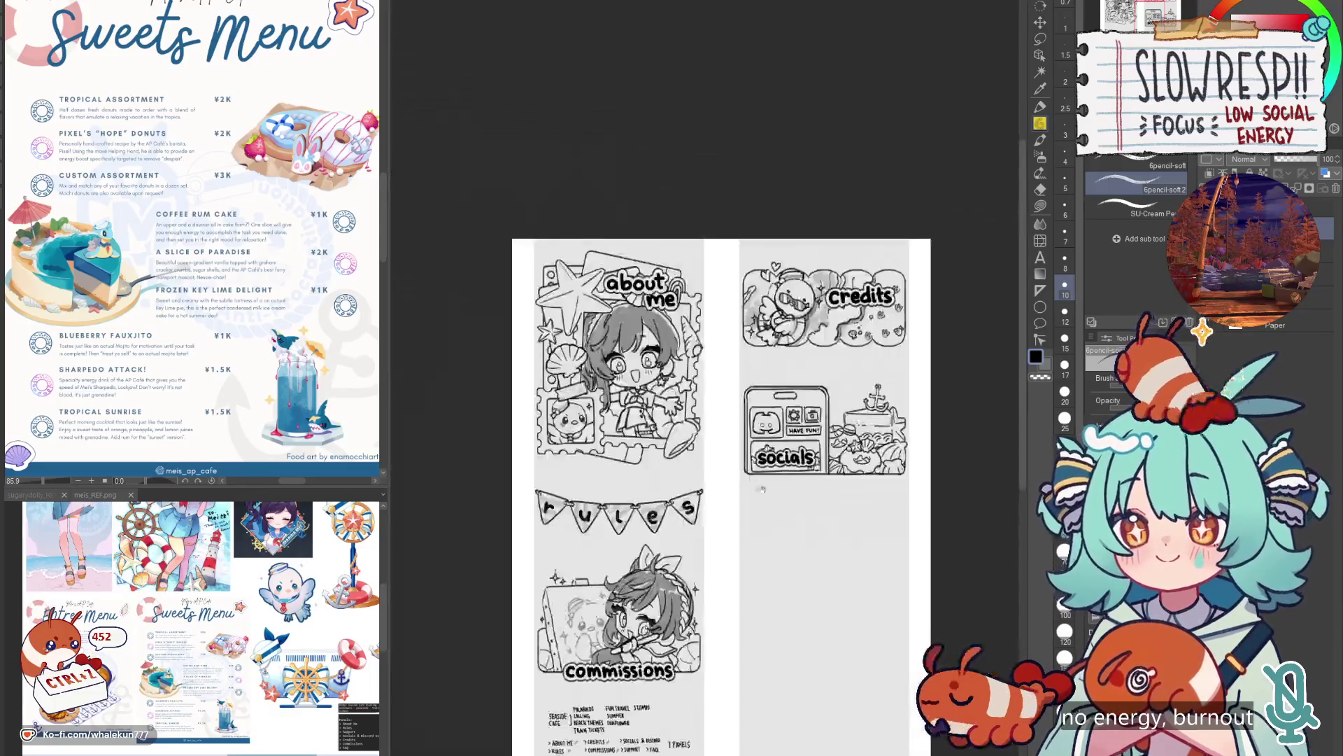
Zoom in and erase the faint shell lines right of the phone.
{"action": "scroll", "coordinate": [837, 485], "scroll_direction": "up", "scroll_amount": 4}
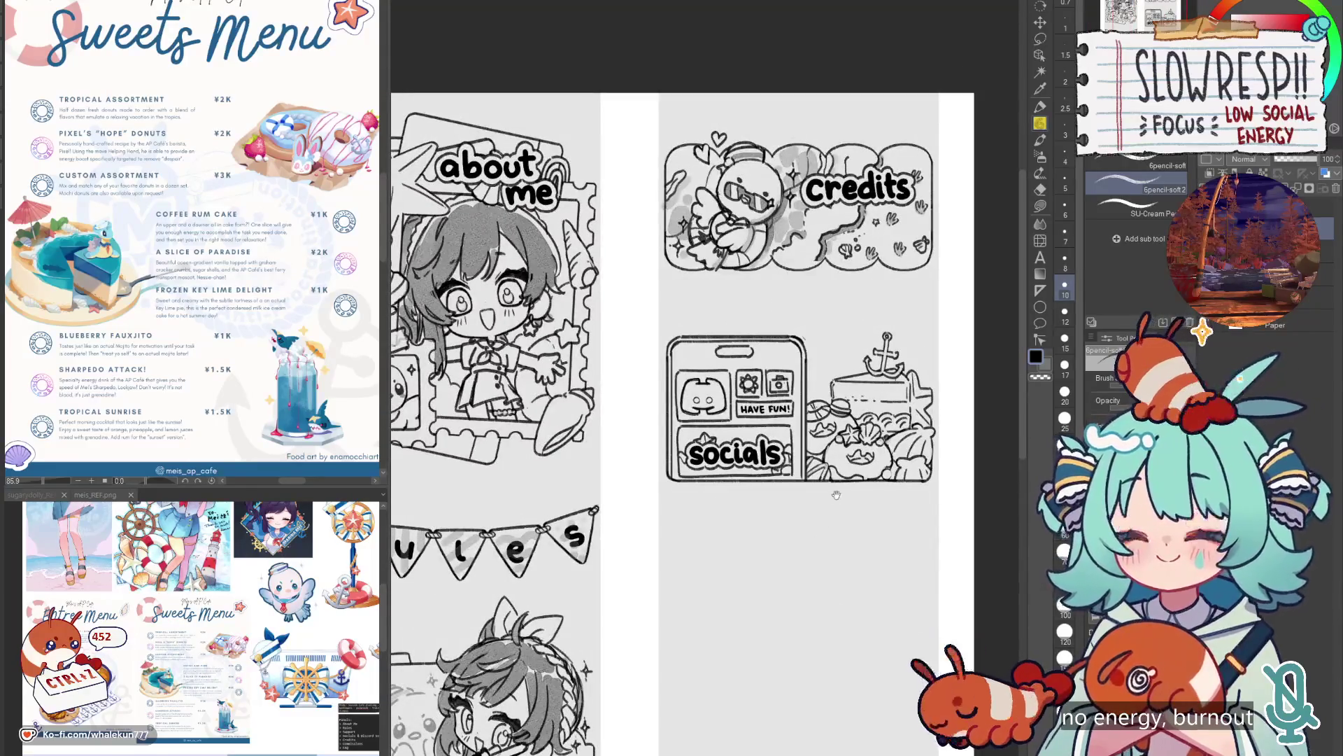
{"action": "scroll", "coordinate": [825, 432], "scroll_direction": "up", "scroll_amount": 2}
{"action": "mouse_move", "coordinate": [721, 286]}
{"action": "left_mouse_down"}
{"action": "mouse_move", "coordinate": [849, 413]}
{"action": "mouse_move", "coordinate": [847, 436]}
{"action": "mouse_move", "coordinate": [886, 415]}
{"action": "mouse_move", "coordinate": [869, 415]}
{"action": "mouse_move", "coordinate": [871, 430]}
{"action": "left_mouse_up"}
{"action": "scroll", "coordinate": [823, 398], "scroll_direction": "up", "scroll_amount": 2}
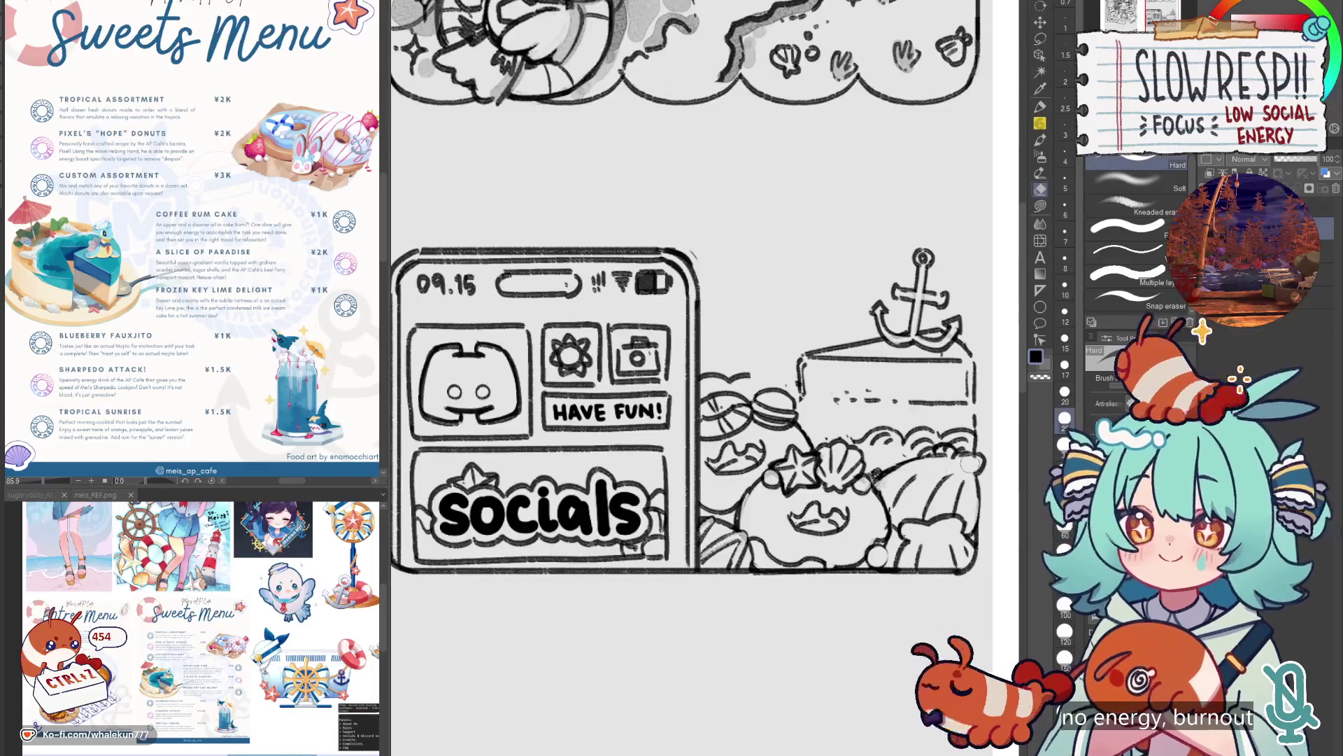
{"action": "left_click_drag", "start_coordinate": [969, 461], "coordinate": [896, 455]}
Pencil over the wavy shell lines, cake box edge and round object's top, undoing one stroke.
{"action": "key", "text": "p"}
{"action": "left_click_drag", "start_coordinate": [900, 448], "coordinate": [883, 461]}
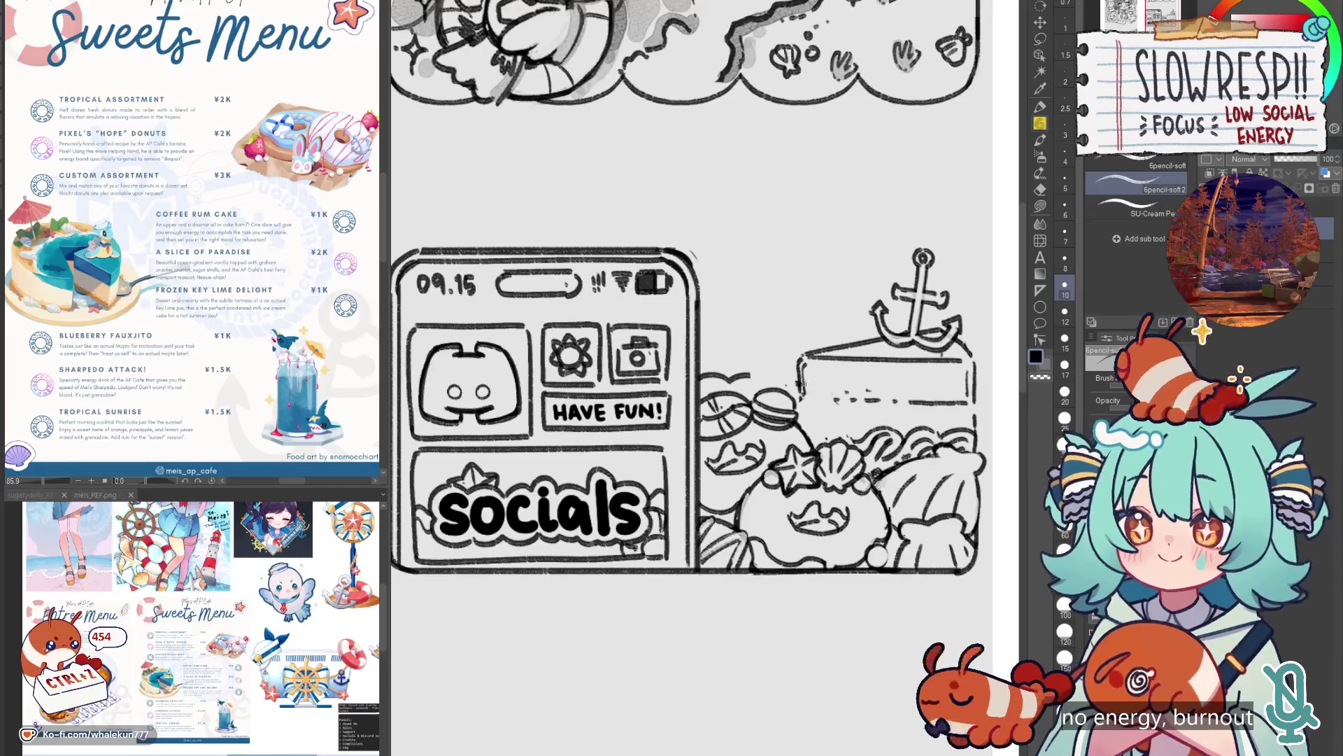
{"action": "left_click_drag", "start_coordinate": [802, 402], "coordinate": [804, 424]}
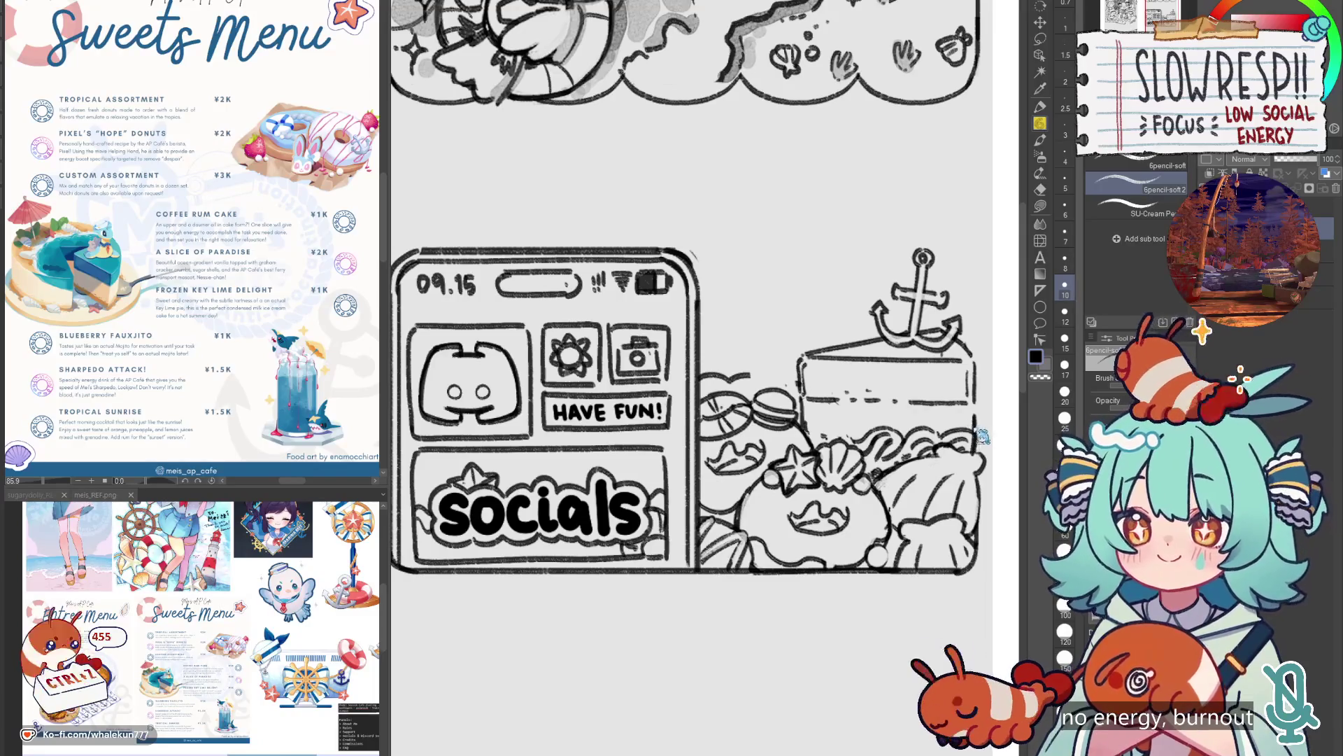
{"action": "key", "text": "ctrl+z"}
{"action": "left_click_drag", "start_coordinate": [748, 373], "coordinate": [802, 378]}
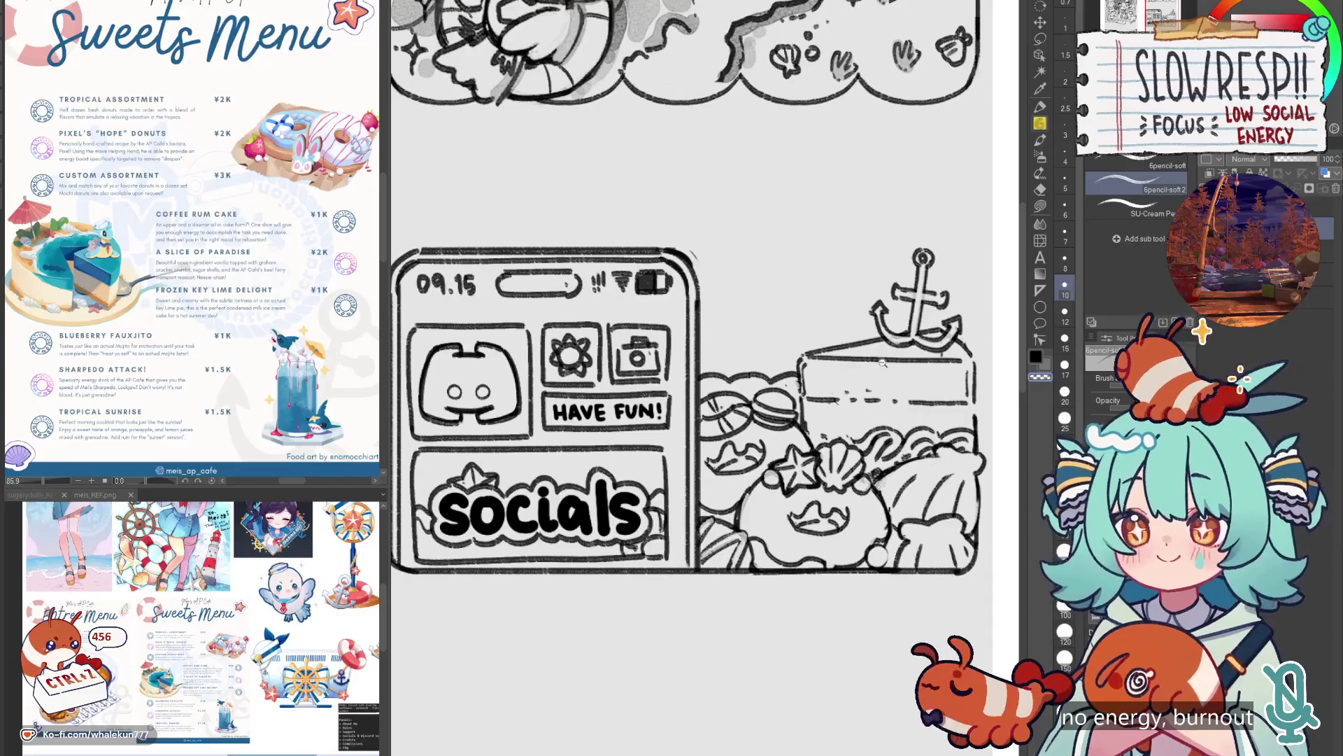
{"action": "key", "text": "ctrl+0"}
{"action": "scroll", "coordinate": [795, 523], "scroll_direction": "up", "scroll_amount": 5}
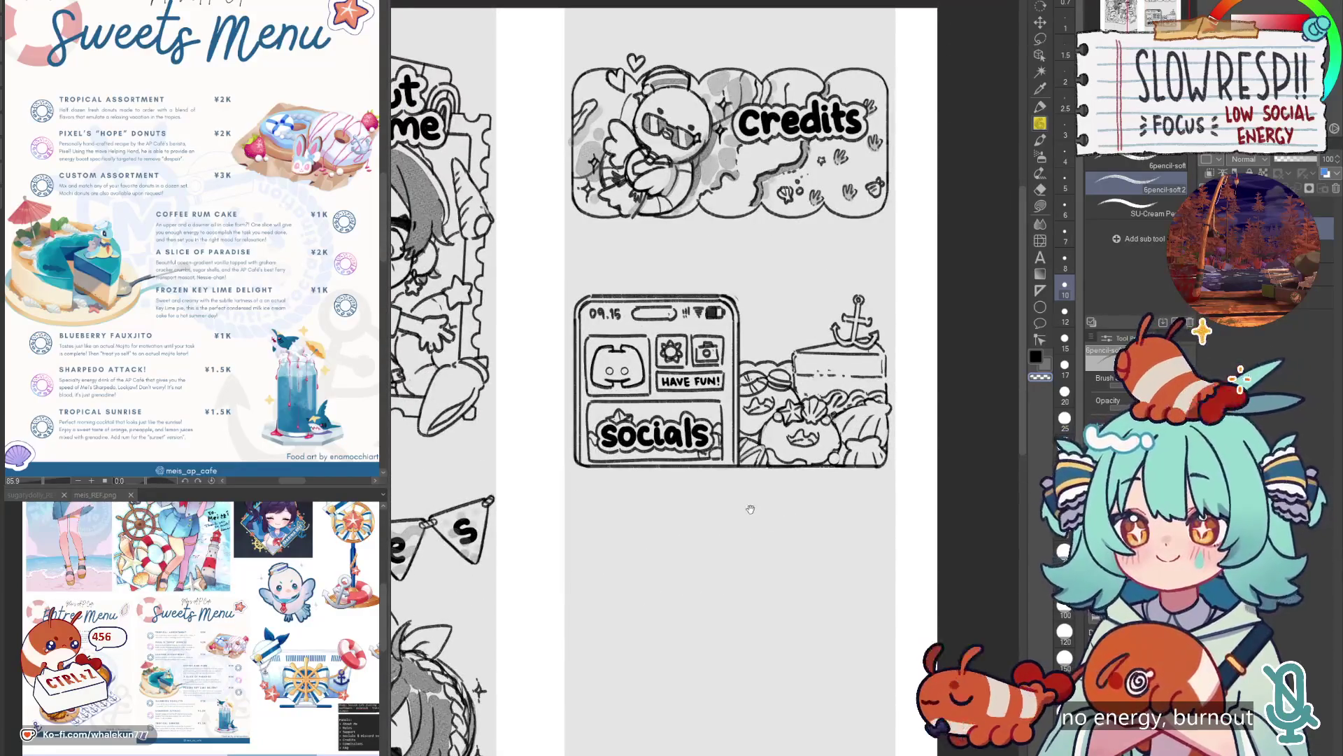
Rectangle-select the whole phone drawing, then cut and paste it as a new piece.
{"action": "key", "text": "m"}
{"action": "scroll", "coordinate": [724, 329], "scroll_direction": "up", "scroll_amount": 3}
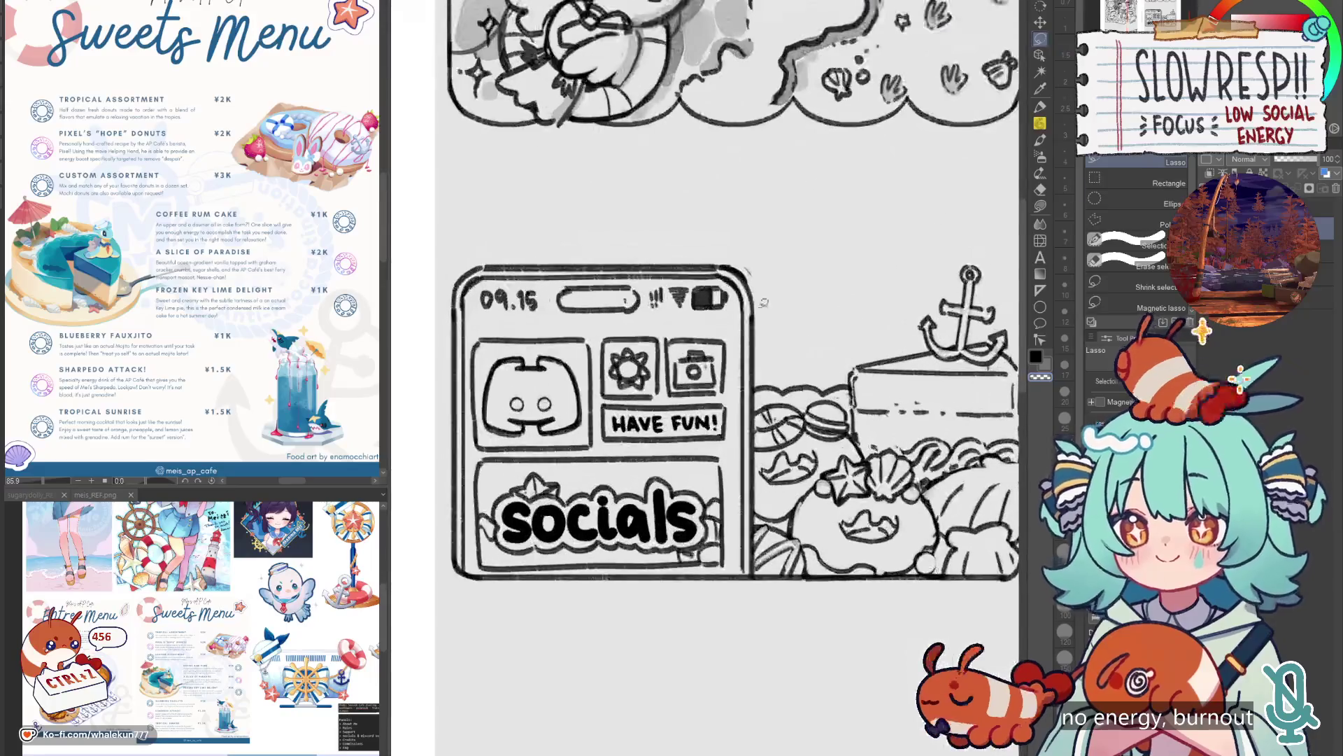
{"action": "mouse_move", "coordinate": [433, 213]}
{"action": "left_mouse_down"}
{"action": "mouse_move", "coordinate": [663, 487]}
{"action": "mouse_move", "coordinate": [755, 573]}
{"action": "left_mouse_up"}
{"action": "key", "text": "ctrl+x"}
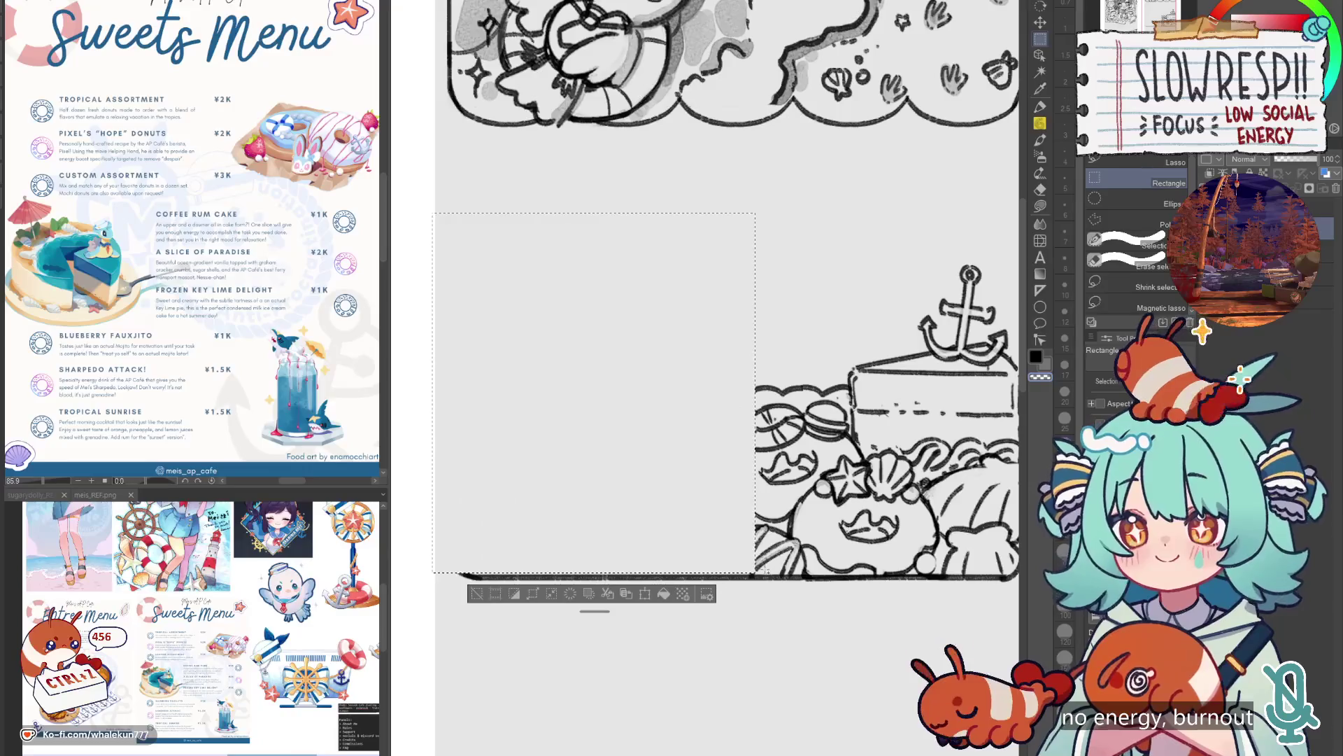
{"action": "key", "text": "ctrl+v"}
Enlarge the pasted phone art with Free Transform and shift it right.
{"action": "scroll", "coordinate": [775, 562], "scroll_direction": "down", "scroll_amount": 4}
{"action": "key", "text": "ctrl+t"}
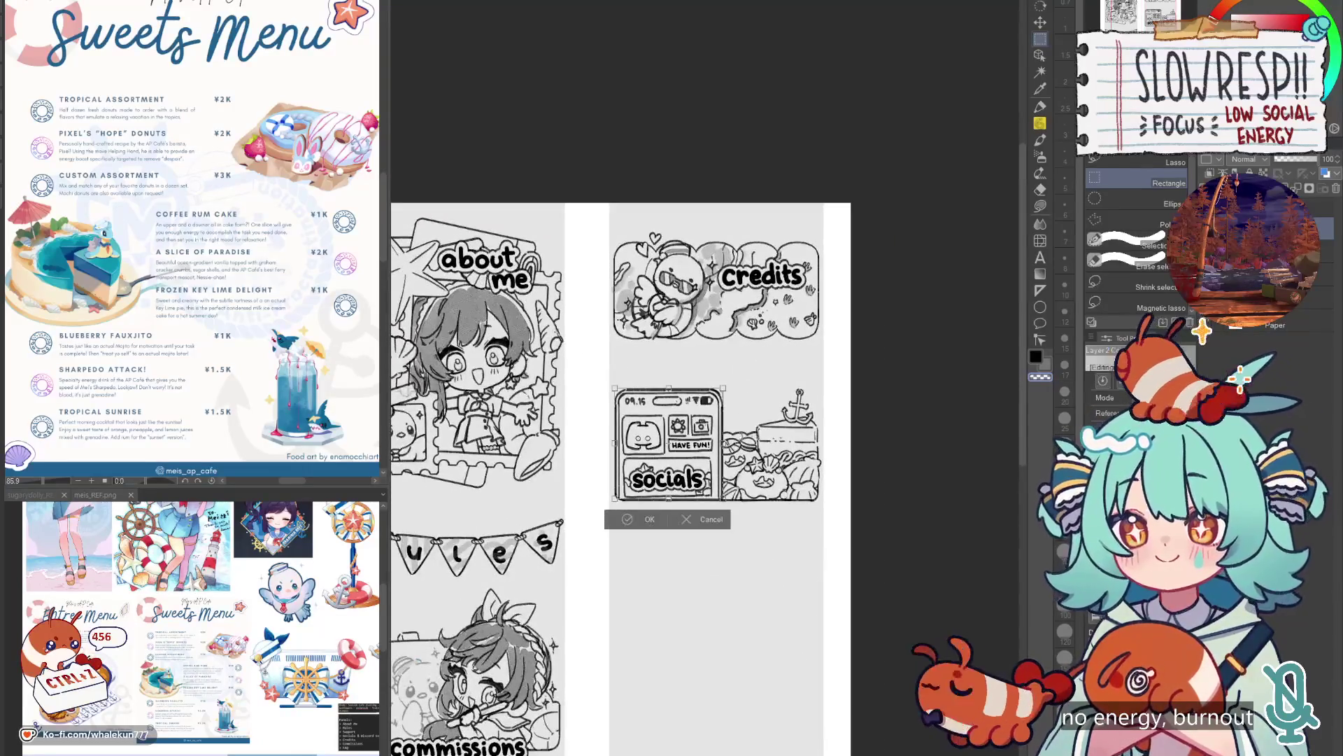
{"action": "scroll", "coordinate": [735, 399], "scroll_direction": "up", "scroll_amount": 3}
{"action": "key", "text": "e"}
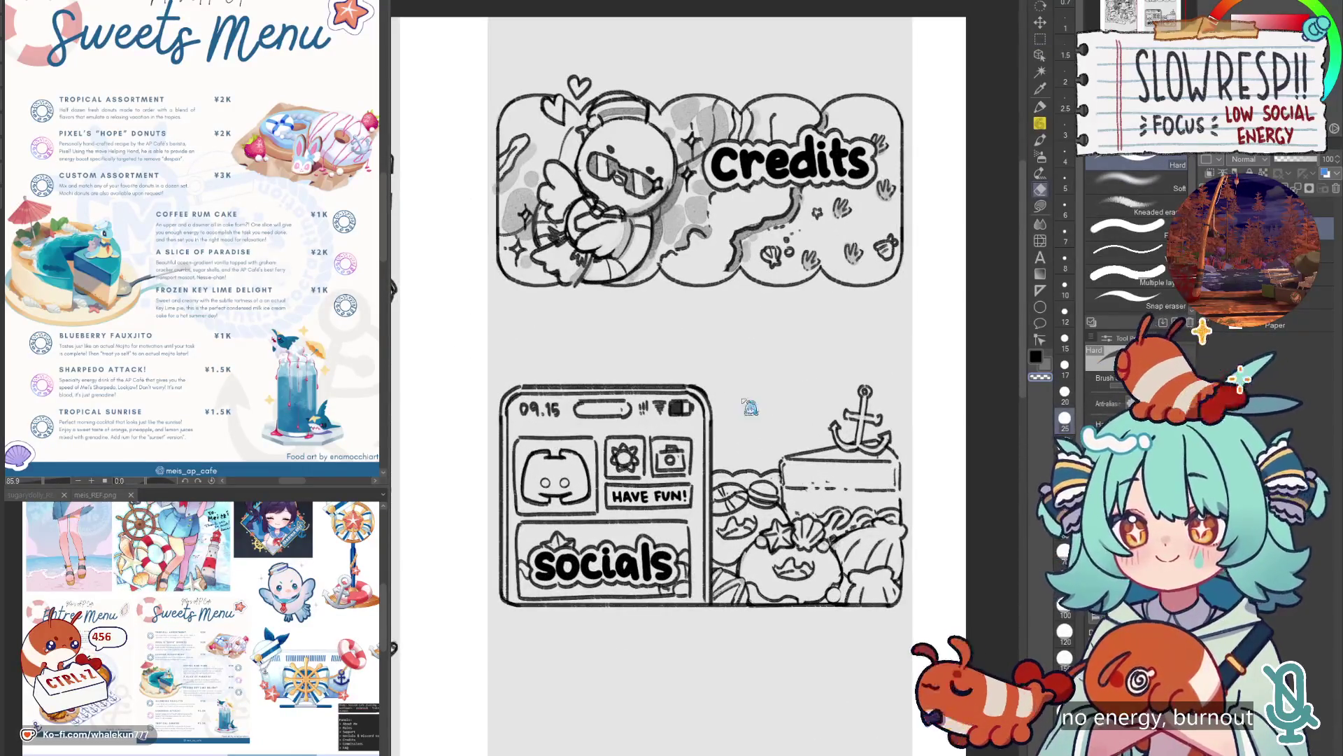
{"action": "left_click_drag", "start_coordinate": [713, 493], "coordinate": [729, 530]}
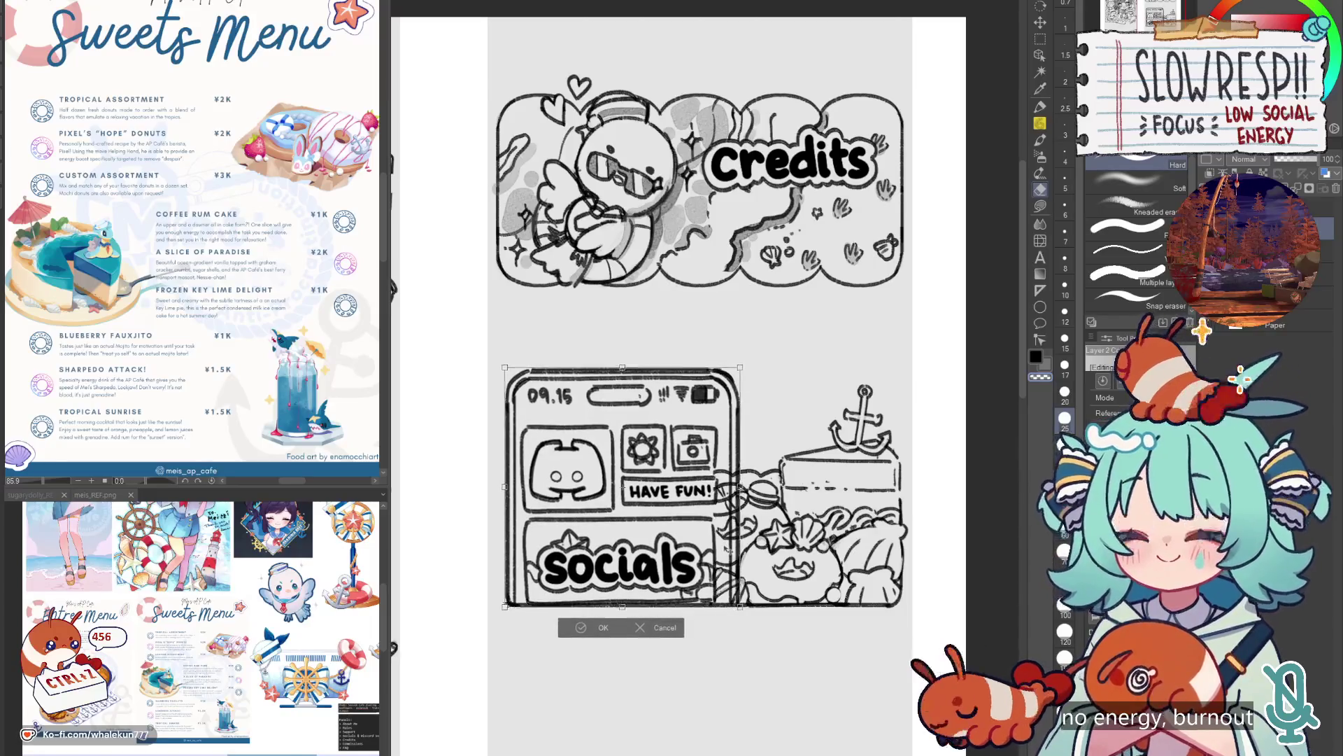
{"action": "key", "text": "Return"}
{"action": "scroll", "coordinate": [729, 530], "scroll_direction": "down", "scroll_amount": 3}
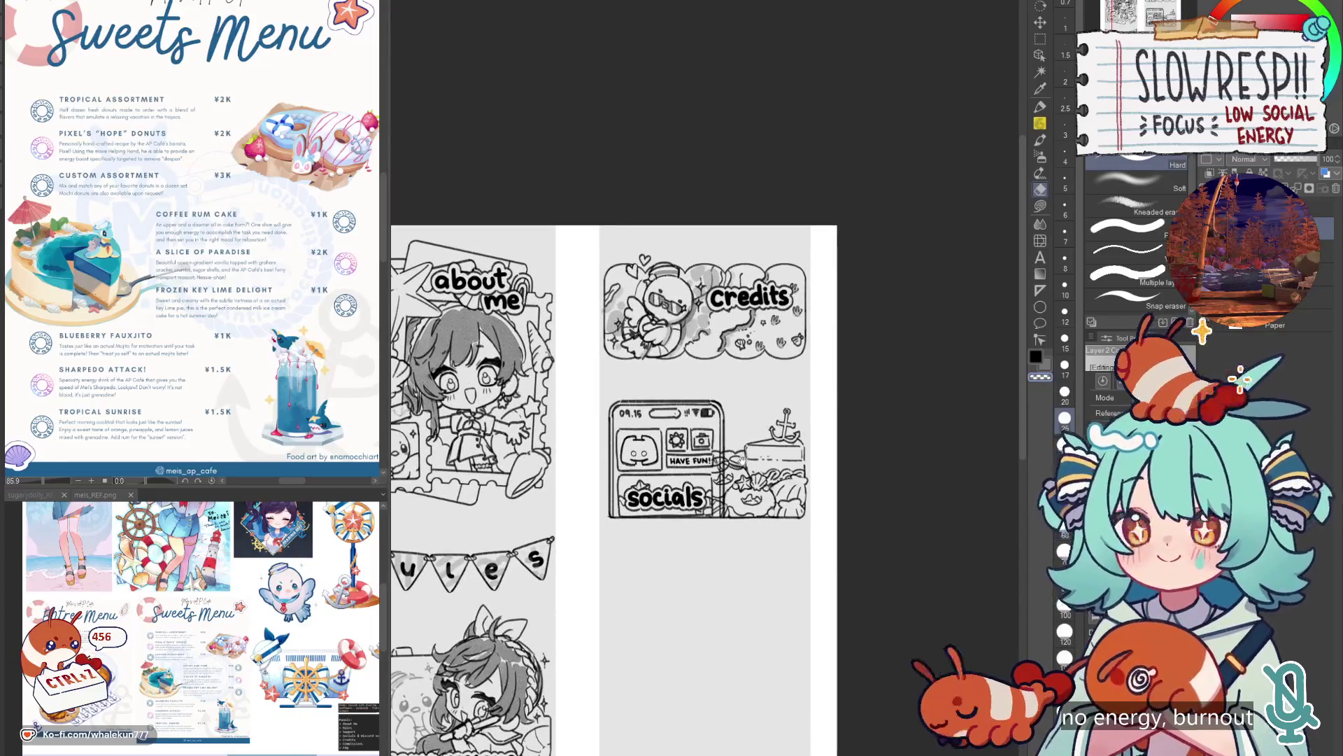
{"action": "scroll", "coordinate": [743, 459], "scroll_direction": "up", "scroll_amount": 4}
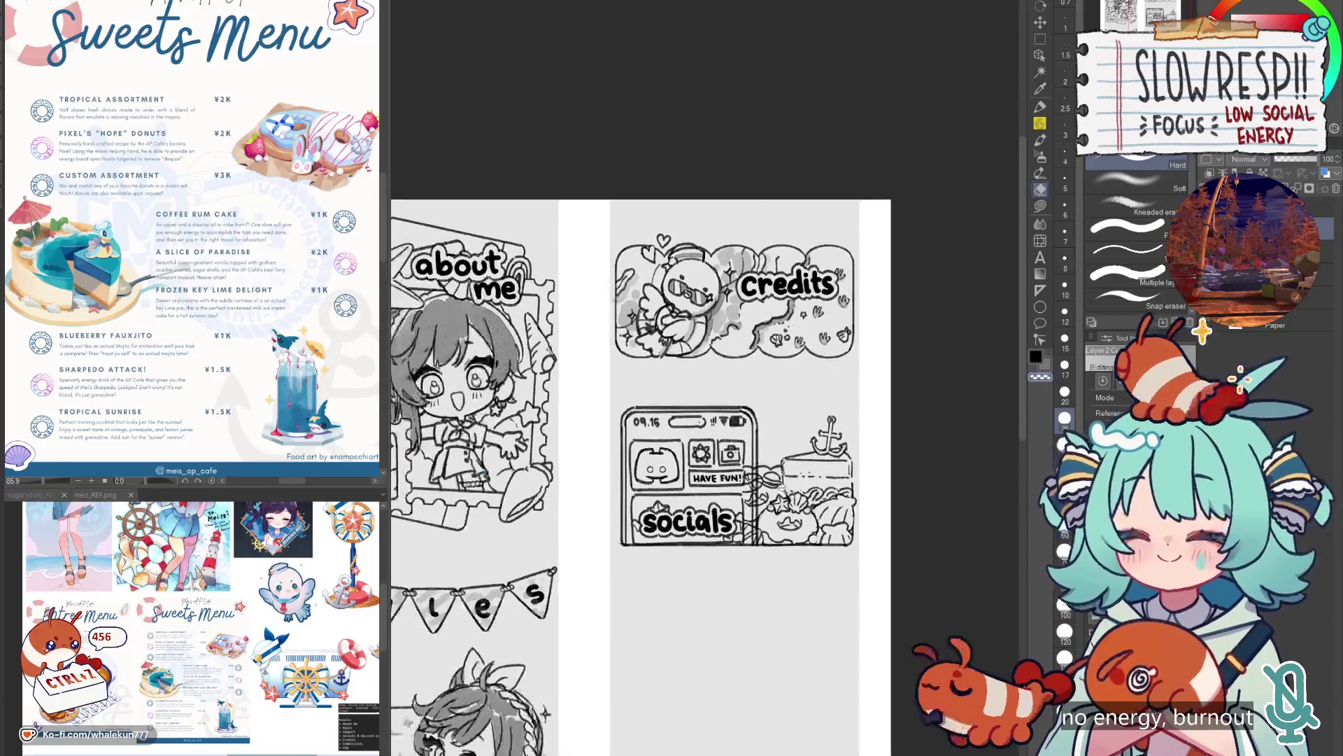
{"action": "scroll", "coordinate": [745, 547], "scroll_direction": "down", "scroll_amount": 2}
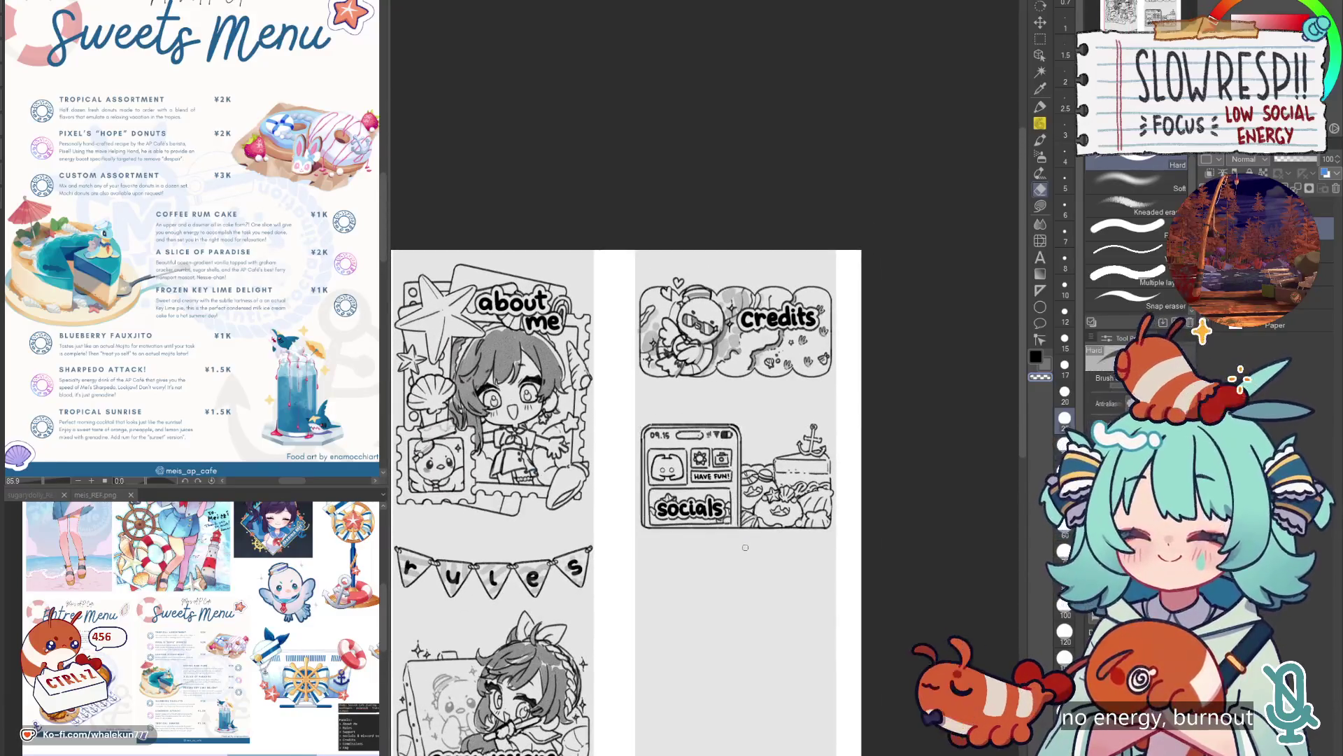
{"action": "scroll", "coordinate": [743, 550], "scroll_direction": "down", "scroll_amount": 3}
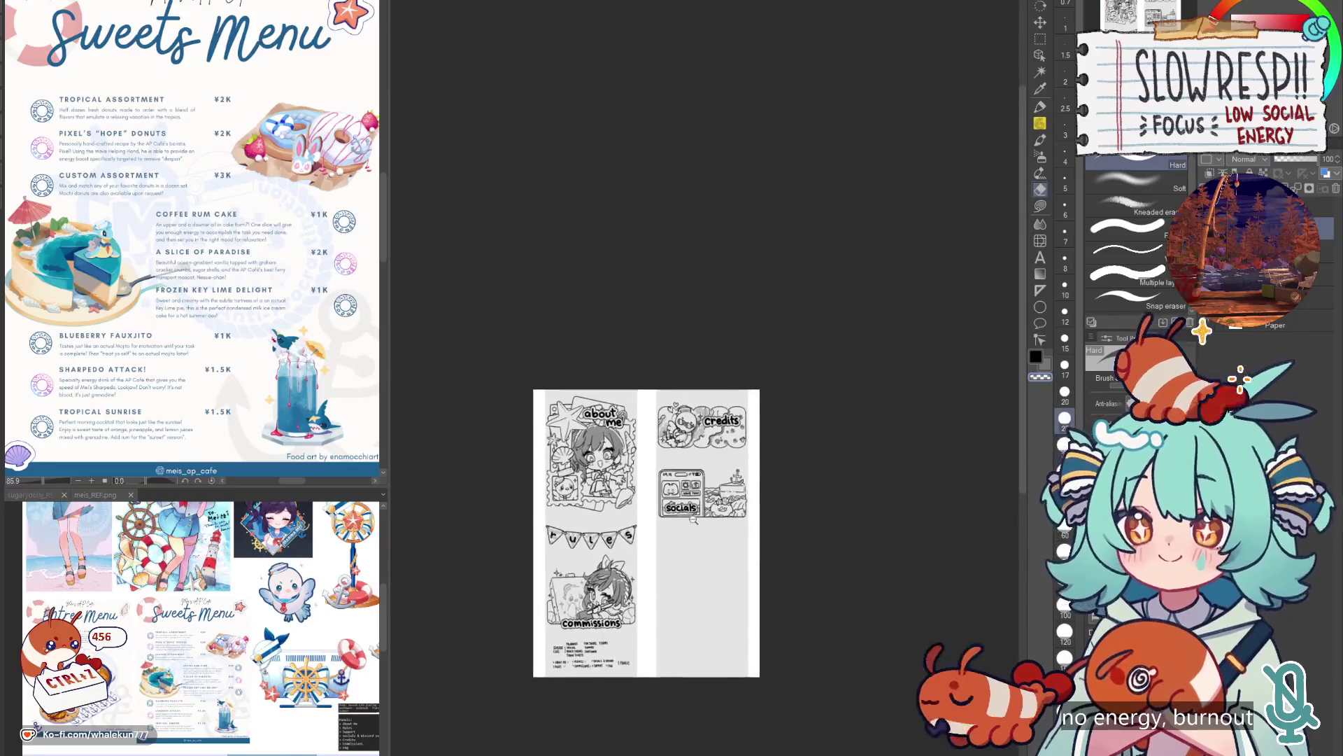
{"action": "scroll", "coordinate": [744, 550], "scroll_direction": "up", "scroll_amount": 4}
Enlarge the socials panel toward the upper right and nudge it slightly up.
{"action": "left_click", "coordinate": [1040, 22]}
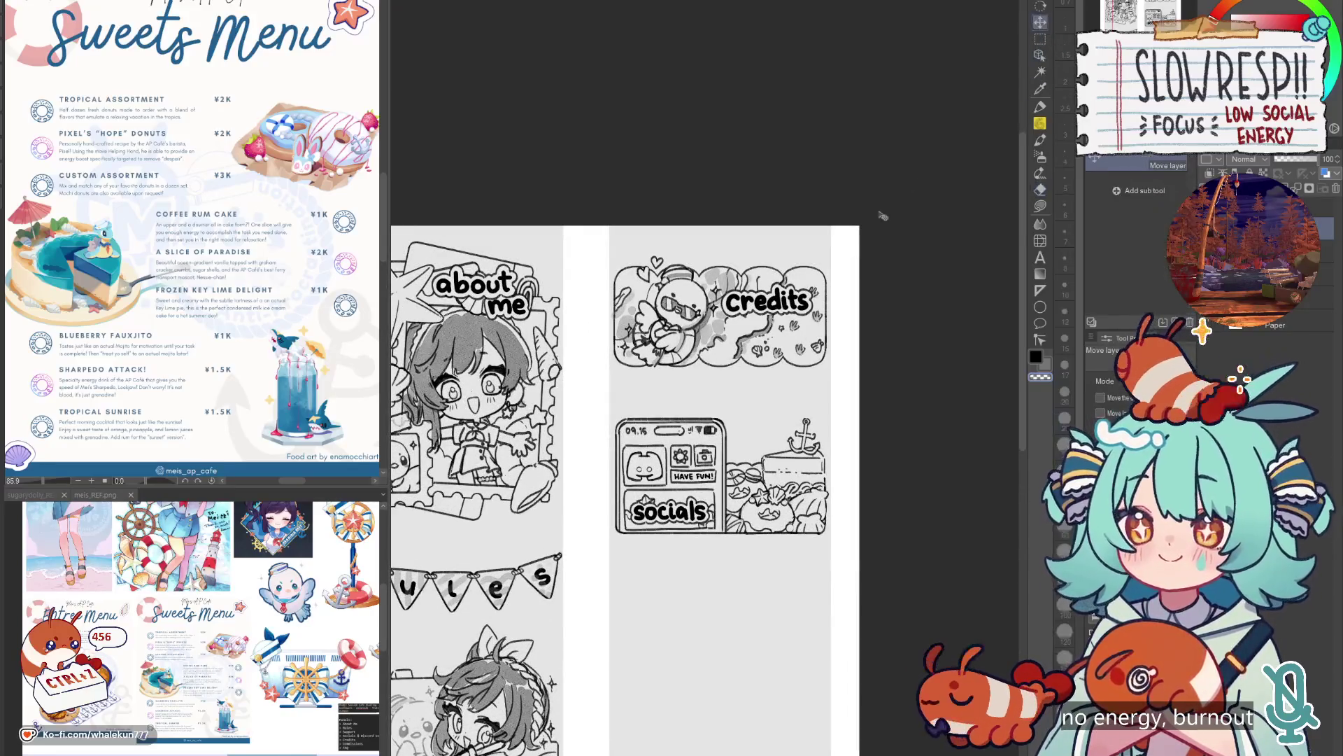
{"action": "scroll", "coordinate": [713, 492], "scroll_direction": "up", "scroll_amount": 2}
{"action": "key", "text": "ctrl+t"}
{"action": "left_click_drag", "start_coordinate": [735, 361], "coordinate": [756, 353]}
{"action": "left_click_drag", "start_coordinate": [729, 521], "coordinate": [730, 516]}
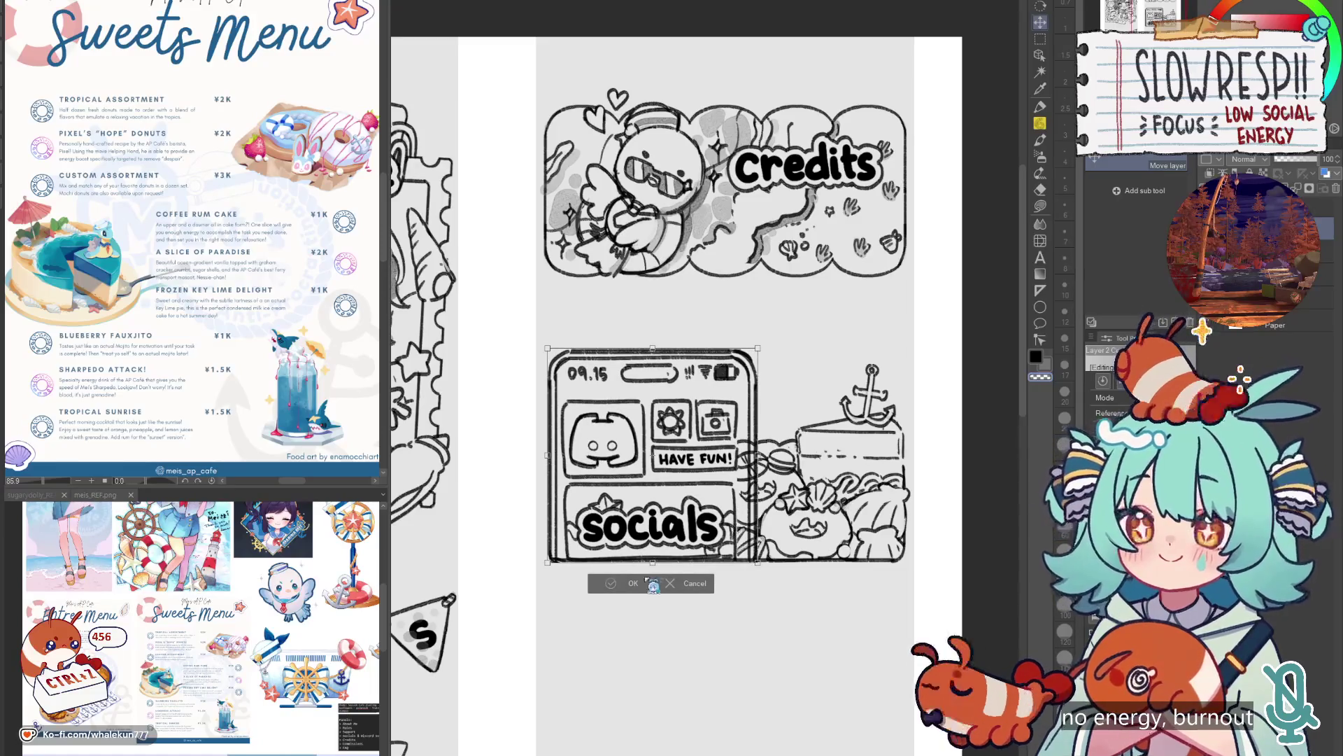
{"action": "left_click", "coordinate": [649, 583]}
Erase stray lines along the panel's right and bottom edges with a size 25 eraser.
{"action": "key", "text": "e"}
{"action": "left_click_drag", "start_coordinate": [731, 444], "coordinate": [747, 521]}
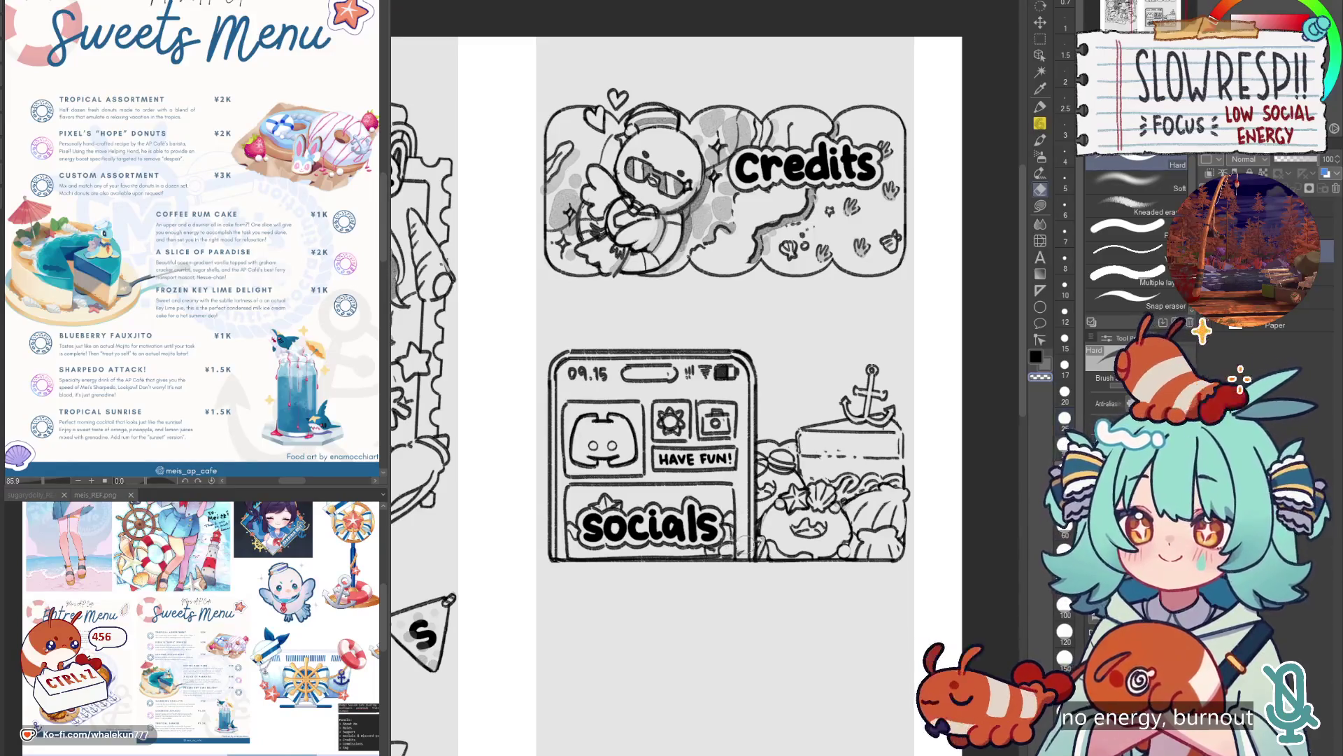
{"action": "left_click", "coordinate": [1065, 418]}
{"action": "left_click_drag", "start_coordinate": [602, 555], "coordinate": [715, 553]}
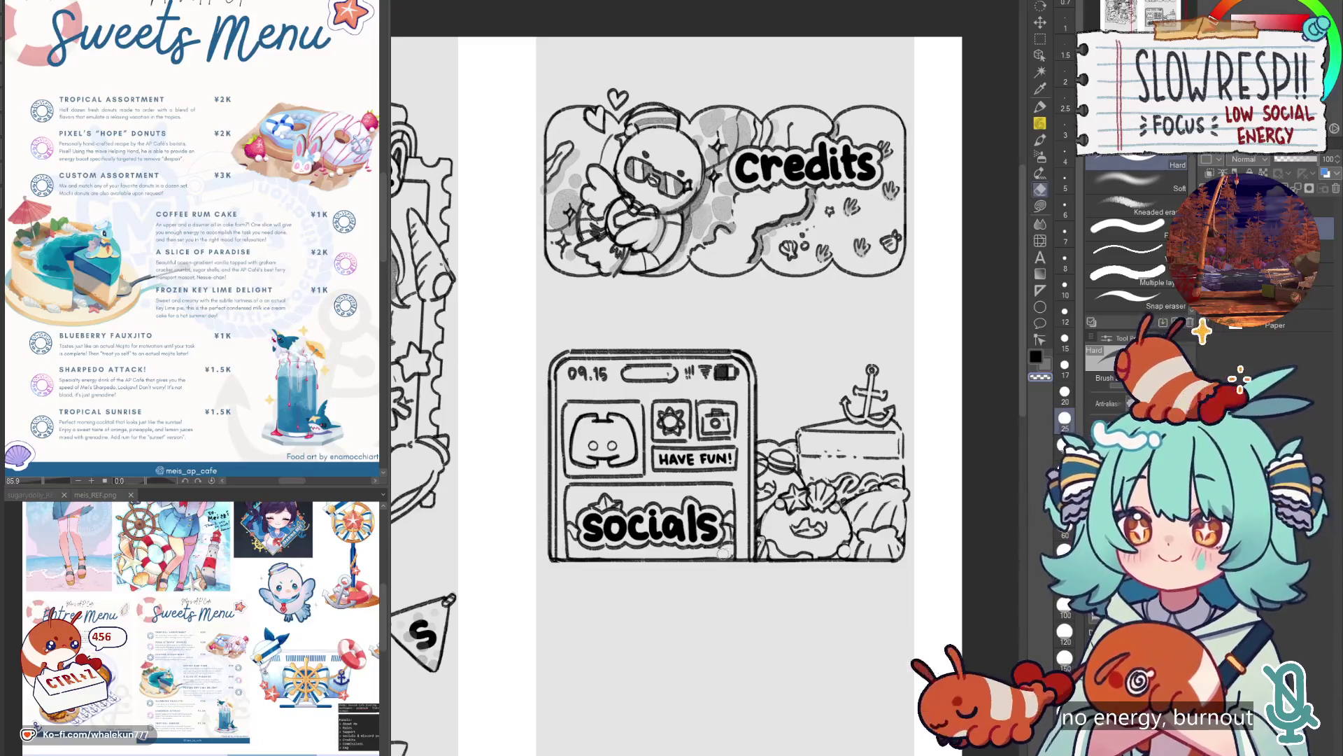
{"action": "key", "text": "p"}
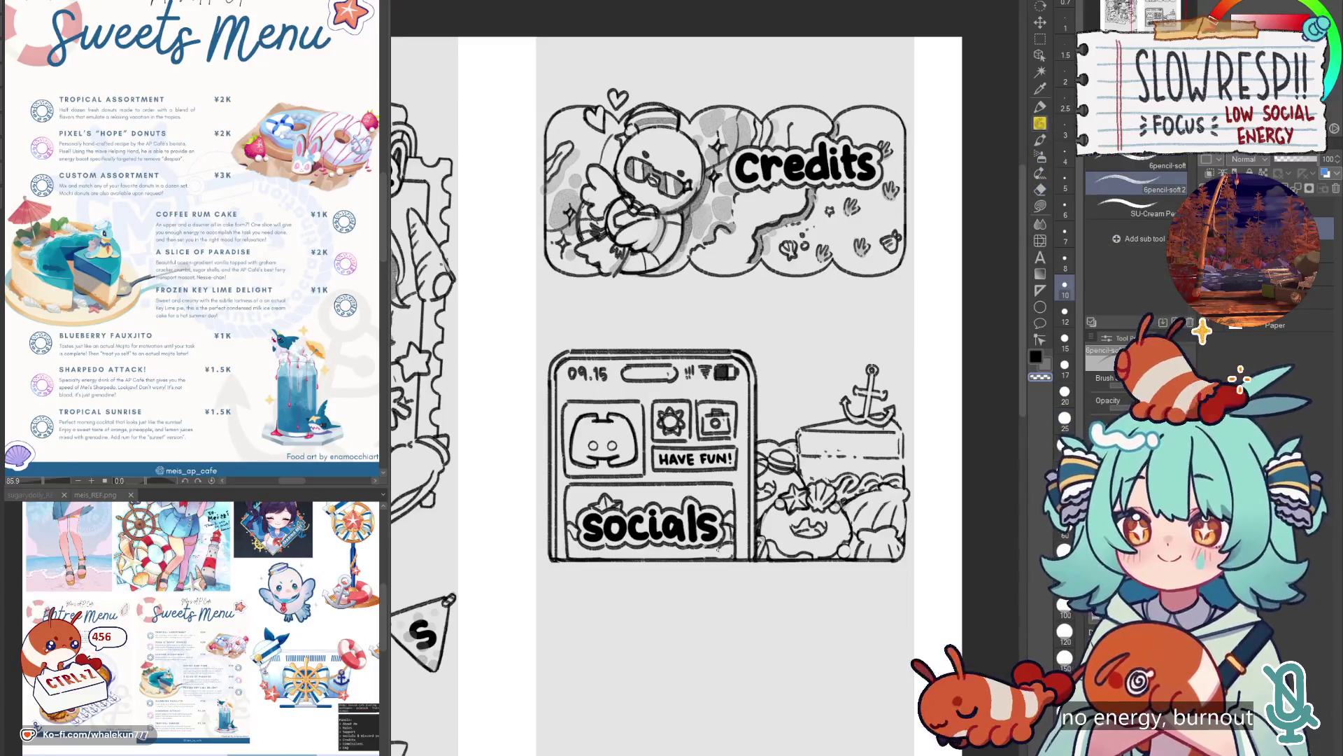
{"action": "key", "text": "ctrl+z"}
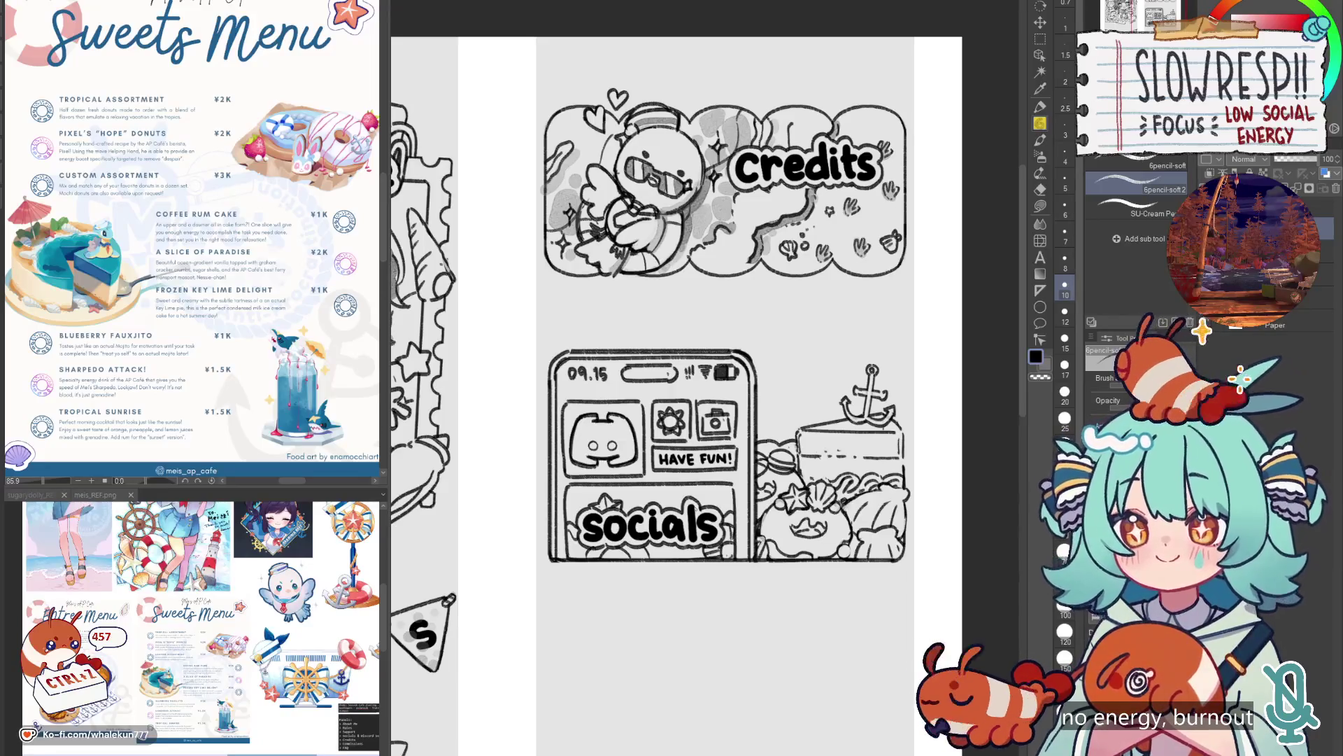
{"action": "scroll", "coordinate": [744, 594], "scroll_direction": "down", "scroll_amount": 2}
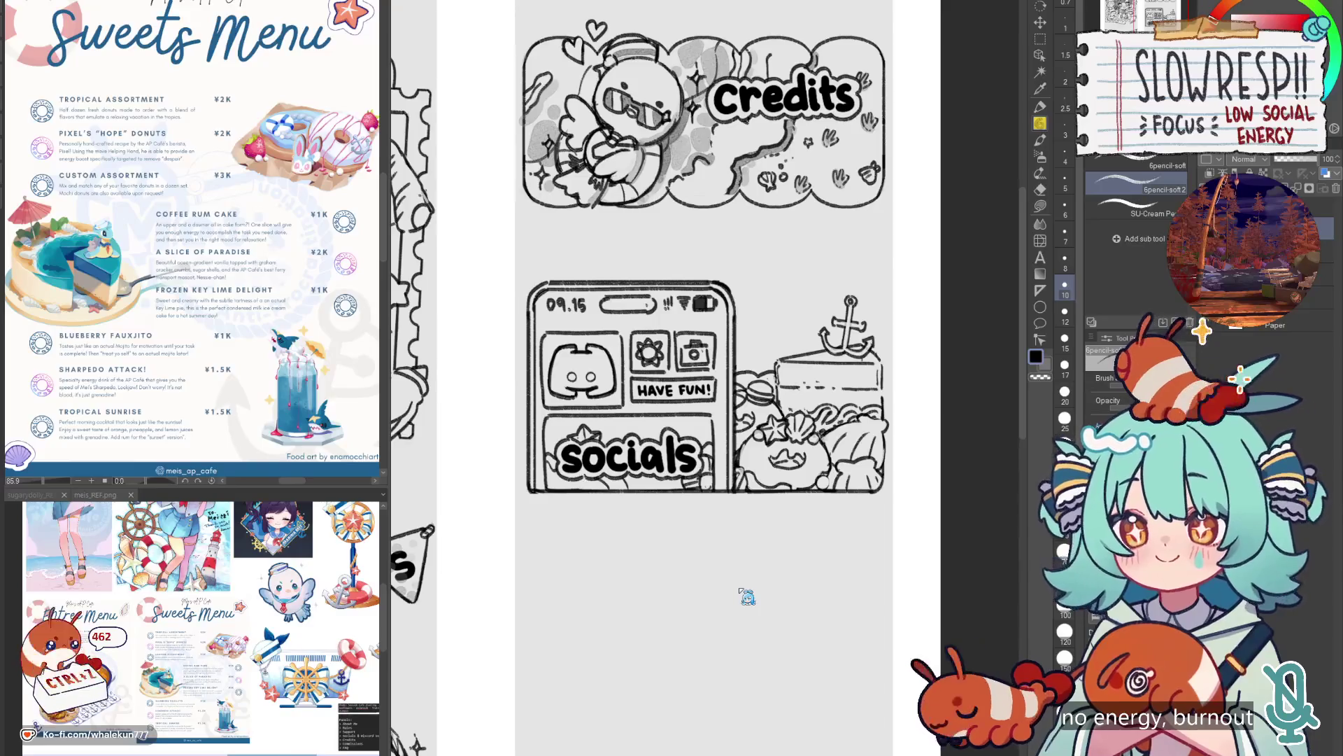
{"action": "scroll", "coordinate": [747, 595], "scroll_direction": "down", "scroll_amount": 3}
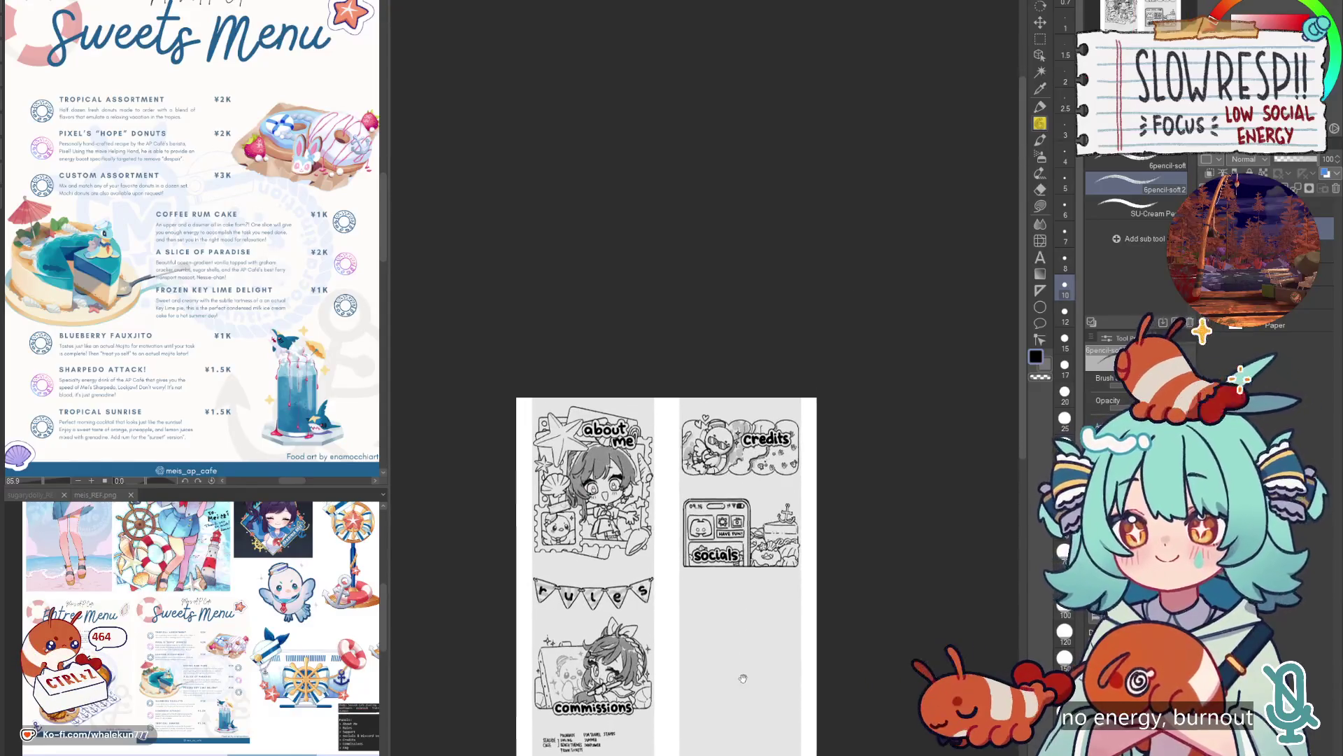
{"action": "scroll", "coordinate": [744, 615], "scroll_direction": "down", "scroll_amount": 1}
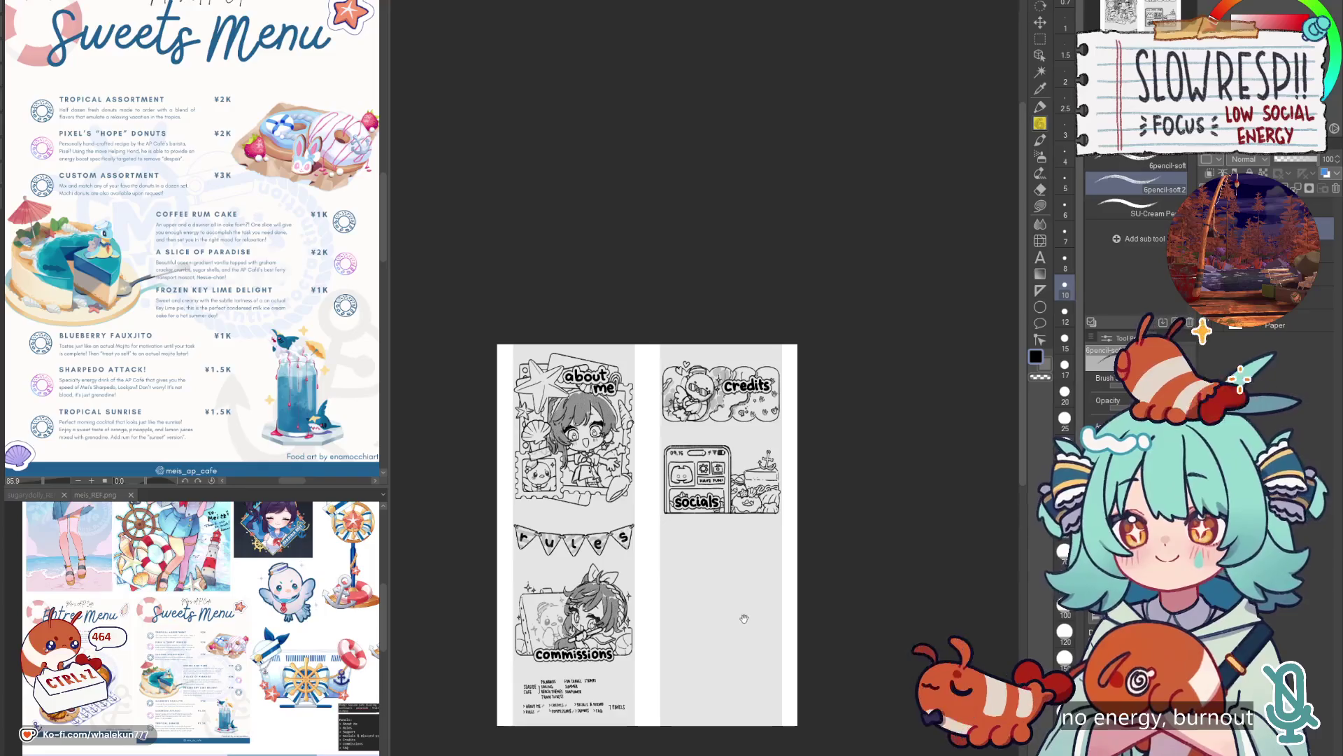
{"action": "scroll", "coordinate": [782, 530], "scroll_direction": "up", "scroll_amount": 3}
{"action": "scroll", "coordinate": [782, 530], "scroll_direction": "up", "scroll_amount": 2}
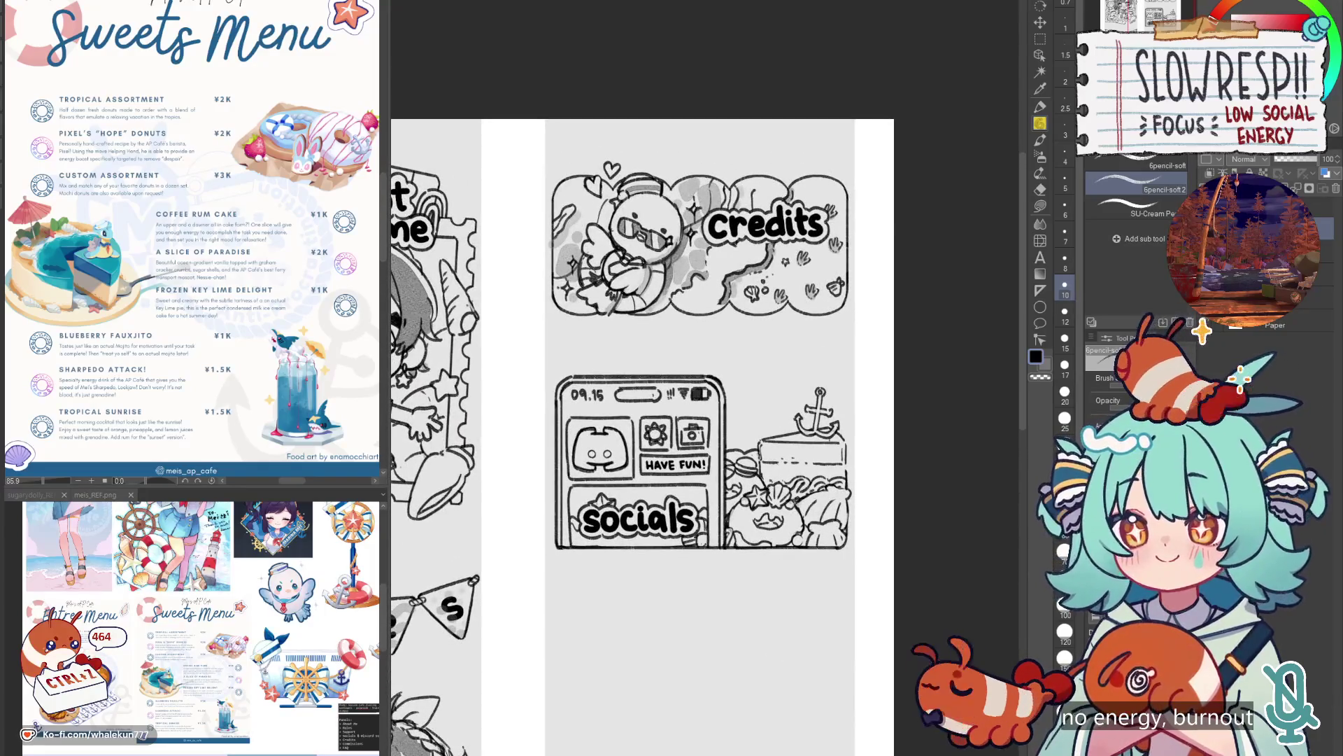
{"action": "key", "text": "ctrl+t"}
Finish resizing the socials panel, then select it and shorten it from the bottom.
{"action": "left_click_drag", "start_coordinate": [730, 552], "coordinate": [743, 557]}
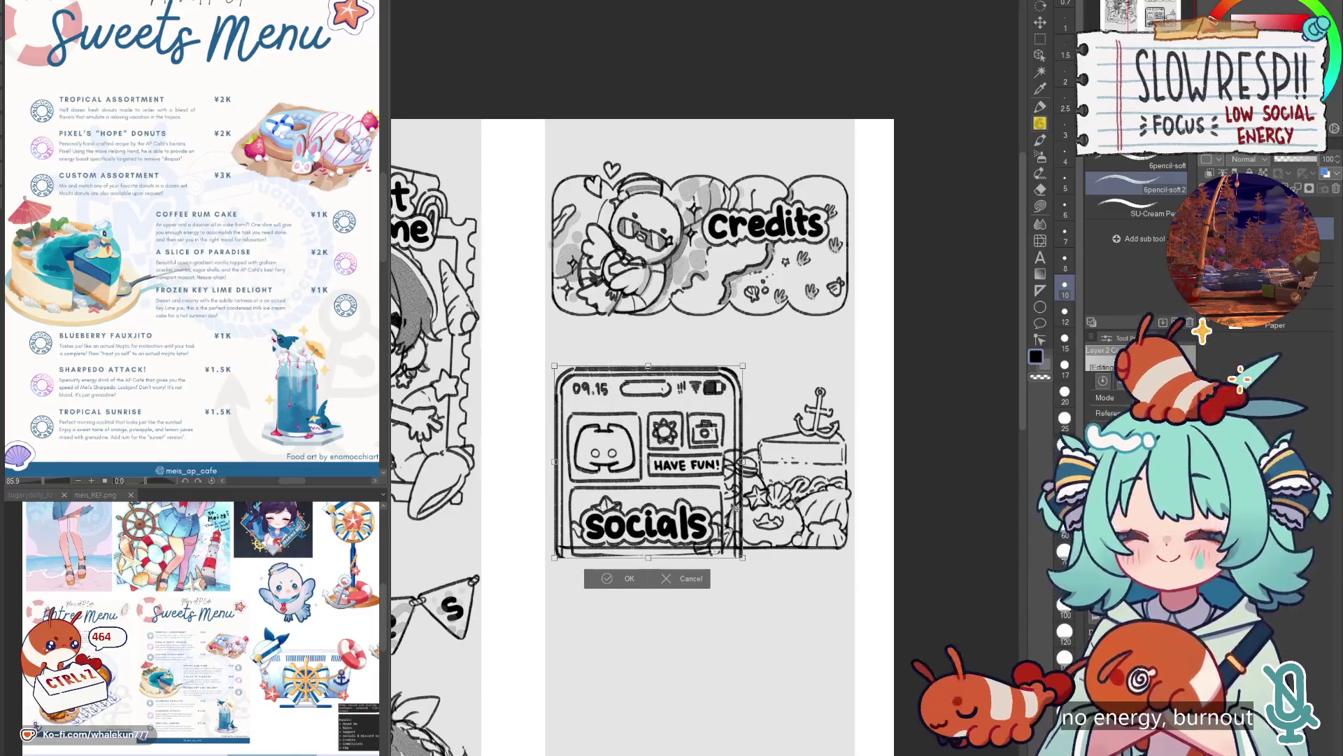
{"action": "left_click_drag", "start_coordinate": [727, 518], "coordinate": [728, 523]}
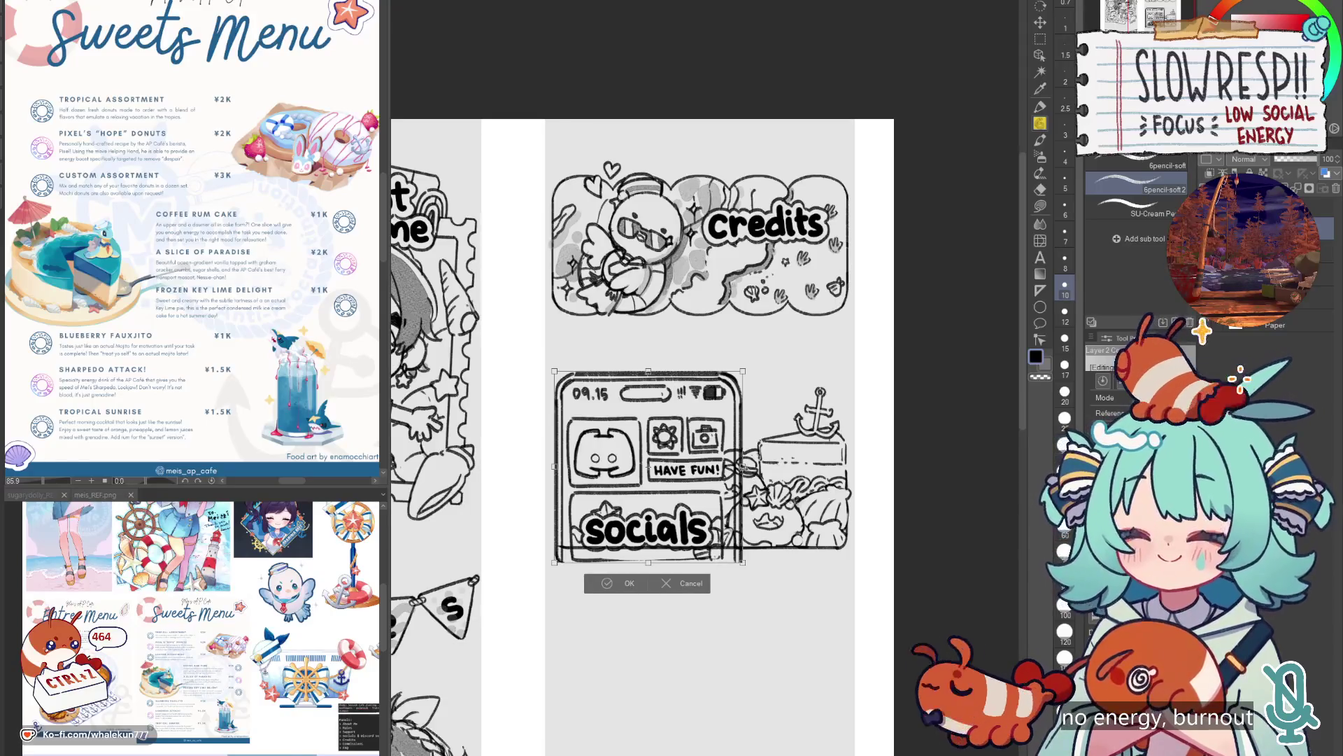
{"action": "left_click", "coordinate": [630, 583]}
{"action": "left_click", "coordinate": [1040, 39]}
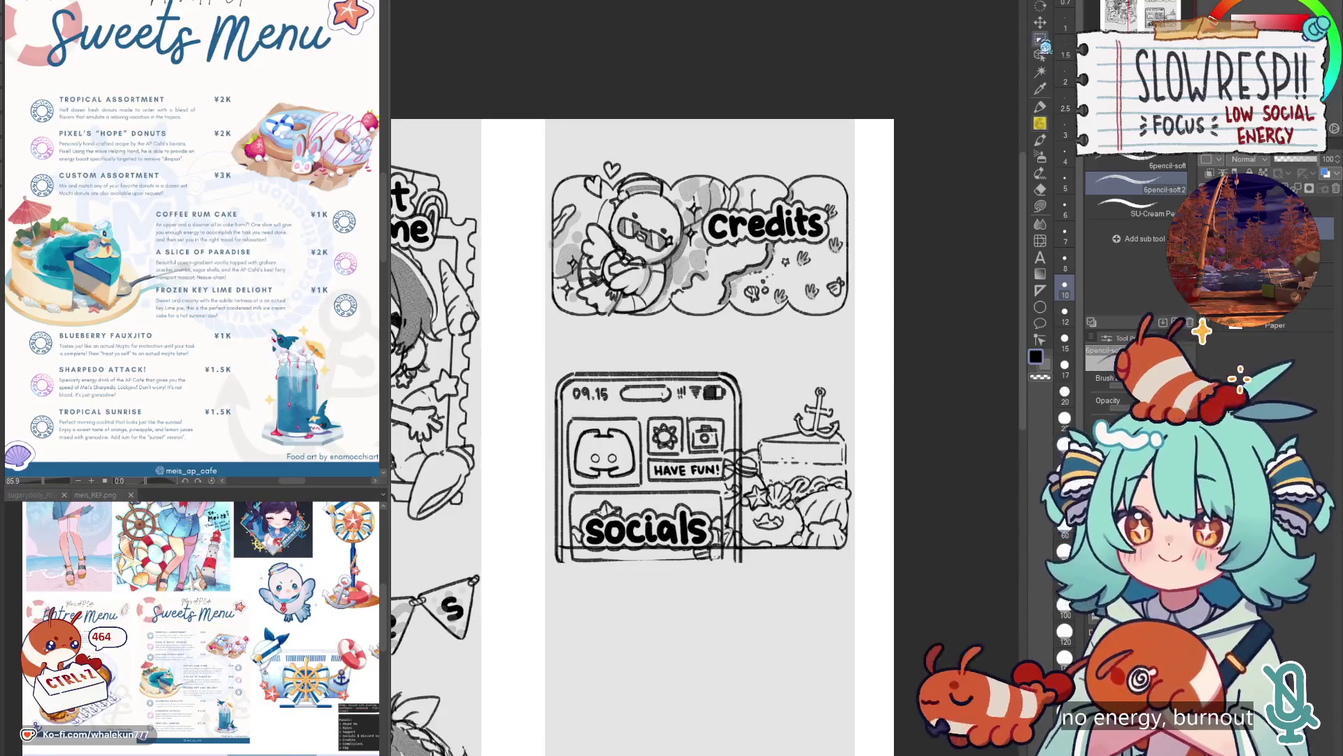
{"action": "left_click_drag", "start_coordinate": [565, 408], "coordinate": [730, 576]}
{"action": "key", "text": "ctrl+t"}
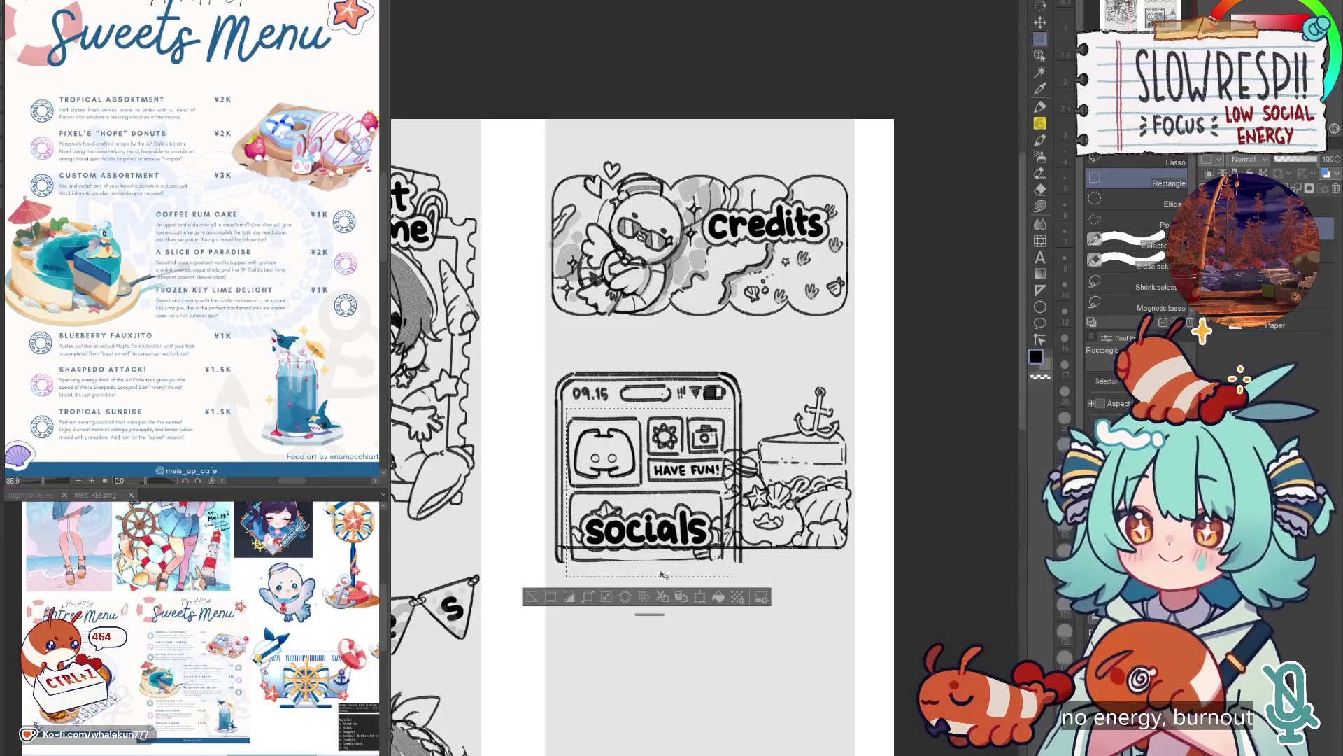
{"action": "left_click_drag", "start_coordinate": [648, 575], "coordinate": [689, 547]}
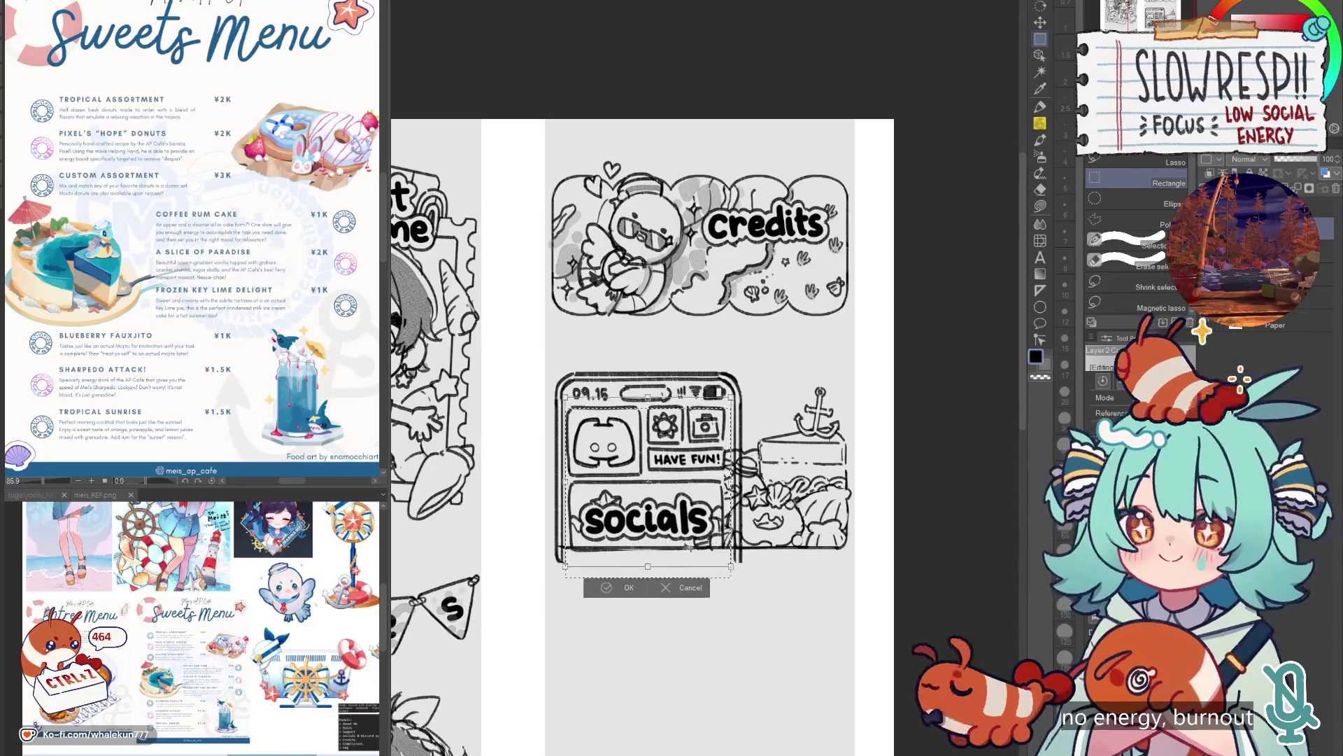
{"action": "left_click", "coordinate": [616, 587]}
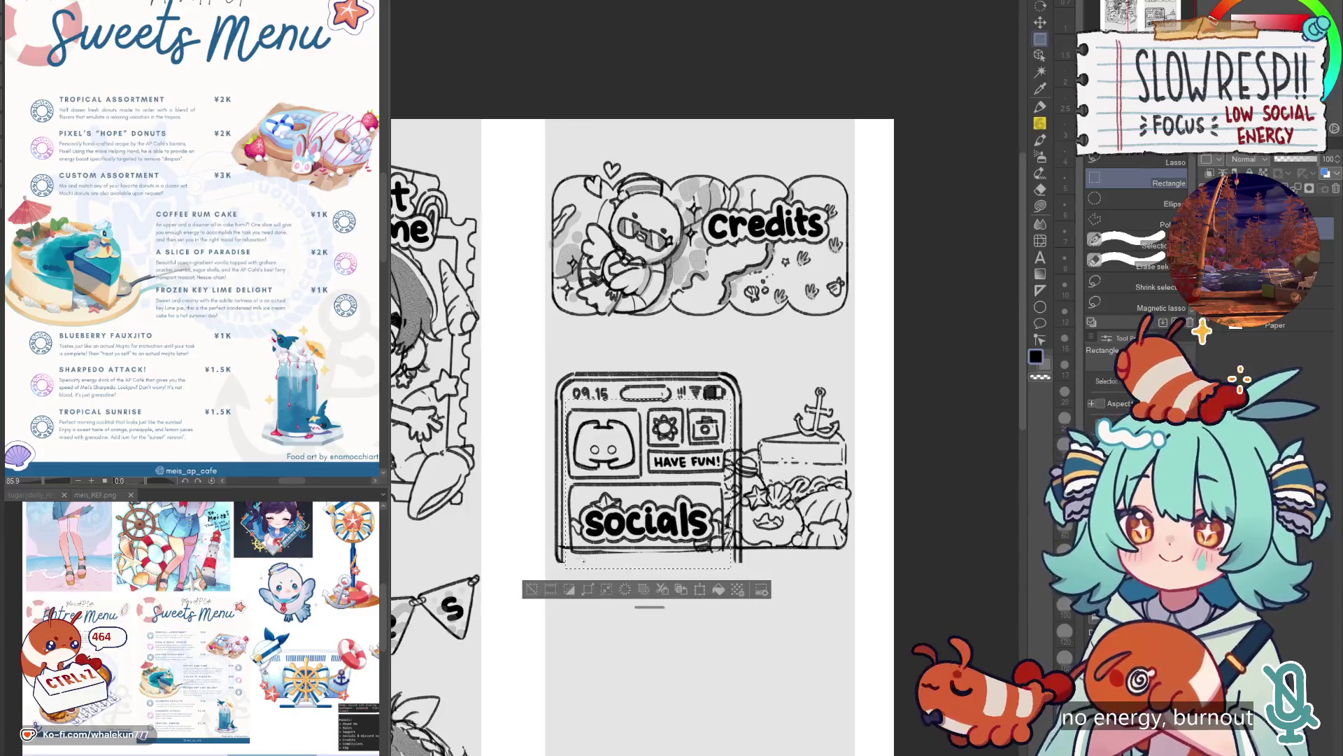
Select the stray marks below the socials panel and delete them.
{"action": "left_click_drag", "start_coordinate": [555, 550], "coordinate": [808, 606]}
{"action": "key", "text": "Delete"}
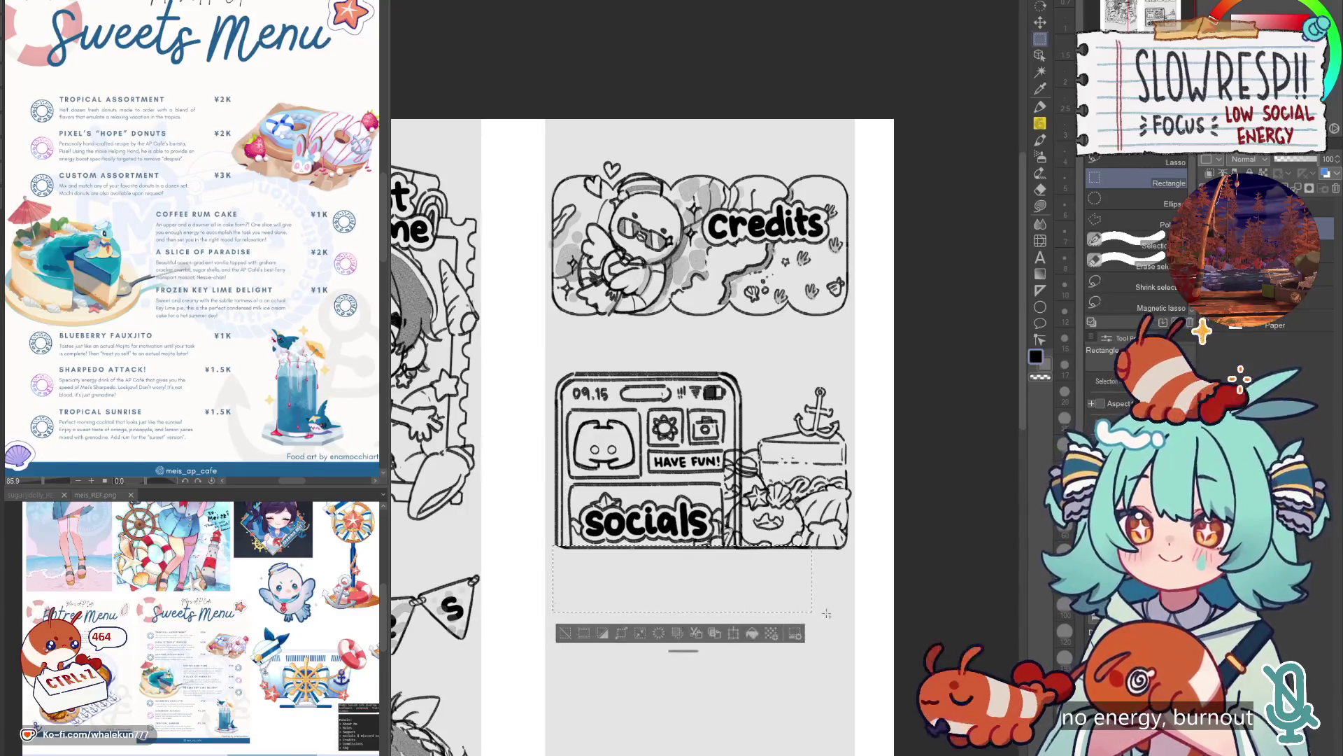
{"action": "key", "text": "ctrl+d"}
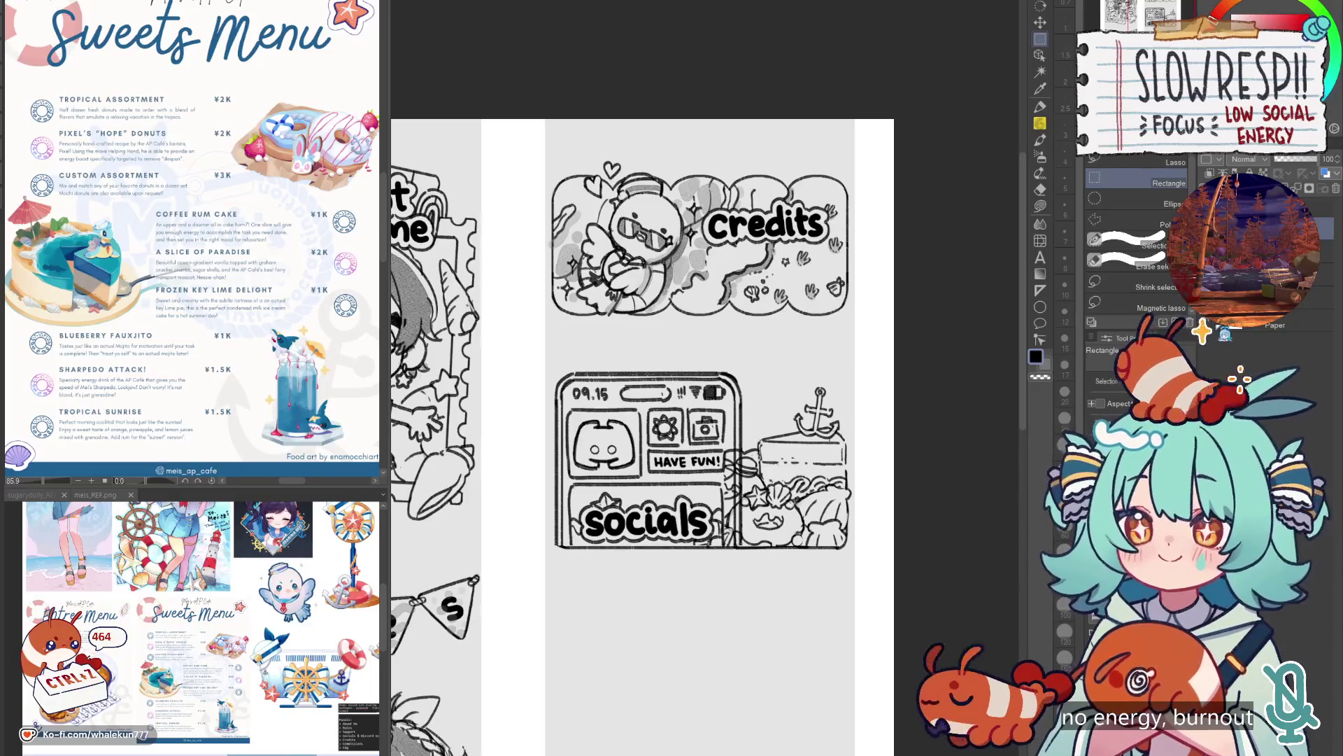
{"action": "key", "text": "e"}
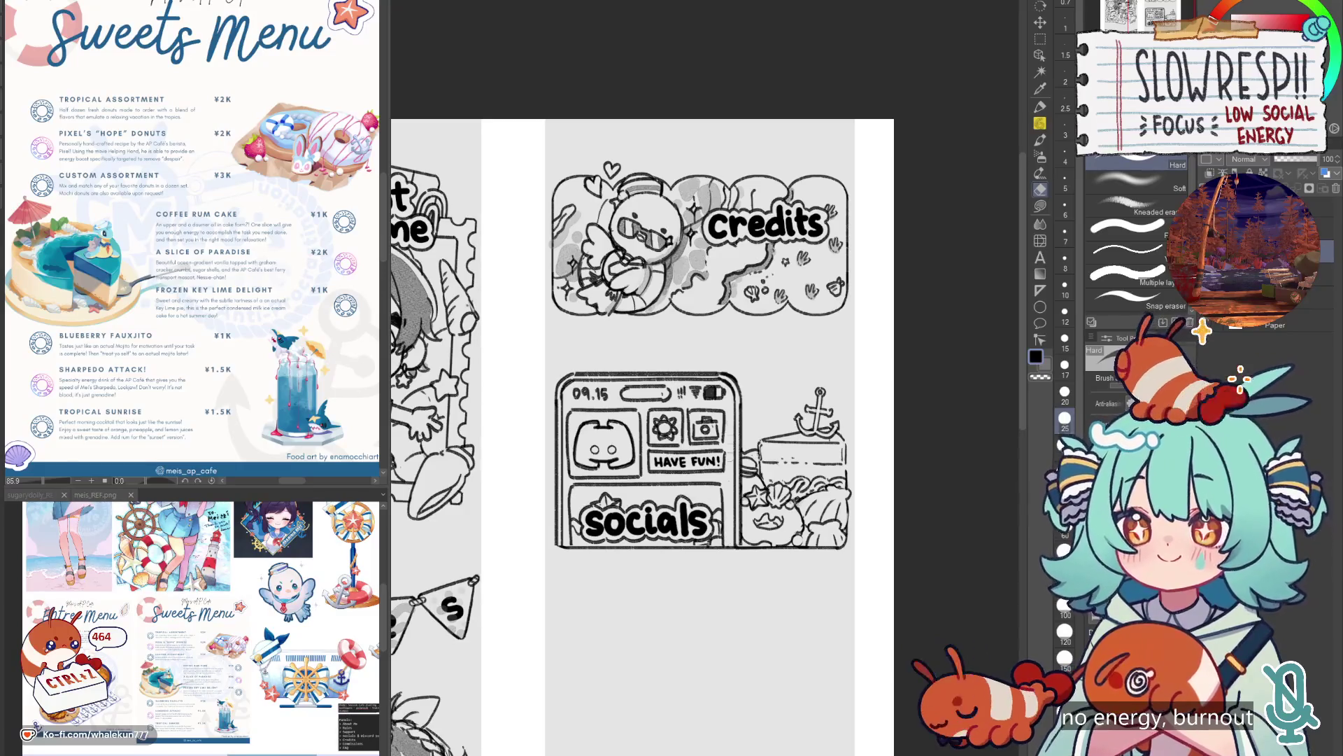
{"action": "scroll", "coordinate": [866, 423], "scroll_direction": "down", "scroll_amount": 5}
Pick the soft pencil, undo a trial corner stroke, and sketch a bracket mark right of the phone.
{"action": "scroll", "coordinate": [865, 423], "scroll_direction": "up", "scroll_amount": 6}
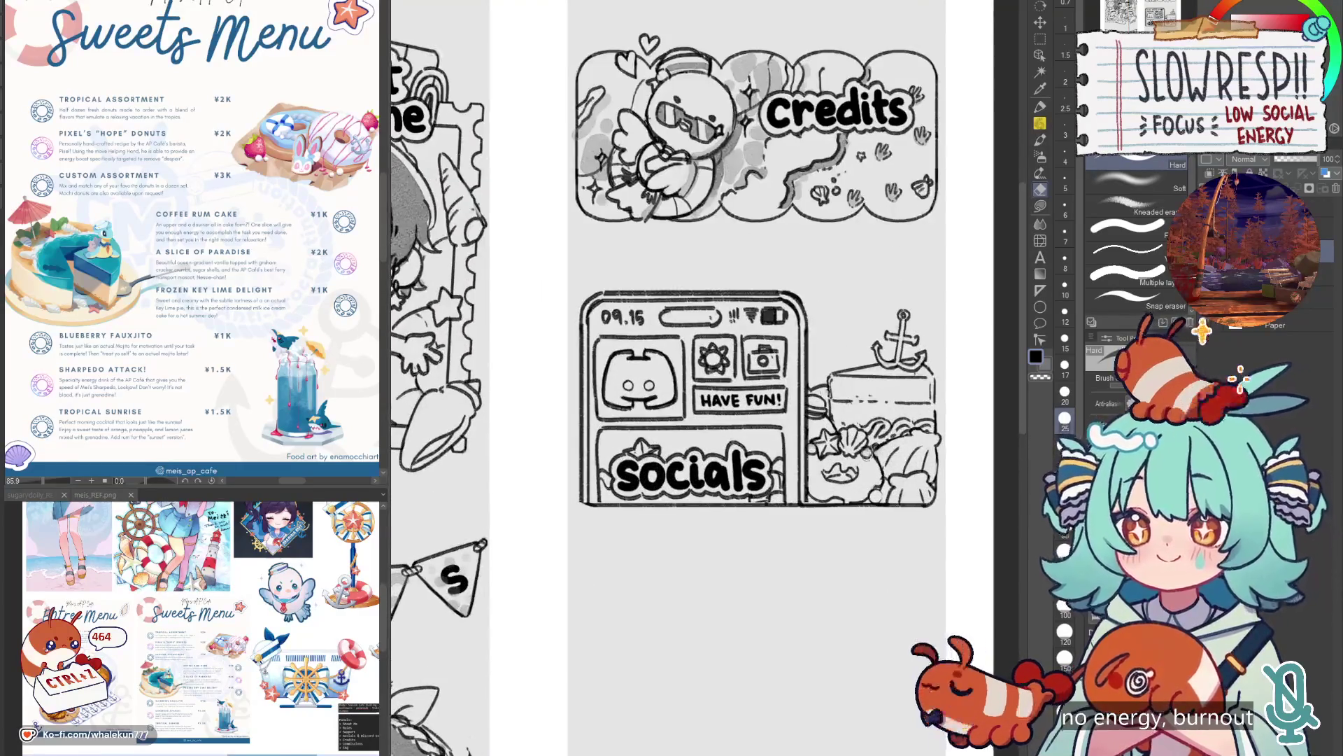
{"action": "scroll", "coordinate": [581, 493], "scroll_direction": "up", "scroll_amount": 2}
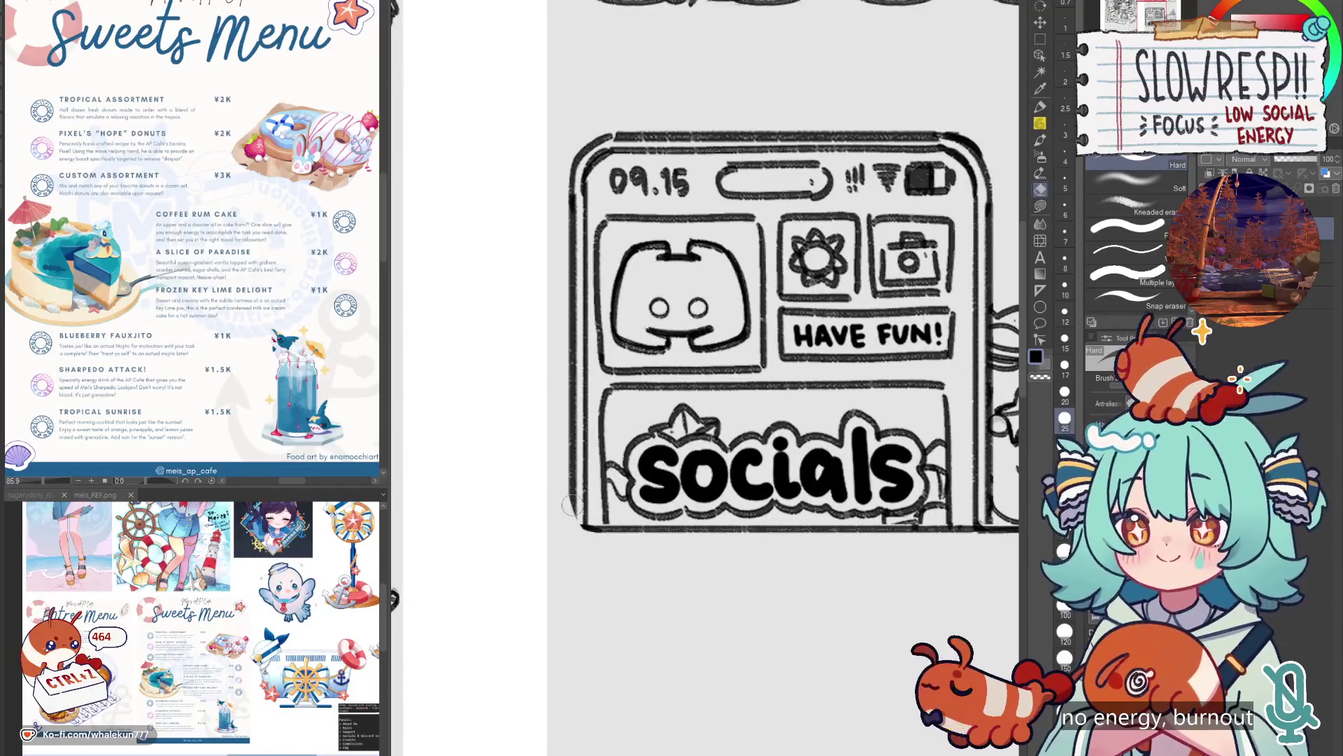
{"action": "key", "text": "p"}
{"action": "key", "text": "ctrl+z"}
{"action": "left_click_drag", "start_coordinate": [571, 495], "coordinate": [602, 530]}
{"action": "key", "text": "ctrl+z"}
{"action": "key", "text": "ctrl+z"}
{"action": "scroll", "coordinate": [698, 469], "scroll_direction": "down", "scroll_amount": 8}
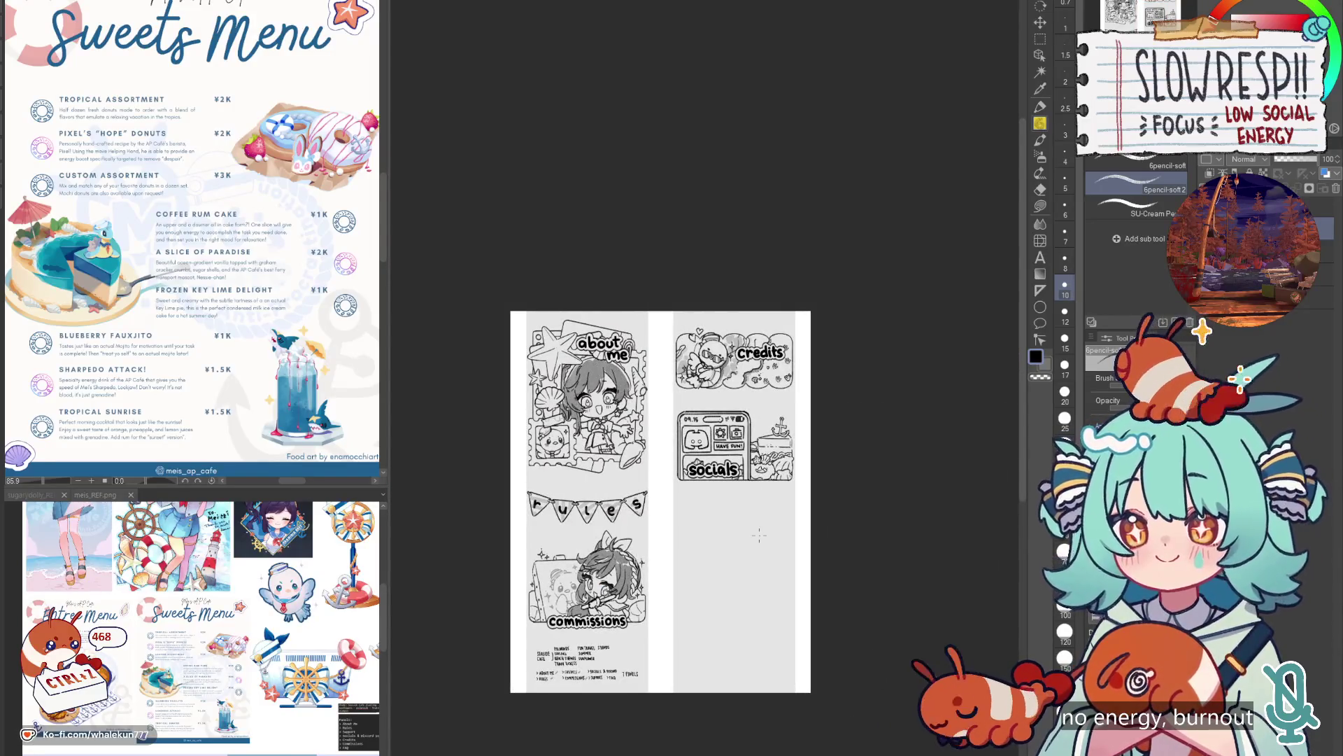
{"action": "scroll", "coordinate": [759, 535], "scroll_direction": "up", "scroll_amount": 5}
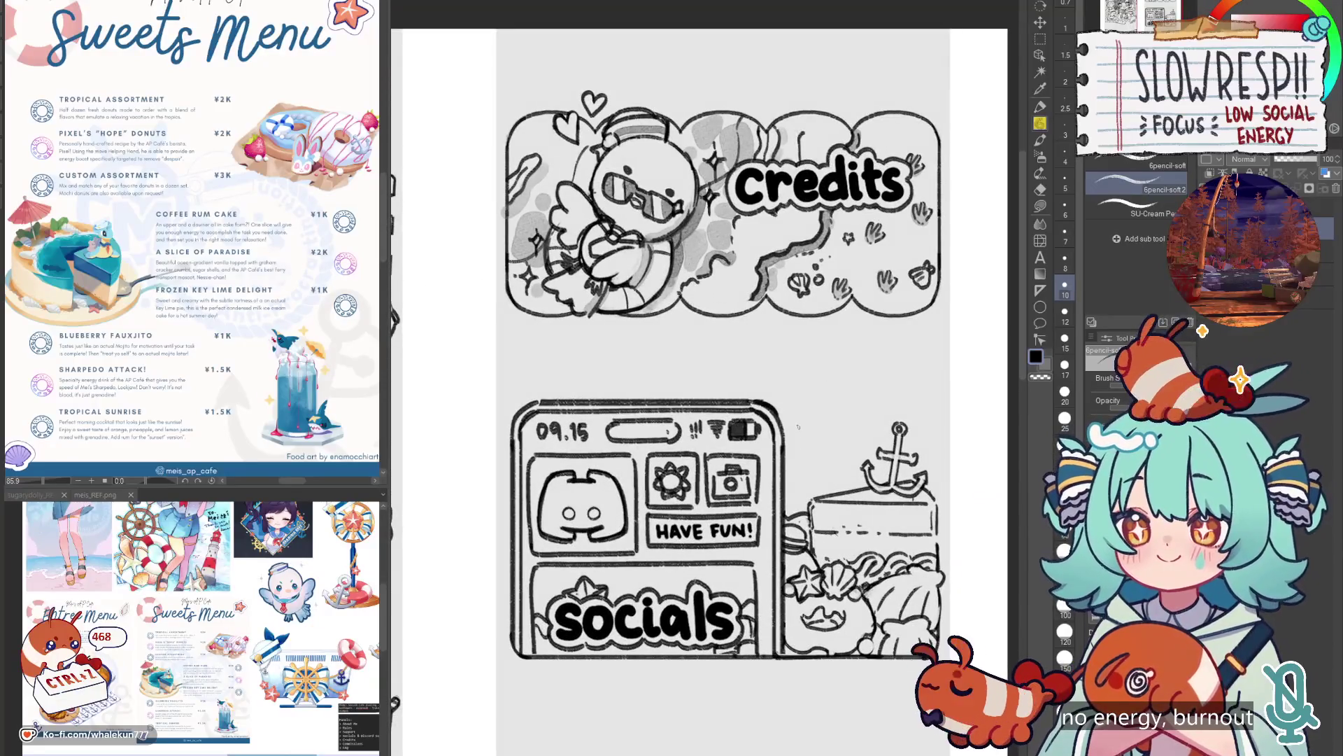
{"action": "mouse_move", "coordinate": [815, 414]}
{"action": "left_mouse_down"}
{"action": "mouse_move", "coordinate": [796, 425]}
{"action": "mouse_move", "coordinate": [812, 447]}
{"action": "left_mouse_up"}
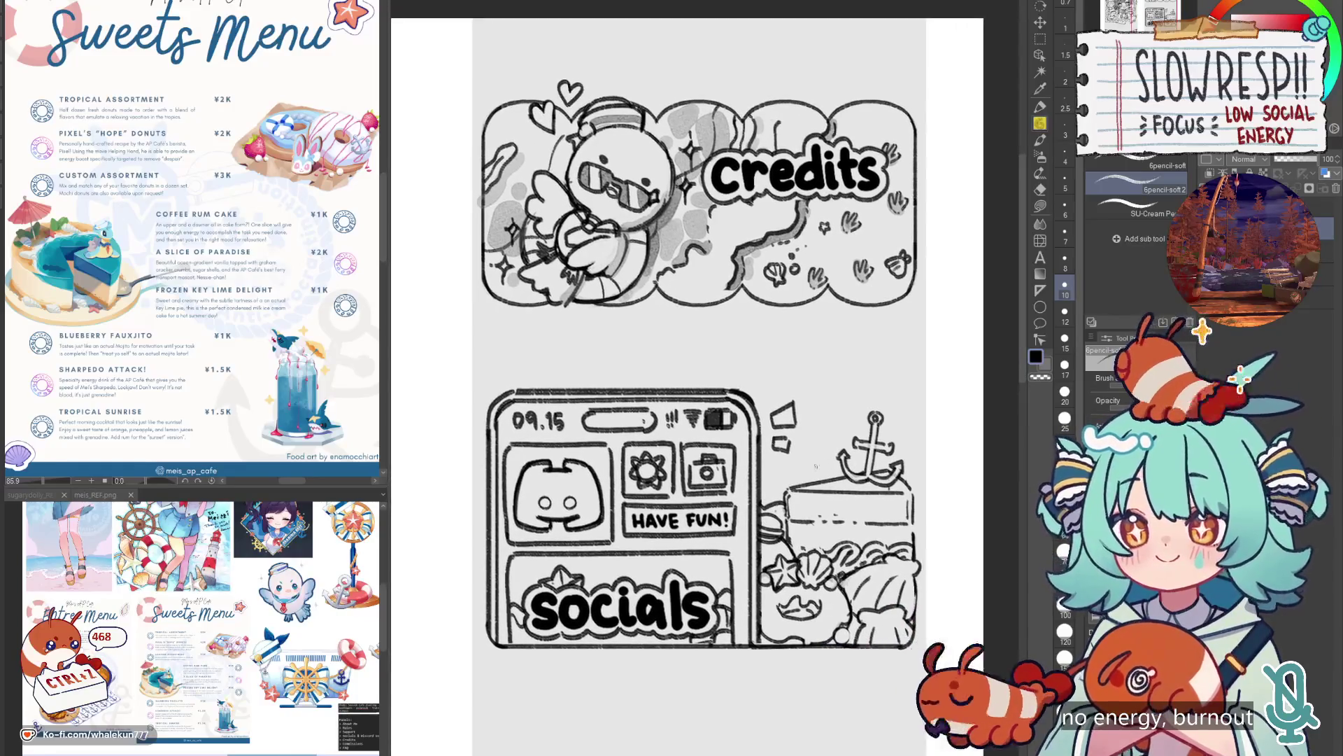
Sketch the bubble's outline above the anchor, undoing and redrawing the first strokes.
{"action": "mouse_move", "coordinate": [818, 447]}
{"action": "left_mouse_down"}
{"action": "mouse_move", "coordinate": [812, 460]}
{"action": "mouse_move", "coordinate": [825, 460]}
{"action": "mouse_move", "coordinate": [789, 478]}
{"action": "left_mouse_up"}
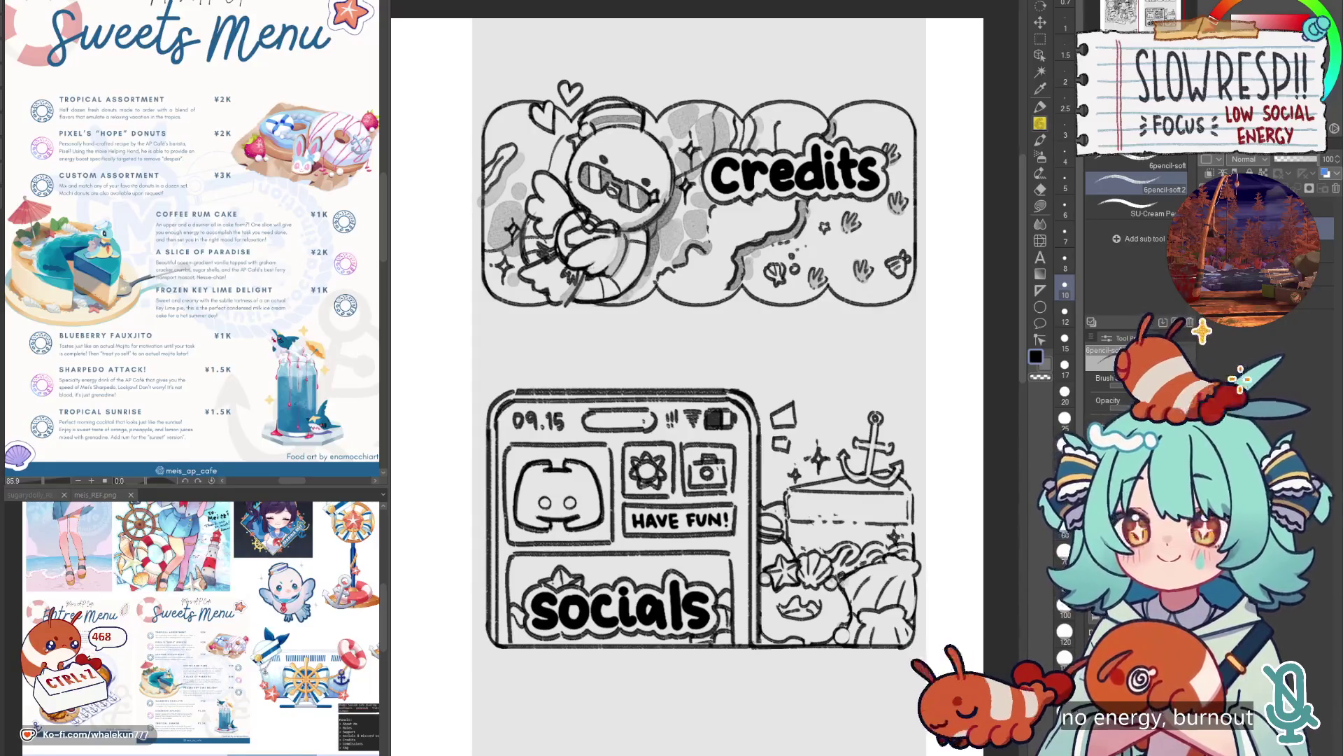
{"action": "scroll", "coordinate": [770, 497], "scroll_direction": "left", "scroll_amount": 2}
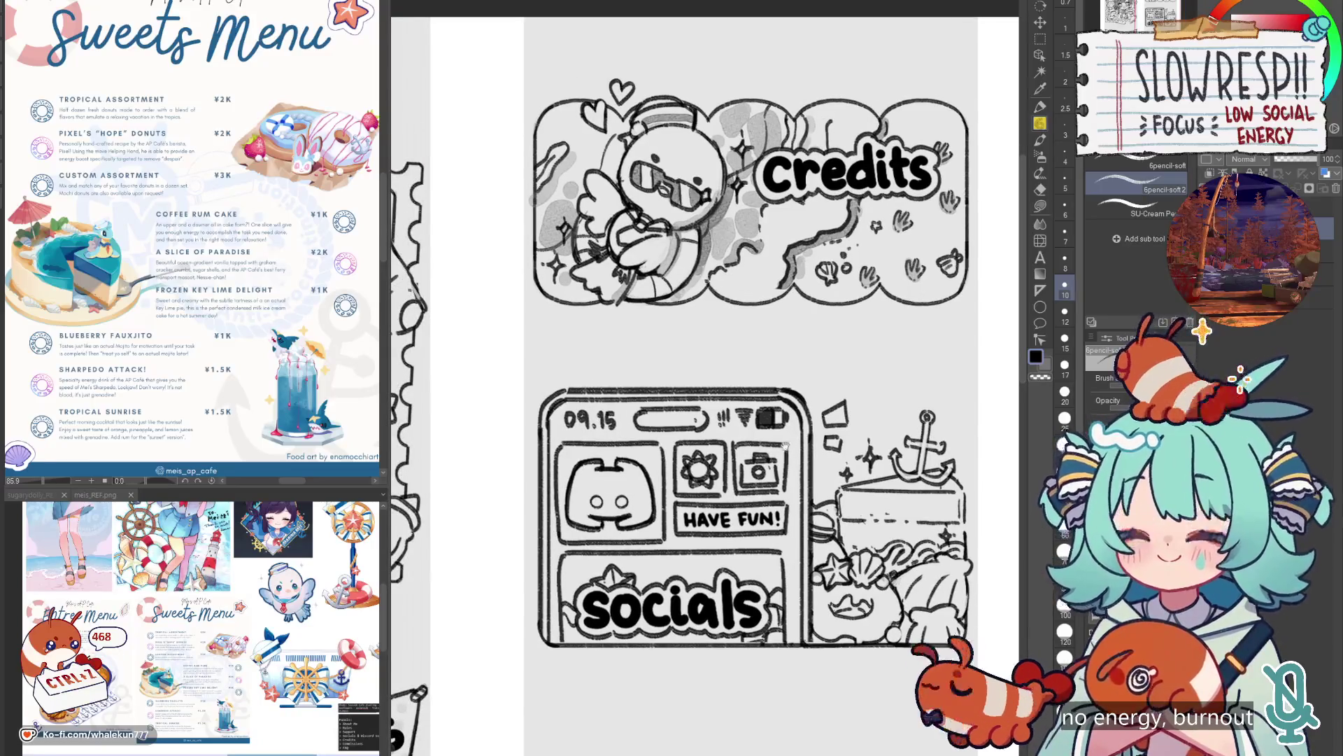
{"action": "scroll", "coordinate": [785, 445], "scroll_direction": "right", "scroll_amount": 1}
{"action": "key", "text": "e"}
{"action": "mouse_move", "coordinate": [797, 403]}
{"action": "left_mouse_down"}
{"action": "mouse_move", "coordinate": [797, 444]}
{"action": "mouse_move", "coordinate": [815, 420]}
{"action": "mouse_move", "coordinate": [784, 399]}
{"action": "mouse_move", "coordinate": [820, 413]}
{"action": "left_mouse_up"}
{"action": "key", "text": "p"}
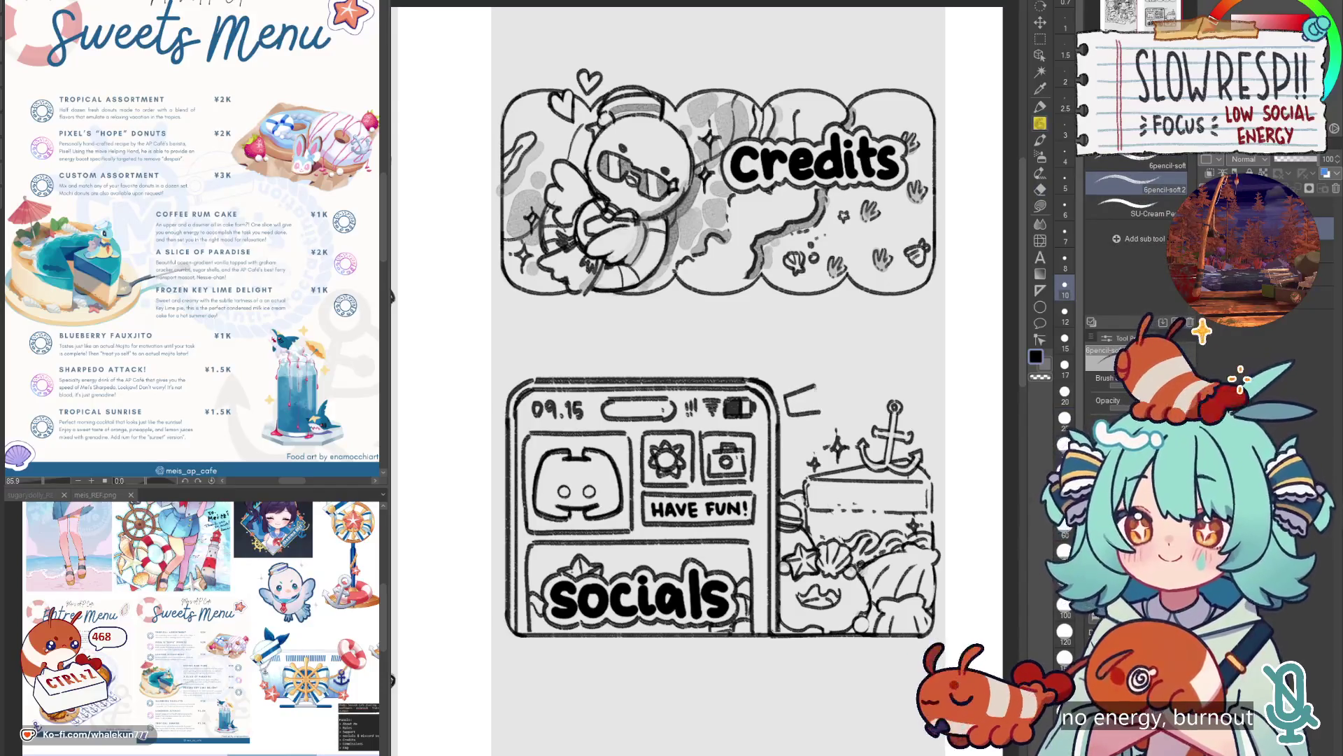
{"action": "mouse_move", "coordinate": [795, 365]}
{"action": "left_mouse_down"}
{"action": "mouse_move", "coordinate": [789, 441]}
{"action": "mouse_move", "coordinate": [806, 429]}
{"action": "left_mouse_up"}
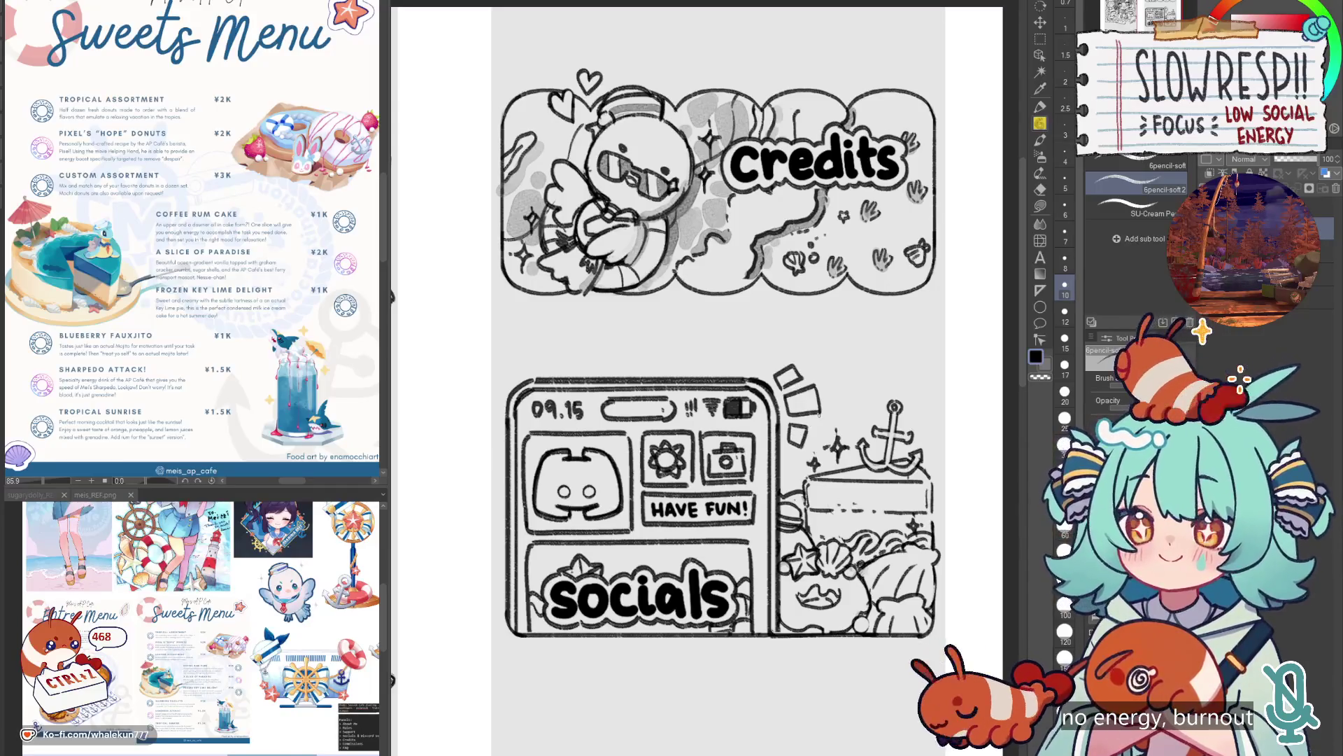
{"action": "key", "text": "ctrl+z"}
{"action": "key", "text": "ctrl+z"}
{"action": "key", "text": "ctrl+z"}
Redraw the bubble's top, its tail and the envelope's top edge inside it.
{"action": "mouse_move", "coordinate": [792, 378]}
{"action": "left_mouse_down"}
{"action": "mouse_move", "coordinate": [855, 379]}
{"action": "mouse_move", "coordinate": [787, 405]}
{"action": "mouse_move", "coordinate": [789, 426]}
{"action": "mouse_move", "coordinate": [848, 426]}
{"action": "left_mouse_up"}
{"action": "key", "text": "ctrl+z"}
{"action": "key", "text": "ctrl+z"}
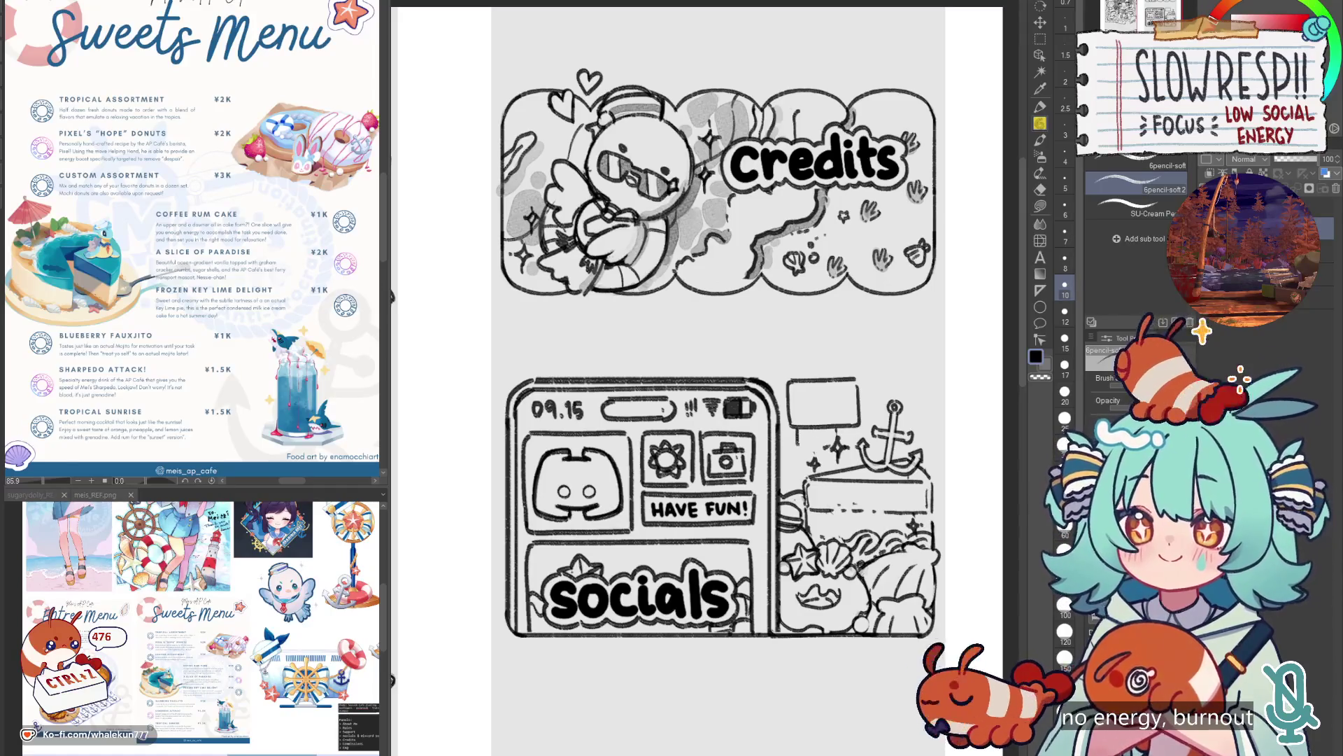
{"action": "left_click_drag", "start_coordinate": [798, 428], "coordinate": [806, 443]}
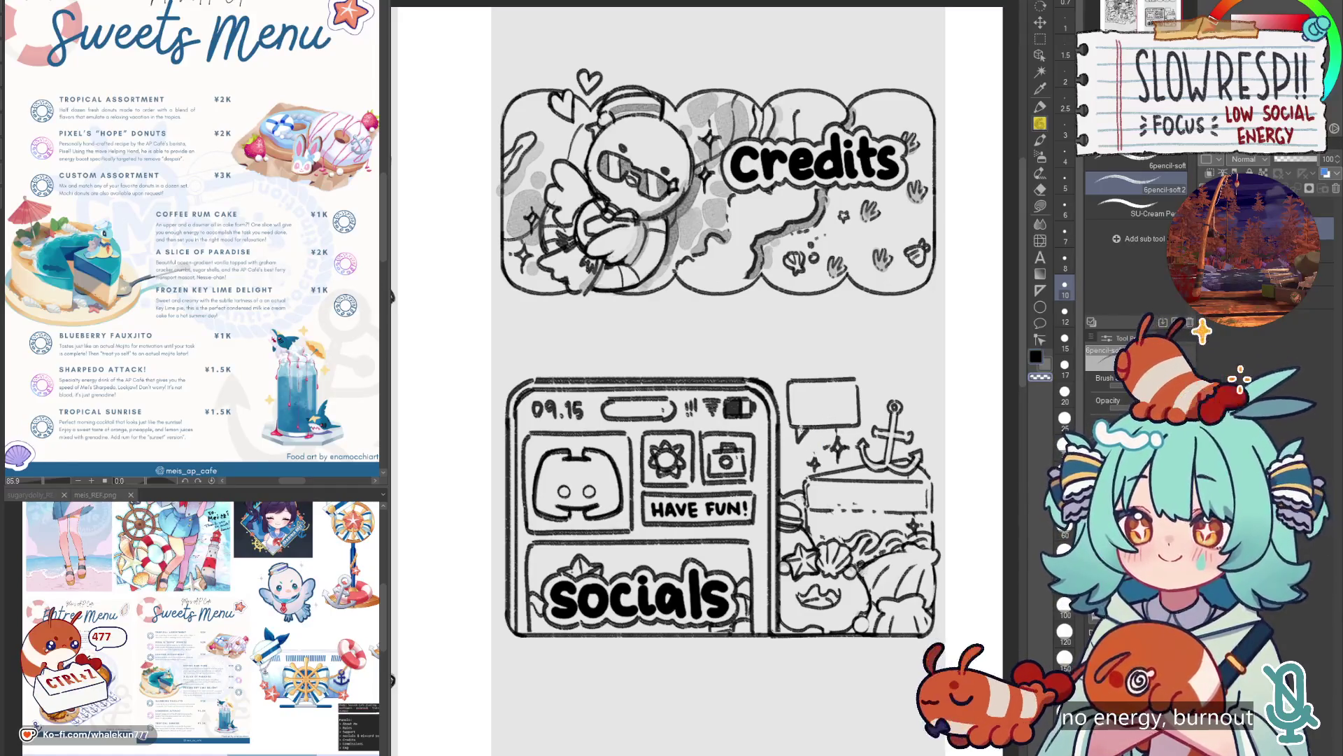
{"action": "key", "text": "ctrl+z"}
{"action": "mouse_move", "coordinate": [805, 391]}
{"action": "left_mouse_down"}
{"action": "mouse_move", "coordinate": [842, 389]}
{"action": "mouse_move", "coordinate": [845, 417]}
{"action": "mouse_move", "coordinate": [822, 411]}
{"action": "mouse_move", "coordinate": [841, 393]}
{"action": "left_mouse_up"}
{"action": "key", "text": "ctrl+z"}
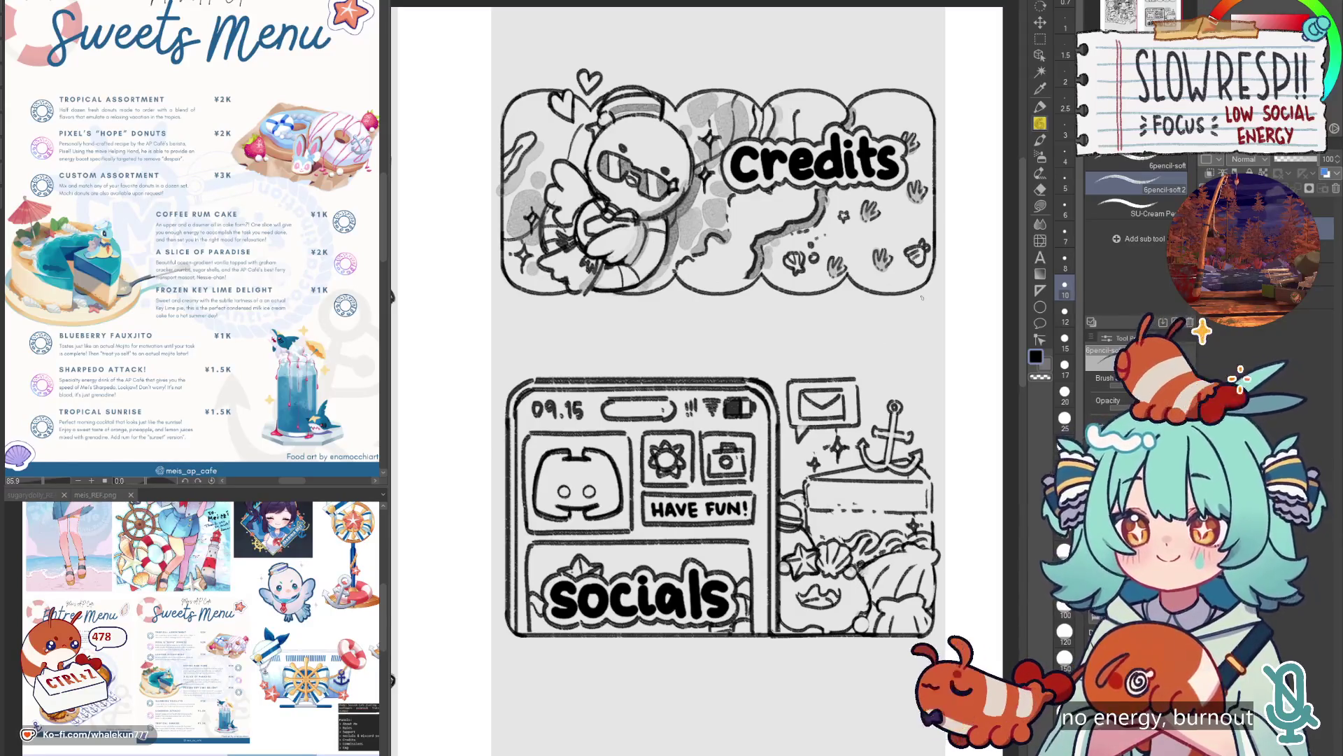
Show the meis_REF.png reference and zoom back to the credits and socials panels.
{"action": "left_click", "coordinate": [96, 495]}
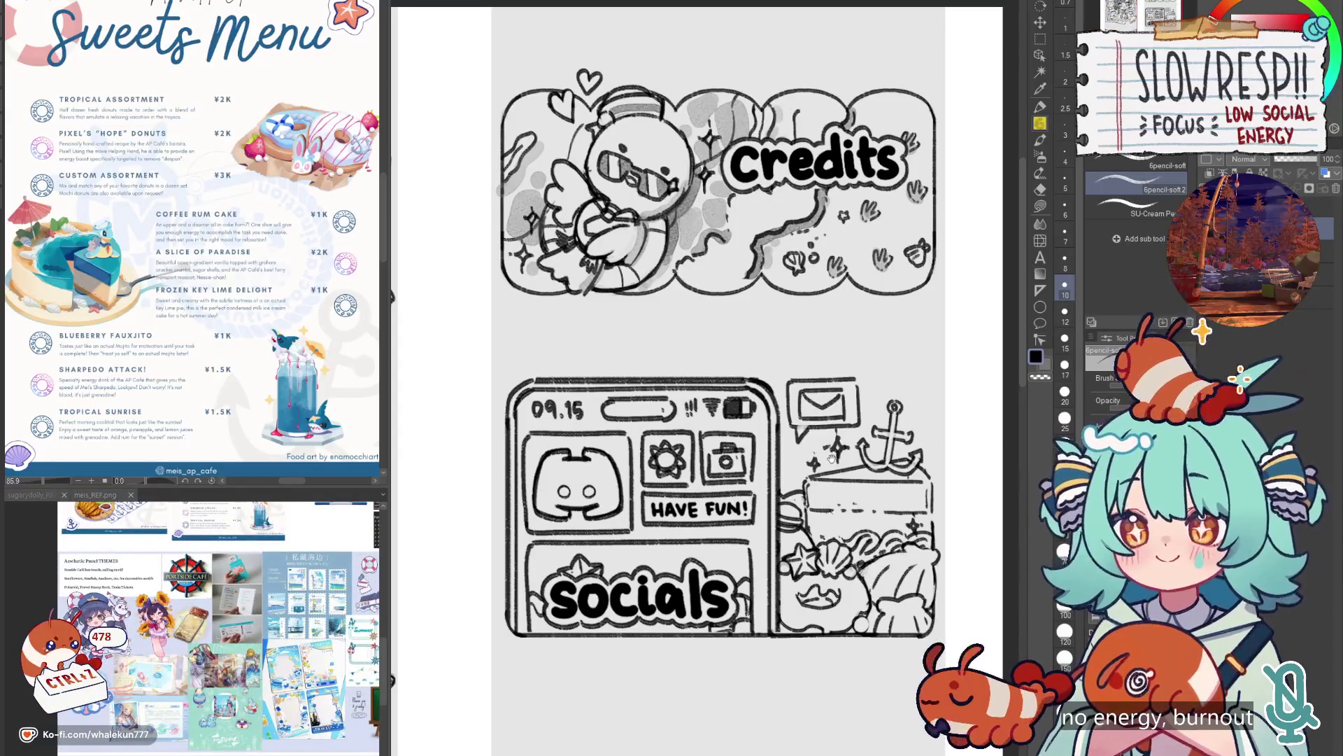
{"action": "left_click_drag", "start_coordinate": [832, 458], "coordinate": [831, 456]}
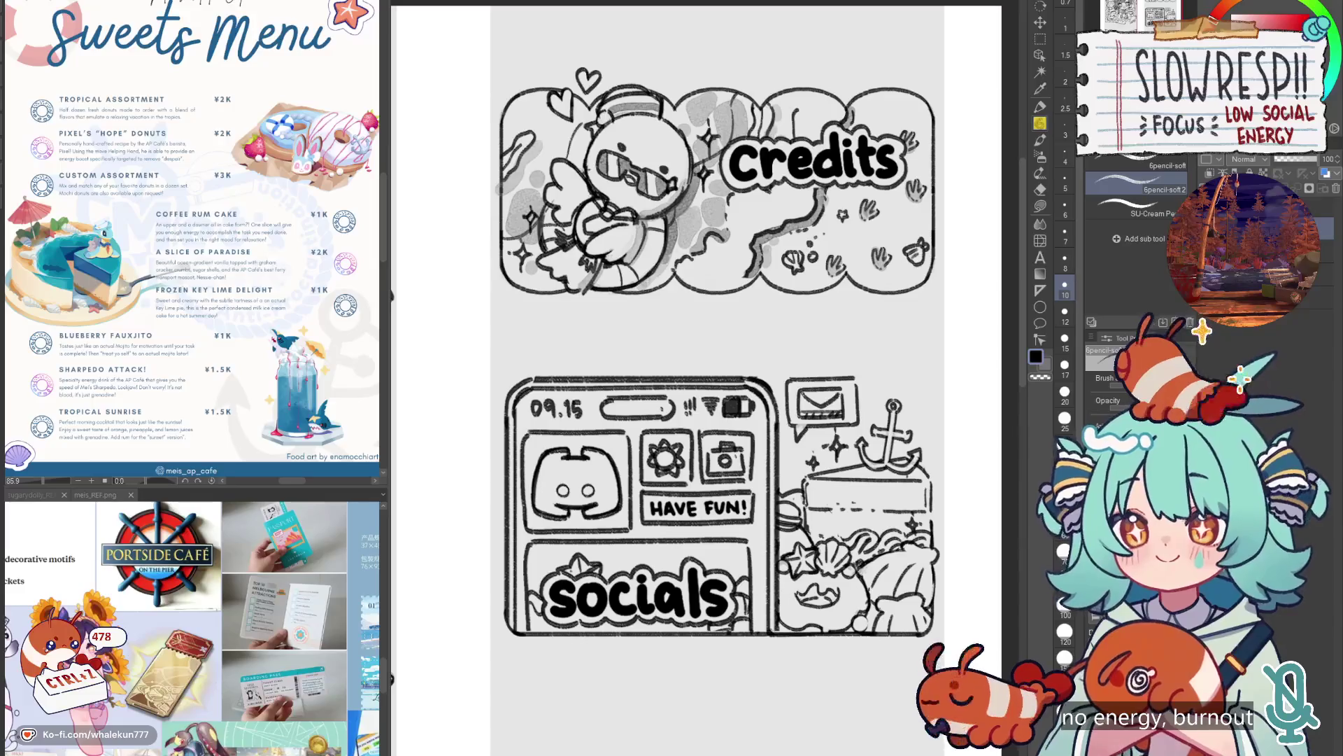
{"action": "left_click_drag", "start_coordinate": [317, 643], "coordinate": [282, 633]}
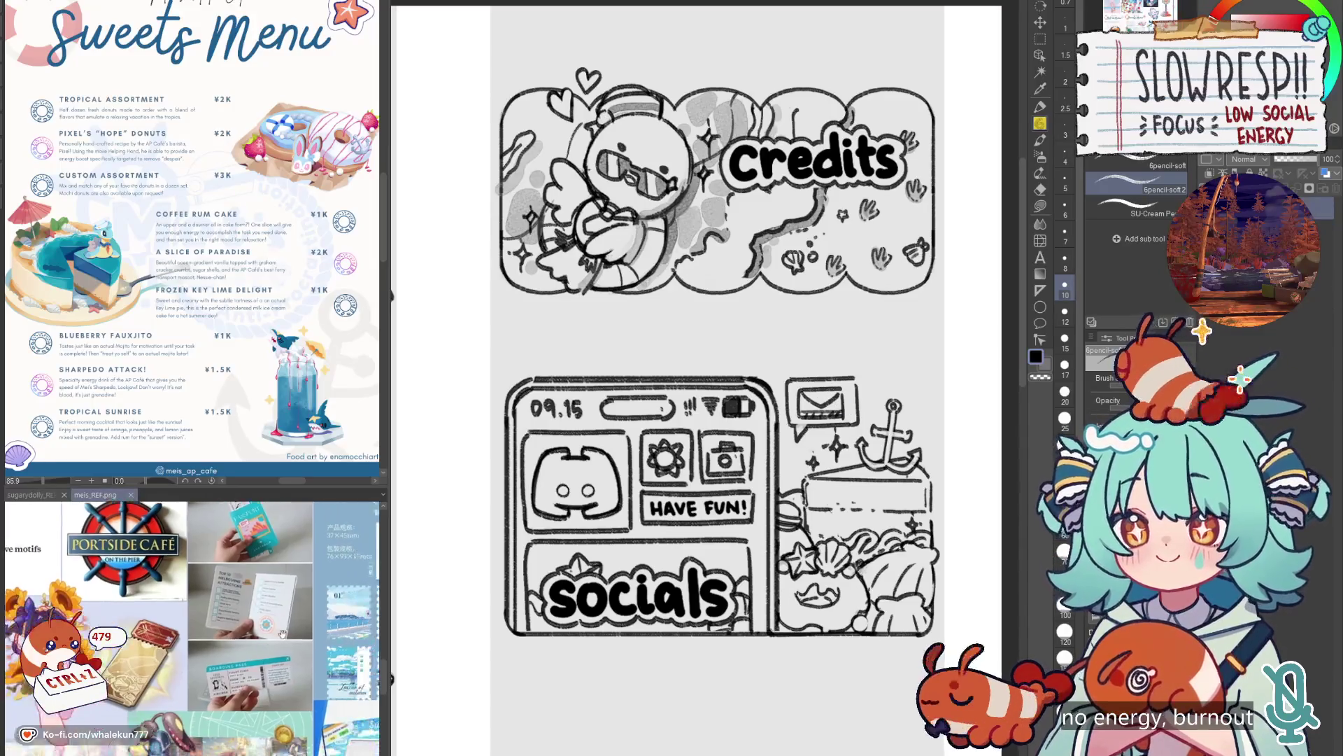
{"action": "key", "text": "ctrl+minus"}
{"action": "key", "text": "ctrl+plus"}
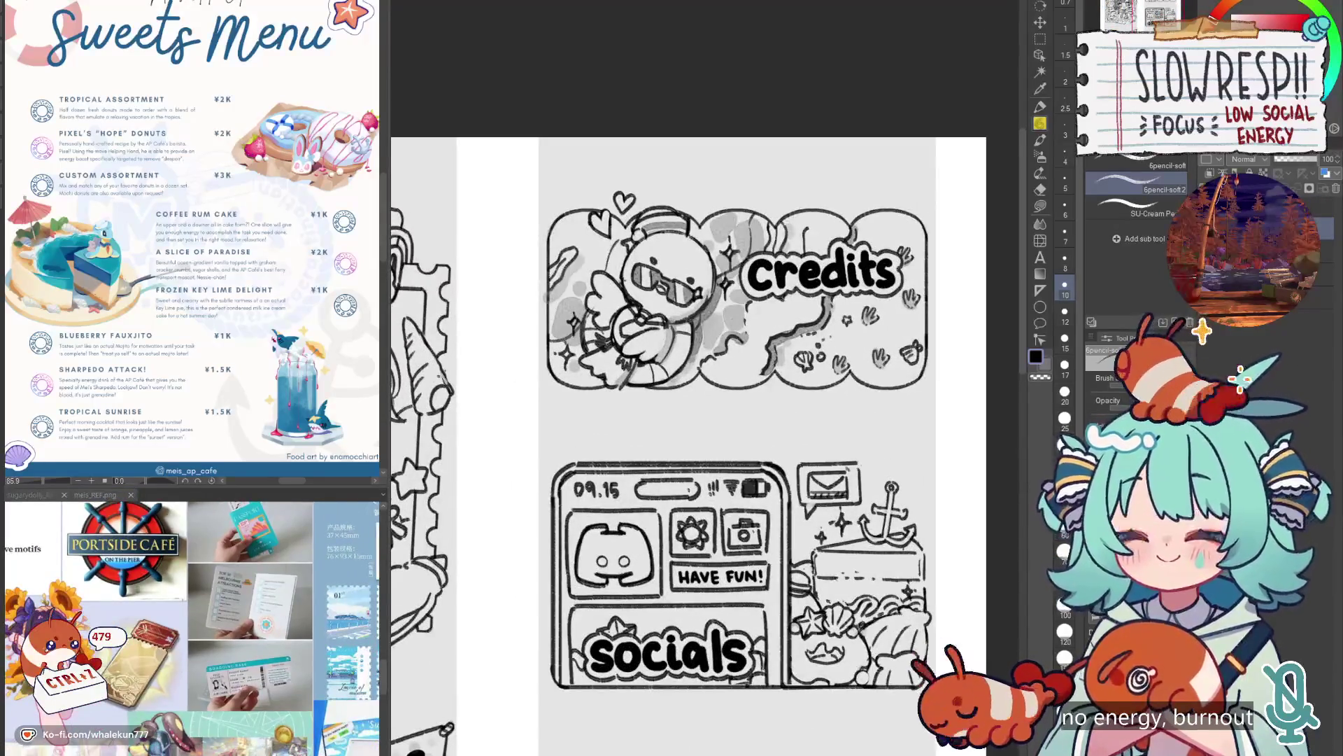
{"action": "scroll", "coordinate": [799, 555], "scroll_direction": "down", "scroll_amount": 3}
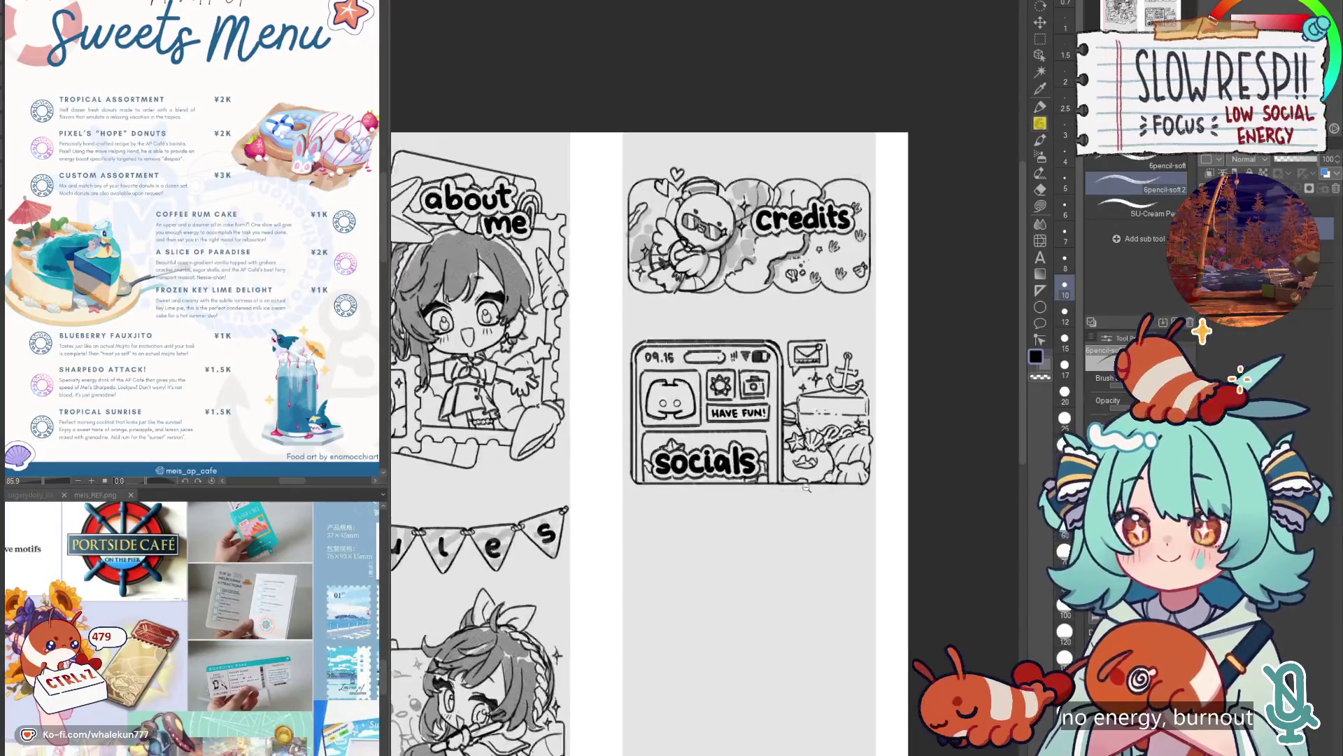
Rectangle-select the whole socials phone panel.
{"action": "scroll", "coordinate": [800, 555], "scroll_direction": "down", "scroll_amount": 5}
{"action": "mouse_move", "coordinate": [805, 546]}
{"action": "left_mouse_down"}
{"action": "mouse_move", "coordinate": [819, 491]}
{"action": "mouse_move", "coordinate": [790, 578]}
{"action": "mouse_move", "coordinate": [780, 534]}
{"action": "left_mouse_up"}
{"action": "scroll", "coordinate": [790, 578], "scroll_direction": "up", "scroll_amount": 5}
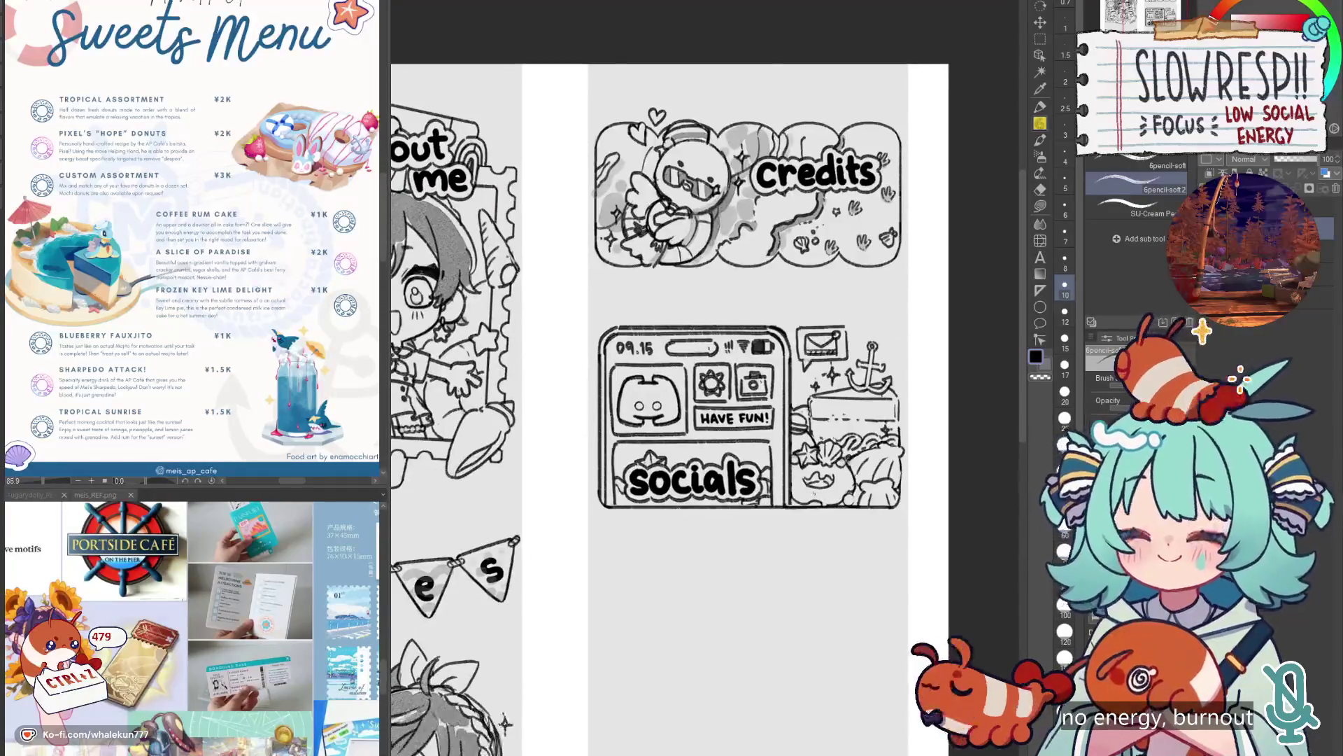
{"action": "left_click", "coordinate": [1040, 39]}
{"action": "left_click_drag", "start_coordinate": [623, 456], "coordinate": [769, 509]}
{"action": "left_click", "coordinate": [619, 447]}
{"action": "mouse_move", "coordinate": [619, 447]}
{"action": "left_mouse_down"}
{"action": "mouse_move", "coordinate": [756, 483]}
{"action": "mouse_move", "coordinate": [772, 506]}
{"action": "mouse_move", "coordinate": [741, 494]}
{"action": "left_mouse_up"}
Nudge the selected panel upward, deselect, and return to the soft pencil.
{"action": "key", "text": "k"}
{"action": "key", "text": "ctrl+d"}
{"action": "key", "text": "p"}
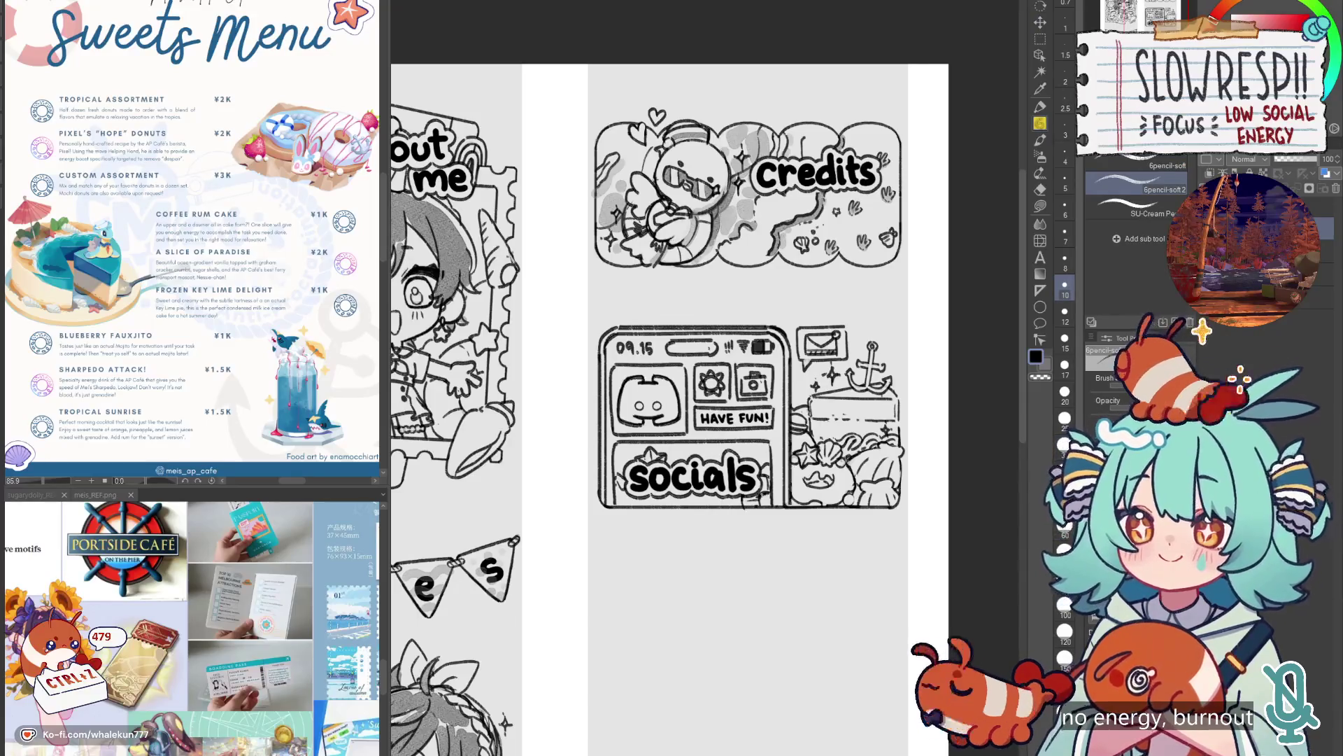
{"action": "scroll", "coordinate": [796, 504], "scroll_direction": "down", "scroll_amount": 4}
{"action": "scroll", "coordinate": [799, 535], "scroll_direction": "up", "scroll_amount": 1}
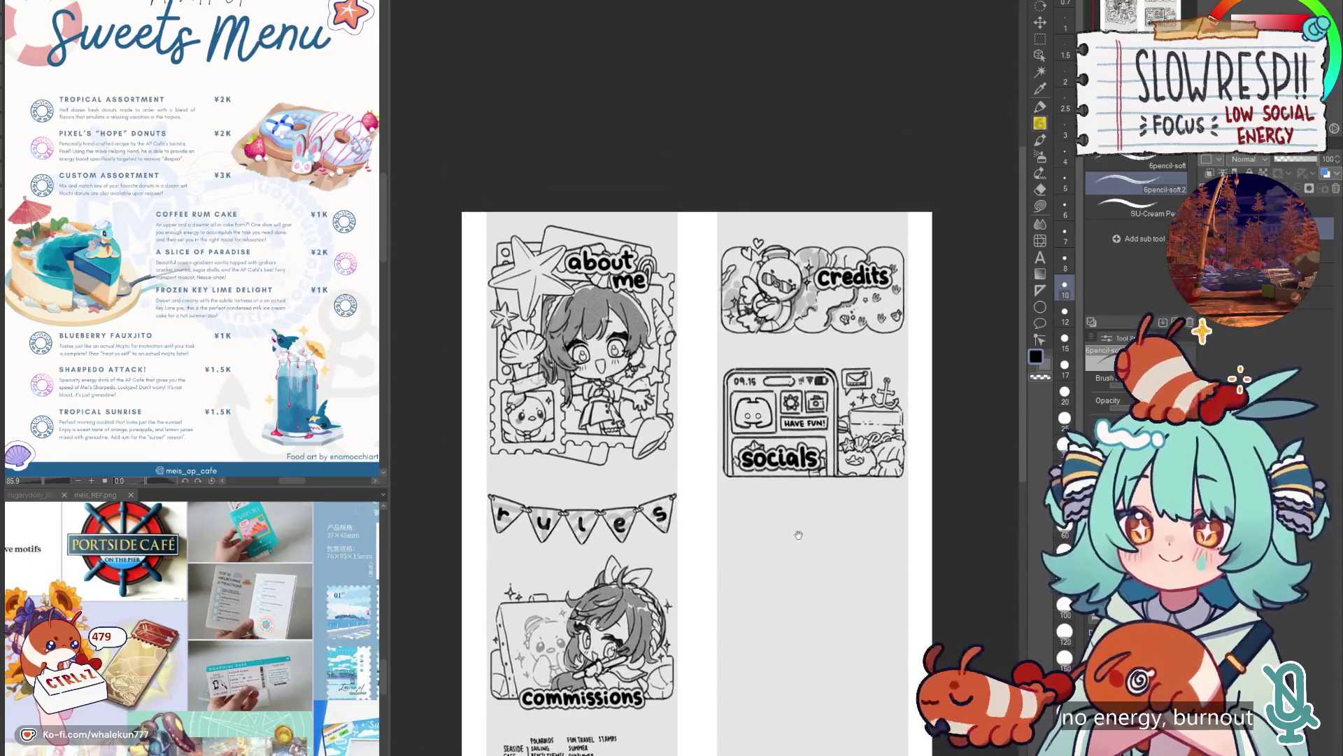
{"action": "scroll", "coordinate": [789, 512], "scroll_direction": "up", "scroll_amount": 4}
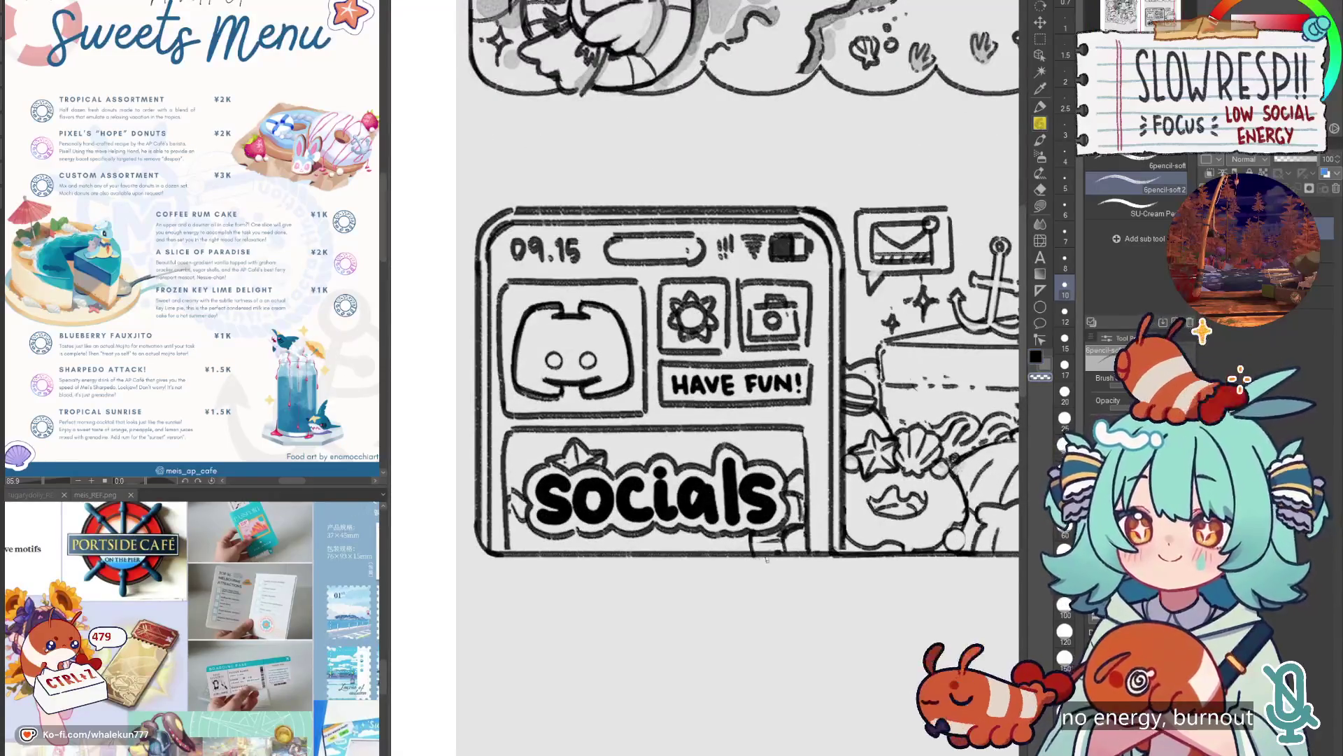
{"action": "scroll", "coordinate": [768, 543], "scroll_direction": "down", "scroll_amount": 3}
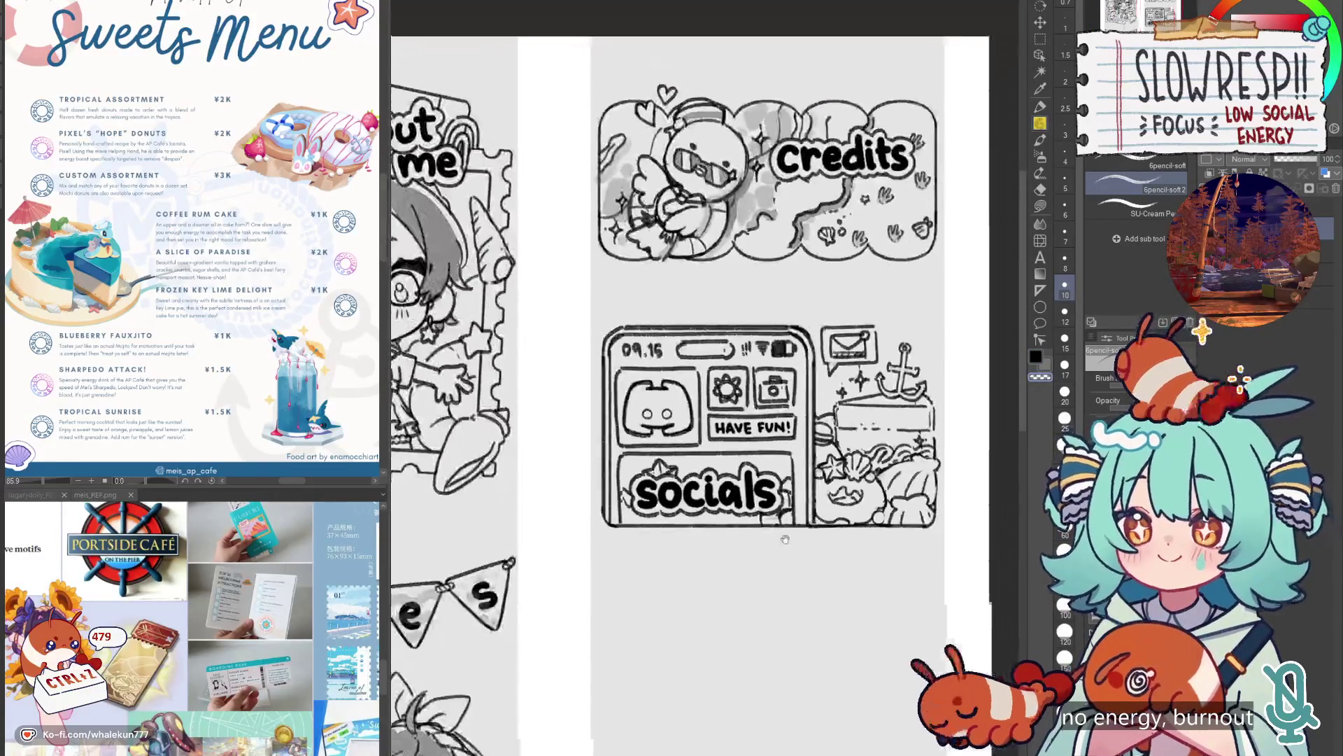
{"action": "scroll", "coordinate": [725, 551], "scroll_direction": "down", "scroll_amount": 4}
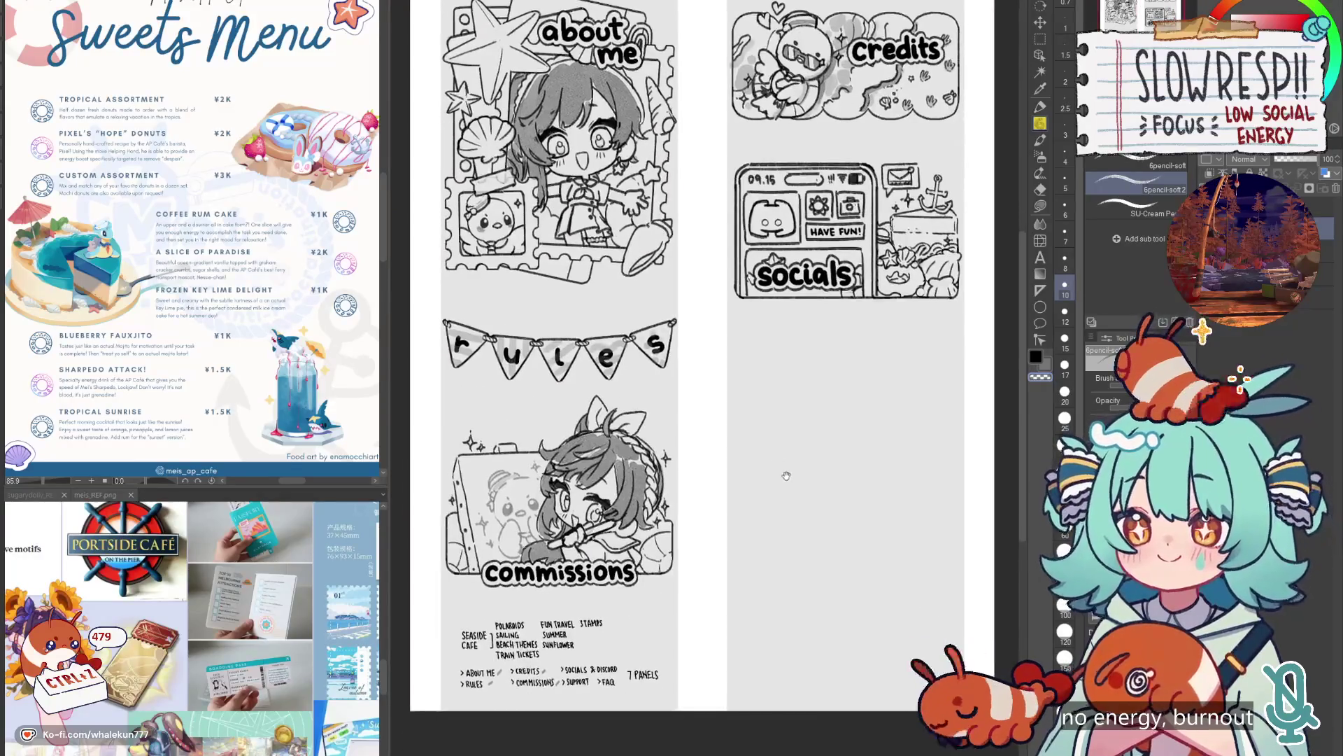
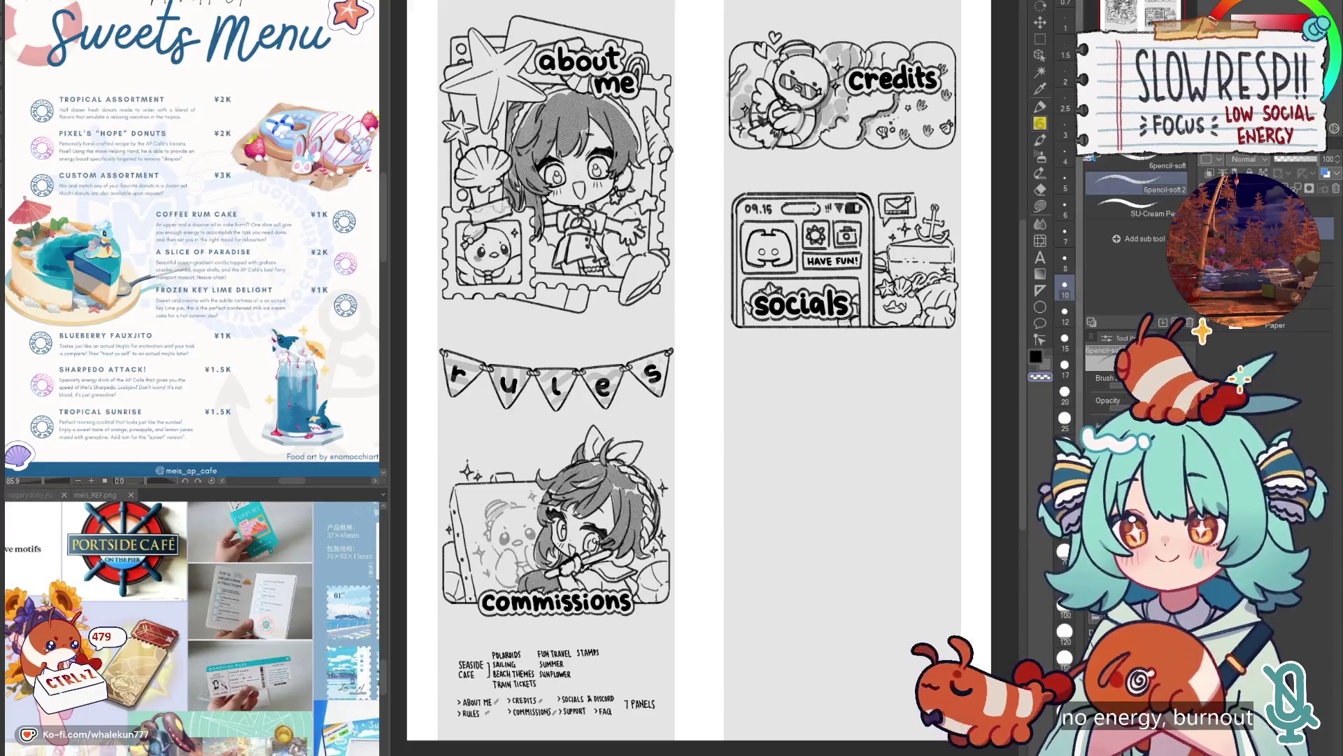
Zoom out and pan to the right column below the socials panel.
{"action": "scroll", "coordinate": [699, 371], "scroll_direction": "down", "scroll_amount": 1}
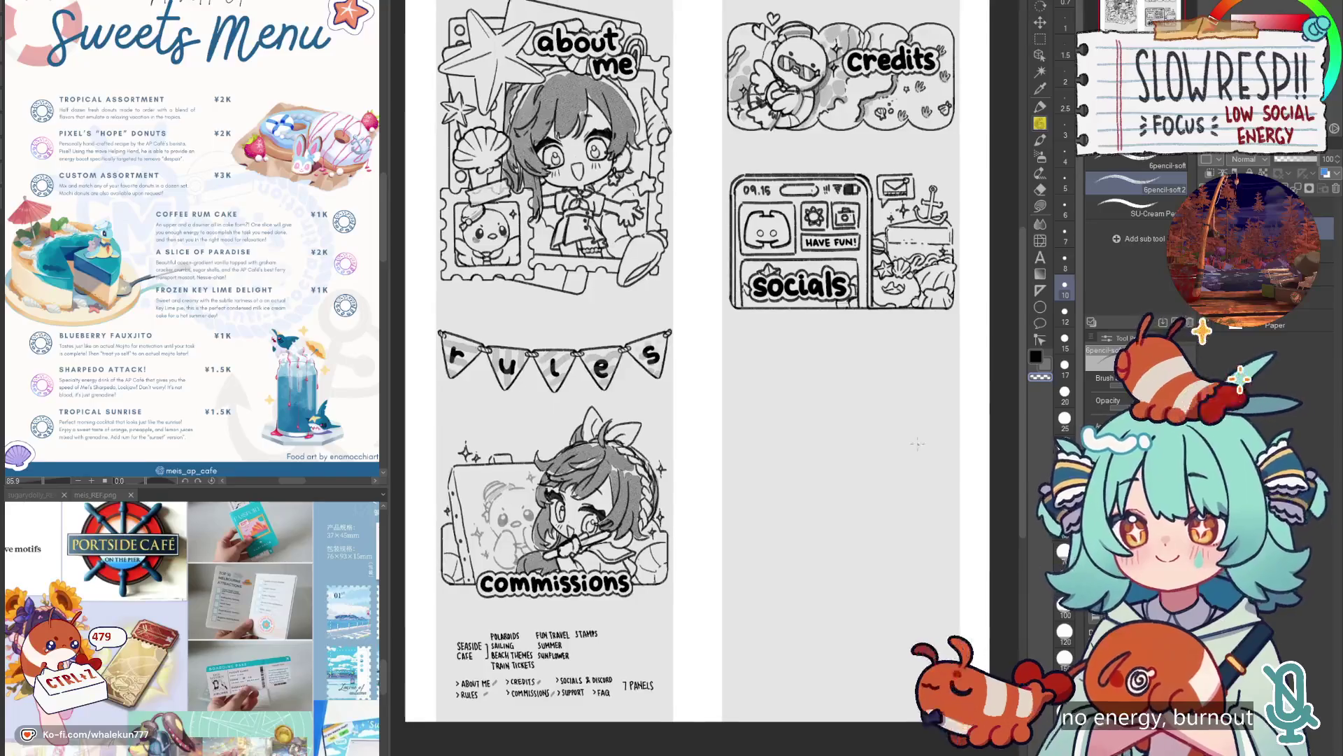
{"action": "scroll", "coordinate": [700, 371], "scroll_direction": "down", "scroll_amount": 5}
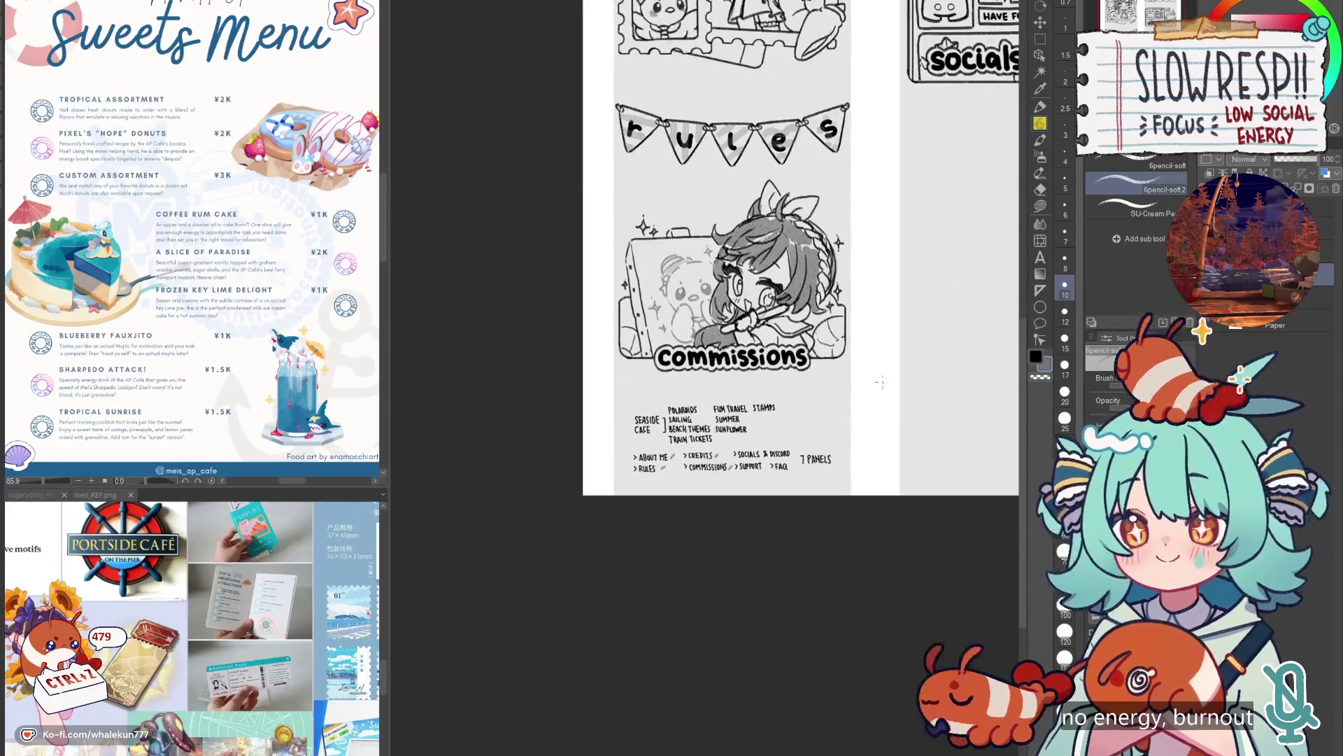
{"action": "scroll", "coordinate": [699, 371], "scroll_direction": "up", "scroll_amount": 3}
{"action": "scroll", "coordinate": [773, 504], "scroll_direction": "down", "scroll_amount": 4}
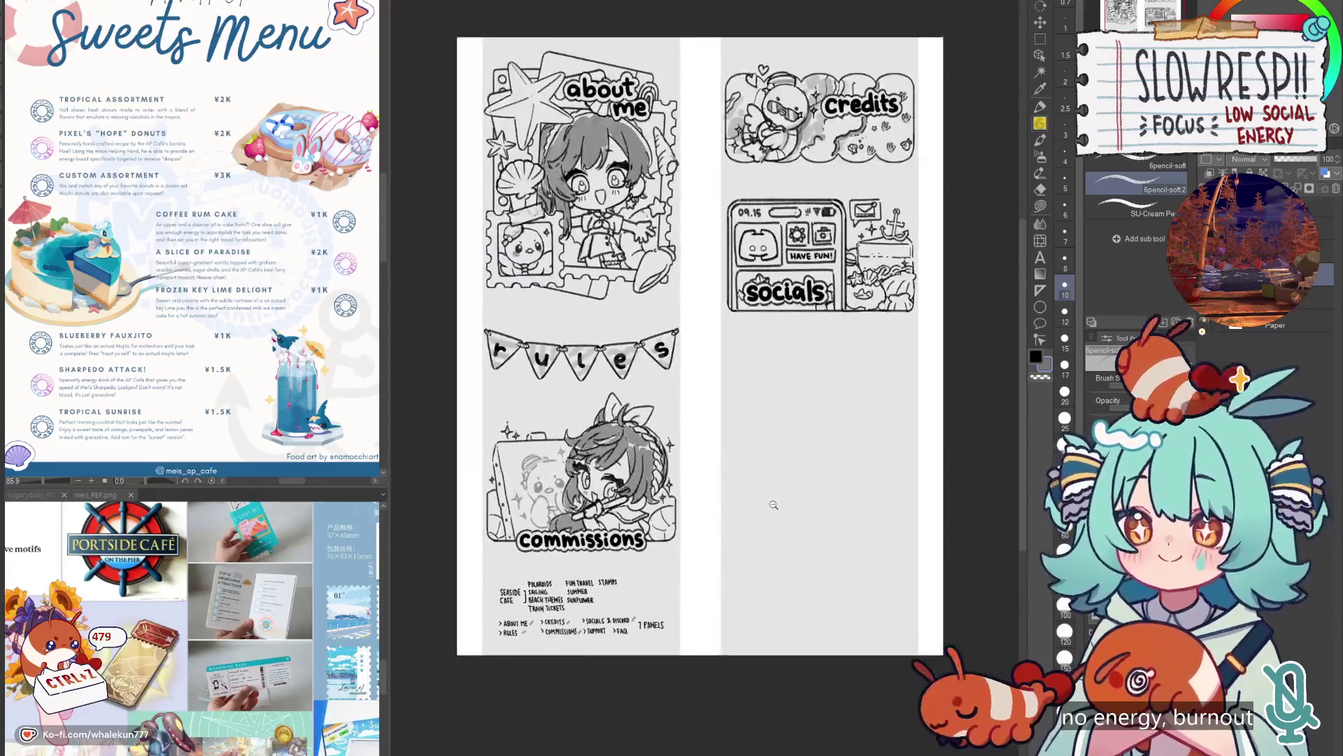
{"action": "left_click_drag", "start_coordinate": [773, 504], "coordinate": [743, 557]}
{"action": "scroll", "coordinate": [744, 558], "scroll_direction": "up", "scroll_amount": 2}
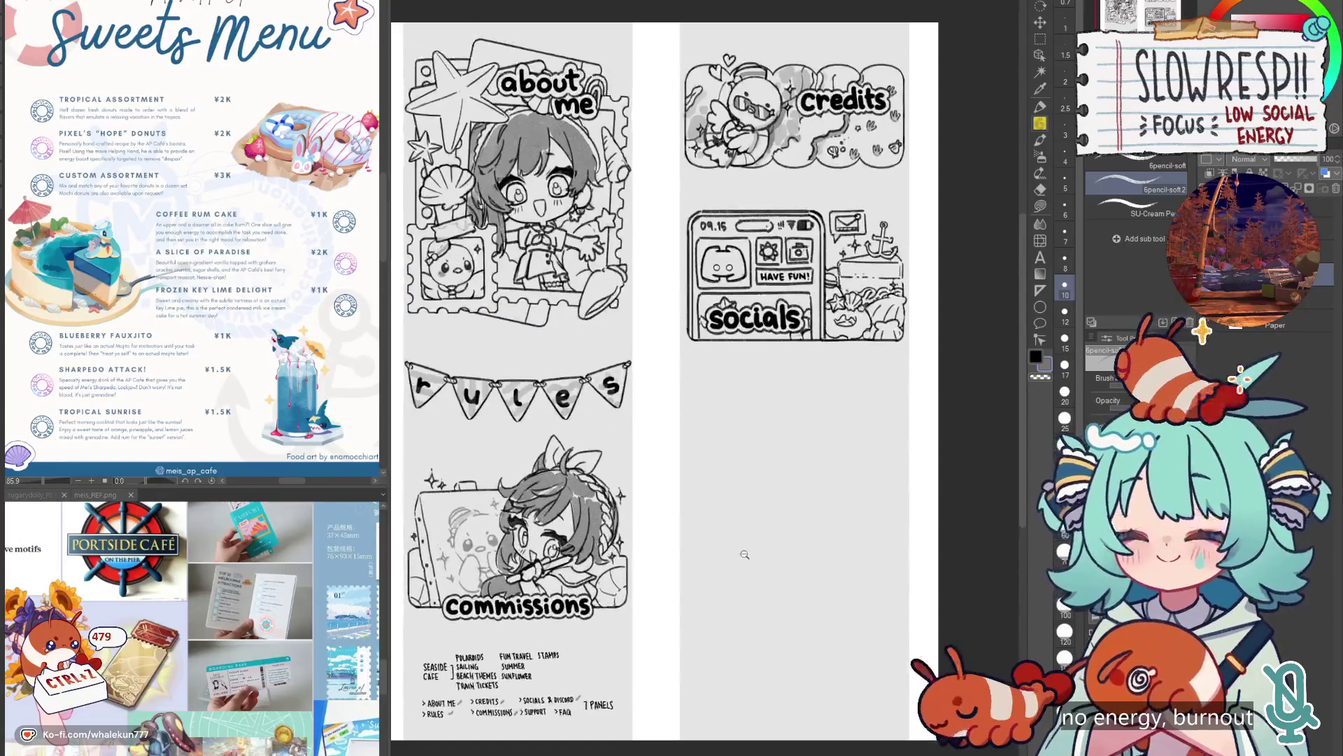
{"action": "scroll", "coordinate": [765, 543], "scroll_direction": "down", "scroll_amount": 1}
{"action": "scroll", "coordinate": [764, 539], "scroll_direction": "up", "scroll_amount": 1}
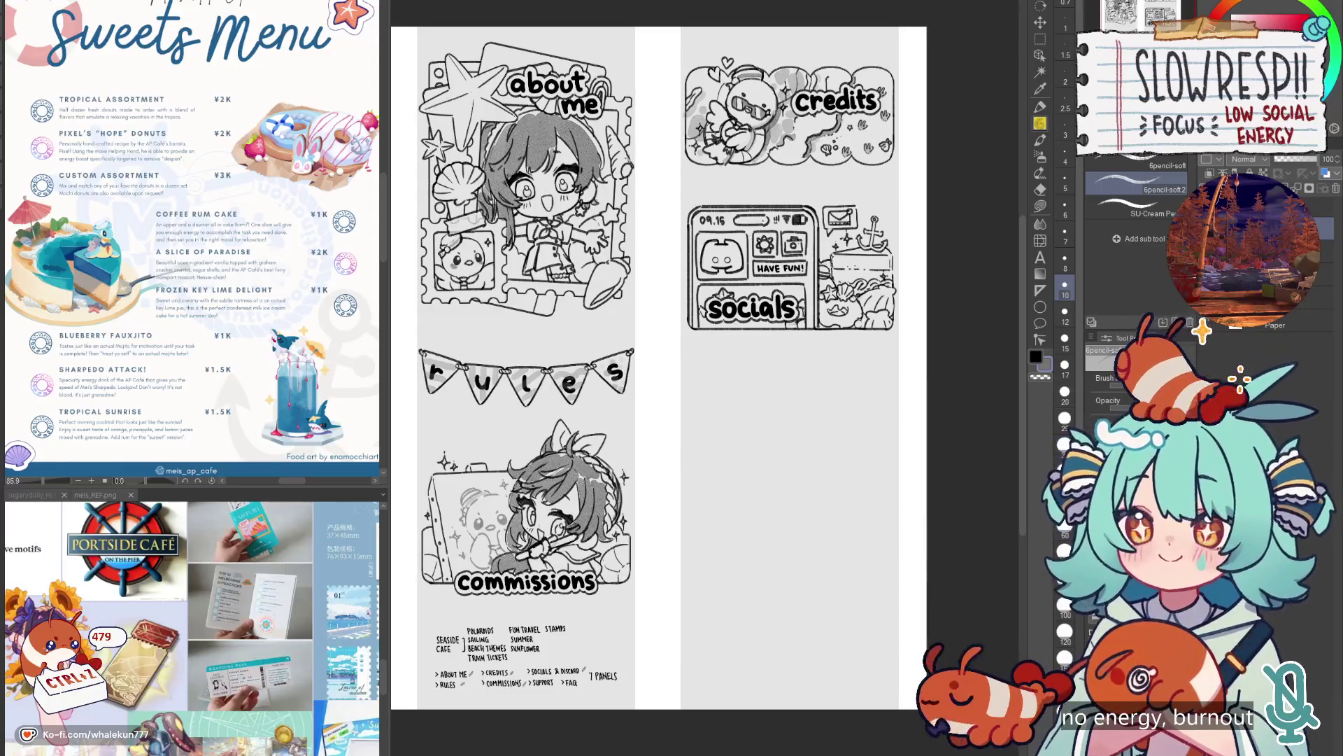
{"action": "scroll", "coordinate": [790, 430], "scroll_direction": "up", "scroll_amount": 1}
{"action": "left_click_drag", "start_coordinate": [809, 419], "coordinate": [817, 439]}
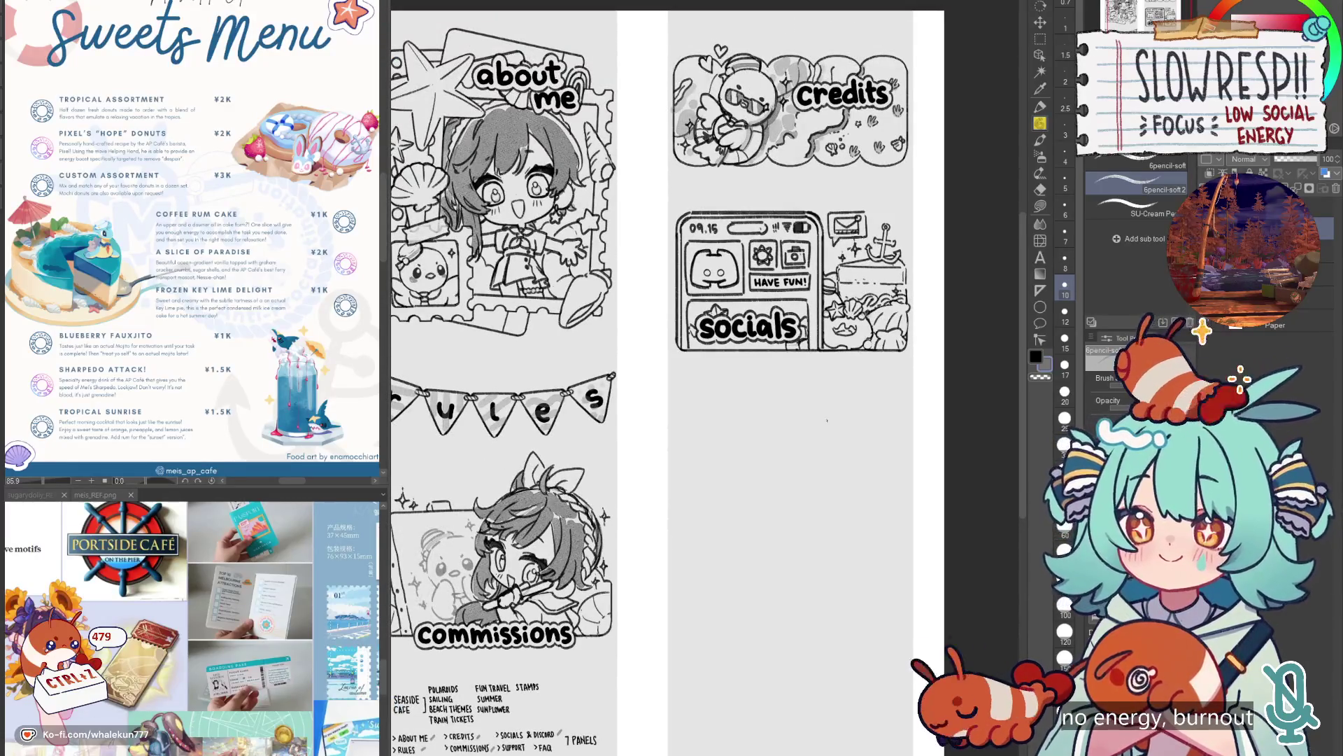
Lay a Linear ruler guide for the new frame's bottom edge below the socials panel.
{"action": "key", "text": "u"}
{"action": "left_click_drag", "start_coordinate": [684, 504], "coordinate": [896, 508]}
{"action": "key", "text": "ctrl+z"}
{"action": "left_click_drag", "start_coordinate": [705, 531], "coordinate": [904, 536]}
{"action": "key", "text": "ctrl+z"}
{"action": "mouse_move", "coordinate": [676, 535]}
{"action": "left_mouse_down"}
{"action": "mouse_move", "coordinate": [906, 534]}
{"action": "mouse_move", "coordinate": [908, 437]}
{"action": "left_mouse_up"}
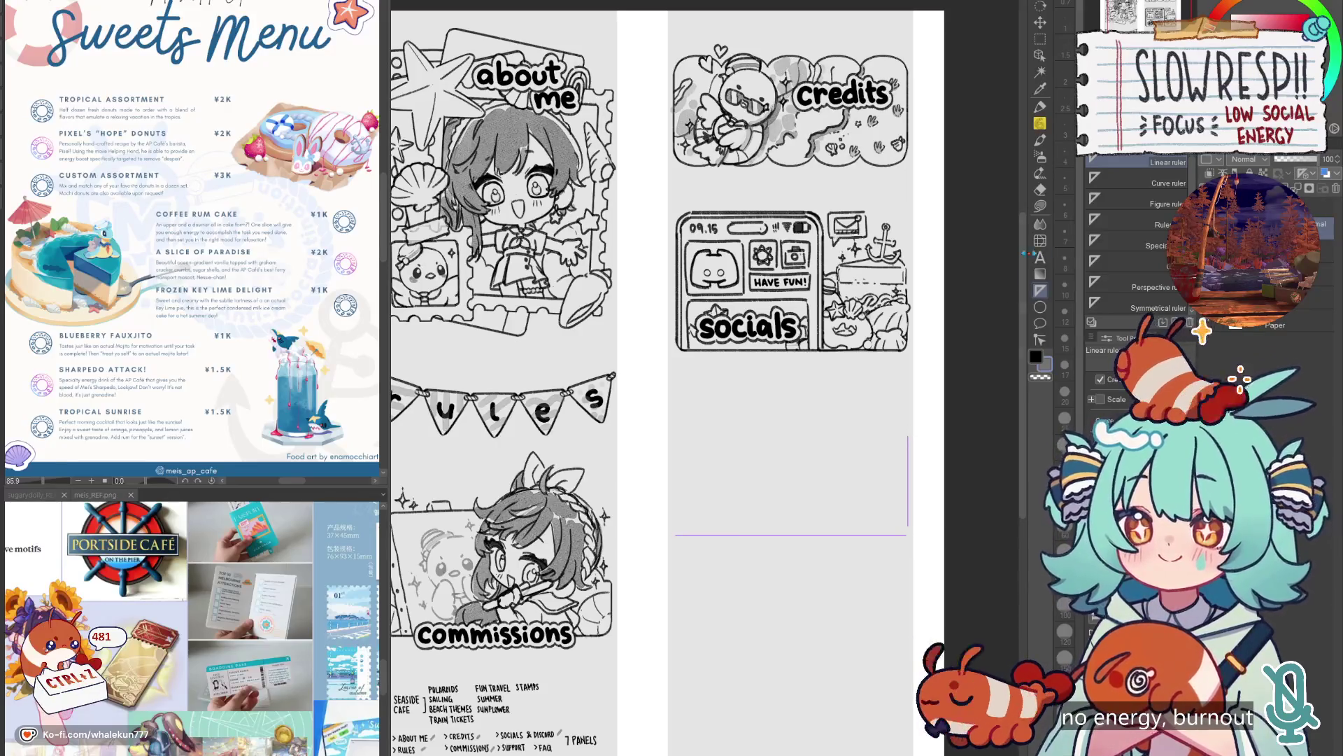
Trace the frame's bottom and right edges with the pencil along the guide.
{"action": "key", "text": "p"}
{"action": "left_click_drag", "start_coordinate": [673, 535], "coordinate": [906, 535]}
{"action": "key", "text": "ctrl+z"}
{"action": "left_click_drag", "start_coordinate": [908, 437], "coordinate": [907, 527]}
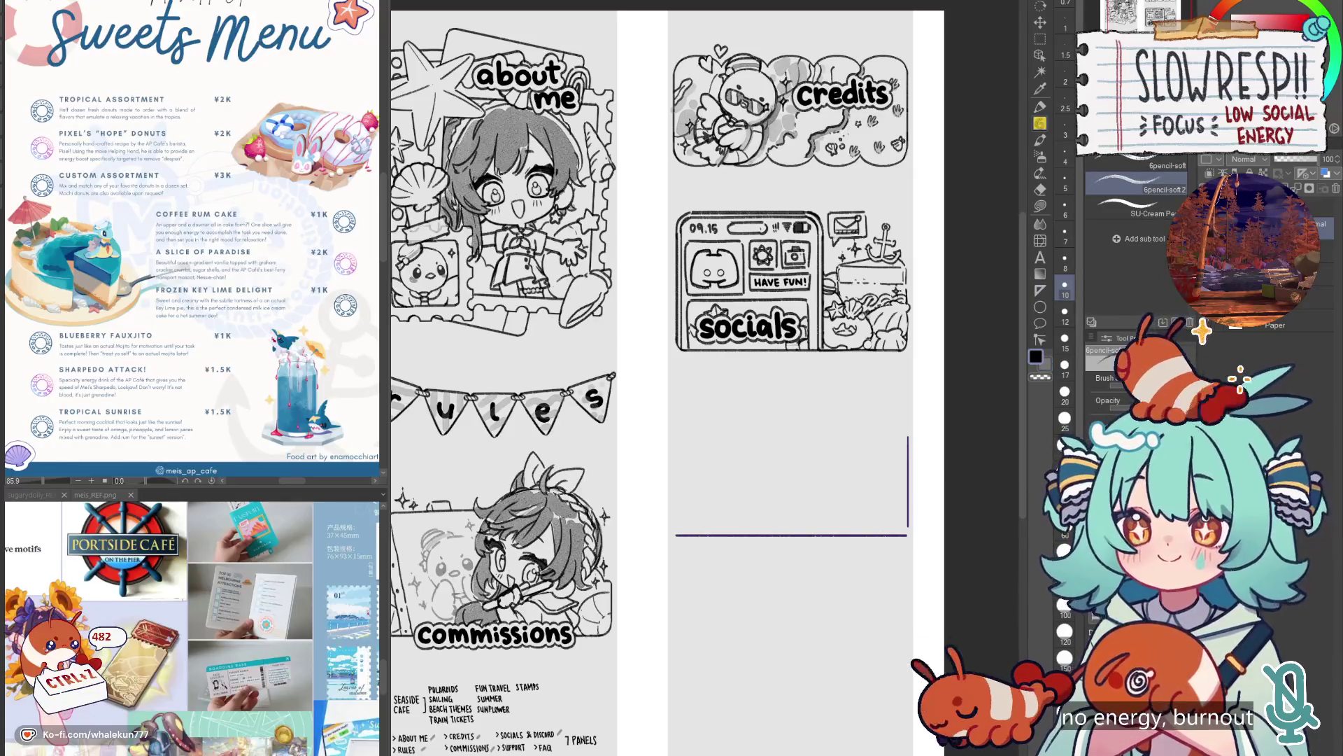
{"action": "scroll", "coordinate": [899, 517], "scroll_direction": "up", "scroll_amount": 3}
{"action": "key", "text": "ctrl+z"}
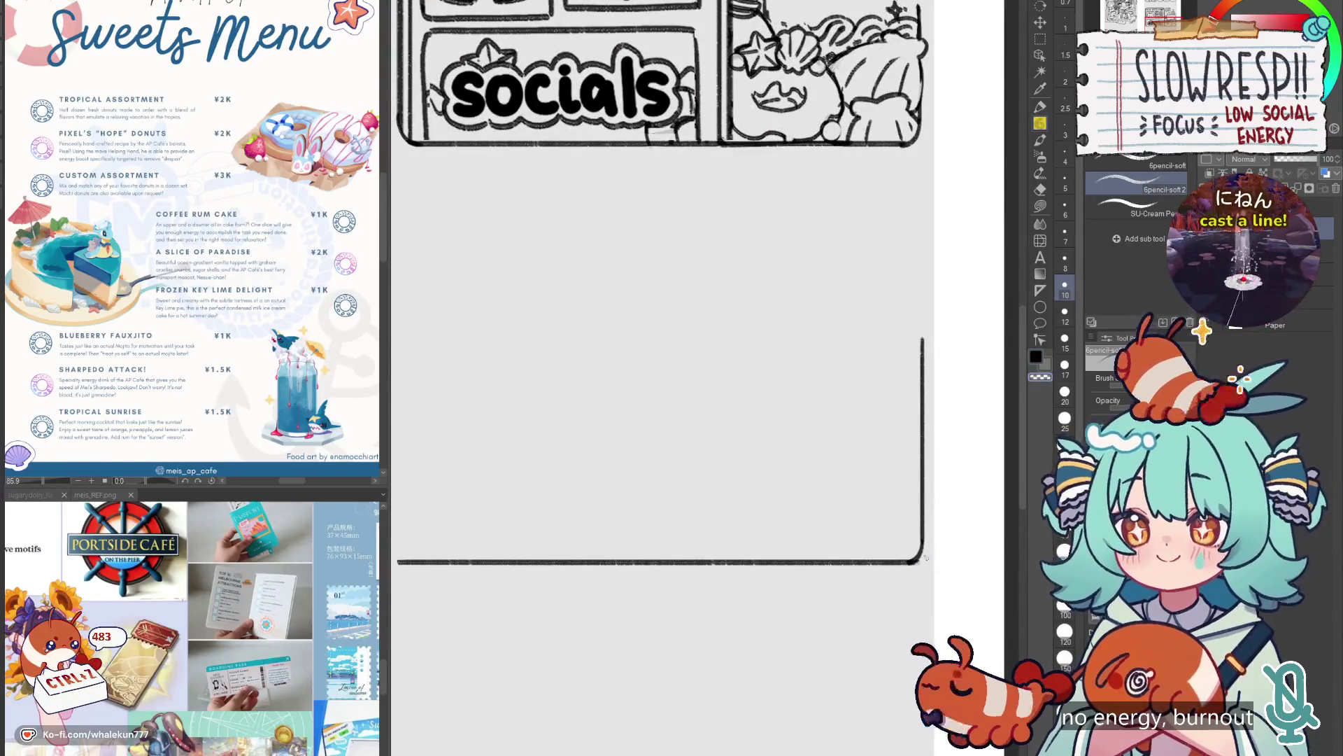
Erase the bottom-right corner overshoot with transparent colour and select that corner.
{"action": "key", "text": "c"}
{"action": "left_click_drag", "start_coordinate": [921, 561], "coordinate": [905, 565]}
{"action": "key", "text": "c"}
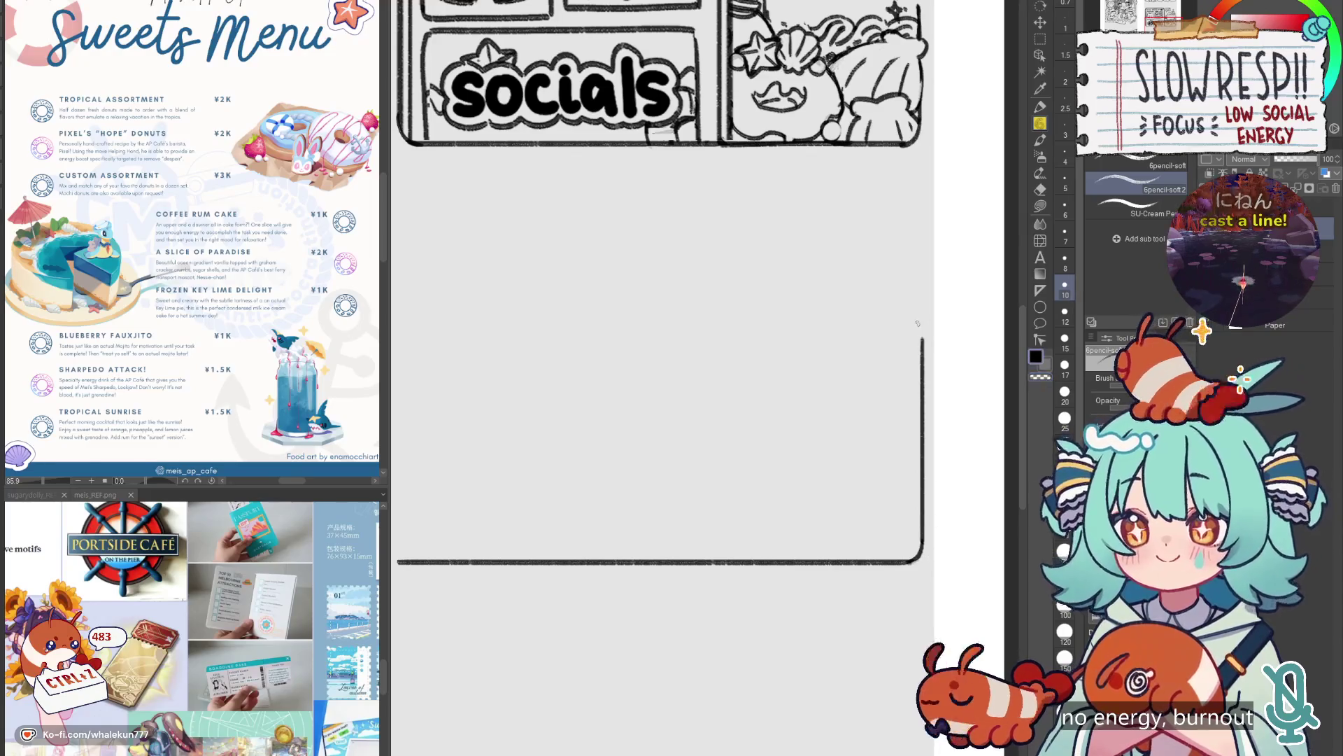
{"action": "key", "text": "ctrl+z"}
{"action": "key", "text": "ctrl+z"}
{"action": "key", "text": "ctrl+z"}
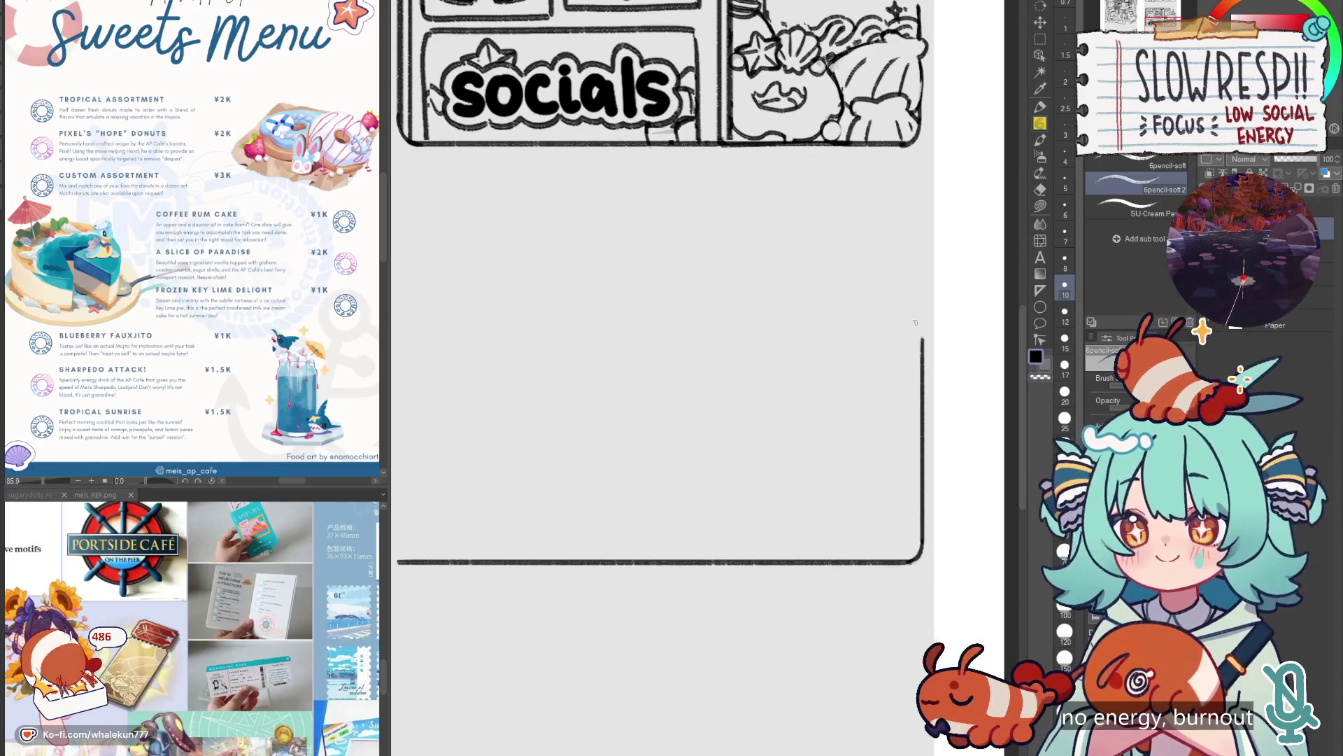
{"action": "left_click_drag", "start_coordinate": [913, 321], "coordinate": [922, 342]}
{"action": "key", "text": "ctrl+z"}
{"action": "key", "text": "m"}
{"action": "left_click_drag", "start_coordinate": [911, 537], "coordinate": [932, 578]}
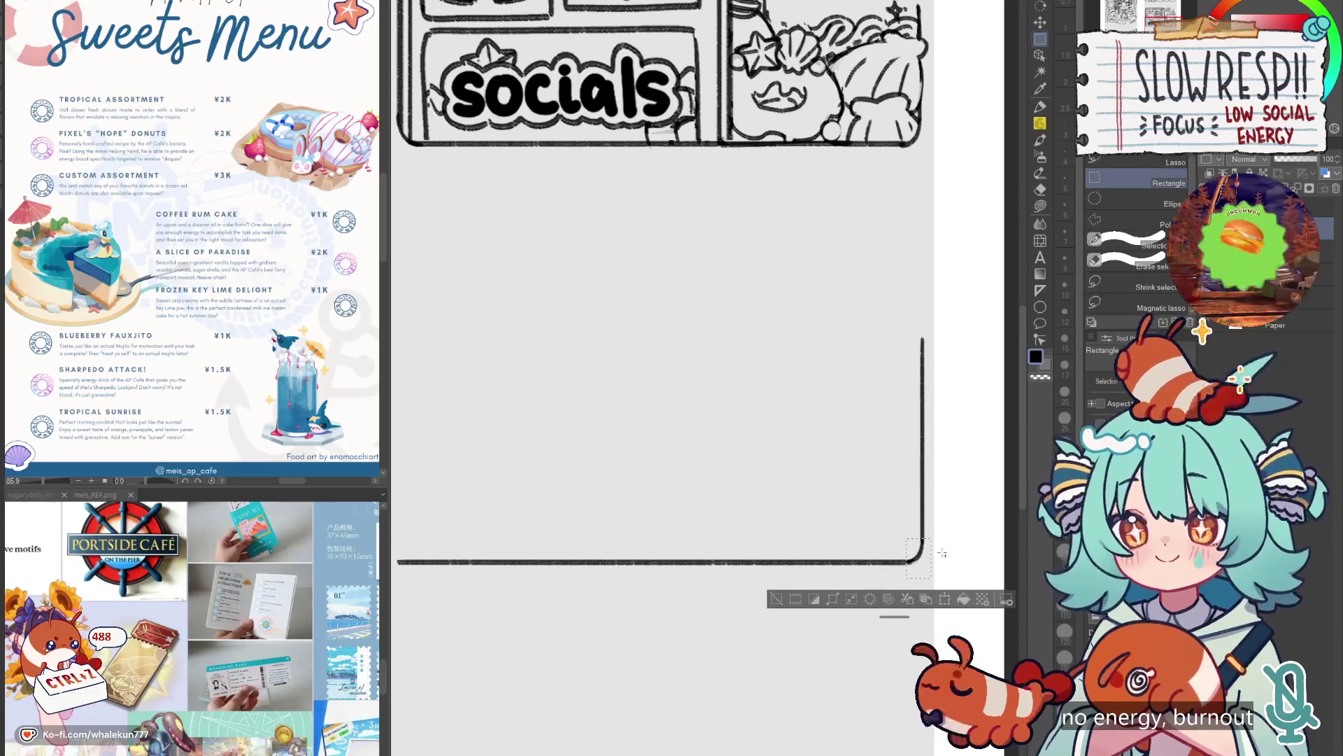
Transform the selected bottom-right corner and draw a rounded top corner on the right edge.
{"action": "left_click", "coordinate": [1041, 22]}
{"action": "key", "text": "ctrl+t"}
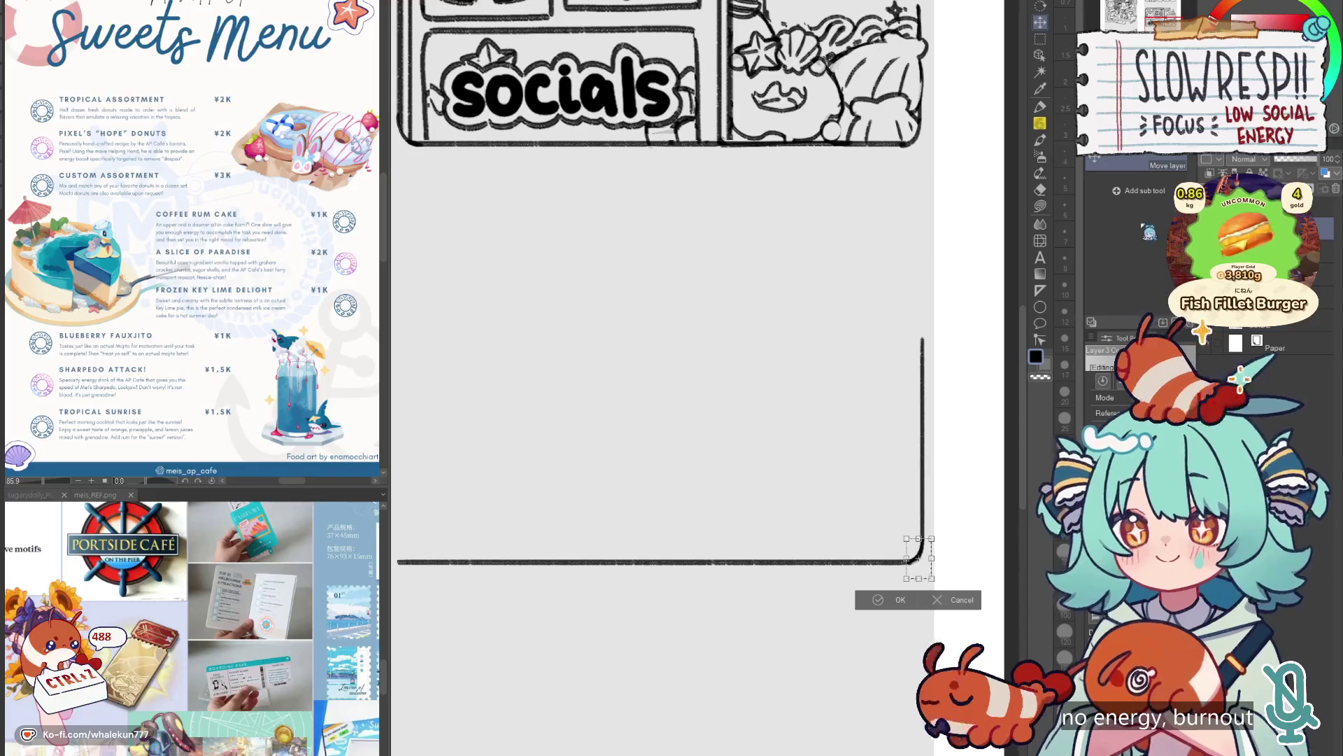
{"action": "key", "text": "Return"}
{"action": "key", "text": "ctrl+d"}
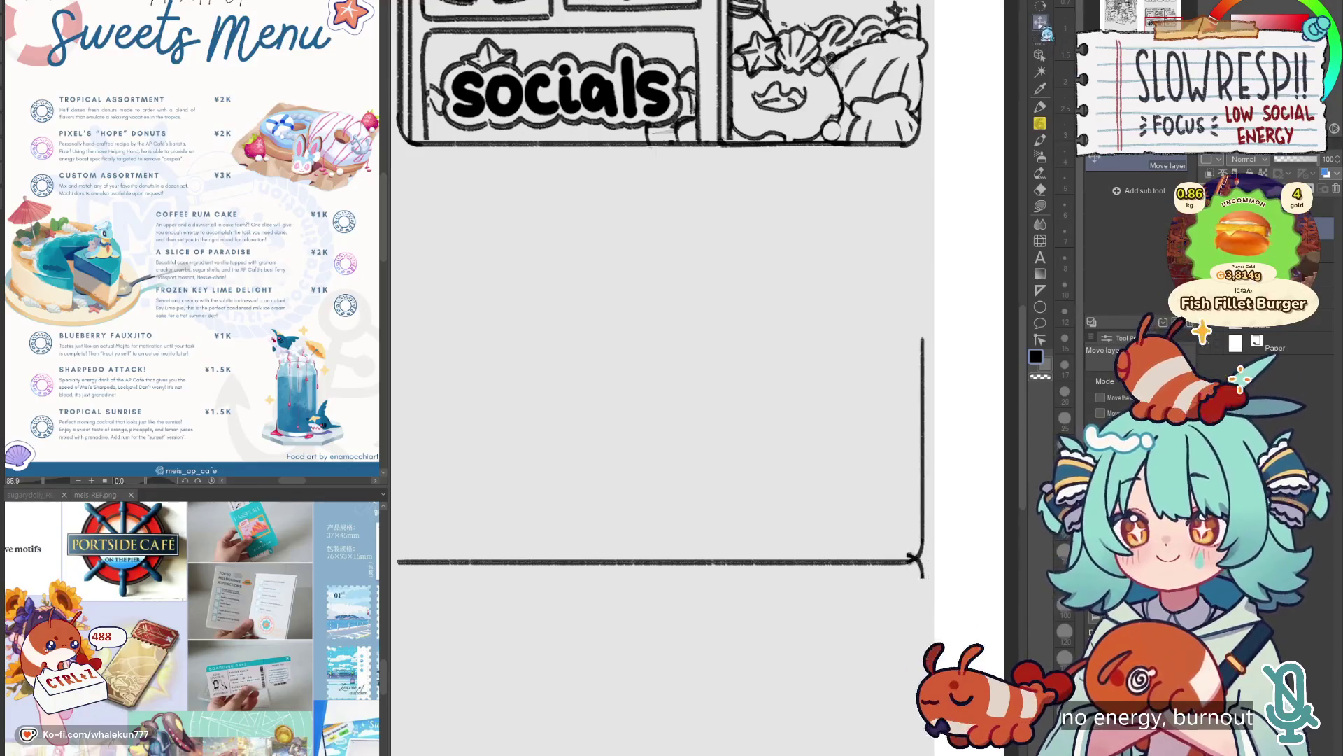
{"action": "left_click_drag", "start_coordinate": [907, 311], "coordinate": [934, 350]}
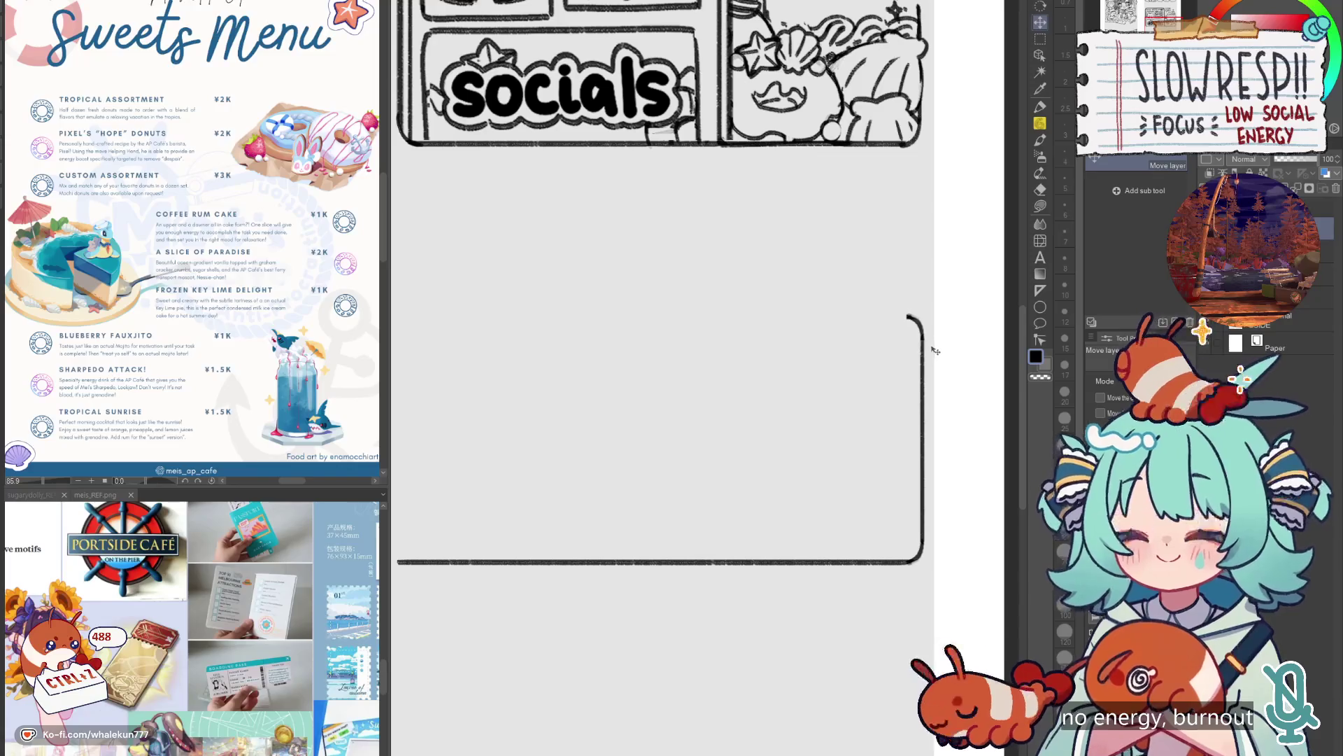
Try rotating the frame lines, undo it, and bring the socials panel and frame into view.
{"action": "key", "text": "ctrl+t"}
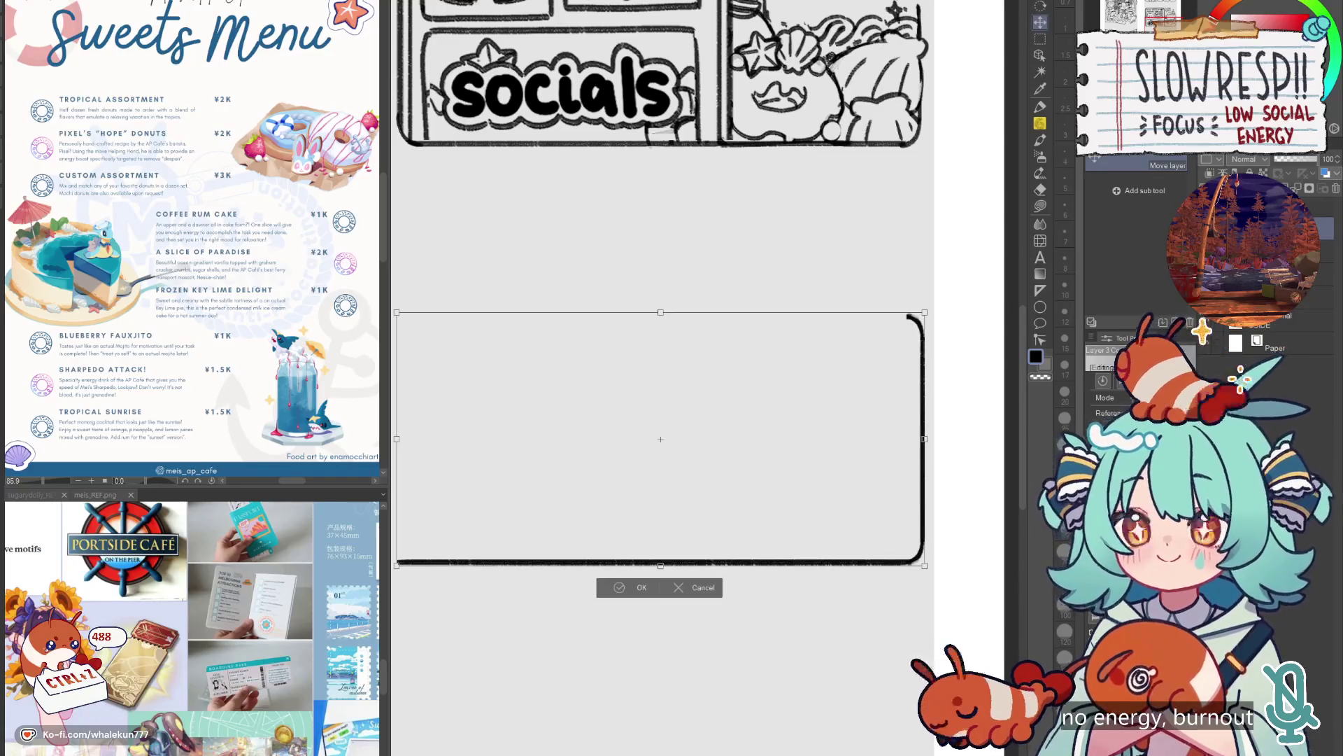
{"action": "left_click_drag", "start_coordinate": [869, 276], "coordinate": [636, 701]}
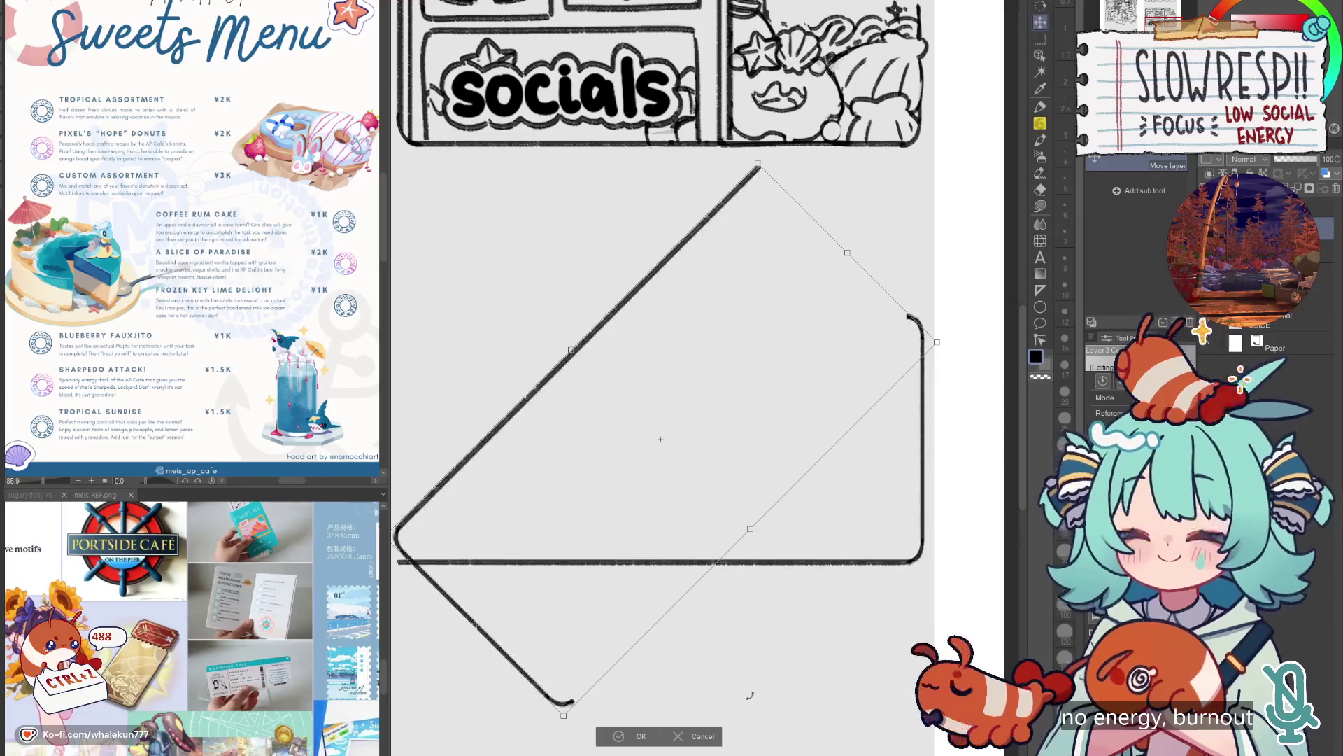
{"action": "key", "text": "ctrl+z"}
{"action": "left_click", "coordinate": [620, 588]}
{"action": "left_click_drag", "start_coordinate": [623, 615], "coordinate": [708, 599]}
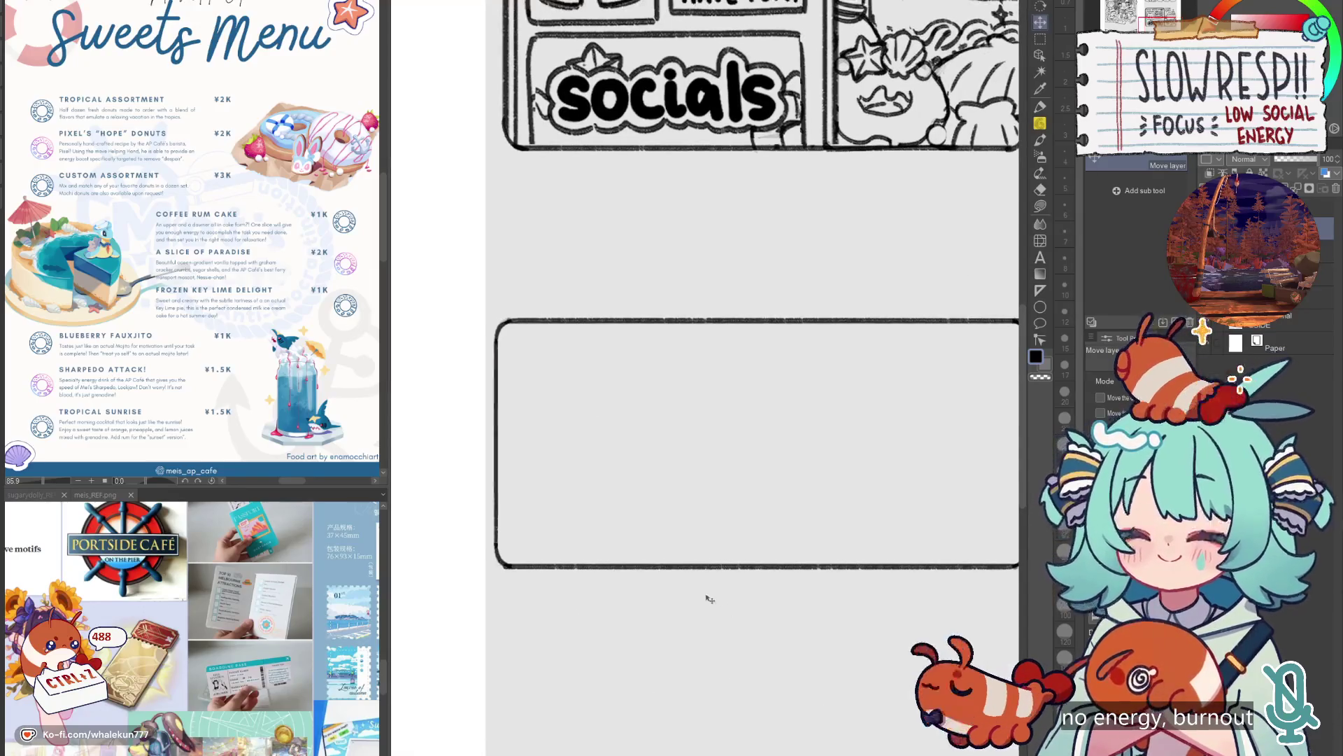
{"action": "scroll", "coordinate": [708, 600], "scroll_direction": "down", "scroll_amount": 3}
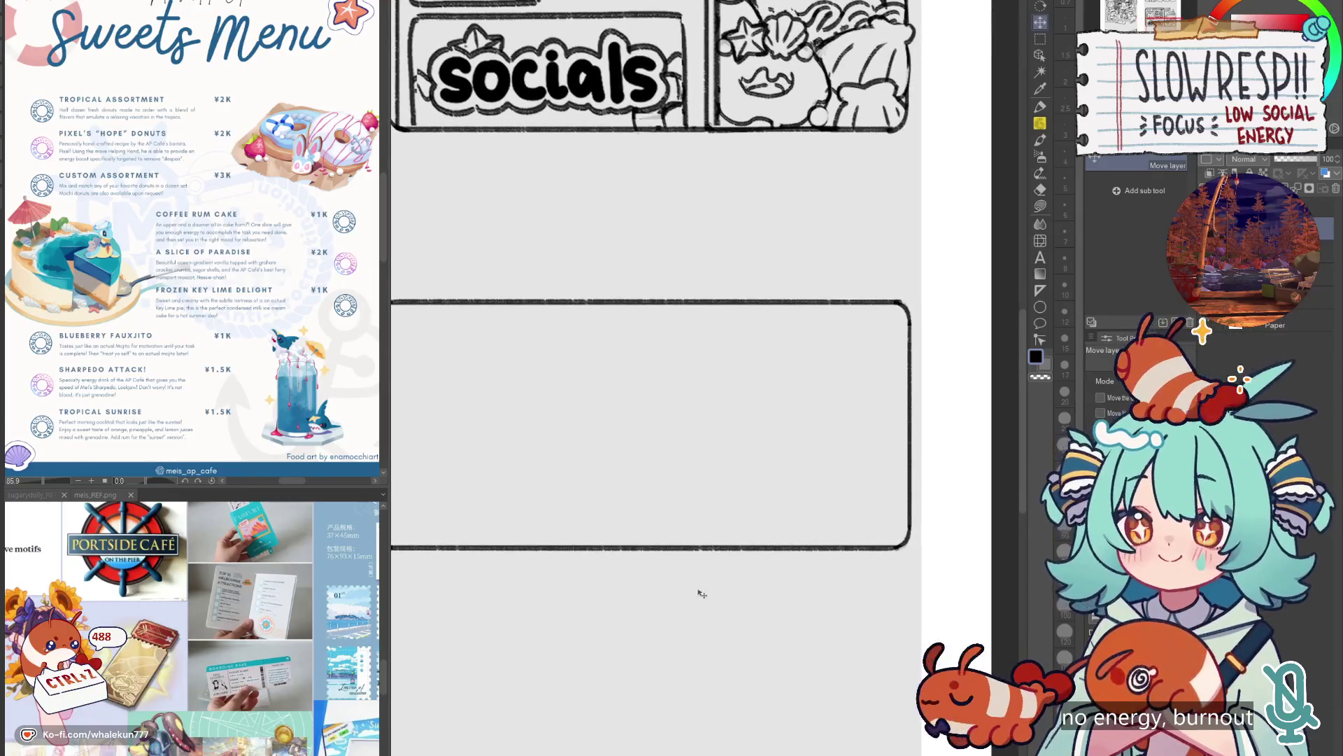
{"action": "left_click_drag", "start_coordinate": [736, 580], "coordinate": [793, 545]}
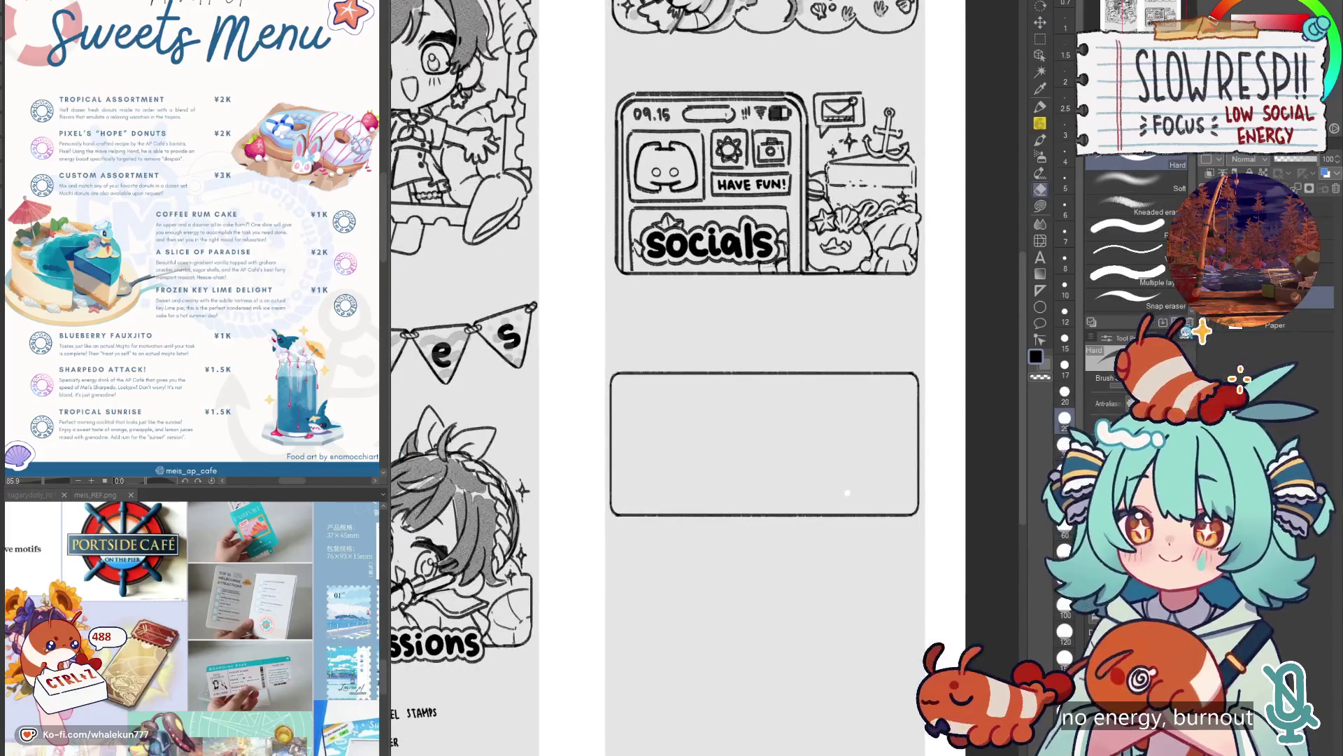
Nudge the empty frame layer slightly down with Move layer.
{"action": "key", "text": "w"}
{"action": "left_click", "coordinate": [871, 496]}
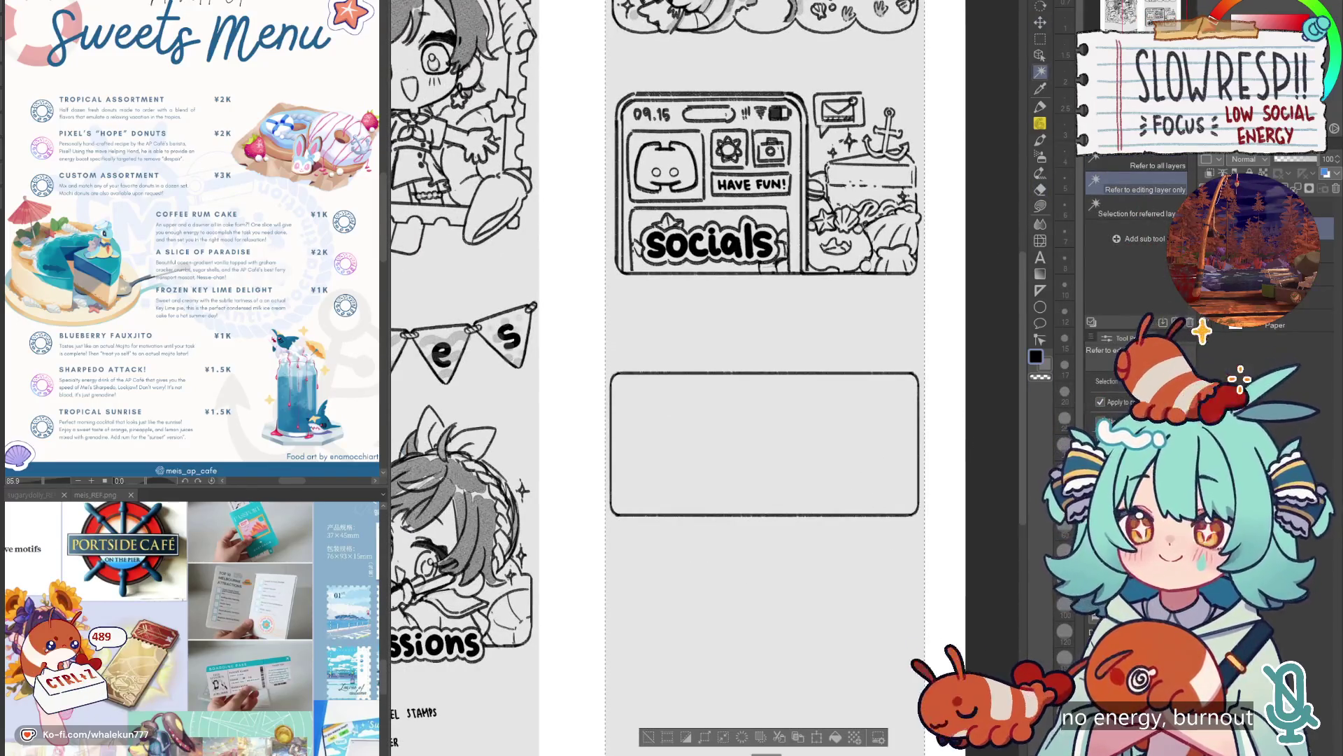
{"action": "key", "text": "ctrl+d"}
{"action": "key", "text": "k"}
{"action": "scroll", "coordinate": [870, 455], "scroll_direction": "down", "scroll_amount": 5}
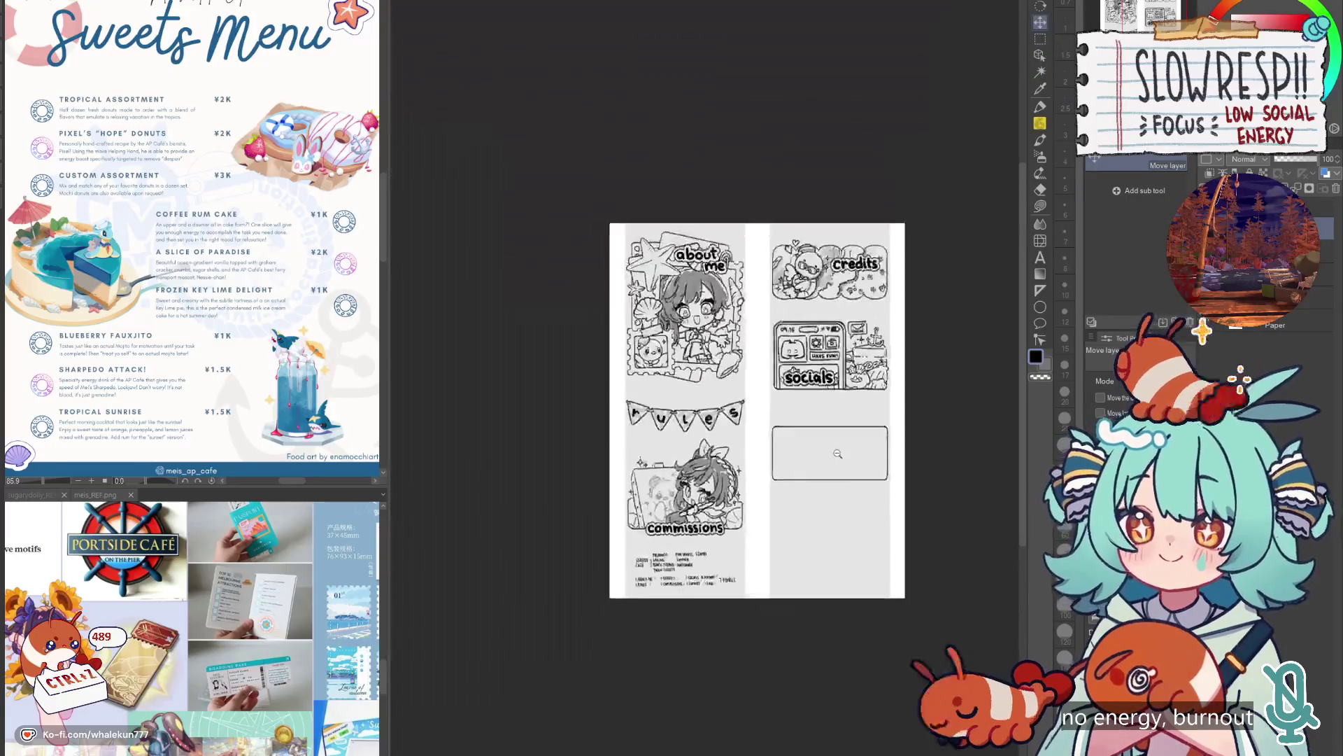
{"action": "scroll", "coordinate": [870, 455], "scroll_direction": "up", "scroll_amount": 3}
{"action": "left_click_drag", "start_coordinate": [866, 483], "coordinate": [868, 499]}
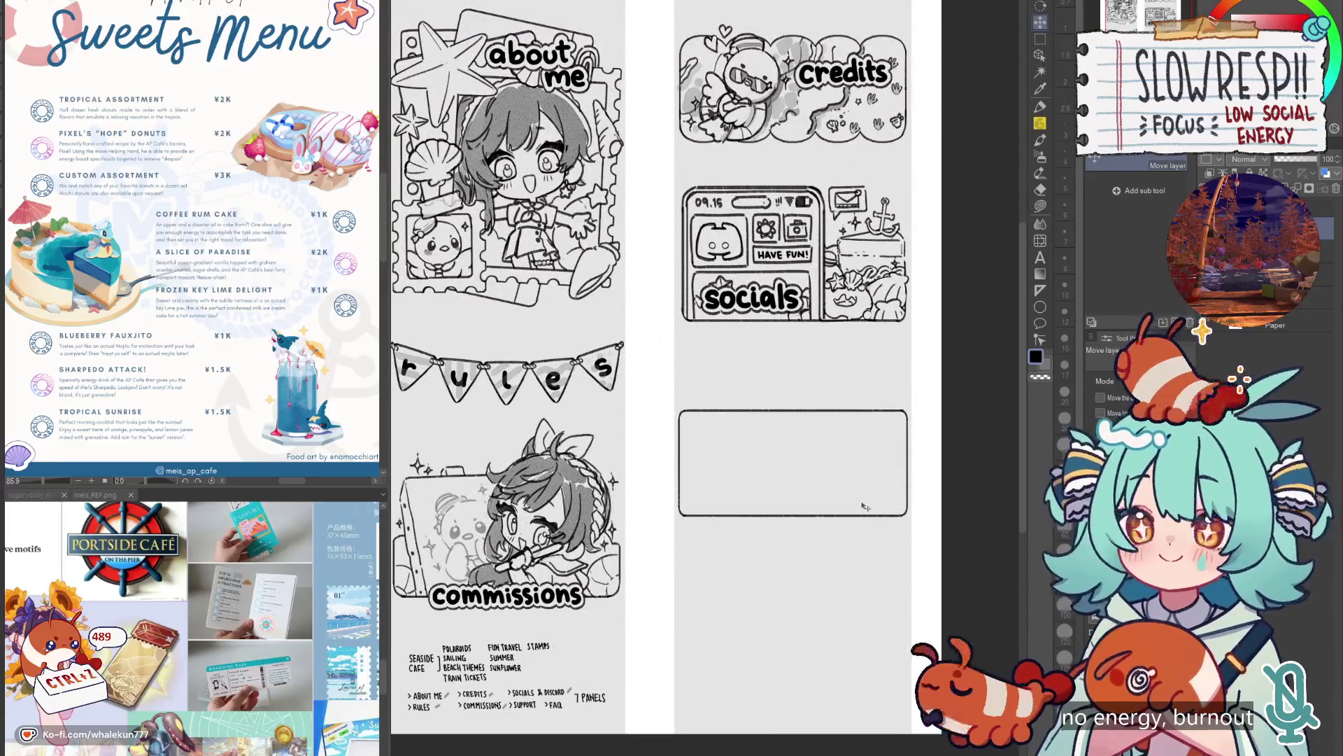
Flip the view to check the layout and discard trial strokes near the rules banner.
{"action": "key", "text": "h"}
{"action": "key", "text": "h"}
{"action": "scroll", "coordinate": [855, 544], "scroll_direction": "down", "scroll_amount": 3}
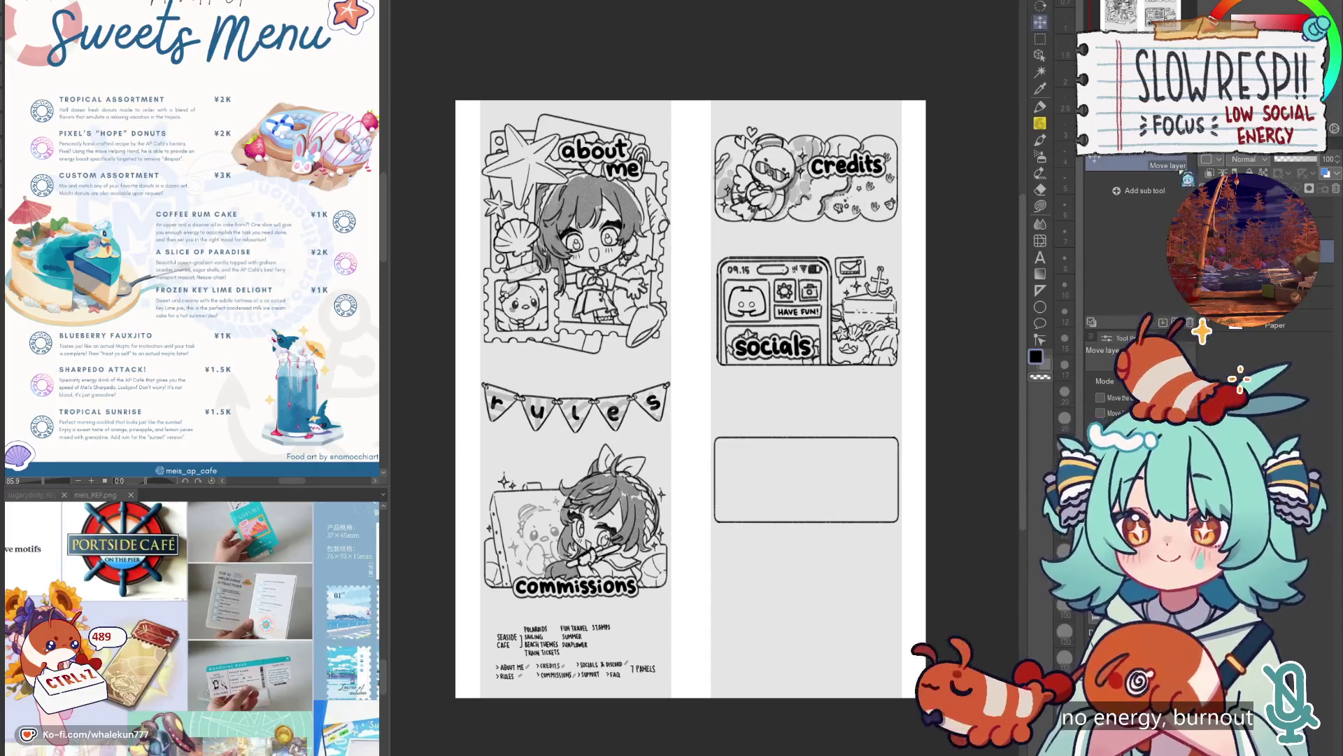
{"action": "key", "text": "p"}
{"action": "scroll", "coordinate": [582, 398], "scroll_direction": "up", "scroll_amount": 1}
{"action": "scroll", "coordinate": [581, 398], "scroll_direction": "up", "scroll_amount": 2}
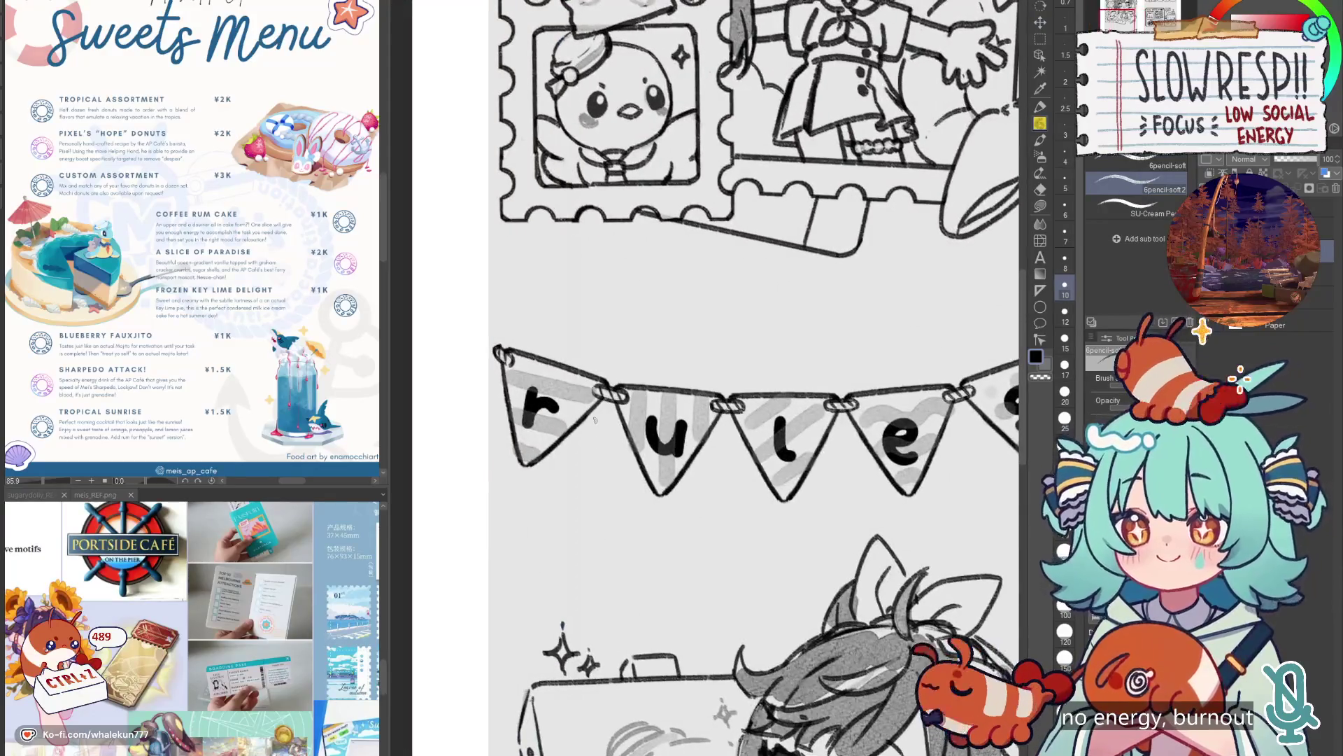
{"action": "left_click_drag", "start_coordinate": [600, 431], "coordinate": [594, 455]}
{"action": "key", "text": "ctrl+z"}
{"action": "left_click_drag", "start_coordinate": [645, 382], "coordinate": [651, 361]}
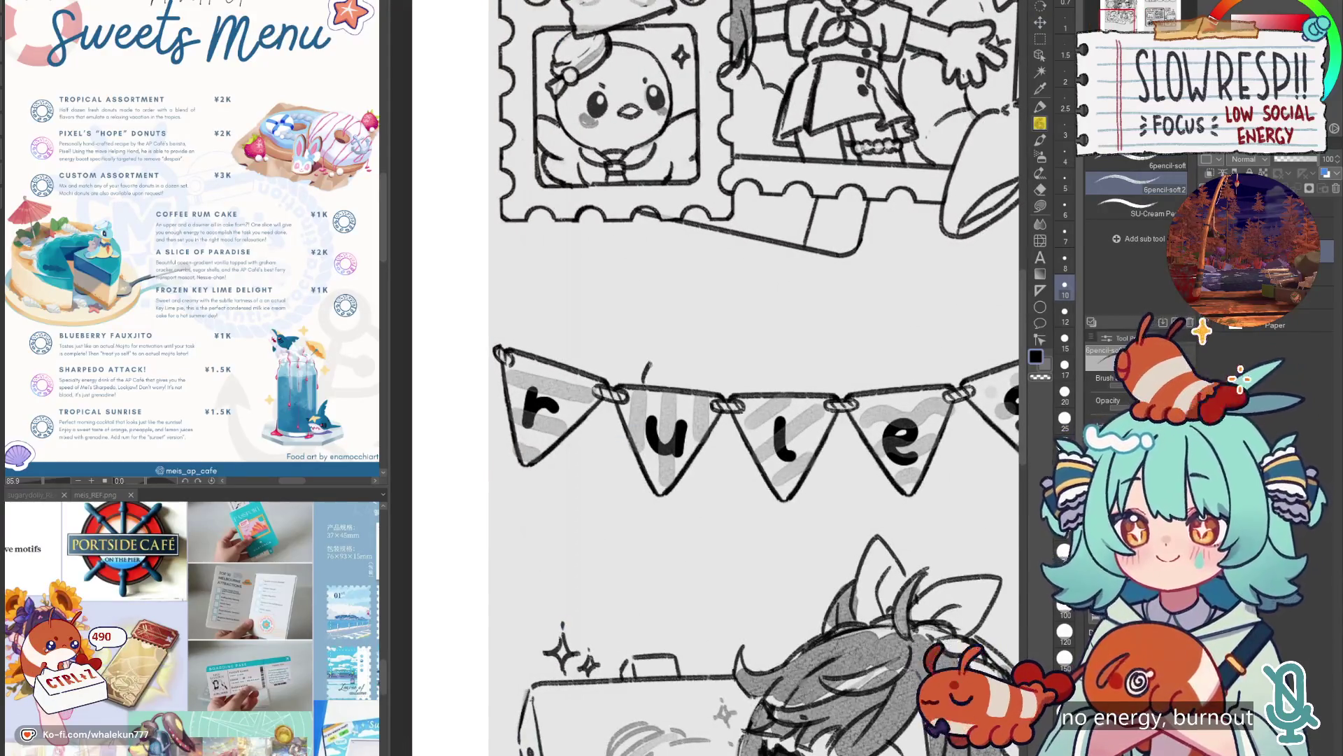
{"action": "key", "text": "ctrl+z"}
{"action": "scroll", "coordinate": [638, 407], "scroll_direction": "down", "scroll_amount": 2}
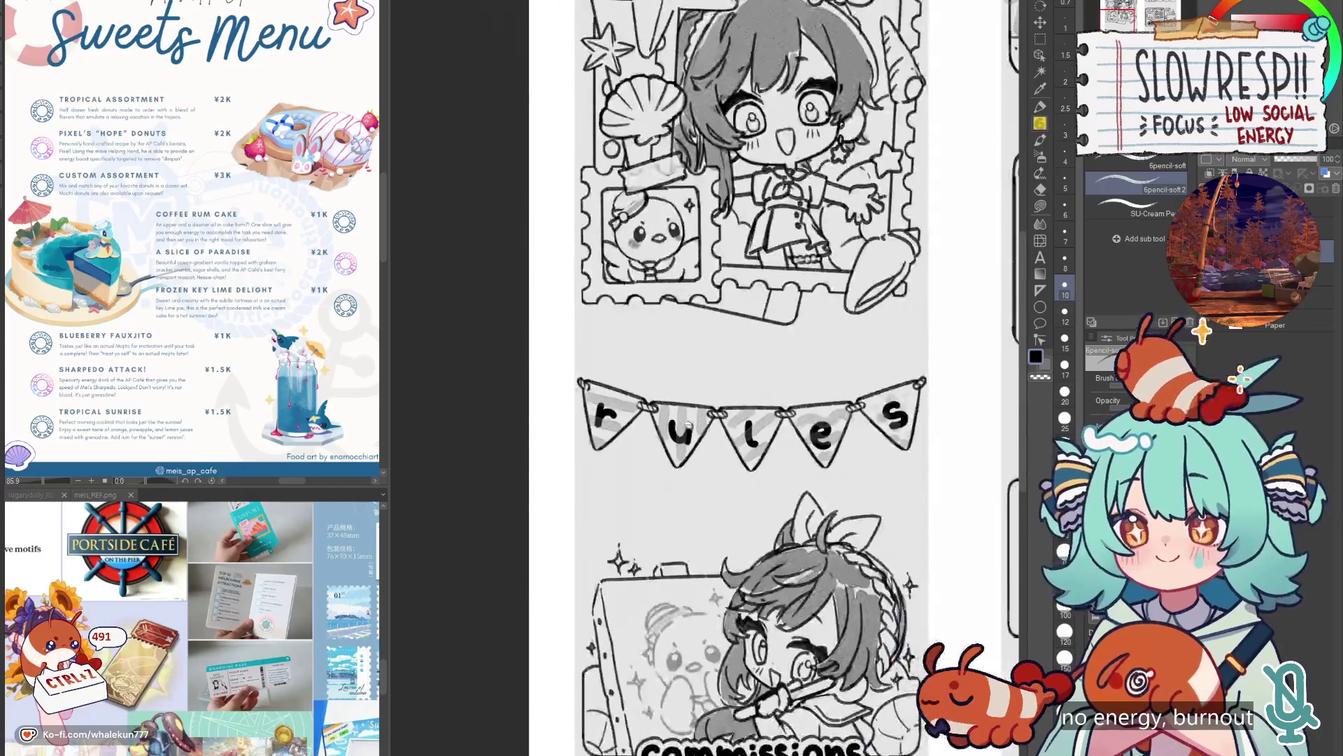
{"action": "left_click_drag", "start_coordinate": [837, 465], "coordinate": [697, 464]}
{"action": "key", "text": "ctrl+z"}
{"action": "scroll", "coordinate": [766, 459], "scroll_direction": "down", "scroll_amount": 5}
{"action": "scroll", "coordinate": [765, 459], "scroll_direction": "up", "scroll_amount": 5}
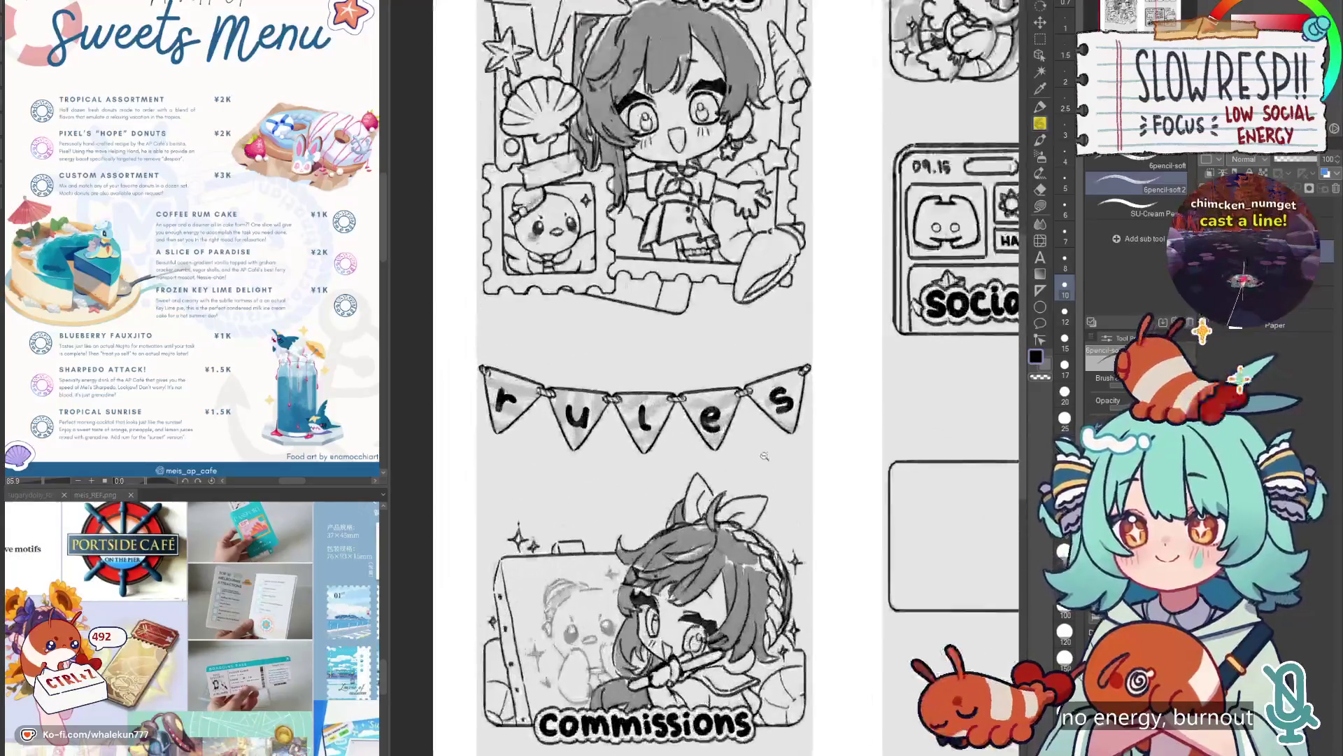
Show the meis_REF.png reference image and centre the page in the view.
{"action": "left_click", "coordinate": [94, 494]}
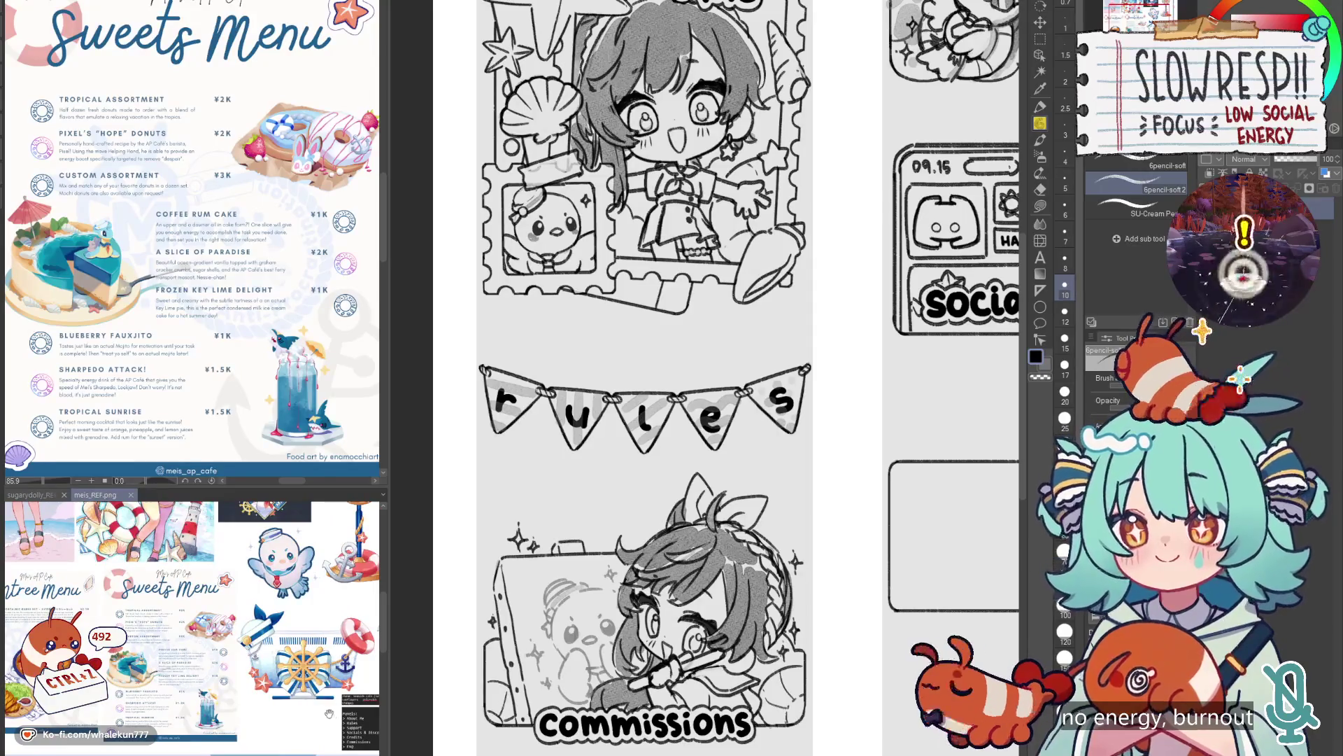
{"action": "scroll", "coordinate": [744, 524], "scroll_direction": "down", "scroll_amount": 4}
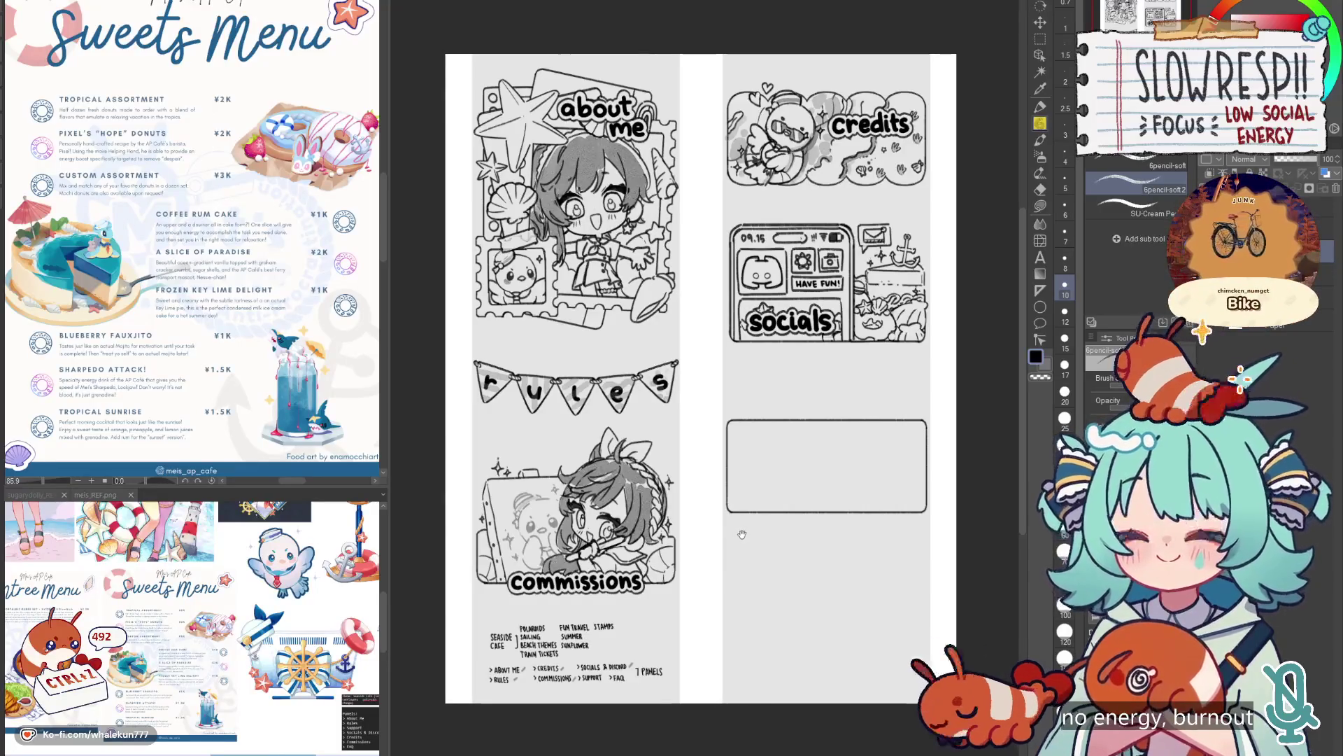
{"action": "left_click_drag", "start_coordinate": [788, 519], "coordinate": [737, 521]}
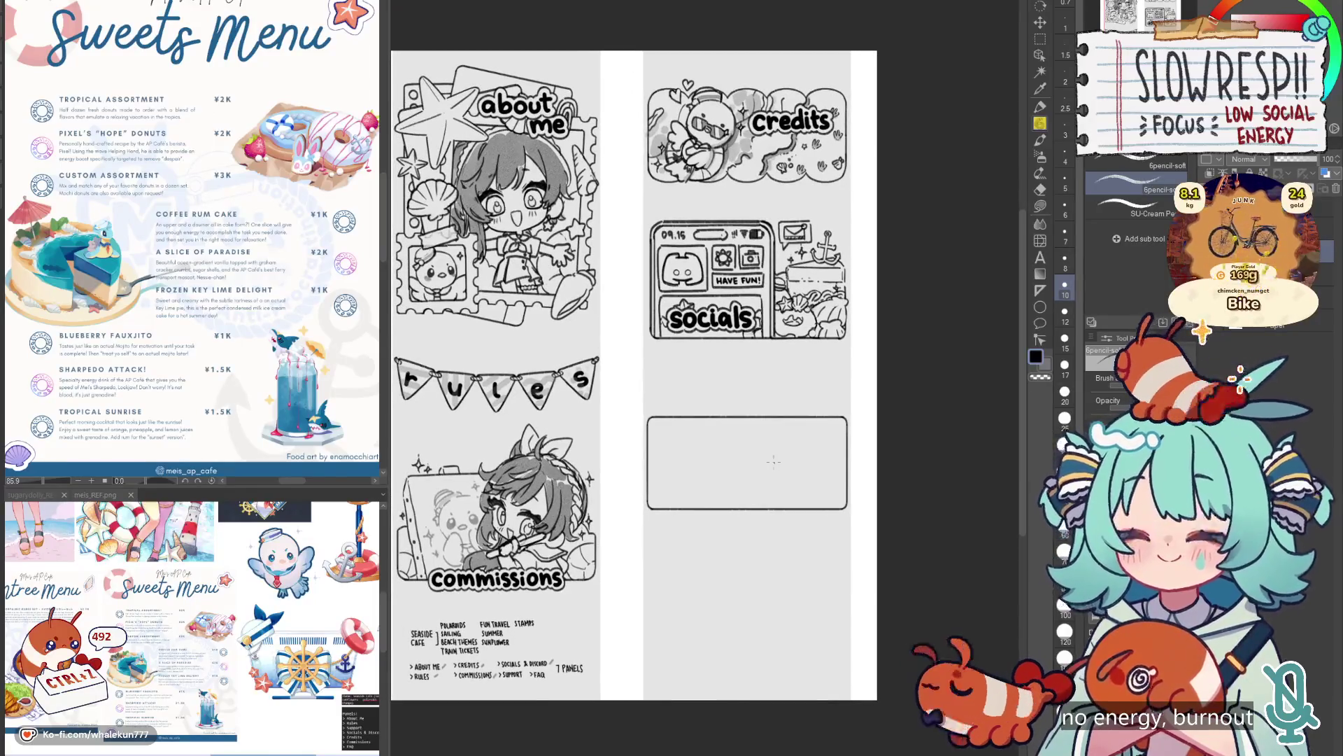
{"action": "scroll", "coordinate": [676, 407], "scroll_direction": "up", "scroll_amount": 1}
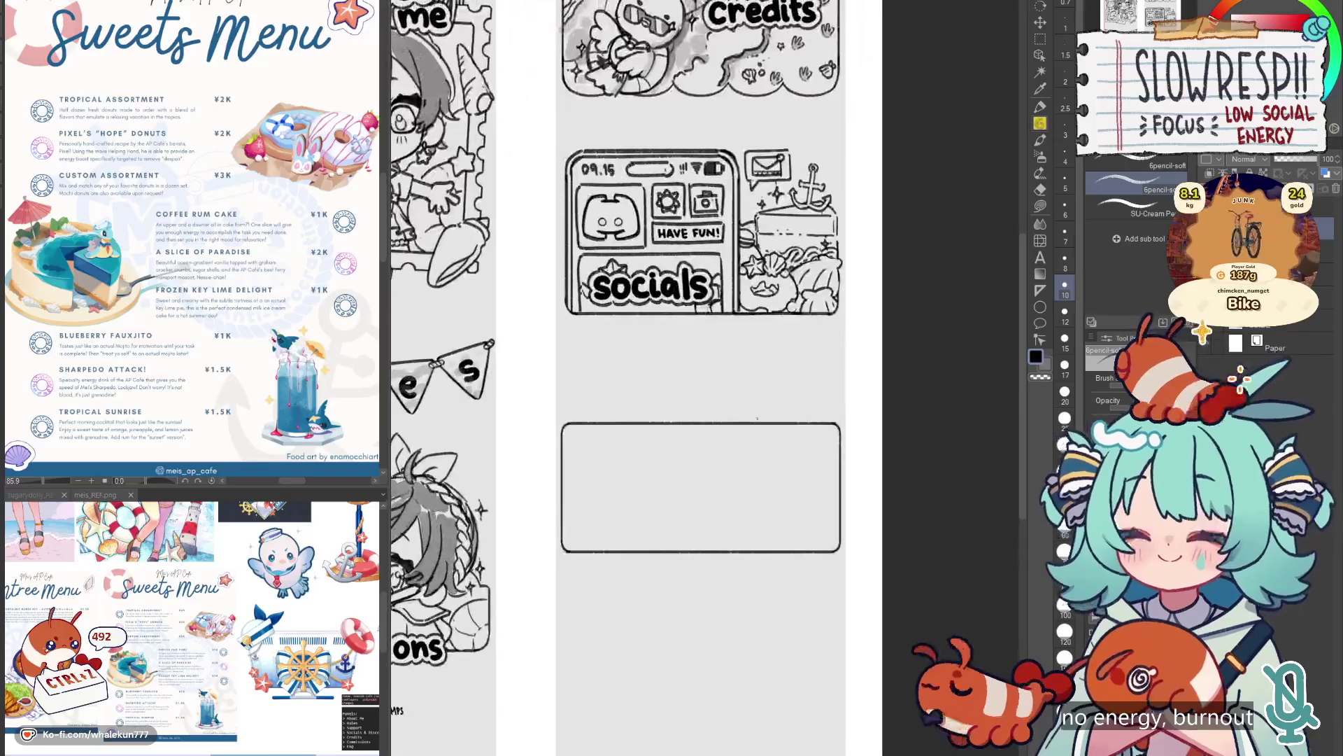
{"action": "scroll", "coordinate": [677, 408], "scroll_direction": "up", "scroll_amount": 1}
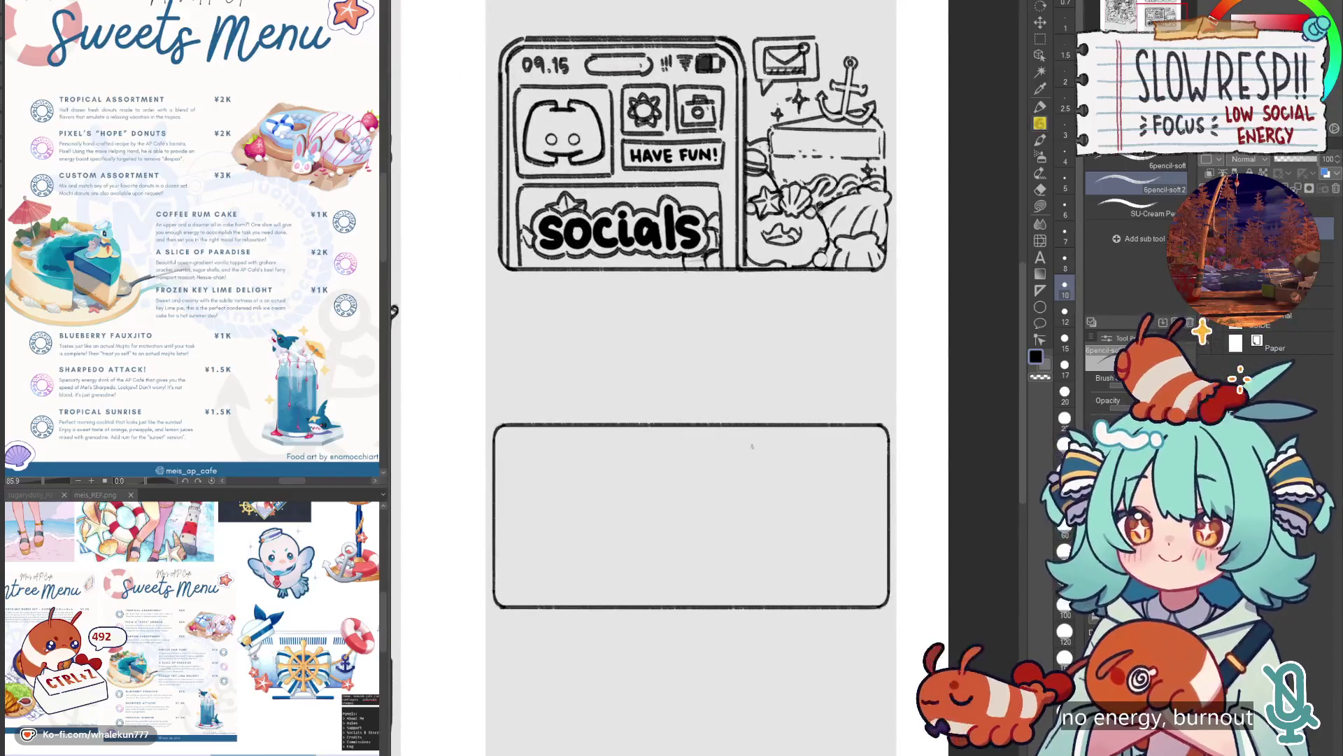
Sketch a circle for the character's head above the empty box.
{"action": "mouse_move", "coordinate": [665, 381]}
{"action": "left_mouse_down"}
{"action": "mouse_move", "coordinate": [720, 511]}
{"action": "mouse_move", "coordinate": [640, 434]}
{"action": "mouse_move", "coordinate": [798, 496]}
{"action": "left_mouse_up"}
{"action": "key", "text": "ctrl+z"}
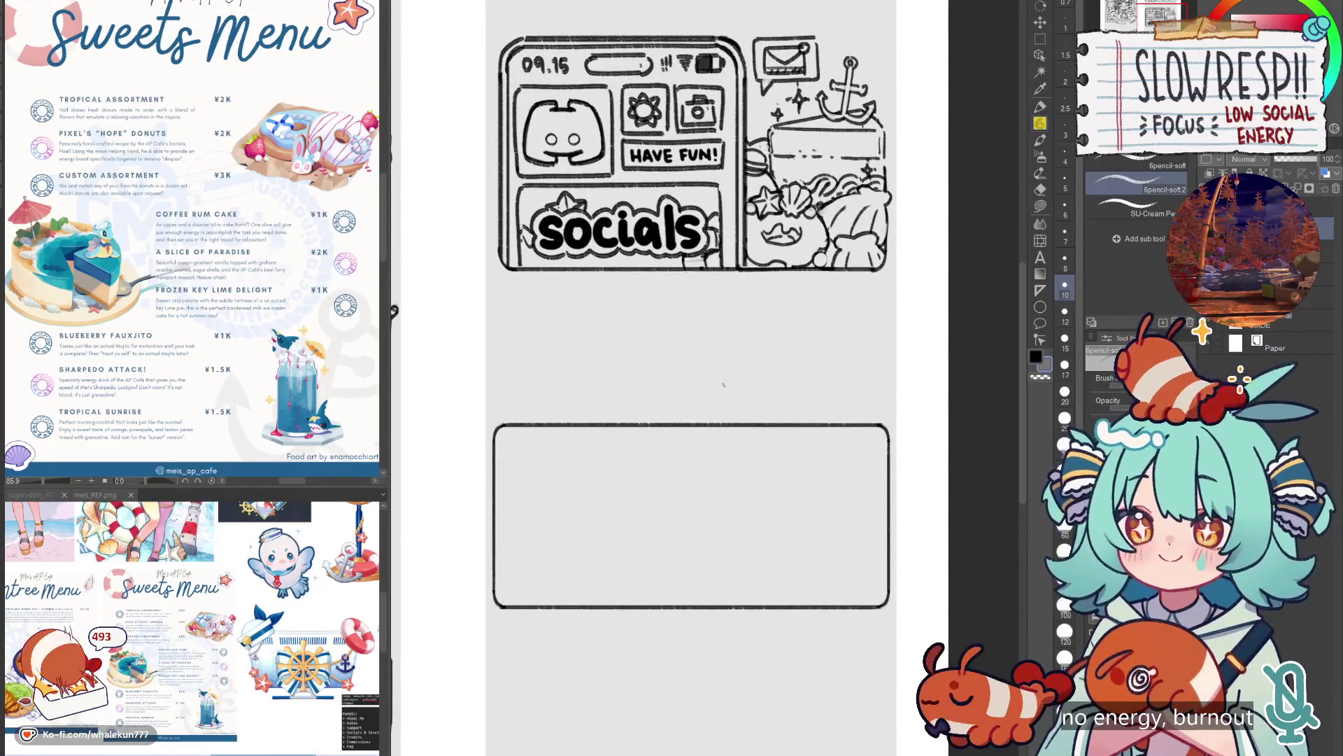
{"action": "scroll", "coordinate": [724, 384], "scroll_direction": "down", "scroll_amount": 2}
{"action": "scroll", "coordinate": [705, 376], "scroll_direction": "up", "scroll_amount": 1}
{"action": "mouse_move", "coordinate": [704, 376]}
{"action": "left_mouse_down"}
{"action": "mouse_move", "coordinate": [815, 414]}
{"action": "mouse_move", "coordinate": [749, 511]}
{"action": "mouse_move", "coordinate": [689, 483]}
{"action": "mouse_move", "coordinate": [819, 416]}
{"action": "left_mouse_up"}
Try guide lines and curves through and beneath the head, then remove them.
{"action": "key", "text": "ctrl+z"}
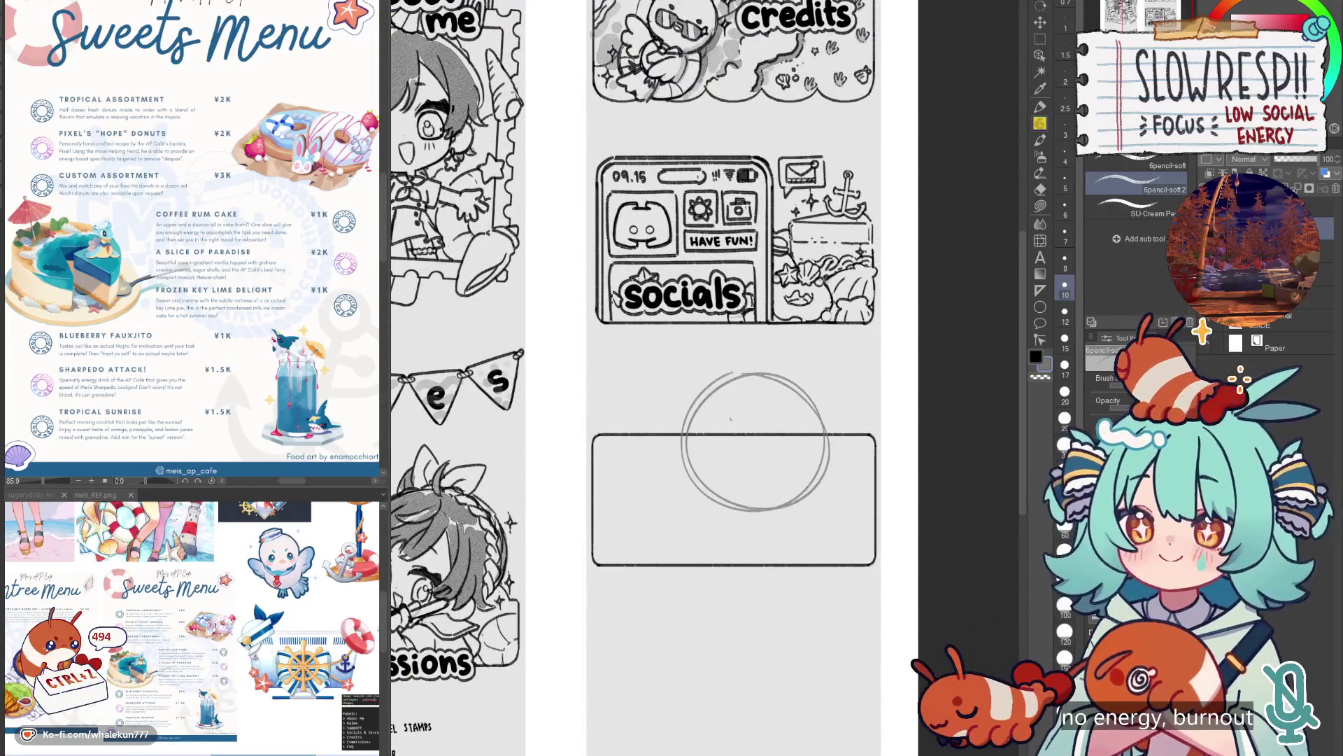
{"action": "key", "text": "ctrl+z"}
{"action": "mouse_move", "coordinate": [715, 437]}
{"action": "left_mouse_down"}
{"action": "mouse_move", "coordinate": [726, 519]}
{"action": "mouse_move", "coordinate": [738, 518]}
{"action": "left_mouse_up"}
{"action": "key", "text": "ctrl+z"}
{"action": "mouse_move", "coordinate": [726, 414]}
{"action": "left_mouse_down"}
{"action": "mouse_move", "coordinate": [745, 518]}
{"action": "mouse_move", "coordinate": [757, 504]}
{"action": "mouse_move", "coordinate": [743, 500]}
{"action": "mouse_move", "coordinate": [780, 498]}
{"action": "left_mouse_up"}
{"action": "key", "text": "ctrl+z"}
{"action": "key", "text": "ctrl+z"}
{"action": "left_click_drag", "start_coordinate": [693, 473], "coordinate": [786, 488]}
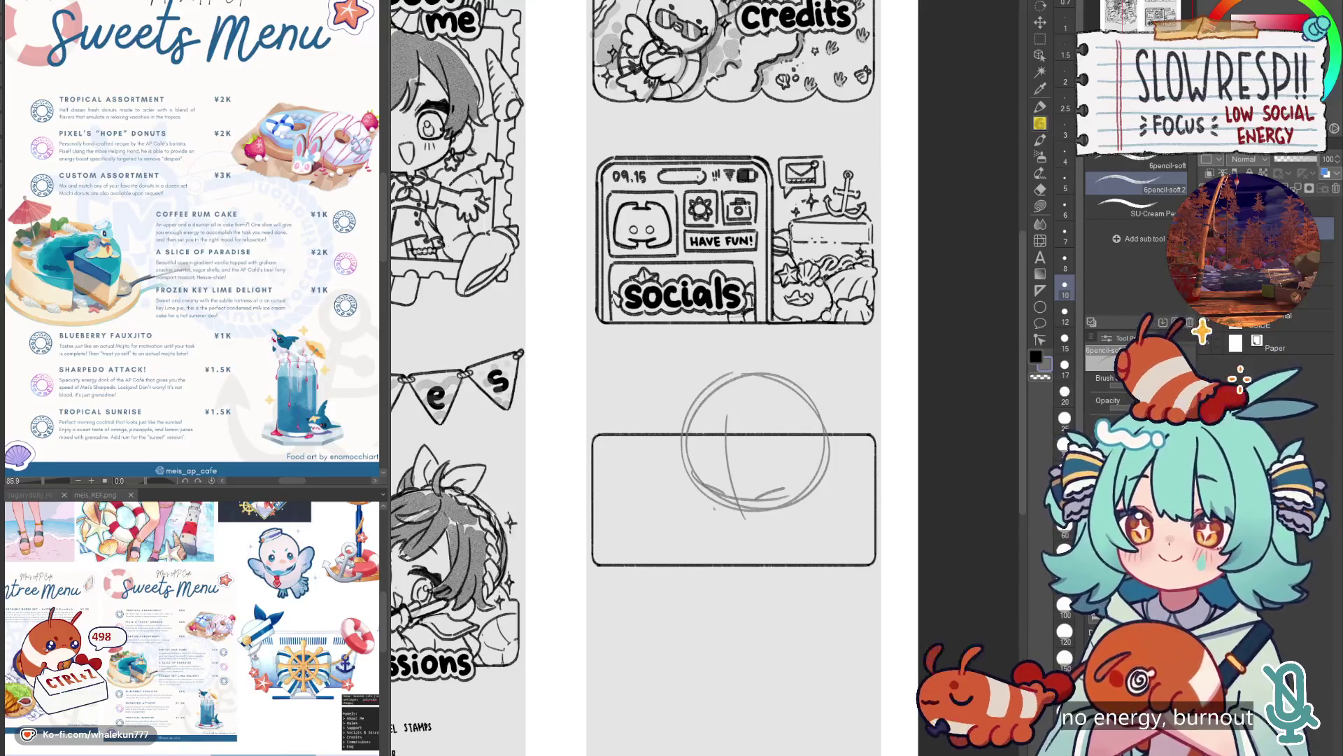
{"action": "mouse_move", "coordinate": [695, 519]}
{"action": "left_mouse_down"}
{"action": "mouse_move", "coordinate": [743, 500]}
{"action": "mouse_move", "coordinate": [770, 546]}
{"action": "left_mouse_up"}
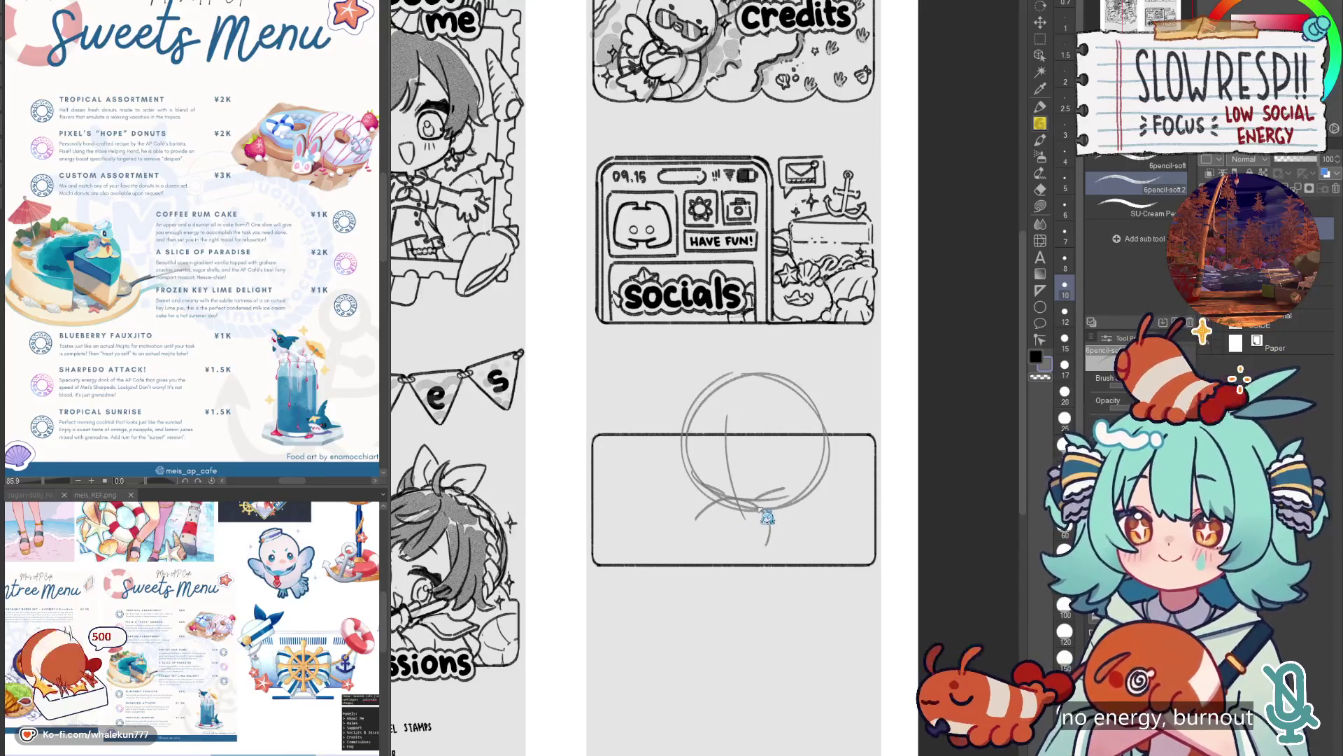
{"action": "key", "text": "ctrl+z"}
{"action": "mouse_move", "coordinate": [711, 501]}
{"action": "left_mouse_down"}
{"action": "mouse_move", "coordinate": [697, 552]}
{"action": "mouse_move", "coordinate": [767, 526]}
{"action": "mouse_move", "coordinate": [754, 519]}
{"action": "mouse_move", "coordinate": [759, 533]}
{"action": "mouse_move", "coordinate": [693, 562]}
{"action": "left_mouse_up"}
{"action": "key", "text": "ctrl+z"}
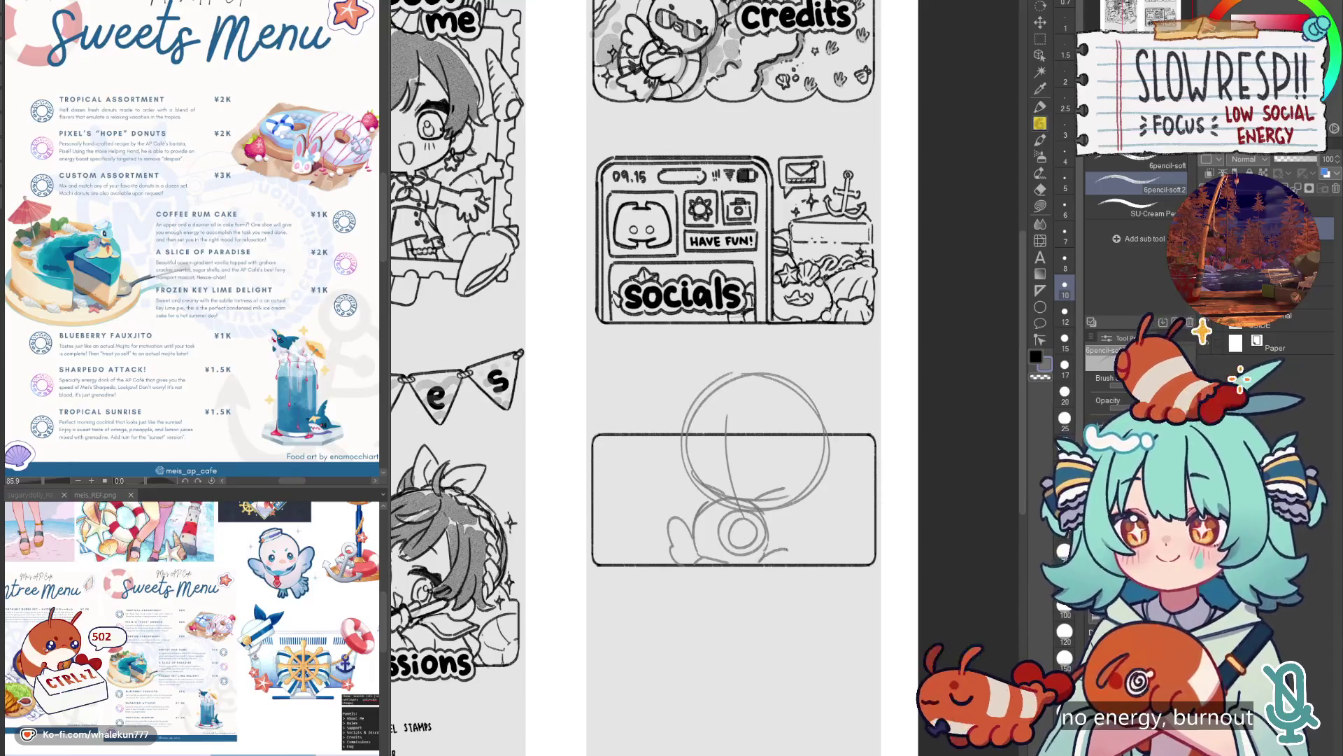
{"action": "key", "text": "ctrl+z"}
{"action": "scroll", "coordinate": [796, 510], "scroll_direction": "down", "scroll_amount": 5}
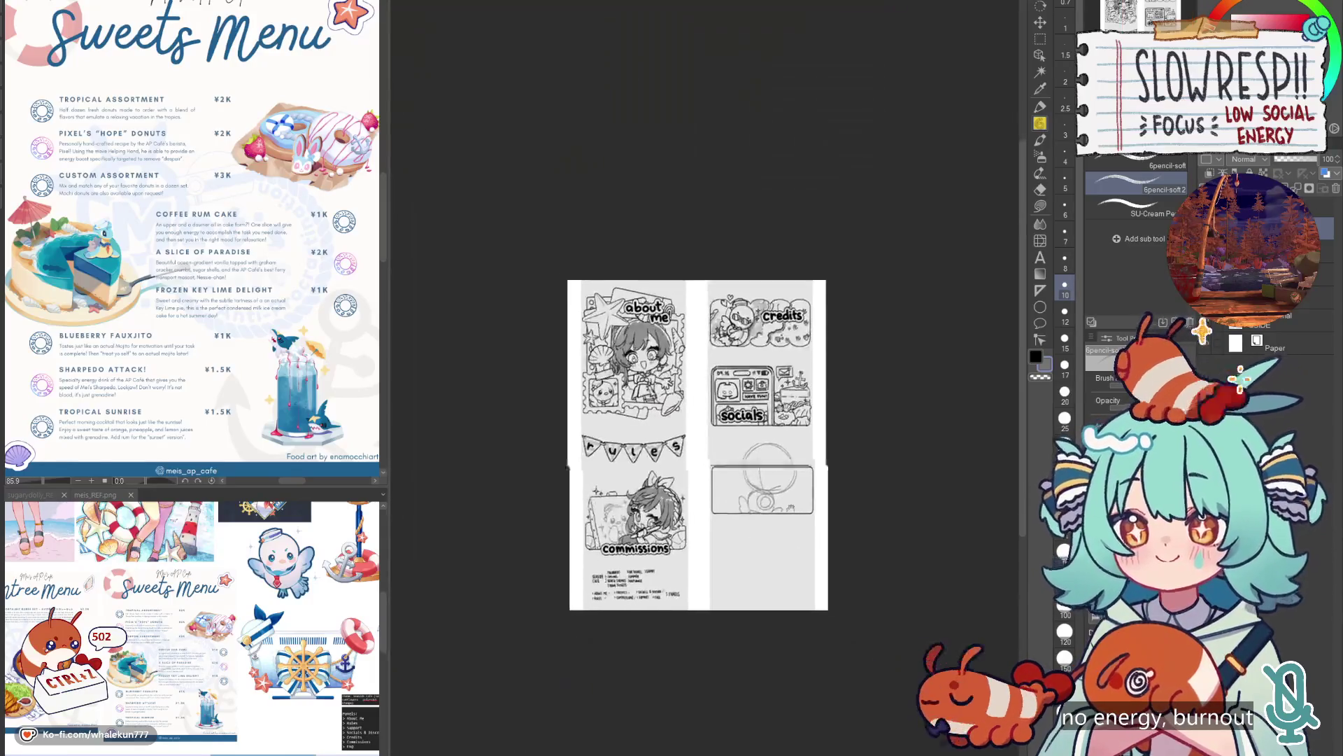
{"action": "scroll", "coordinate": [712, 342], "scroll_direction": "up", "scroll_amount": 5}
{"action": "key", "text": "ctrl+z"}
{"action": "key", "text": "ctrl+z"}
{"action": "key", "text": "ctrl+z"}
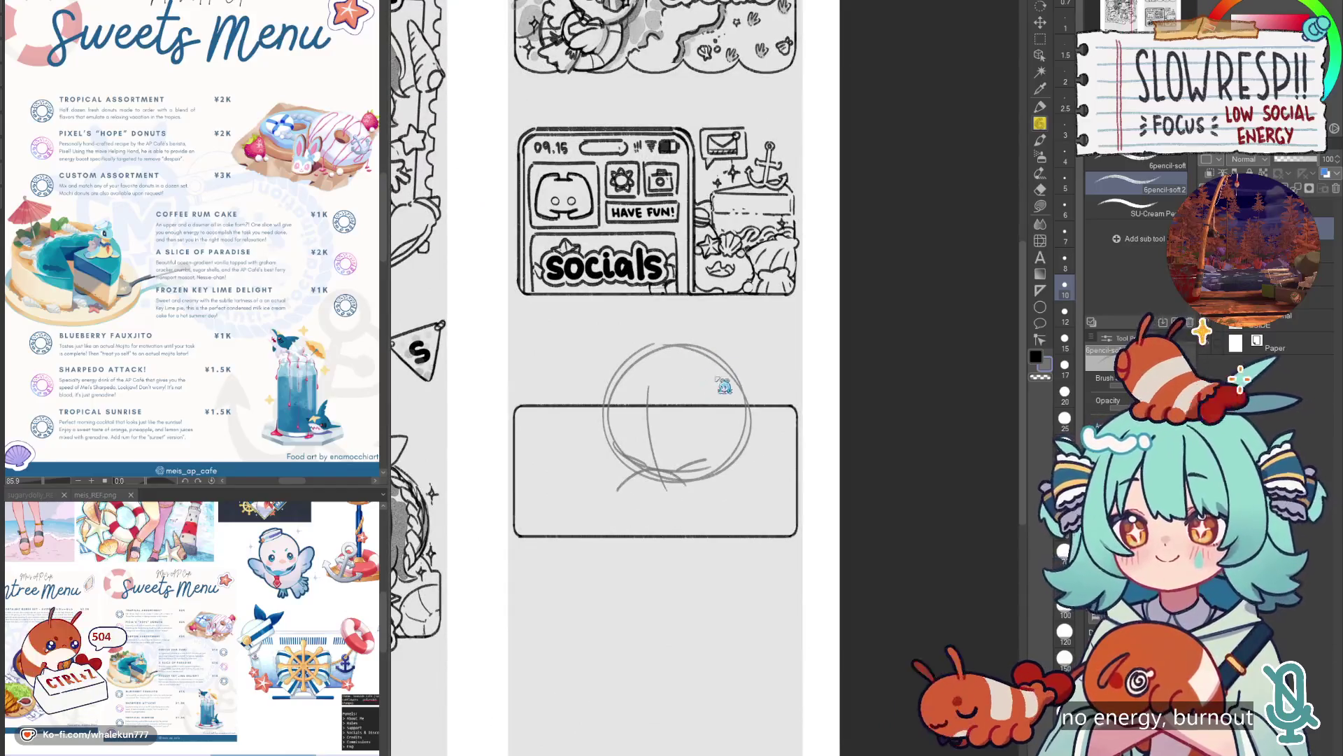
Sketch hair down the head's left side and a round object at the box's lower left.
{"action": "left_click_drag", "start_coordinate": [683, 341], "coordinate": [661, 495]}
{"action": "mouse_move", "coordinate": [596, 424]}
{"action": "left_mouse_down"}
{"action": "mouse_move", "coordinate": [640, 400]}
{"action": "mouse_move", "coordinate": [700, 411]}
{"action": "left_mouse_up"}
{"action": "mouse_move", "coordinate": [560, 424]}
{"action": "left_mouse_down"}
{"action": "mouse_move", "coordinate": [597, 404]}
{"action": "mouse_move", "coordinate": [559, 422]}
{"action": "mouse_move", "coordinate": [613, 436]}
{"action": "mouse_move", "coordinate": [602, 488]}
{"action": "left_mouse_up"}
{"action": "key", "text": "ctrl+z"}
{"action": "mouse_move", "coordinate": [561, 431]}
{"action": "left_mouse_down"}
{"action": "mouse_move", "coordinate": [598, 476]}
{"action": "mouse_move", "coordinate": [567, 430]}
{"action": "mouse_move", "coordinate": [575, 474]}
{"action": "mouse_move", "coordinate": [557, 455]}
{"action": "mouse_move", "coordinate": [590, 489]}
{"action": "left_mouse_up"}
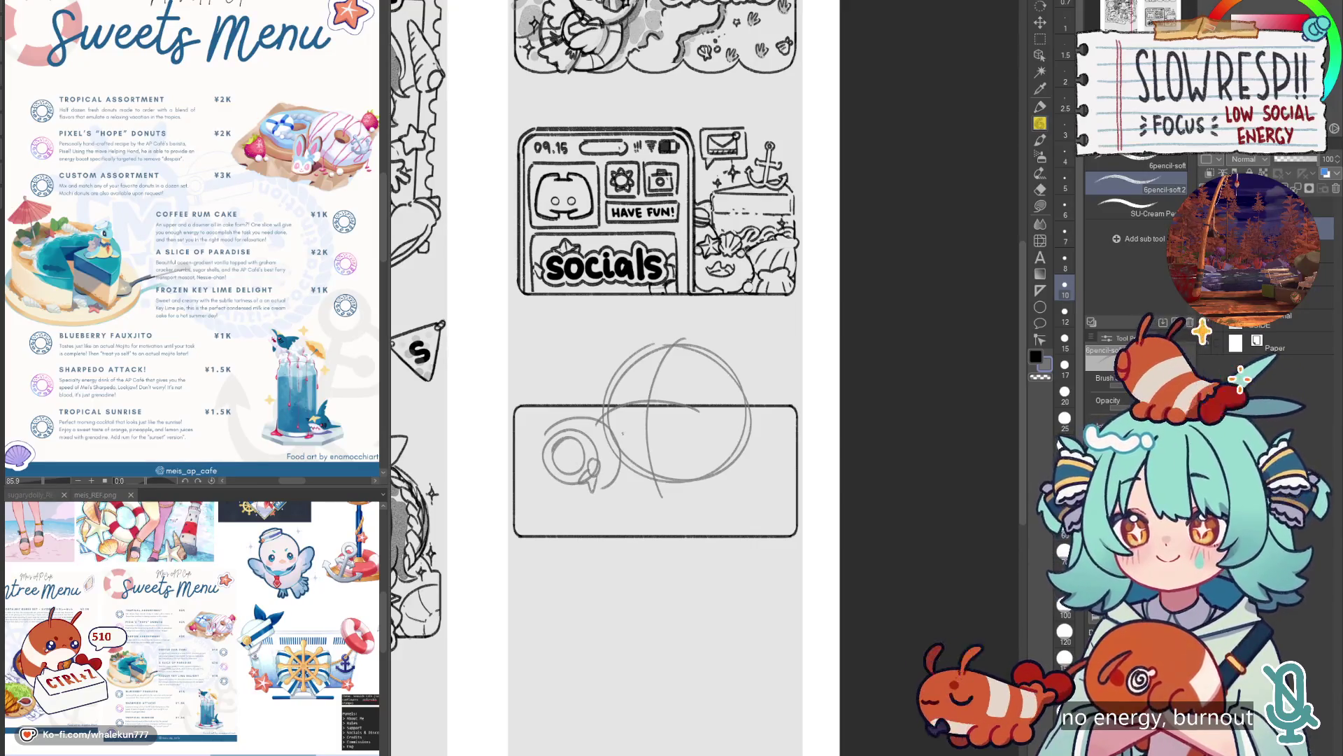
{"action": "left_click_drag", "start_coordinate": [613, 443], "coordinate": [612, 462]}
{"action": "key", "text": "ctrl+z"}
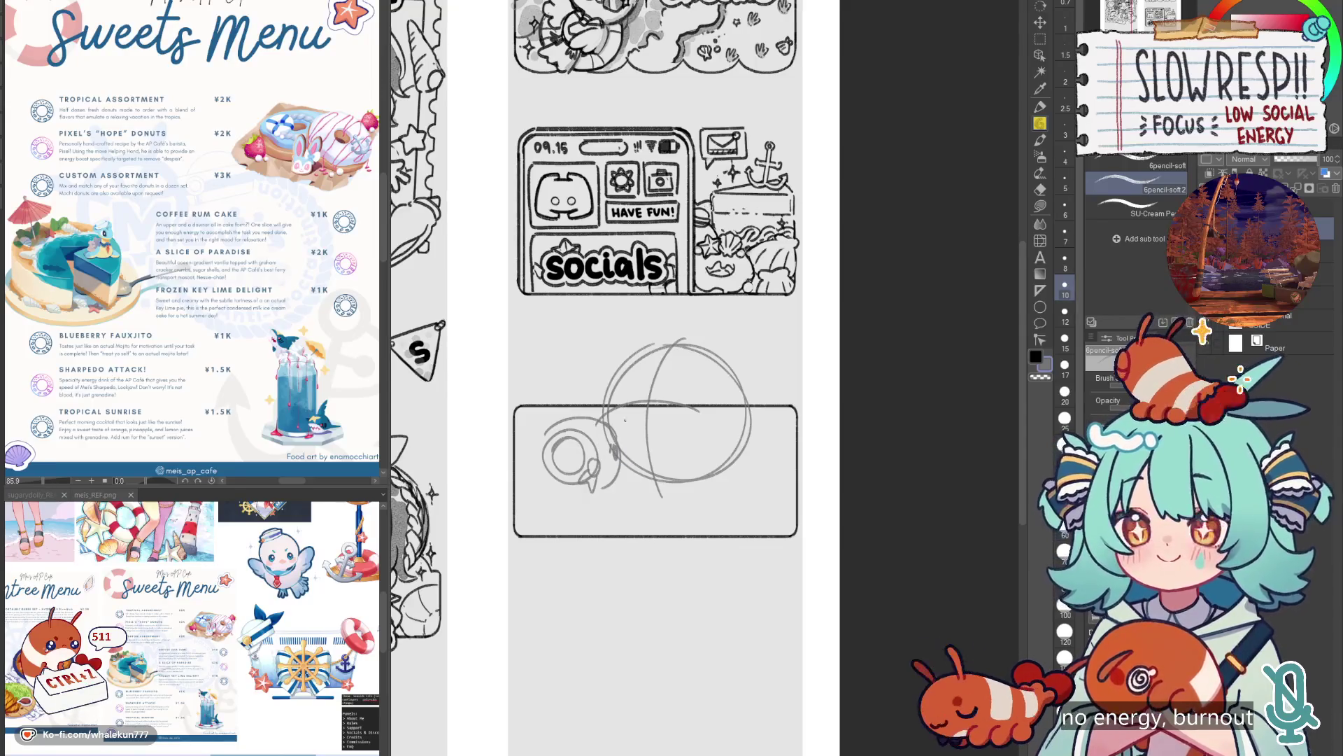
{"action": "key", "text": "ctrl+z"}
{"action": "key", "text": "ctrl+z"}
{"action": "key", "text": "ctrl+z"}
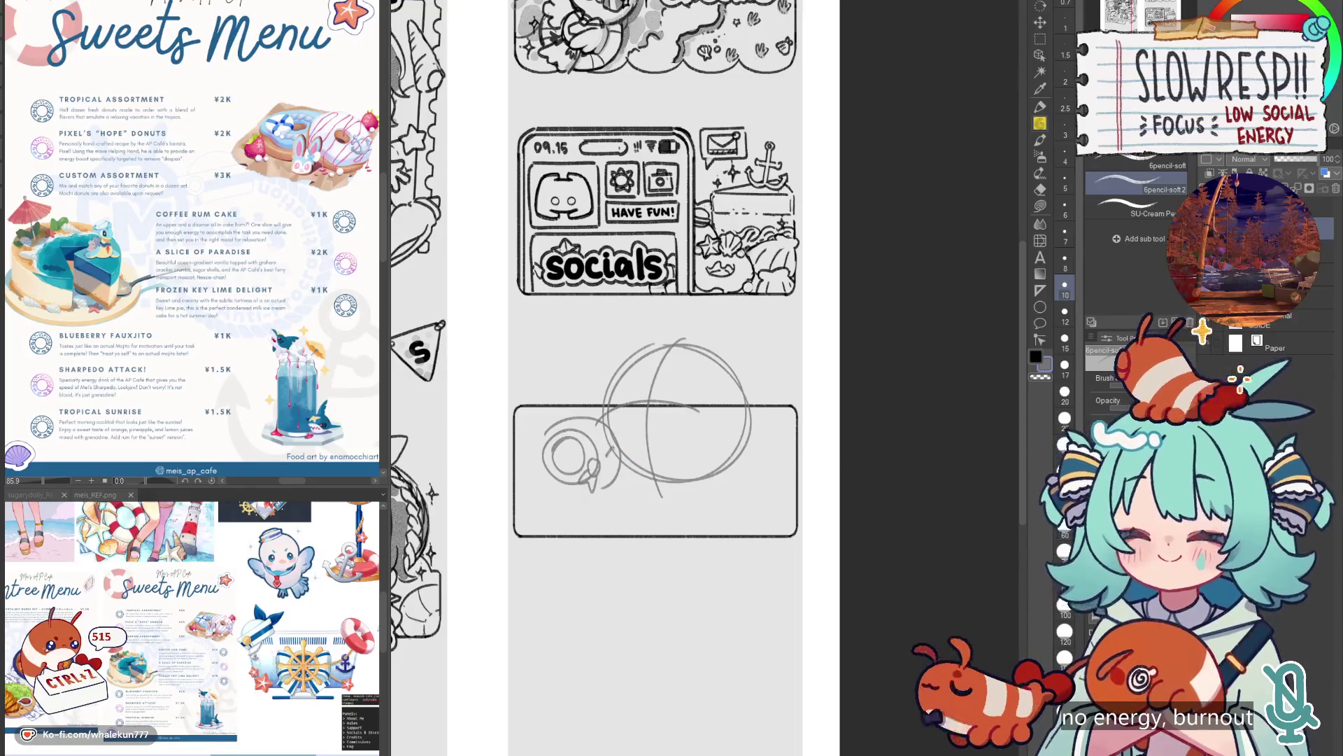
{"action": "key", "text": "ctrl+z"}
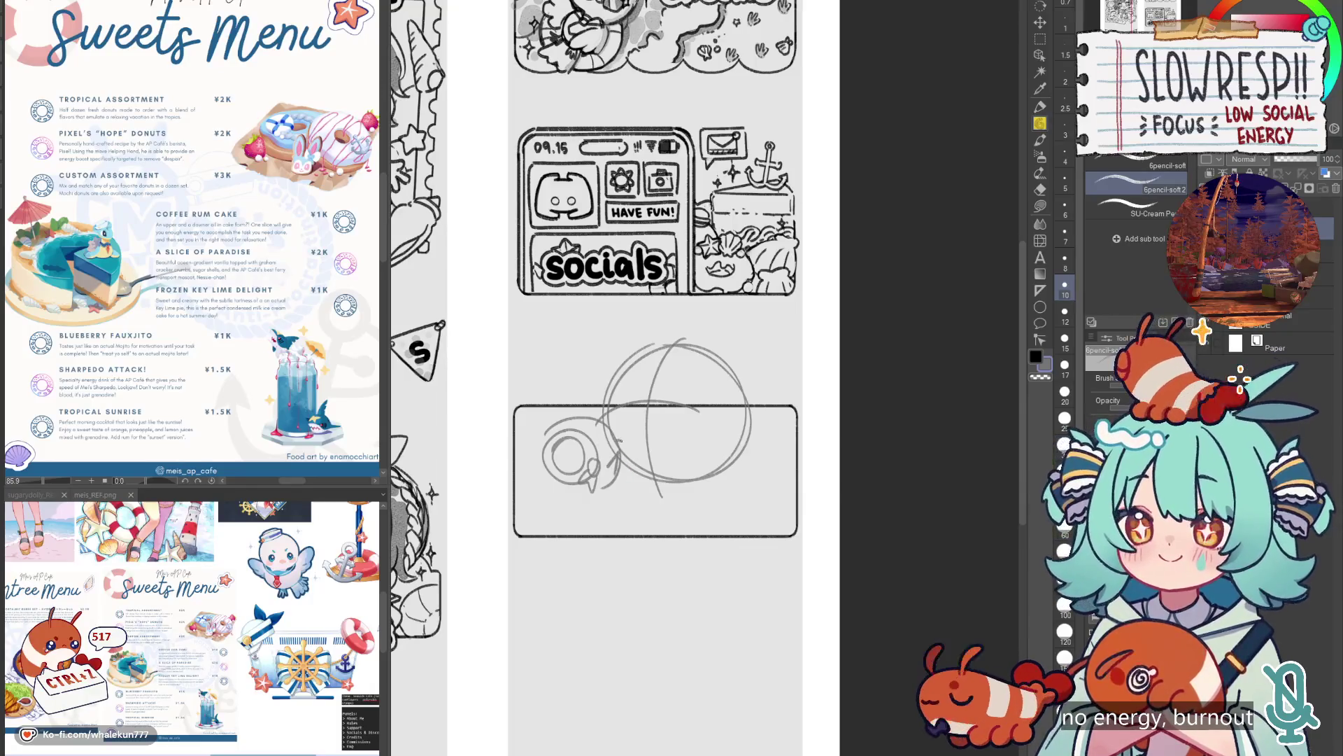
Sketch the hand holding the round object.
{"action": "mouse_move", "coordinate": [543, 443]}
{"action": "left_mouse_down"}
{"action": "mouse_move", "coordinate": [539, 476]}
{"action": "mouse_move", "coordinate": [538, 461]}
{"action": "mouse_move", "coordinate": [581, 509]}
{"action": "mouse_move", "coordinate": [611, 498]}
{"action": "left_mouse_up"}
{"action": "key", "text": "ctrl+z"}
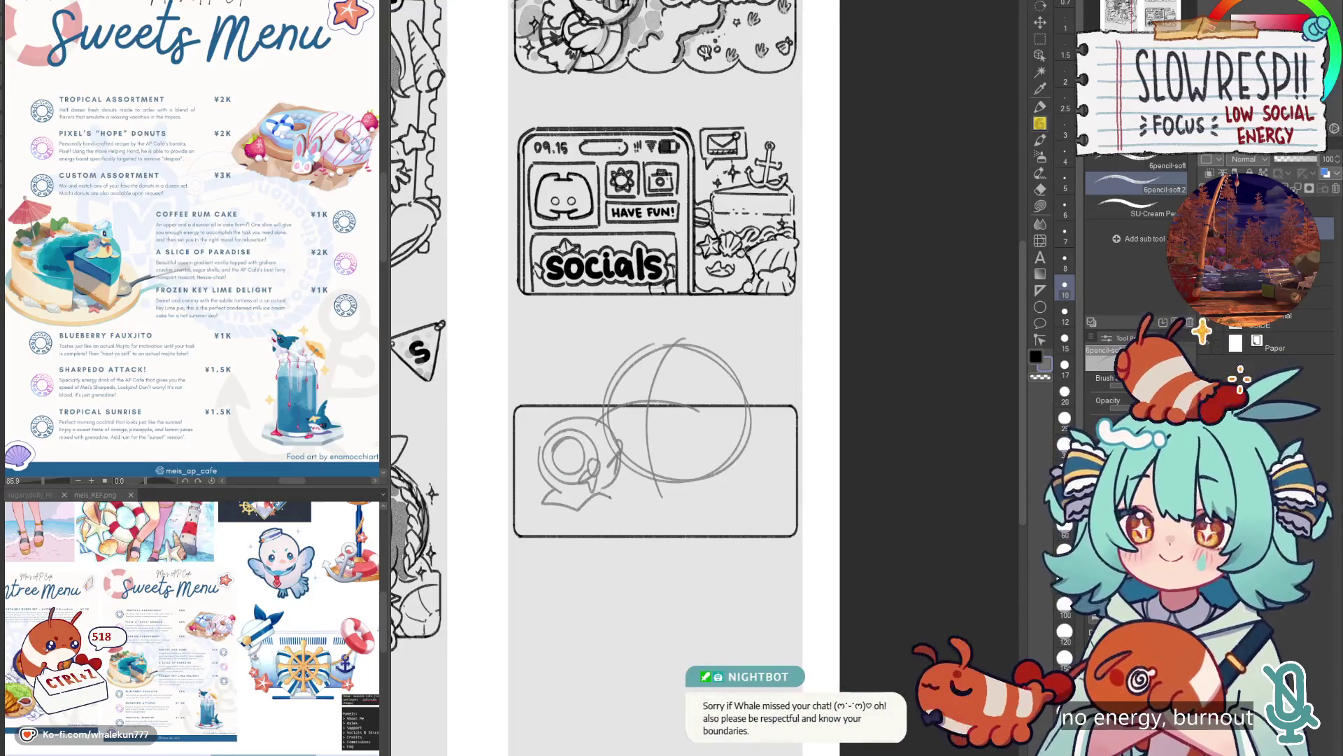
{"action": "key", "text": "ctrl+z"}
{"action": "key", "text": "ctrl+z"}
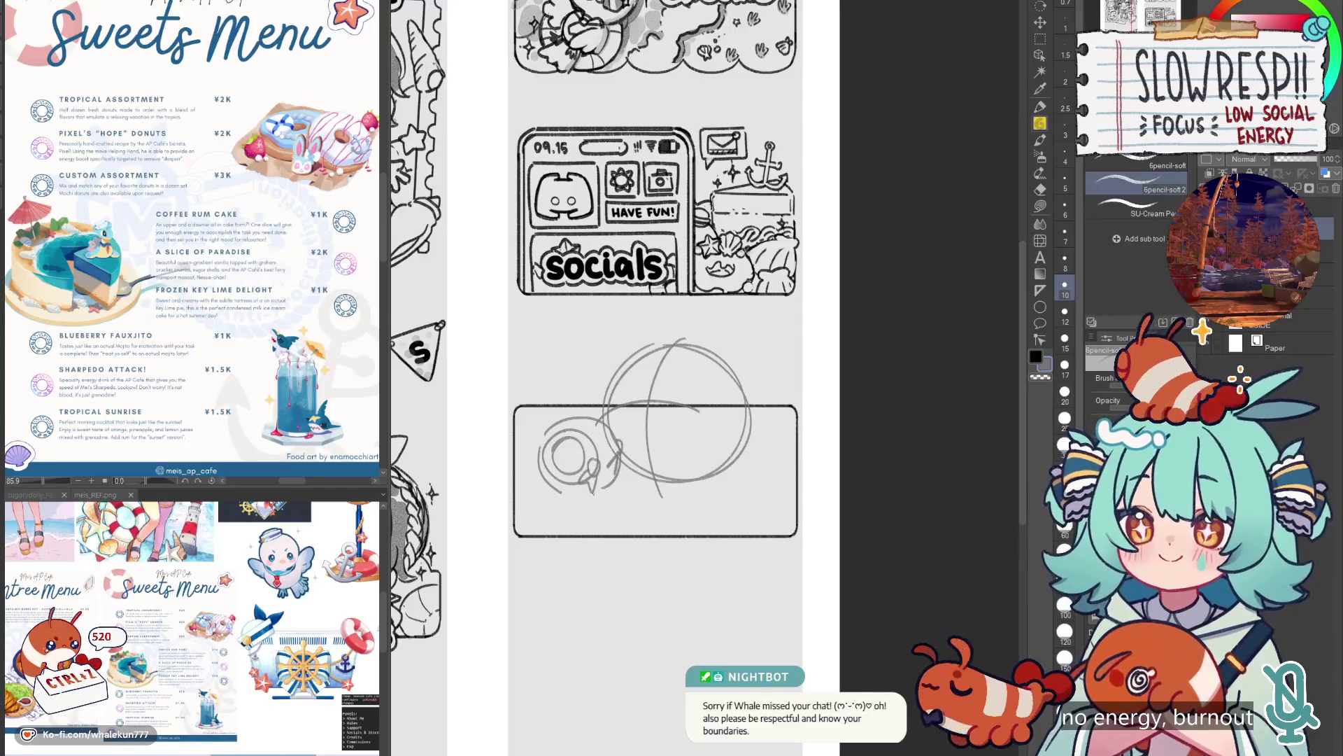
{"action": "mouse_move", "coordinate": [548, 504]}
{"action": "left_mouse_down"}
{"action": "mouse_move", "coordinate": [580, 514]}
{"action": "mouse_move", "coordinate": [647, 456]}
{"action": "mouse_move", "coordinate": [626, 516]}
{"action": "mouse_move", "coordinate": [530, 529]}
{"action": "left_mouse_up"}
{"action": "key", "text": "ctrl+z"}
{"action": "key", "text": "ctrl+z"}
{"action": "mouse_move", "coordinate": [616, 511]}
{"action": "left_mouse_down"}
{"action": "mouse_move", "coordinate": [596, 536]}
{"action": "mouse_move", "coordinate": [573, 518]}
{"action": "left_mouse_up"}
{"action": "key", "text": "ctrl+z"}
{"action": "key", "text": "ctrl+z"}
{"action": "left_click_drag", "start_coordinate": [552, 474], "coordinate": [539, 504]}
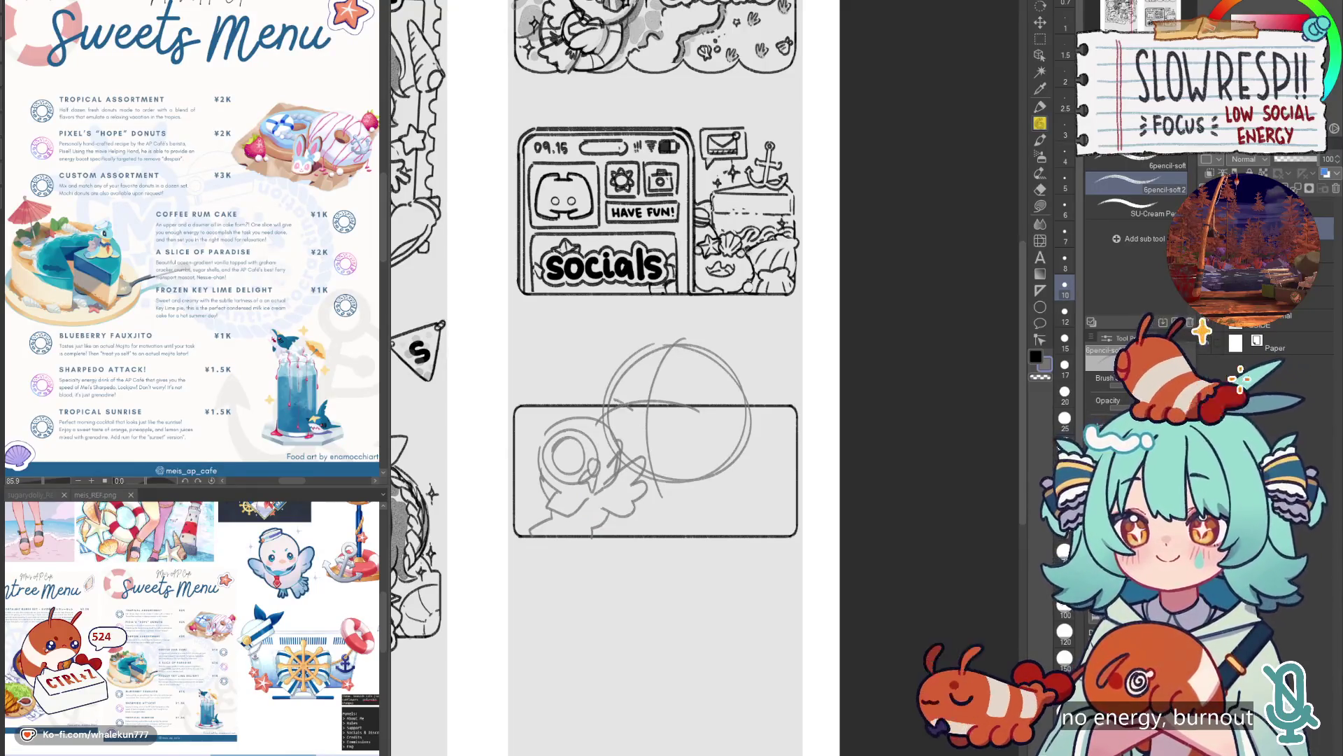
Draw the closed happy eye and shift the sketch layer slightly right.
{"action": "left_click_drag", "start_coordinate": [634, 414], "coordinate": [616, 427]}
{"action": "mouse_move", "coordinate": [701, 408]}
{"action": "left_mouse_down"}
{"action": "mouse_move", "coordinate": [669, 417]}
{"action": "mouse_move", "coordinate": [694, 435]}
{"action": "mouse_move", "coordinate": [661, 425]}
{"action": "left_mouse_up"}
{"action": "key", "text": "ctrl+z"}
{"action": "key", "text": "ctrl+z"}
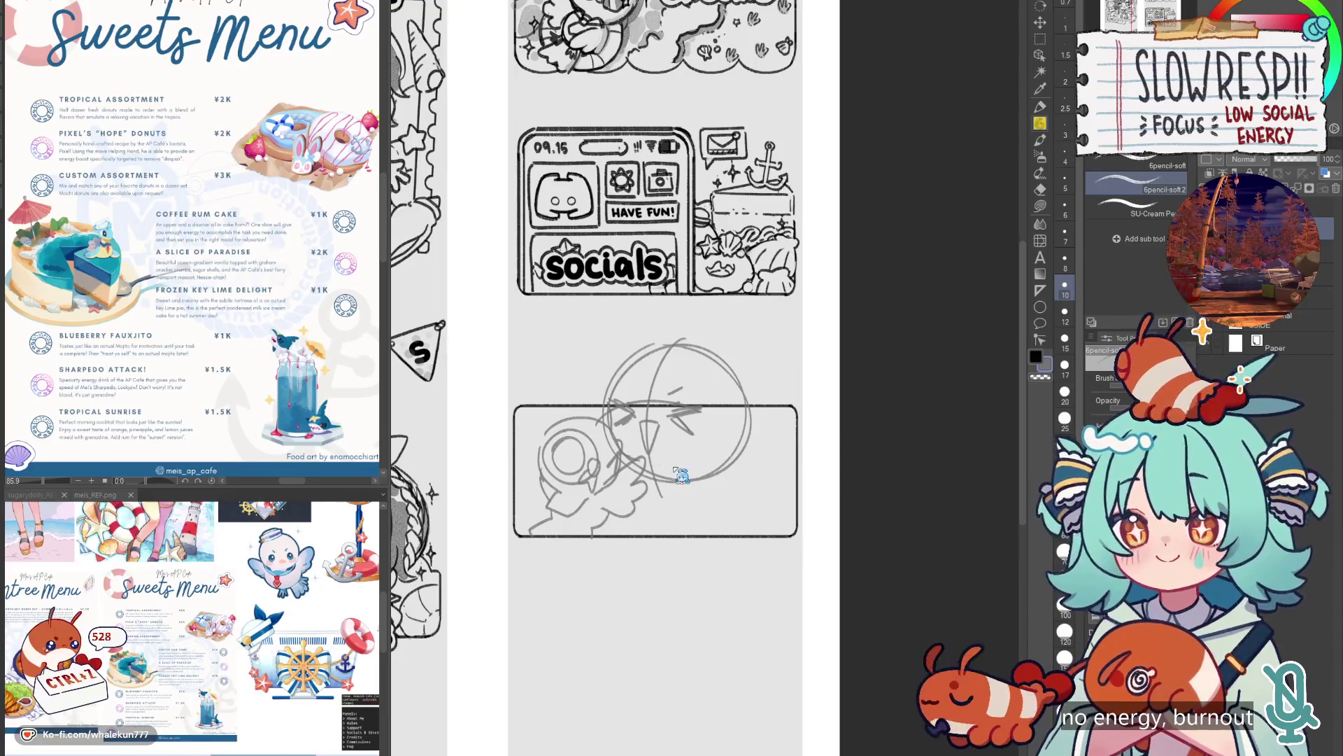
{"action": "key", "text": "ctrl+z"}
{"action": "key", "text": "ctrl+z"}
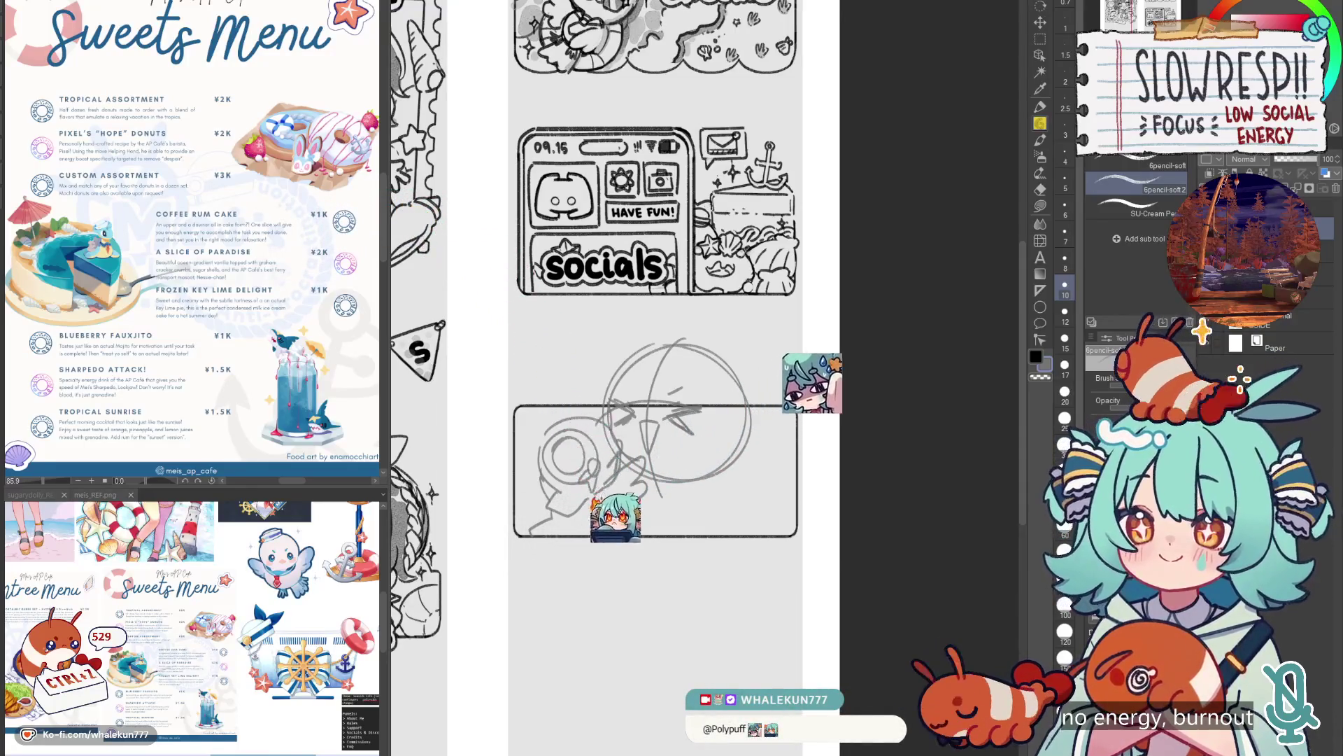
{"action": "key", "text": "k"}
{"action": "mouse_move", "coordinate": [752, 459]}
{"action": "left_mouse_down"}
{"action": "mouse_move", "coordinate": [773, 432]}
{"action": "mouse_move", "coordinate": [762, 468]}
{"action": "left_mouse_up"}
{"action": "key", "text": "p"}
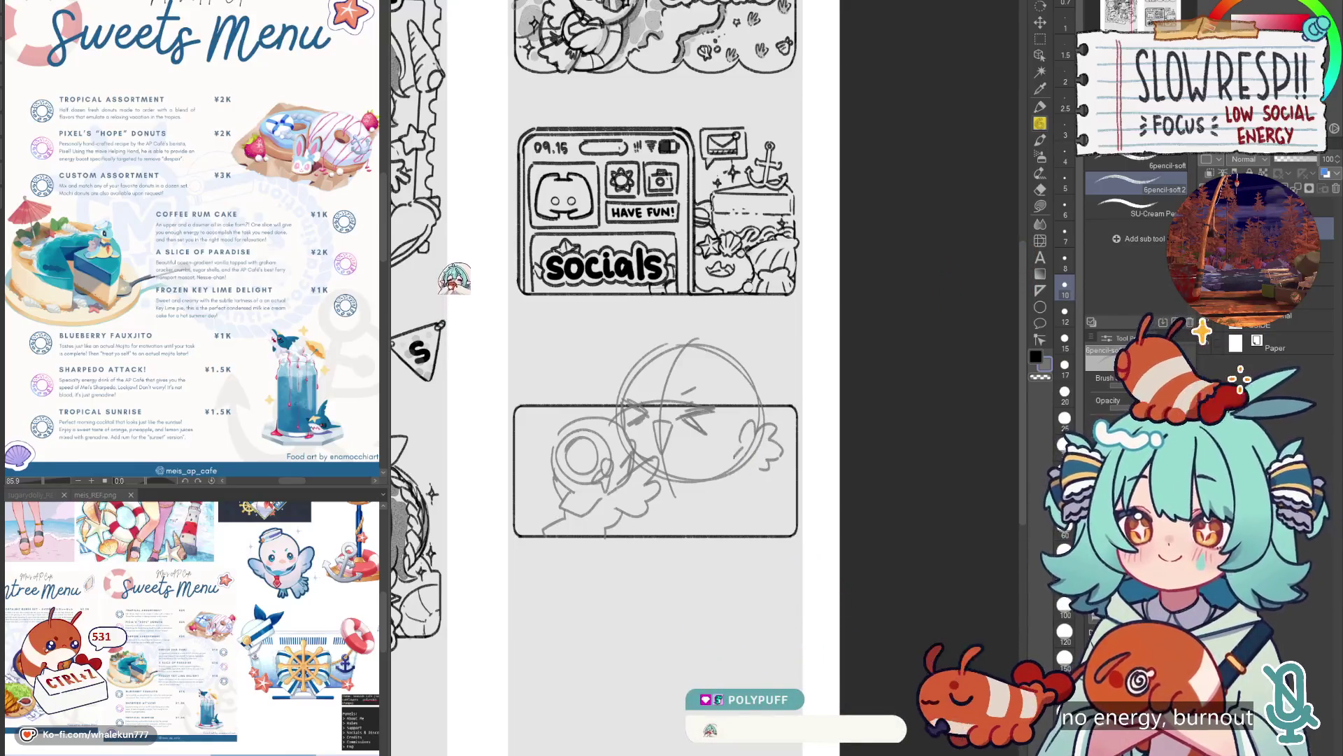
Rough out the neck bow below the face, retrying the strokes several times.
{"action": "mouse_move", "coordinate": [729, 490]}
{"action": "left_mouse_down"}
{"action": "mouse_move", "coordinate": [757, 461]}
{"action": "mouse_move", "coordinate": [743, 484]}
{"action": "mouse_move", "coordinate": [702, 476]}
{"action": "mouse_move", "coordinate": [682, 495]}
{"action": "left_mouse_up"}
{"action": "key", "text": "ctrl+z"}
{"action": "key", "text": "ctrl+z"}
{"action": "key", "text": "ctrl+z"}
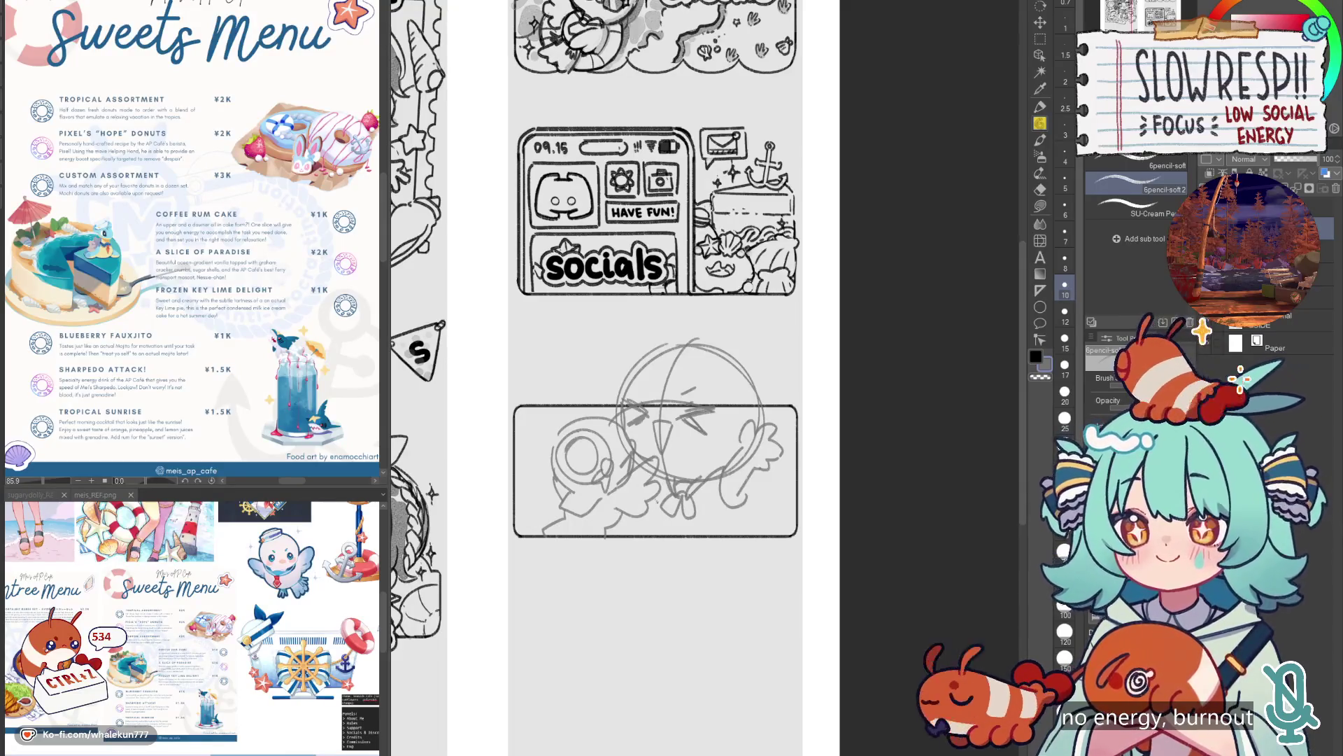
{"action": "key", "text": "ctrl+z"}
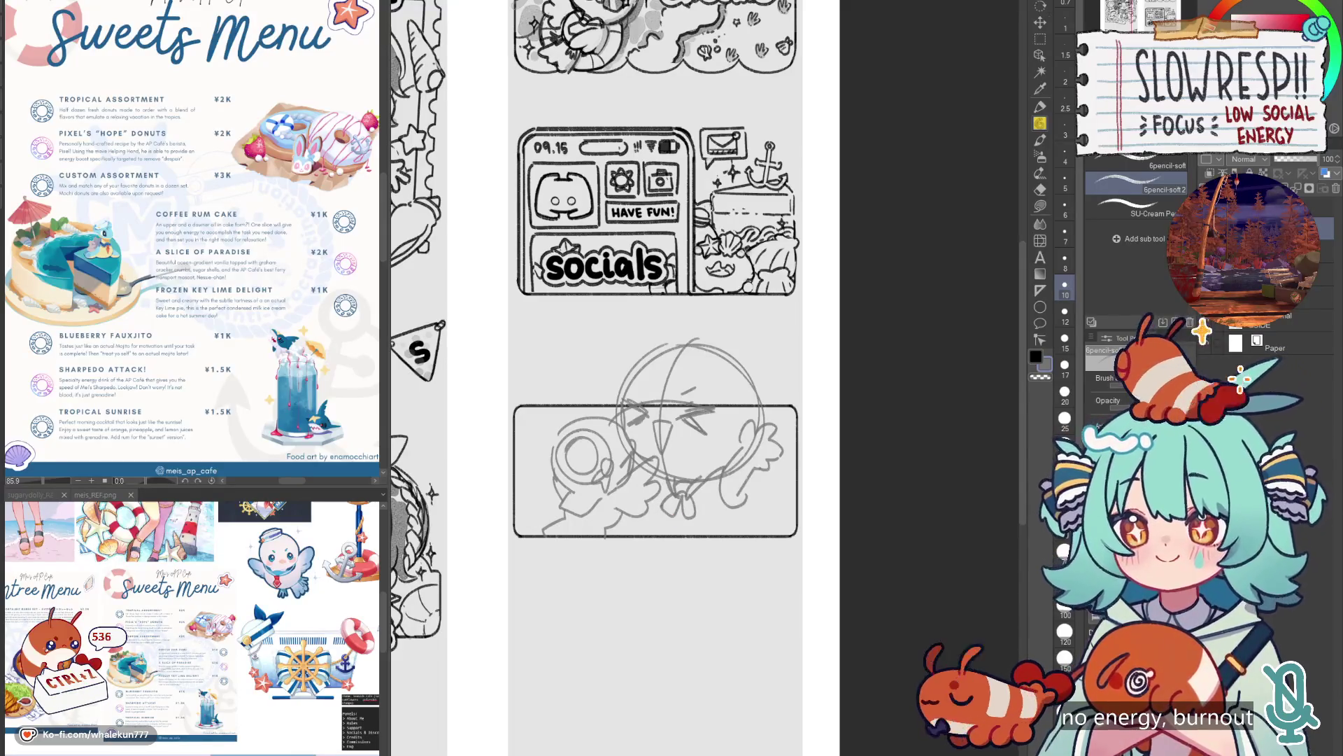
{"action": "left_click_drag", "start_coordinate": [679, 521], "coordinate": [743, 499]}
{"action": "key", "text": "ctrl+z"}
{"action": "key", "text": "ctrl+z"}
{"action": "mouse_move", "coordinate": [662, 533]}
{"action": "left_mouse_down"}
{"action": "mouse_move", "coordinate": [680, 516]}
{"action": "mouse_move", "coordinate": [761, 508]}
{"action": "mouse_move", "coordinate": [741, 509]}
{"action": "left_mouse_up"}
{"action": "key", "text": "ctrl+z"}
{"action": "key", "text": "ctrl+z"}
{"action": "key", "text": "ctrl+z"}
{"action": "key", "text": "ctrl+z"}
{"action": "key", "text": "ctrl+z"}
{"action": "key", "text": "ctrl+z"}
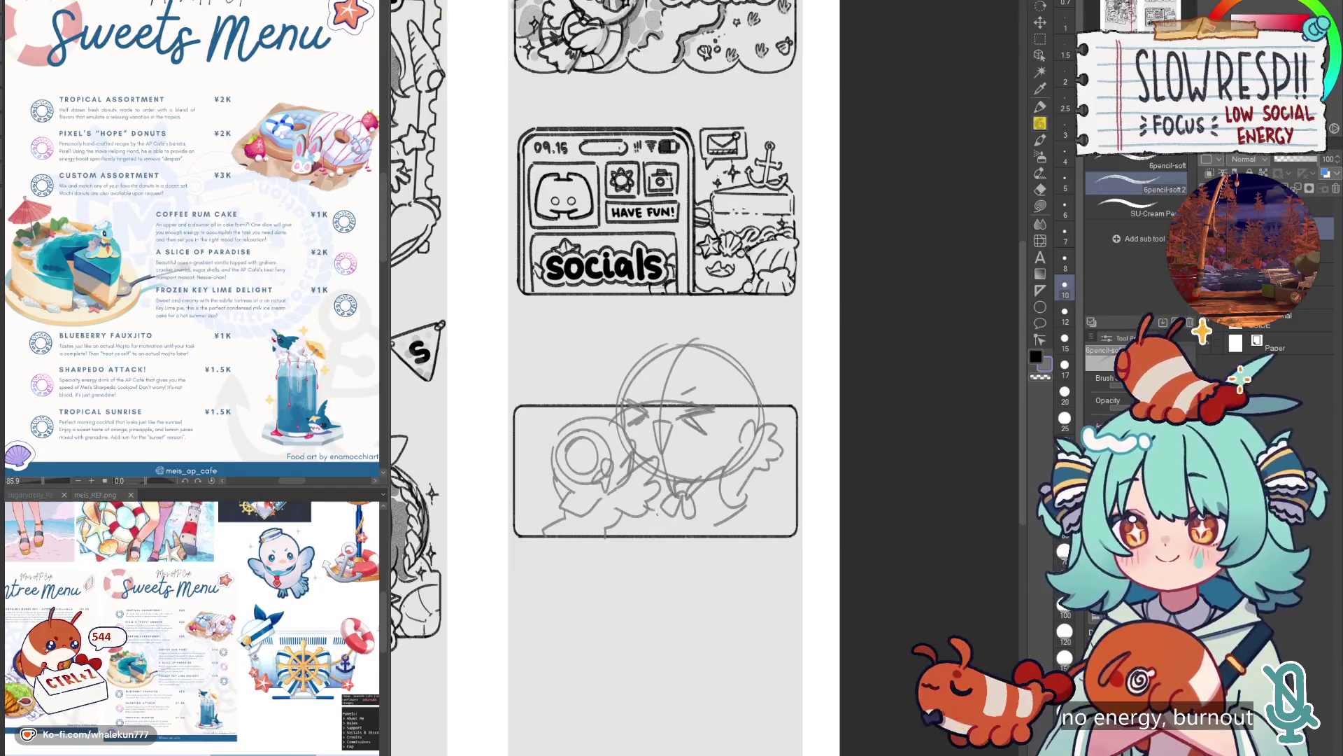
{"action": "left_click_drag", "start_coordinate": [662, 525], "coordinate": [745, 533]}
{"action": "key", "text": "ctrl+z"}
{"action": "key", "text": "ctrl+z"}
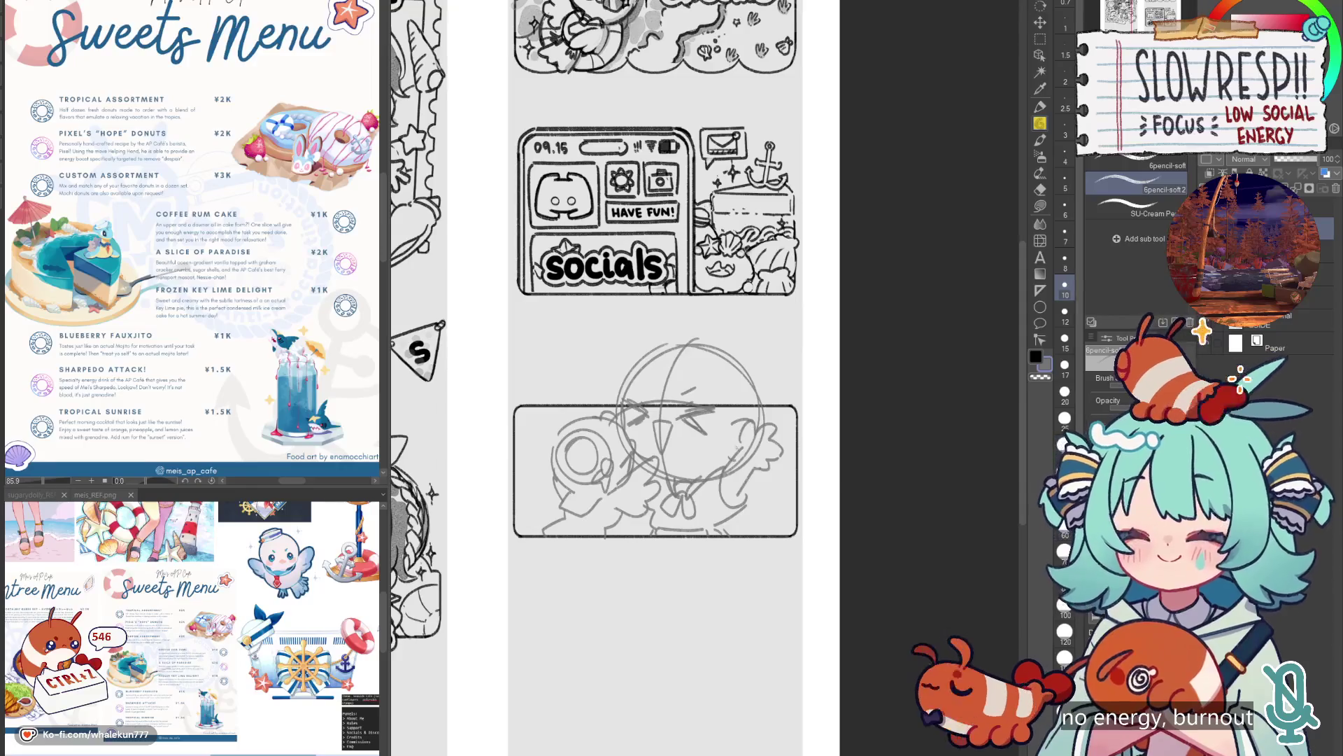
Add hair strokes at the top of the head.
{"action": "left_click_drag", "start_coordinate": [698, 360], "coordinate": [663, 404]}
{"action": "left_click_drag", "start_coordinate": [670, 371], "coordinate": [653, 401]}
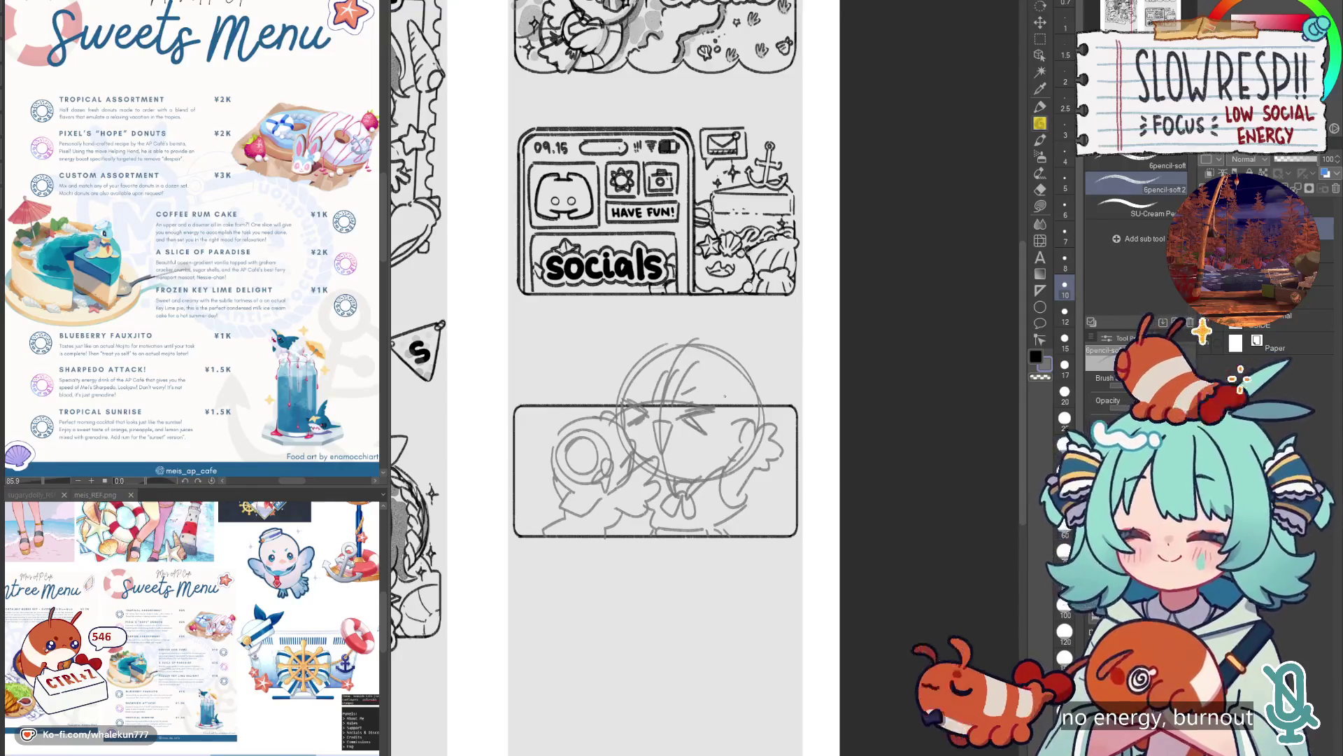
{"action": "key", "text": "m"}
{"action": "scroll", "coordinate": [740, 393], "scroll_direction": "up", "scroll_amount": 2}
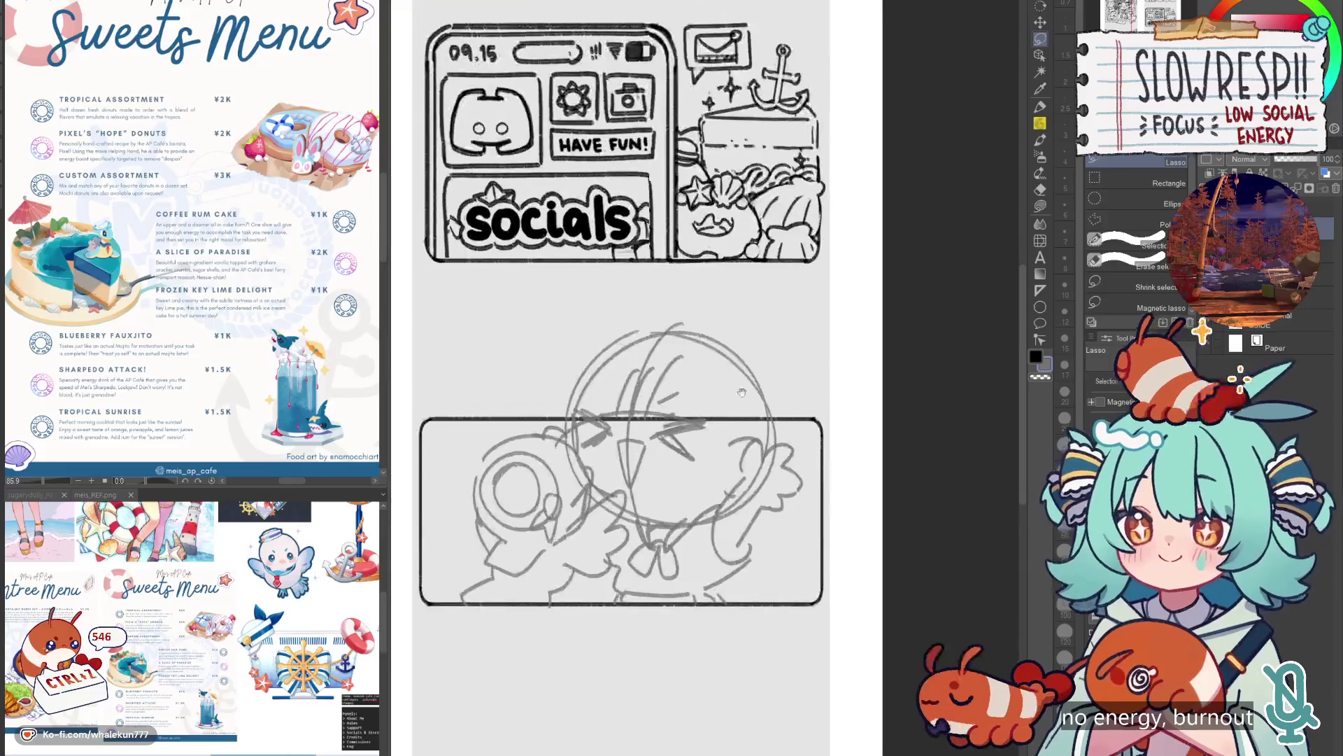
Redraw the pencil stroke near the character's face, undoing failed attempts.
{"action": "key", "text": "p"}
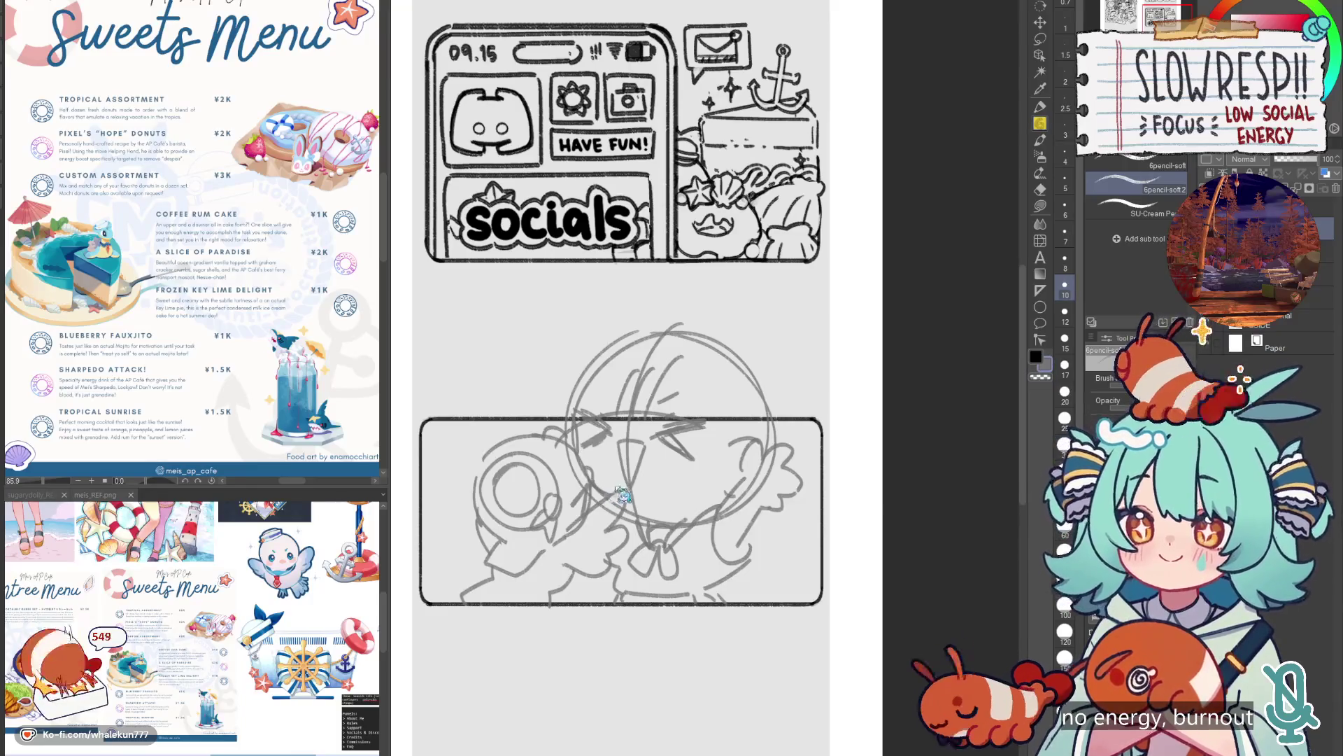
{"action": "key", "text": "e"}
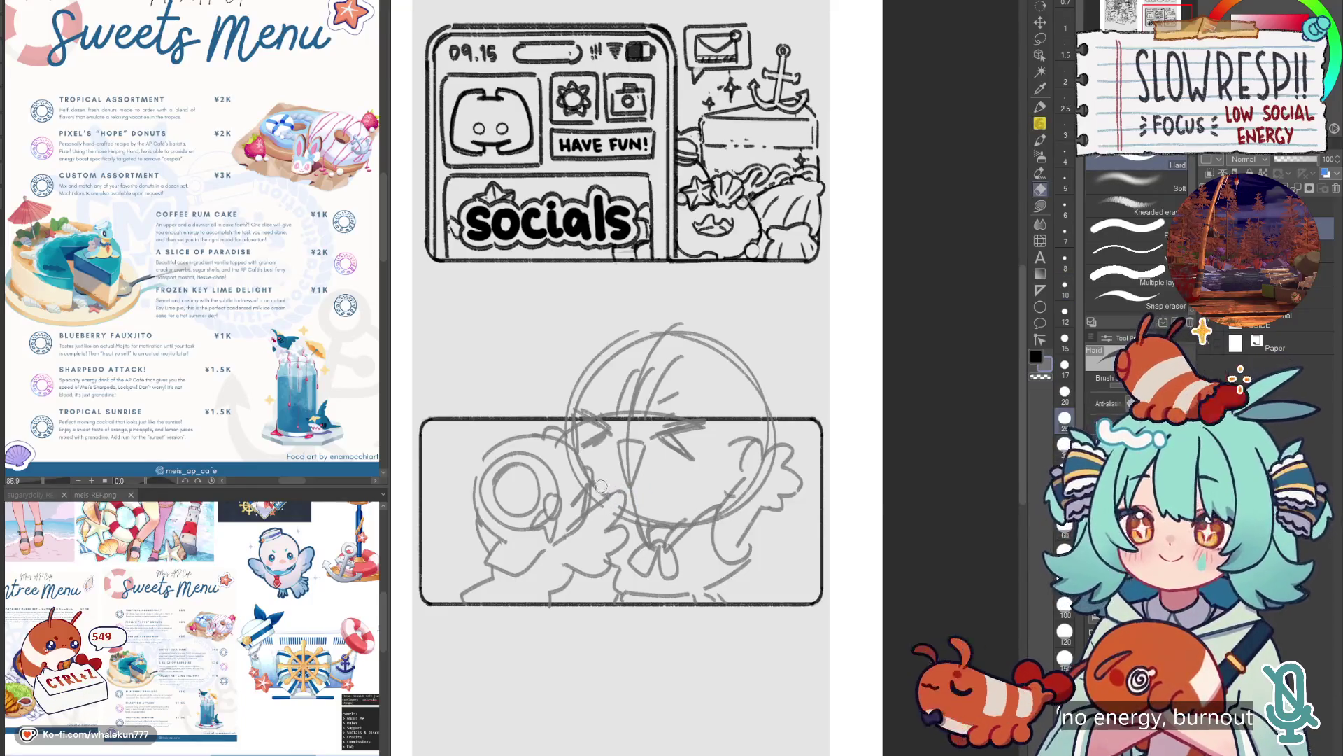
{"action": "key", "text": "p"}
{"action": "left_click_drag", "start_coordinate": [577, 465], "coordinate": [641, 515]}
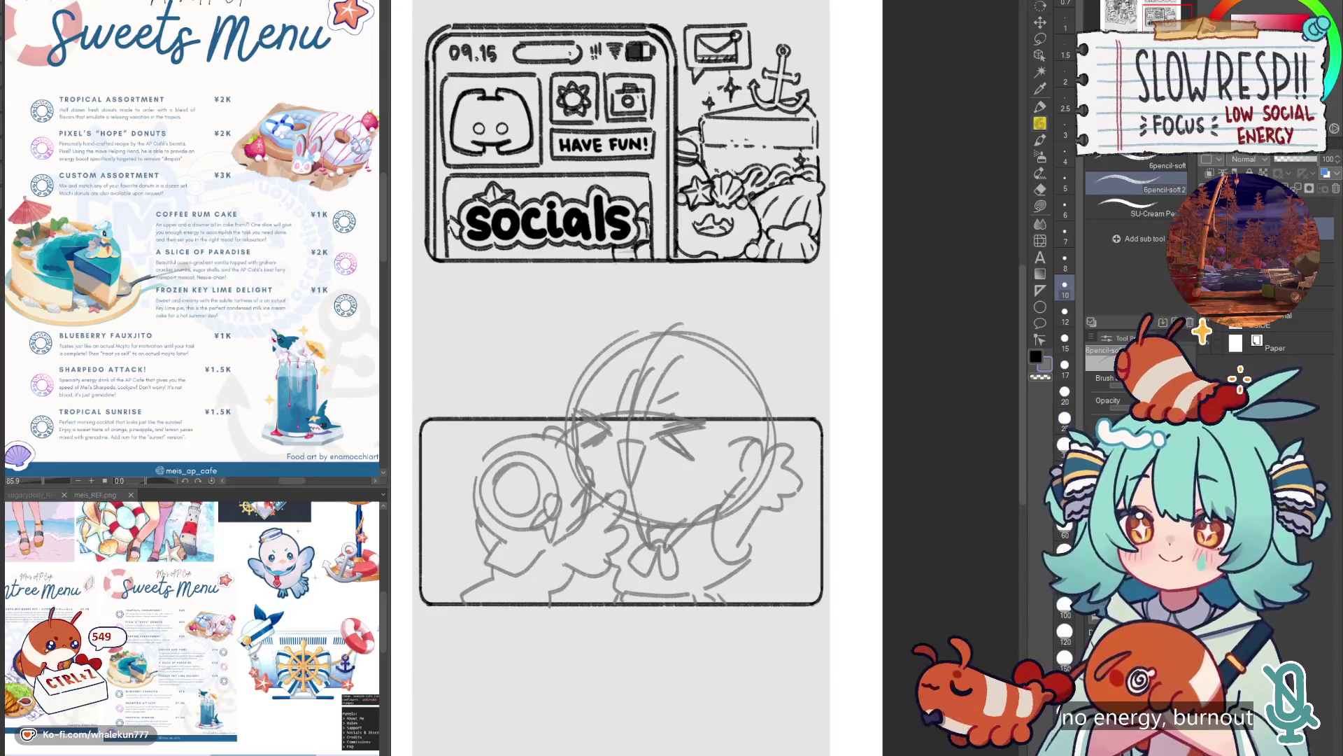
{"action": "key", "text": "ctrl+z"}
{"action": "left_click_drag", "start_coordinate": [578, 459], "coordinate": [640, 511]}
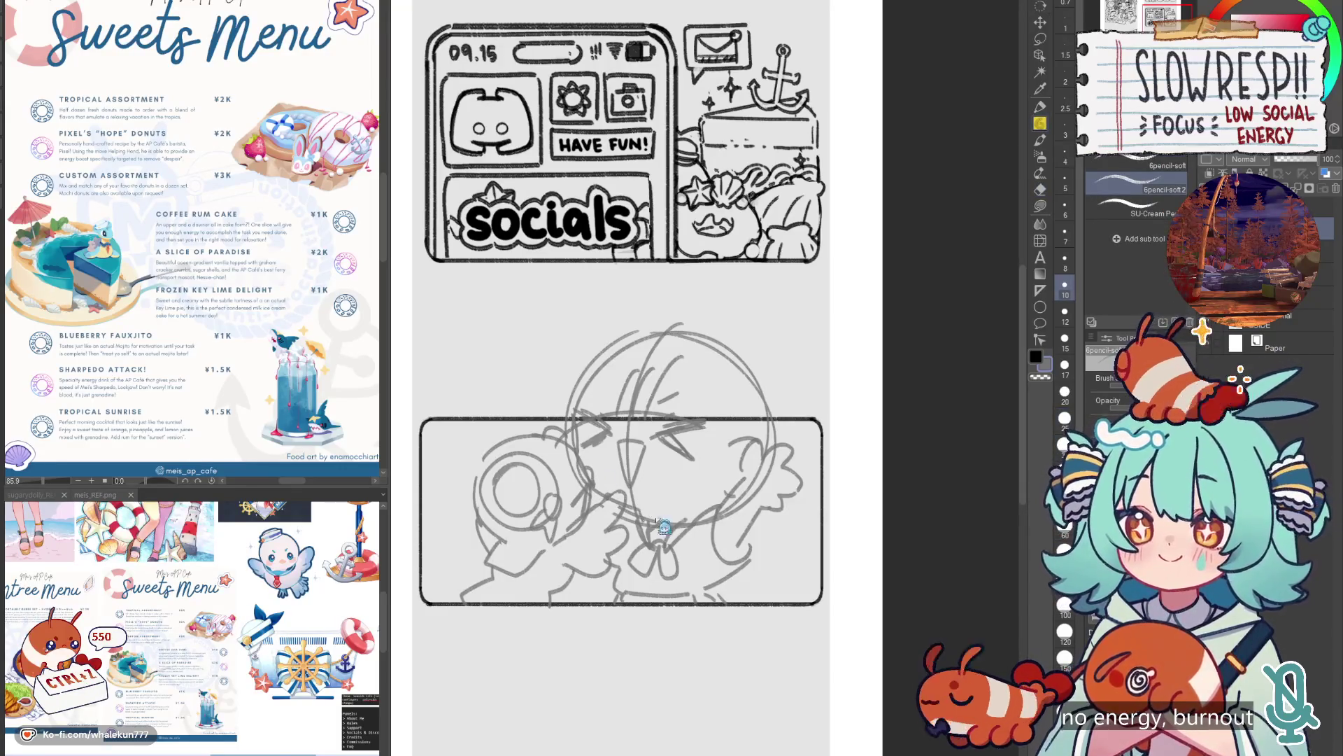
{"action": "key", "text": "ctrl+z"}
{"action": "key", "text": "h"}
{"action": "key", "text": "ctrl+z"}
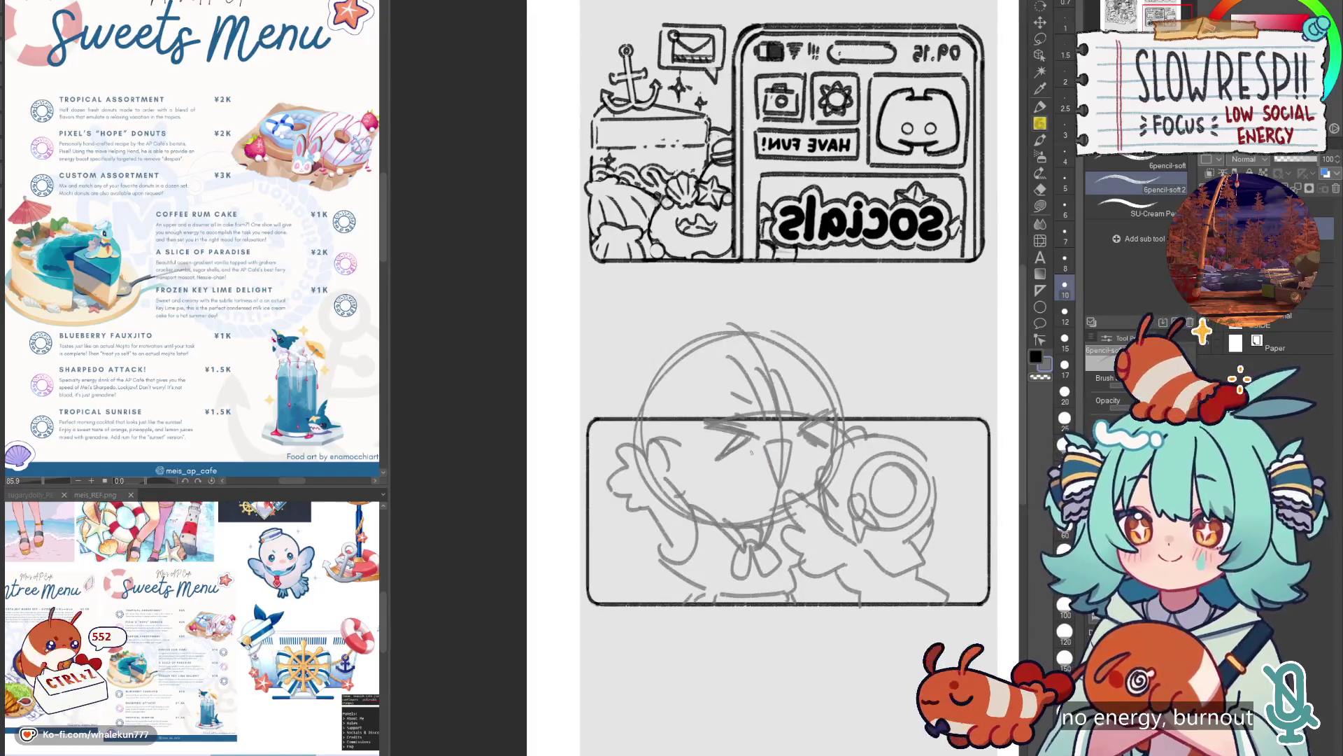
{"action": "left_click_drag", "start_coordinate": [760, 462], "coordinate": [662, 437]}
Lasso the figure's lower body and reposition it with Free Transform.
{"action": "key", "text": "m"}
{"action": "mouse_move", "coordinate": [685, 492]}
{"action": "left_mouse_down"}
{"action": "mouse_move", "coordinate": [622, 461]}
{"action": "mouse_move", "coordinate": [539, 589]}
{"action": "mouse_move", "coordinate": [708, 549]}
{"action": "mouse_move", "coordinate": [684, 514]}
{"action": "left_mouse_up"}
{"action": "key", "text": "ctrl+t"}
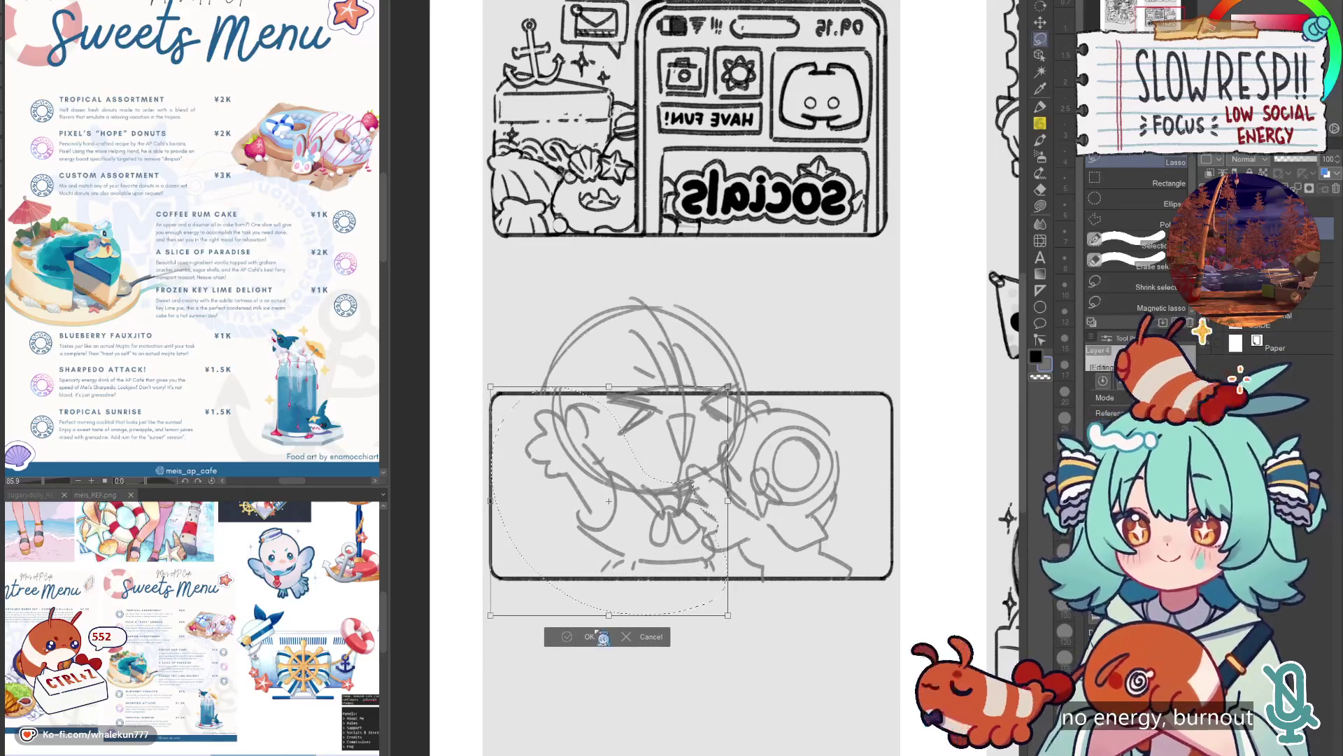
{"action": "left_click", "coordinate": [598, 636]}
{"action": "key", "text": "h"}
{"action": "key", "text": "p"}
Tidy the small strokes on the figure's right side, undoing and redrawing them.
{"action": "left_click_drag", "start_coordinate": [840, 365], "coordinate": [784, 360]}
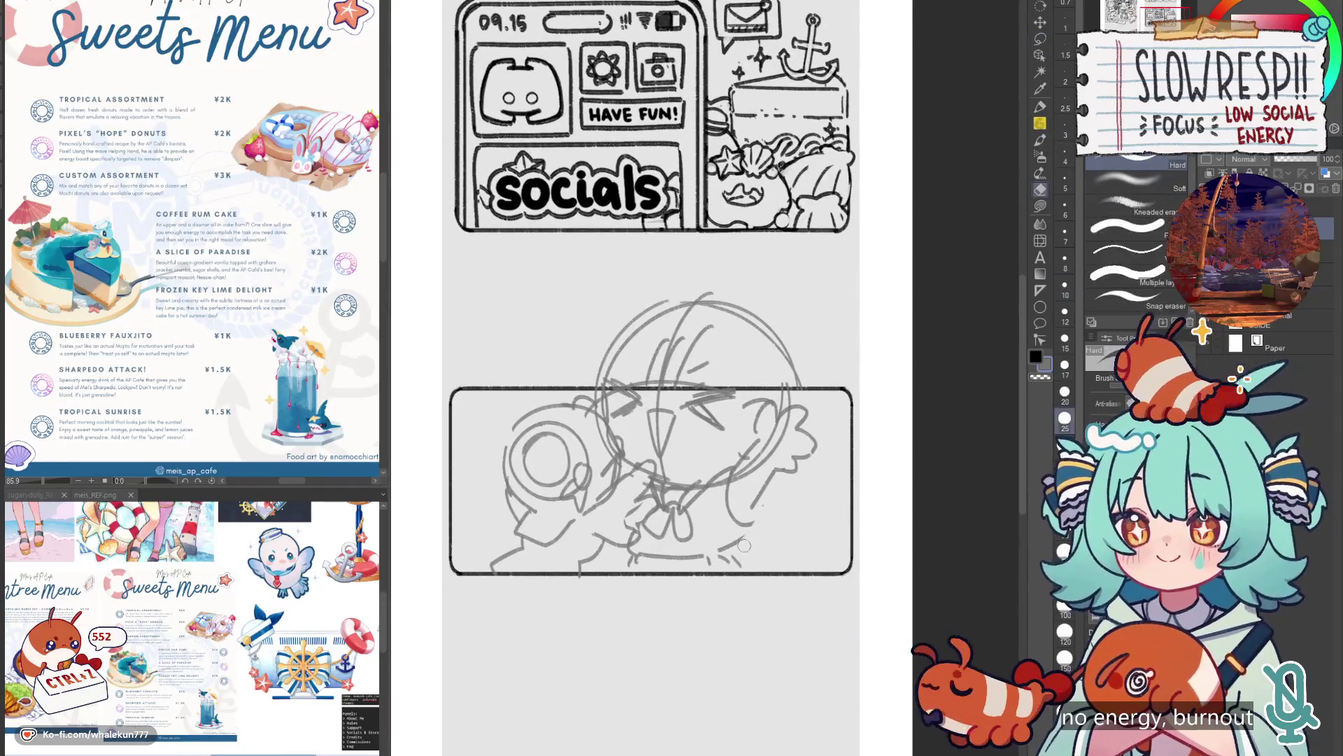
{"action": "key", "text": "ctrl+z"}
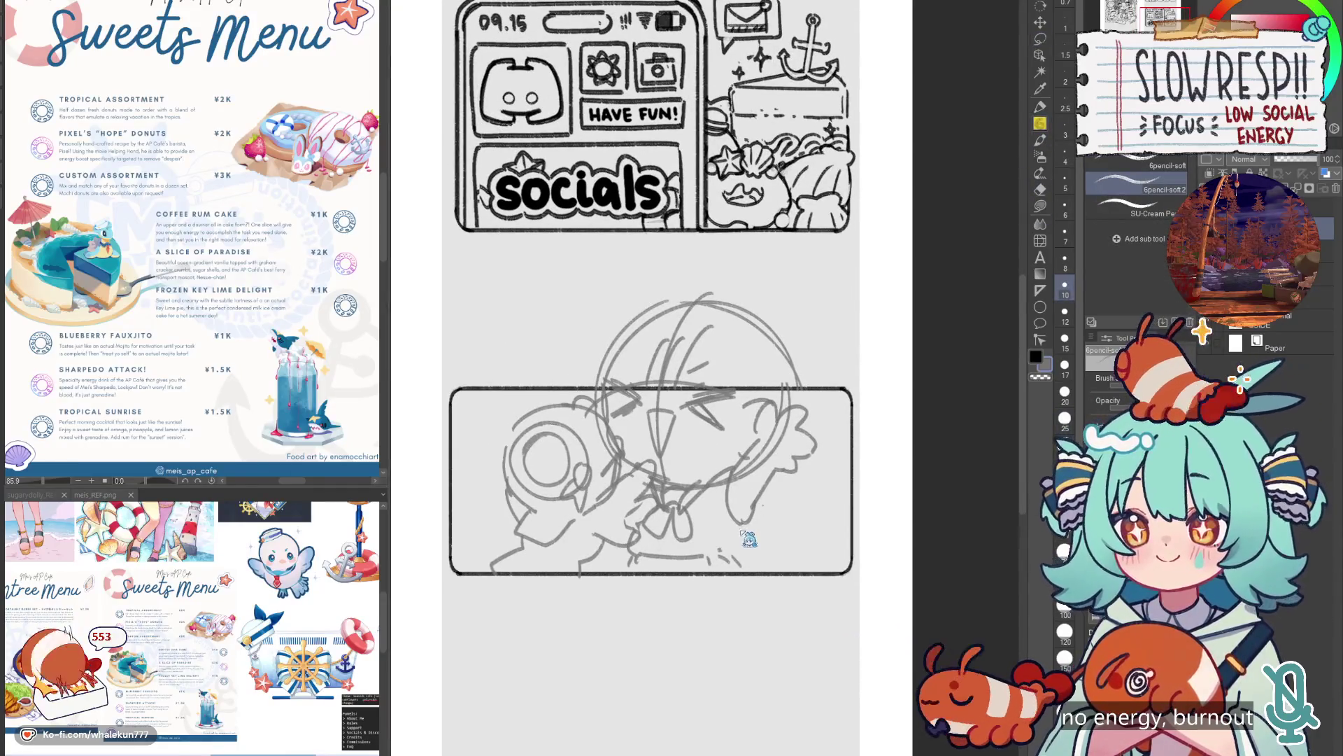
{"action": "left_click_drag", "start_coordinate": [754, 519], "coordinate": [735, 540]}
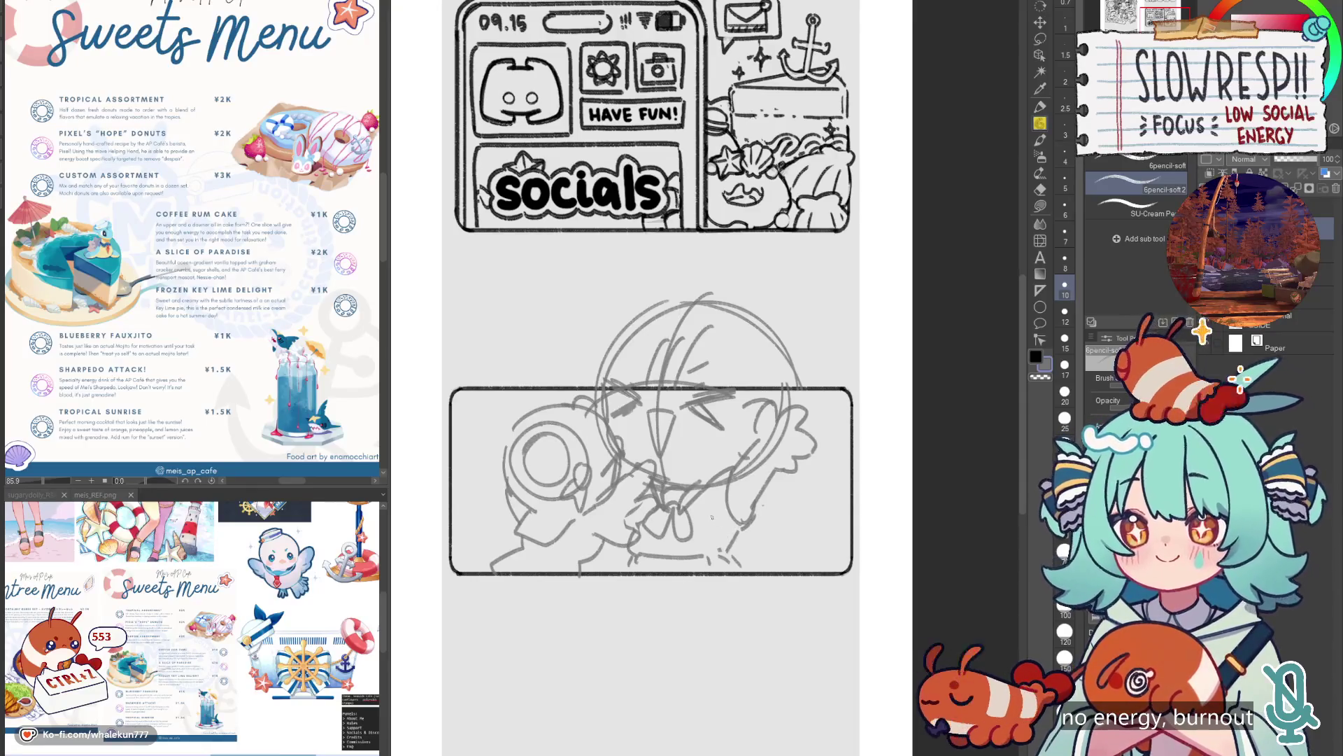
{"action": "key", "text": "ctrl+z"}
{"action": "key", "text": "ctrl+z"}
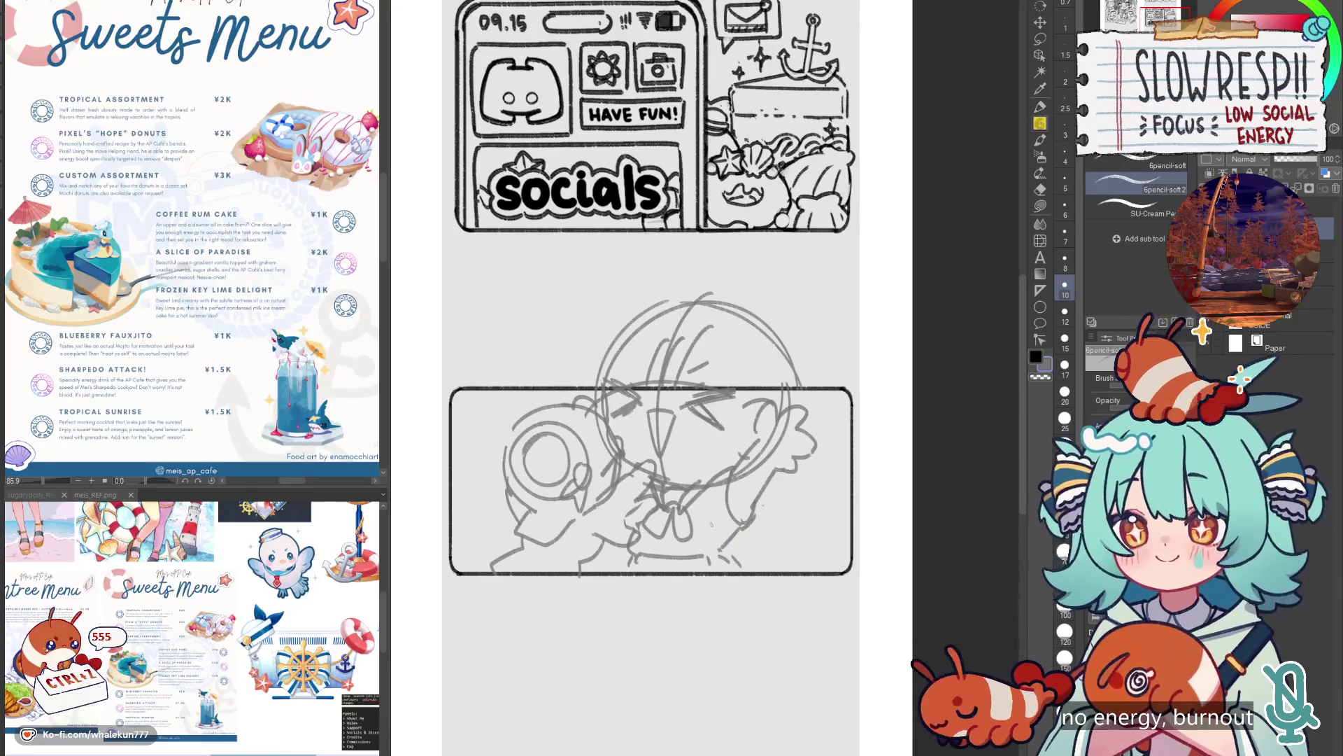
{"action": "key", "text": "ctrl+z"}
{"action": "left_click_drag", "start_coordinate": [726, 539], "coordinate": [715, 557]}
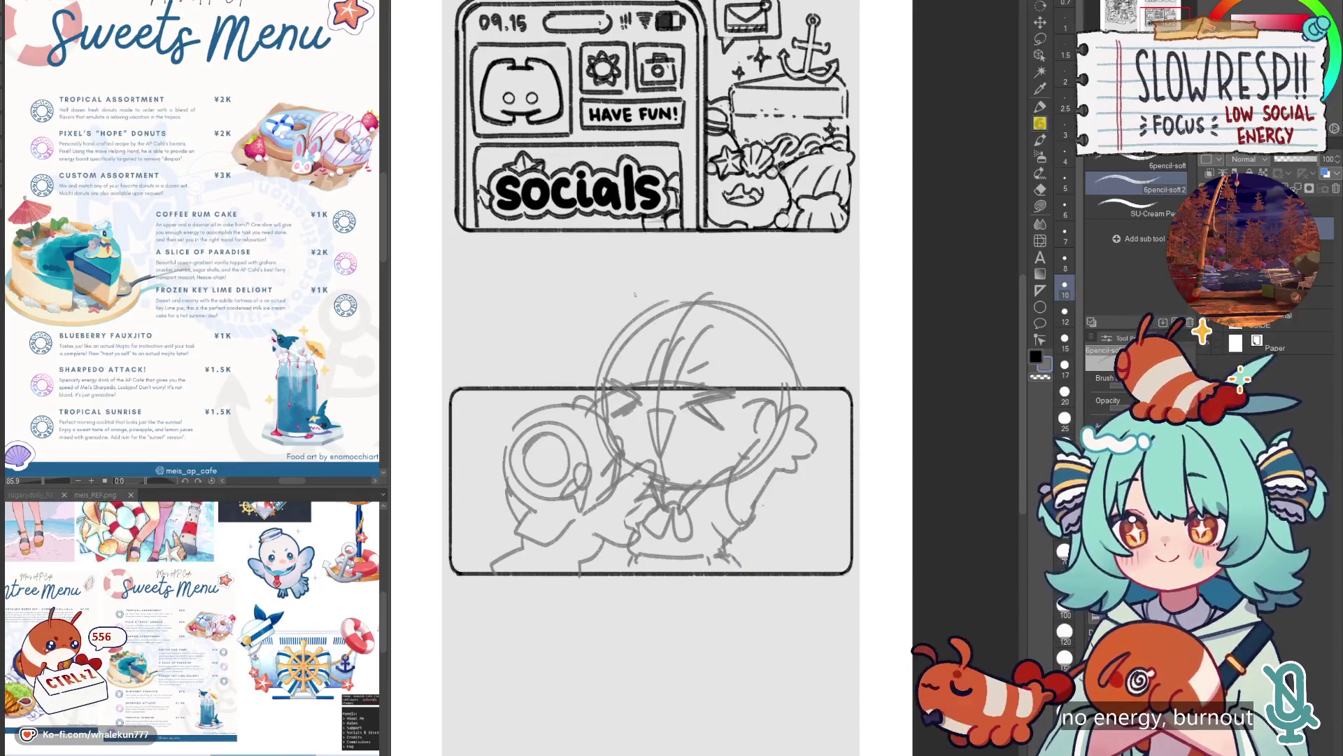
{"action": "scroll", "coordinate": [635, 294], "scroll_direction": "down", "scroll_amount": 5}
{"action": "scroll", "coordinate": [615, 443], "scroll_direction": "up", "scroll_amount": 3}
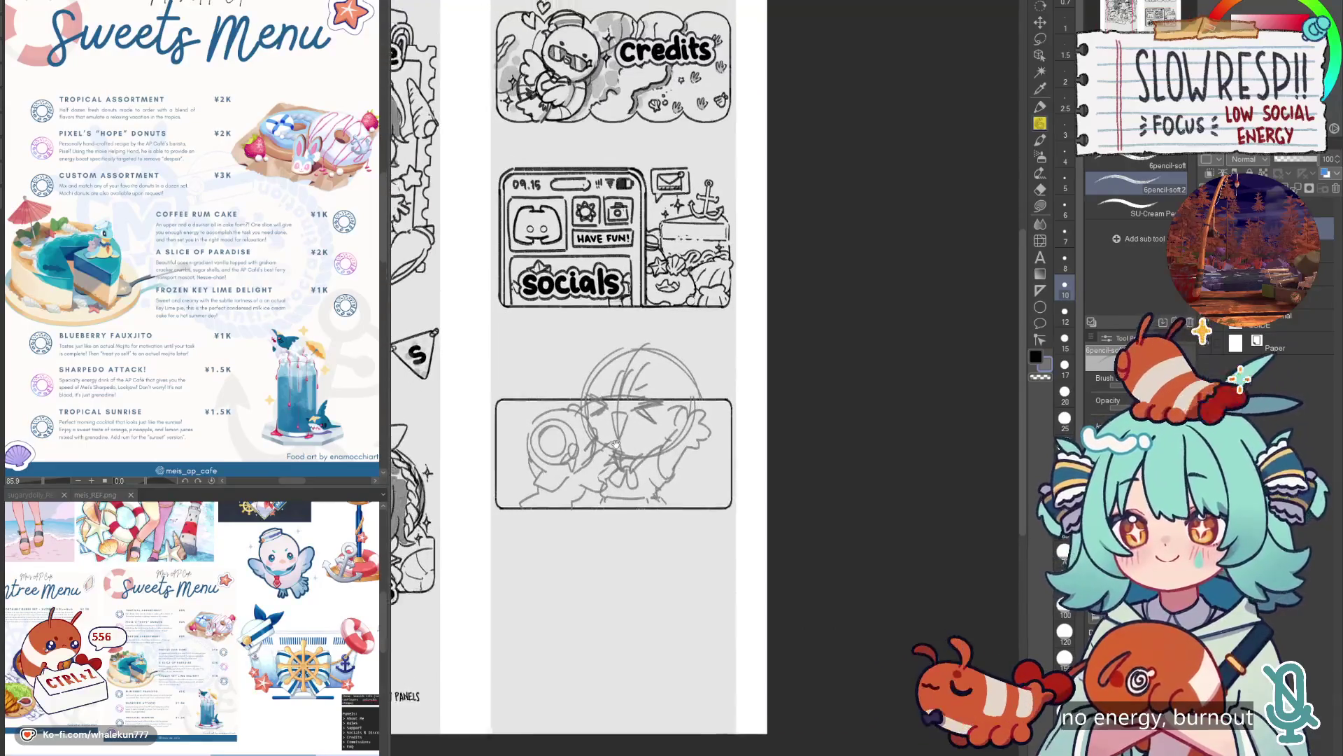
Sketch bubble shapes along the sketch's lower right, discarding a stray curved stroke.
{"action": "scroll", "coordinate": [615, 443], "scroll_direction": "up", "scroll_amount": 2}
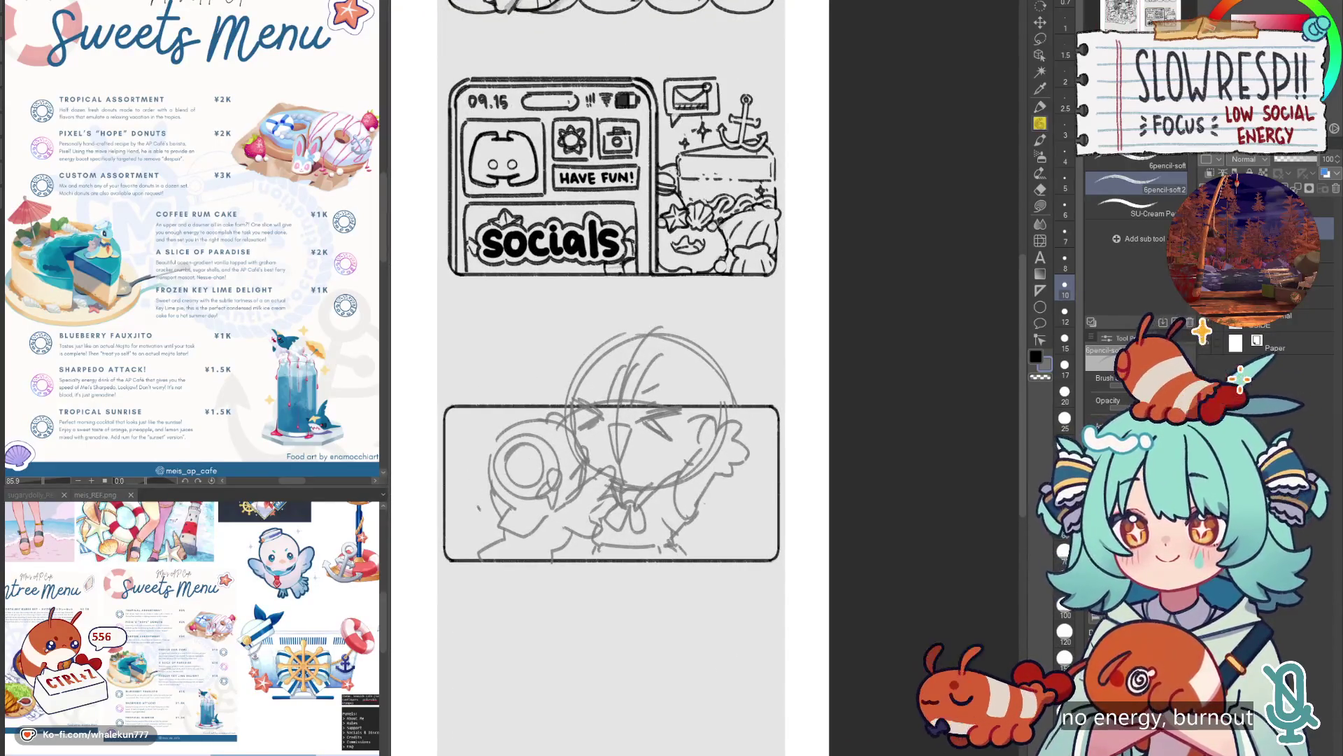
{"action": "key", "text": "ctrl+z"}
{"action": "key", "text": "ctrl+z"}
{"action": "mouse_move", "coordinate": [712, 507]}
{"action": "left_mouse_down"}
{"action": "mouse_move", "coordinate": [746, 501]}
{"action": "mouse_move", "coordinate": [763, 521]}
{"action": "mouse_move", "coordinate": [739, 514]}
{"action": "mouse_move", "coordinate": [754, 537]}
{"action": "mouse_move", "coordinate": [721, 514]}
{"action": "mouse_move", "coordinate": [764, 539]}
{"action": "mouse_move", "coordinate": [684, 547]}
{"action": "left_mouse_up"}
{"action": "key", "text": "ctrl+z"}
{"action": "mouse_move", "coordinate": [764, 541]}
{"action": "left_mouse_down"}
{"action": "mouse_move", "coordinate": [726, 562]}
{"action": "mouse_move", "coordinate": [767, 548]}
{"action": "left_mouse_up"}
{"action": "left_click_drag", "start_coordinate": [768, 552], "coordinate": [752, 559]}
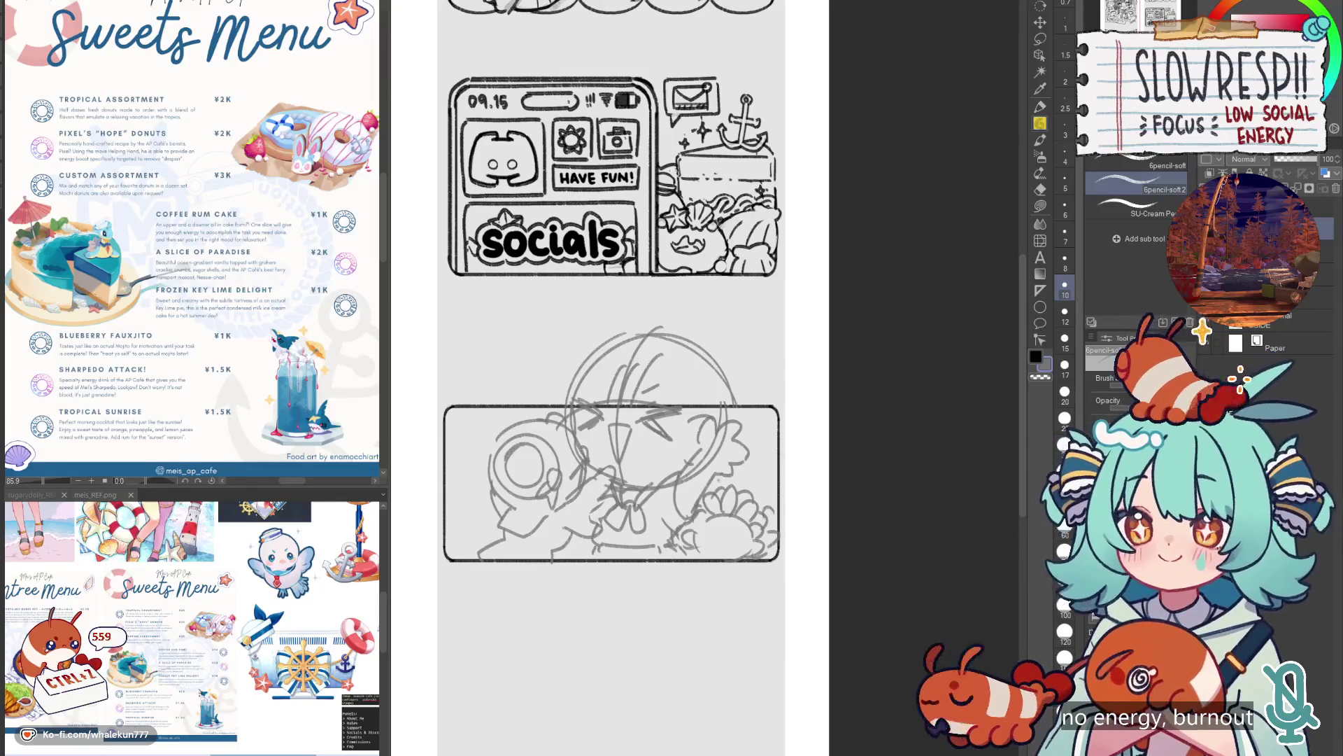
Sketch wave and bubble shapes in the lower-left corner, undoing an unwanted stroke.
{"action": "left_click_drag", "start_coordinate": [455, 545], "coordinate": [482, 518]}
{"action": "left_click_drag", "start_coordinate": [458, 517], "coordinate": [480, 495]}
{"action": "left_click_drag", "start_coordinate": [473, 509], "coordinate": [490, 543]}
{"action": "left_click_drag", "start_coordinate": [446, 511], "coordinate": [463, 501]}
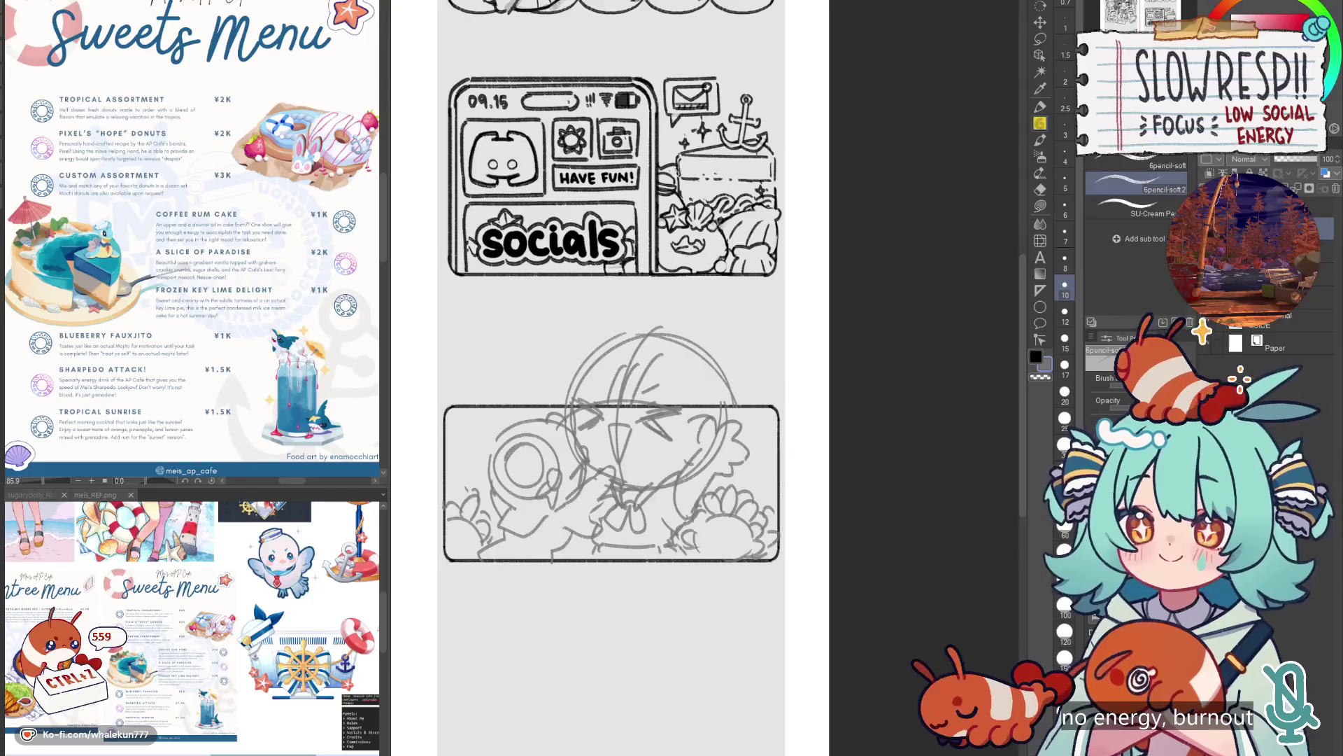
{"action": "mouse_move", "coordinate": [444, 456]}
{"action": "left_mouse_down"}
{"action": "mouse_move", "coordinate": [570, 403]}
{"action": "mouse_move", "coordinate": [470, 452]}
{"action": "mouse_move", "coordinate": [494, 454]}
{"action": "left_mouse_up"}
{"action": "key", "text": "ctrl+z"}
{"action": "key", "text": "ctrl+z"}
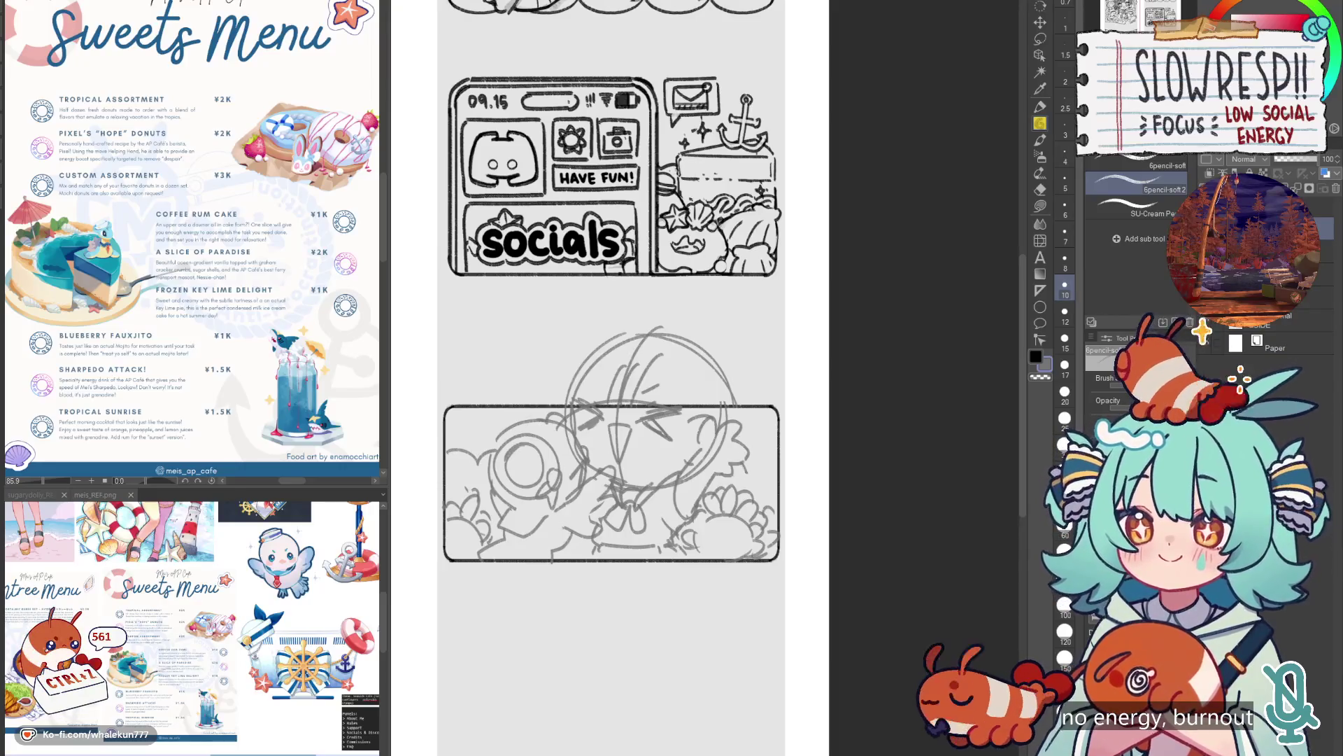
Draw a sprout loop above the character's head.
{"action": "scroll", "coordinate": [812, 483], "scroll_direction": "down", "scroll_amount": 3}
{"action": "scroll", "coordinate": [657, 396], "scroll_direction": "up", "scroll_amount": 3}
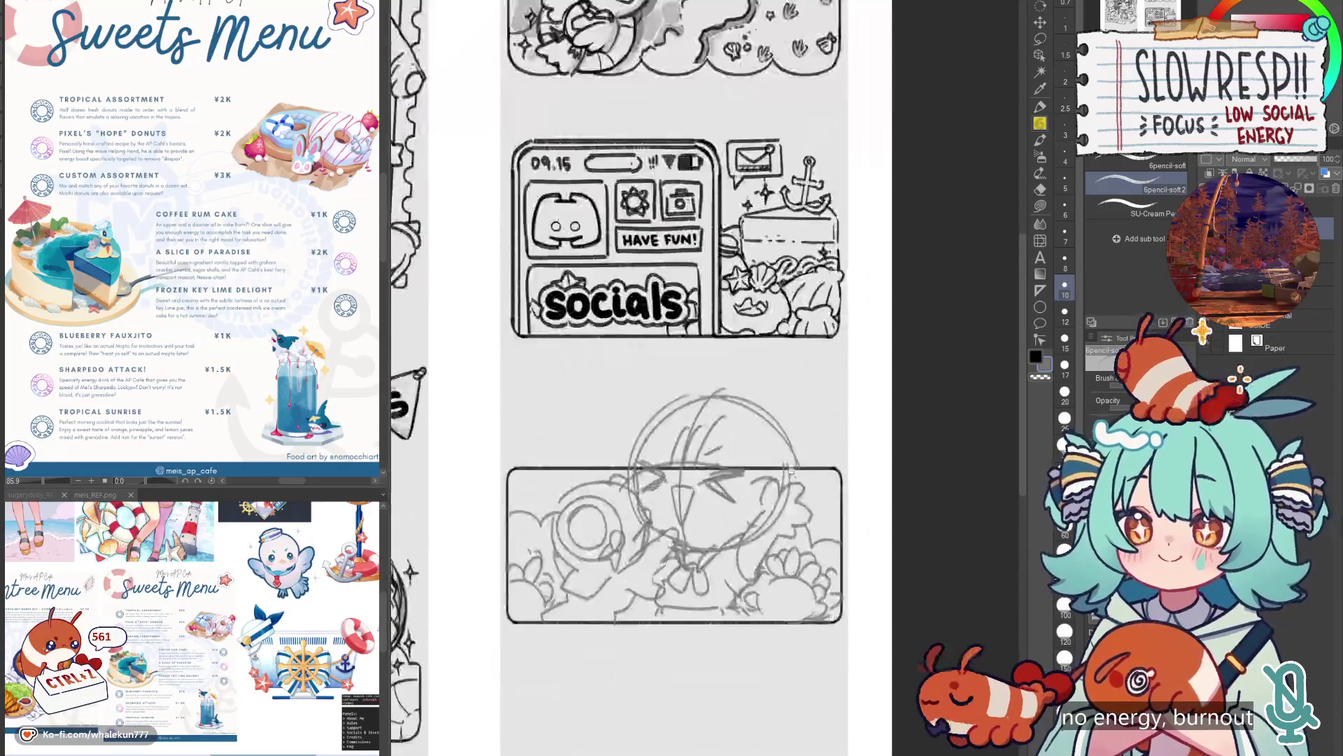
{"action": "mouse_move", "coordinate": [657, 396]}
{"action": "left_mouse_down"}
{"action": "mouse_move", "coordinate": [674, 357]}
{"action": "mouse_move", "coordinate": [670, 407]}
{"action": "mouse_move", "coordinate": [622, 426]}
{"action": "left_mouse_up"}
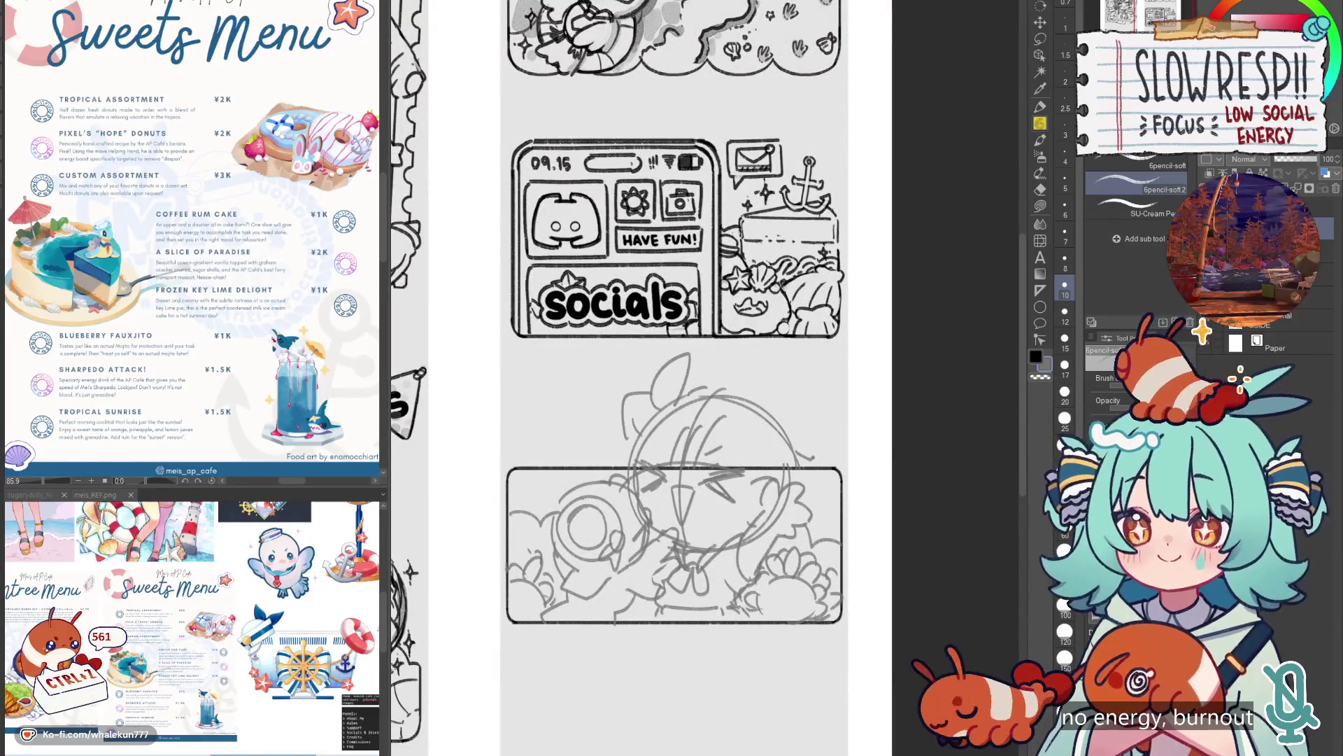
{"action": "left_click_drag", "start_coordinate": [815, 455], "coordinate": [840, 447]}
{"action": "key", "text": "ctrl+z"}
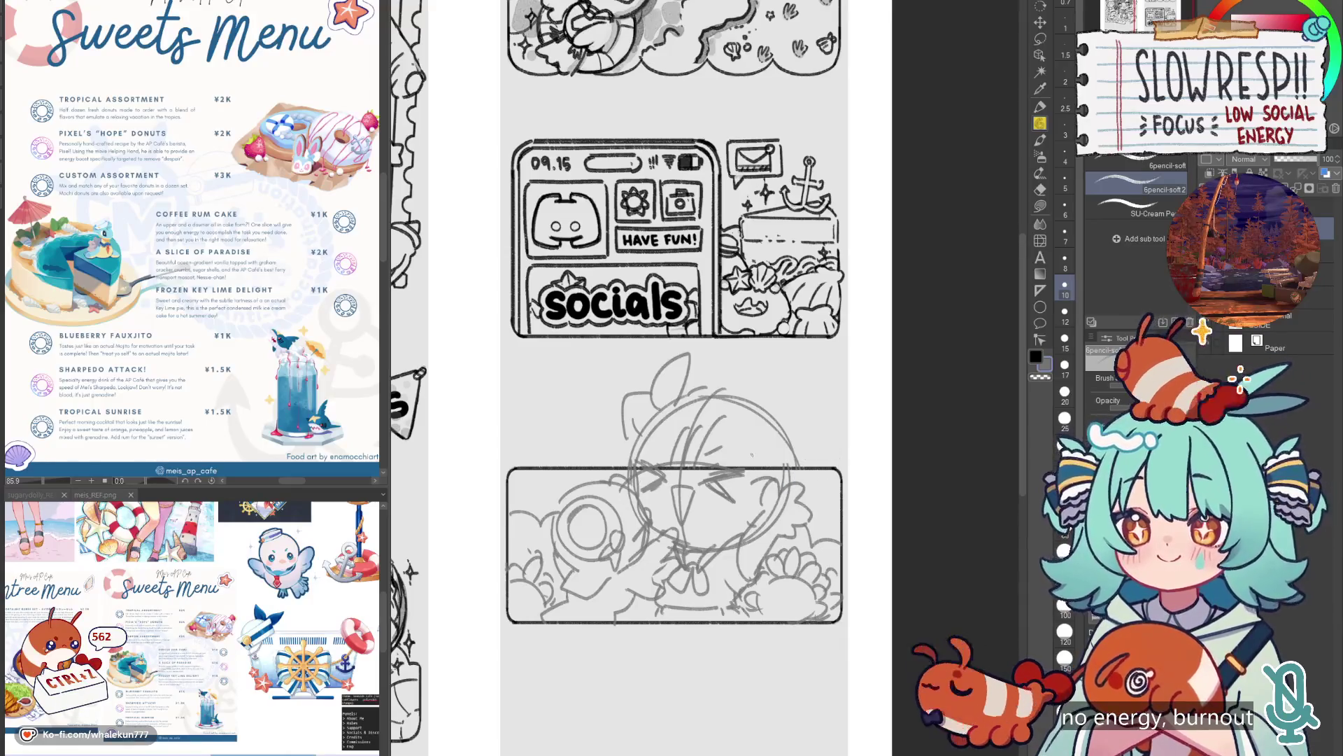
{"action": "scroll", "coordinate": [793, 445], "scroll_direction": "down", "scroll_amount": 5}
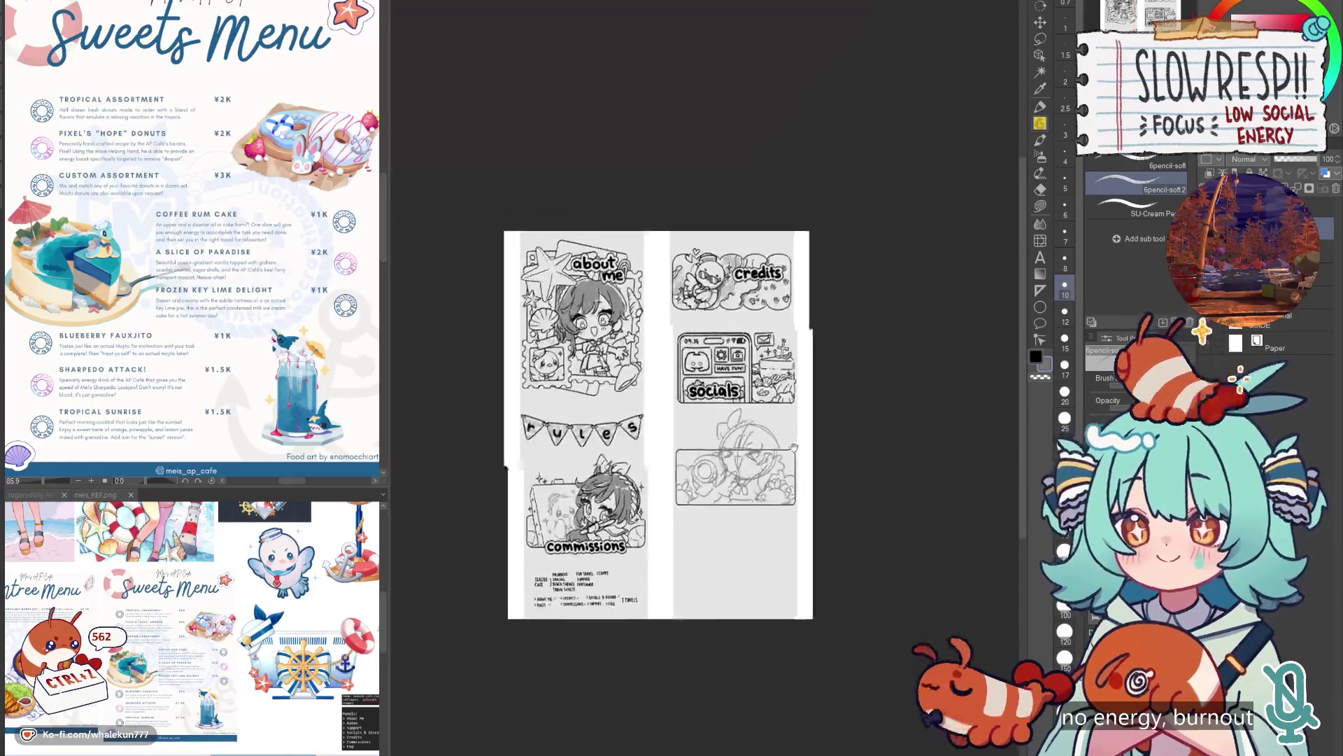
Nudge the rough sketch layer slightly and make it much fainter for inking.
{"action": "scroll", "coordinate": [794, 446], "scroll_direction": "up", "scroll_amount": 5}
{"action": "key", "text": "k"}
{"action": "left_click_drag", "start_coordinate": [729, 546], "coordinate": [731, 554]}
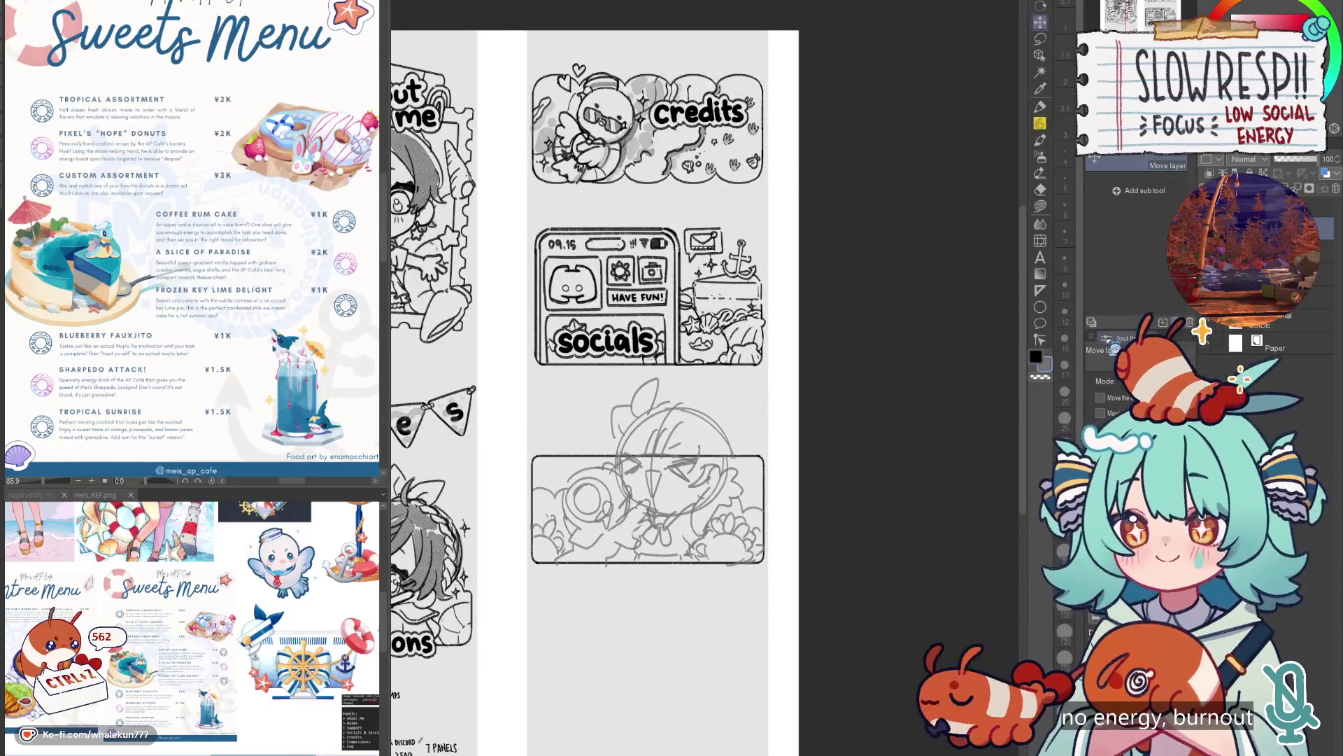
{"action": "left_click", "coordinate": [1294, 159]}
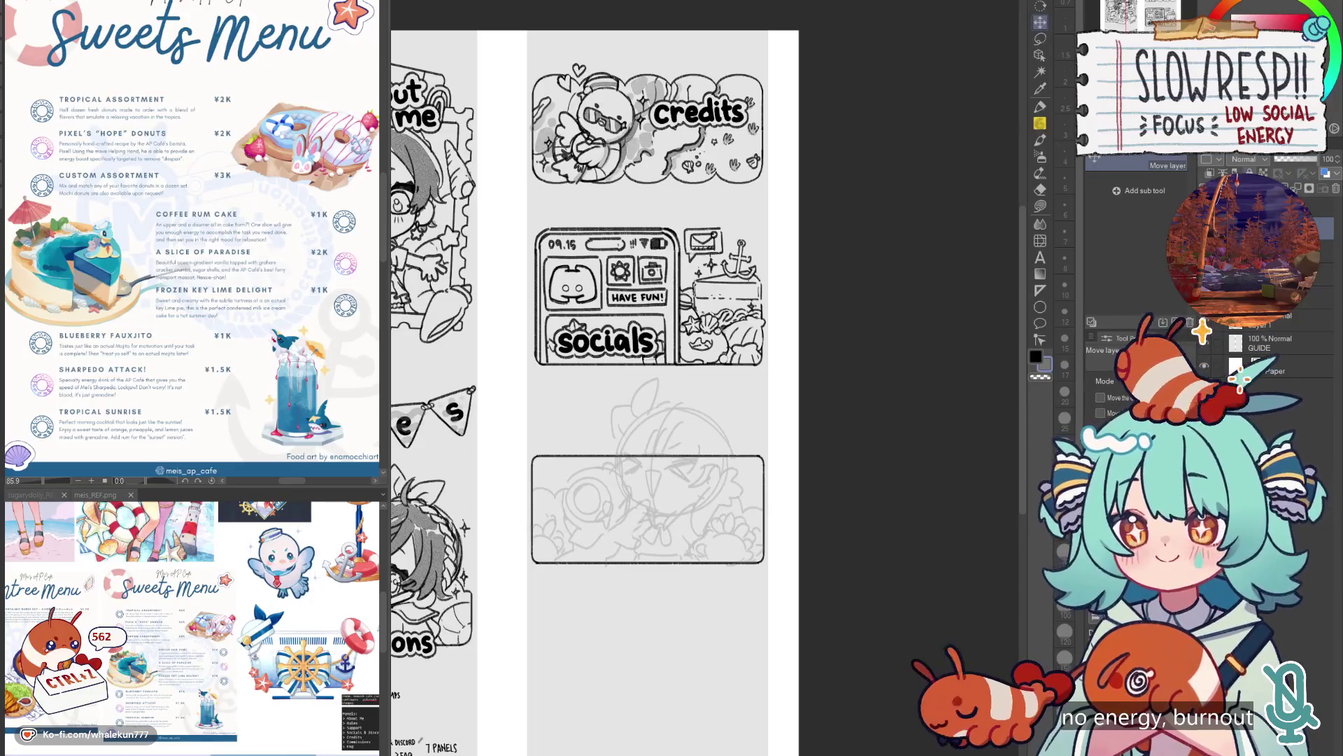
{"action": "key", "text": "p"}
{"action": "scroll", "coordinate": [659, 556], "scroll_direction": "up", "scroll_amount": 3}
{"action": "key", "text": "h"}
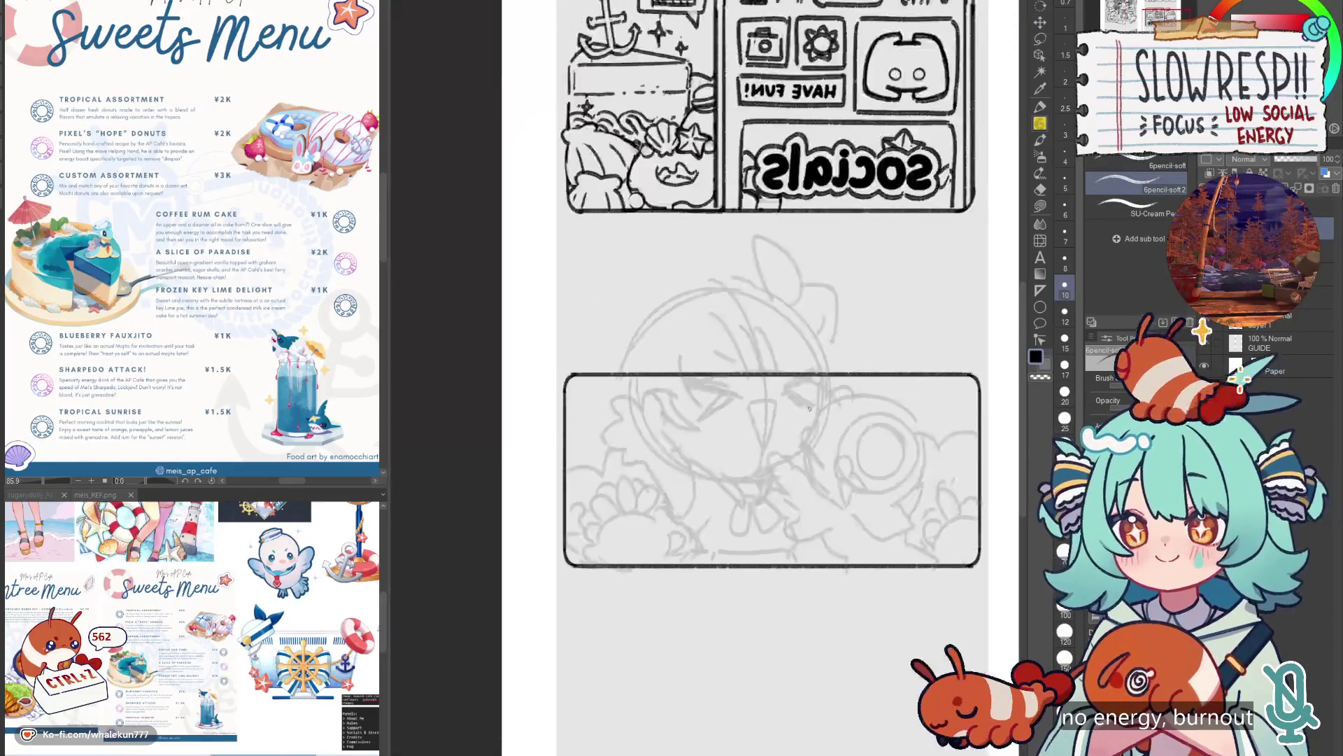
{"action": "key", "text": "h"}
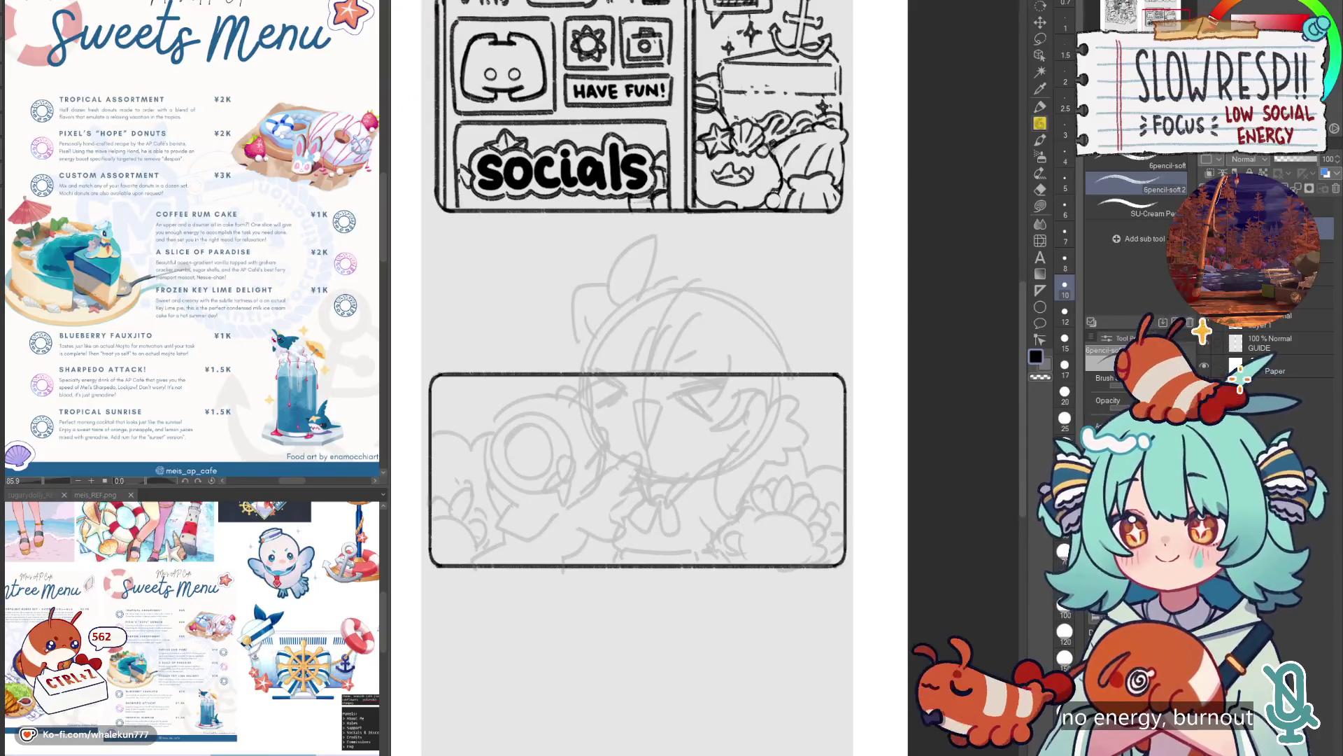
On an ink layer, draw the closed eyes, beak and blush marks on the face.
{"action": "left_click", "coordinate": [1204, 342]}
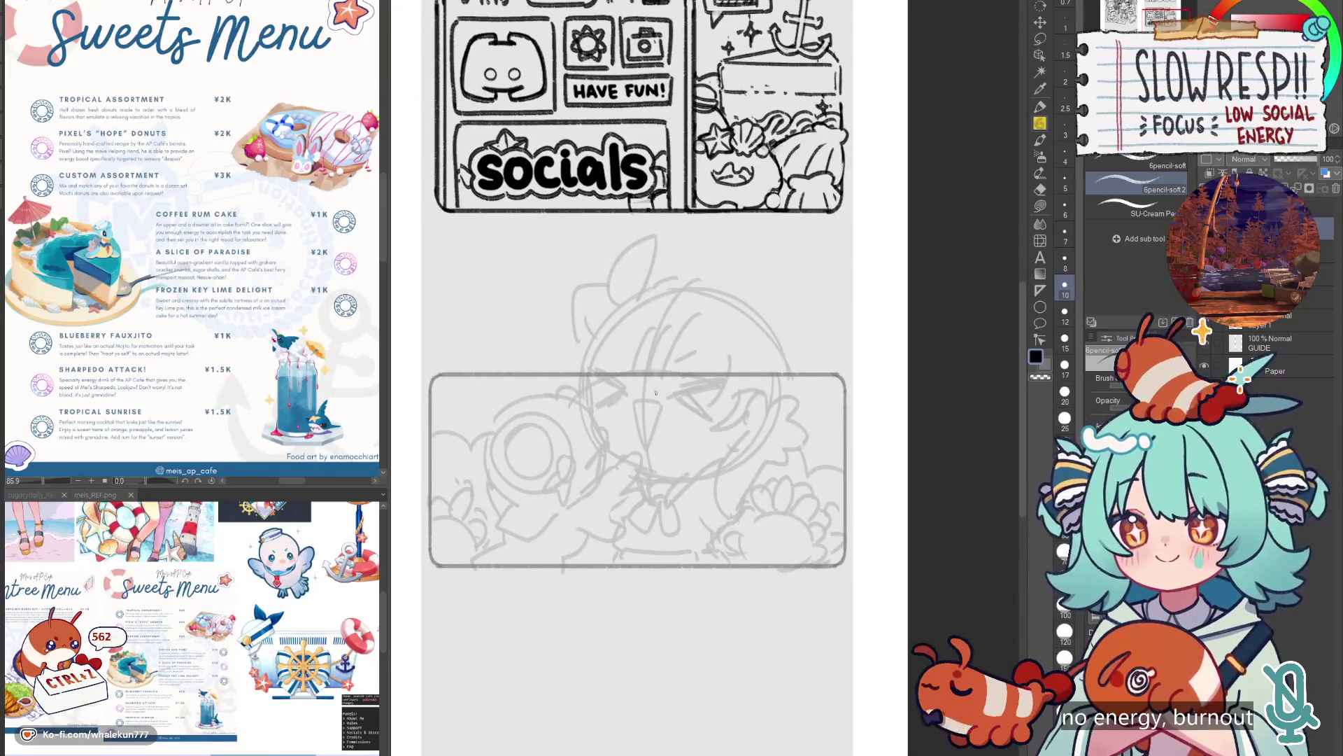
{"action": "scroll", "coordinate": [656, 392], "scroll_direction": "up", "scroll_amount": 2}
{"action": "left_click_drag", "start_coordinate": [703, 420], "coordinate": [762, 399]}
{"action": "left_click_drag", "start_coordinate": [612, 434], "coordinate": [620, 502]}
{"action": "left_click_drag", "start_coordinate": [632, 489], "coordinate": [628, 501]}
{"action": "left_click_drag", "start_coordinate": [640, 487], "coordinate": [636, 498]}
{"action": "left_click_drag", "start_coordinate": [722, 490], "coordinate": [730, 502]}
{"action": "left_click_drag", "start_coordinate": [741, 492], "coordinate": [739, 503]}
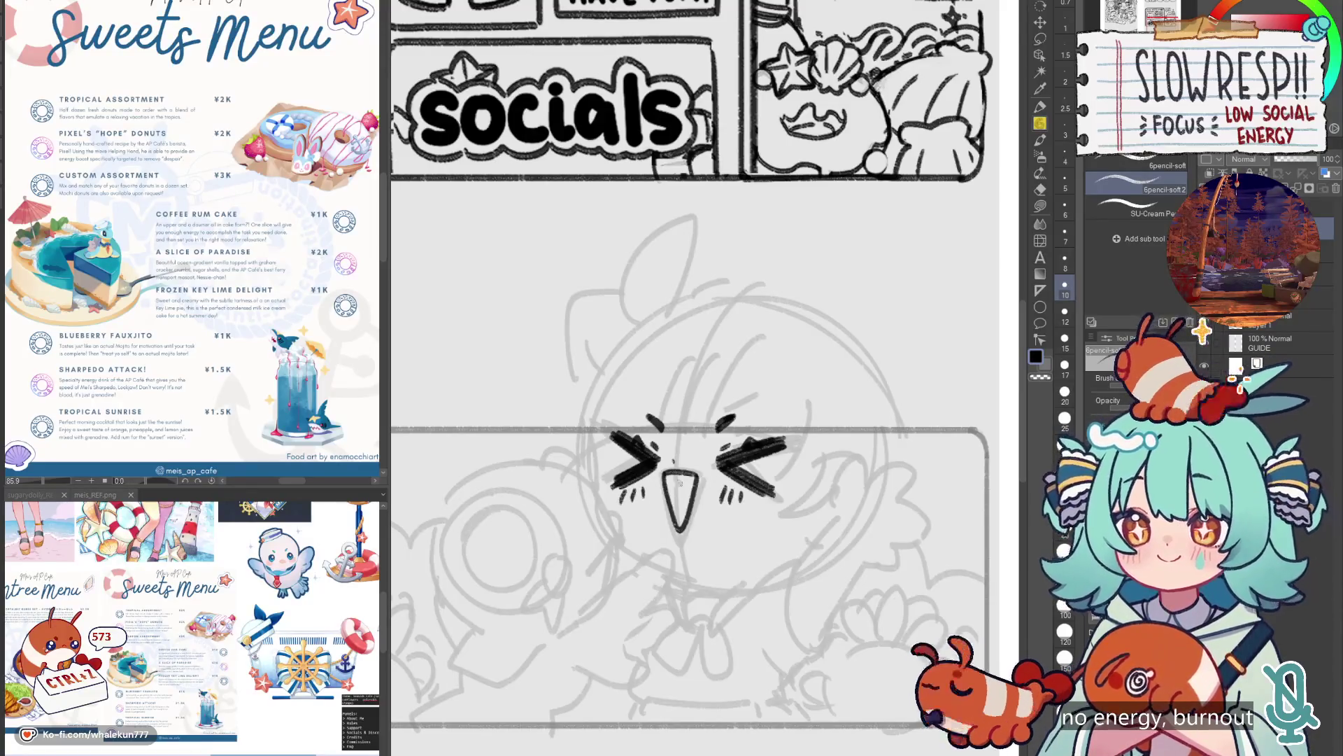
{"action": "left_click_drag", "start_coordinate": [667, 473], "coordinate": [694, 479]}
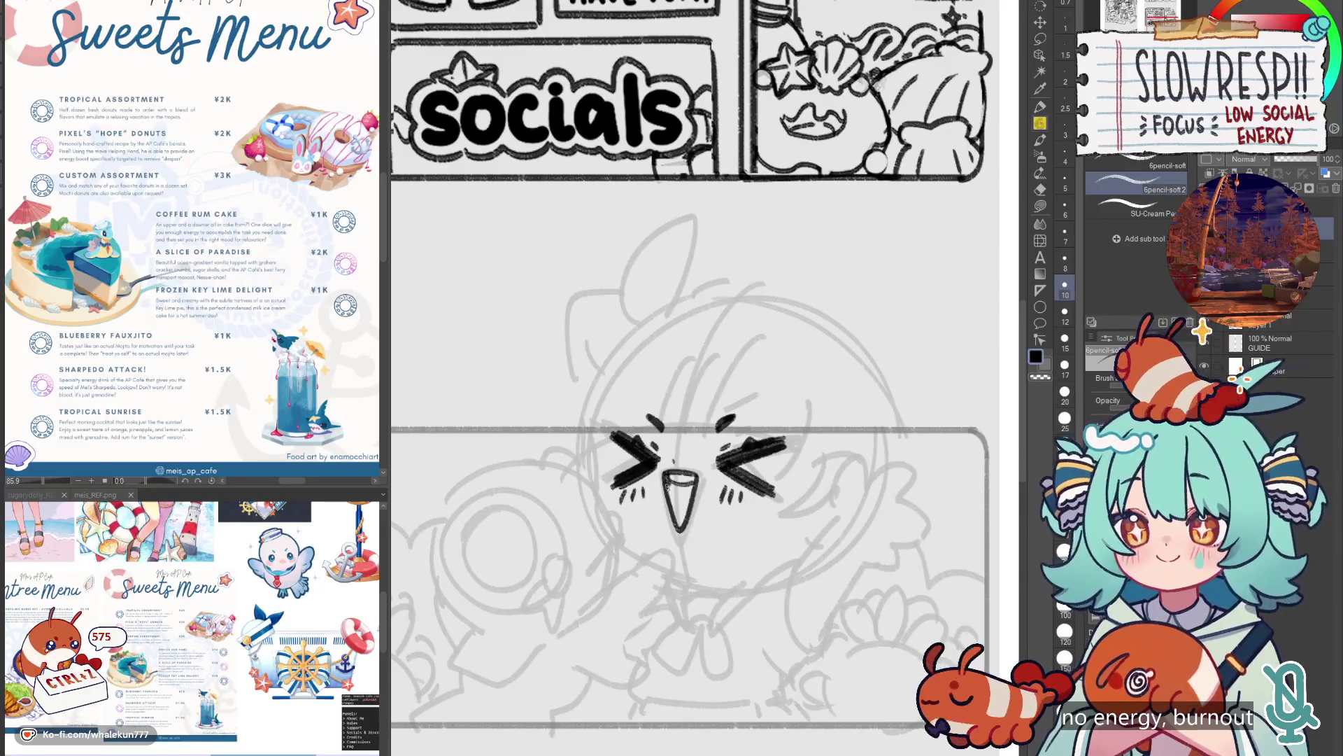
Mirror-check the inked face and shift it about 25 px down.
{"action": "key", "text": "h"}
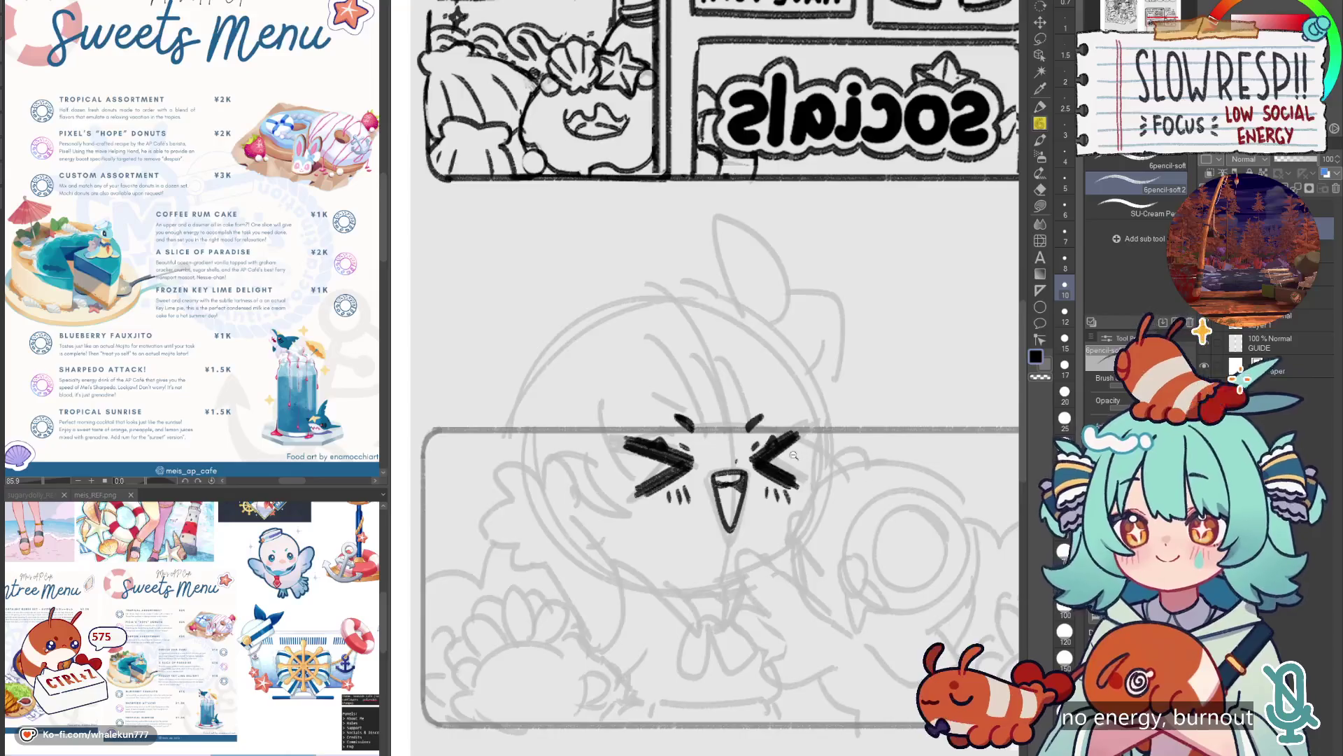
{"action": "scroll", "coordinate": [715, 473], "scroll_direction": "down", "scroll_amount": 2}
{"action": "key", "text": "h"}
{"action": "scroll", "coordinate": [666, 482], "scroll_direction": "up", "scroll_amount": 3}
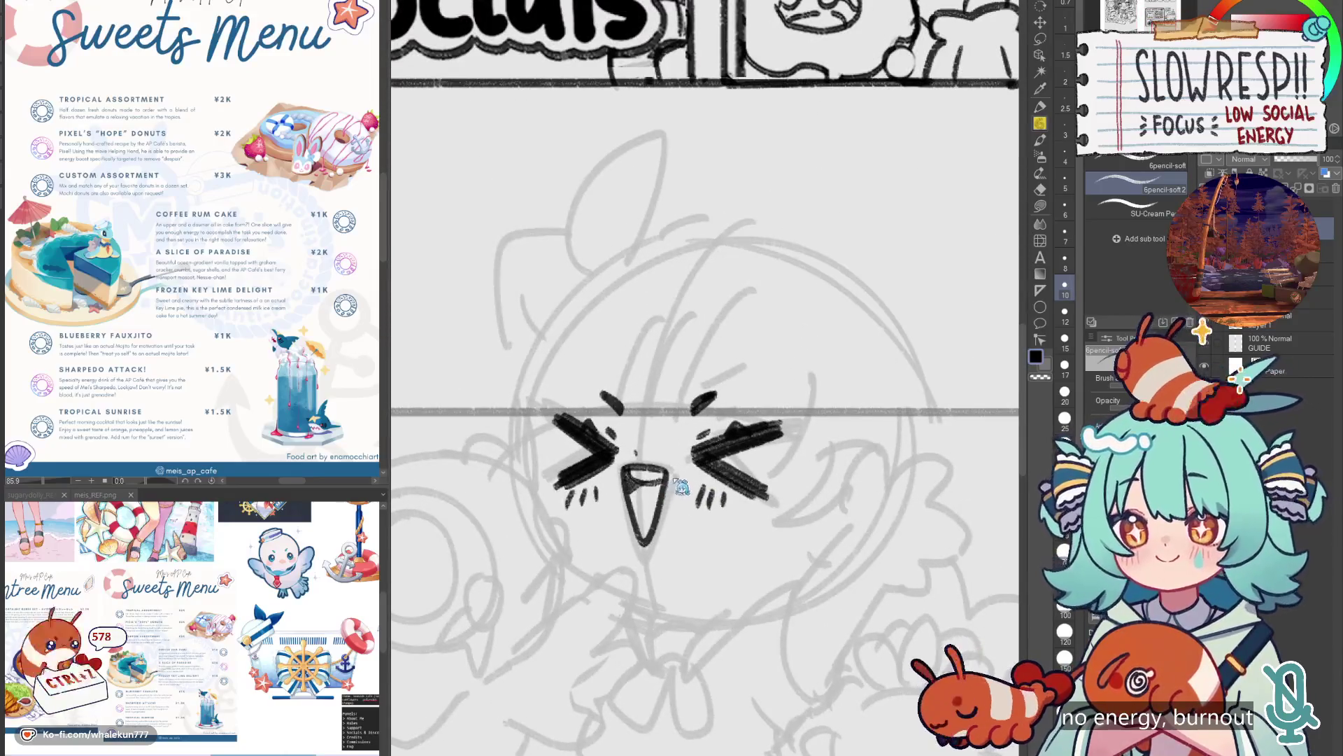
{"action": "scroll", "coordinate": [696, 486], "scroll_direction": "down", "scroll_amount": 5}
{"action": "scroll", "coordinate": [693, 483], "scroll_direction": "up", "scroll_amount": 1}
{"action": "scroll", "coordinate": [672, 455], "scroll_direction": "down", "scroll_amount": 1}
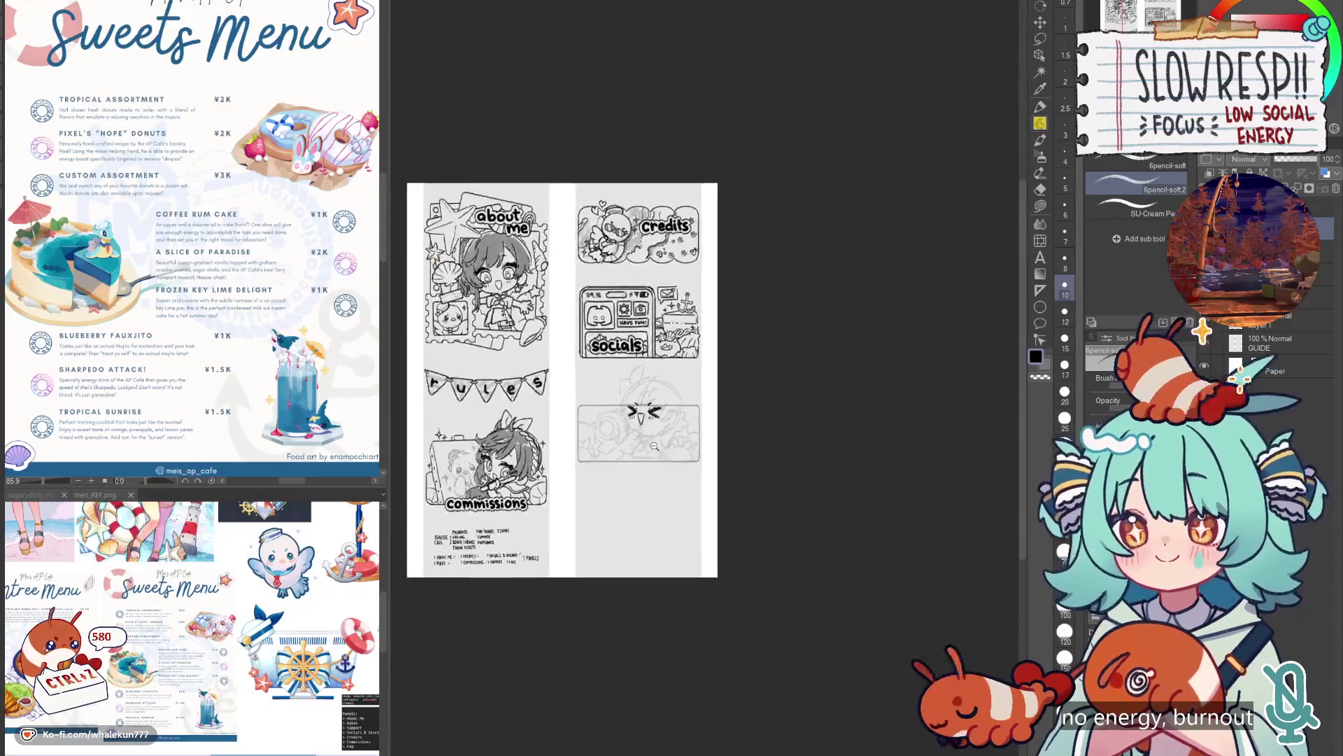
{"action": "scroll", "coordinate": [650, 432], "scroll_direction": "up", "scroll_amount": 4}
{"action": "scroll", "coordinate": [649, 431], "scroll_direction": "up", "scroll_amount": 3}
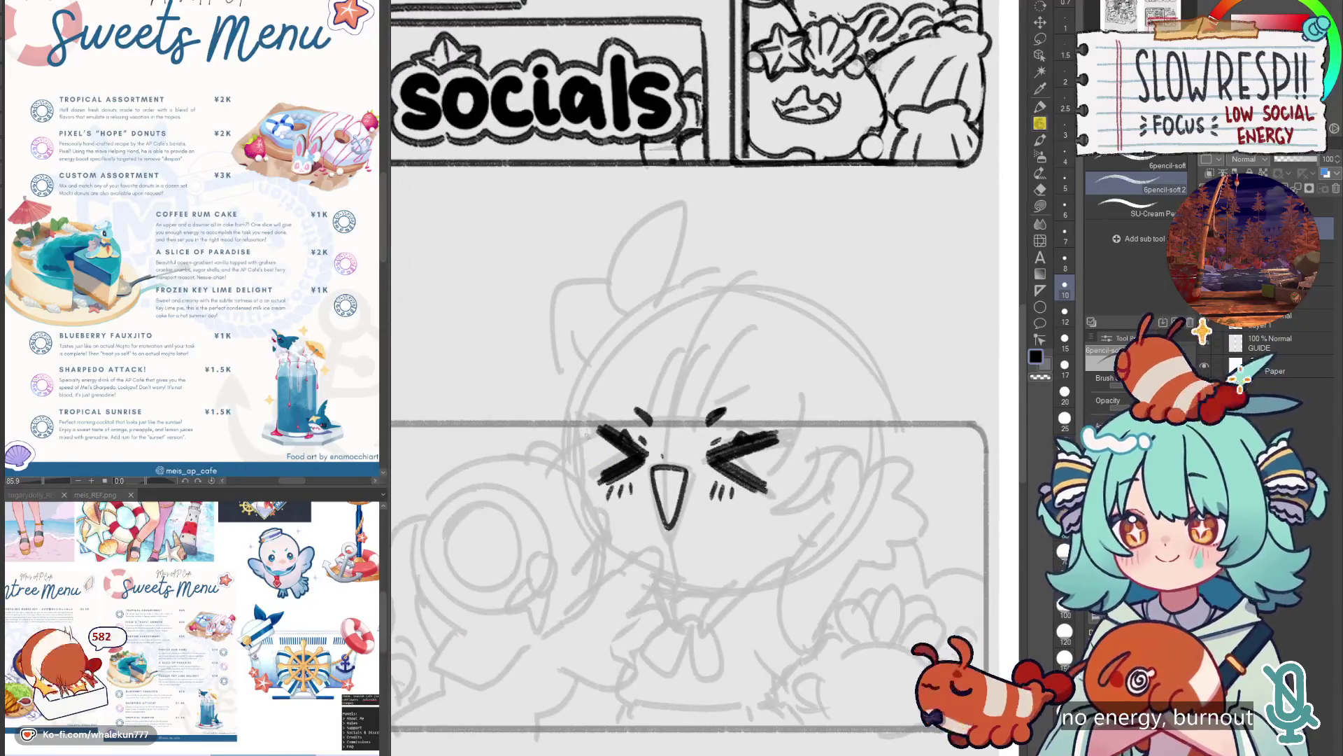
{"action": "key", "text": "h"}
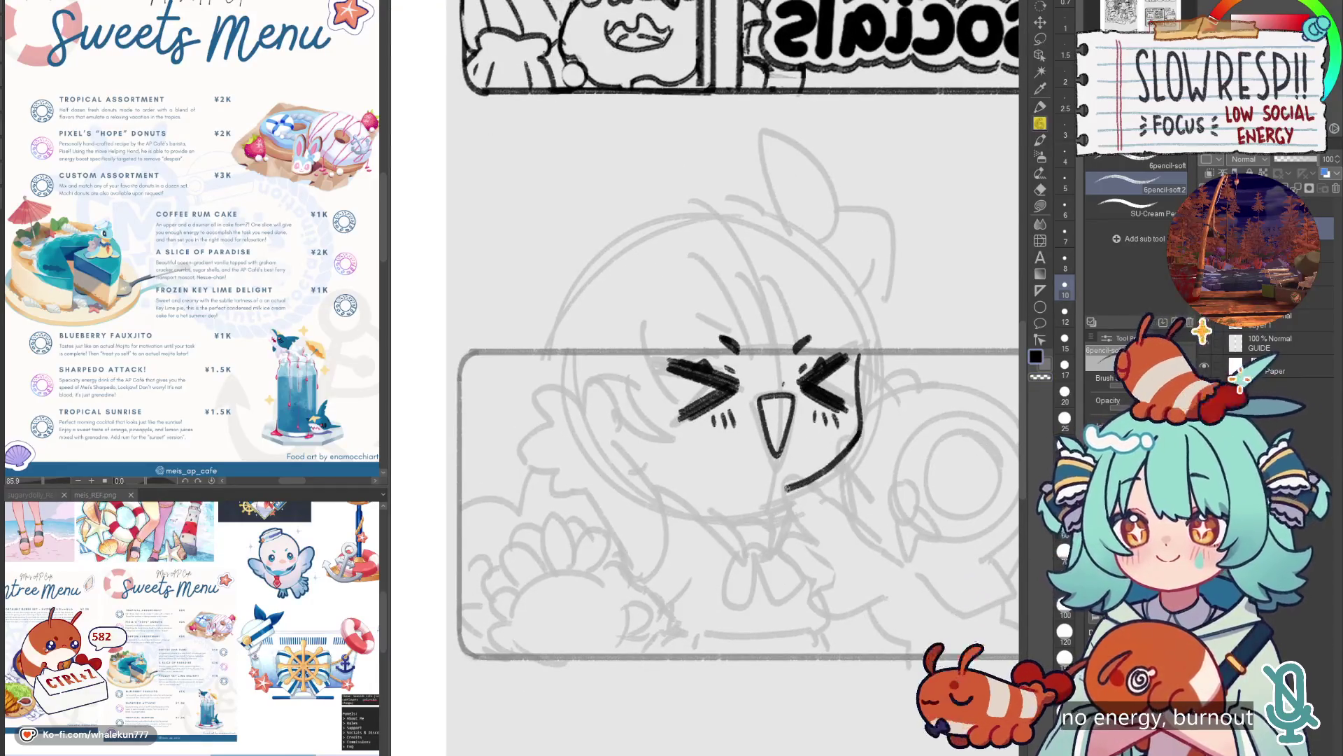
{"action": "key", "text": "h"}
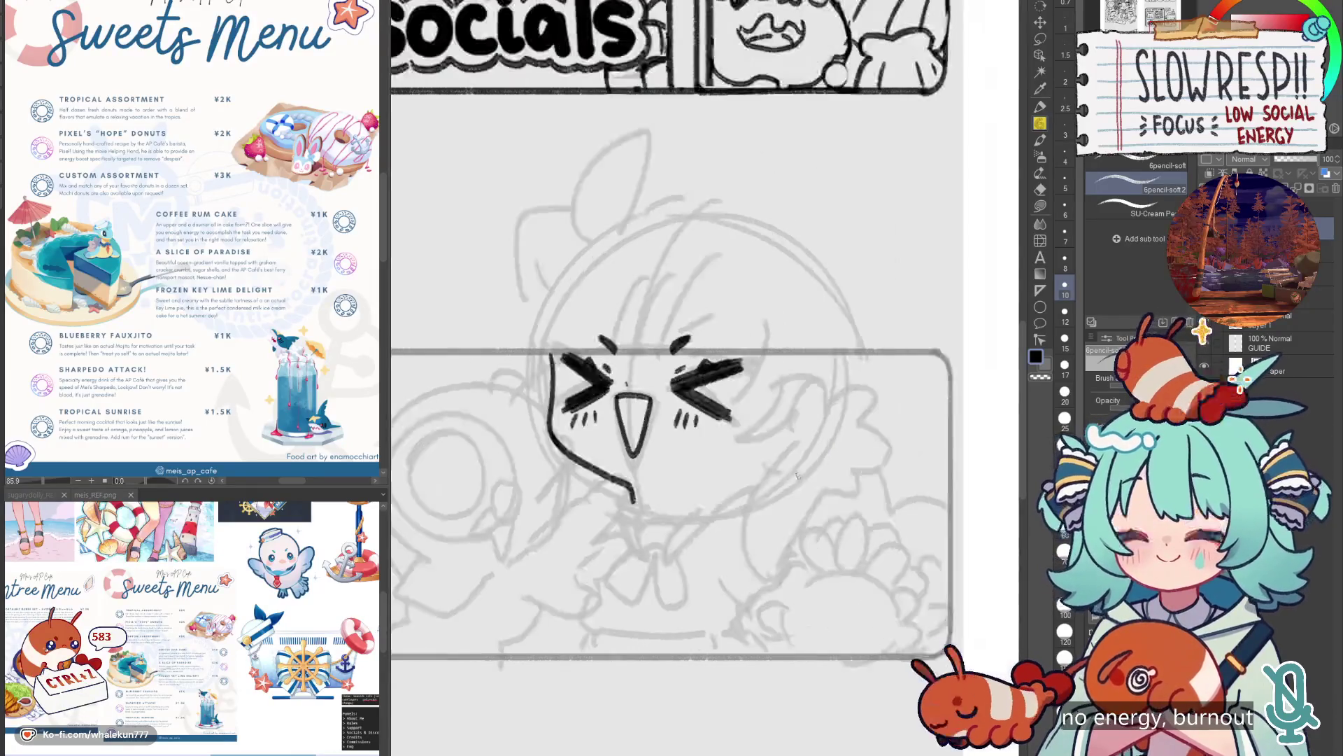
{"action": "left_click_drag", "start_coordinate": [744, 487], "coordinate": [743, 506]}
{"action": "key", "text": "h"}
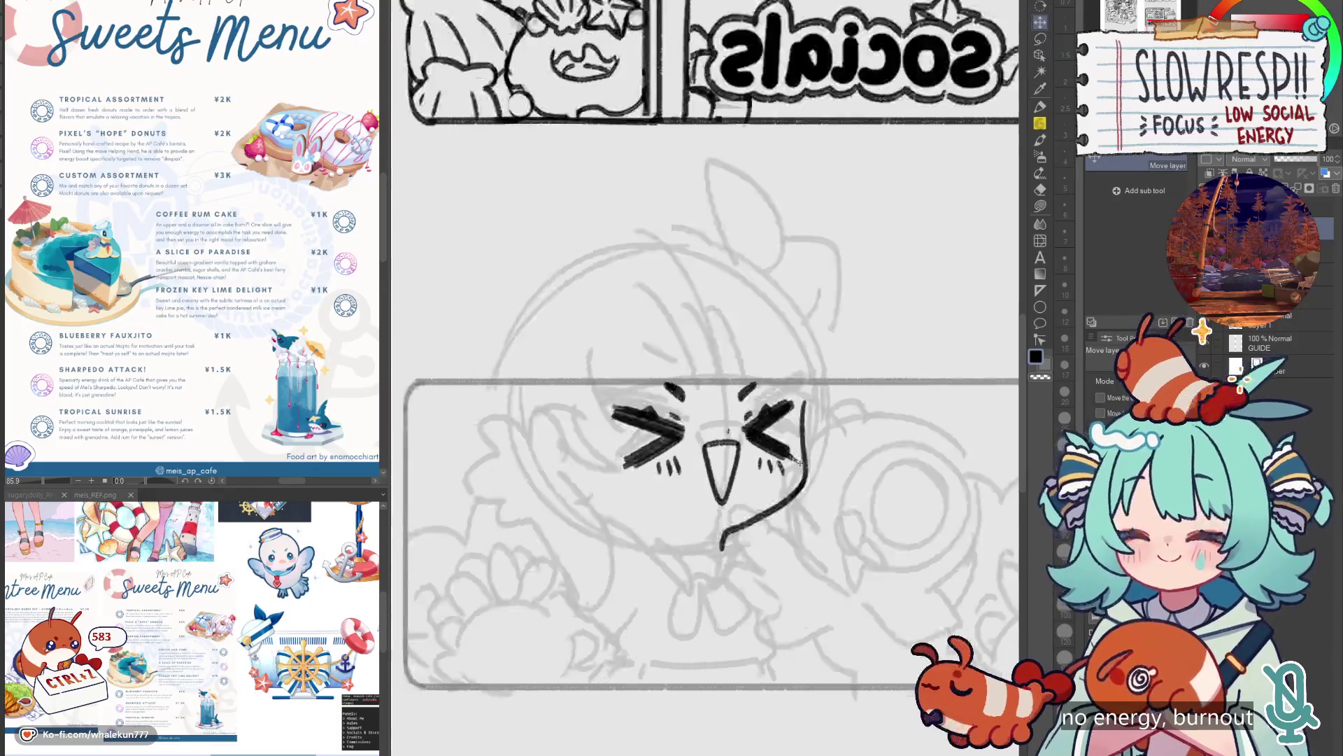
{"action": "key", "text": "h"}
{"action": "scroll", "coordinate": [808, 408], "scroll_direction": "down", "scroll_amount": 2}
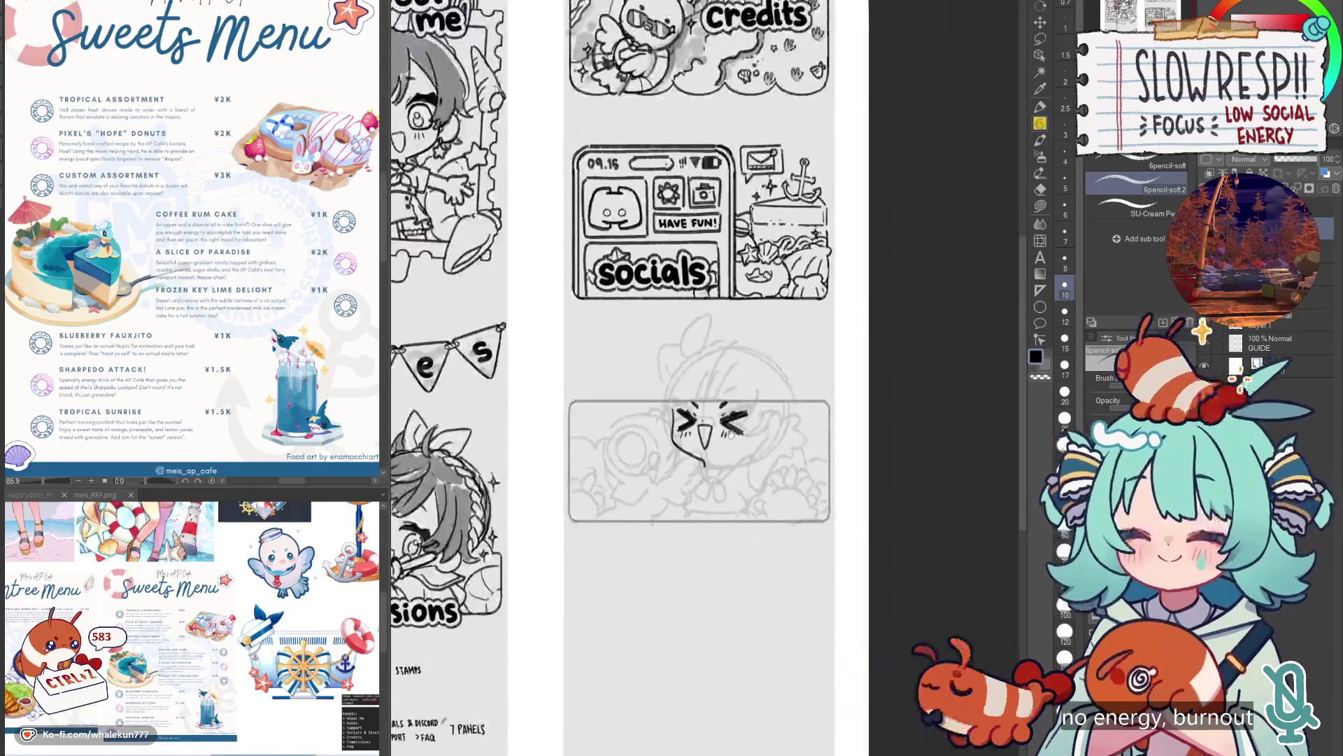
{"action": "scroll", "coordinate": [659, 430], "scroll_direction": "up", "scroll_amount": 1}
{"action": "scroll", "coordinate": [659, 429], "scroll_direction": "down", "scroll_amount": 1}
Bring up the sailor-girl reference image.
{"action": "mouse_move", "coordinate": [123, 315]}
{"action": "left_mouse_down"}
{"action": "mouse_move", "coordinate": [182, 210]}
{"action": "mouse_move", "coordinate": [210, 279]}
{"action": "left_mouse_up"}
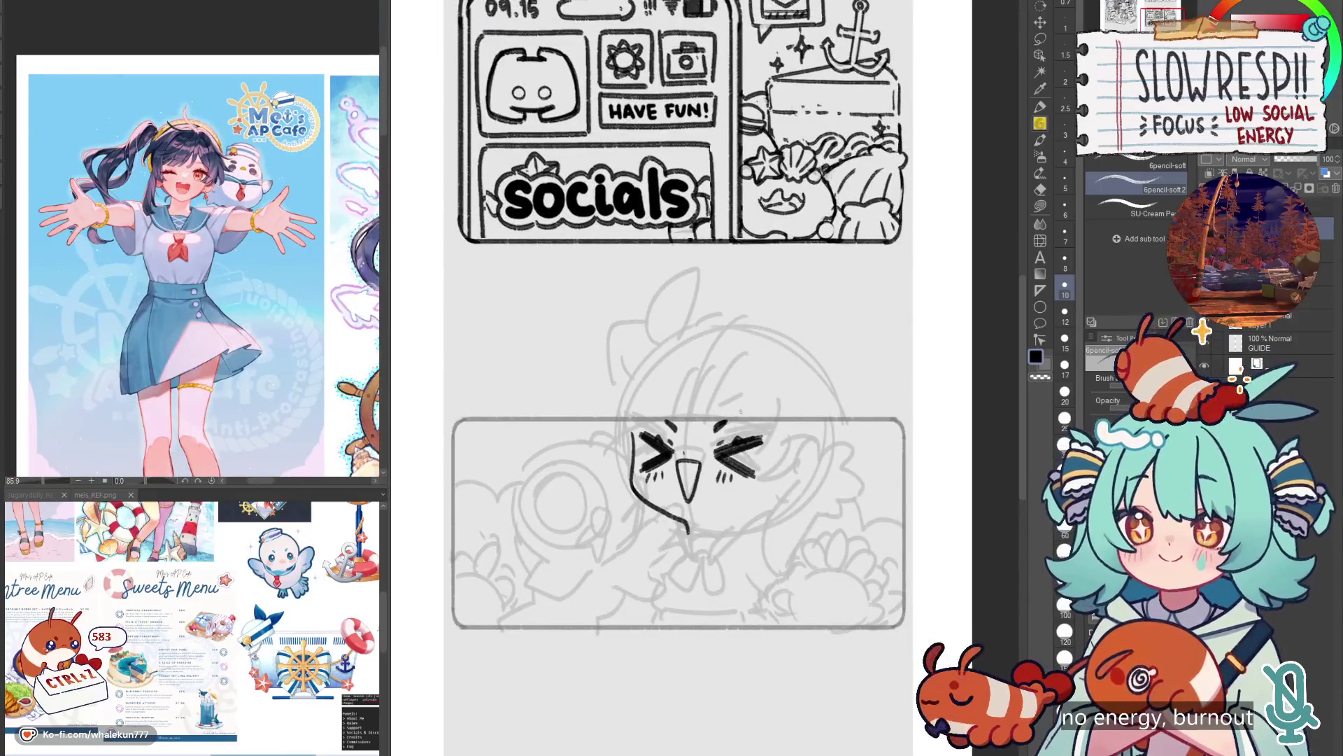
{"action": "scroll", "coordinate": [718, 408], "scroll_direction": "down", "scroll_amount": 3}
{"action": "scroll", "coordinate": [718, 408], "scroll_direction": "up", "scroll_amount": 3}
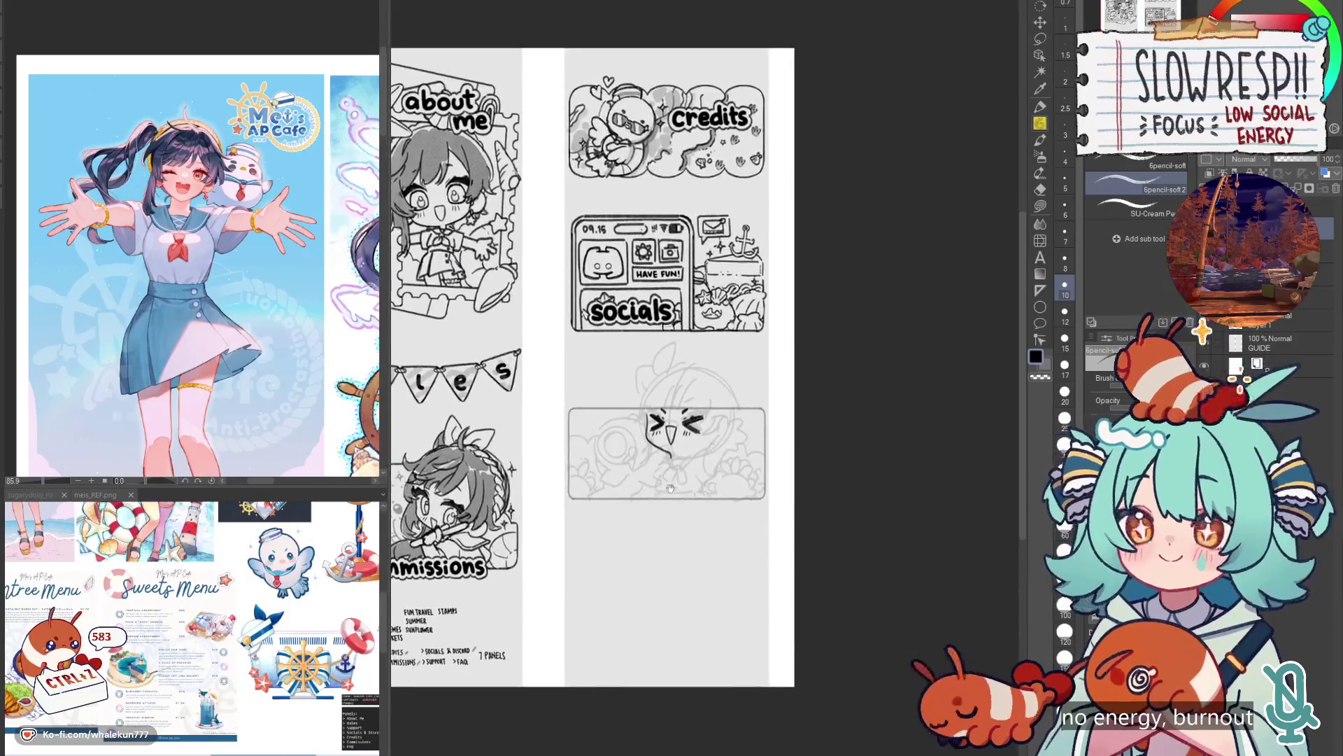
{"action": "scroll", "coordinate": [718, 408], "scroll_direction": "up", "scroll_amount": 1}
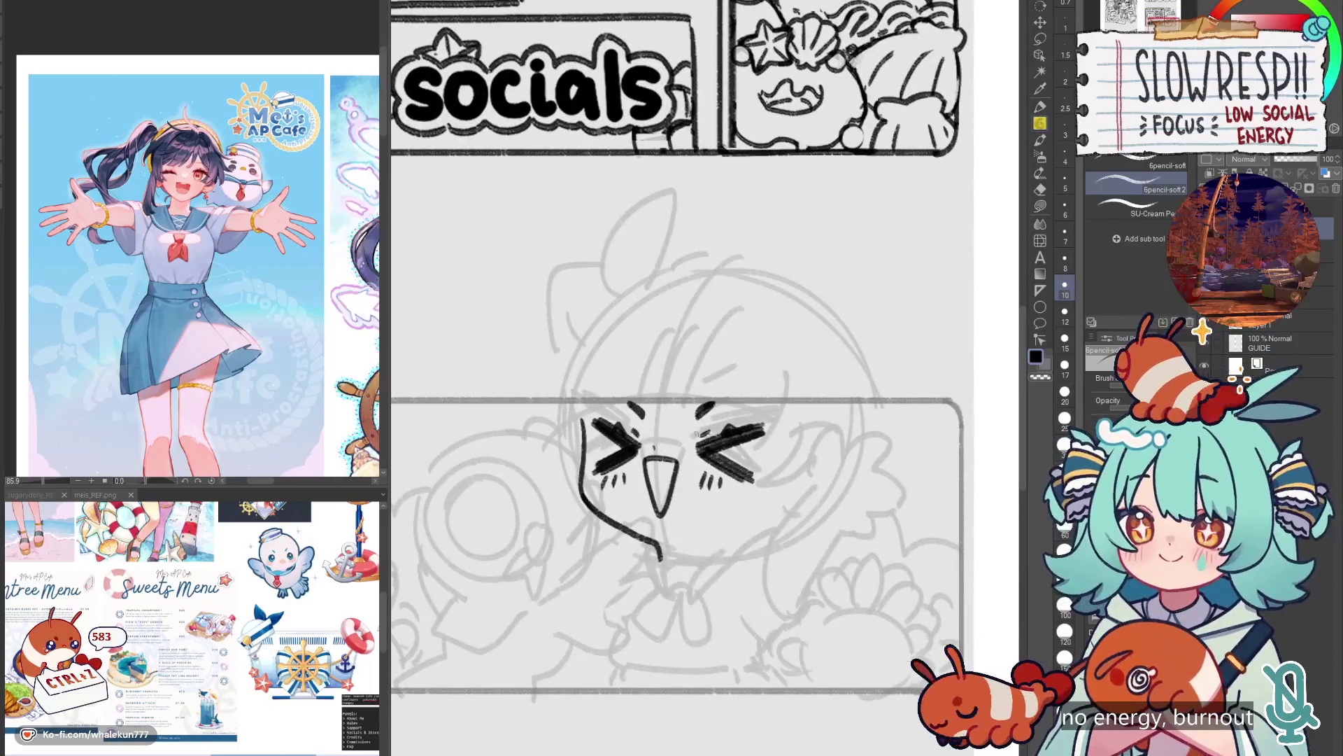
{"action": "scroll", "coordinate": [698, 434], "scroll_direction": "down", "scroll_amount": 4}
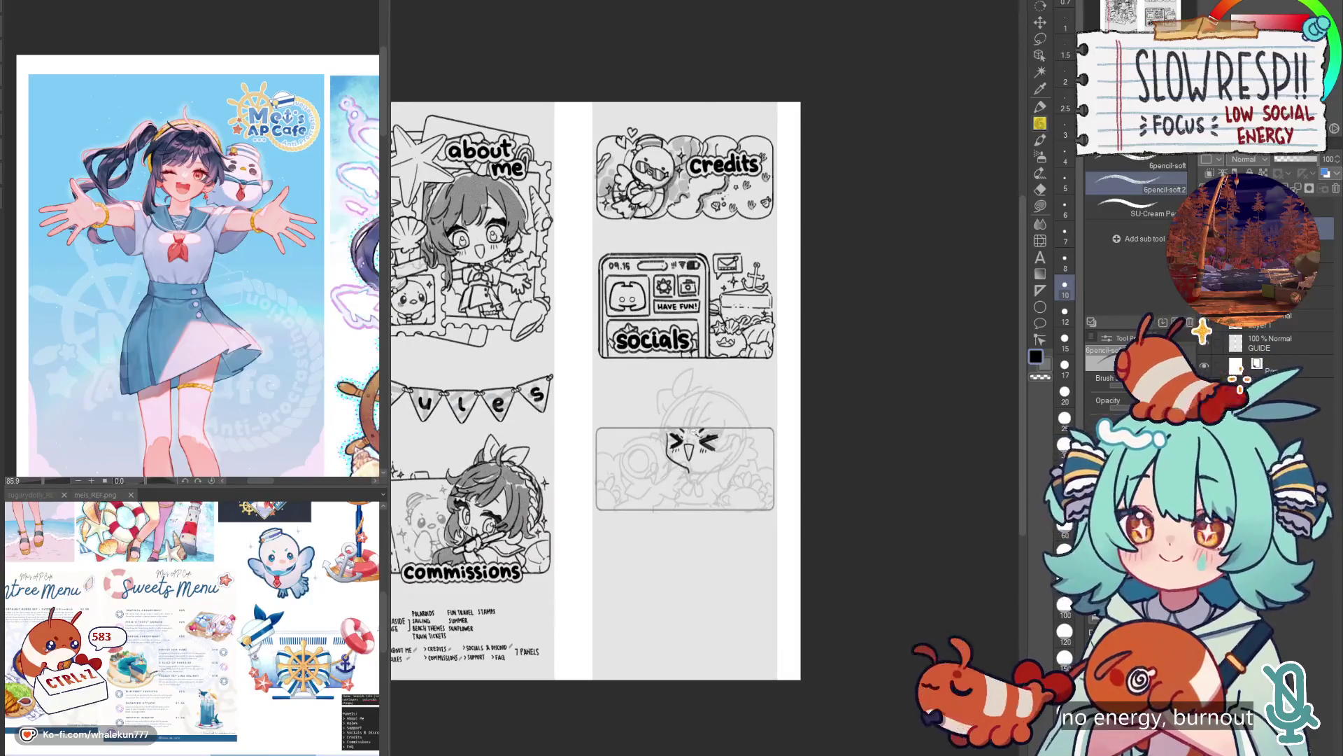
{"action": "scroll", "coordinate": [692, 428], "scroll_direction": "up", "scroll_amount": 3}
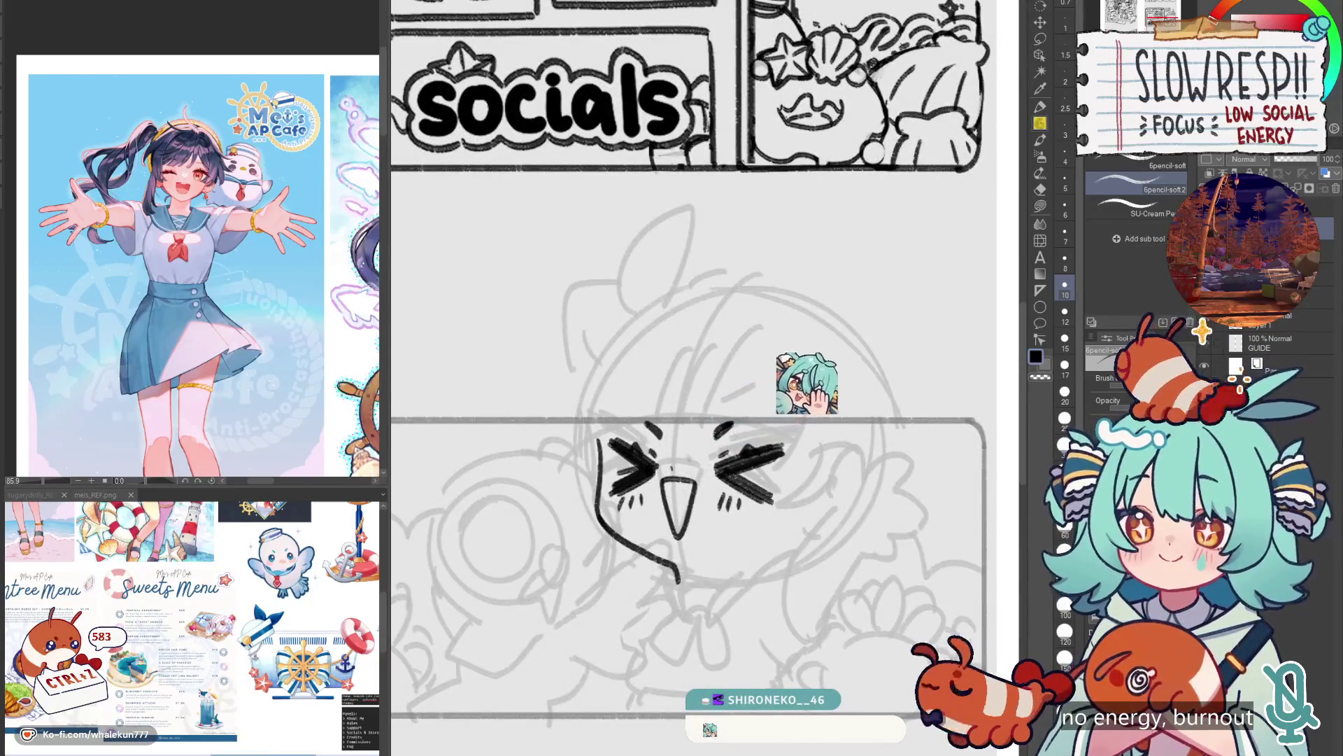
Remove the stray mark beside the bird's eye and mirror-check the face.
{"action": "key", "text": "ctrl+z"}
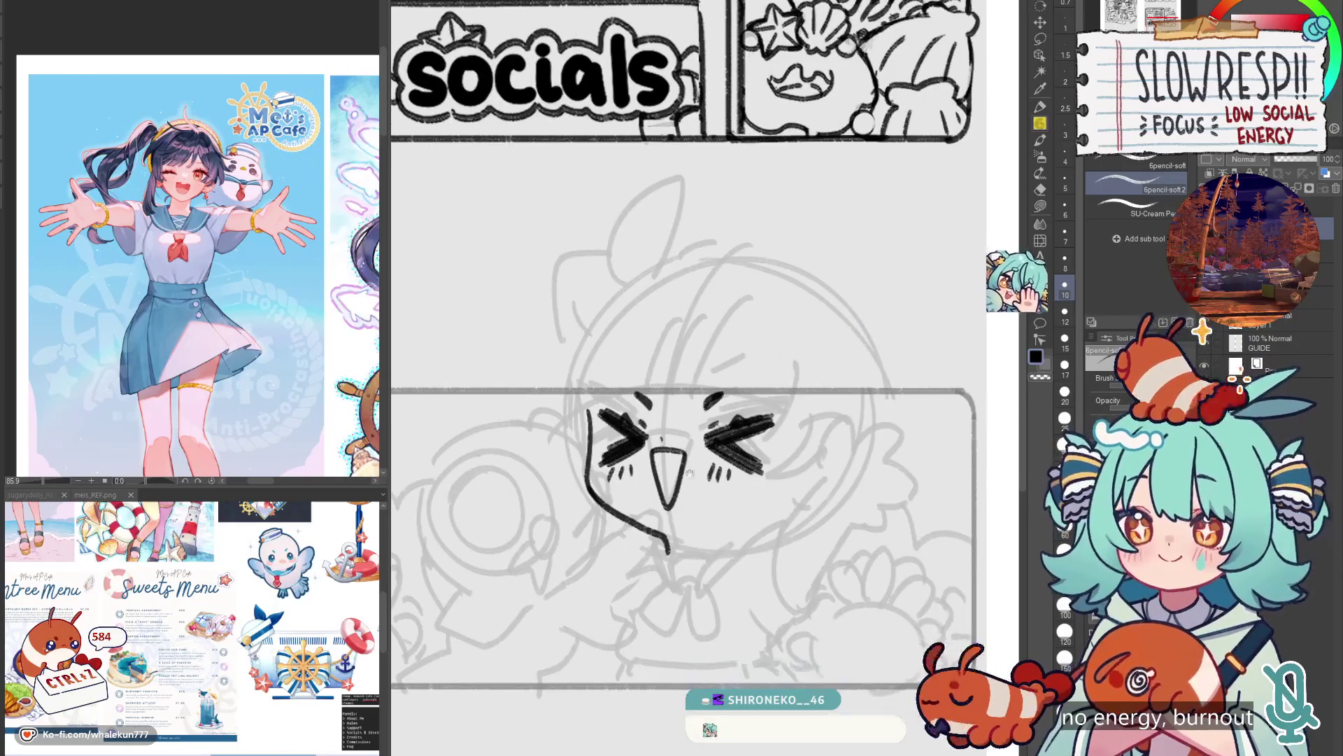
{"action": "key", "text": "h"}
{"action": "key", "text": "j"}
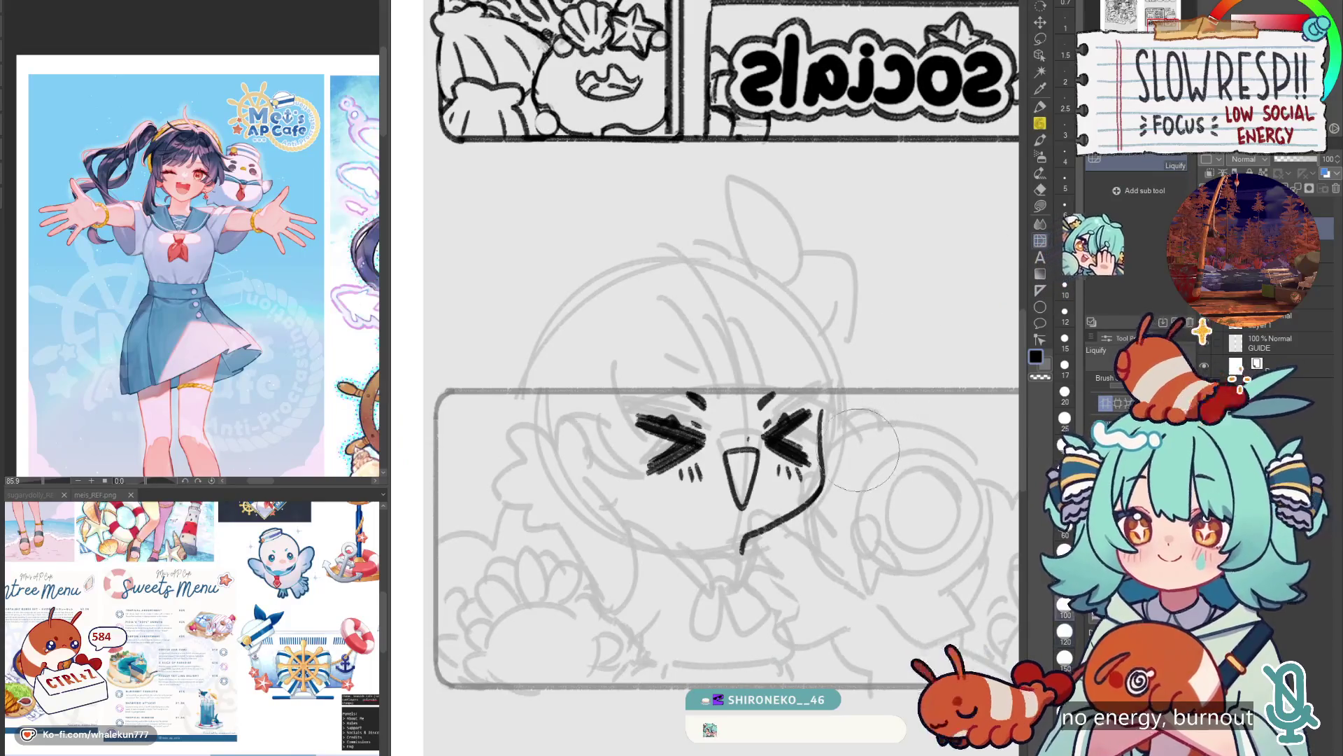
{"action": "key", "text": "h"}
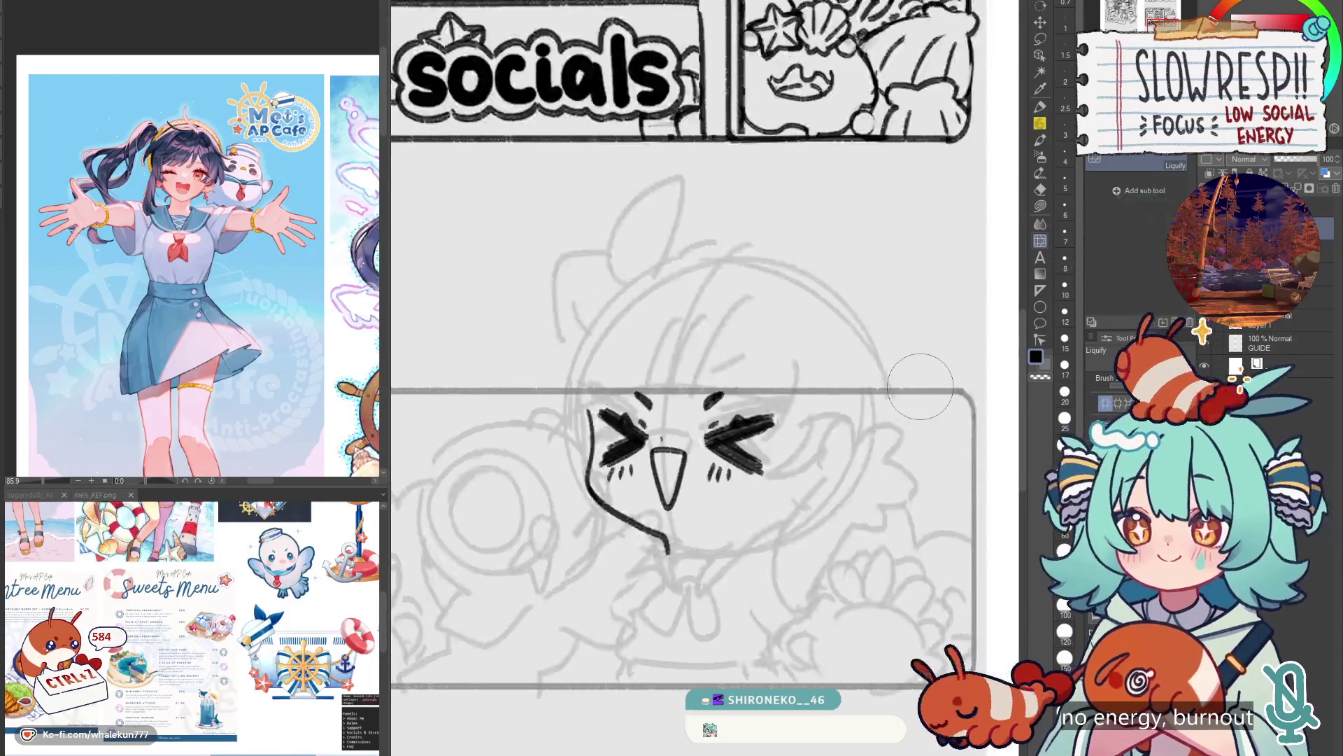
{"action": "key", "text": "p"}
{"action": "left_click_drag", "start_coordinate": [636, 473], "coordinate": [691, 369]}
Undo a stray stroke and a misplaced arc on the companion's circle, mirror-checking proportions.
{"action": "key", "text": "h"}
{"action": "key", "text": "h"}
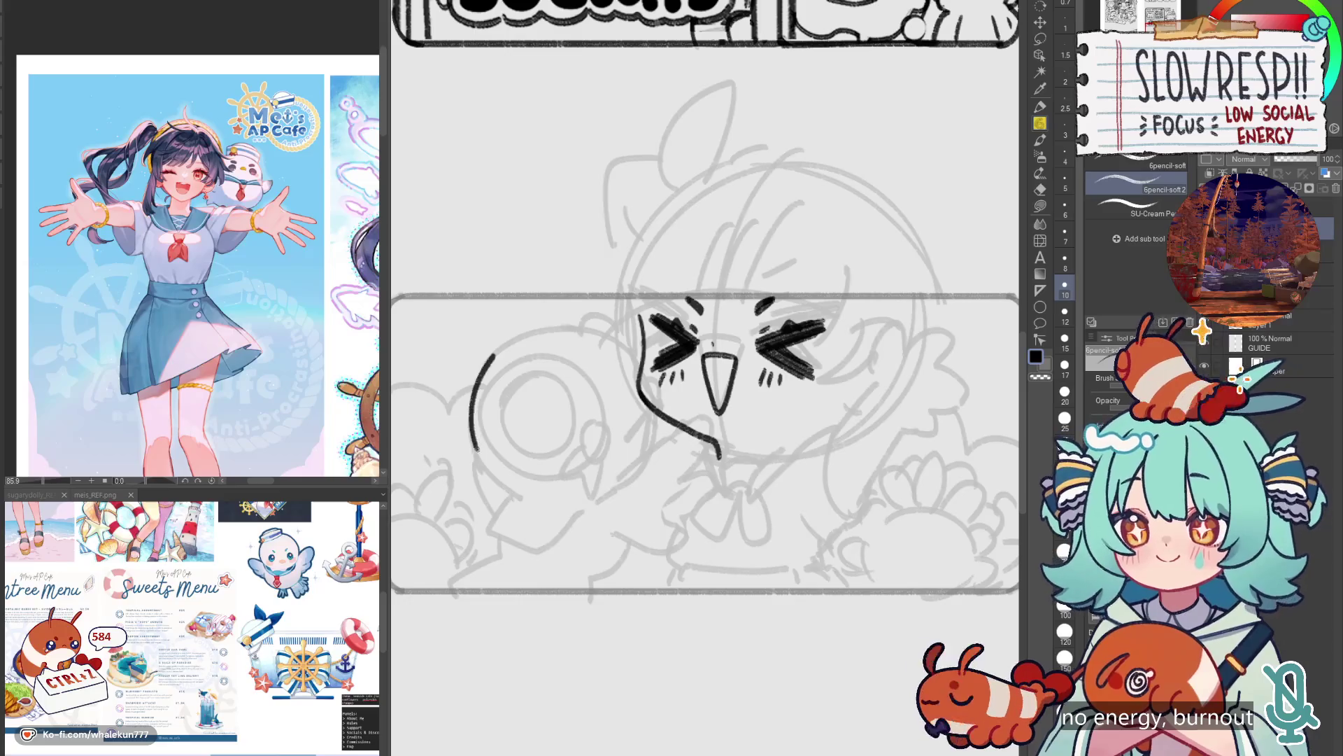
{"action": "key", "text": "h"}
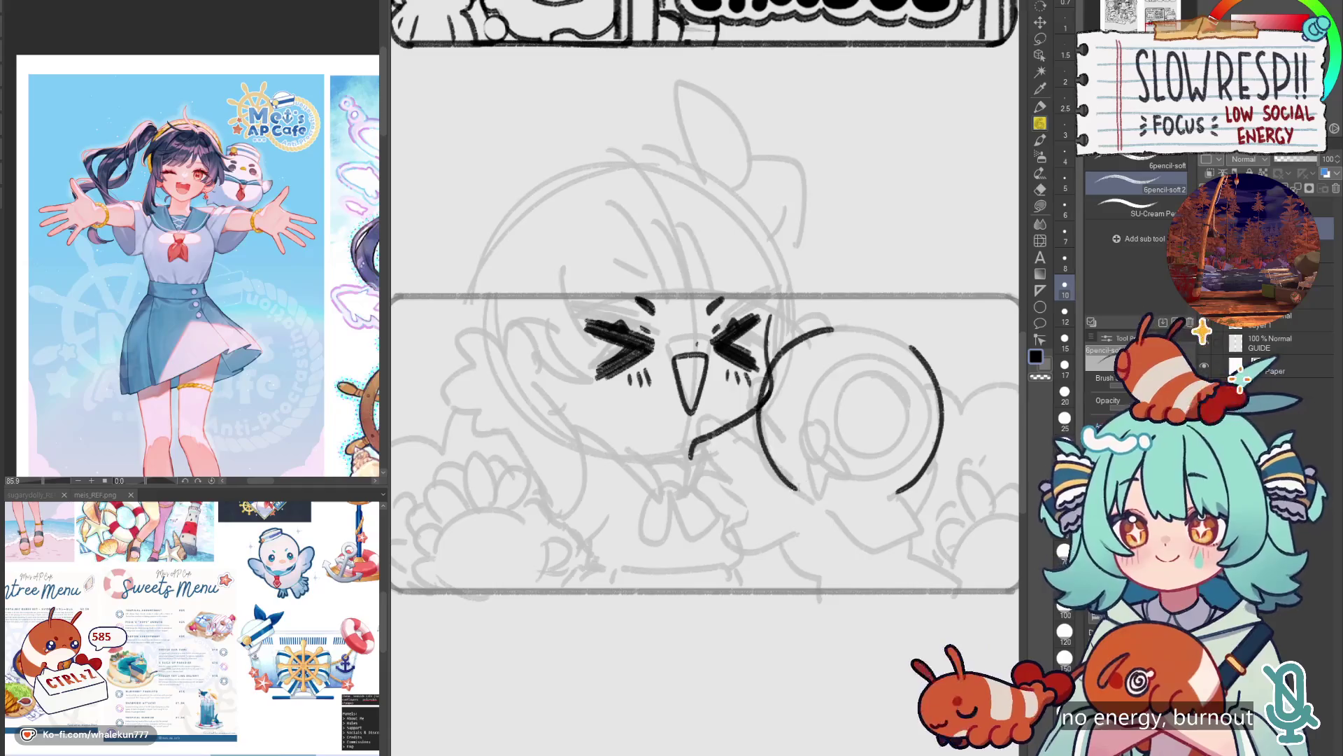
{"action": "key", "text": "h"}
{"action": "key", "text": "ctrl+z"}
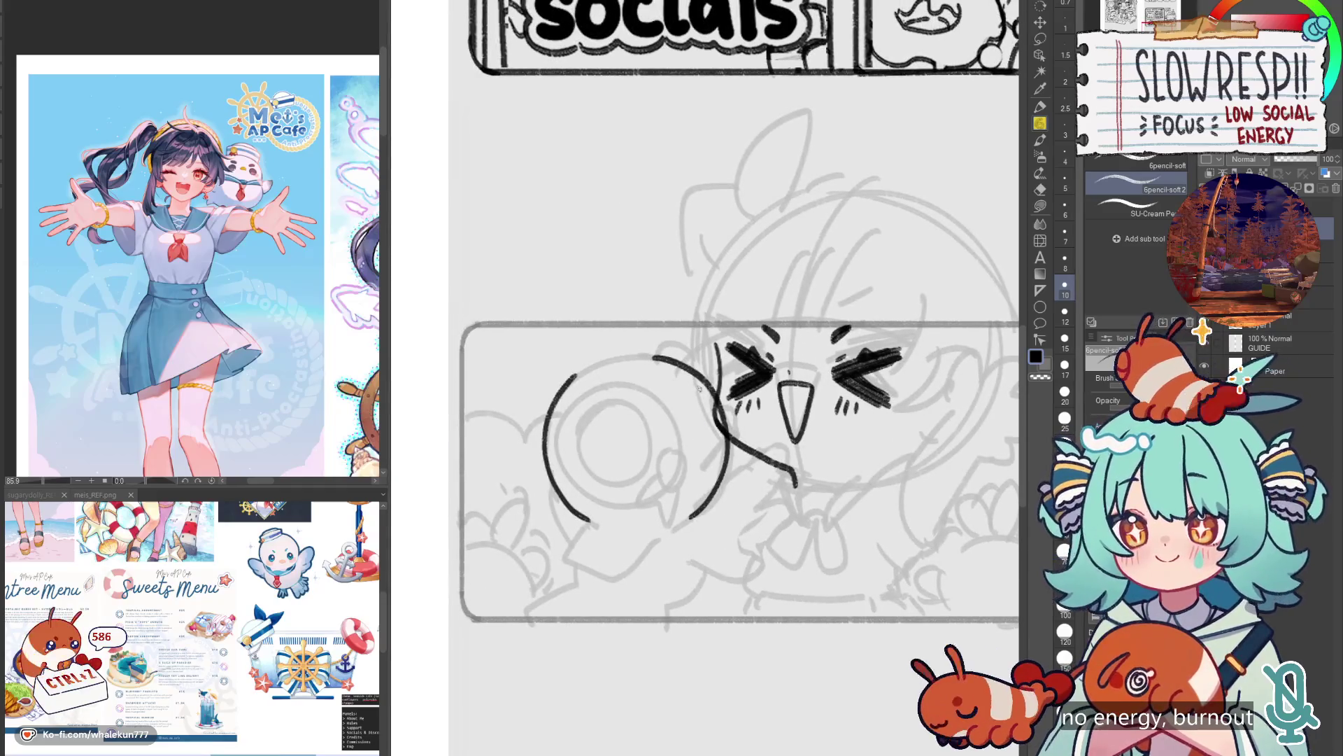
{"action": "key", "text": "h"}
{"action": "key", "text": "ctrl+z"}
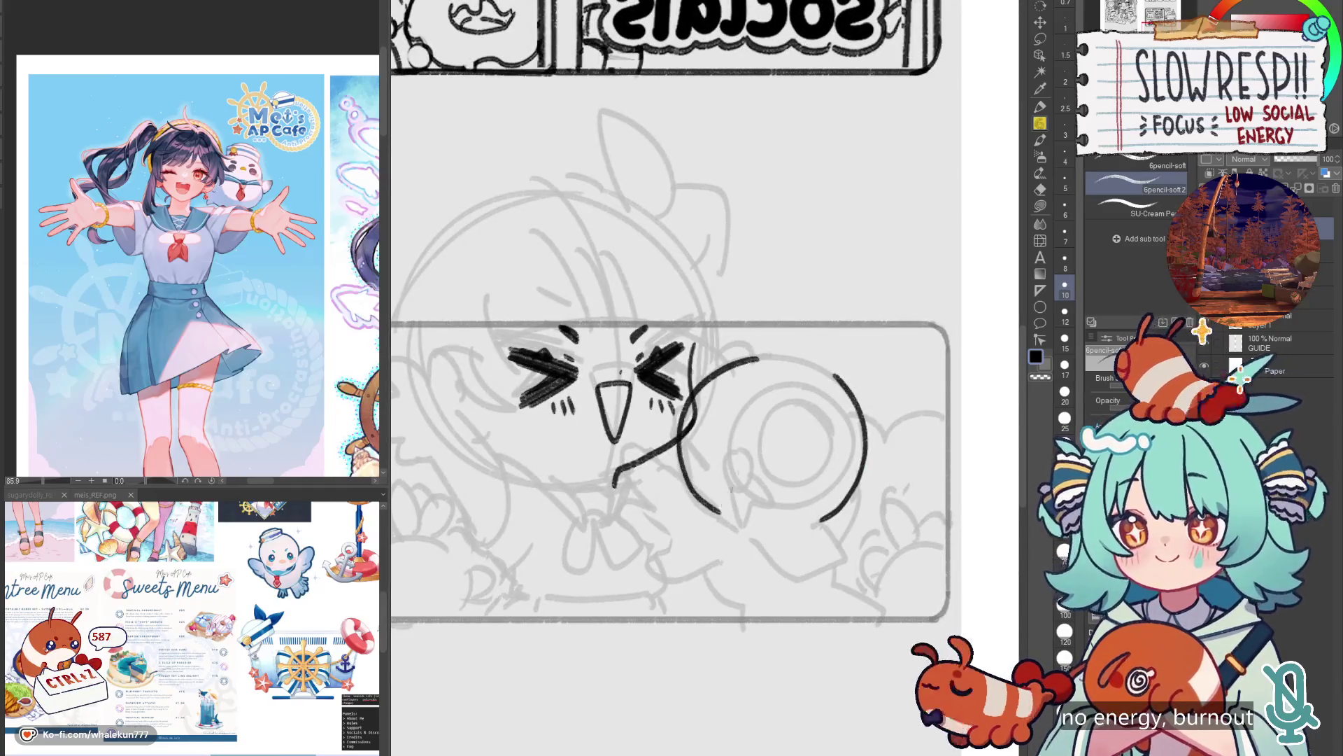
{"action": "key", "text": "h"}
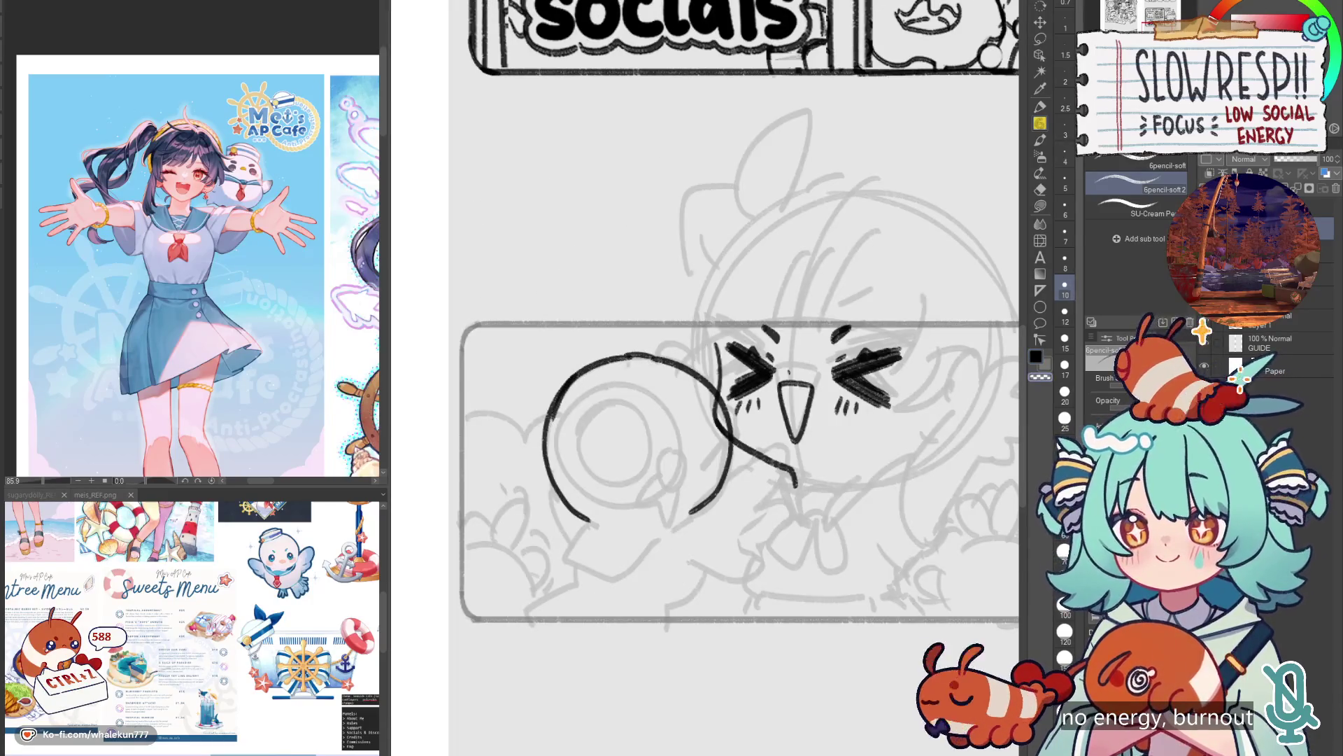
Push the right arc slightly inward with Liquify and redraw the left arc's lower end.
{"action": "key", "text": "h"}
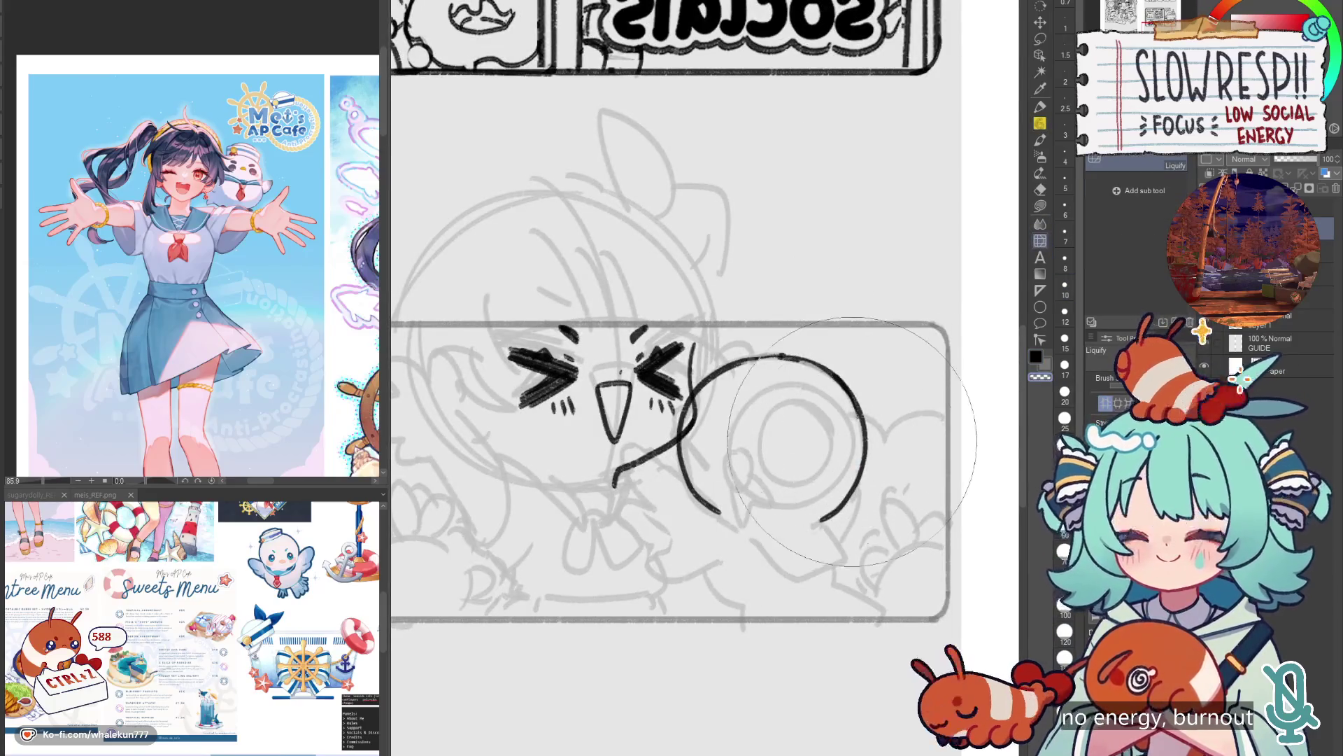
{"action": "left_click_drag", "start_coordinate": [852, 441], "coordinate": [851, 442]}
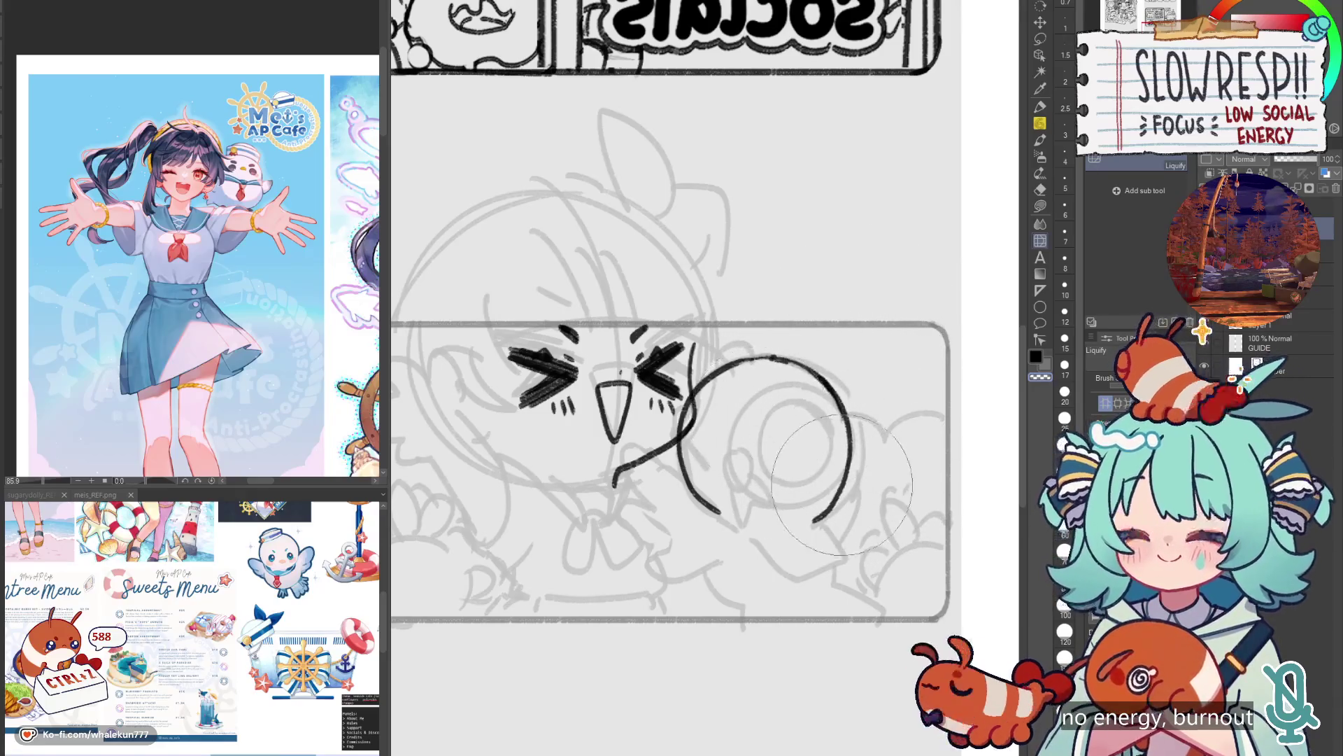
{"action": "key", "text": "h"}
{"action": "key", "text": "p"}
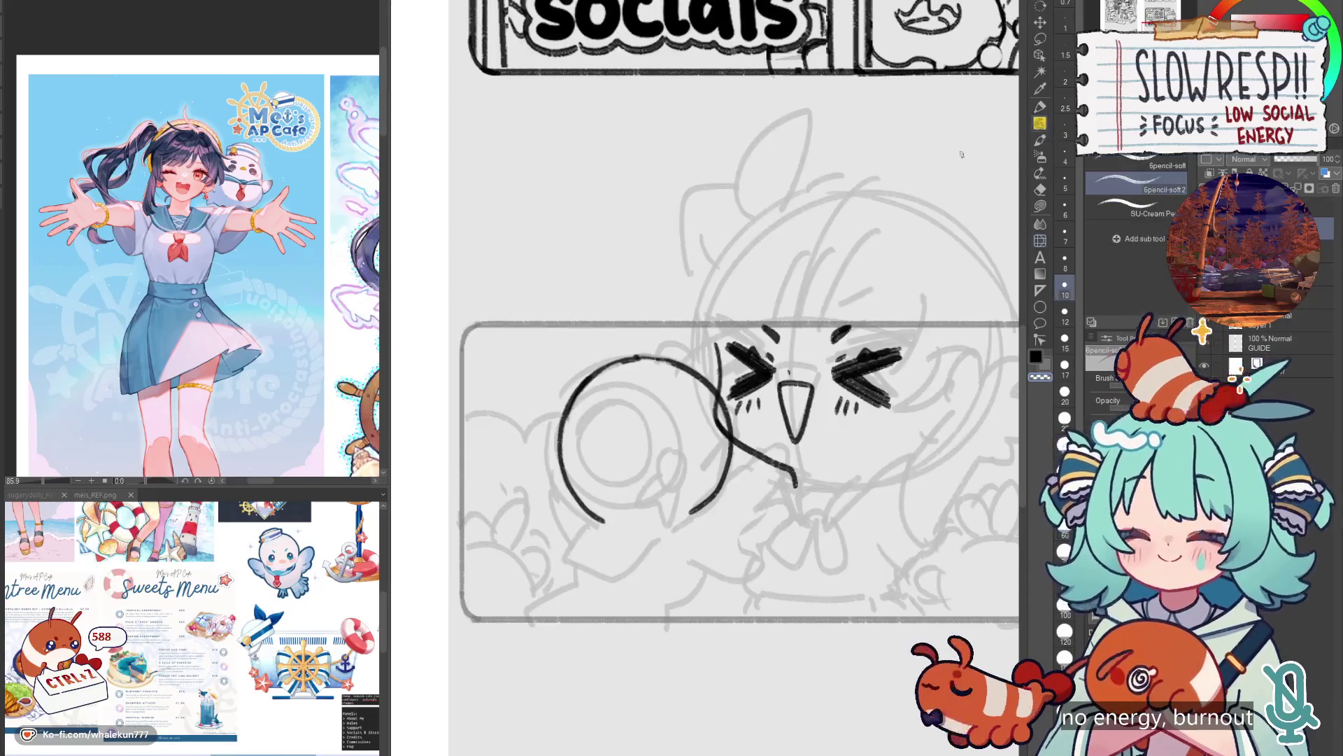
{"action": "key", "text": "ctrl+z"}
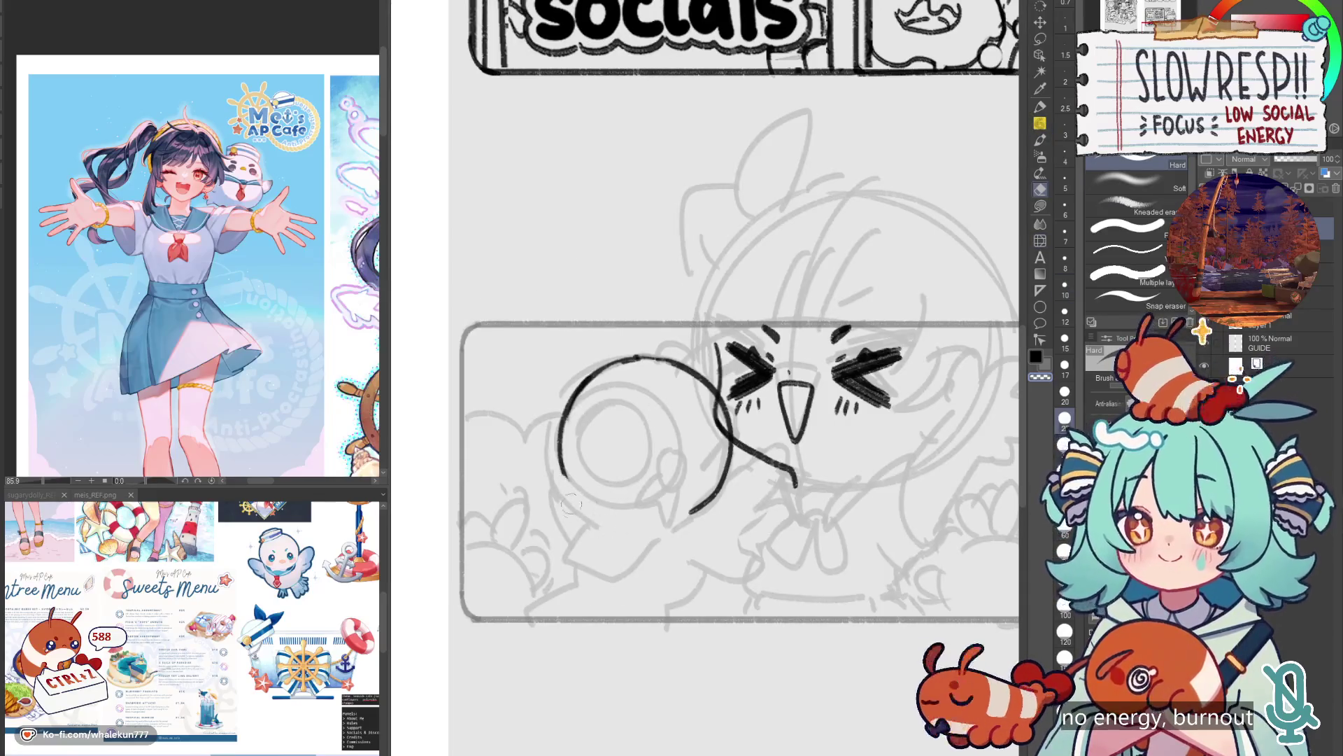
{"action": "key", "text": "ctrl+z"}
{"action": "key", "text": "ctrl+z"}
{"action": "left_click_drag", "start_coordinate": [561, 462], "coordinate": [633, 520]}
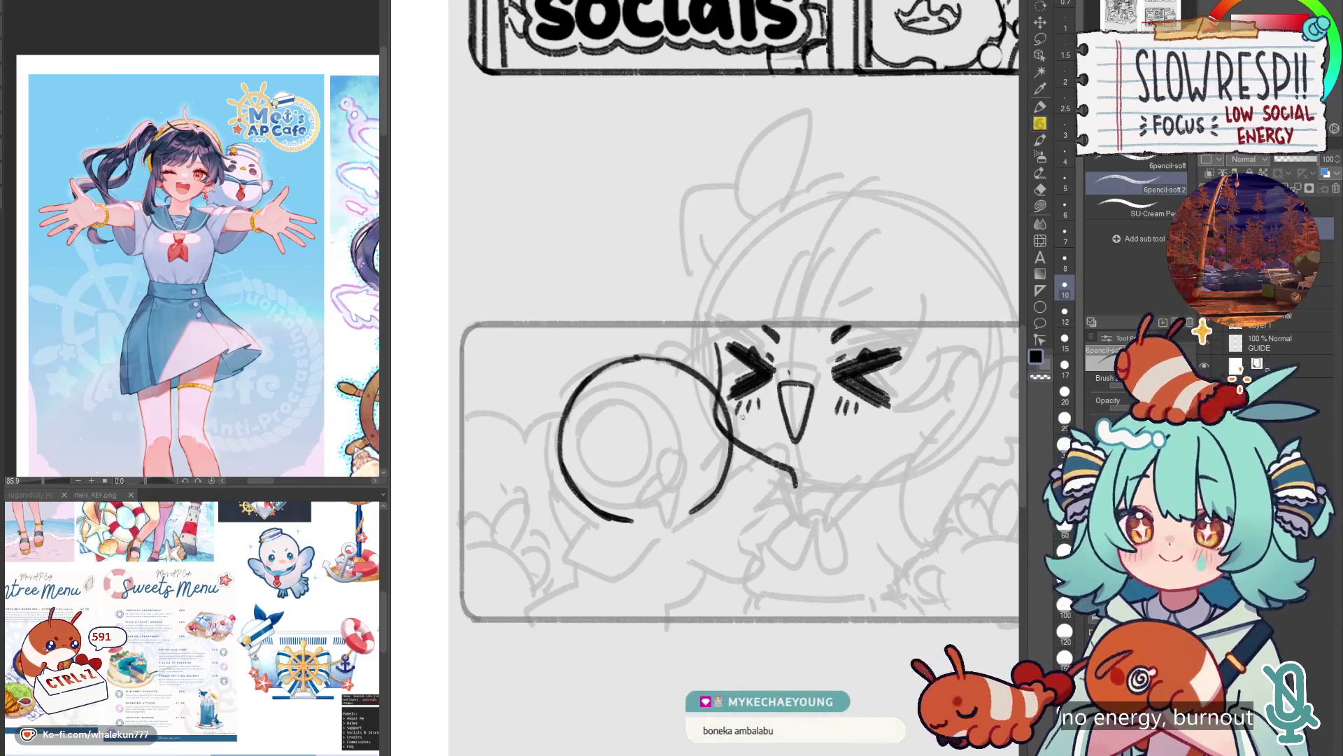
Add squish lines by the bird's cheek, an inner circle and small tooth-like marks.
{"action": "left_click_drag", "start_coordinate": [731, 411], "coordinate": [734, 436]}
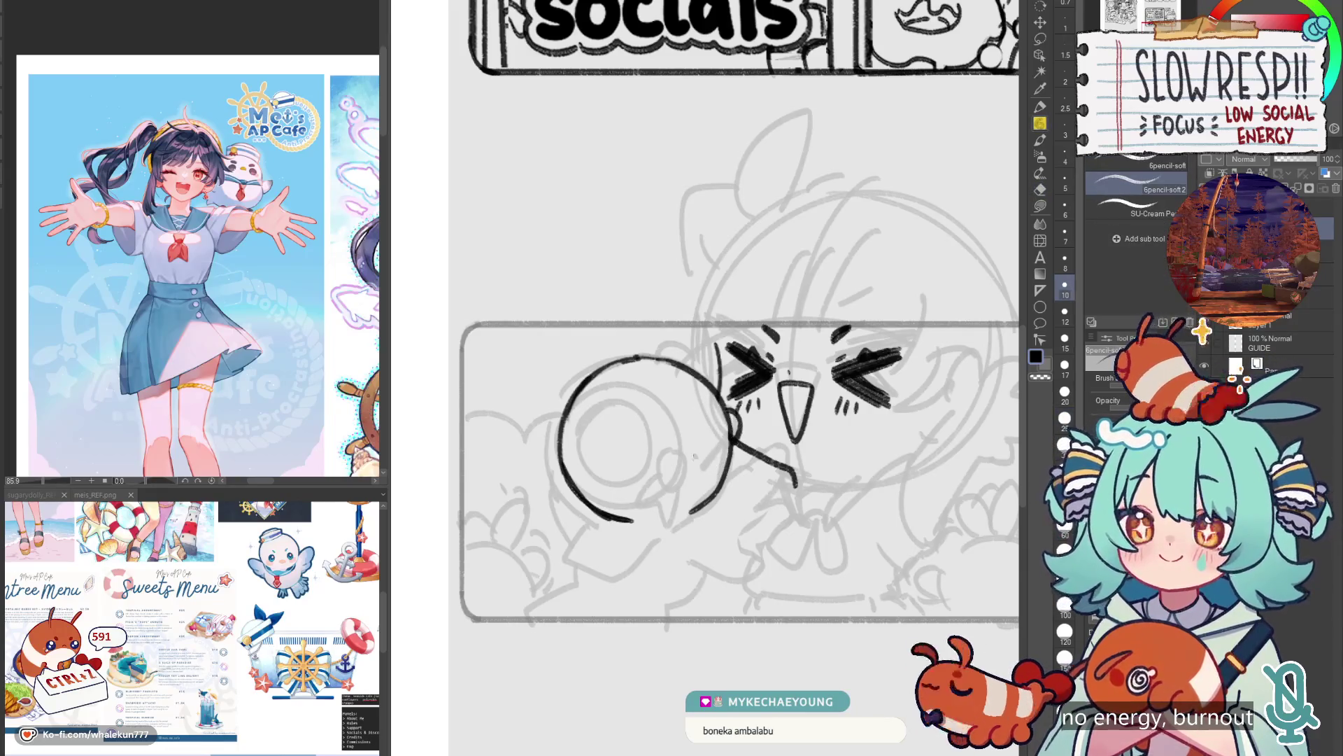
{"action": "key", "text": "ctrl+z"}
{"action": "key", "text": "ctrl+z"}
{"action": "key", "text": "ctrl+z"}
{"action": "left_click_drag", "start_coordinate": [702, 459], "coordinate": [728, 443]}
{"action": "left_click_drag", "start_coordinate": [714, 467], "coordinate": [731, 455]}
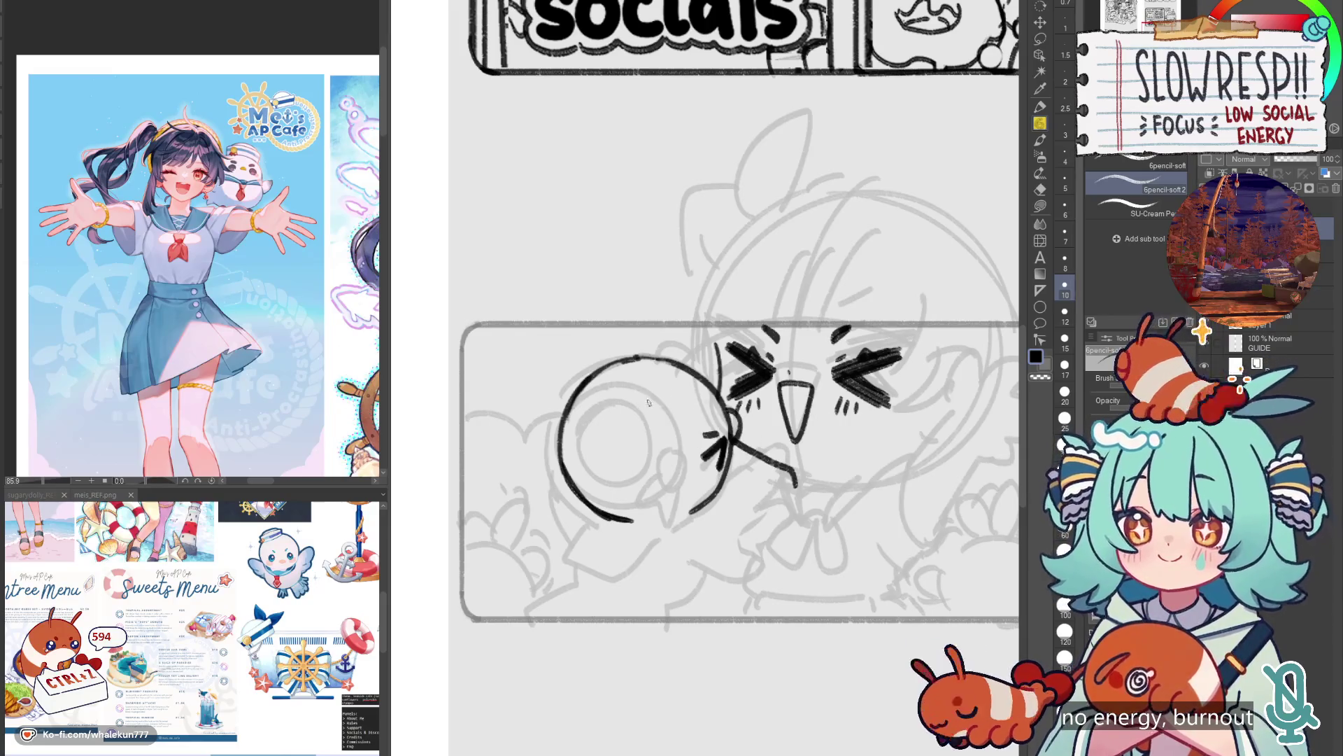
{"action": "left_click_drag", "start_coordinate": [648, 402], "coordinate": [673, 506]}
{"action": "mouse_move", "coordinate": [725, 468]}
{"action": "left_mouse_down"}
{"action": "mouse_move", "coordinate": [714, 401]}
{"action": "mouse_move", "coordinate": [724, 442]}
{"action": "left_mouse_up"}
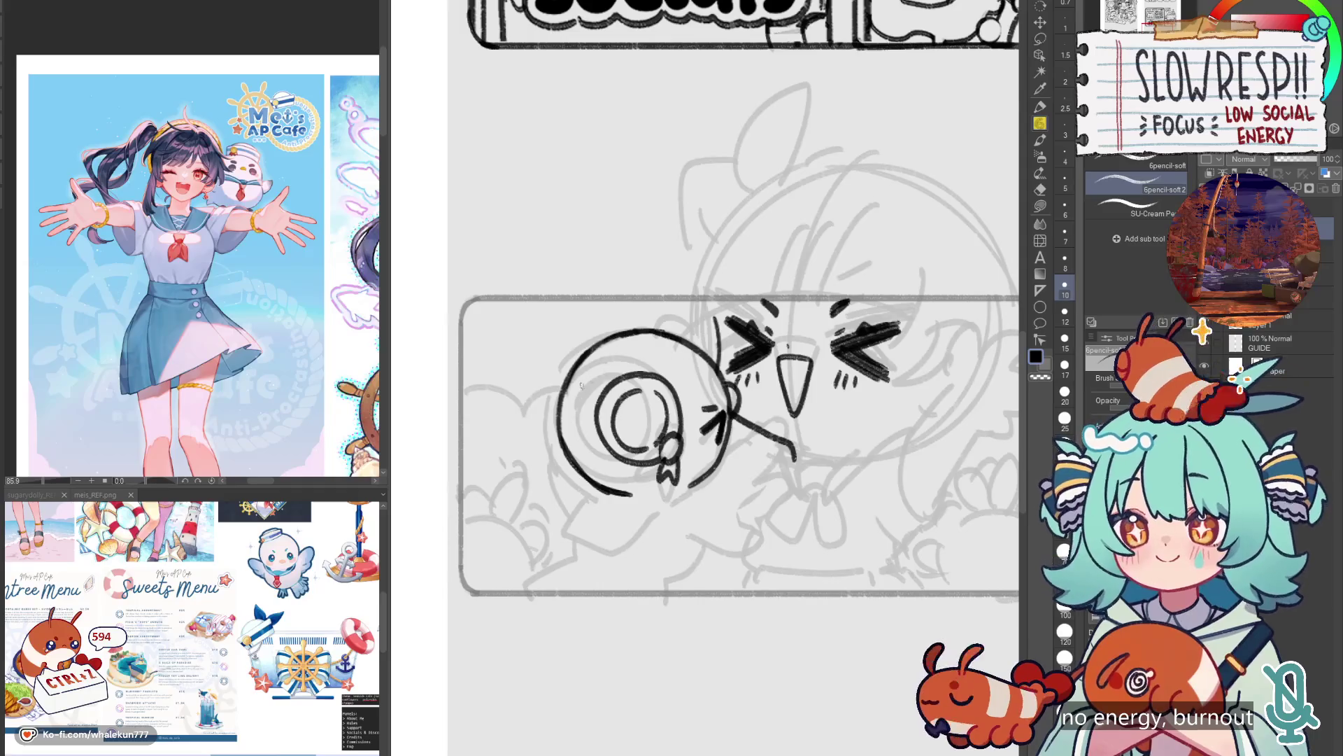
Draw the curved sailor-collar edge and line the left side of the round head.
{"action": "left_click_drag", "start_coordinate": [707, 487], "coordinate": [648, 424]}
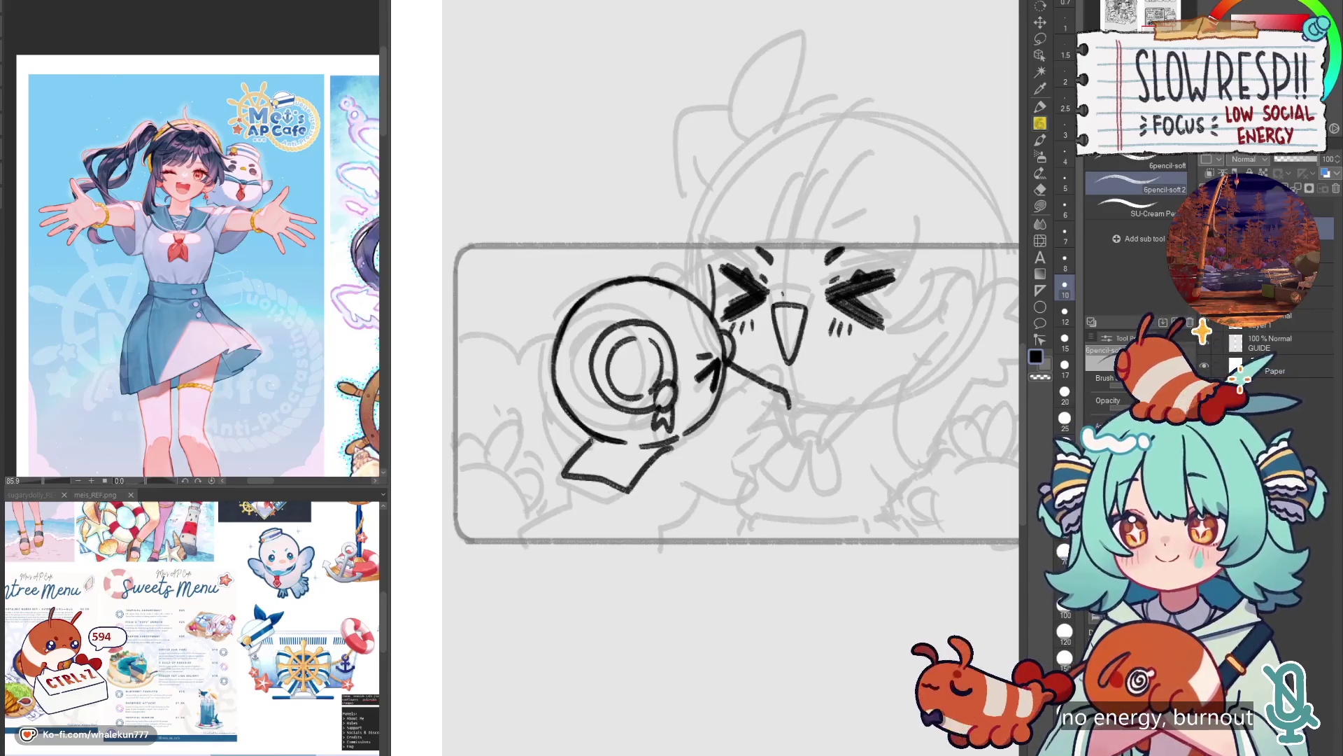
{"action": "left_click_drag", "start_coordinate": [665, 450], "coordinate": [646, 444]}
{"action": "mouse_move", "coordinate": [554, 474]}
{"action": "left_mouse_down"}
{"action": "mouse_move", "coordinate": [557, 494]}
{"action": "mouse_move", "coordinate": [499, 530]}
{"action": "mouse_move", "coordinate": [618, 533]}
{"action": "left_mouse_up"}
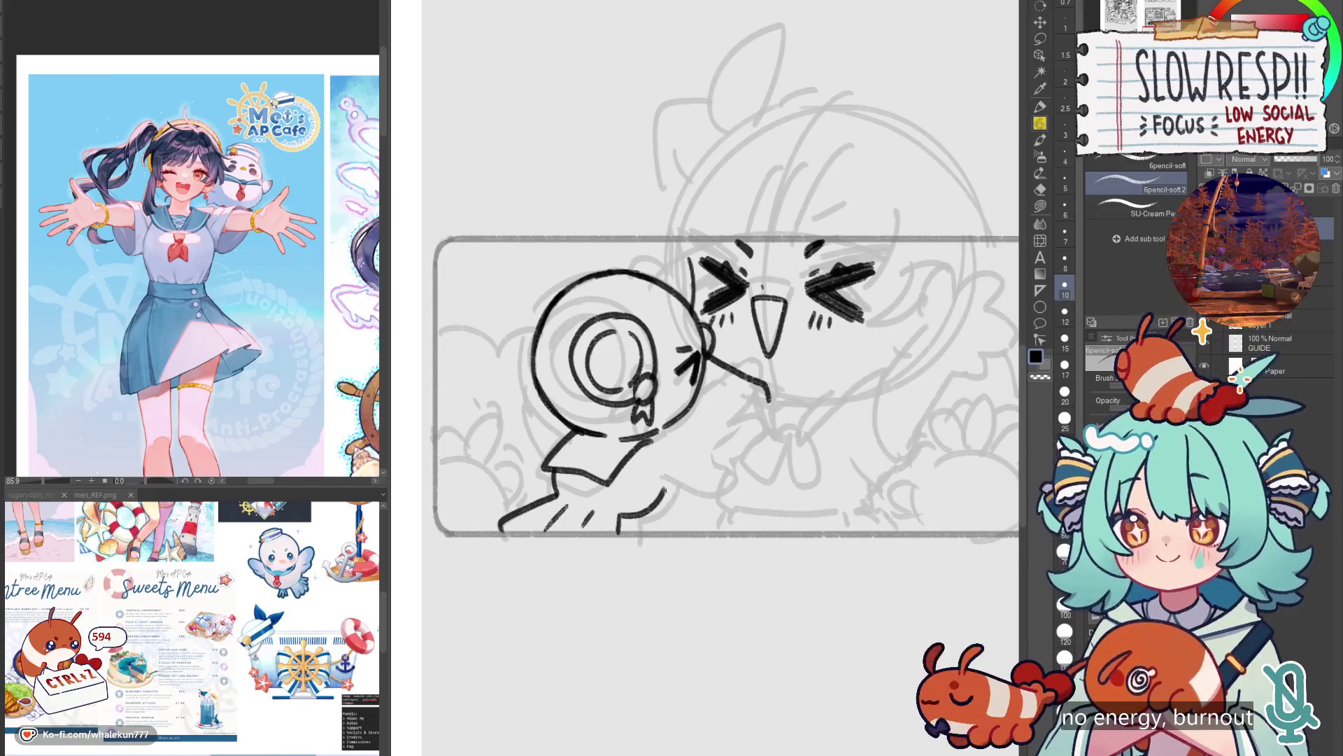
{"action": "left_click_drag", "start_coordinate": [667, 480], "coordinate": [629, 521]}
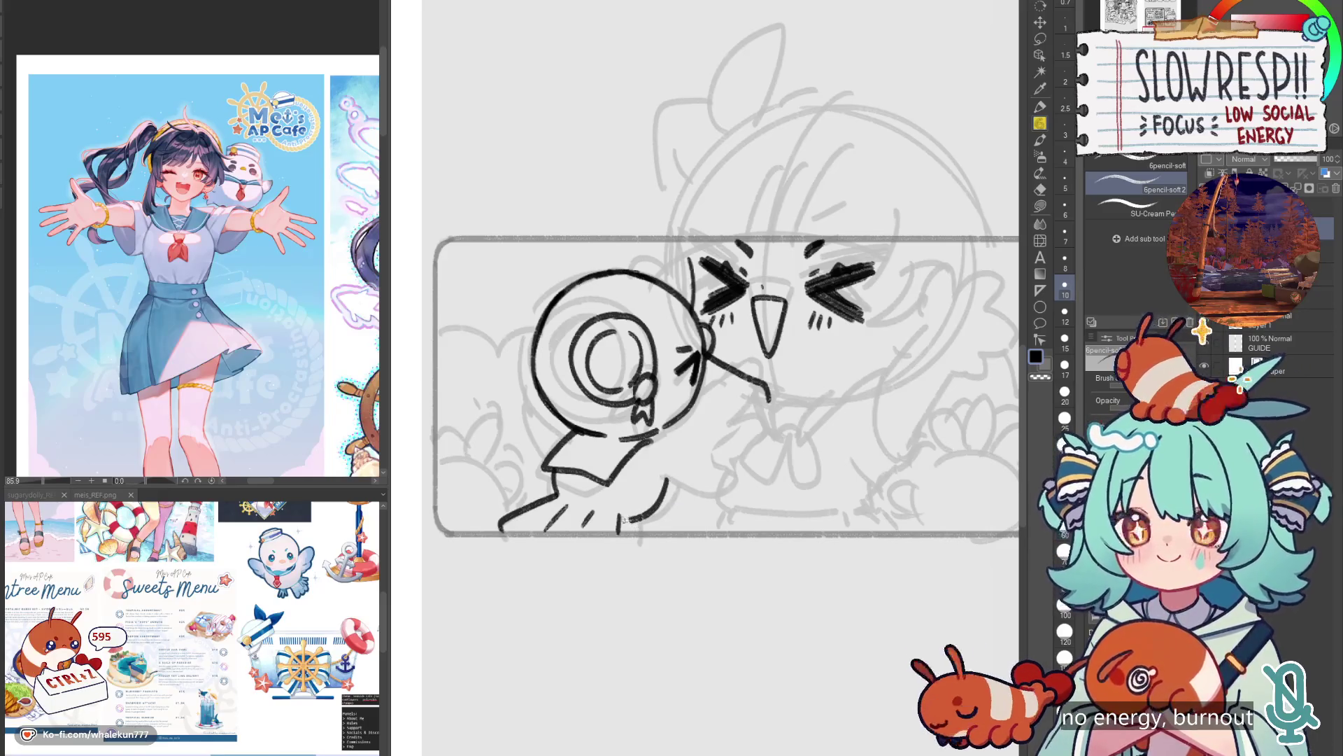
{"action": "left_click_drag", "start_coordinate": [623, 519], "coordinate": [643, 519]}
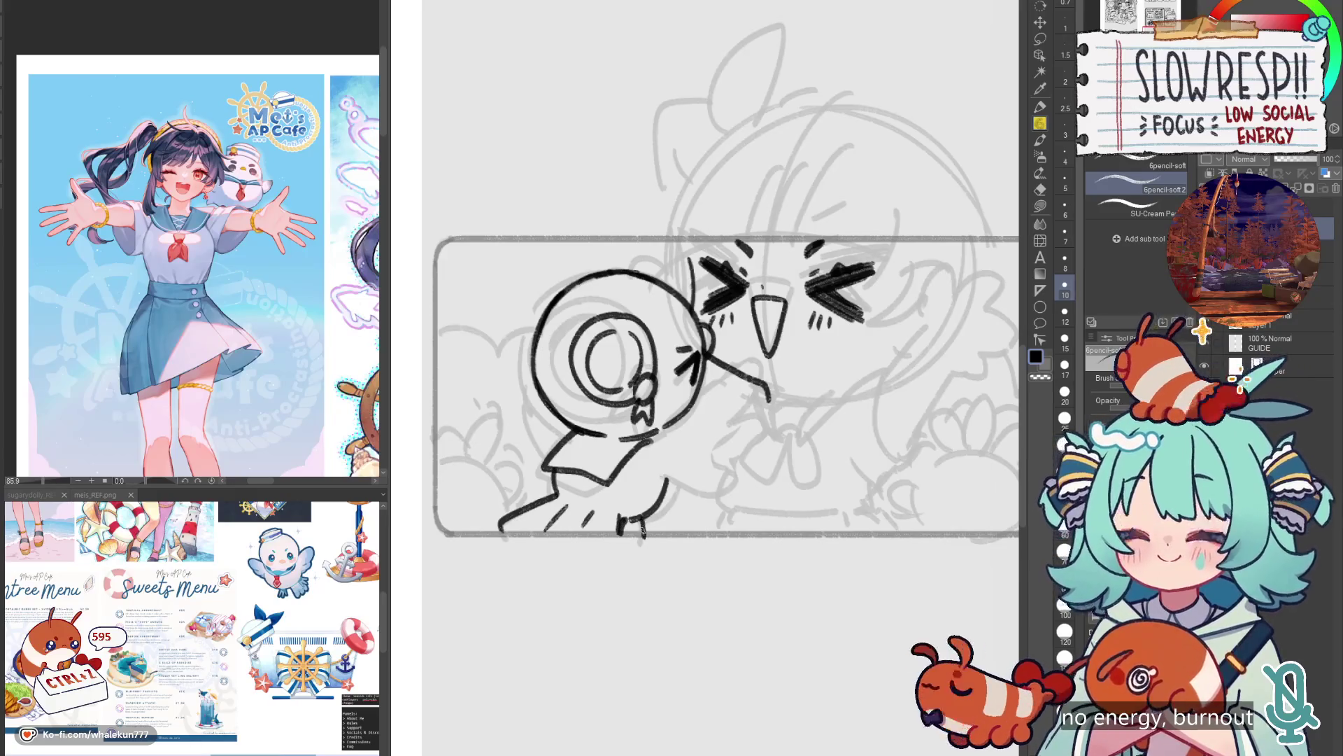
{"action": "left_click_drag", "start_coordinate": [532, 382], "coordinate": [539, 456]}
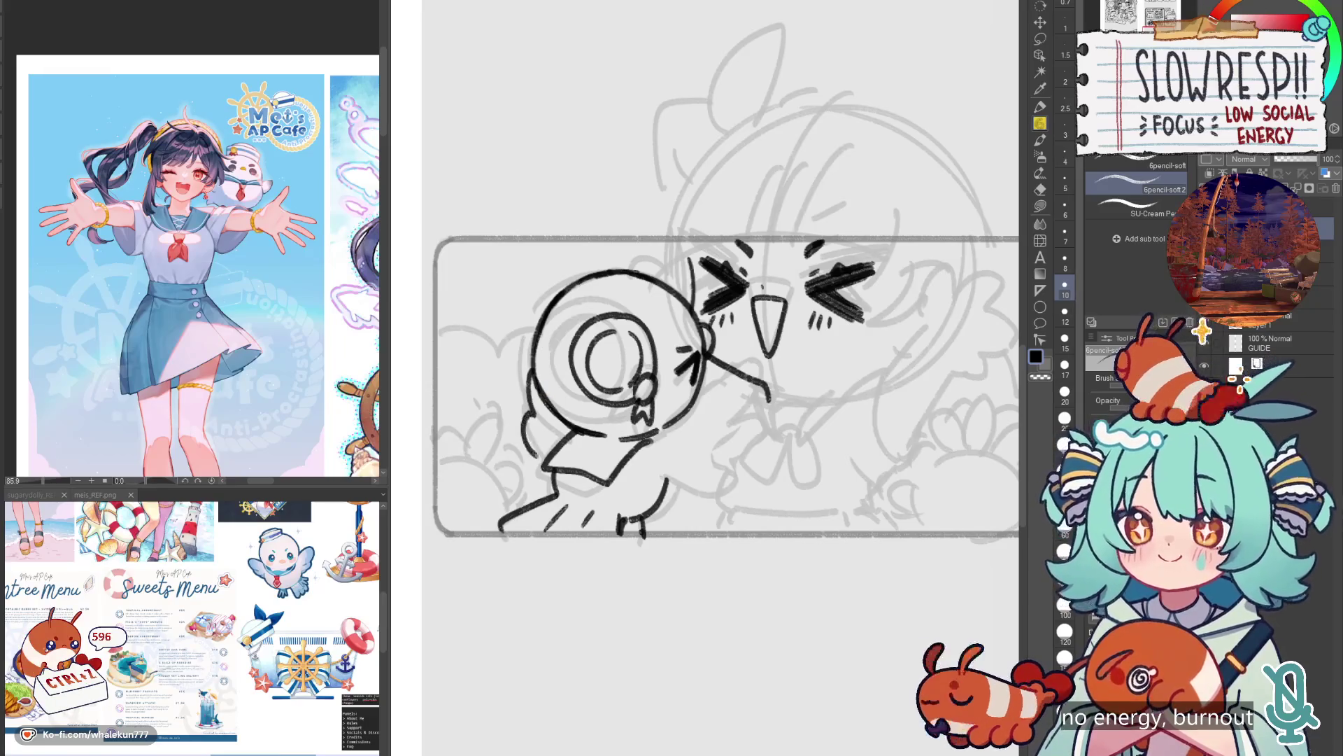
Draw the scalloped wing below the beak hugging the bird's face, mirror-checking the drawing.
{"action": "key", "text": "h"}
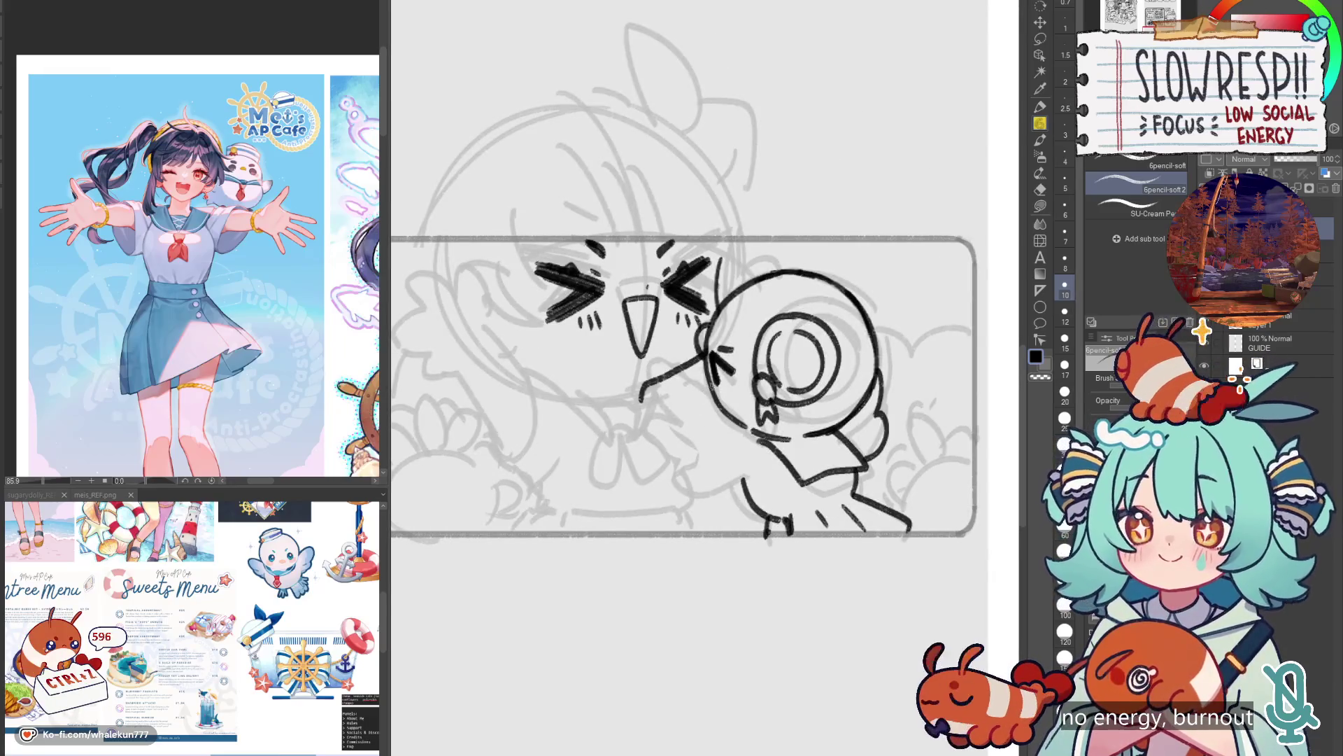
{"action": "key", "text": "h"}
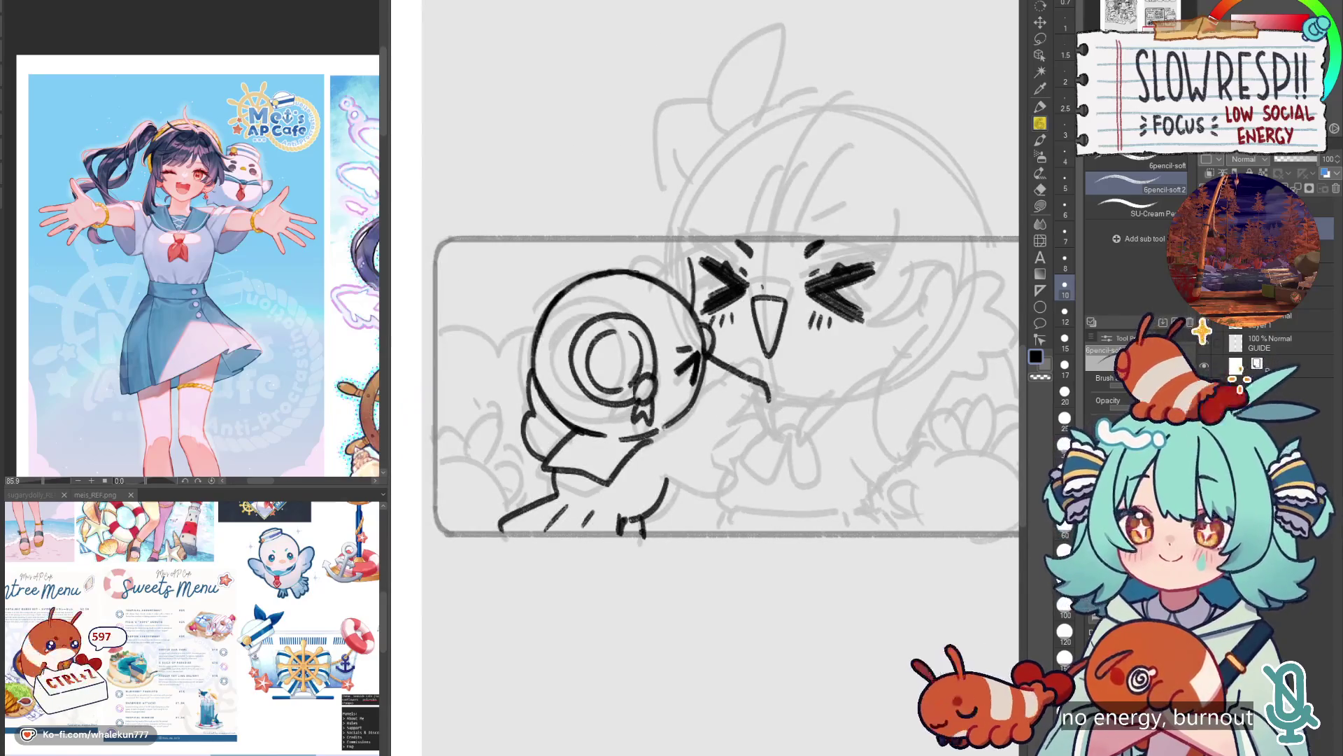
{"action": "left_click_drag", "start_coordinate": [749, 378], "coordinate": [719, 425]}
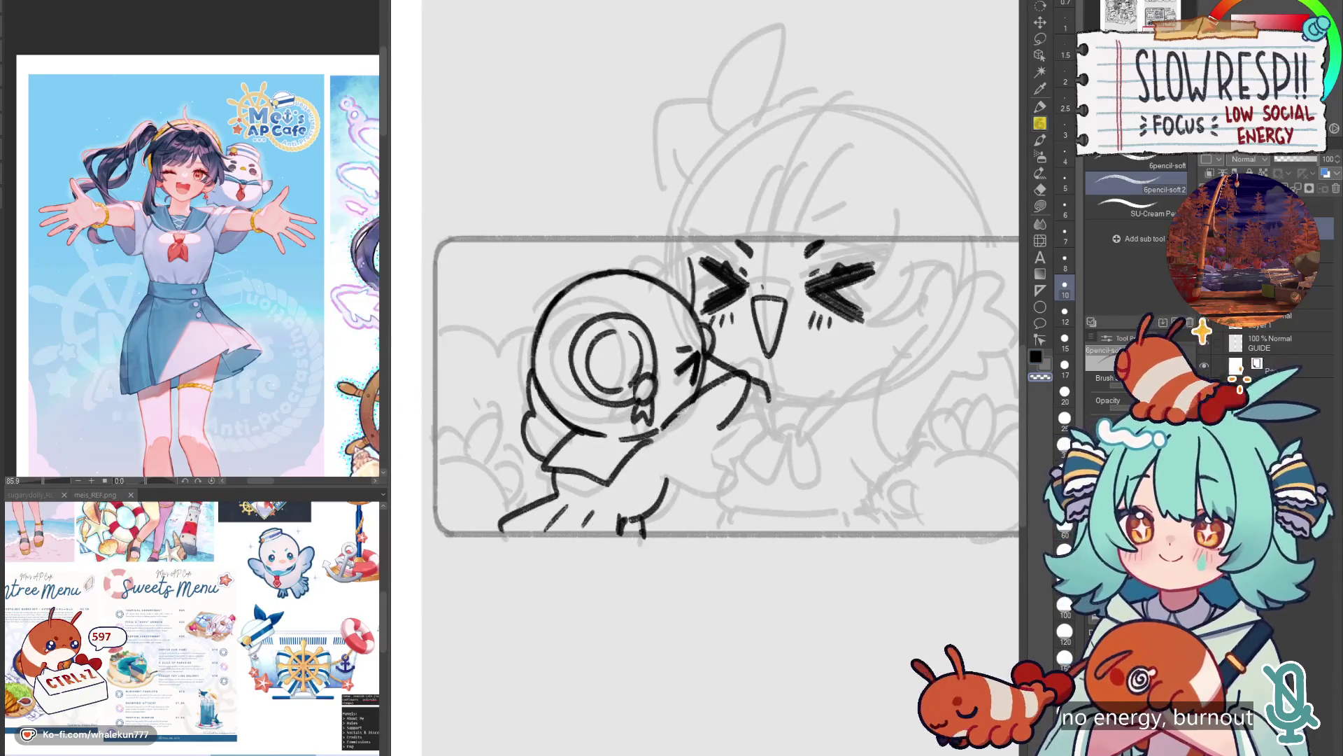
{"action": "left_click_drag", "start_coordinate": [742, 413], "coordinate": [722, 488]}
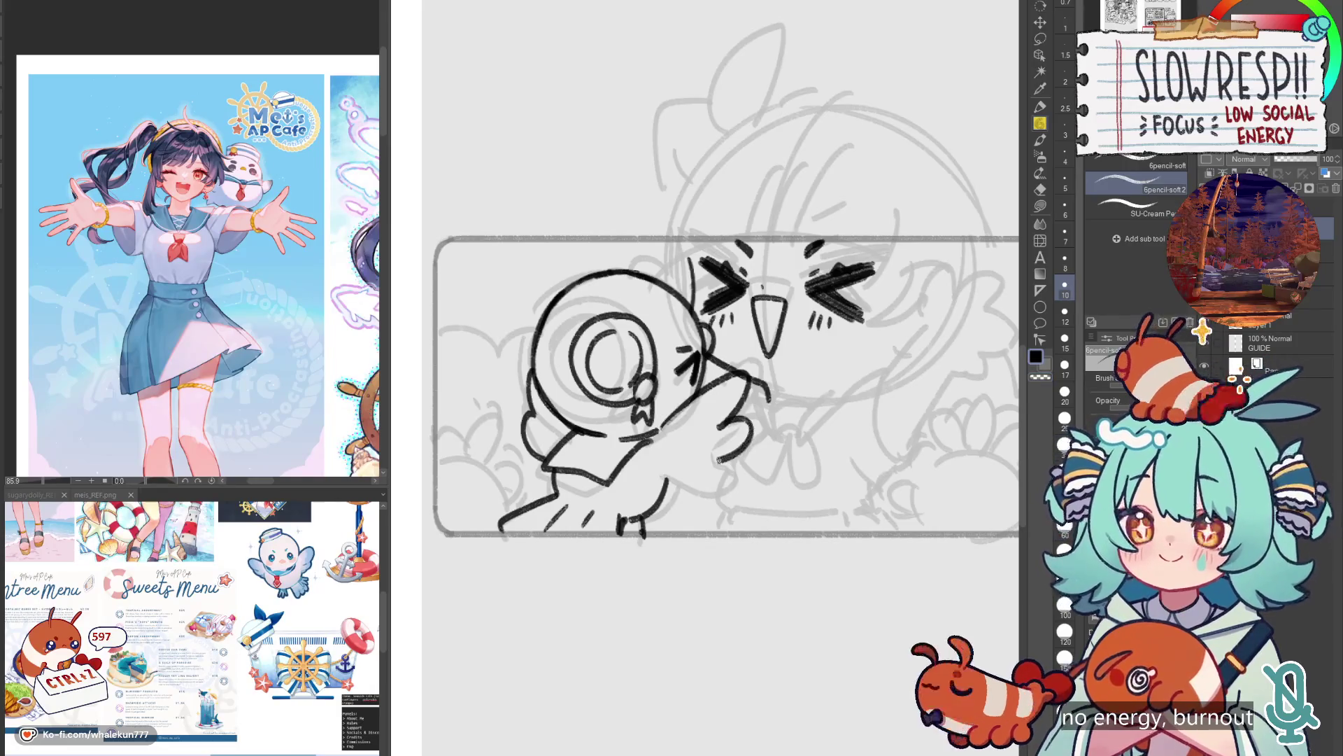
{"action": "key", "text": "h"}
{"action": "key", "text": "h"}
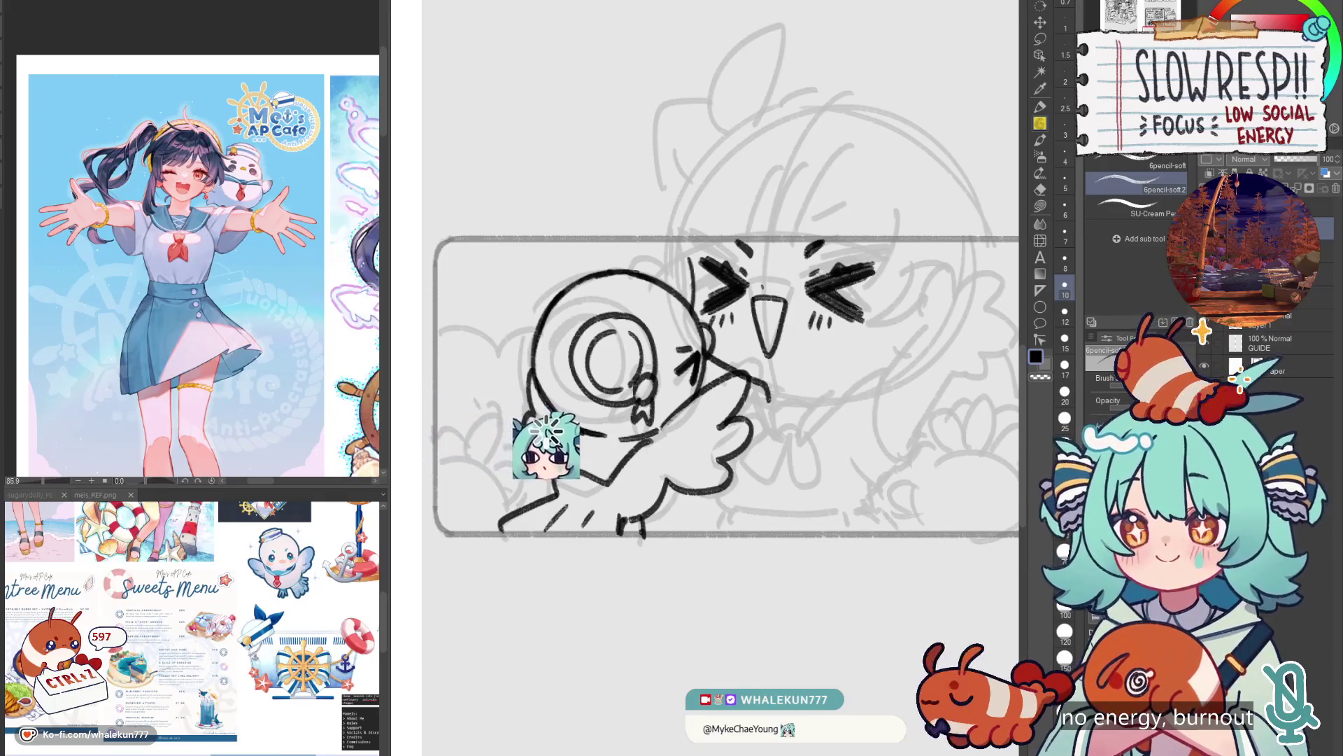
{"action": "key", "text": "h"}
{"action": "key", "text": "h"}
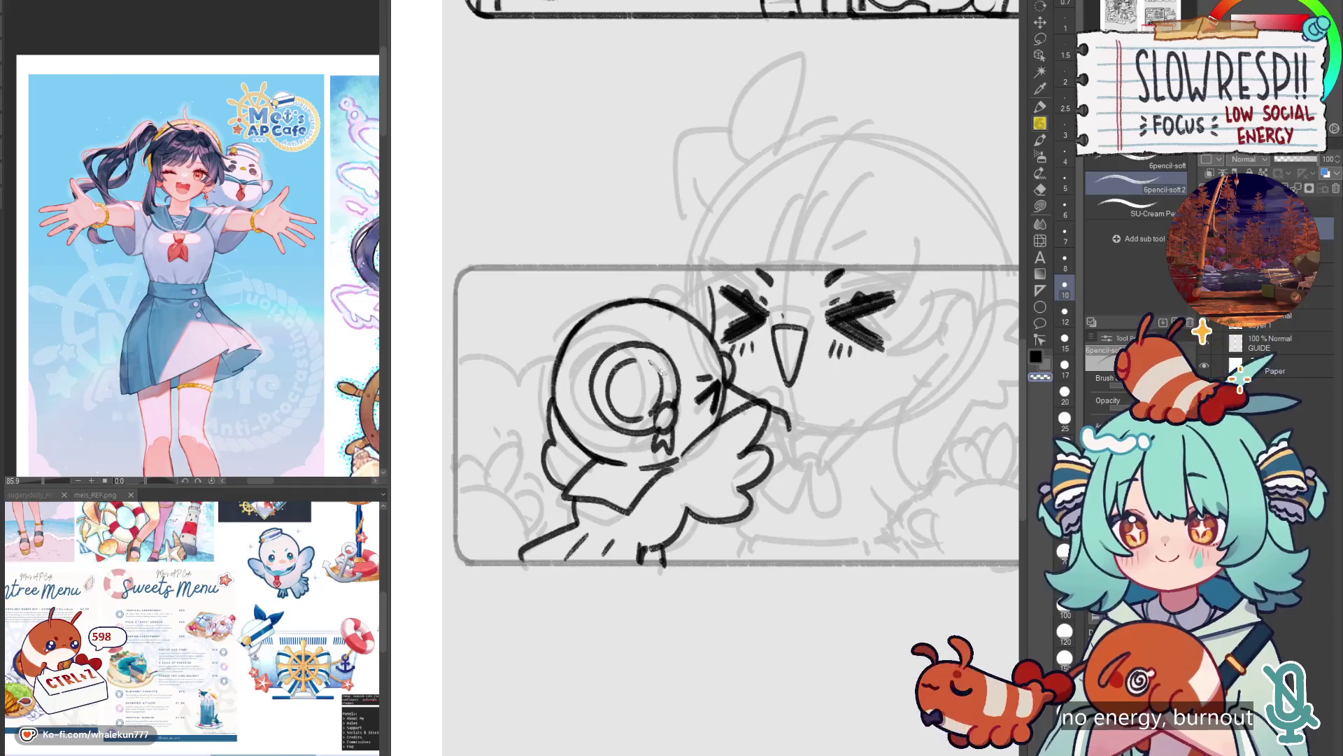
{"action": "scroll", "coordinate": [675, 336], "scroll_direction": "down", "scroll_amount": 5}
{"action": "scroll", "coordinate": [675, 336], "scroll_direction": "up", "scroll_amount": 5}
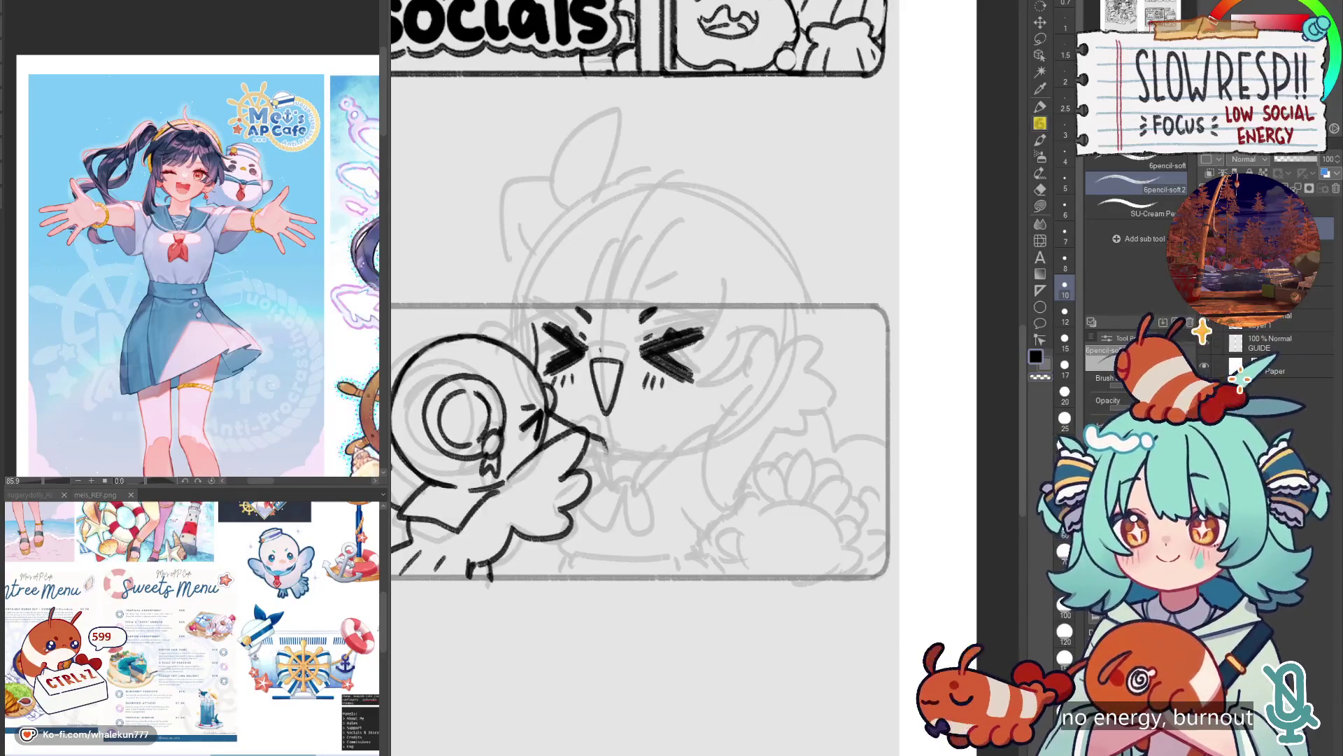
Sketch the collar lines and bow knot beside the bird's wing, checking with a horizontal flip.
{"action": "left_click_drag", "start_coordinate": [607, 455], "coordinate": [685, 439]}
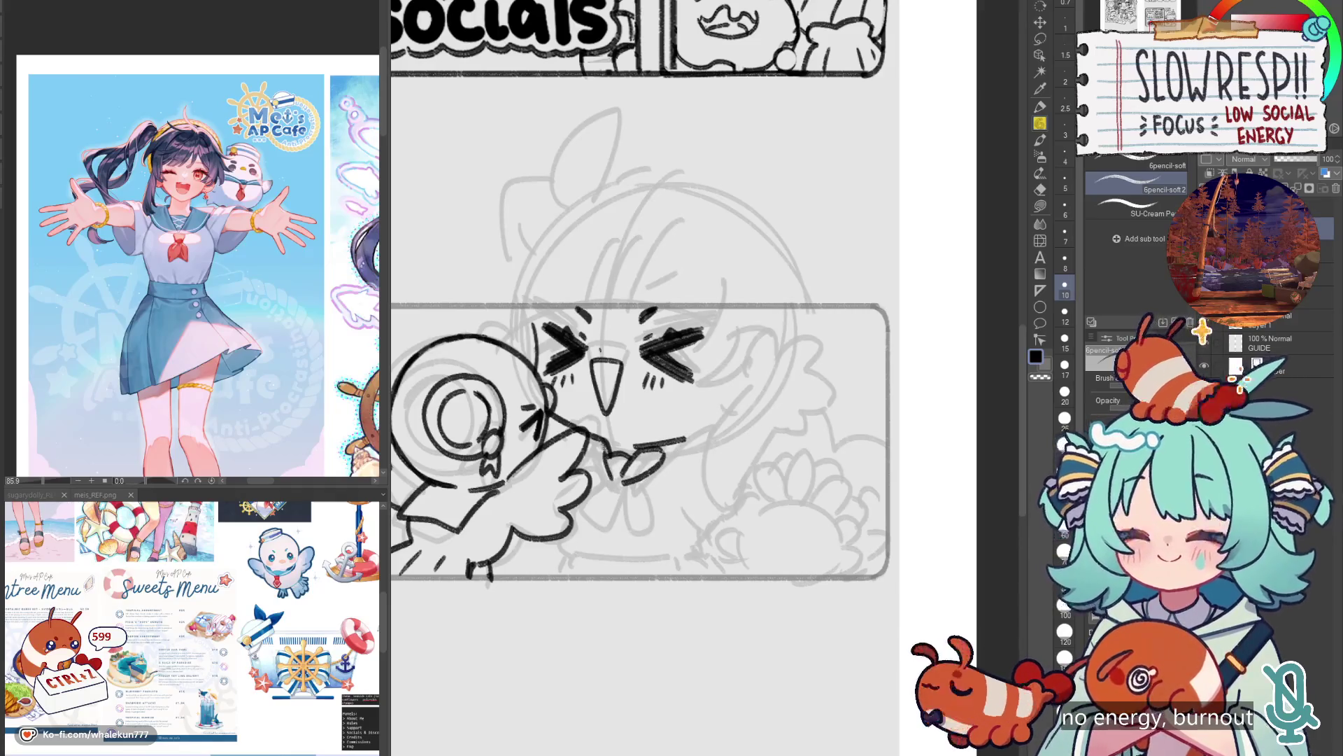
{"action": "left_click_drag", "start_coordinate": [593, 448], "coordinate": [622, 481]}
{"action": "key", "text": "ctrl+z"}
{"action": "mouse_move", "coordinate": [615, 459]}
{"action": "left_mouse_down"}
{"action": "mouse_move", "coordinate": [595, 526]}
{"action": "mouse_move", "coordinate": [637, 533]}
{"action": "left_mouse_up"}
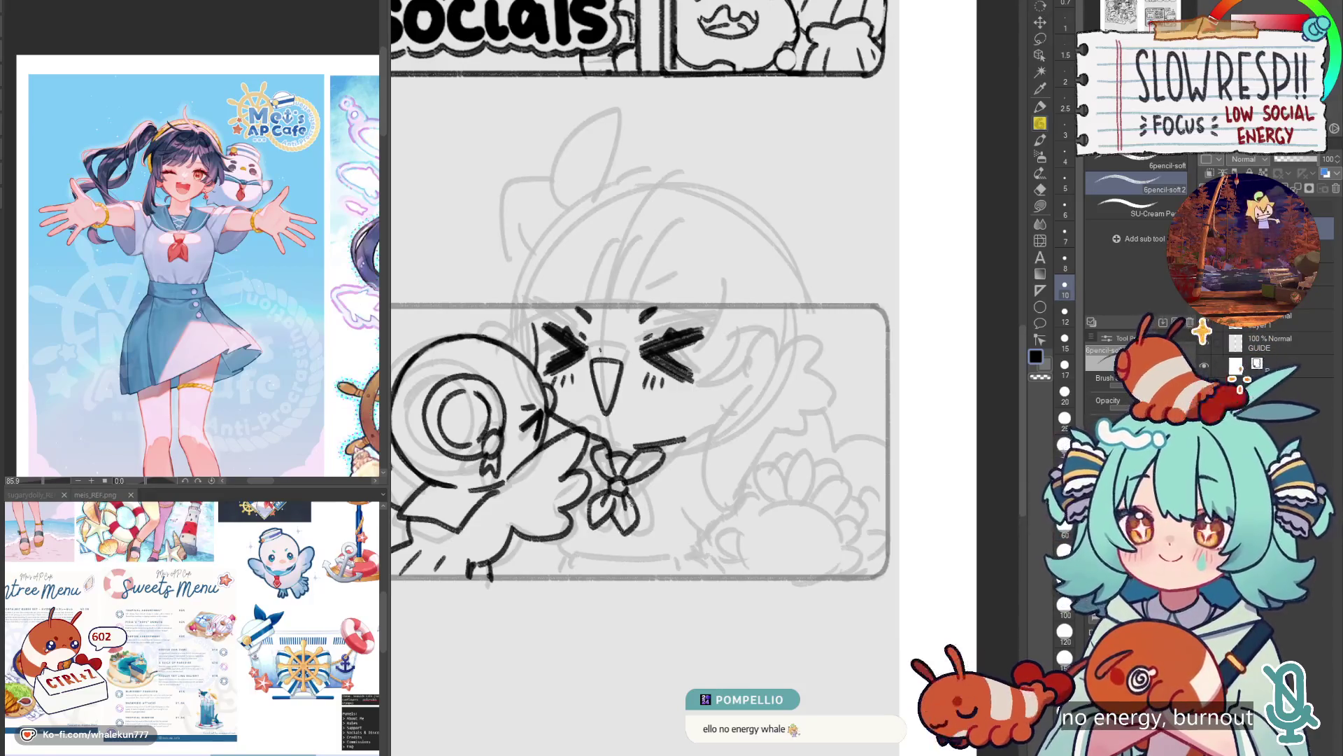
{"action": "key", "text": "h"}
{"action": "key", "text": "h"}
{"action": "mouse_move", "coordinate": [652, 551]}
{"action": "left_mouse_down"}
{"action": "mouse_move", "coordinate": [717, 492]}
{"action": "mouse_move", "coordinate": [677, 516]}
{"action": "left_mouse_up"}
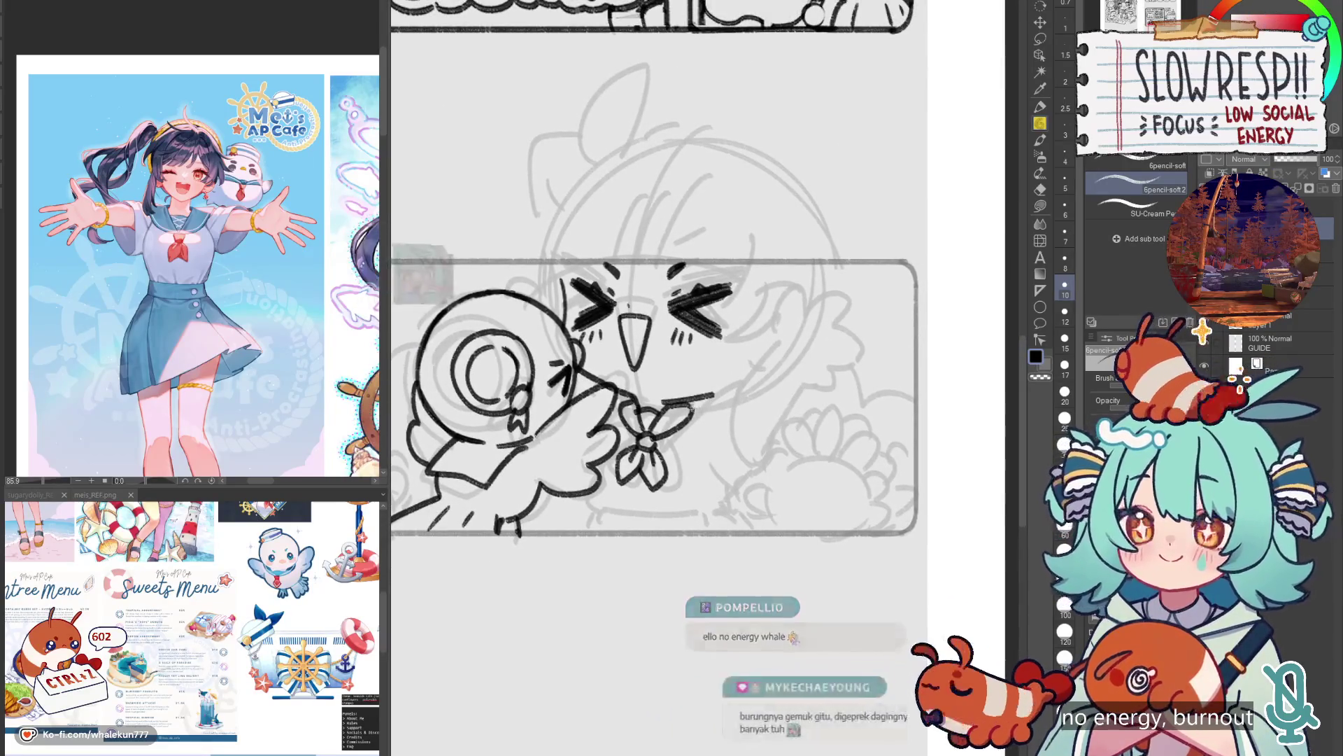
Draw the shoulder line and upper arm curve rising up from the bow.
{"action": "mouse_move", "coordinate": [665, 405]}
{"action": "left_mouse_down"}
{"action": "mouse_move", "coordinate": [731, 385]}
{"action": "mouse_move", "coordinate": [708, 453]}
{"action": "left_mouse_up"}
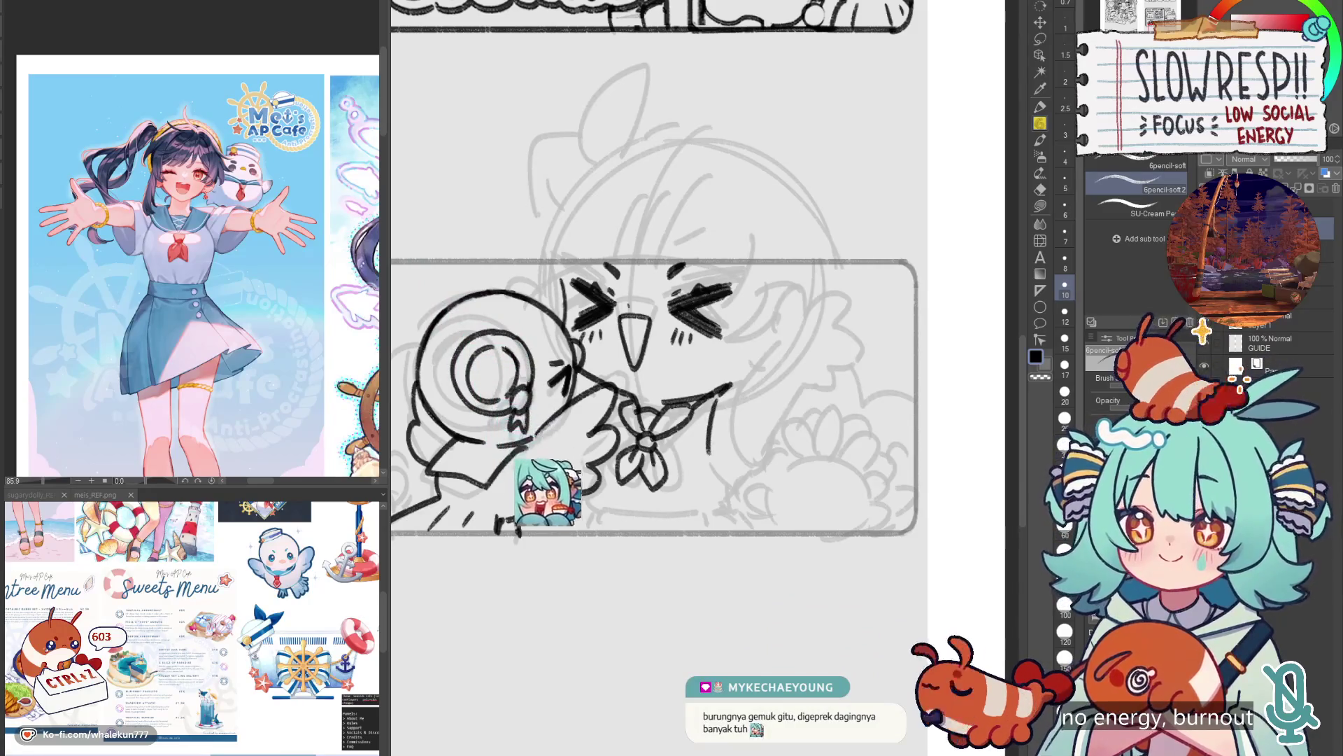
{"action": "left_click_drag", "start_coordinate": [731, 385], "coordinate": [743, 376]}
{"action": "left_click_drag", "start_coordinate": [709, 448], "coordinate": [749, 433]}
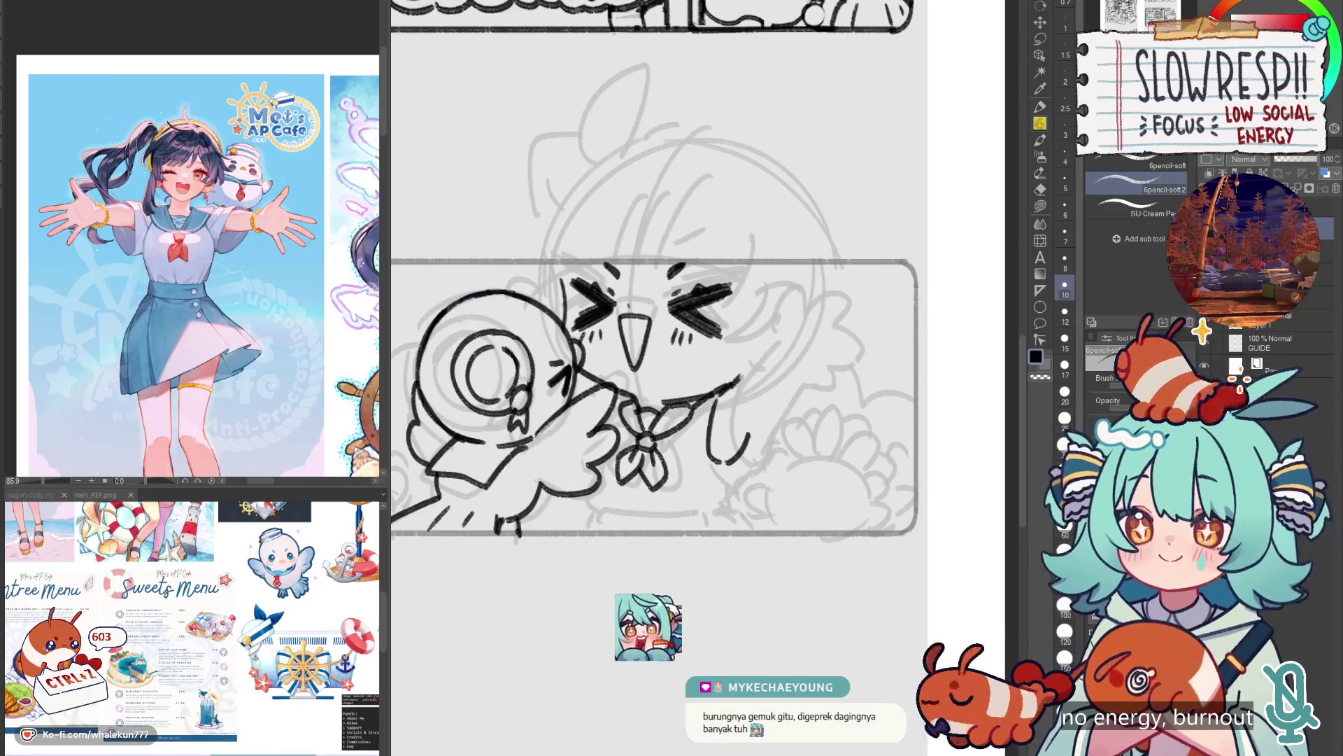
{"action": "left_click_drag", "start_coordinate": [741, 377], "coordinate": [786, 319]}
{"action": "key", "text": "ctrl+z"}
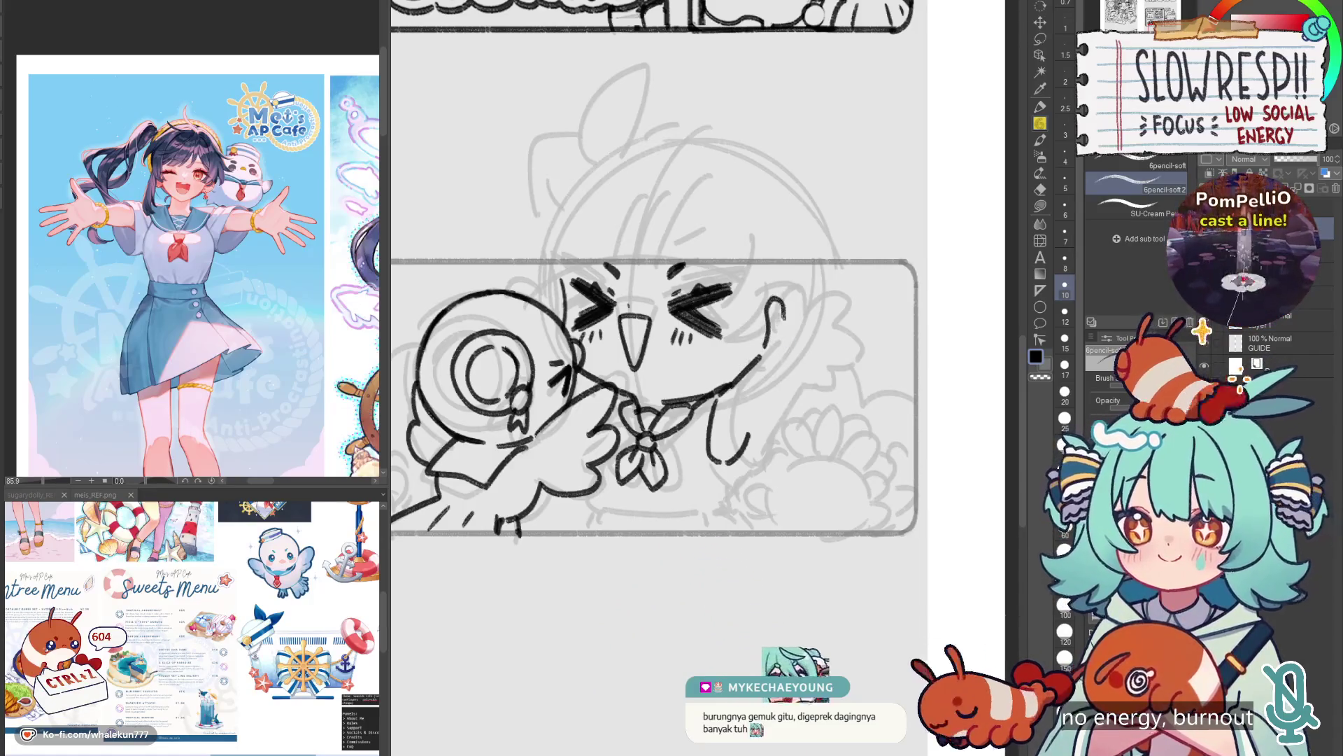
{"action": "key", "text": "ctrl+z"}
{"action": "key", "text": "ctrl+z"}
Sketch the raised open hand's fingers and lengthen them.
{"action": "left_click_drag", "start_coordinate": [791, 333], "coordinate": [815, 283]}
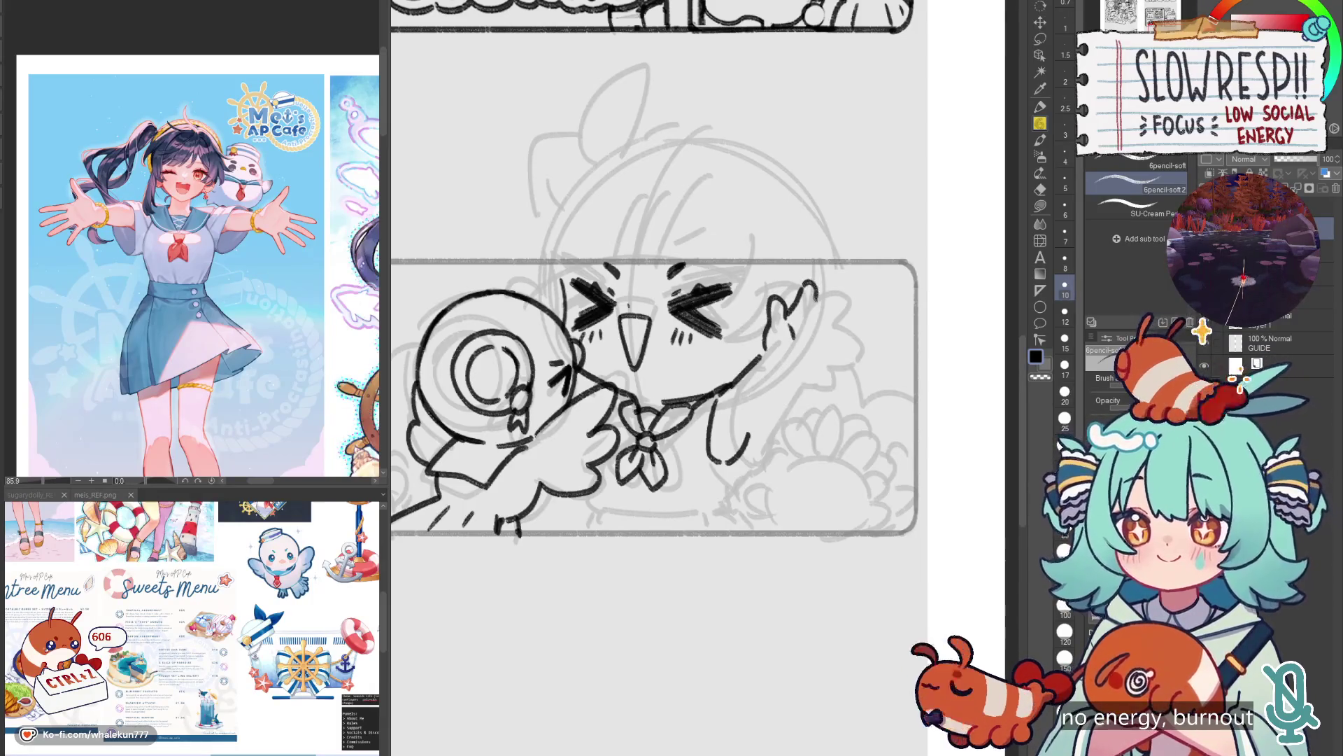
{"action": "key", "text": "ctrl+z"}
{"action": "left_click_drag", "start_coordinate": [818, 288], "coordinate": [811, 318]}
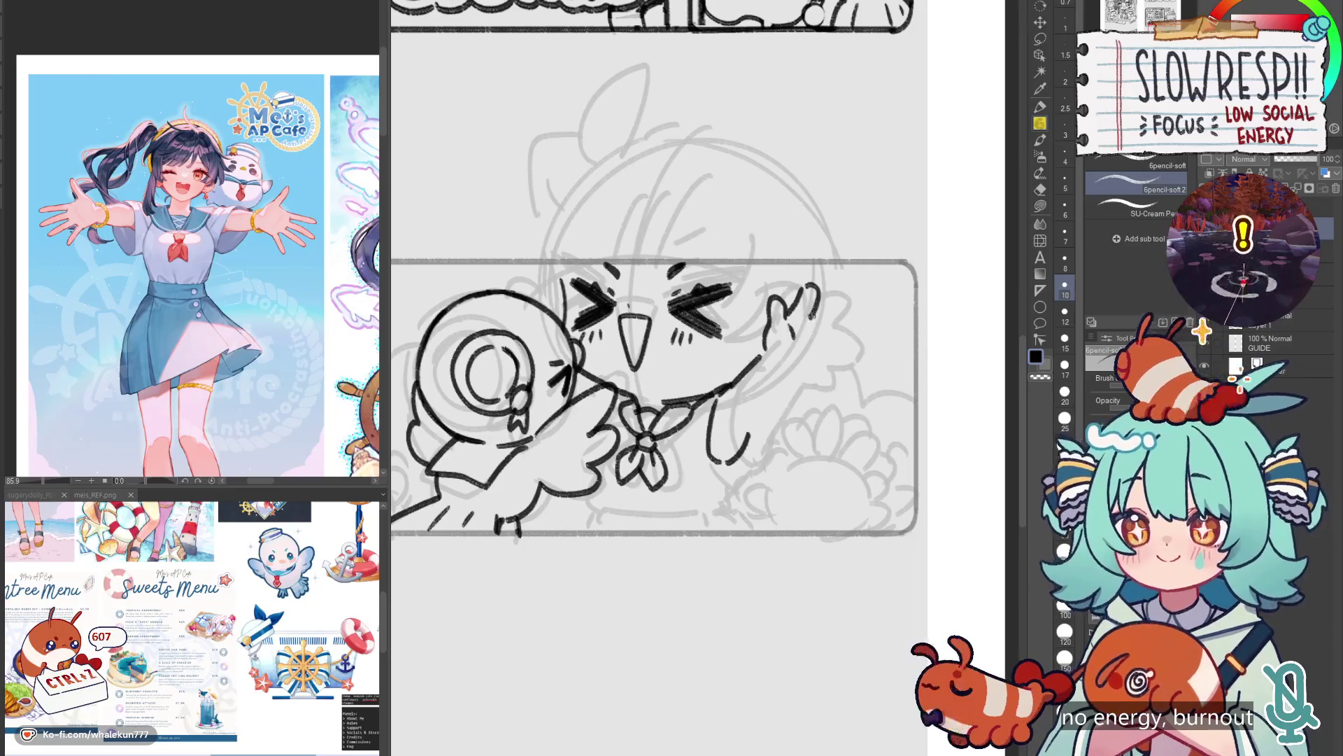
{"action": "scroll", "coordinate": [821, 333], "scroll_direction": "down", "scroll_amount": 5}
{"action": "scroll", "coordinate": [820, 333], "scroll_direction": "up", "scroll_amount": 3}
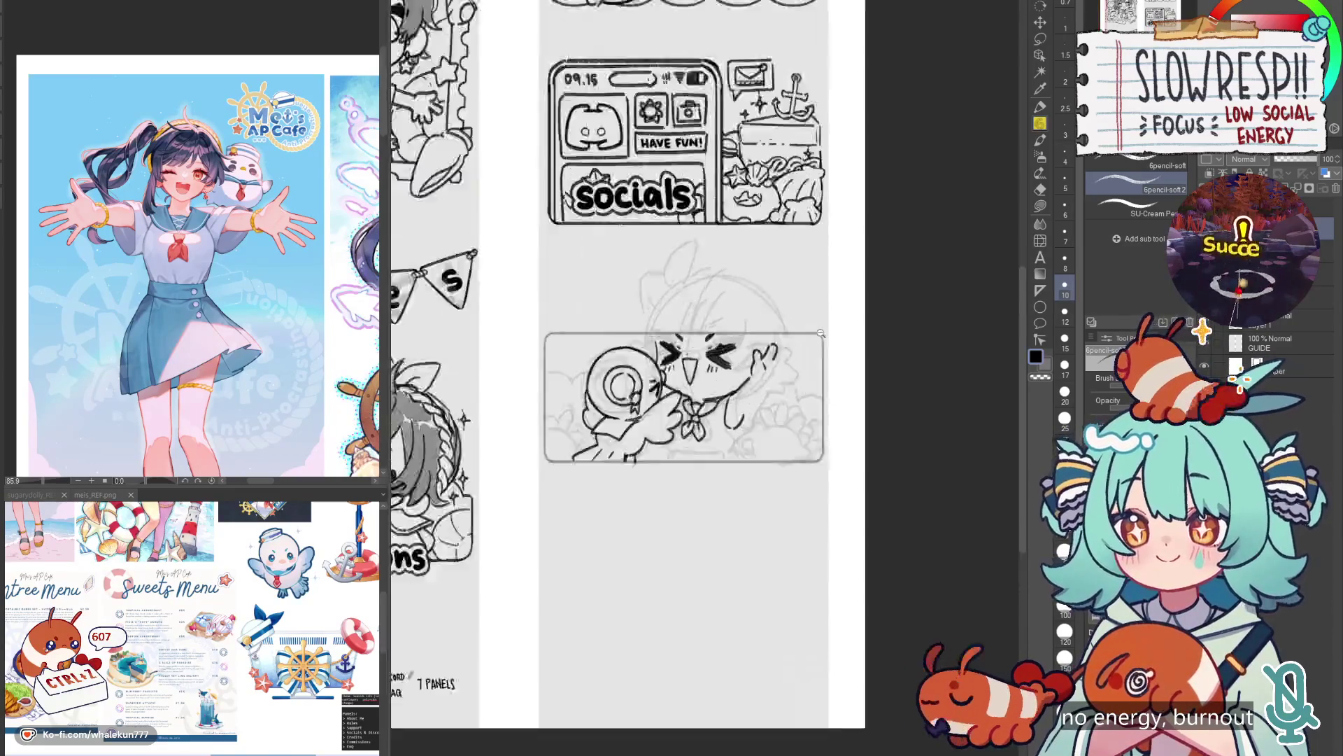
{"action": "scroll", "coordinate": [820, 334], "scroll_direction": "up", "scroll_amount": 2}
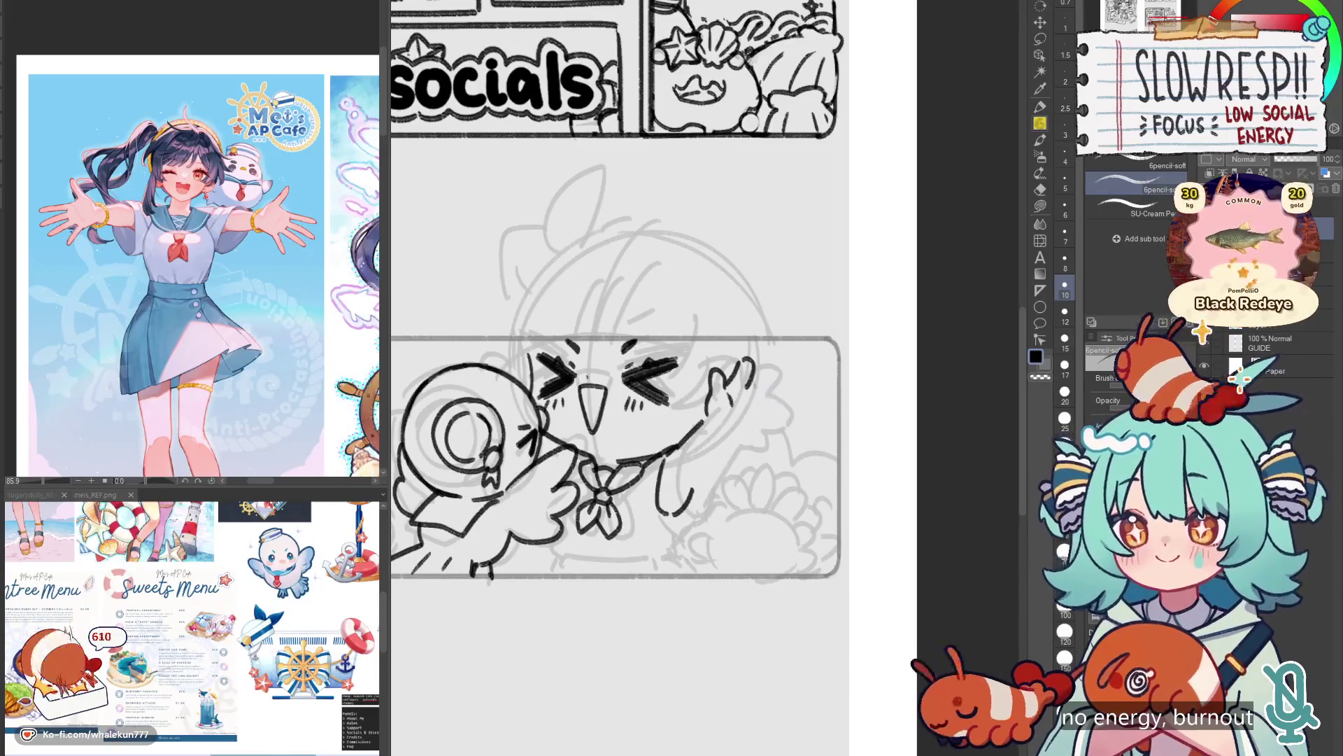
{"action": "left_click_drag", "start_coordinate": [763, 377], "coordinate": [769, 429]}
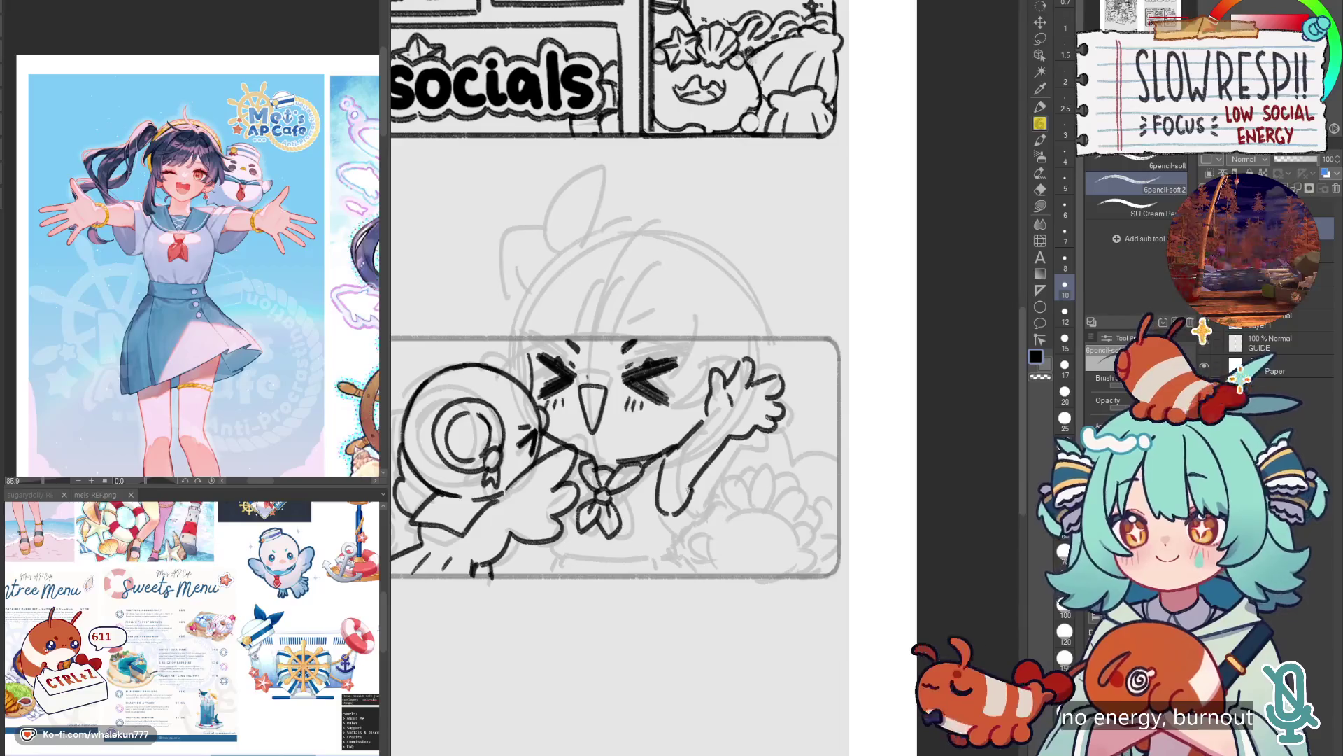
Redraw the arm toward the body with a short lower arm stroke, checking the pose mirrored.
{"action": "key", "text": "h"}
{"action": "key", "text": "h"}
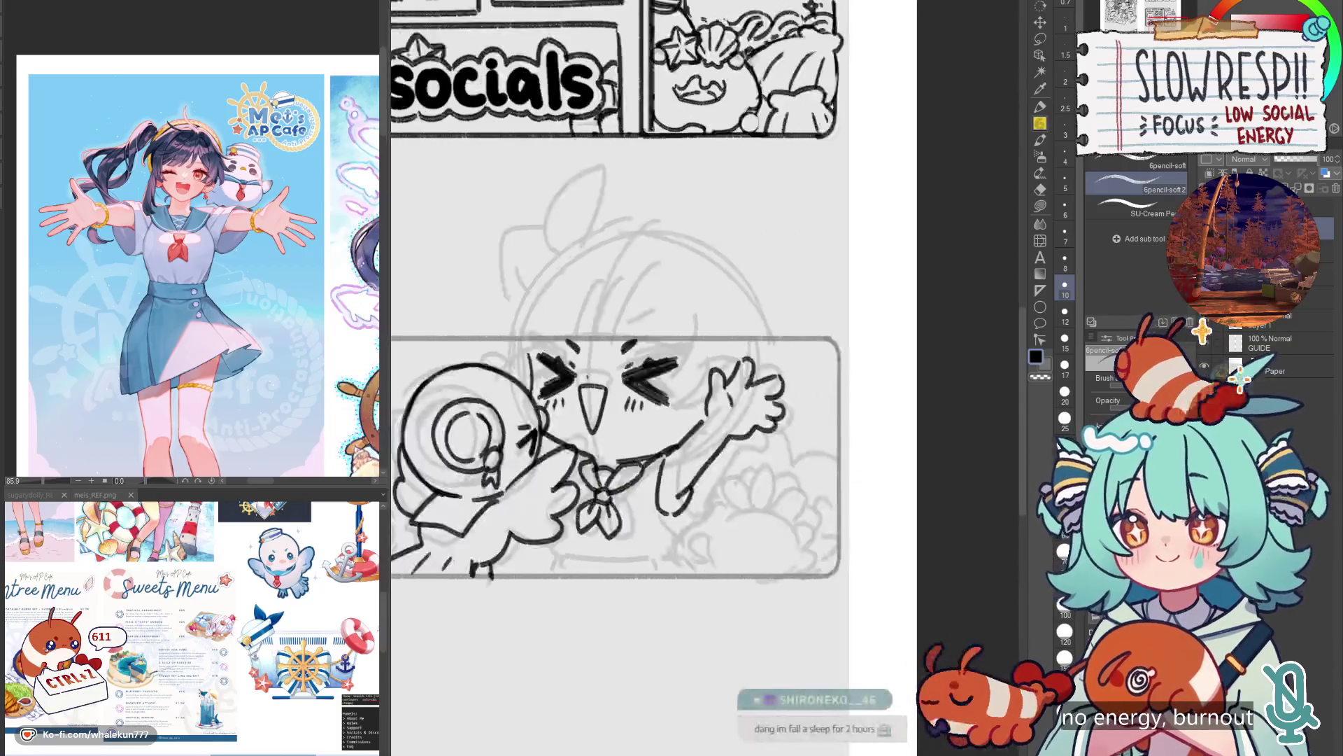
{"action": "scroll", "coordinate": [735, 409], "scroll_direction": "down", "scroll_amount": 1}
{"action": "key", "text": "ctrl+z"}
{"action": "key", "text": "ctrl+z"}
{"action": "key", "text": "ctrl+z"}
{"action": "mouse_move", "coordinate": [728, 405]}
{"action": "left_mouse_down"}
{"action": "mouse_move", "coordinate": [664, 478]}
{"action": "mouse_move", "coordinate": [683, 462]}
{"action": "mouse_move", "coordinate": [671, 467]}
{"action": "left_mouse_up"}
{"action": "key", "text": "ctrl+z"}
{"action": "mouse_move", "coordinate": [671, 420]}
{"action": "left_mouse_down"}
{"action": "mouse_move", "coordinate": [672, 448]}
{"action": "mouse_move", "coordinate": [696, 474]}
{"action": "mouse_move", "coordinate": [705, 438]}
{"action": "mouse_move", "coordinate": [673, 445]}
{"action": "mouse_move", "coordinate": [693, 476]}
{"action": "mouse_move", "coordinate": [702, 440]}
{"action": "left_mouse_up"}
{"action": "key", "text": "ctrl+z"}
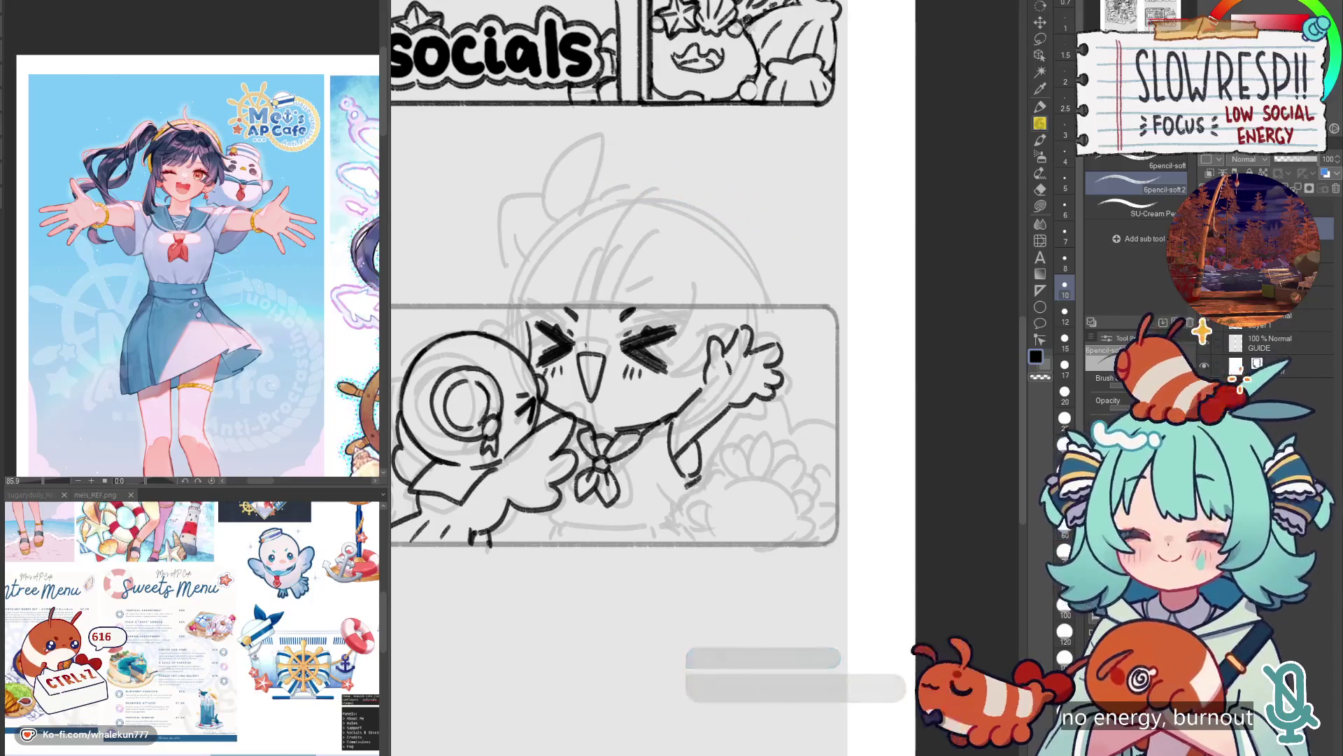
{"action": "key", "text": "h"}
{"action": "key", "text": "ctrl+z"}
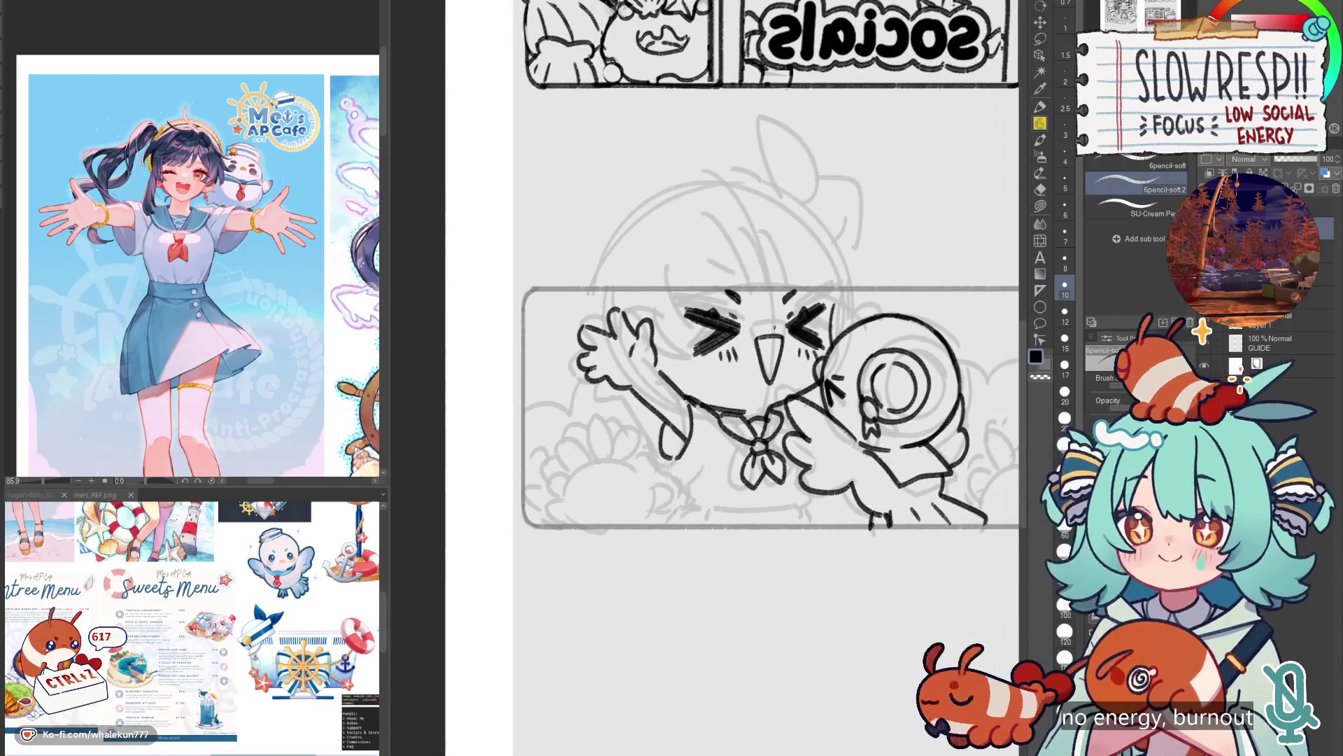
{"action": "mouse_move", "coordinate": [707, 478]}
{"action": "left_mouse_down"}
{"action": "mouse_move", "coordinate": [701, 501]}
{"action": "mouse_move", "coordinate": [718, 508]}
{"action": "left_mouse_up"}
{"action": "key", "text": "h"}
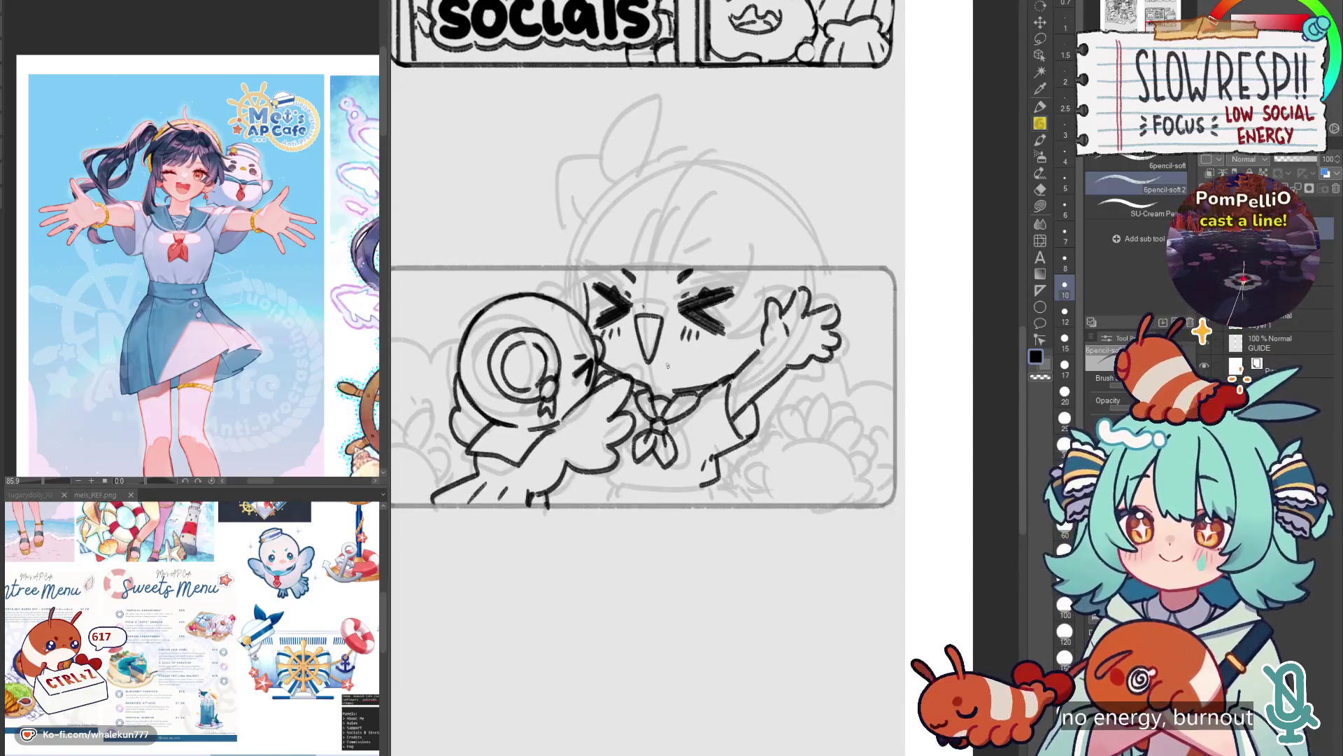
{"action": "key", "text": "h"}
{"action": "key", "text": "h"}
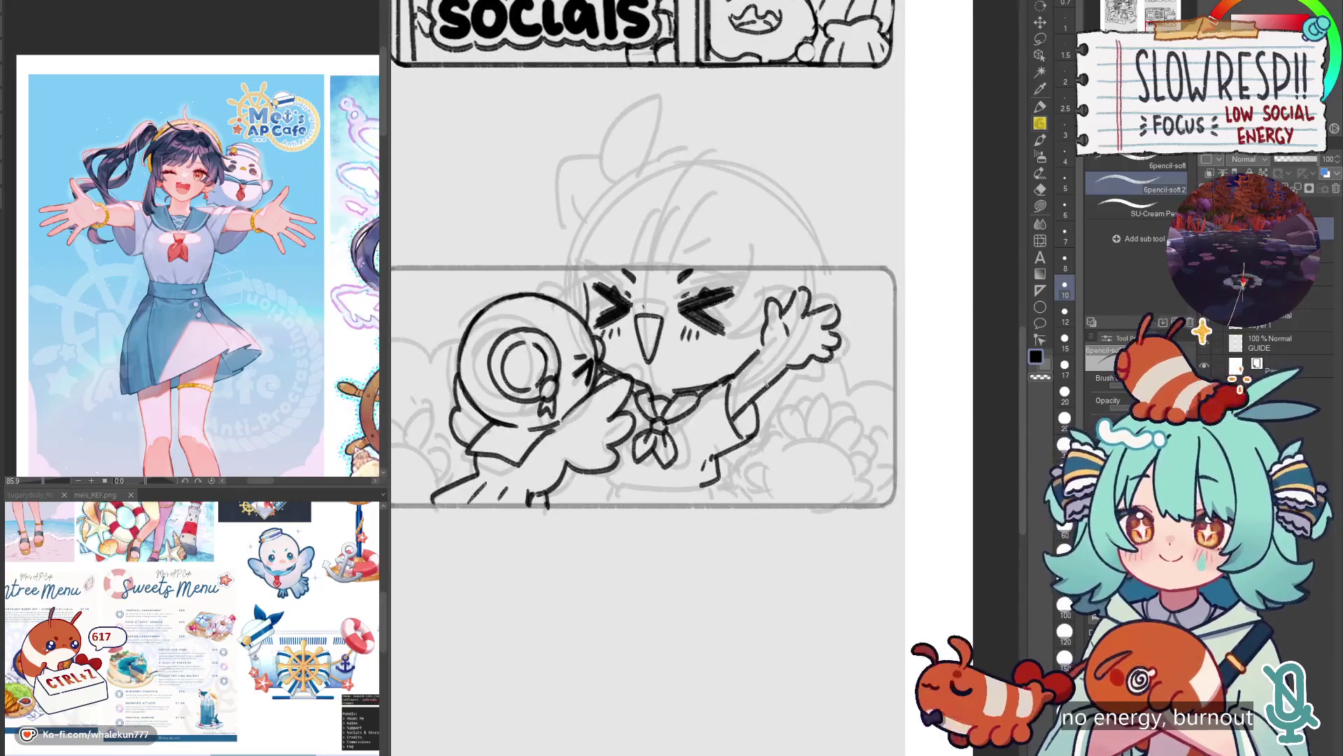
Sketch a first hair curve at the top of the head.
{"action": "scroll", "coordinate": [766, 385], "scroll_direction": "up", "scroll_amount": 1}
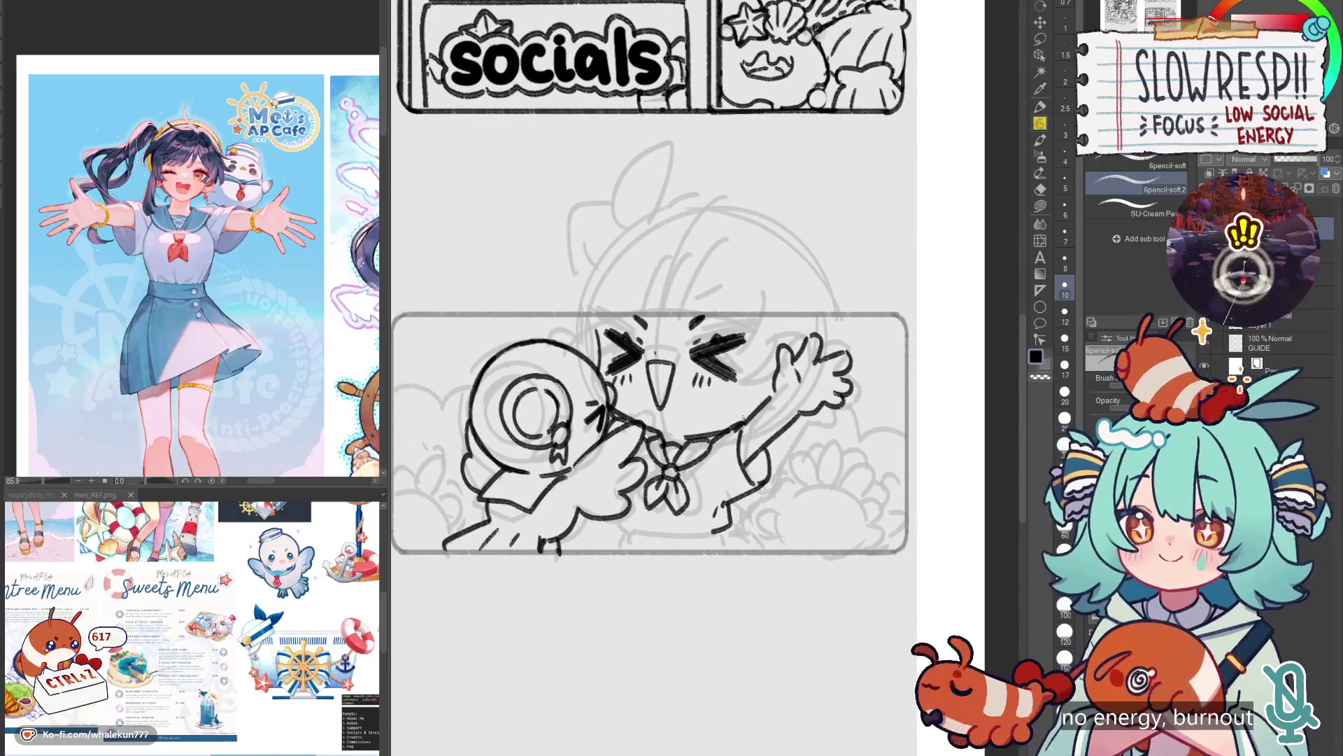
{"action": "scroll", "coordinate": [751, 387], "scroll_direction": "up", "scroll_amount": 1}
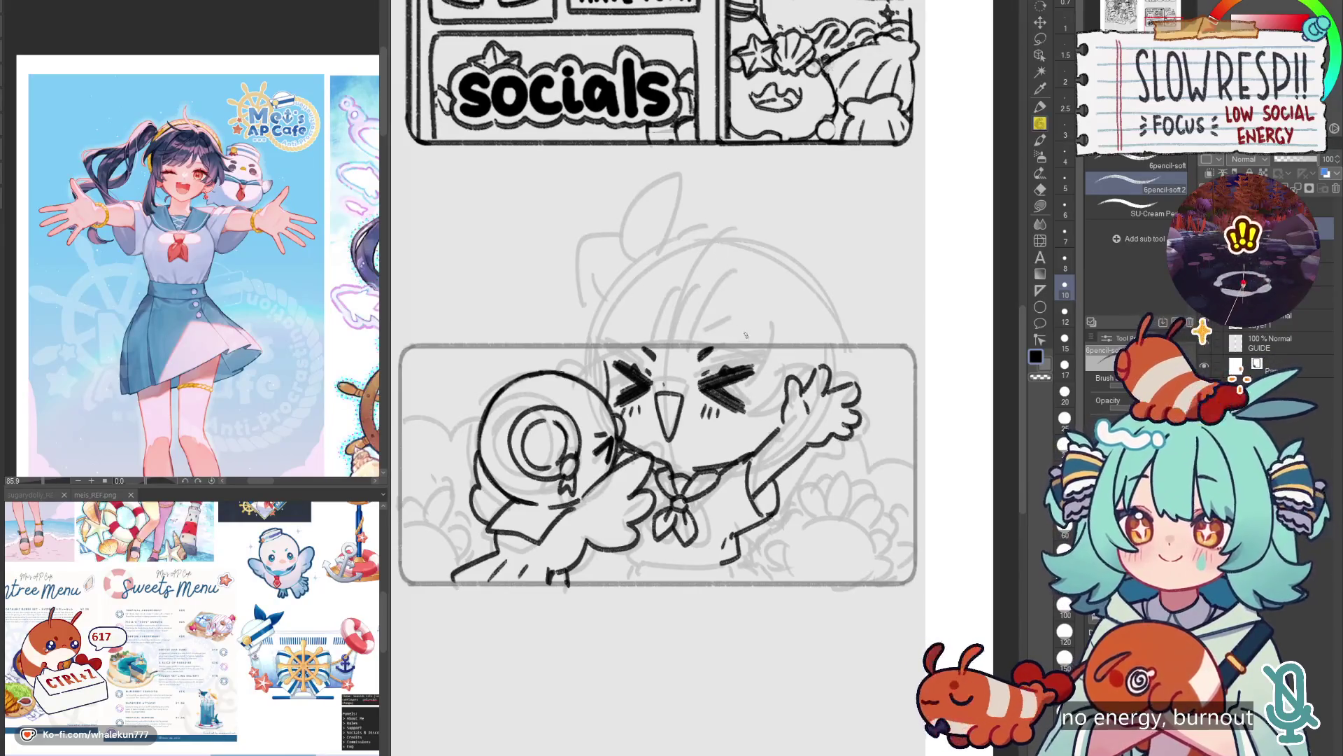
{"action": "key", "text": "ctrl+z"}
{"action": "left_click_drag", "start_coordinate": [733, 313], "coordinate": [717, 355]}
Redraw the head-top curve as long hair strands running down the head.
{"action": "key", "text": "ctrl+z"}
{"action": "mouse_move", "coordinate": [723, 293]}
{"action": "left_mouse_down"}
{"action": "mouse_move", "coordinate": [693, 382]}
{"action": "mouse_move", "coordinate": [686, 352]}
{"action": "left_mouse_up"}
{"action": "key", "text": "ctrl+z"}
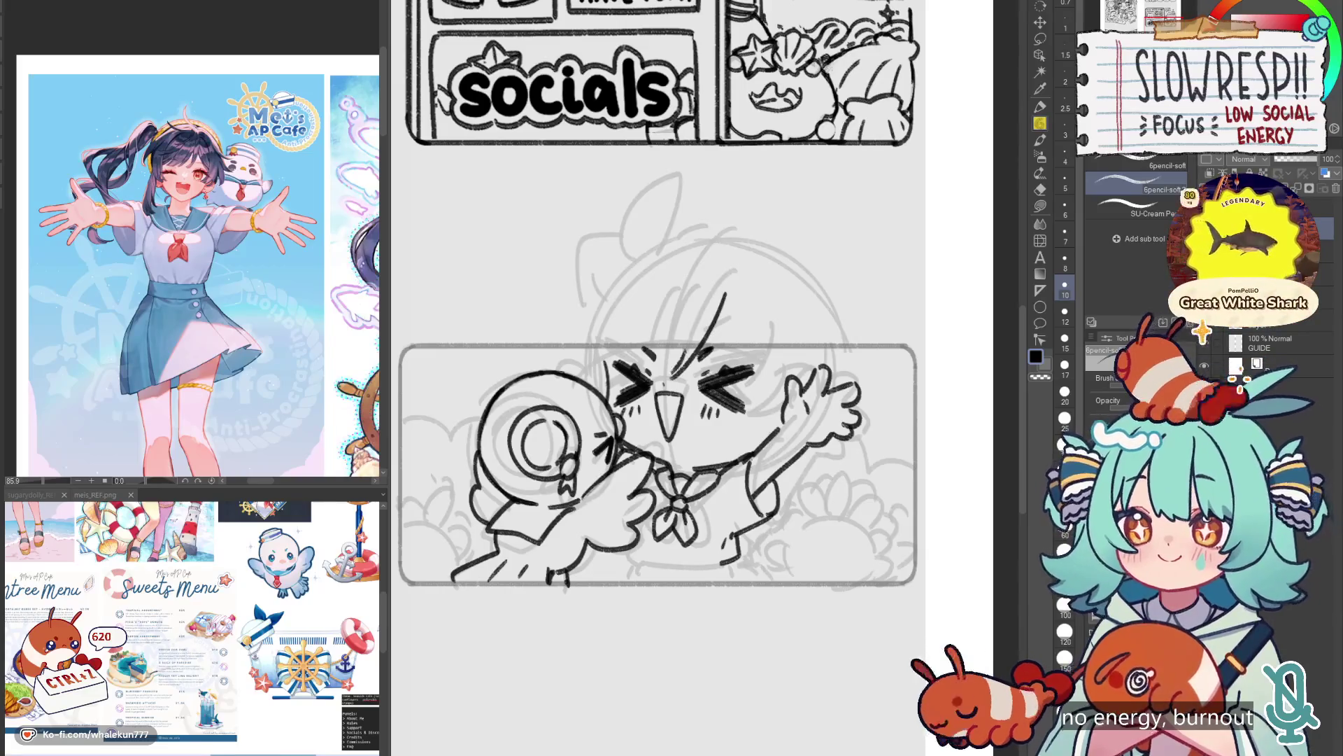
{"action": "left_click_drag", "start_coordinate": [712, 265], "coordinate": [660, 369]}
{"action": "mouse_move", "coordinate": [703, 269]}
{"action": "left_mouse_down"}
{"action": "mouse_move", "coordinate": [689, 374]}
{"action": "mouse_move", "coordinate": [683, 315]}
{"action": "left_mouse_up"}
{"action": "key", "text": "ctrl+z"}
{"action": "left_click_drag", "start_coordinate": [712, 308], "coordinate": [686, 356]}
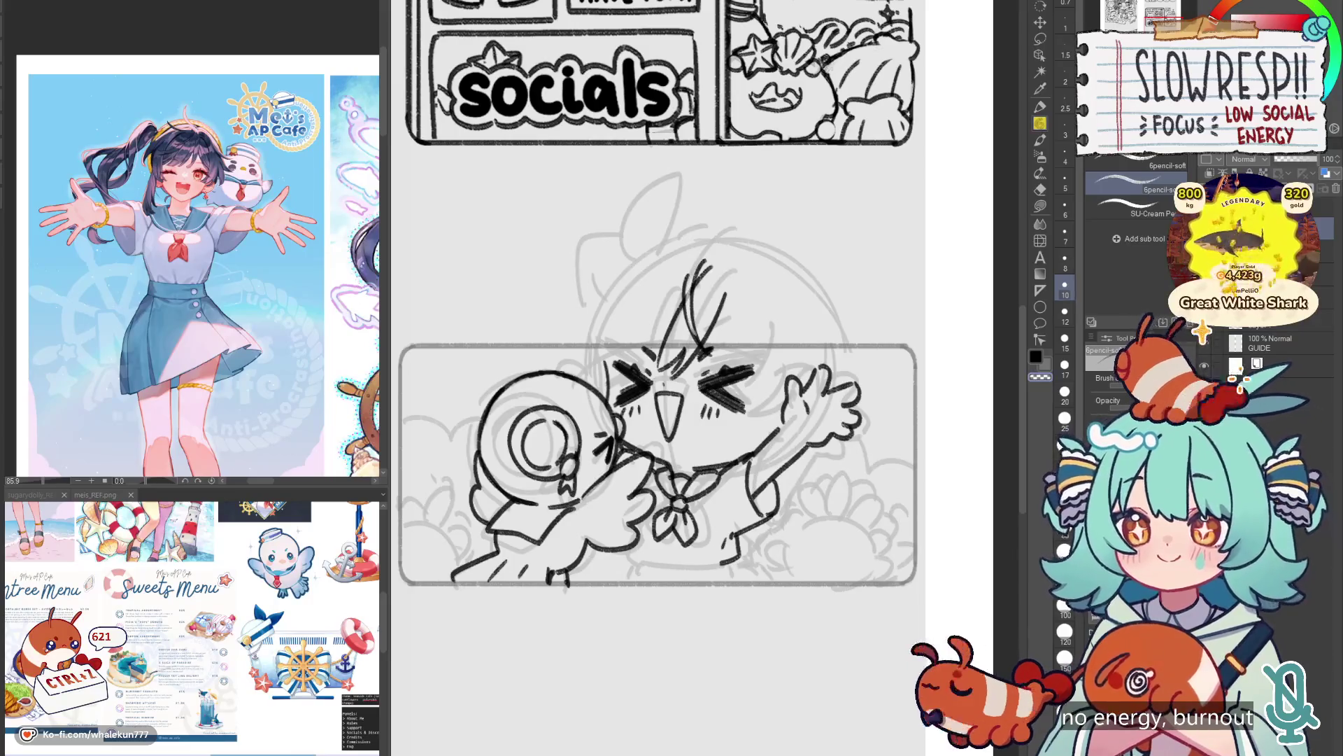
{"action": "scroll", "coordinate": [658, 378], "scroll_direction": "down", "scroll_amount": 3}
{"action": "scroll", "coordinate": [686, 377], "scroll_direction": "up", "scroll_amount": 2}
{"action": "key", "text": "ctrl+z"}
{"action": "key", "text": "ctrl+z"}
{"action": "key", "text": "ctrl+z"}
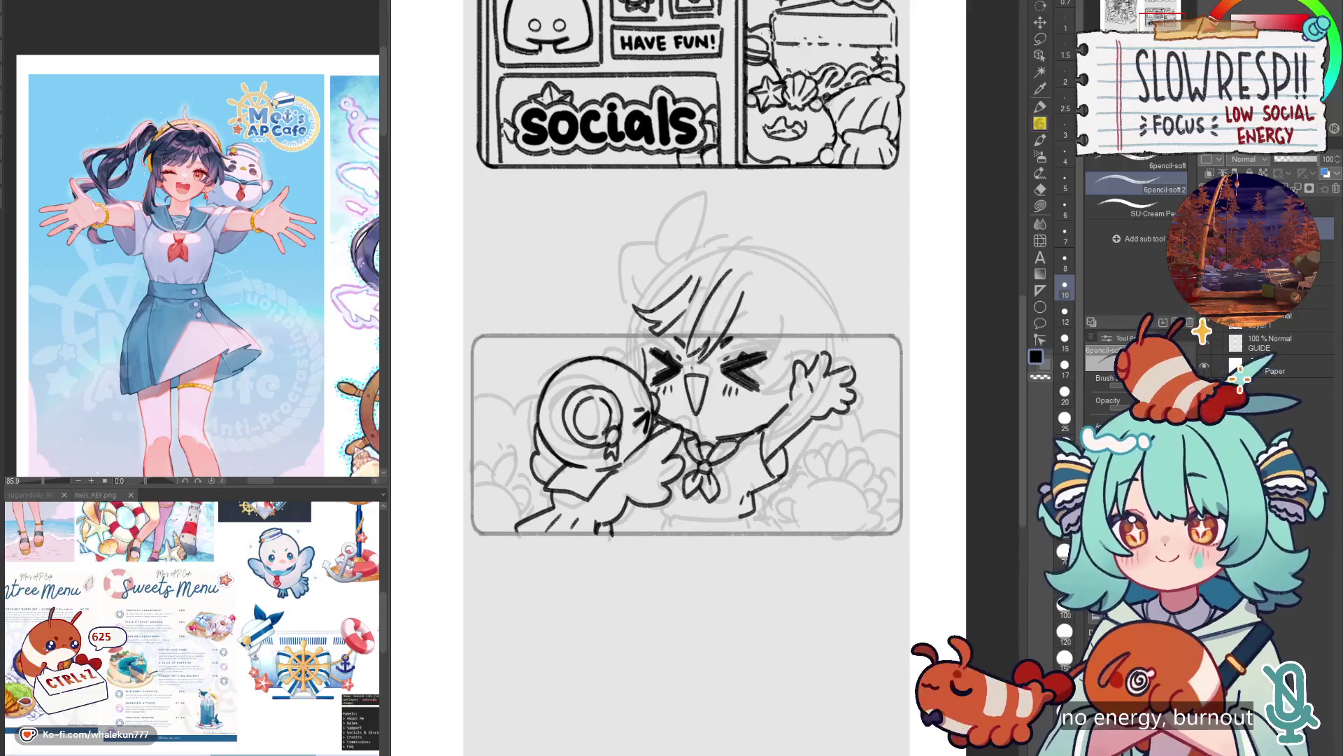
Draw a curved hair strand above the head, removing stray strokes near the face.
{"action": "mouse_move", "coordinate": [723, 263]}
{"action": "left_mouse_down"}
{"action": "mouse_move", "coordinate": [697, 270]}
{"action": "mouse_move", "coordinate": [668, 238]}
{"action": "left_mouse_up"}
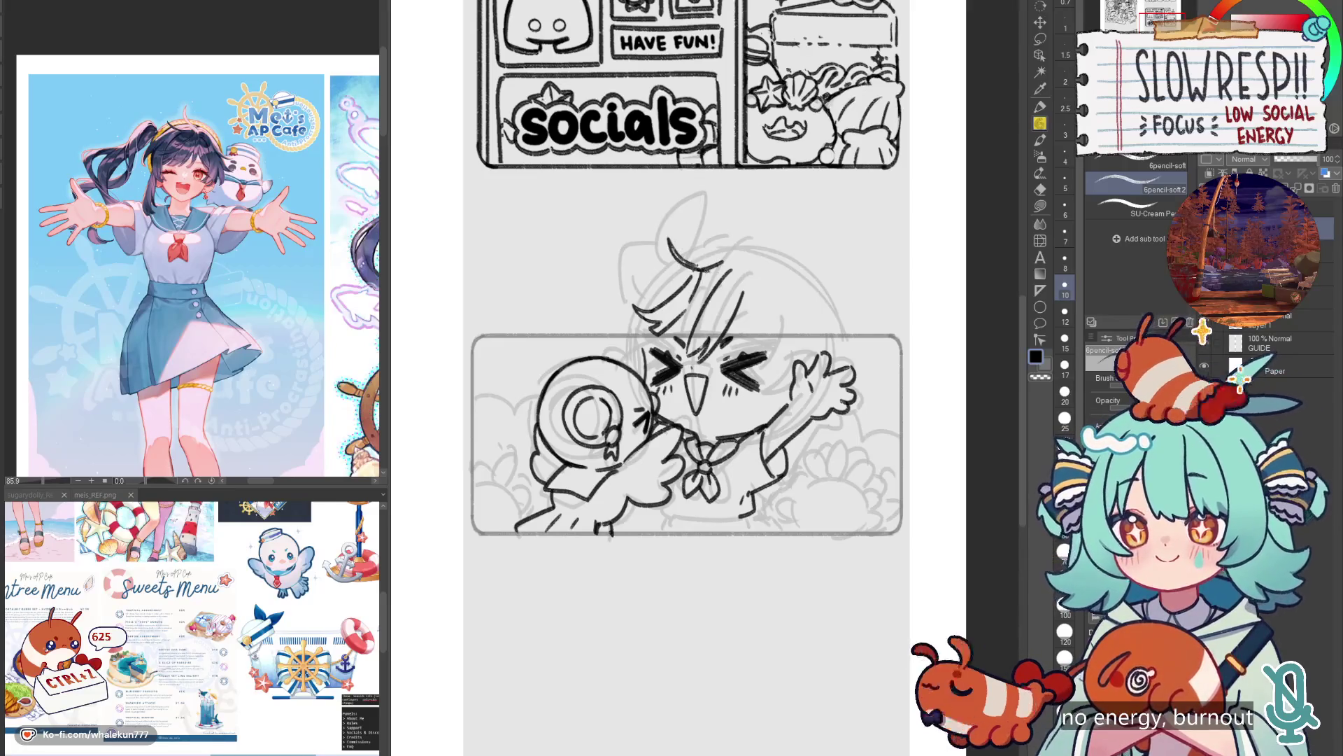
{"action": "key", "text": "ctrl+z"}
{"action": "key", "text": "ctrl+z"}
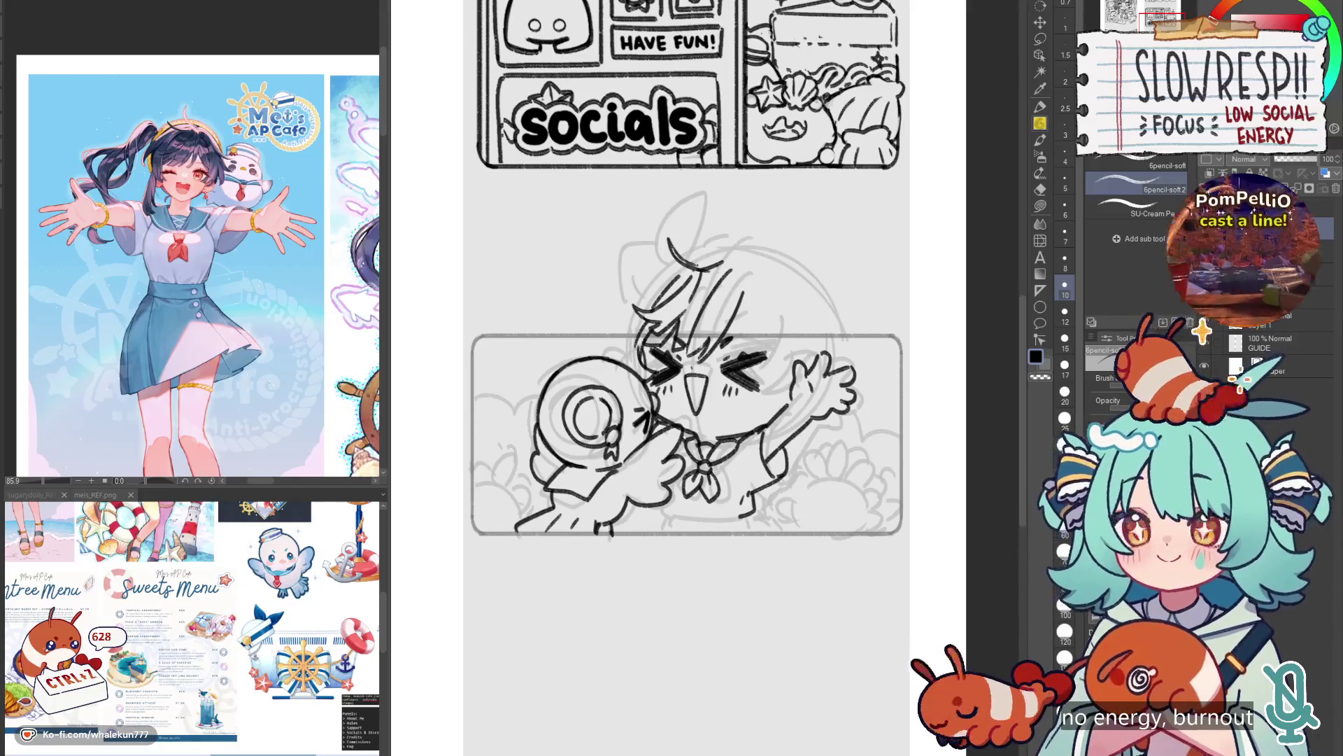
{"action": "key", "text": "ctrl+z"}
{"action": "key", "text": "ctrl+z"}
{"action": "key", "text": "ctrl+z"}
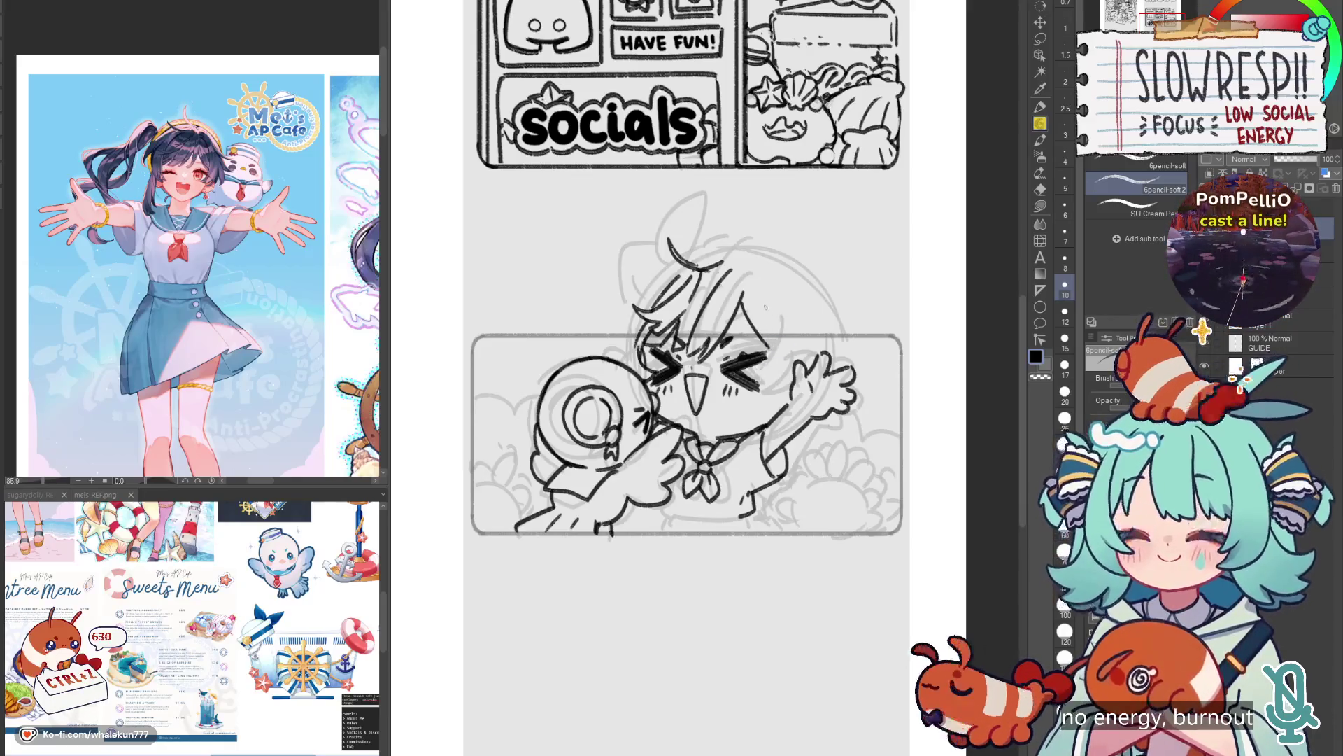
{"action": "key", "text": "ctrl+z"}
{"action": "key", "text": "h"}
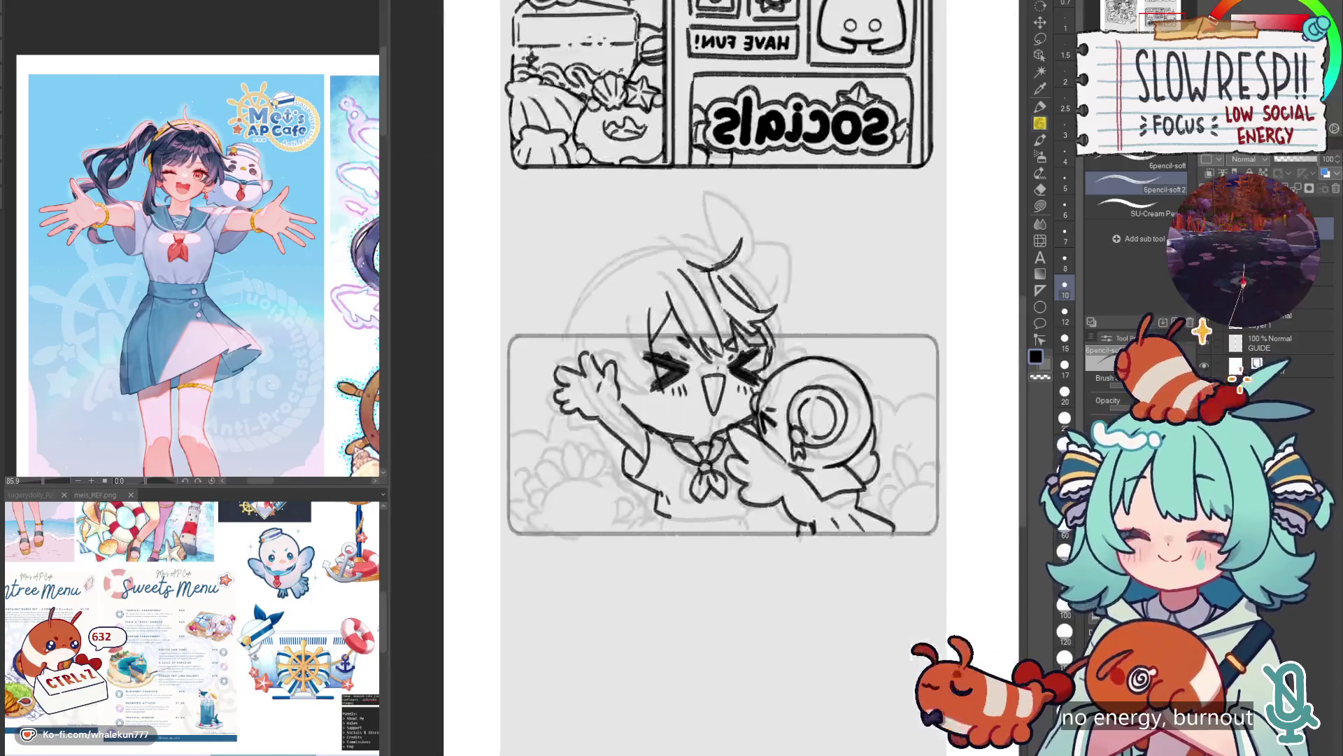
{"action": "key", "text": "h"}
{"action": "key", "text": "ctrl+z"}
Redraw and darken the right-side hair strand, adding a stroke beside the hair.
{"action": "left_click_drag", "start_coordinate": [764, 308], "coordinate": [760, 381]}
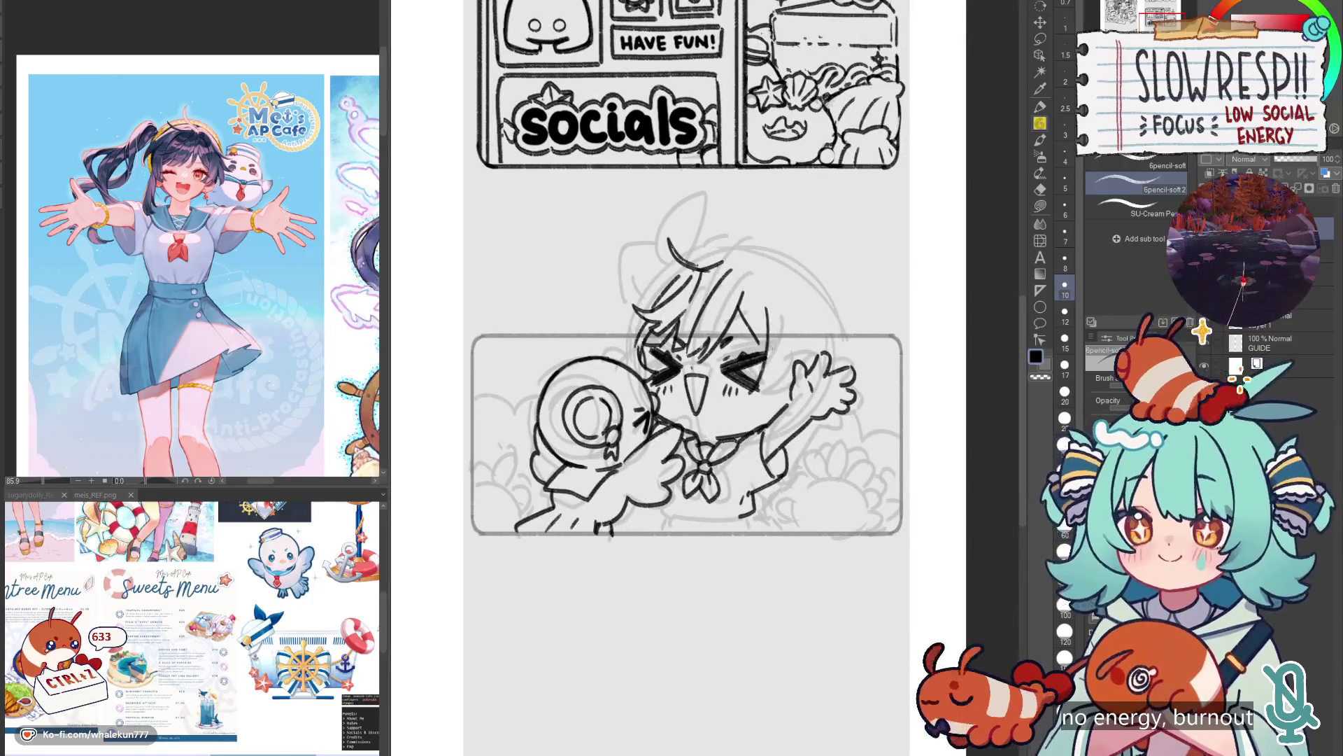
{"action": "left_click_drag", "start_coordinate": [764, 305], "coordinate": [768, 379]}
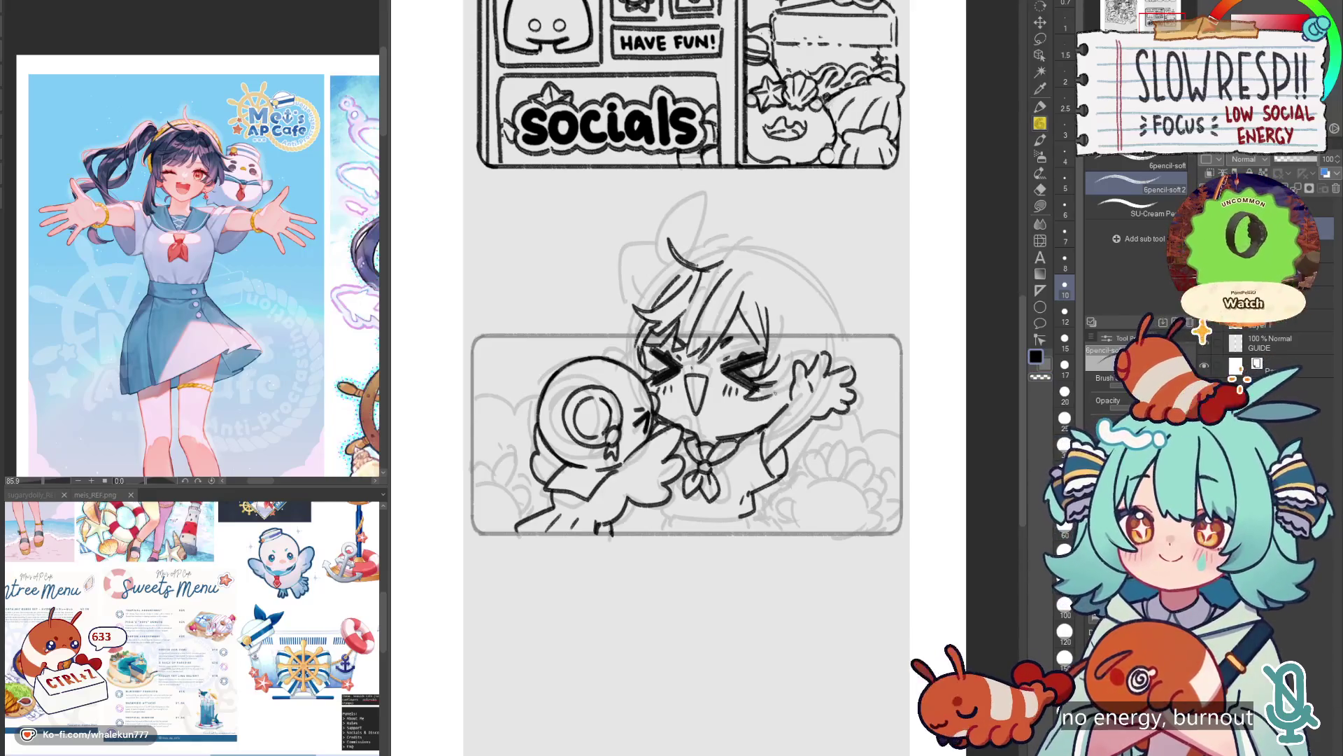
{"action": "mouse_move", "coordinate": [770, 383]}
{"action": "left_mouse_down"}
{"action": "mouse_move", "coordinate": [790, 413]}
{"action": "mouse_move", "coordinate": [770, 414]}
{"action": "mouse_move", "coordinate": [785, 393]}
{"action": "left_mouse_up"}
{"action": "key", "text": "ctrl+z"}
{"action": "key", "text": "ctrl+z"}
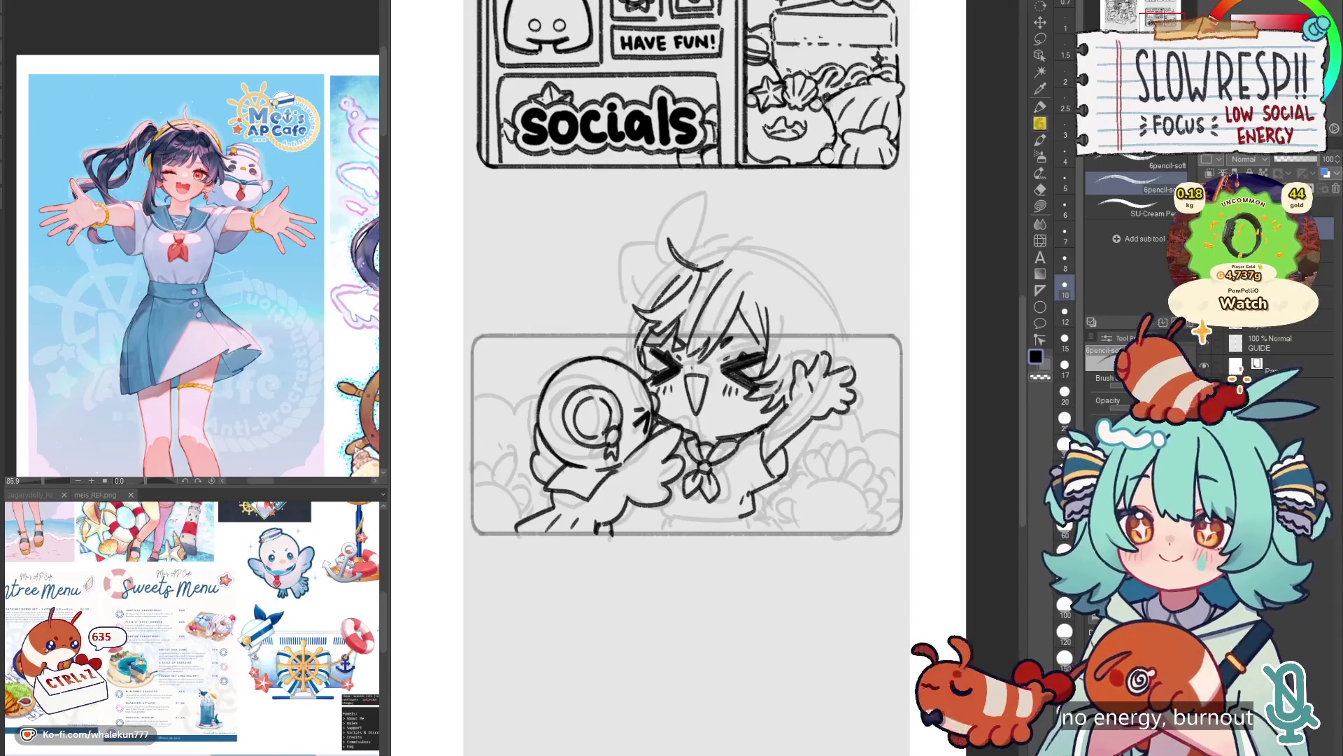
{"action": "key", "text": "h"}
{"action": "key", "text": "ctrl+z"}
Add strands at the hair's left edge and redraw a stroke at the hair top.
{"action": "key", "text": "ctrl+z"}
{"action": "left_click_drag", "start_coordinate": [785, 327], "coordinate": [797, 358]}
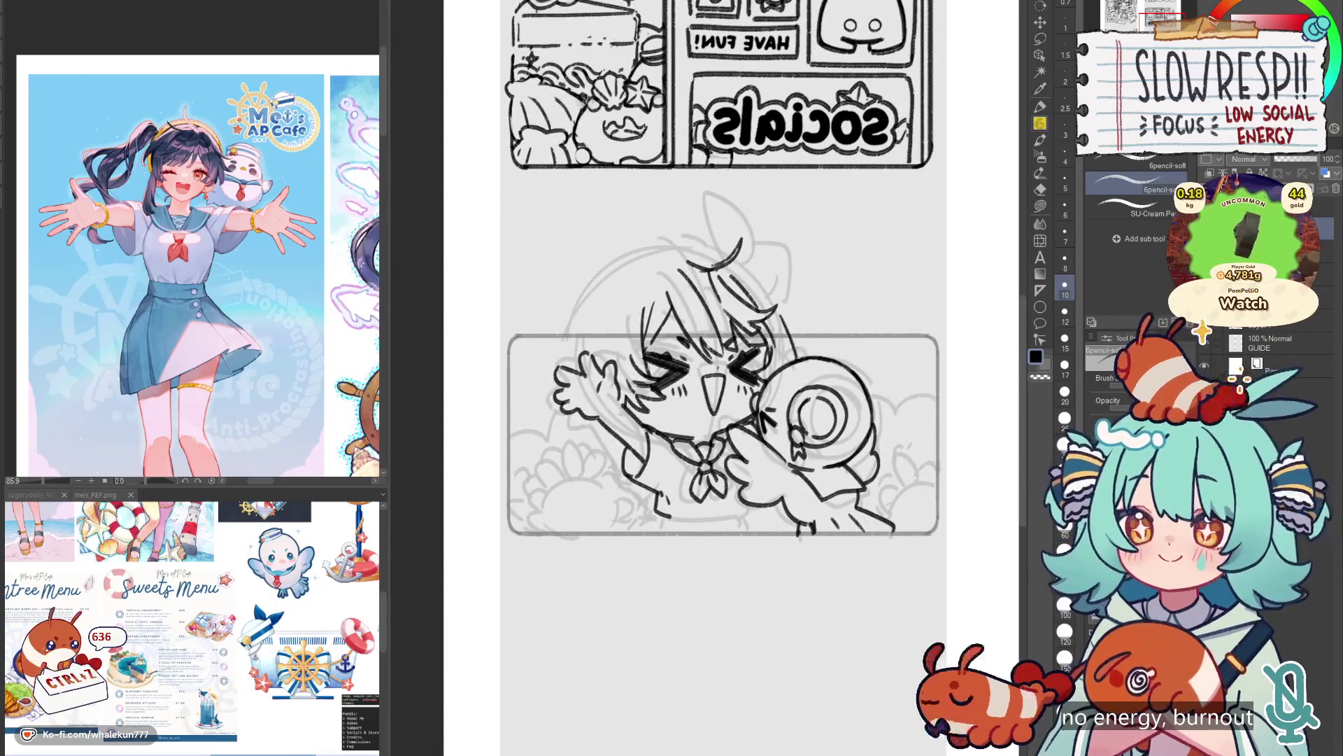
{"action": "key", "text": "h"}
{"action": "left_click_drag", "start_coordinate": [636, 331], "coordinate": [617, 369]}
{"action": "key", "text": "ctrl+z"}
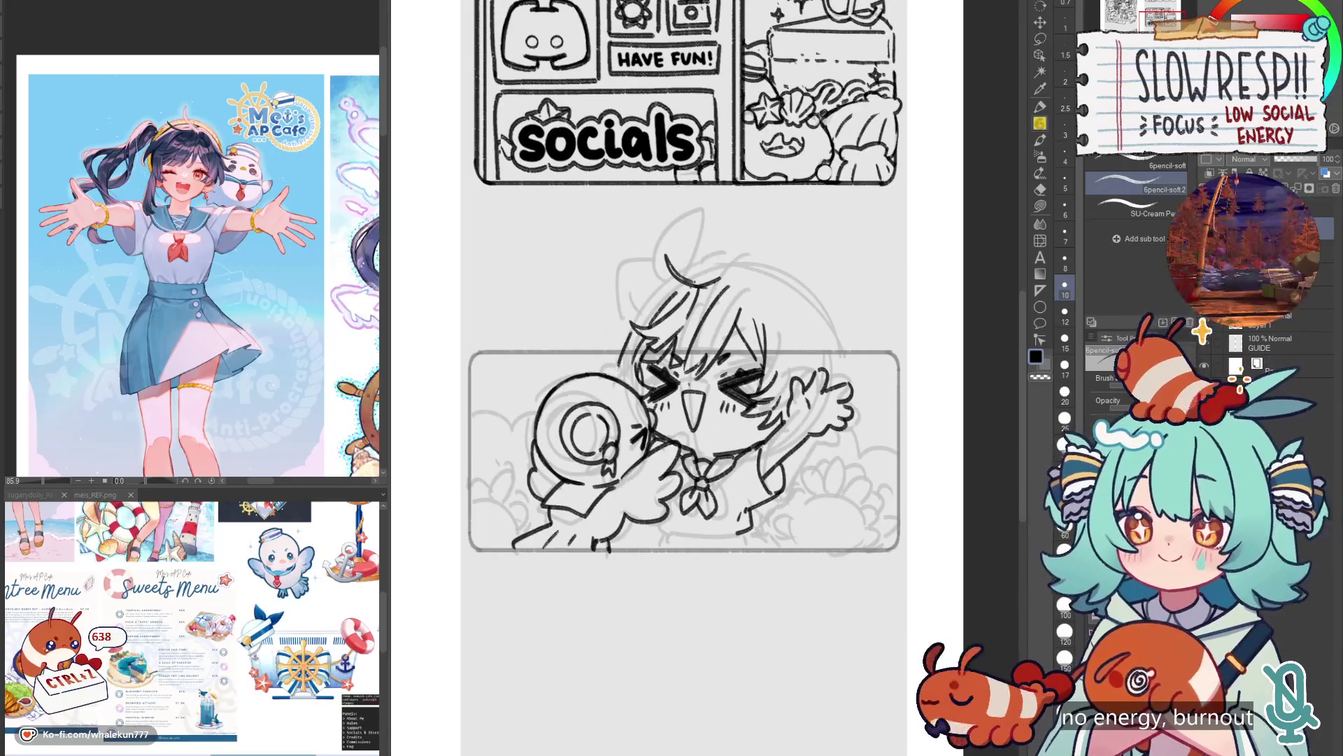
{"action": "mouse_move", "coordinate": [675, 278]}
{"action": "left_mouse_down"}
{"action": "mouse_move", "coordinate": [641, 317]}
{"action": "mouse_move", "coordinate": [656, 297]}
{"action": "left_mouse_up"}
{"action": "key", "text": "ctrl+z"}
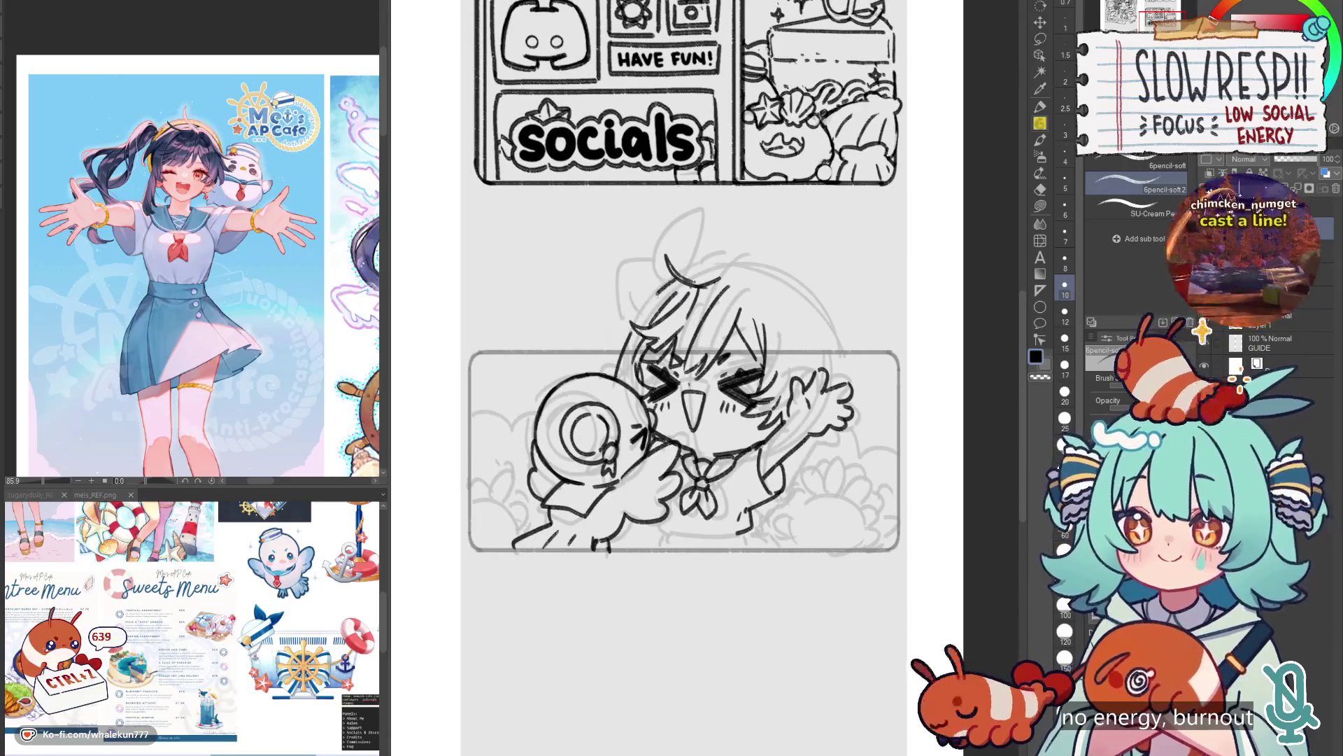
{"action": "key", "text": "ctrl+z"}
{"action": "key", "text": "ctrl+z"}
{"action": "left_click_drag", "start_coordinate": [709, 263], "coordinate": [680, 278]}
{"action": "key", "text": "ctrl+z"}
{"action": "key", "text": "ctrl+z"}
{"action": "key", "text": "ctrl+z"}
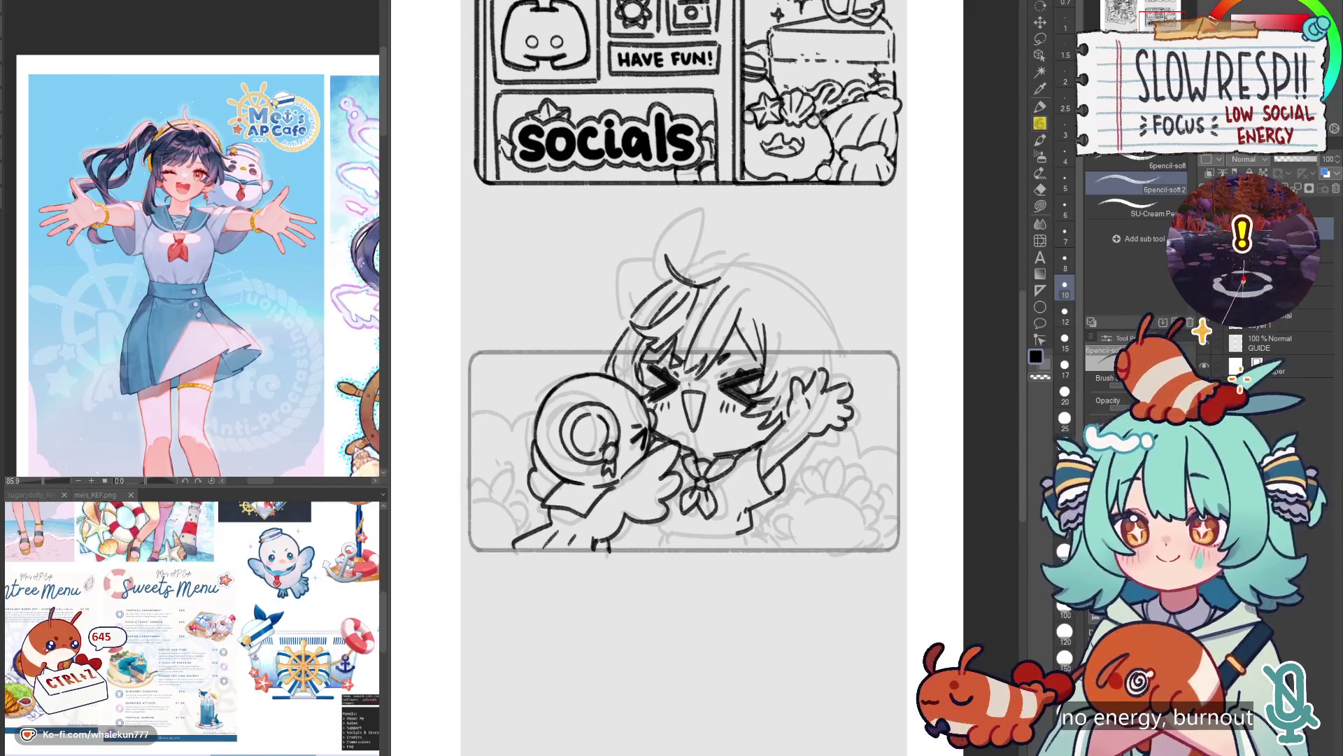
Check the mirrored sketch, drop the last hair stroke, and pan the reference to the ship-wheel character.
{"action": "key", "text": "h"}
{"action": "key", "text": "h"}
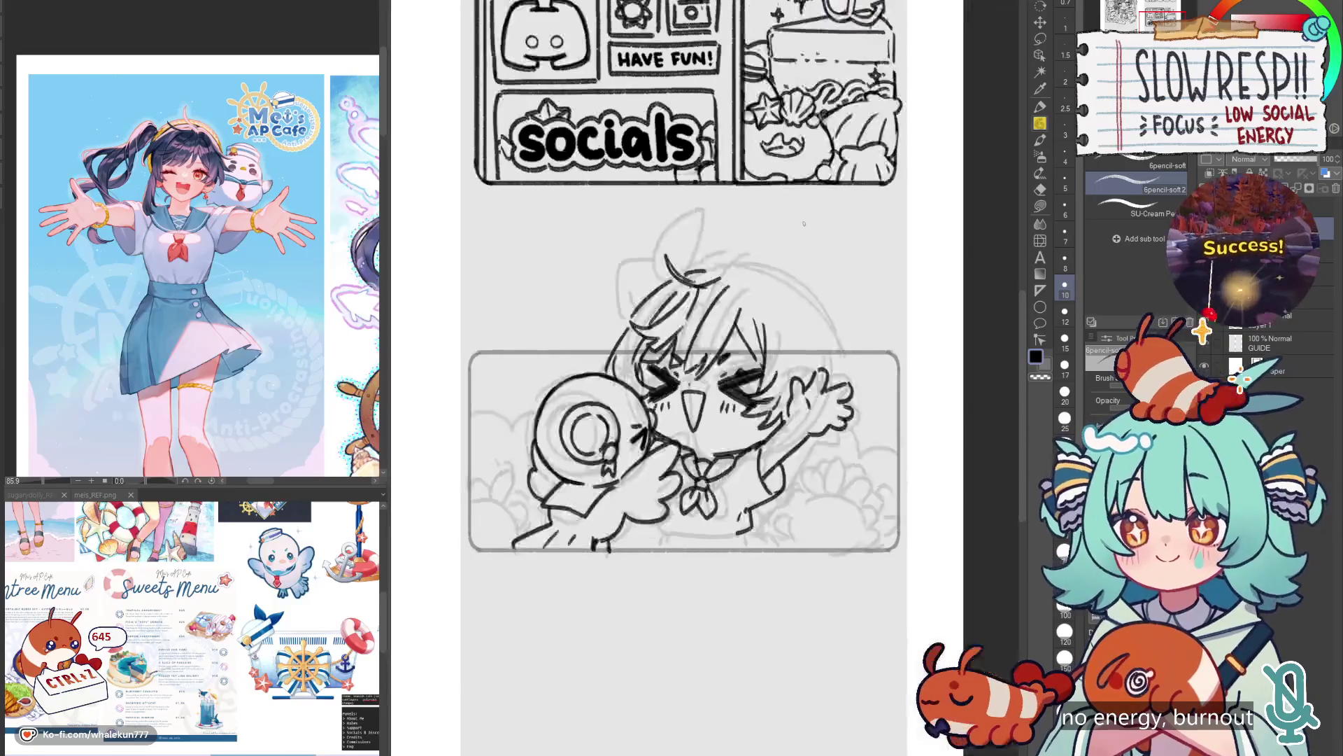
{"action": "left_click_drag", "start_coordinate": [746, 245], "coordinate": [718, 294]}
{"action": "key", "text": "ctrl+z"}
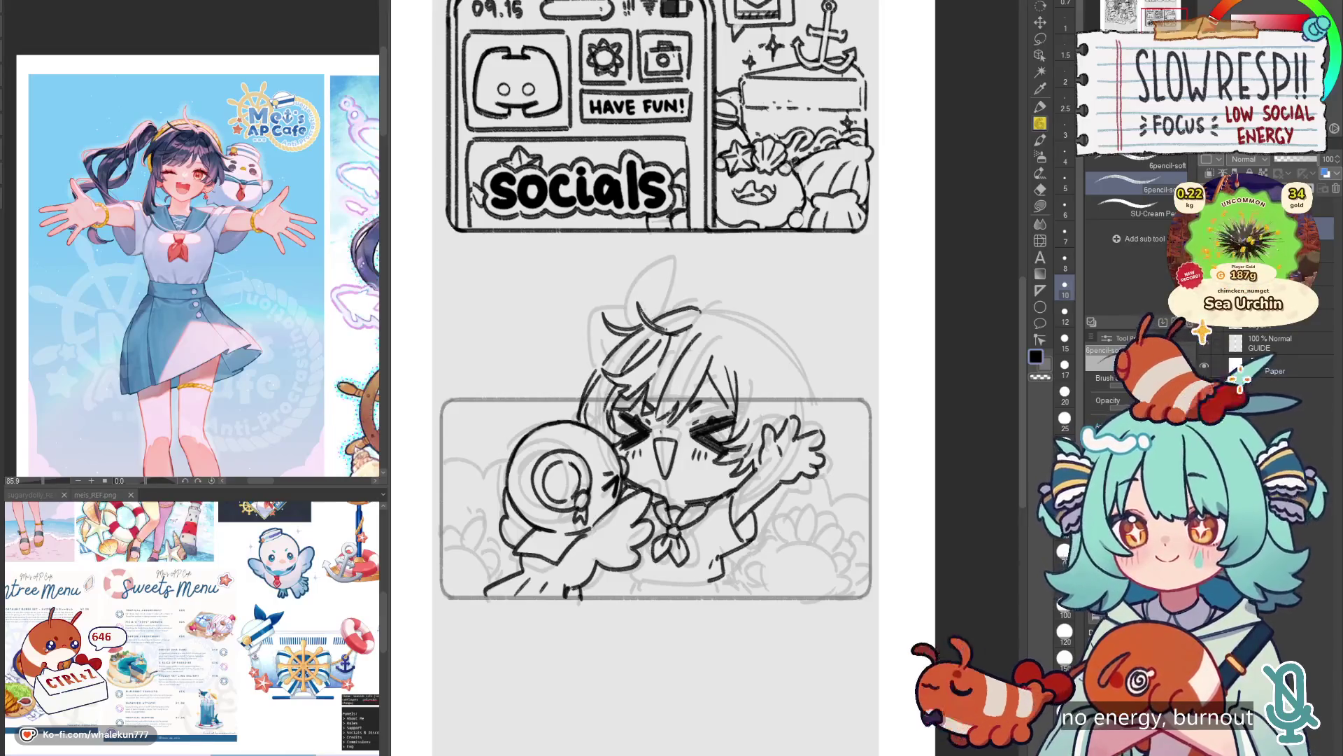
{"action": "mouse_move", "coordinate": [313, 429]}
{"action": "left_mouse_down"}
{"action": "mouse_move", "coordinate": [208, 380]}
{"action": "mouse_move", "coordinate": [118, 377]}
{"action": "left_mouse_up"}
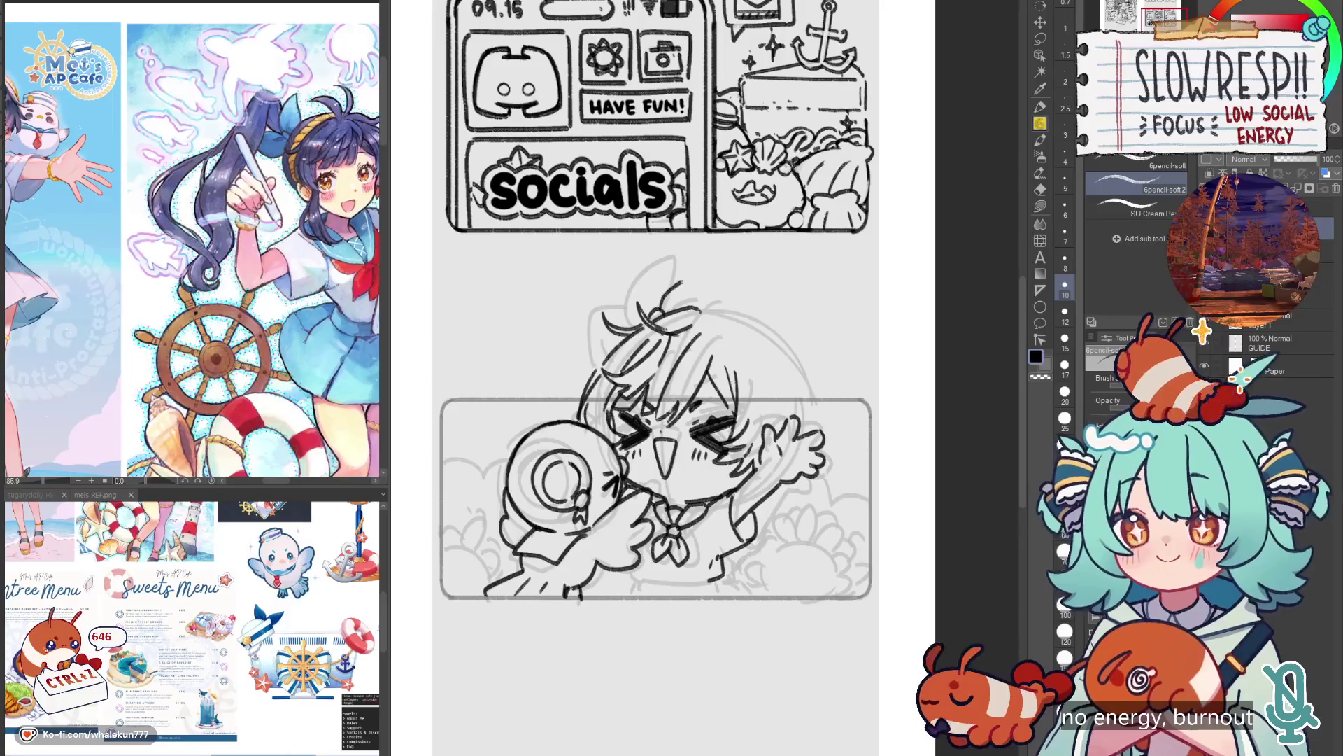
Draw a leaf-shaped tuft above the head and a long strand curving down the left.
{"action": "mouse_move", "coordinate": [653, 312]}
{"action": "left_mouse_down"}
{"action": "mouse_move", "coordinate": [698, 257]}
{"action": "mouse_move", "coordinate": [687, 311]}
{"action": "mouse_move", "coordinate": [654, 268]}
{"action": "left_mouse_up"}
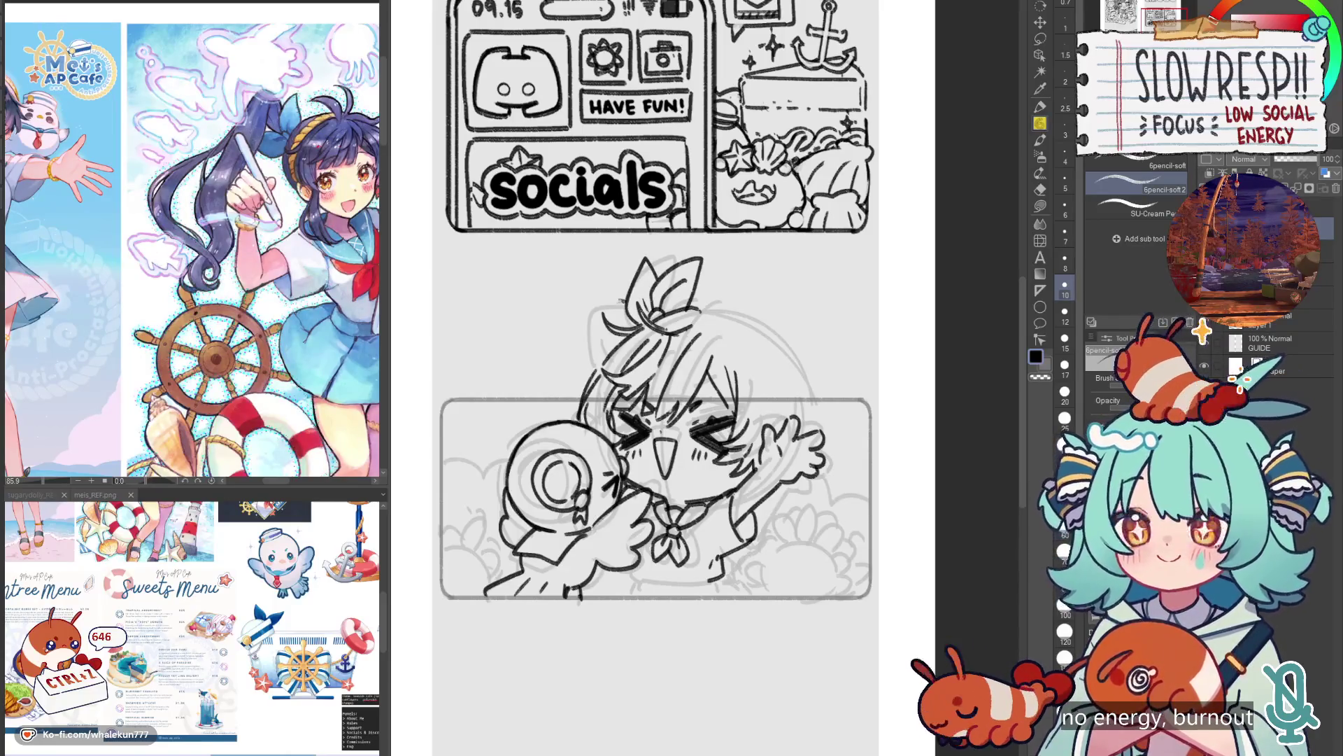
{"action": "left_click_drag", "start_coordinate": [622, 295], "coordinate": [522, 396]}
{"action": "key", "text": "ctrl+z"}
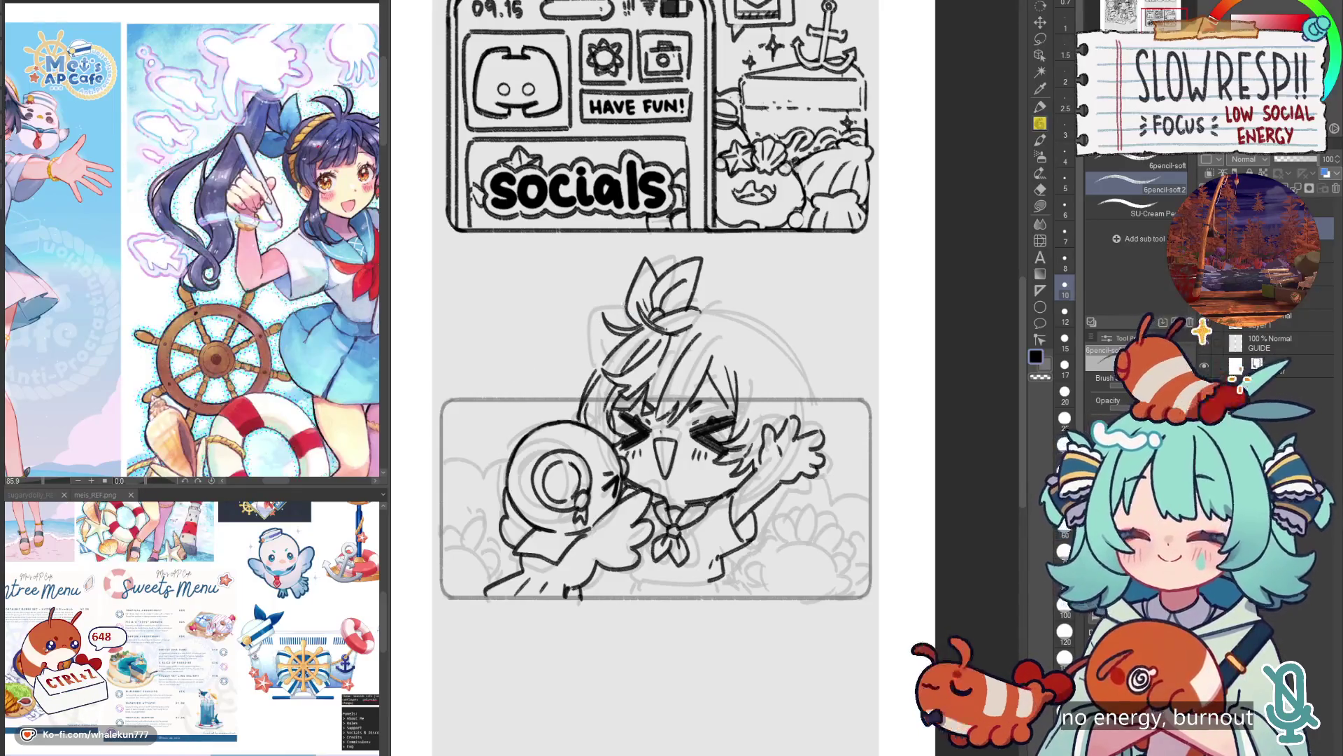
{"action": "key", "text": "ctrl+z"}
{"action": "key", "text": "ctrl+z"}
{"action": "key", "text": "ctrl+z"}
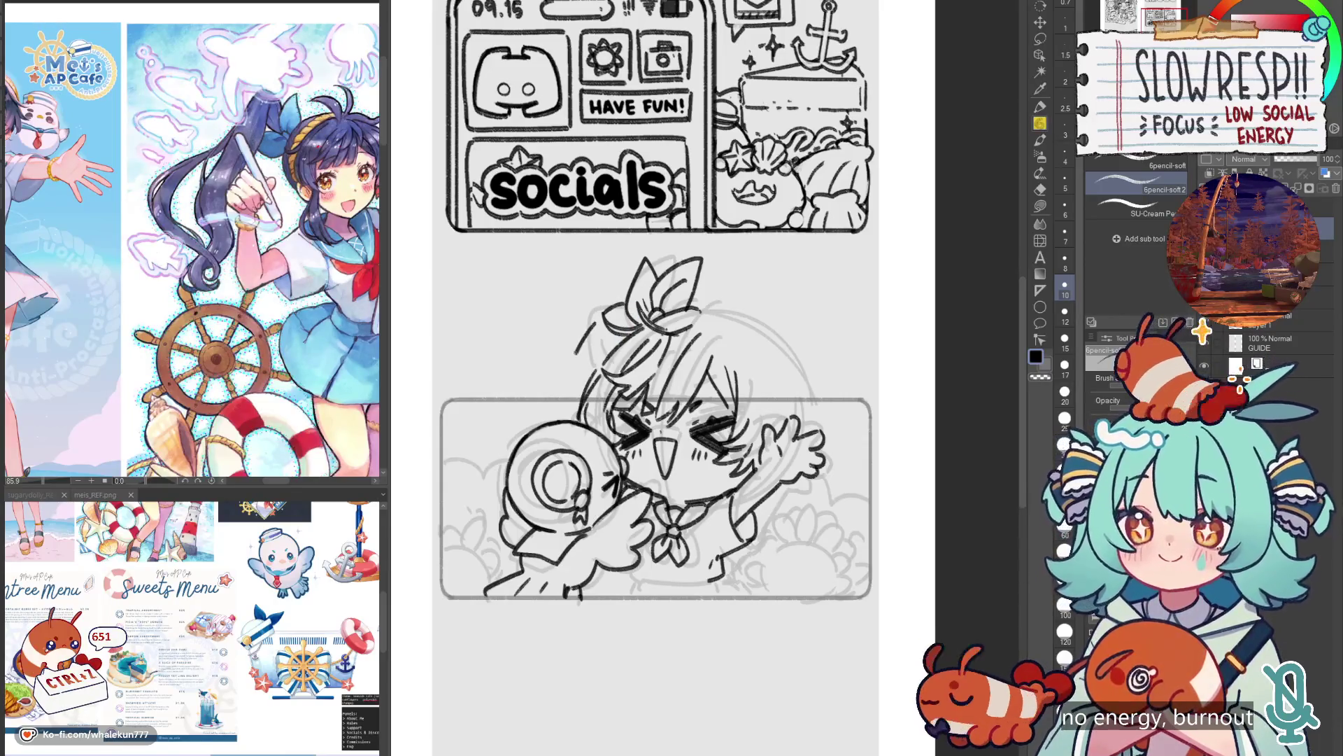
{"action": "mouse_move", "coordinate": [596, 324]}
{"action": "left_mouse_down"}
{"action": "mouse_move", "coordinate": [523, 378]}
{"action": "mouse_move", "coordinate": [491, 430]}
{"action": "left_mouse_up"}
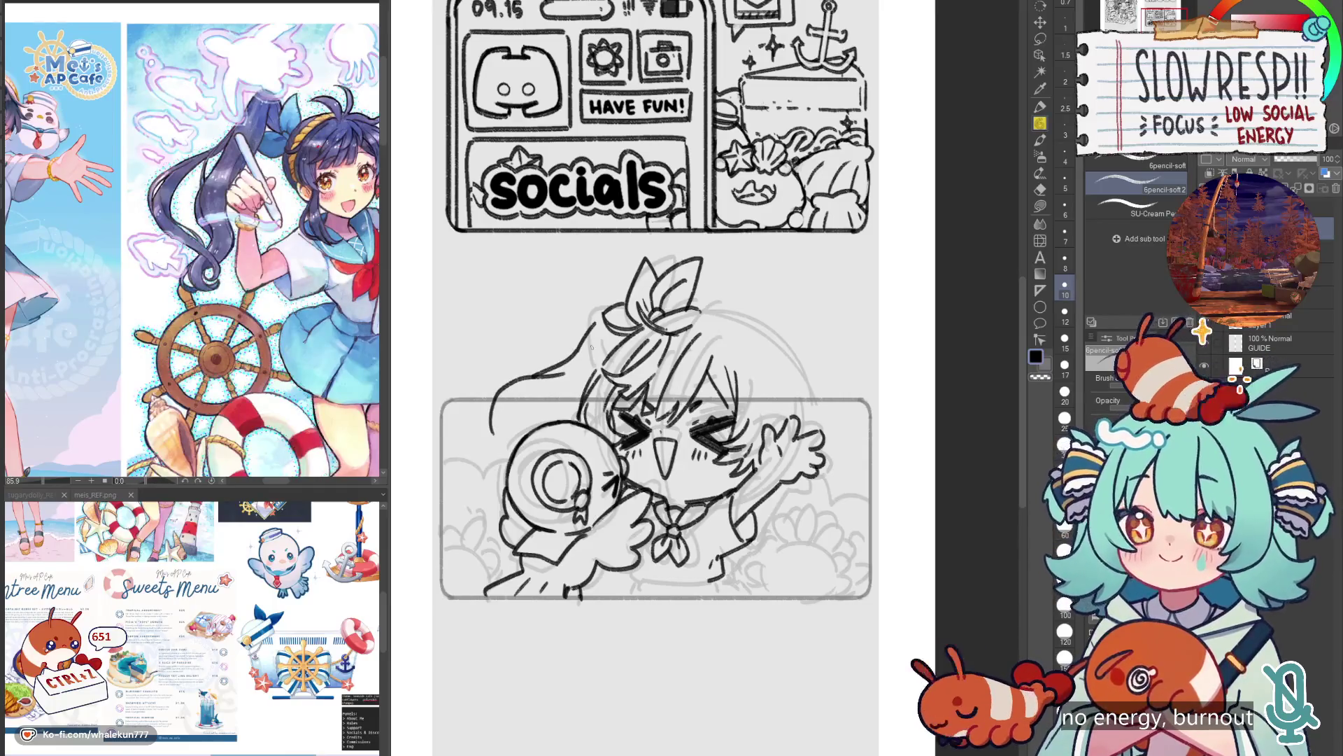
Try curved hair strands left of the head and face, redrawing one as a different curve.
{"action": "key", "text": "h"}
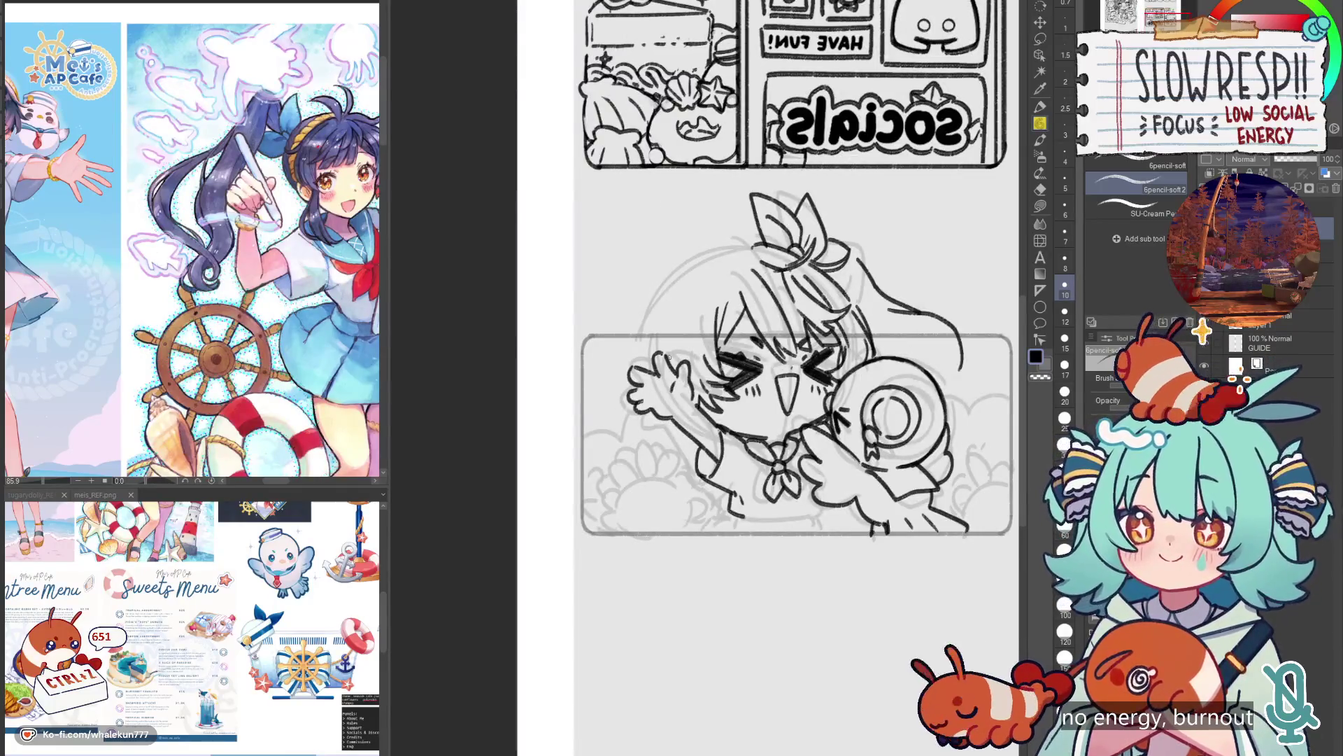
{"action": "key", "text": "h"}
{"action": "key", "text": "ctrl+z"}
{"action": "key", "text": "ctrl+z"}
{"action": "key", "text": "ctrl+z"}
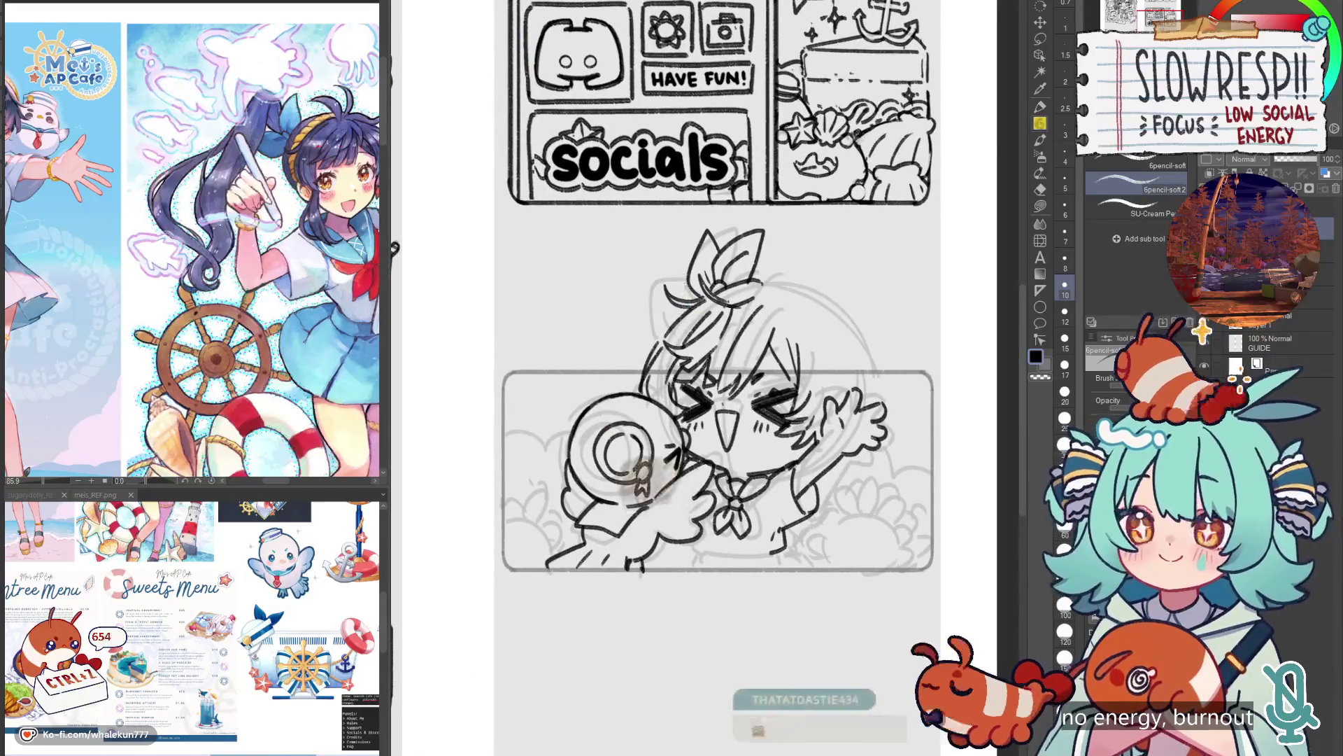
{"action": "key", "text": "ctrl+z"}
{"action": "key", "text": "ctrl+z"}
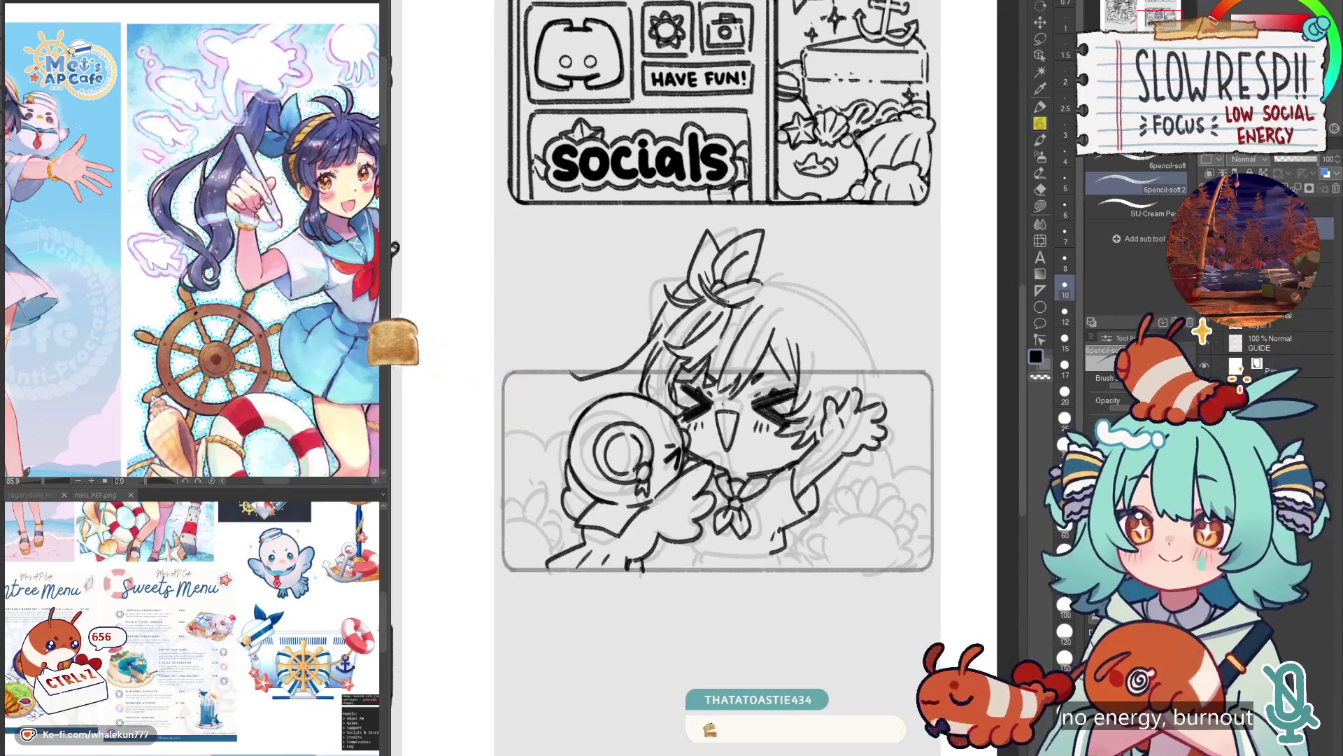
{"action": "mouse_move", "coordinate": [652, 327]}
{"action": "left_mouse_down"}
{"action": "mouse_move", "coordinate": [565, 389]}
{"action": "mouse_move", "coordinate": [569, 418]}
{"action": "left_mouse_up"}
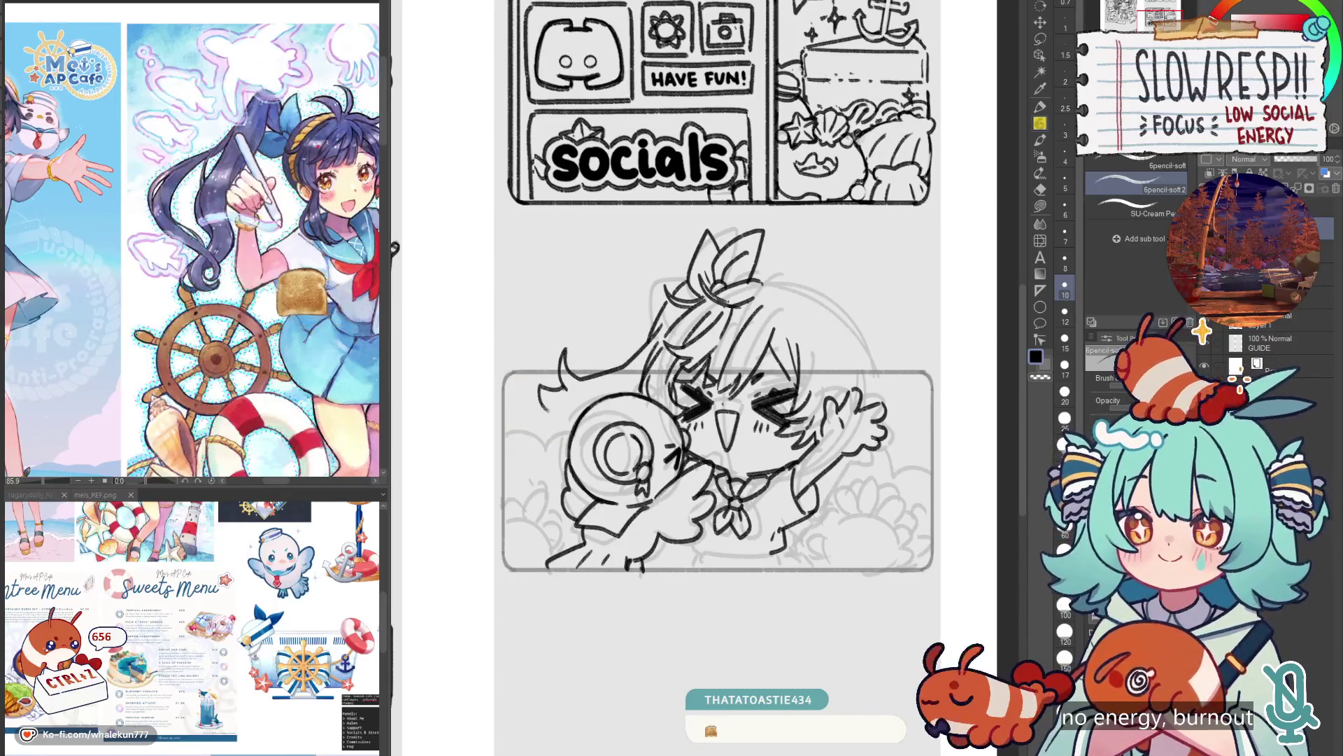
{"action": "key", "text": "ctrl+z"}
{"action": "key", "text": "ctrl+z"}
{"action": "key", "text": "ctrl+z"}
{"action": "key", "text": "ctrl+z"}
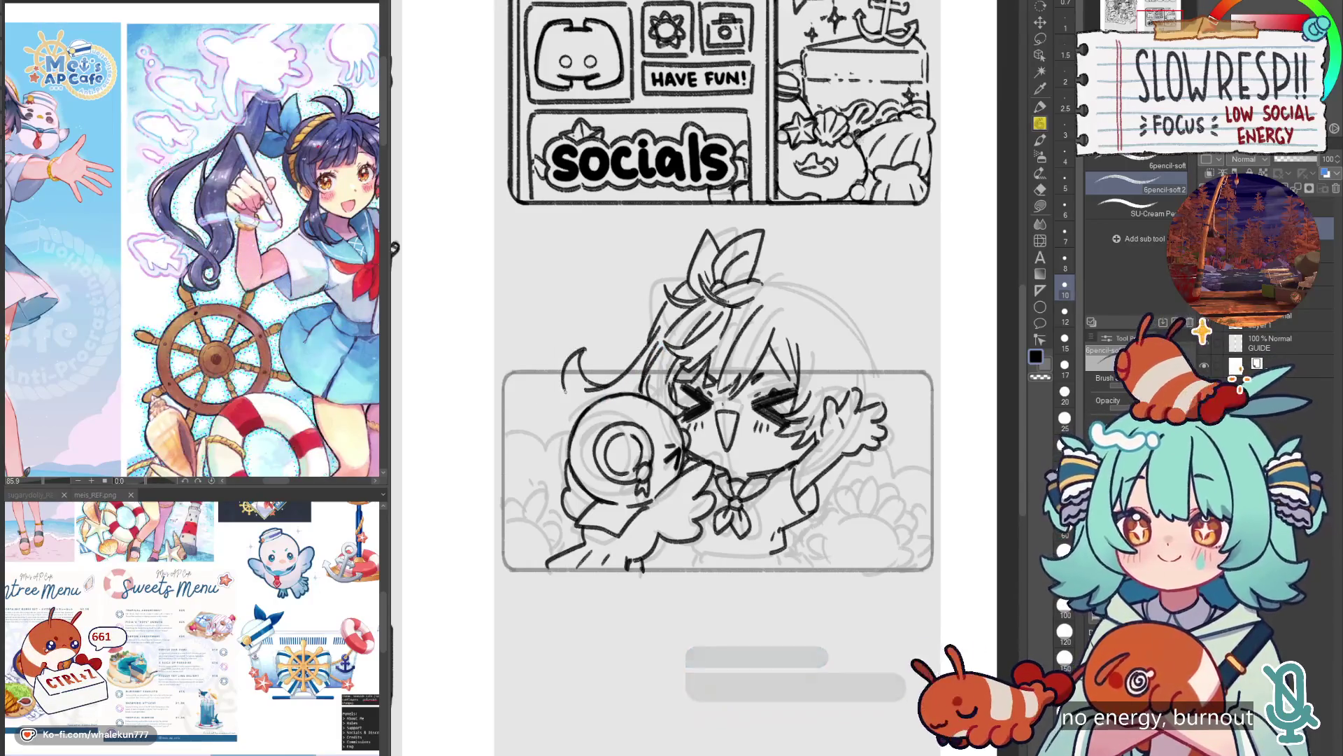
{"action": "left_click_drag", "start_coordinate": [586, 347], "coordinate": [567, 424]}
{"action": "key", "text": "ctrl+z"}
{"action": "key", "text": "ctrl+z"}
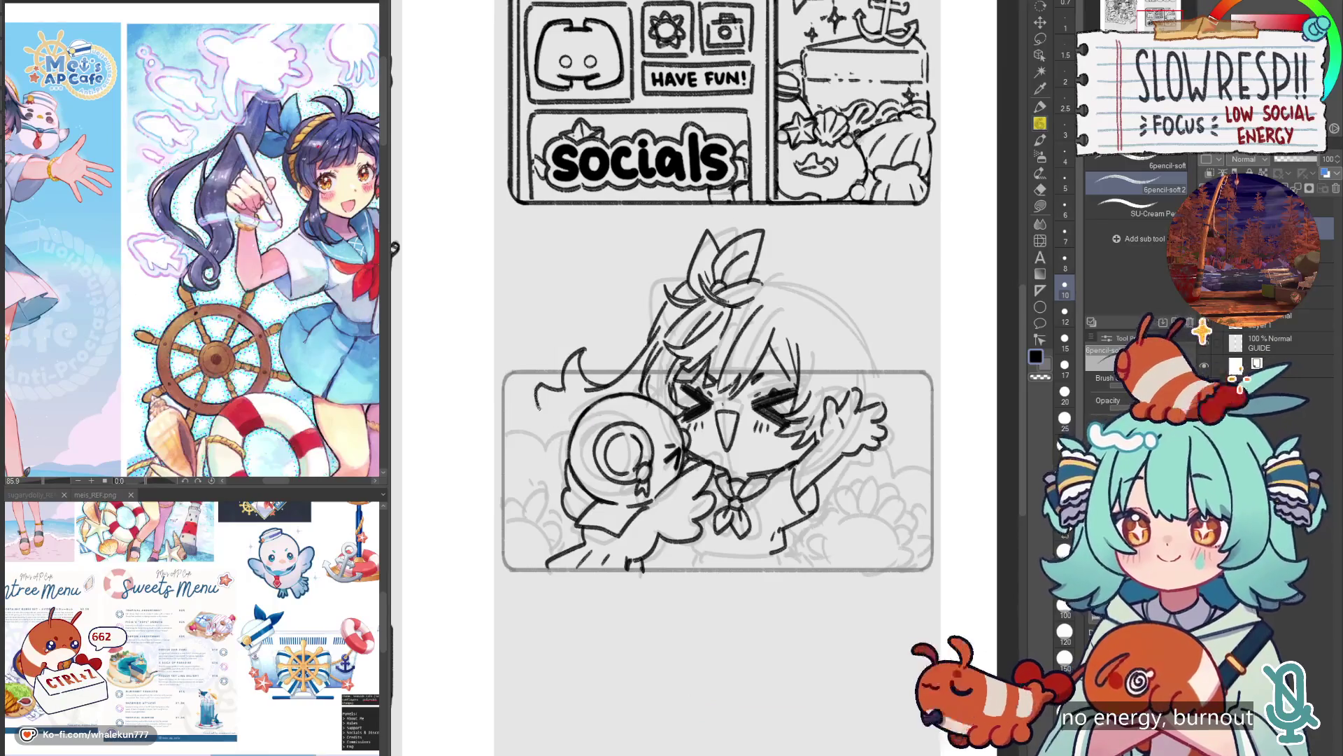
{"action": "mouse_move", "coordinate": [533, 384]}
{"action": "left_mouse_down"}
{"action": "mouse_move", "coordinate": [584, 349]}
{"action": "mouse_move", "coordinate": [560, 451]}
{"action": "left_mouse_up"}
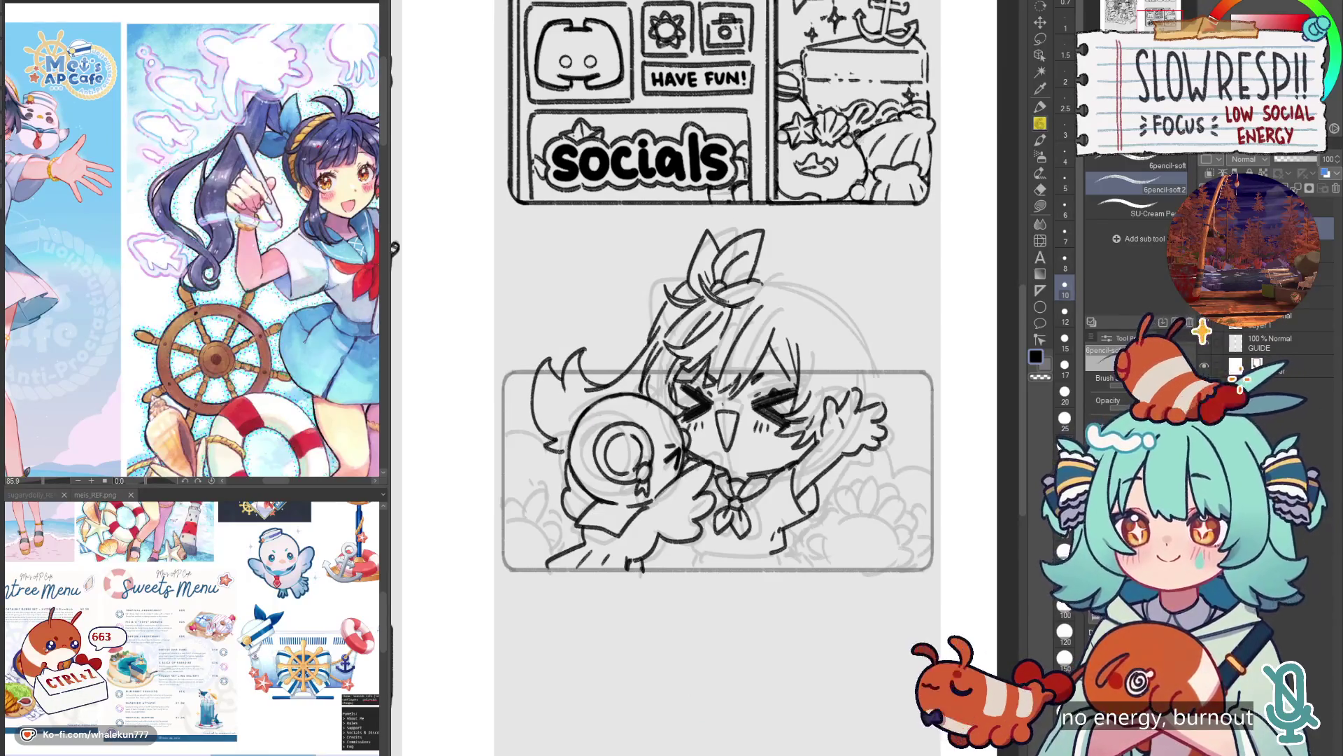
Replace the upper-left attempts with two hair strands down the left side.
{"action": "key", "text": "h"}
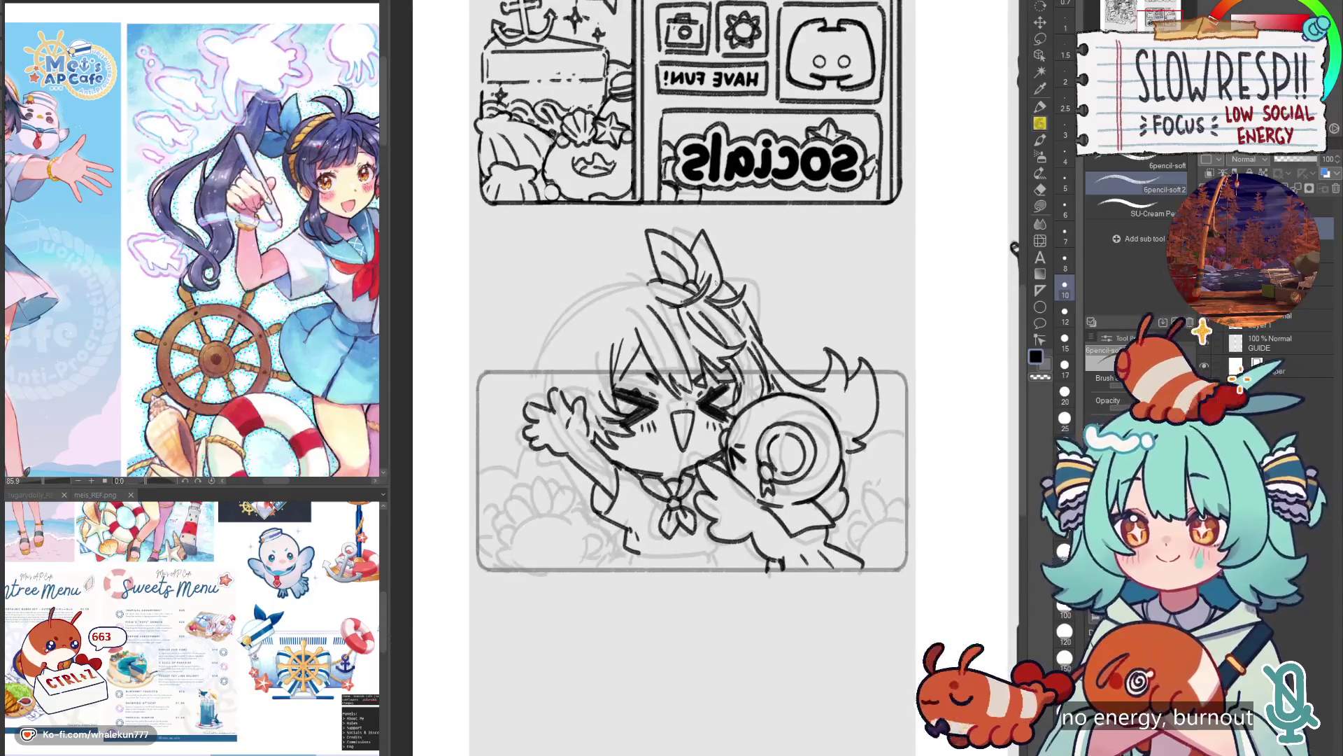
{"action": "key", "text": "h"}
{"action": "key", "text": "ctrl+z"}
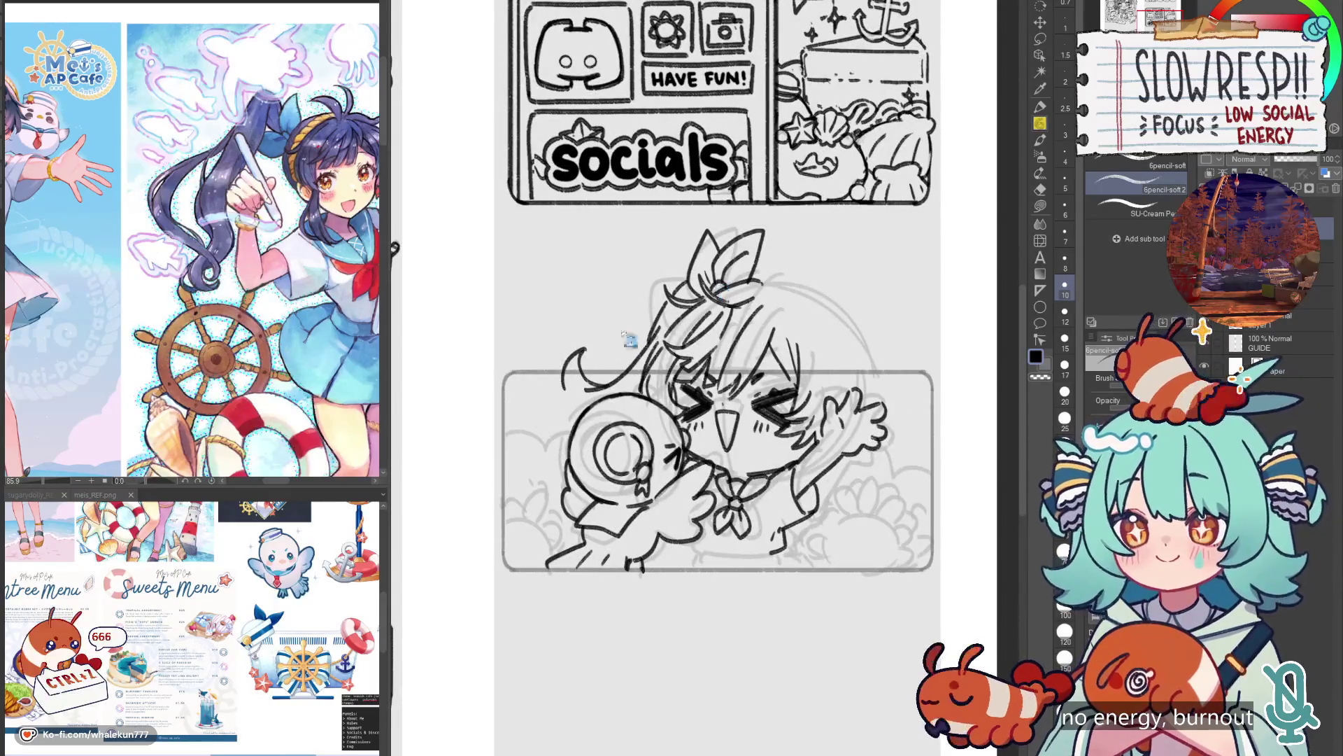
{"action": "key", "text": "ctrl+z"}
{"action": "key", "text": "ctrl+z"}
{"action": "key", "text": "ctrl+z"}
{"action": "key", "text": "ctrl+z"}
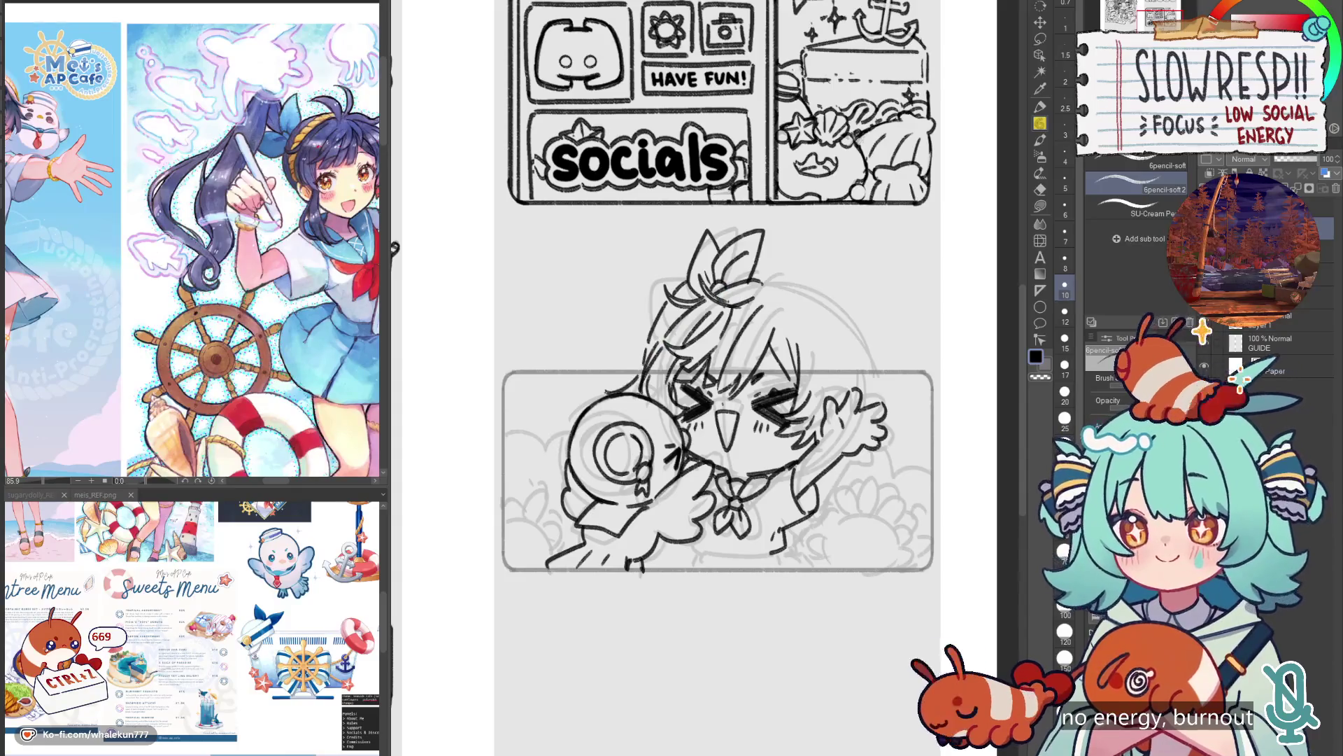
{"action": "key", "text": "ctrl+z"}
{"action": "key", "text": "ctrl+z"}
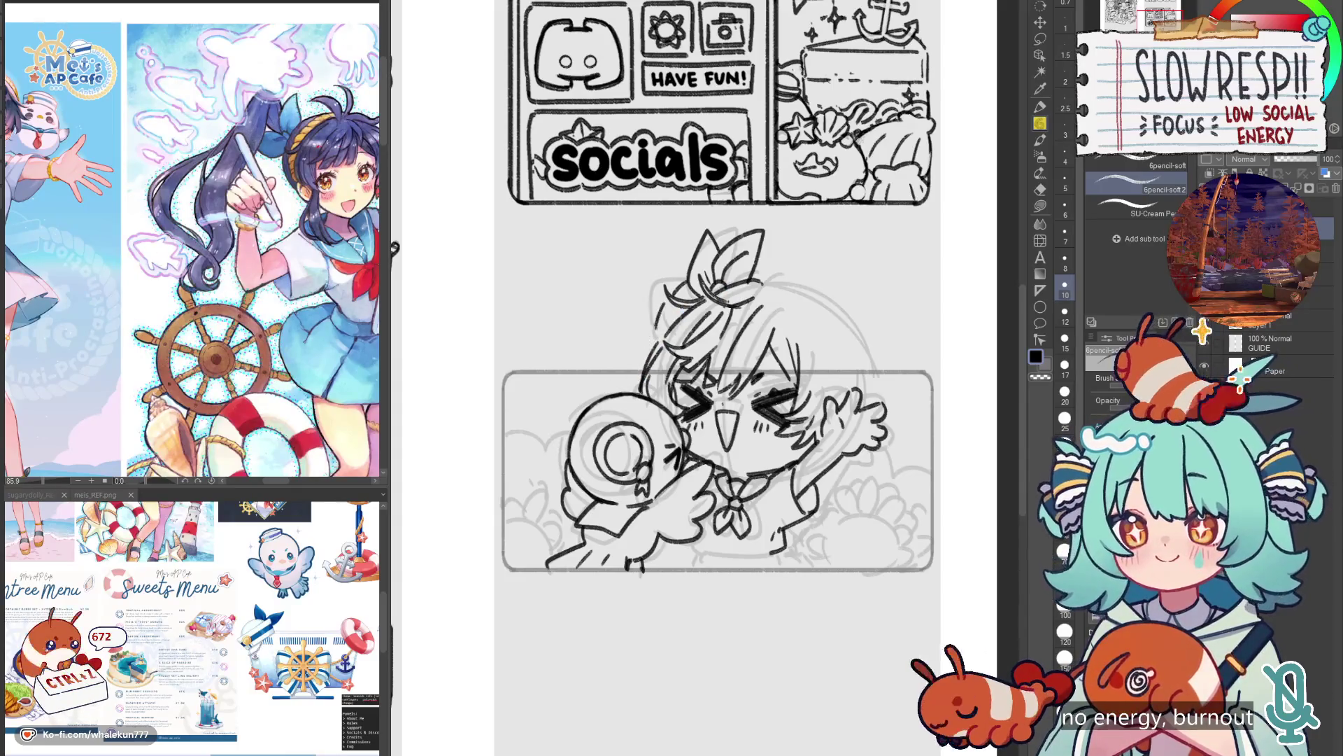
{"action": "left_click_drag", "start_coordinate": [595, 343], "coordinate": [598, 378]}
{"action": "left_click_drag", "start_coordinate": [563, 420], "coordinate": [533, 455]}
Try a hair strand near the lower left, checking it mirrored and undoing it.
{"action": "key", "text": "h"}
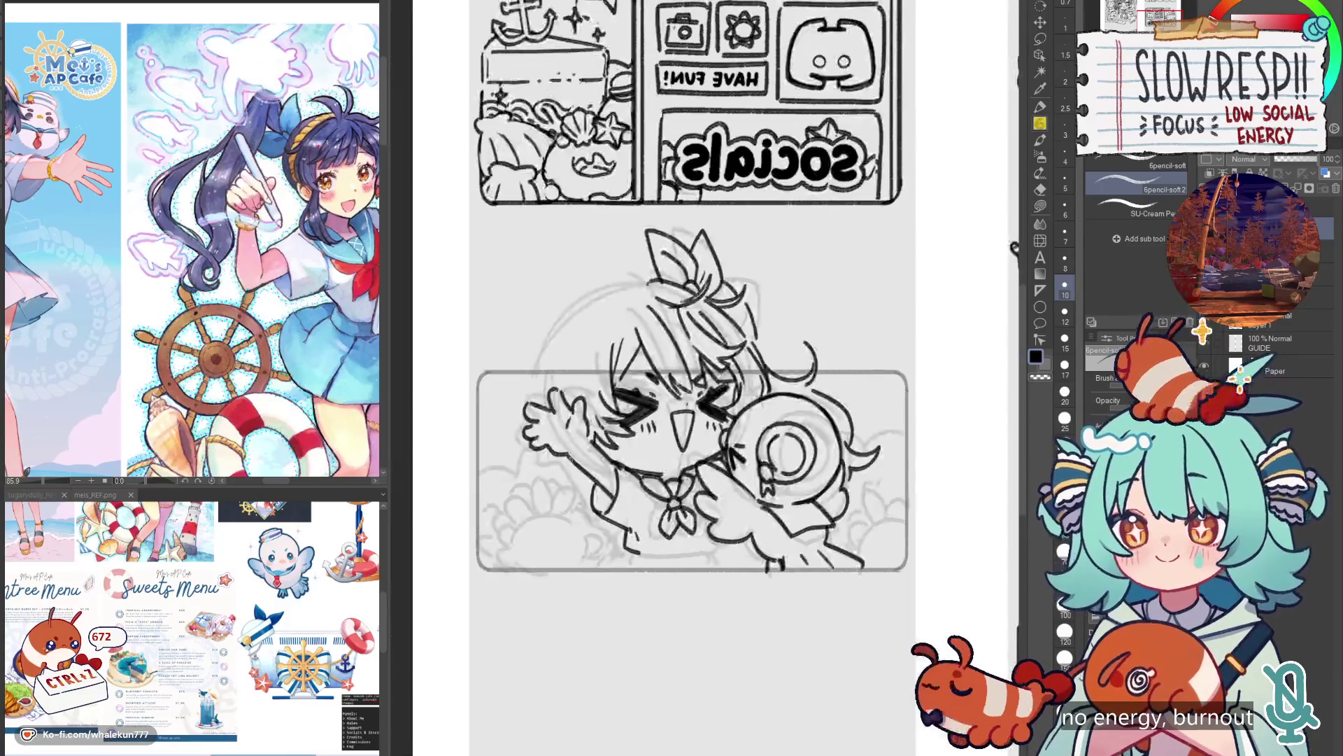
{"action": "key", "text": "ctrl+z"}
{"action": "key", "text": "h"}
{"action": "key", "text": "ctrl+z"}
{"action": "key", "text": "ctrl+z"}
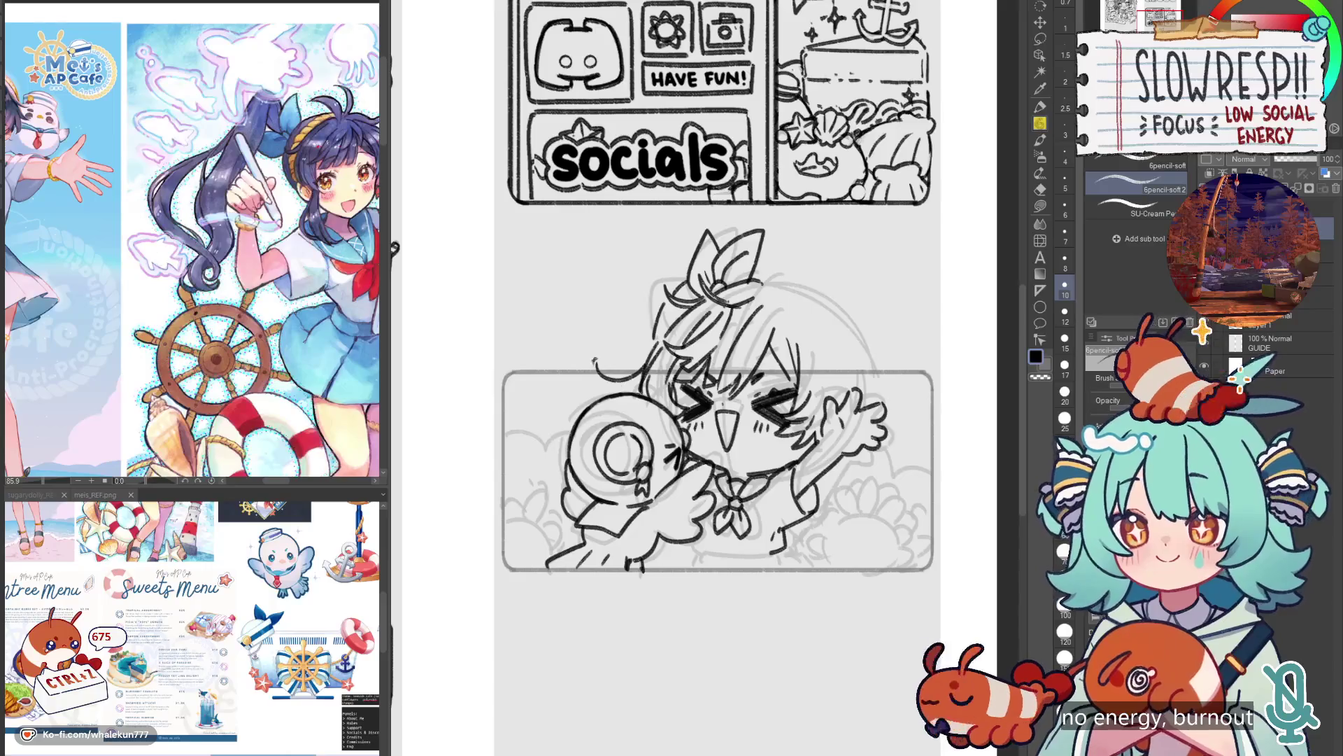
{"action": "mouse_move", "coordinate": [578, 419]}
{"action": "left_mouse_down"}
{"action": "mouse_move", "coordinate": [556, 399]}
{"action": "mouse_move", "coordinate": [537, 492]}
{"action": "left_mouse_up"}
{"action": "key", "text": "ctrl+z"}
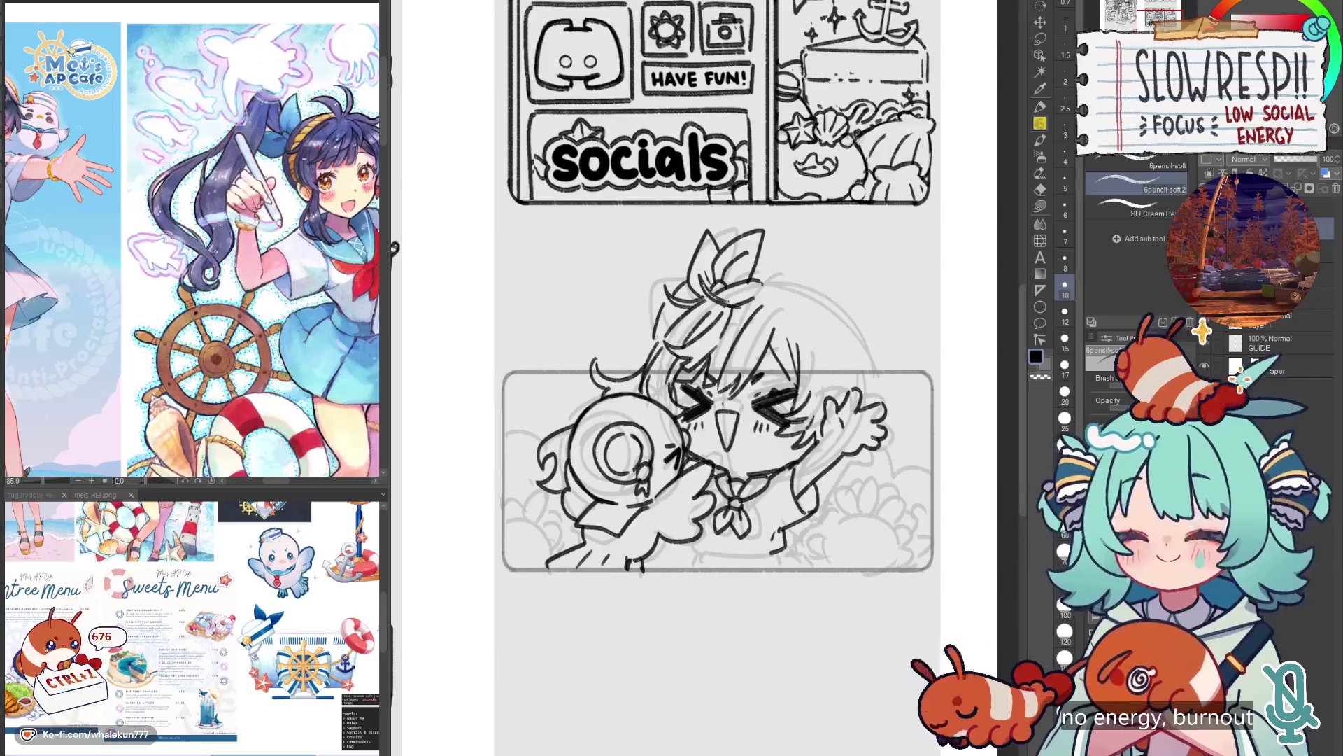
{"action": "scroll", "coordinate": [760, 352], "scroll_direction": "down", "scroll_amount": 5}
Flip the canvas back and forth repeatedly to check the sketch's proportions.
{"action": "key", "text": "h"}
{"action": "key", "text": "h"}
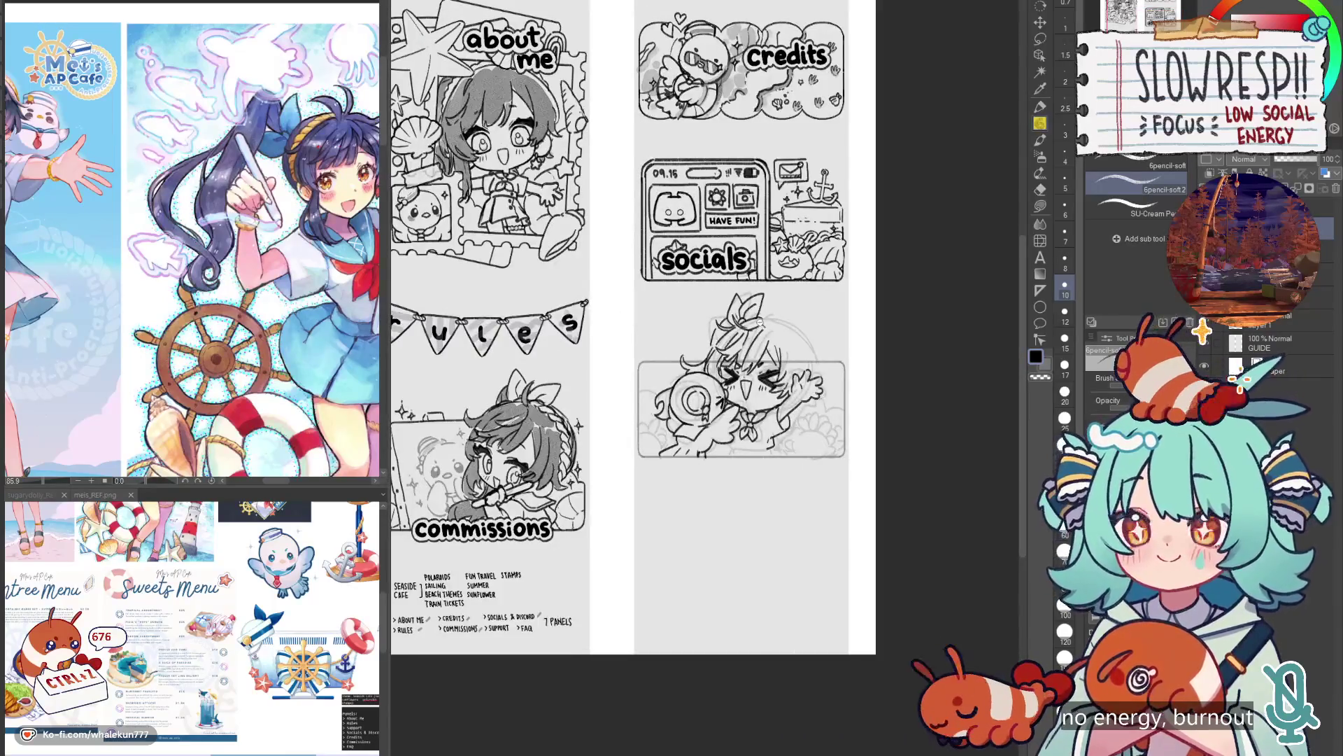
{"action": "scroll", "coordinate": [755, 350], "scroll_direction": "up", "scroll_amount": 4}
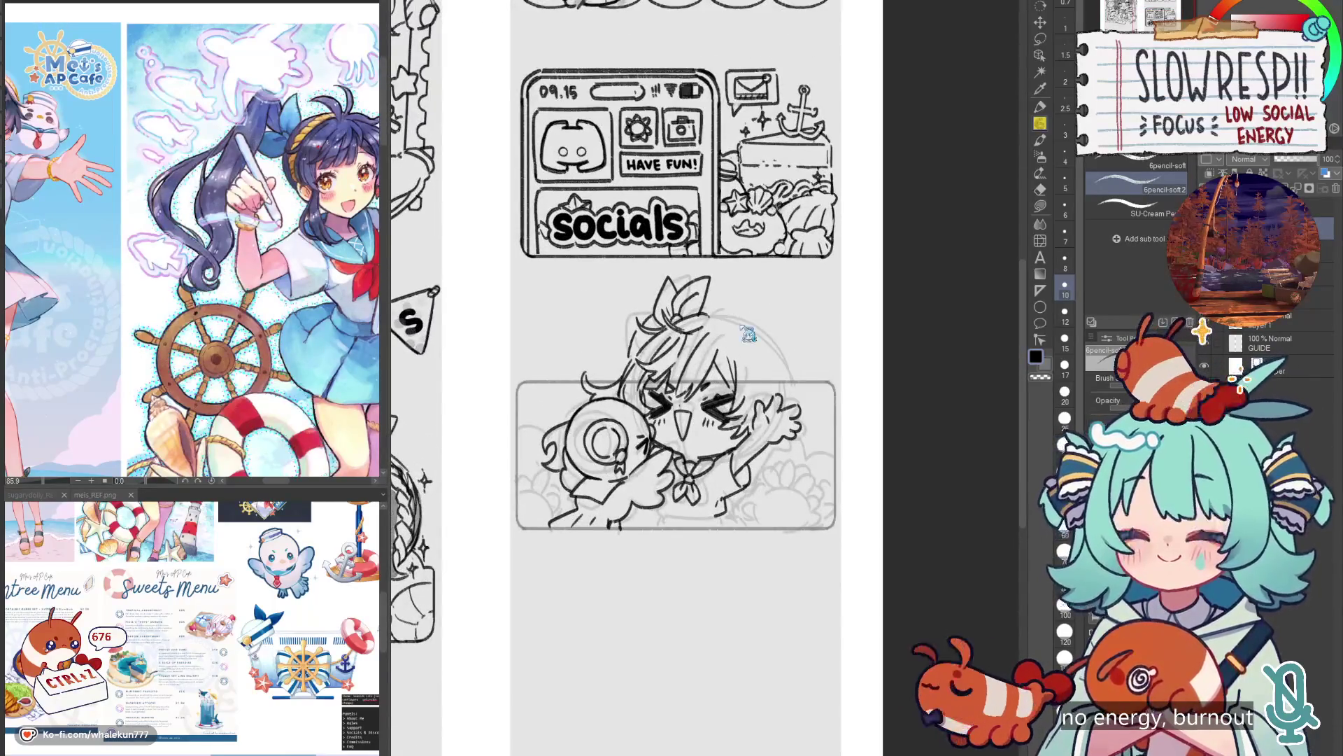
{"action": "key", "text": "h"}
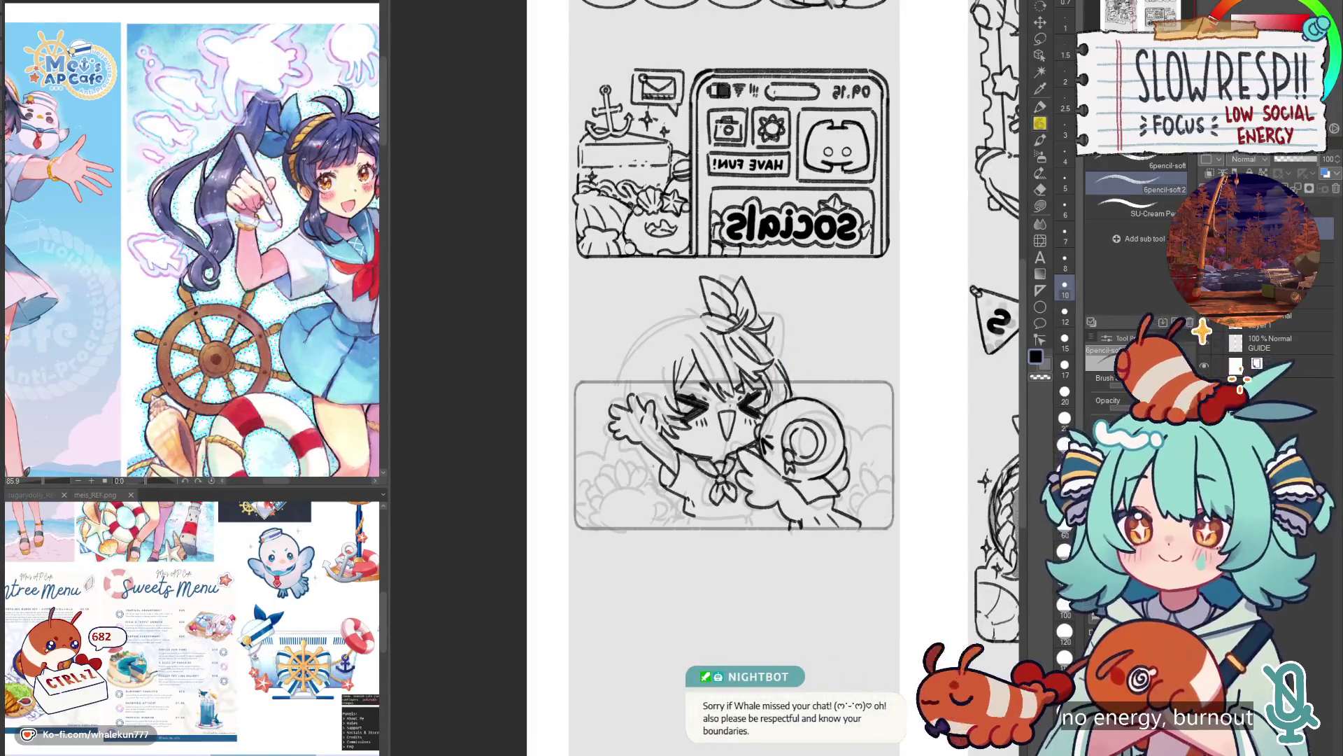
{"action": "key", "text": "h"}
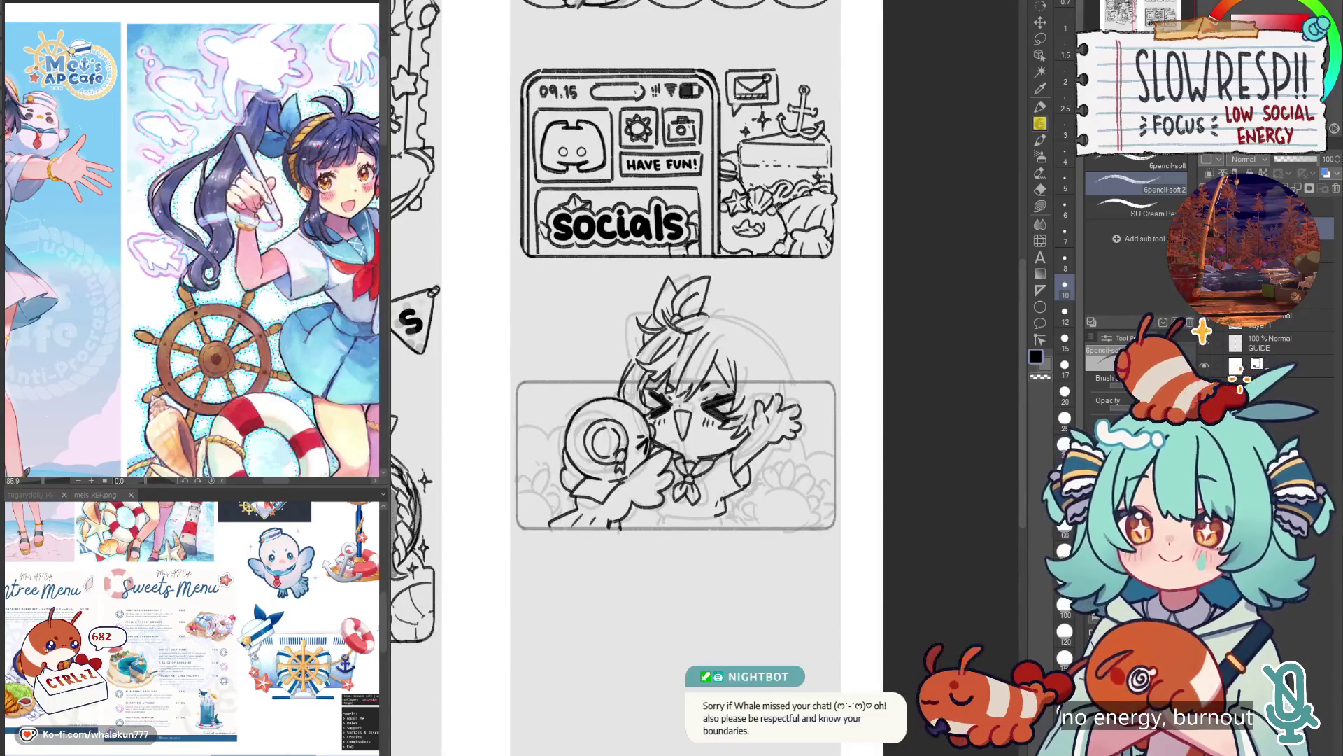
{"action": "key", "text": "h"}
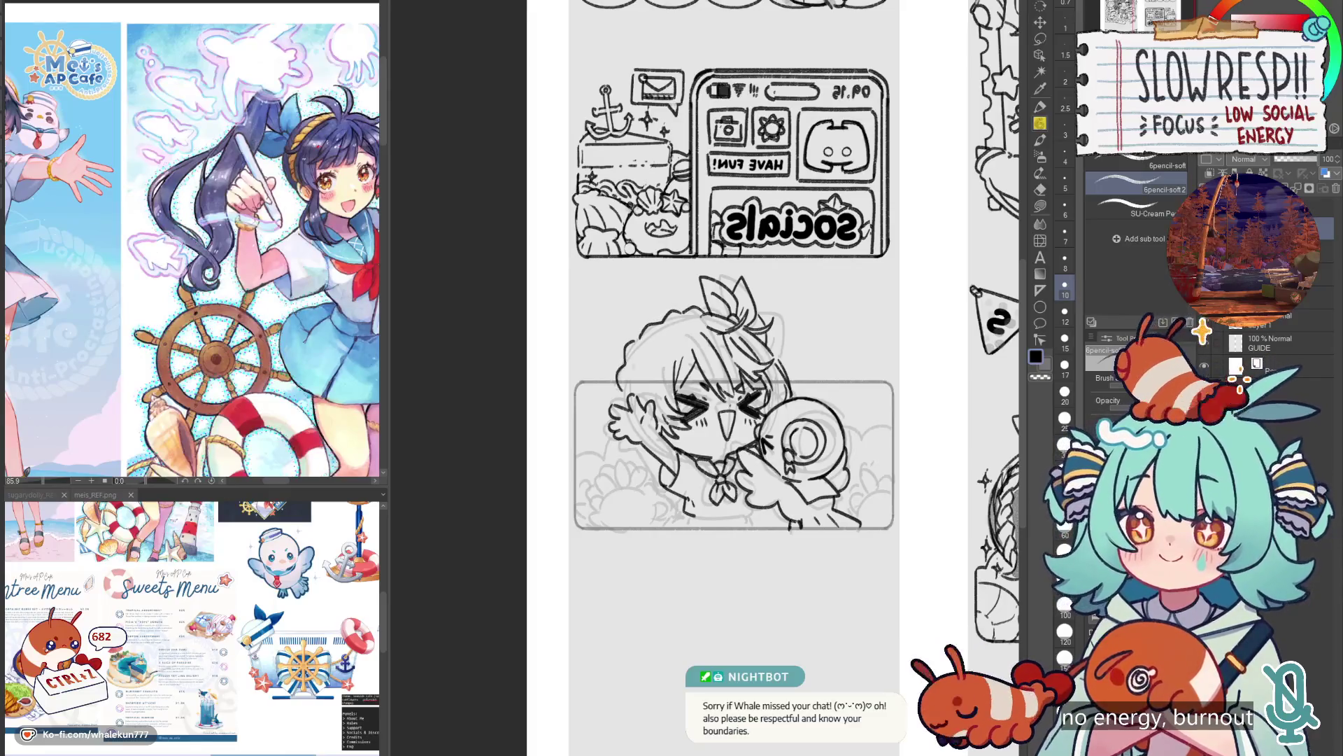
{"action": "key", "text": "h"}
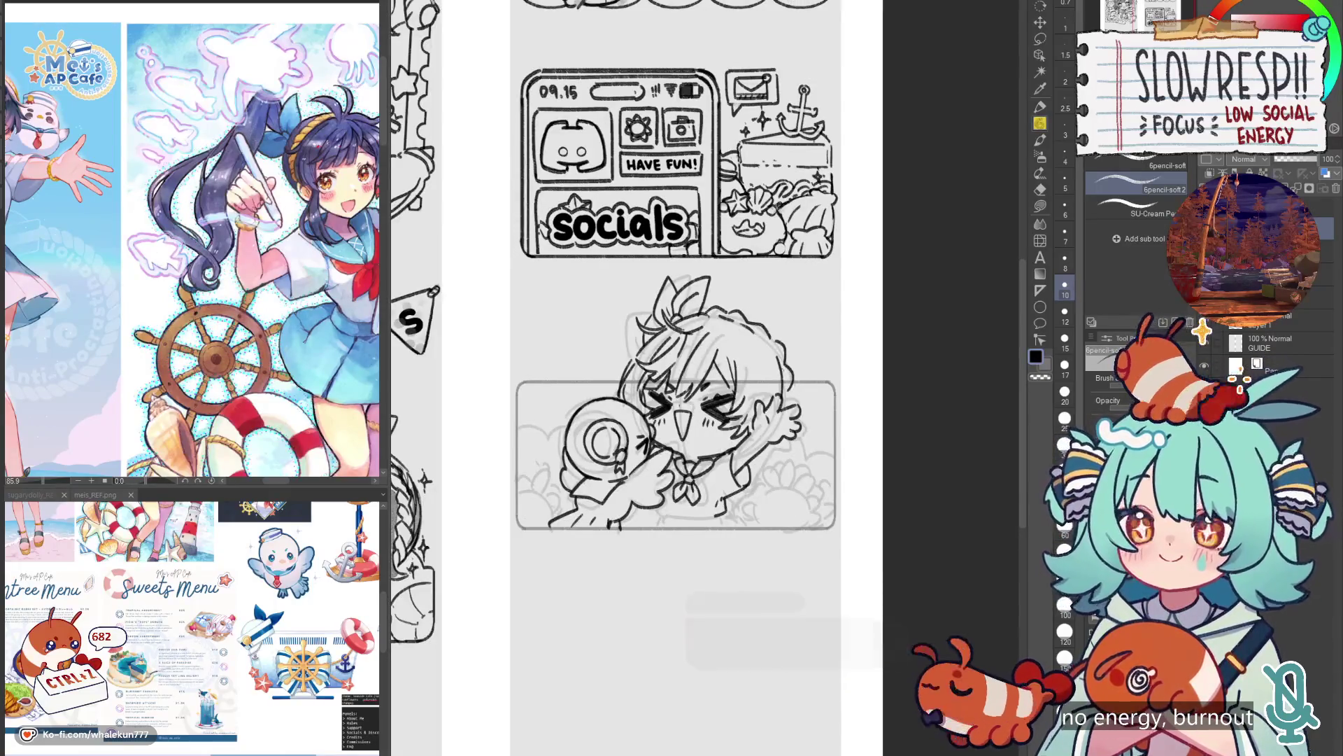
{"action": "key", "text": "h"}
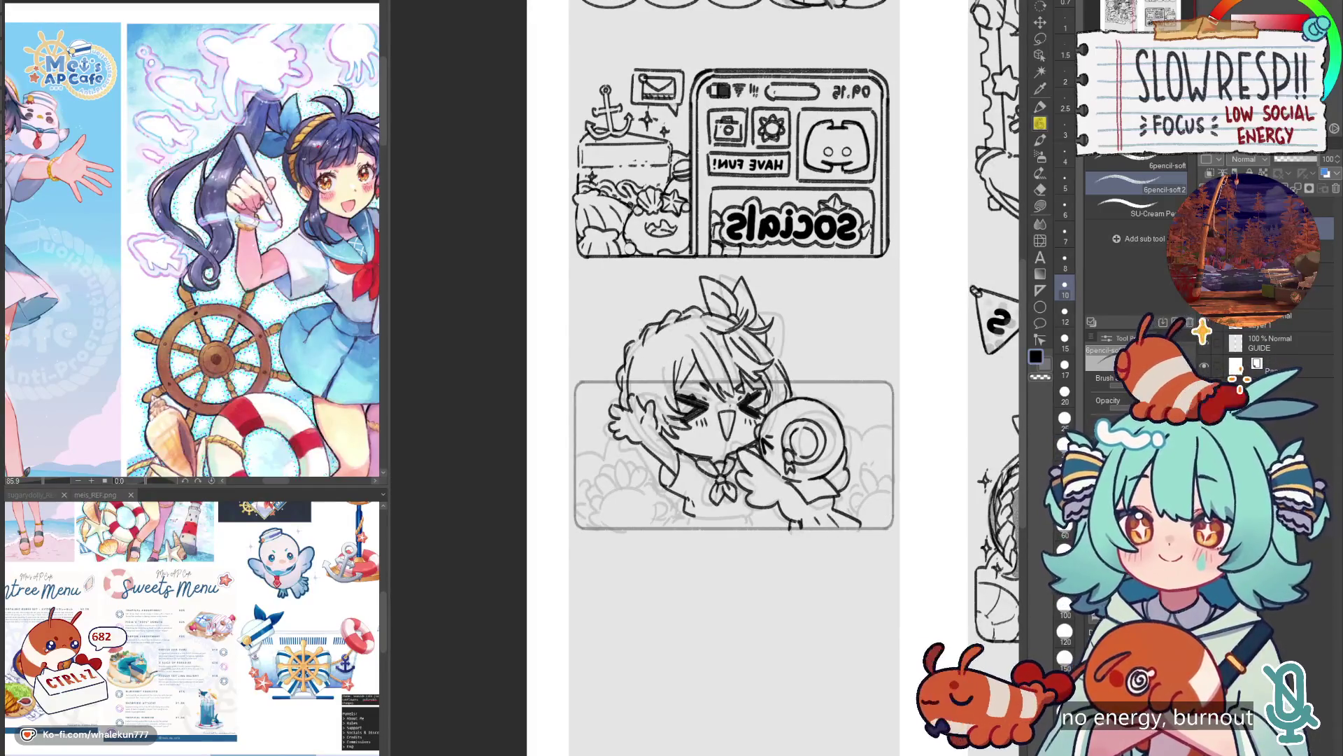
{"action": "key", "text": "h"}
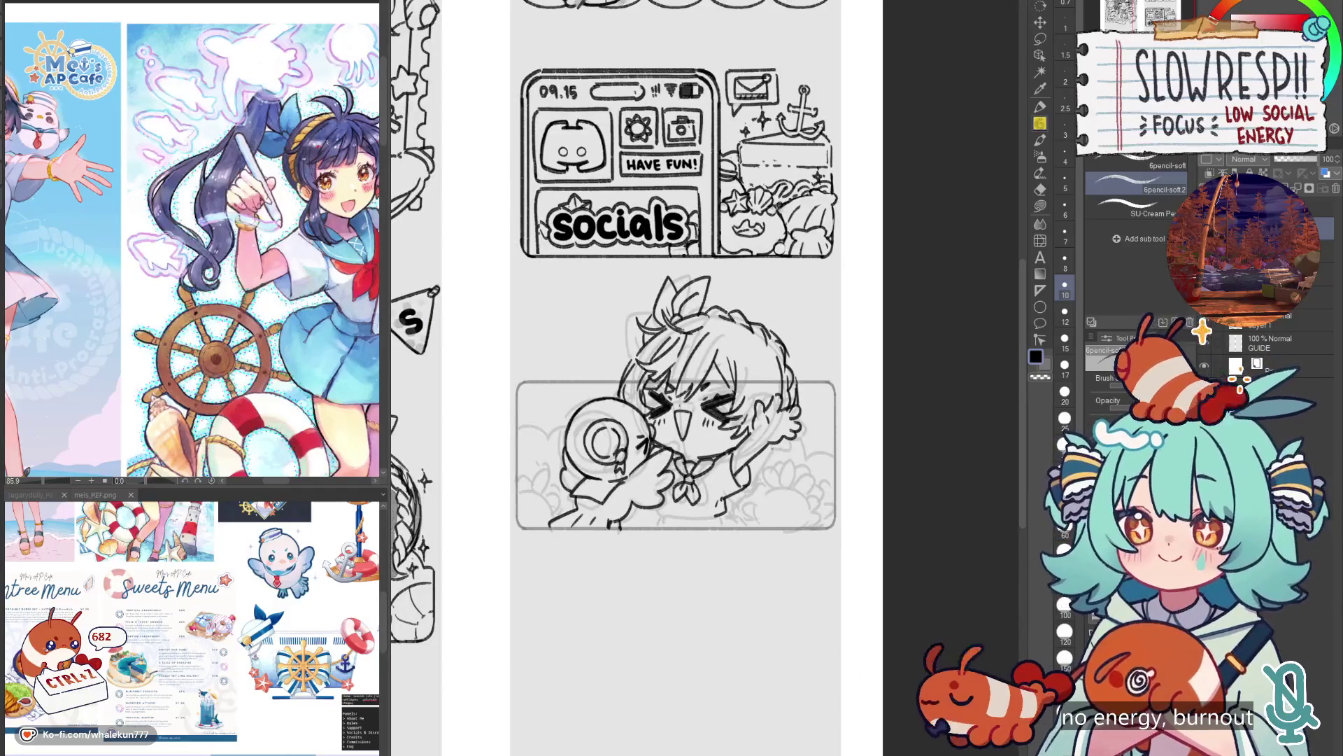
{"action": "key", "text": "h"}
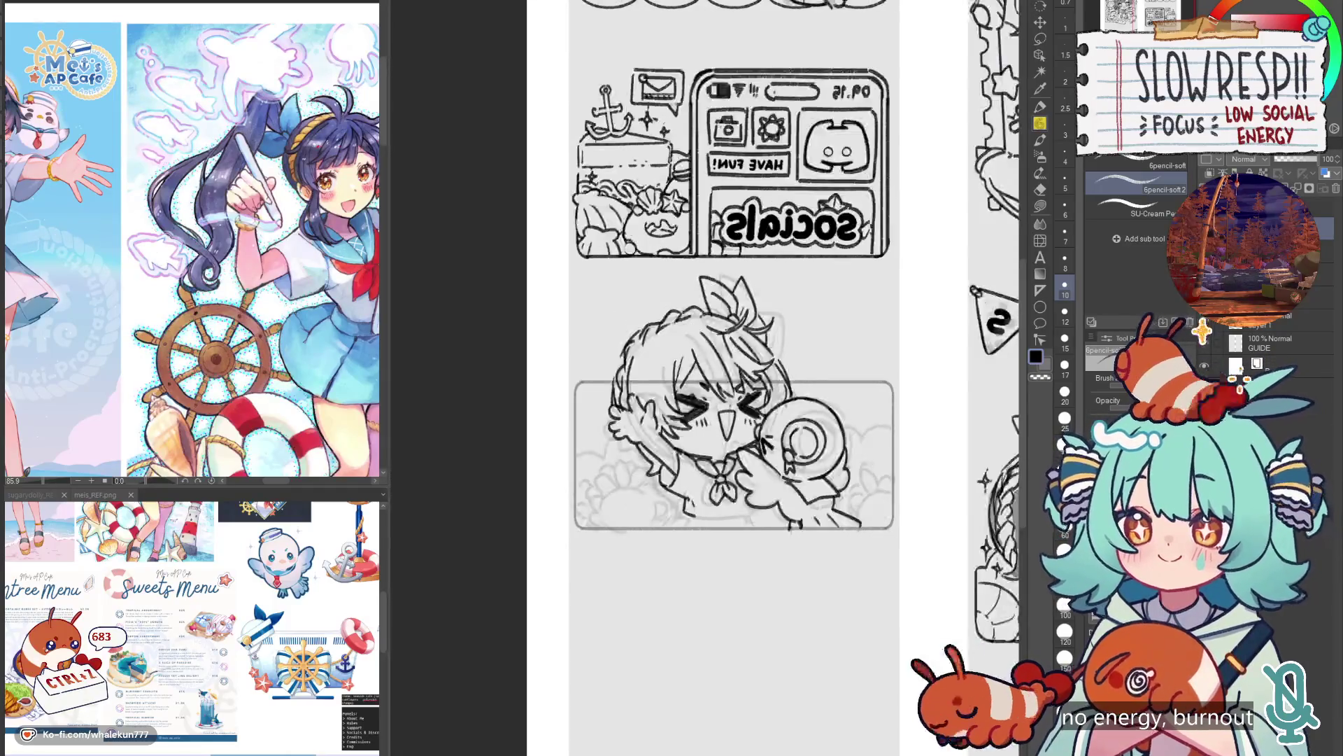
{"action": "key", "text": "h"}
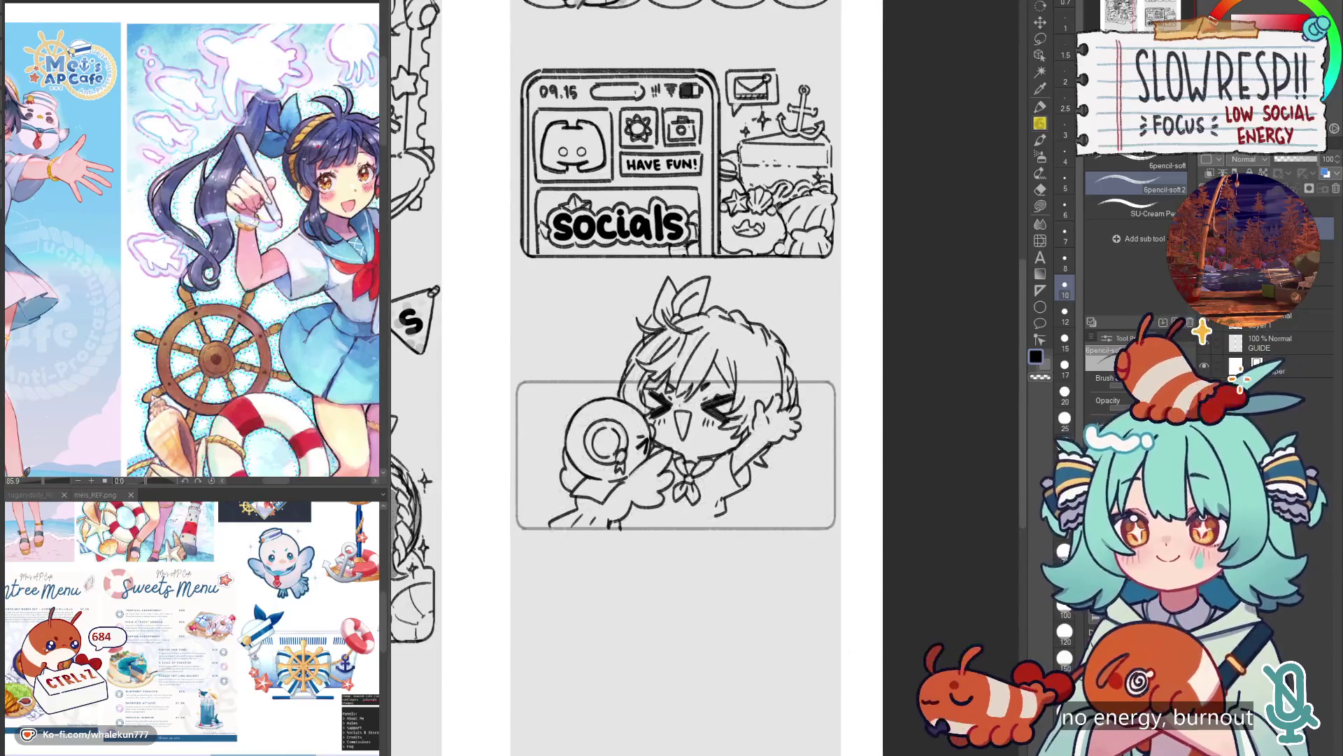
{"action": "key", "text": "h"}
Push the hair into a new shape with Liquify and show the rough sketch layer.
{"action": "left_click", "coordinate": [1041, 240]}
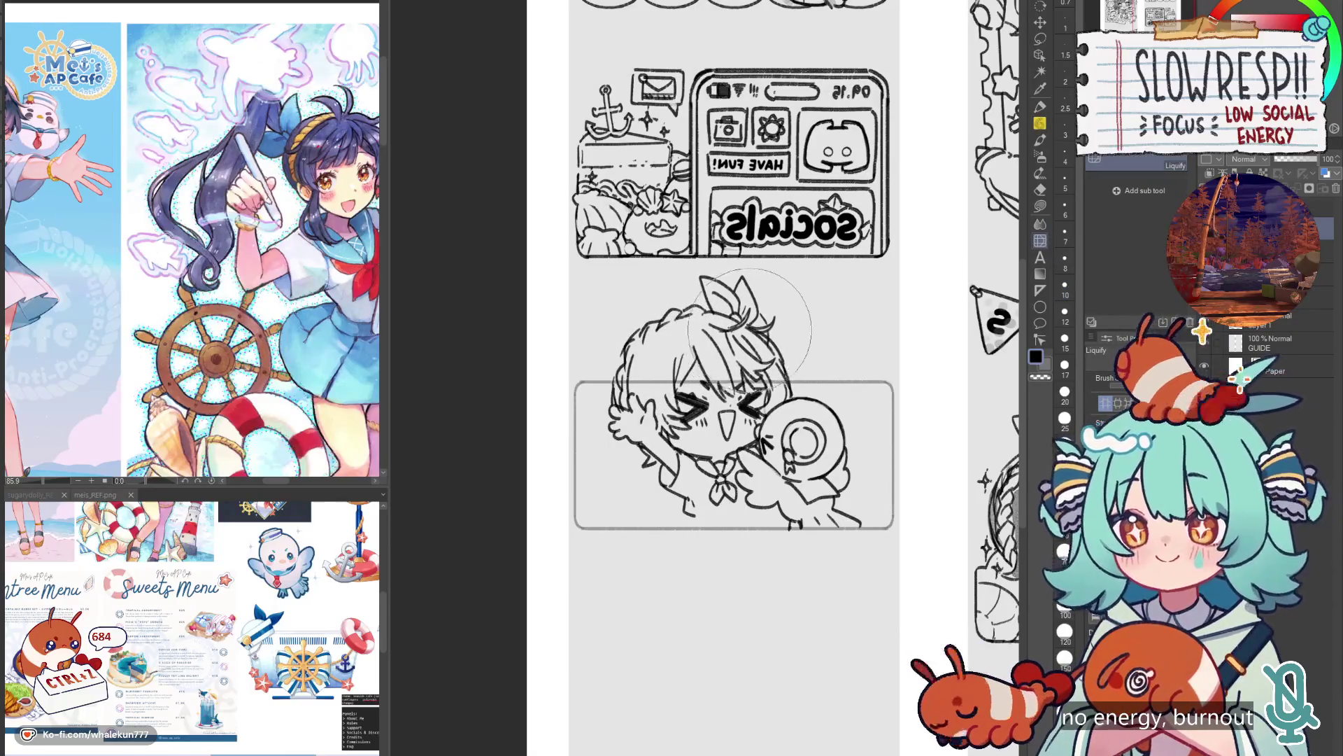
{"action": "key", "text": "h"}
{"action": "left_click_drag", "start_coordinate": [773, 380], "coordinate": [788, 371]}
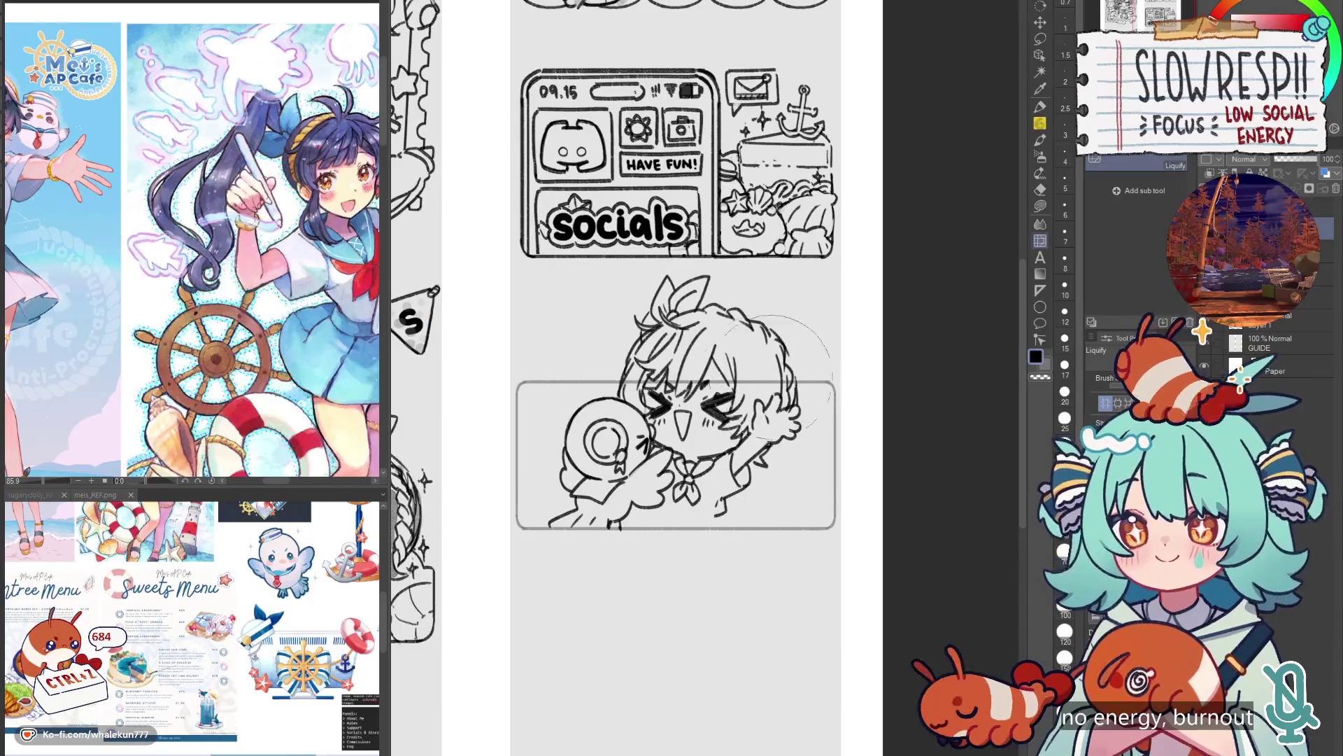
{"action": "key", "text": "p"}
{"action": "scroll", "coordinate": [642, 355], "scroll_direction": "up", "scroll_amount": 2}
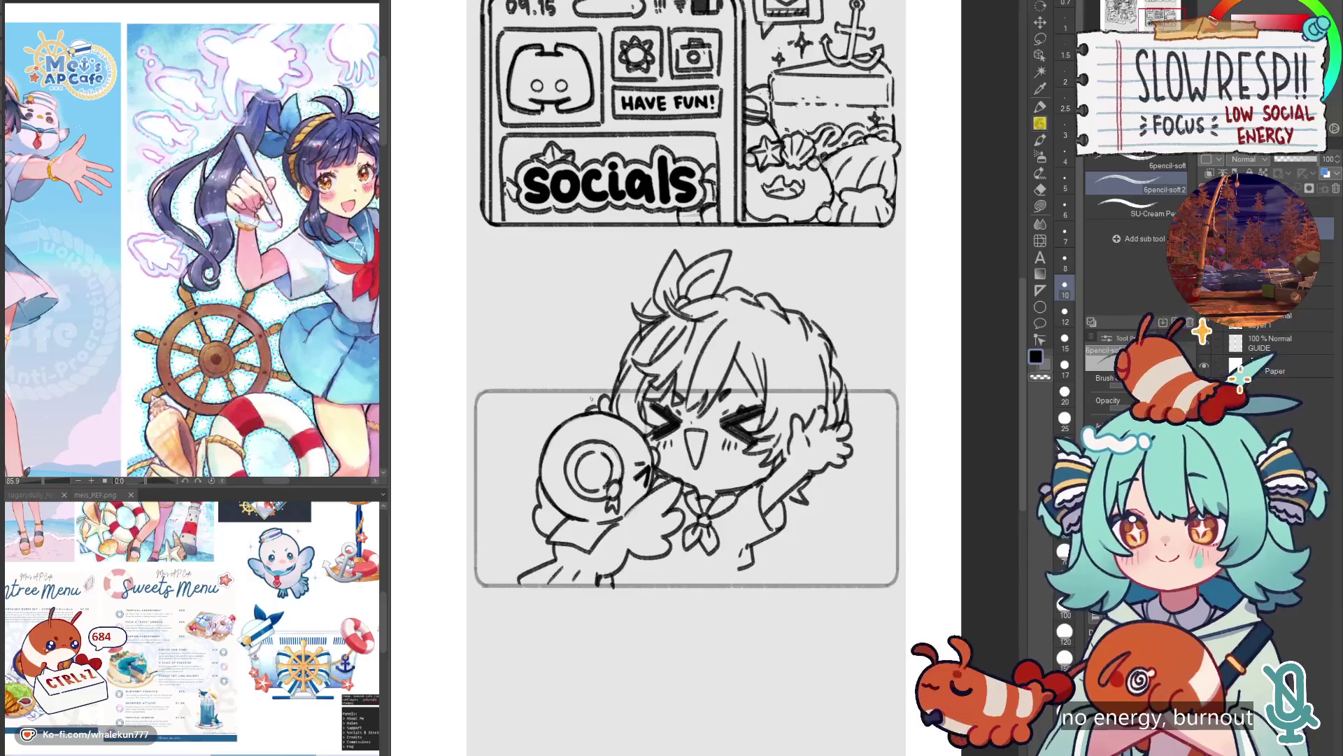
{"action": "left_click", "coordinate": [1204, 326]}
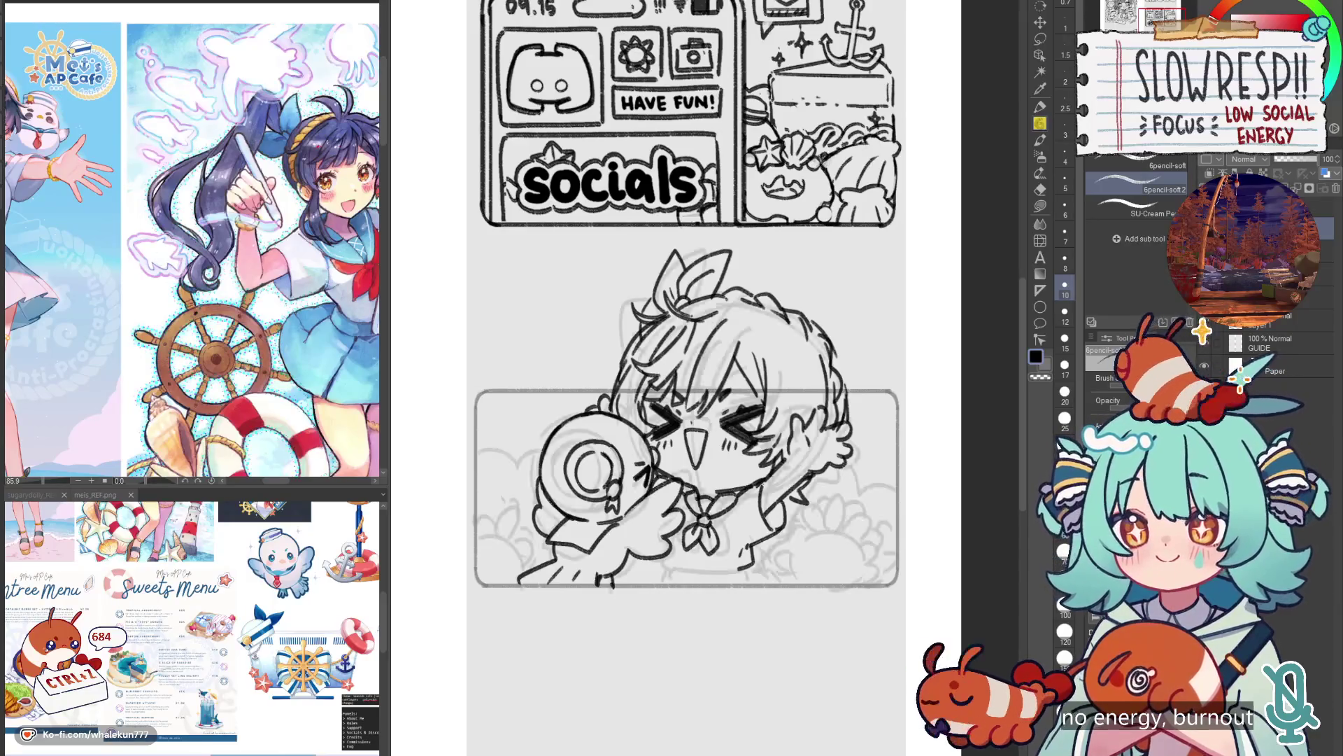
Redraw the character's lower outline, removing stray small strokes.
{"action": "left_click_drag", "start_coordinate": [684, 557], "coordinate": [689, 471]}
{"action": "mouse_move", "coordinate": [678, 483]}
{"action": "left_mouse_down"}
{"action": "mouse_move", "coordinate": [741, 482]}
{"action": "mouse_move", "coordinate": [754, 498]}
{"action": "mouse_move", "coordinate": [708, 498]}
{"action": "left_mouse_up"}
{"action": "key", "text": "ctrl+z"}
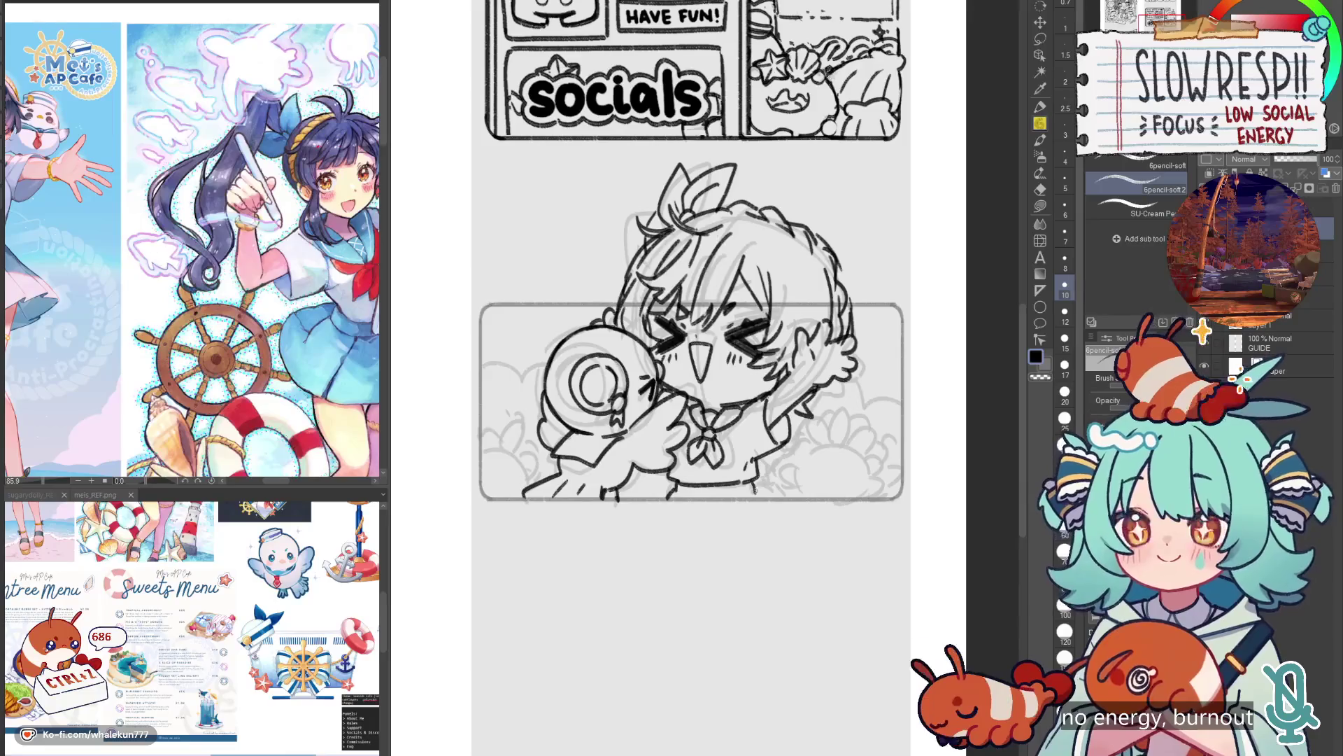
{"action": "key", "text": "ctrl+z"}
{"action": "key", "text": "ctrl+z"}
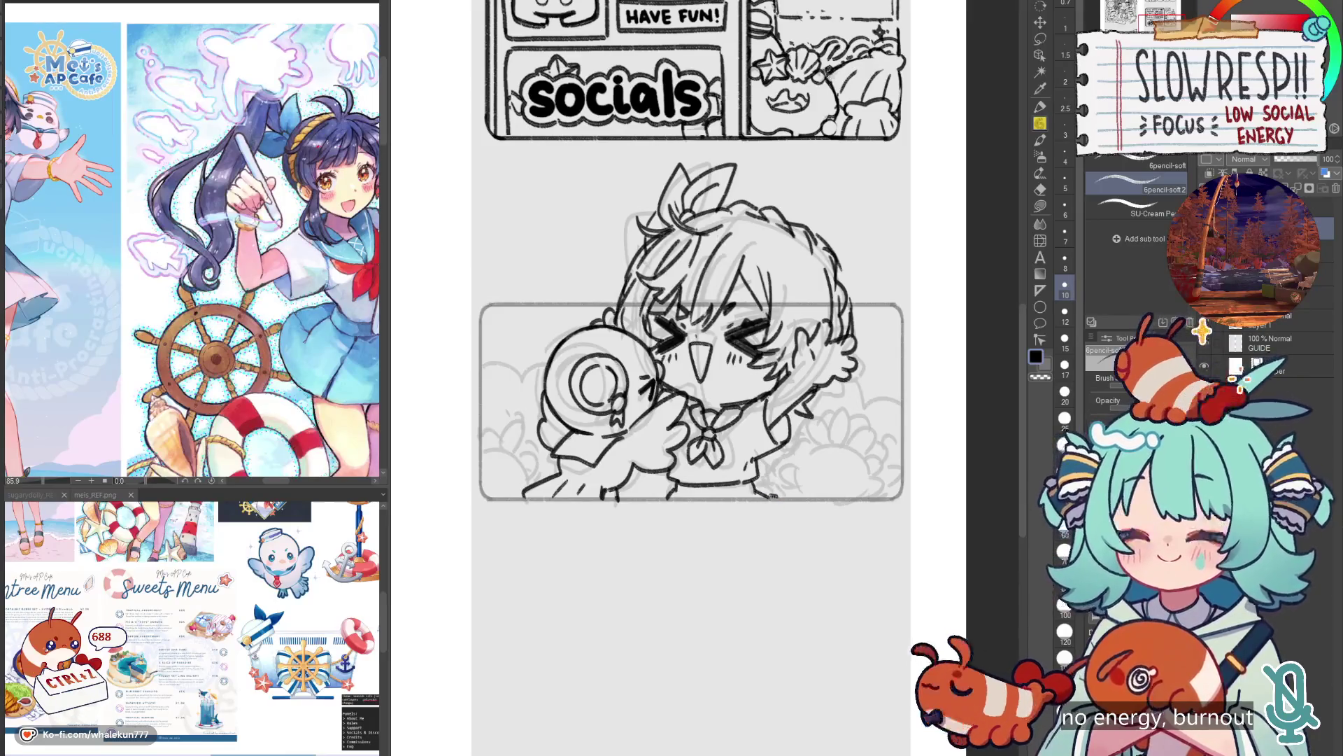
{"action": "key", "text": "h"}
{"action": "key", "text": "h"}
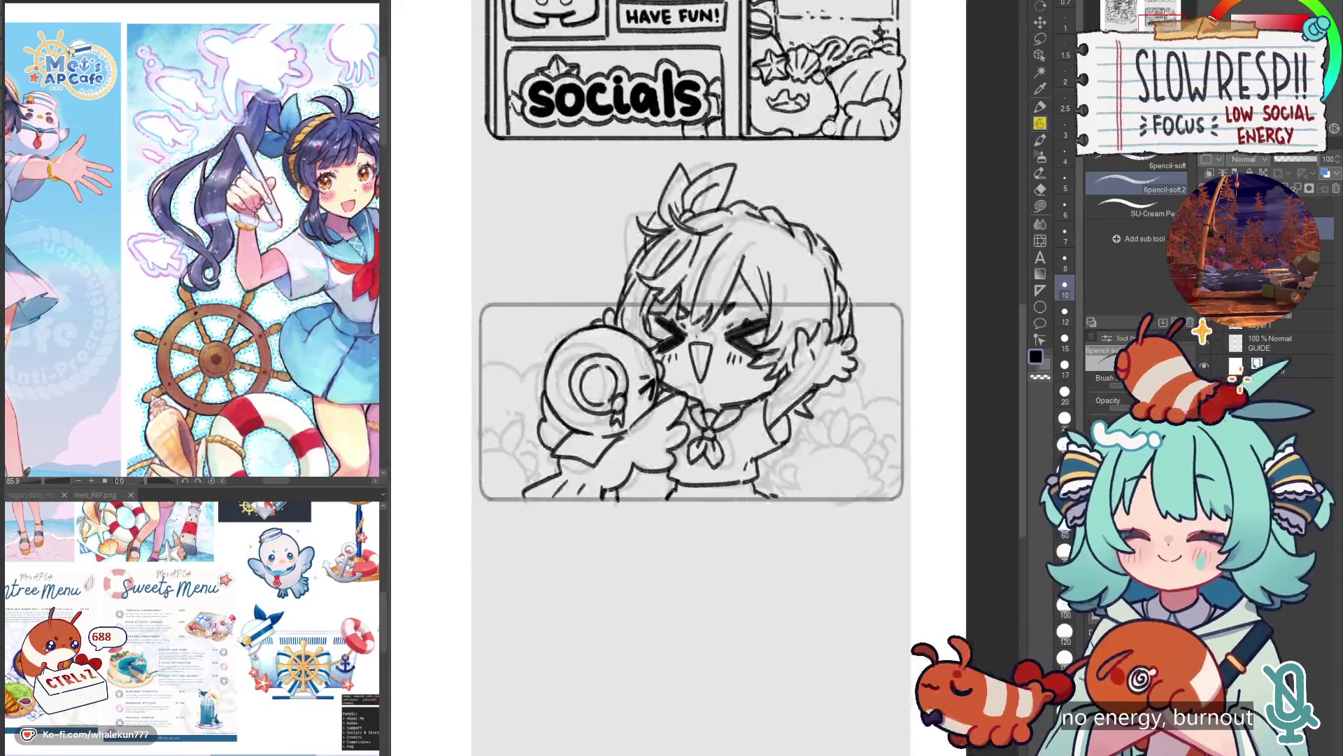
{"action": "key", "text": "ctrl+z"}
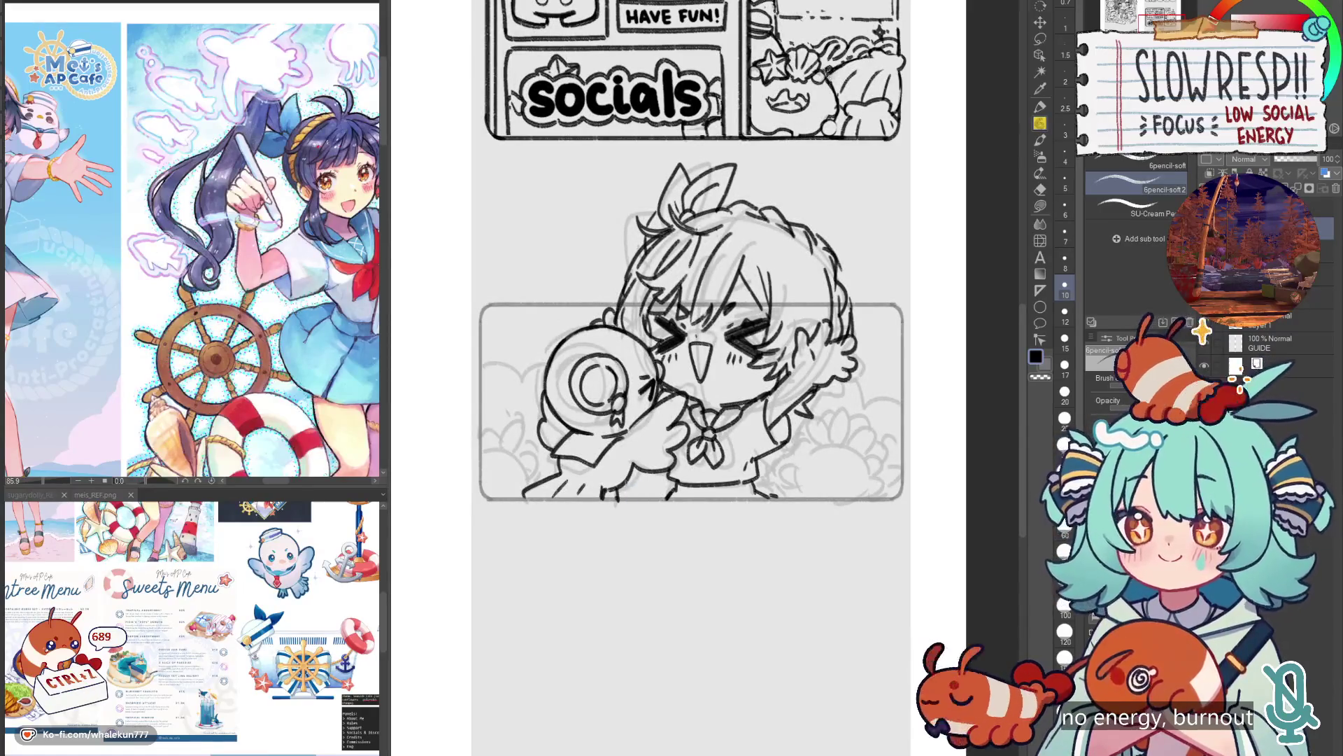
{"action": "key", "text": "ctrl+z"}
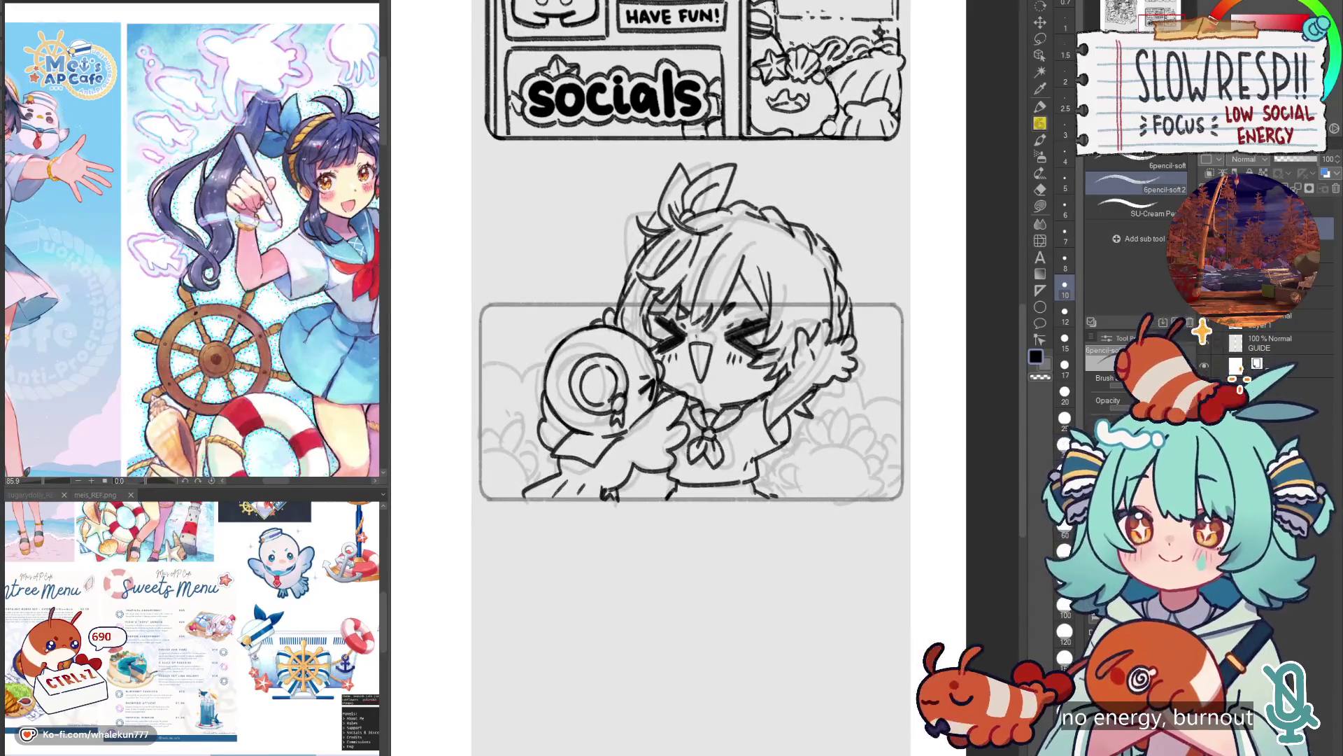
Redraw the collar lines with short pencil strokes, discarding the stray ones.
{"action": "left_click_drag", "start_coordinate": [861, 282], "coordinate": [877, 310]}
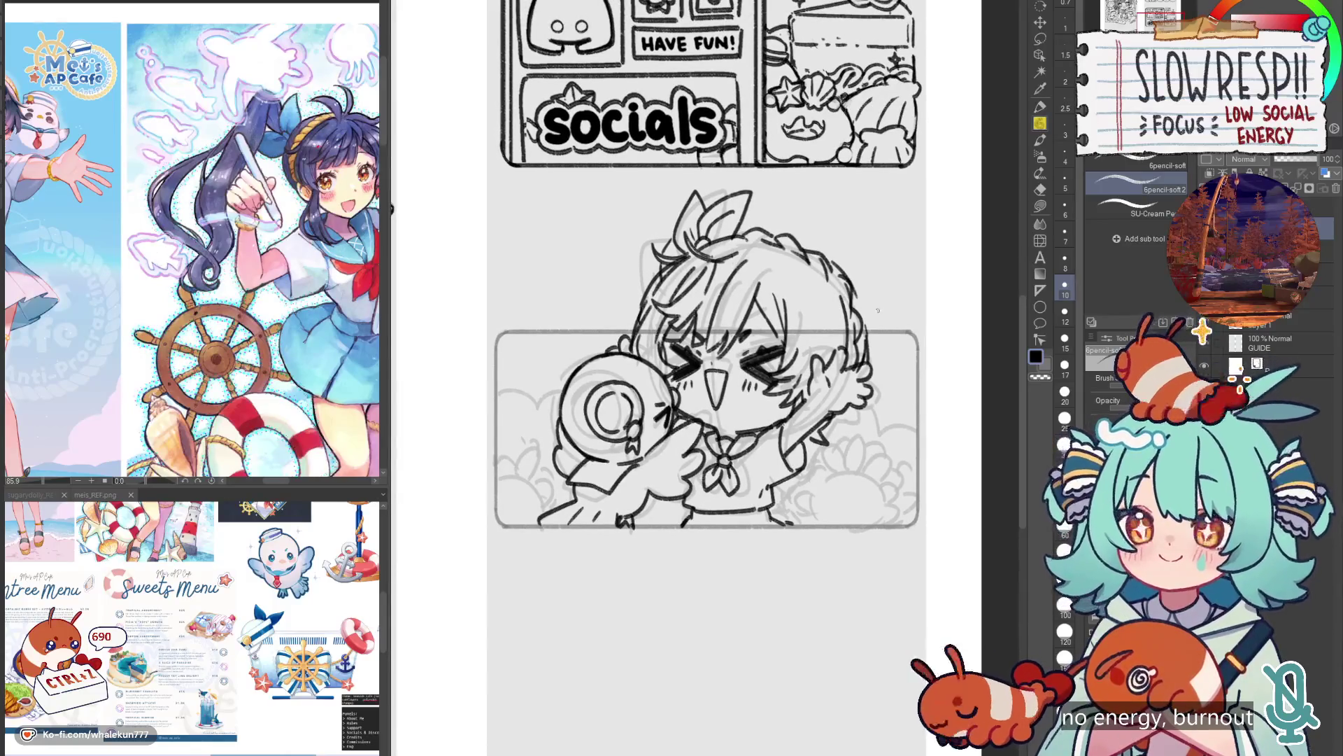
{"action": "key", "text": "h"}
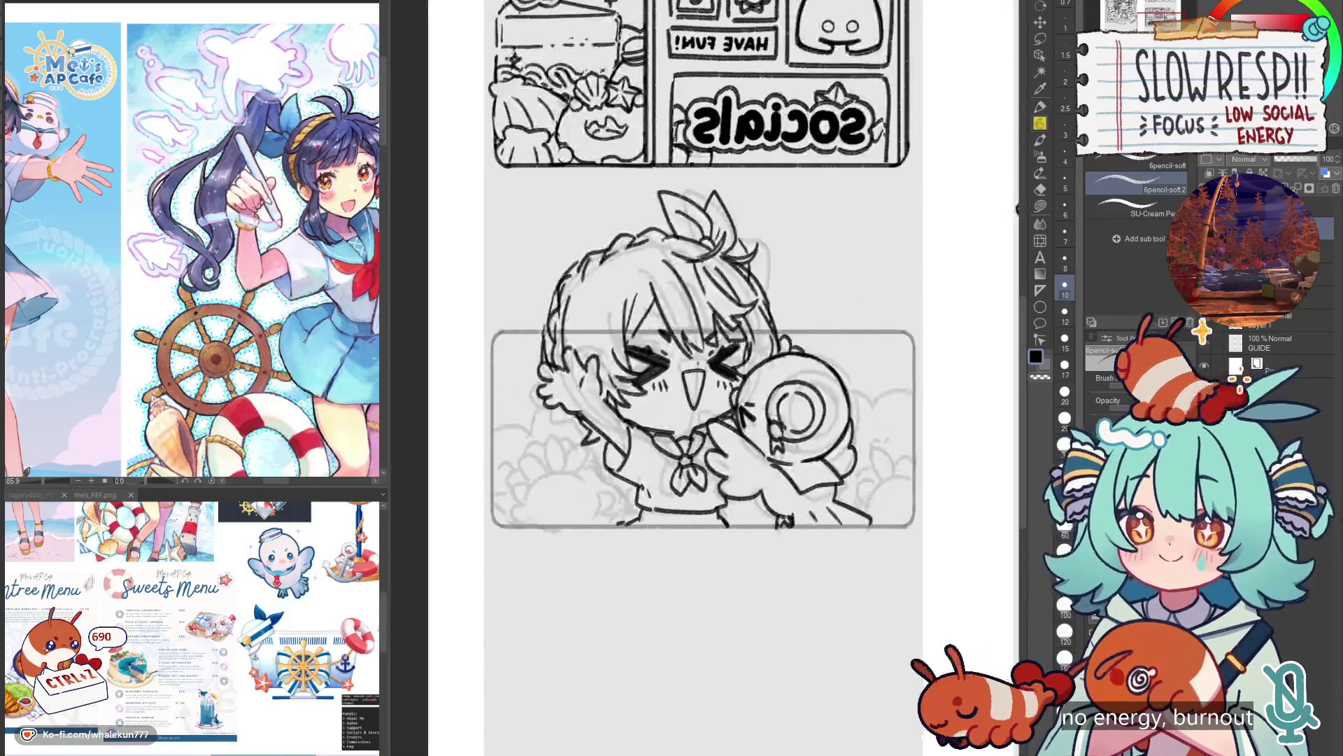
{"action": "mouse_move", "coordinate": [624, 475]}
{"action": "left_mouse_down"}
{"action": "mouse_move", "coordinate": [596, 502]}
{"action": "mouse_move", "coordinate": [636, 521]}
{"action": "left_mouse_up"}
{"action": "key", "text": "ctrl+z"}
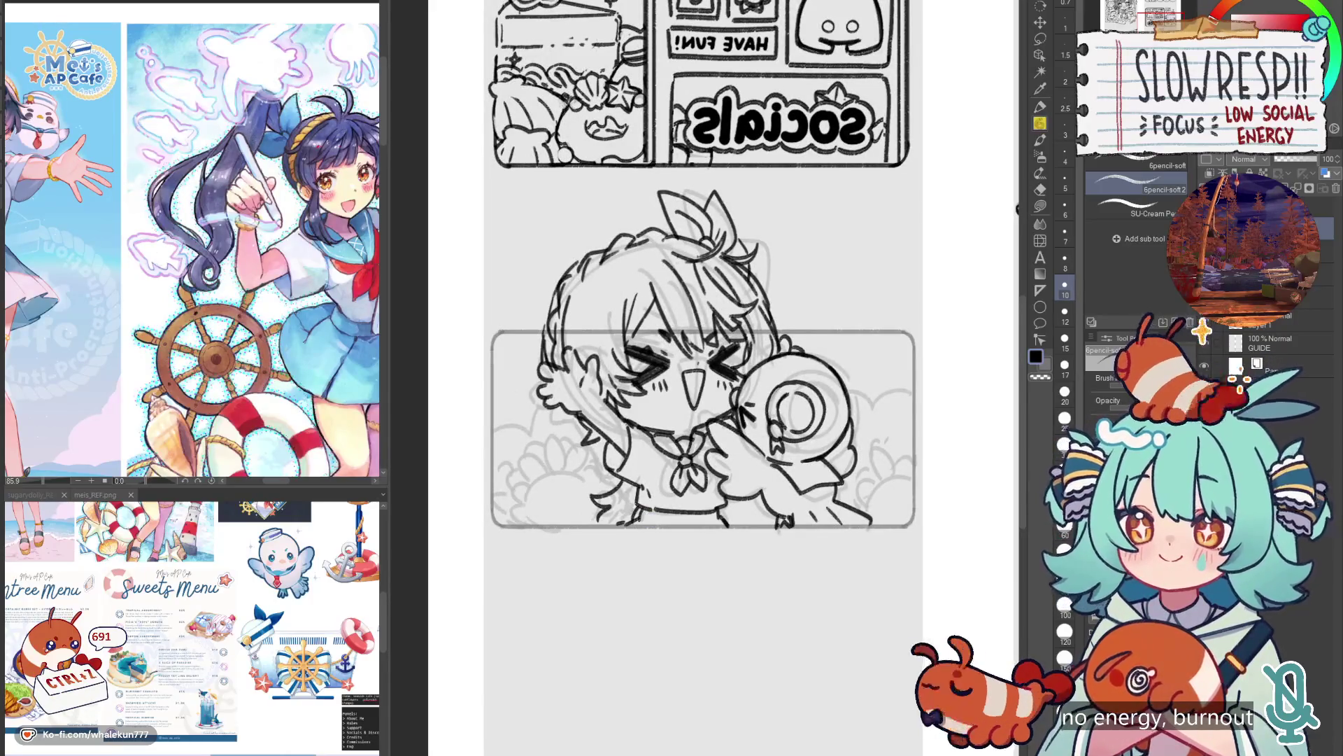
{"action": "key", "text": "h"}
{"action": "key", "text": "ctrl+z"}
{"action": "key", "text": "ctrl+z"}
{"action": "left_click_drag", "start_coordinate": [660, 521], "coordinate": [676, 539]}
{"action": "key", "text": "ctrl+z"}
{"action": "left_click_drag", "start_coordinate": [649, 495], "coordinate": [677, 529]}
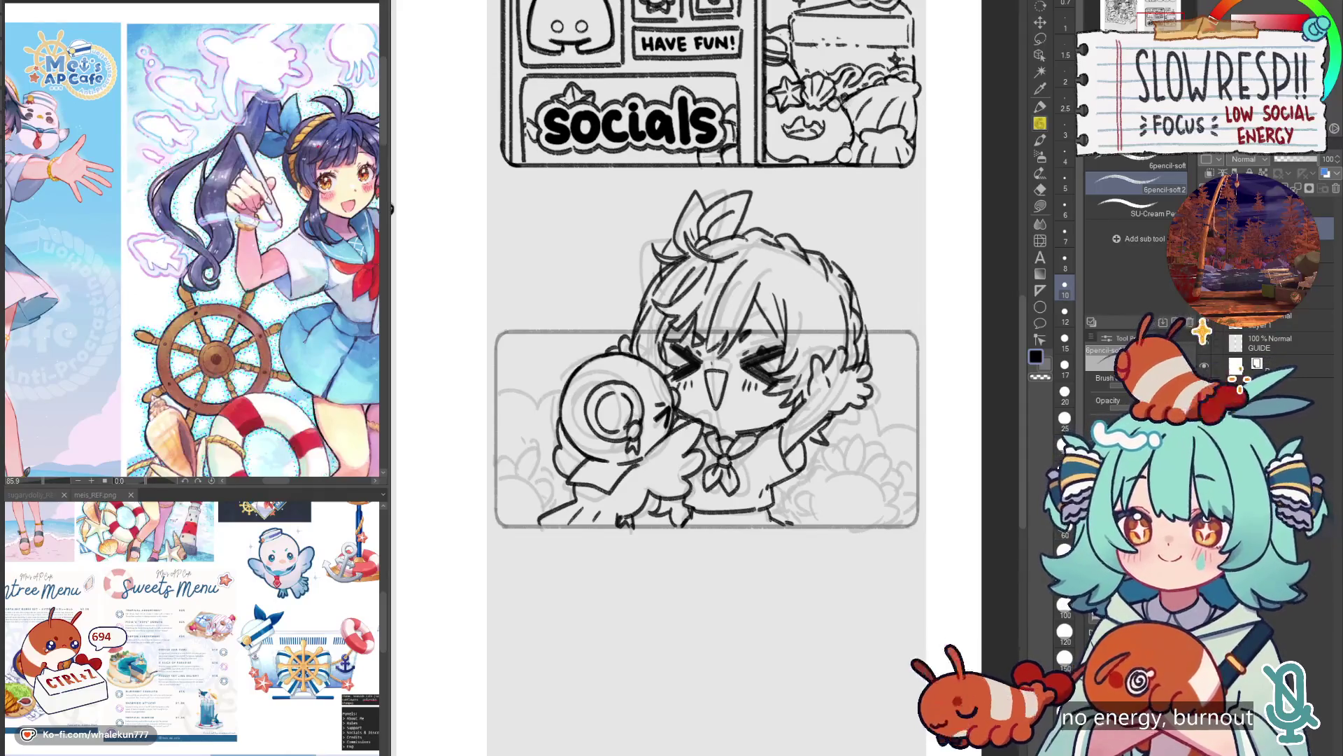
With the Round watercolor brush, shade the left and middle of the chibi's hair grey.
{"action": "key", "text": "b"}
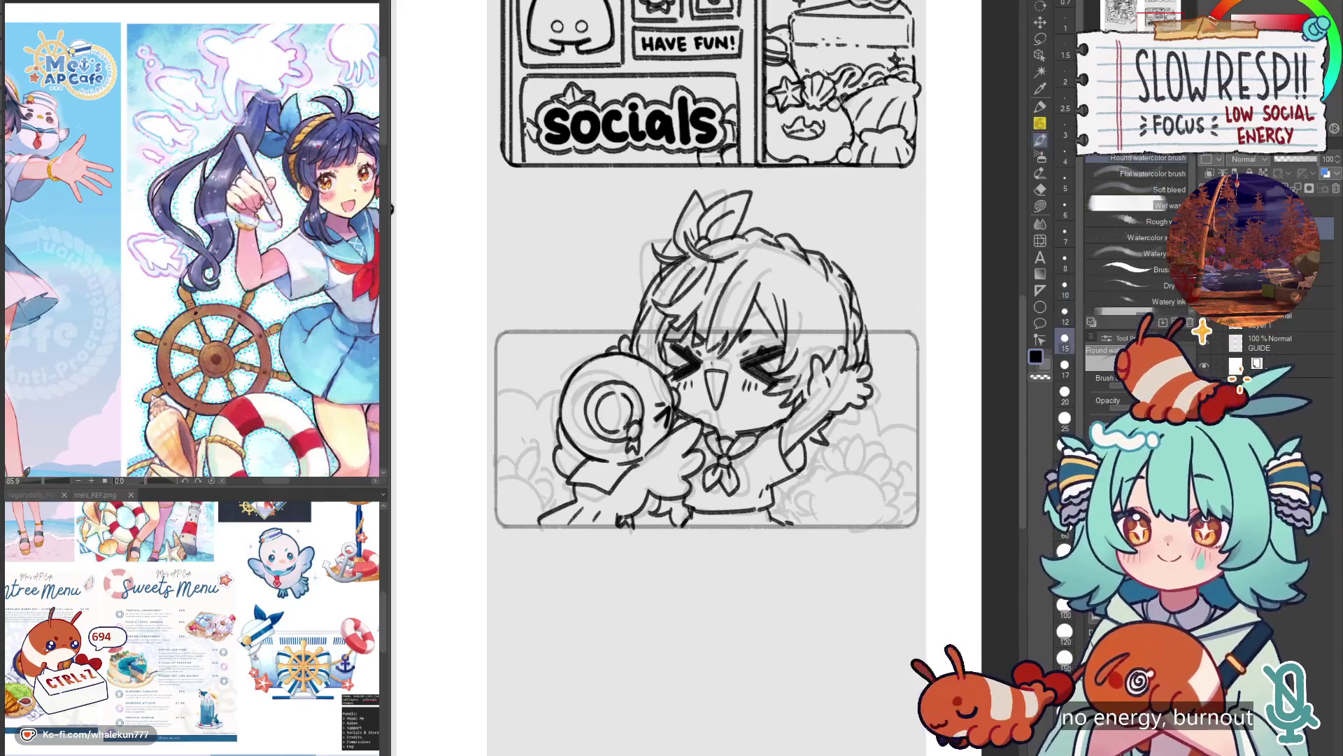
{"action": "mouse_move", "coordinate": [675, 243]}
{"action": "left_mouse_down"}
{"action": "mouse_move", "coordinate": [647, 353]}
{"action": "mouse_move", "coordinate": [658, 360]}
{"action": "mouse_move", "coordinate": [668, 301]}
{"action": "mouse_move", "coordinate": [670, 337]}
{"action": "left_mouse_up"}
{"action": "left_click_drag", "start_coordinate": [720, 262], "coordinate": [675, 286]}
{"action": "key", "text": "ctrl+z"}
{"action": "mouse_move", "coordinate": [665, 333]}
{"action": "left_mouse_down"}
{"action": "mouse_move", "coordinate": [647, 346]}
{"action": "mouse_move", "coordinate": [658, 375]}
{"action": "mouse_move", "coordinate": [684, 261]}
{"action": "mouse_move", "coordinate": [672, 246]}
{"action": "mouse_move", "coordinate": [743, 239]}
{"action": "mouse_move", "coordinate": [658, 329]}
{"action": "left_mouse_up"}
{"action": "left_click_drag", "start_coordinate": [714, 273], "coordinate": [682, 336]}
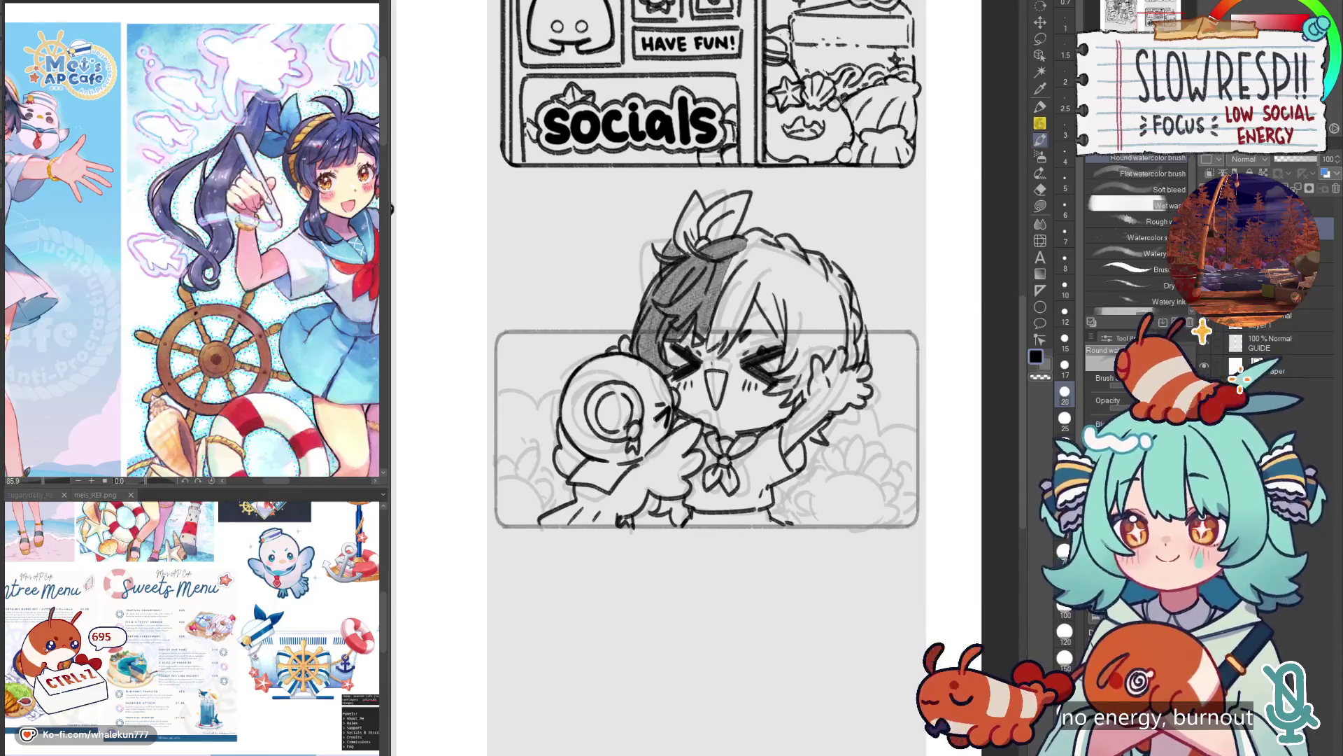
{"action": "left_click_drag", "start_coordinate": [745, 250], "coordinate": [707, 340]}
Extend grey shading down the hair's right side, darken its edge, and fit the page to view.
{"action": "mouse_move", "coordinate": [749, 276]}
{"action": "left_mouse_down"}
{"action": "mouse_move", "coordinate": [707, 343]}
{"action": "mouse_move", "coordinate": [731, 336]}
{"action": "left_mouse_up"}
{"action": "mouse_move", "coordinate": [745, 245]}
{"action": "left_mouse_down"}
{"action": "mouse_move", "coordinate": [768, 283]}
{"action": "mouse_move", "coordinate": [770, 335]}
{"action": "left_mouse_up"}
{"action": "mouse_move", "coordinate": [787, 253]}
{"action": "left_mouse_down"}
{"action": "mouse_move", "coordinate": [777, 328]}
{"action": "mouse_move", "coordinate": [840, 315]}
{"action": "mouse_move", "coordinate": [788, 374]}
{"action": "mouse_move", "coordinate": [782, 390]}
{"action": "mouse_move", "coordinate": [804, 399]}
{"action": "left_mouse_up"}
{"action": "mouse_move", "coordinate": [805, 291]}
{"action": "left_mouse_down"}
{"action": "mouse_move", "coordinate": [819, 359]}
{"action": "mouse_move", "coordinate": [832, 364]}
{"action": "left_mouse_up"}
{"action": "left_click_drag", "start_coordinate": [842, 310], "coordinate": [843, 350]}
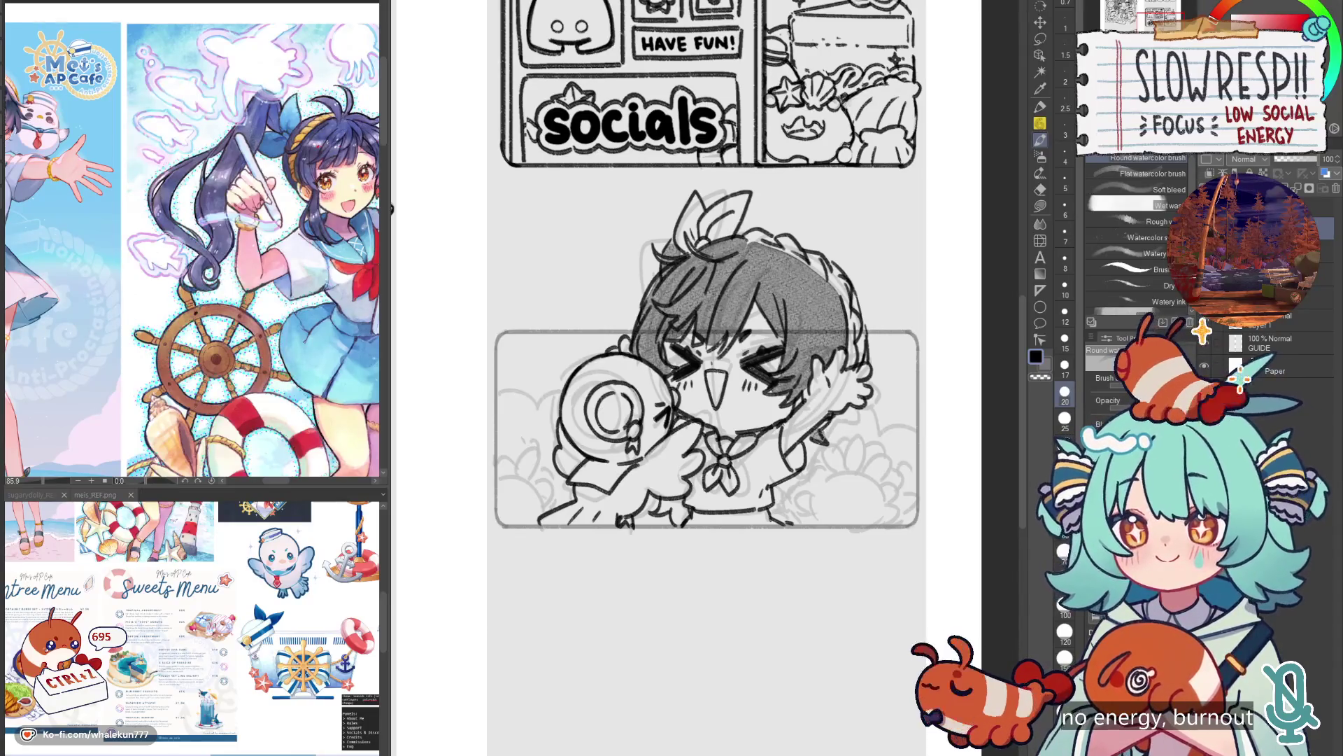
{"action": "left_click_drag", "start_coordinate": [661, 507], "coordinate": [687, 519]}
{"action": "key", "text": "bracketleft"}
{"action": "key", "text": "bracketleft"}
{"action": "key", "text": "bracketleft"}
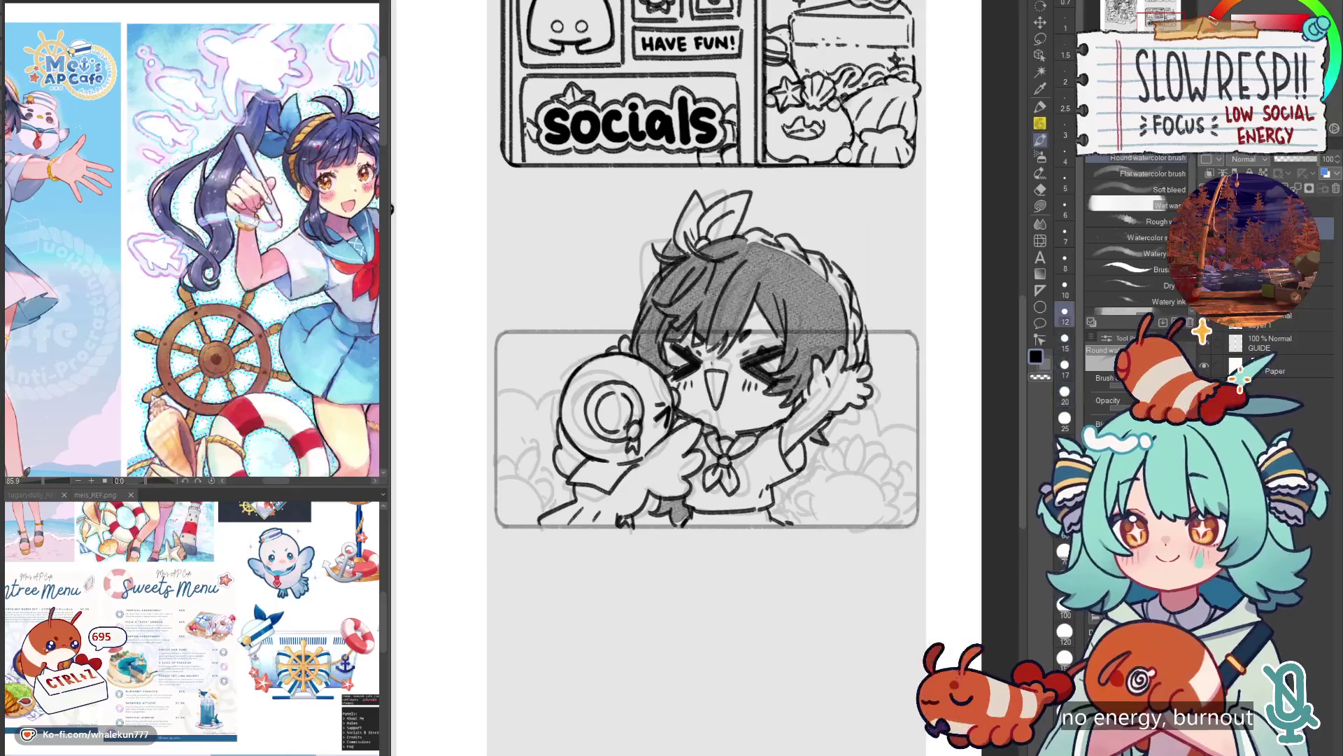
{"action": "key", "text": "ctrl+0"}
Mirror the page to check balance, then pencil a stroke beside the collar and hair.
{"action": "key", "text": "h"}
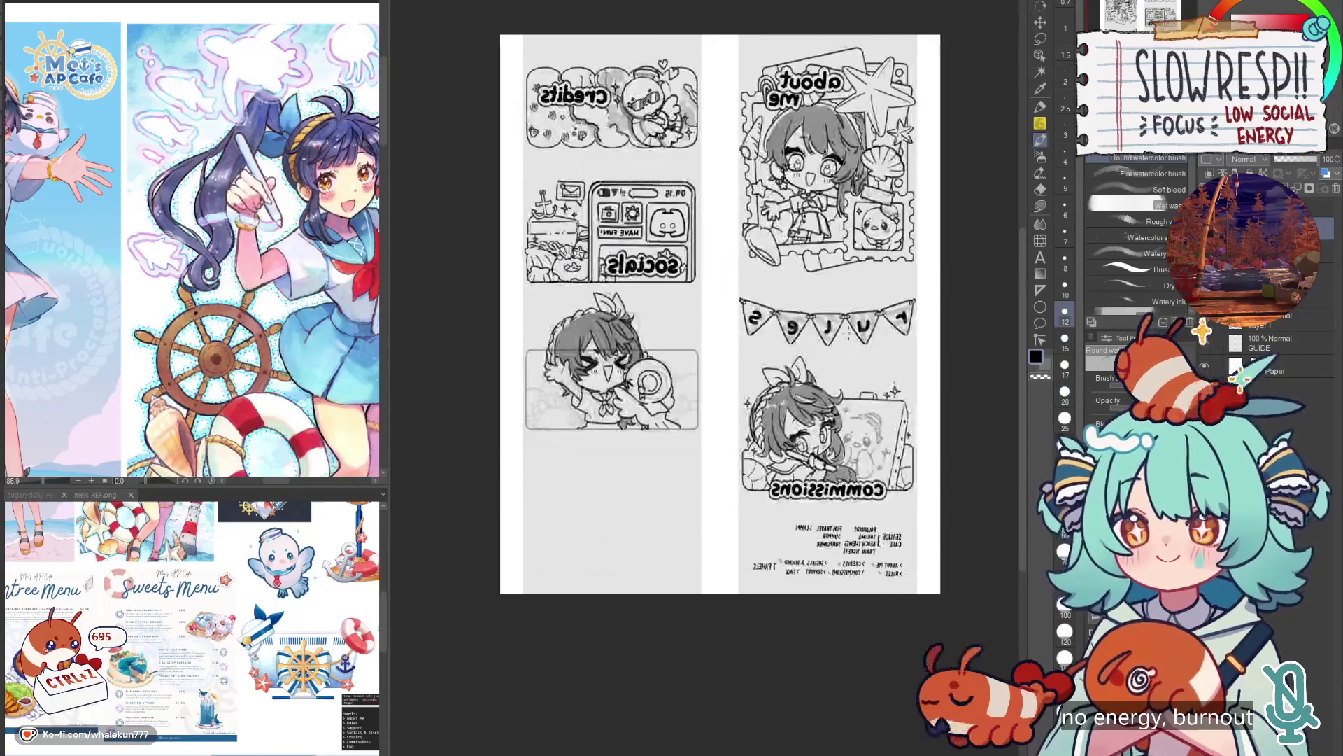
{"action": "key", "text": "h"}
{"action": "key", "text": "p"}
{"action": "scroll", "coordinate": [766, 449], "scroll_direction": "up", "scroll_amount": 5}
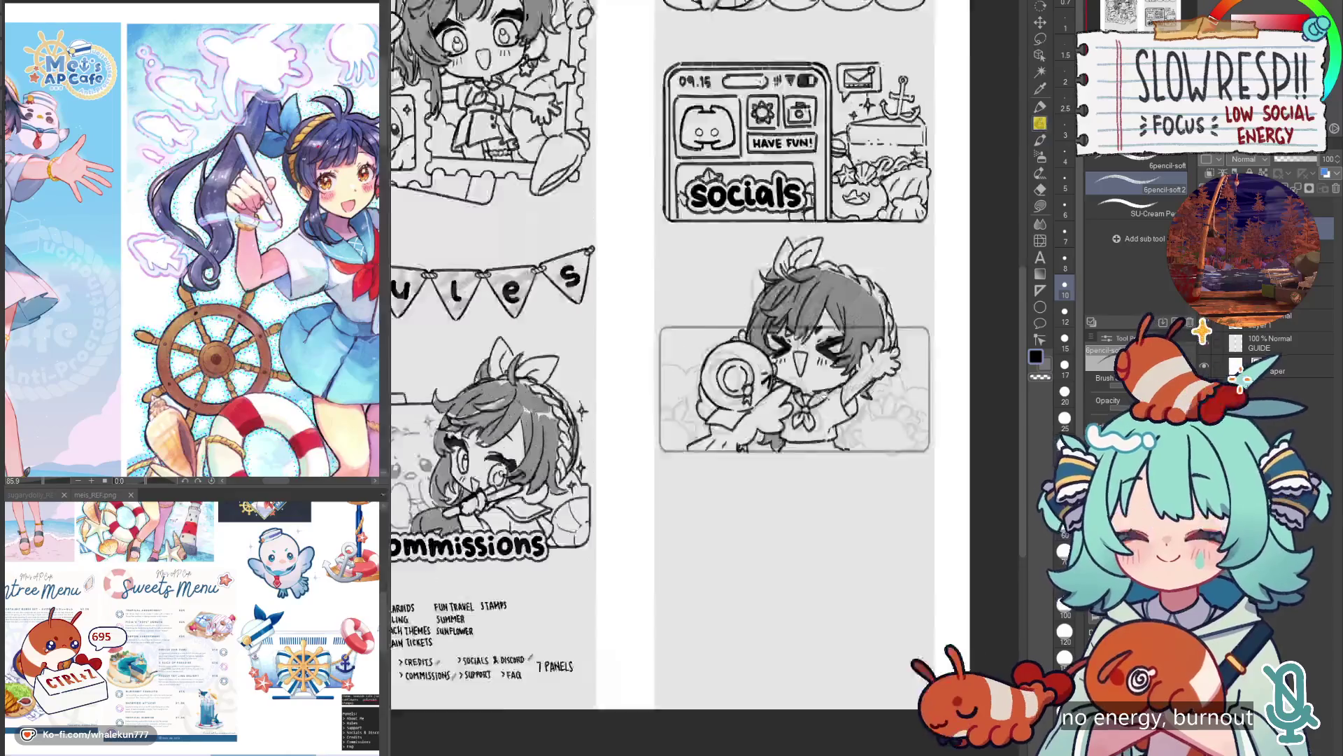
{"action": "left_click_drag", "start_coordinate": [872, 378], "coordinate": [887, 358]}
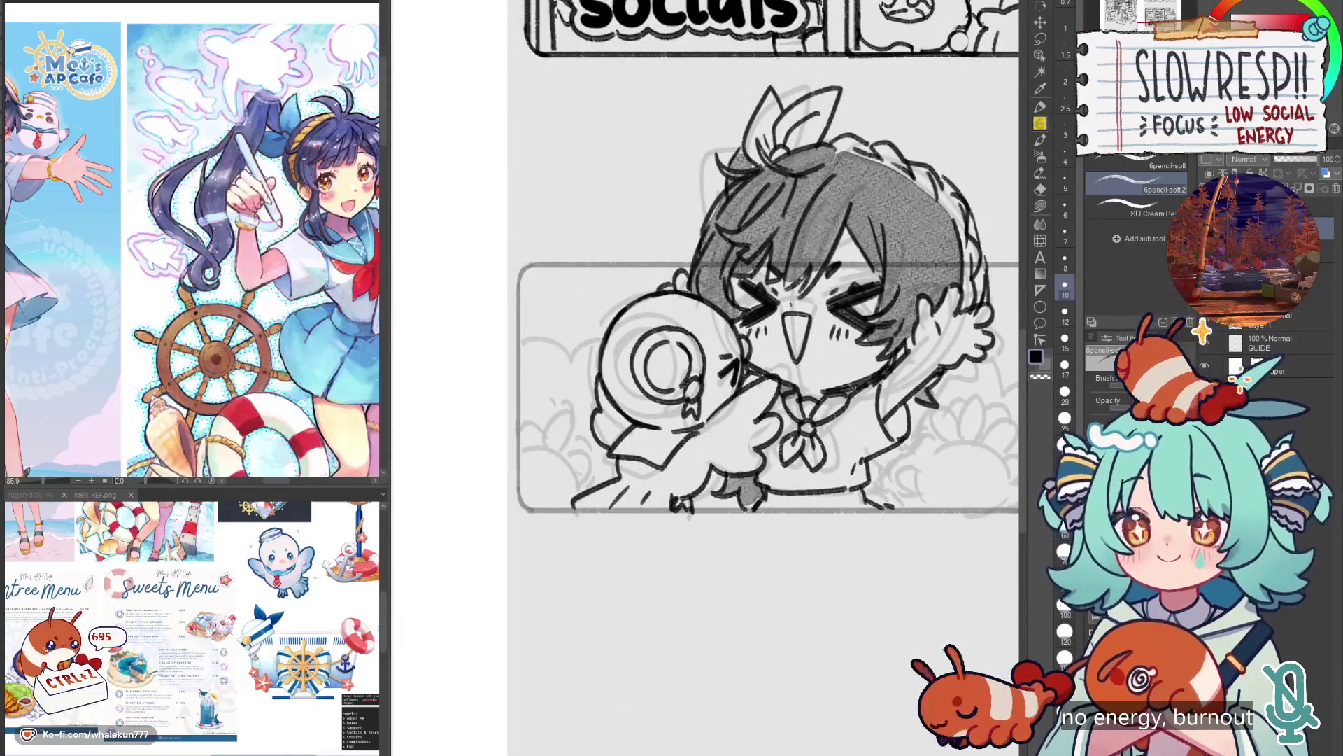
{"action": "scroll", "coordinate": [872, 387], "scroll_direction": "down", "scroll_amount": 3}
Recheck the mirrored page, hide the rough sketch layer, and make the frame layer fully opaque.
{"action": "key", "text": "ctrl+0"}
{"action": "key", "text": "h"}
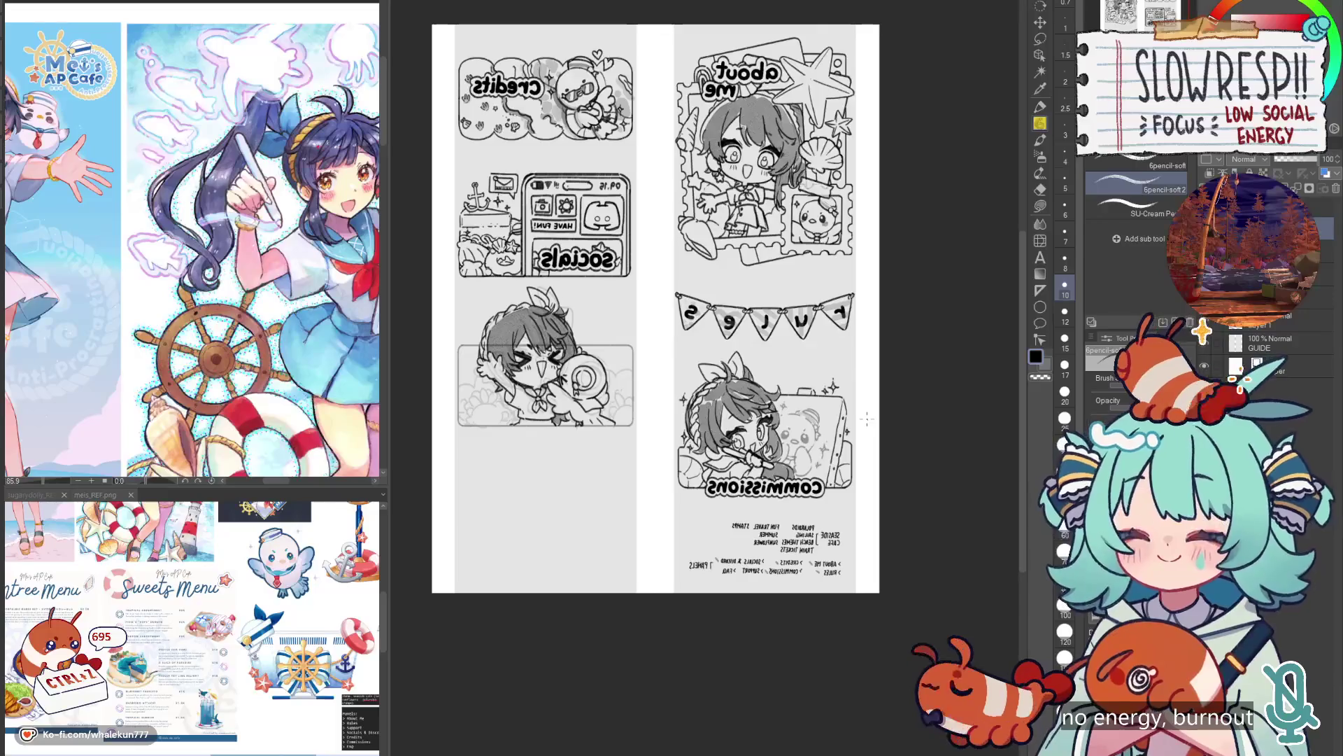
{"action": "key", "text": "h"}
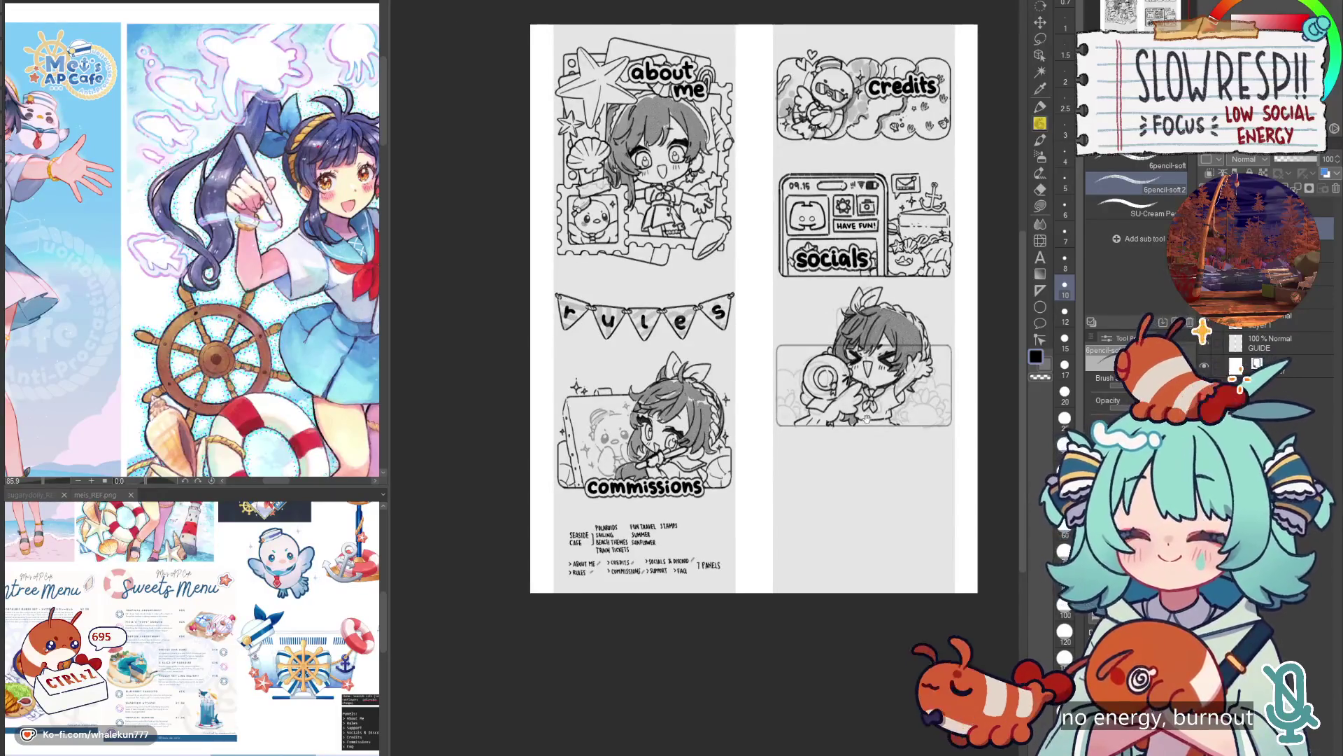
{"action": "left_click_drag", "start_coordinate": [880, 433], "coordinate": [689, 443]}
{"action": "scroll", "coordinate": [665, 370], "scroll_direction": "up", "scroll_amount": 4}
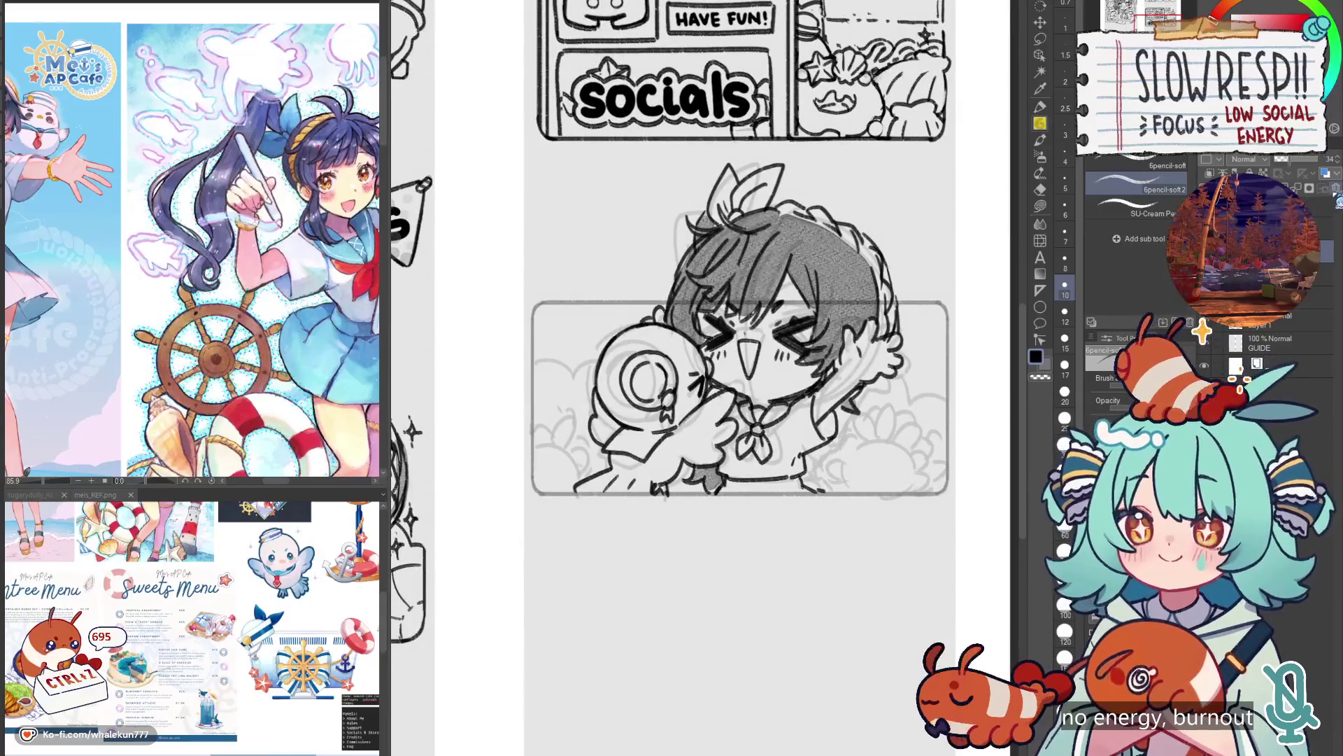
{"action": "left_click", "coordinate": [1336, 189]}
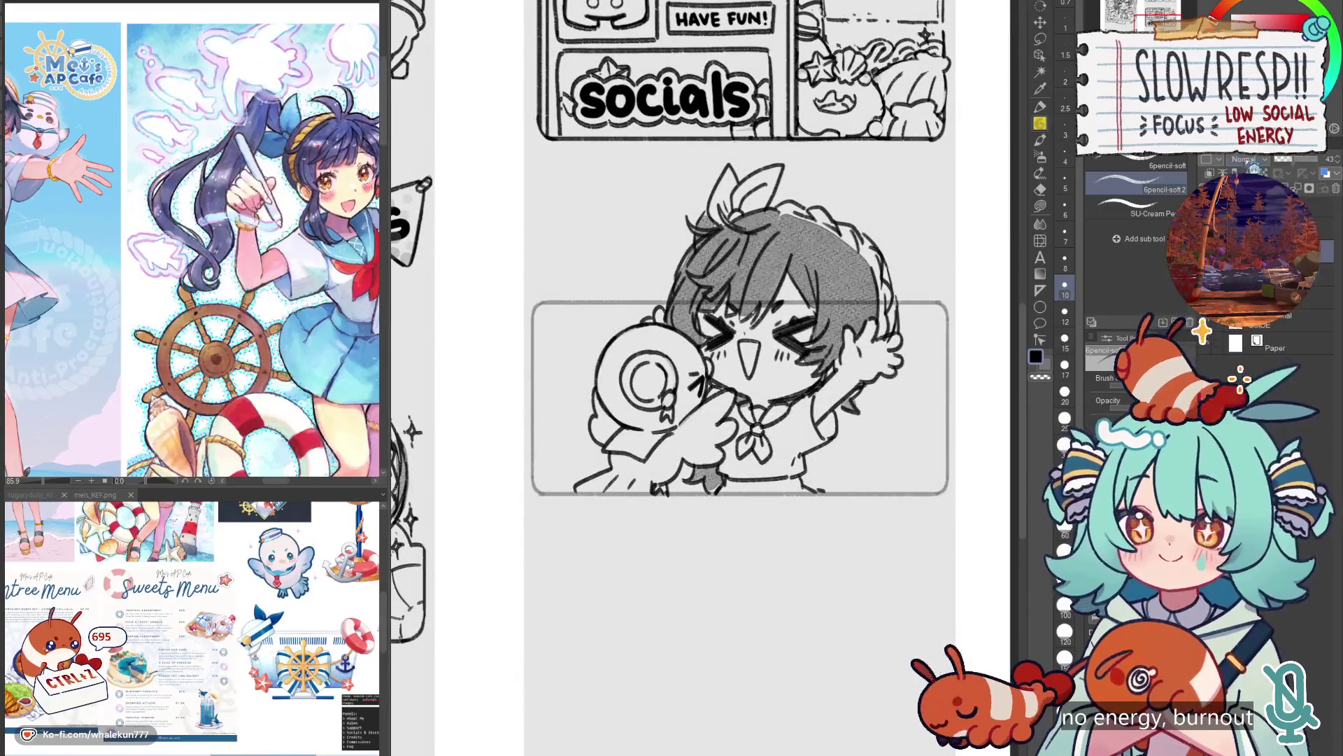
{"action": "left_click_drag", "start_coordinate": [1284, 159], "coordinate": [1319, 159]}
Erase the panel frame's top edge and corner stub, undoing the attempts that went wrong.
{"action": "key", "text": "e"}
{"action": "mouse_move", "coordinate": [533, 302]}
{"action": "left_mouse_down"}
{"action": "mouse_move", "coordinate": [947, 302]}
{"action": "mouse_move", "coordinate": [954, 329]}
{"action": "left_mouse_up"}
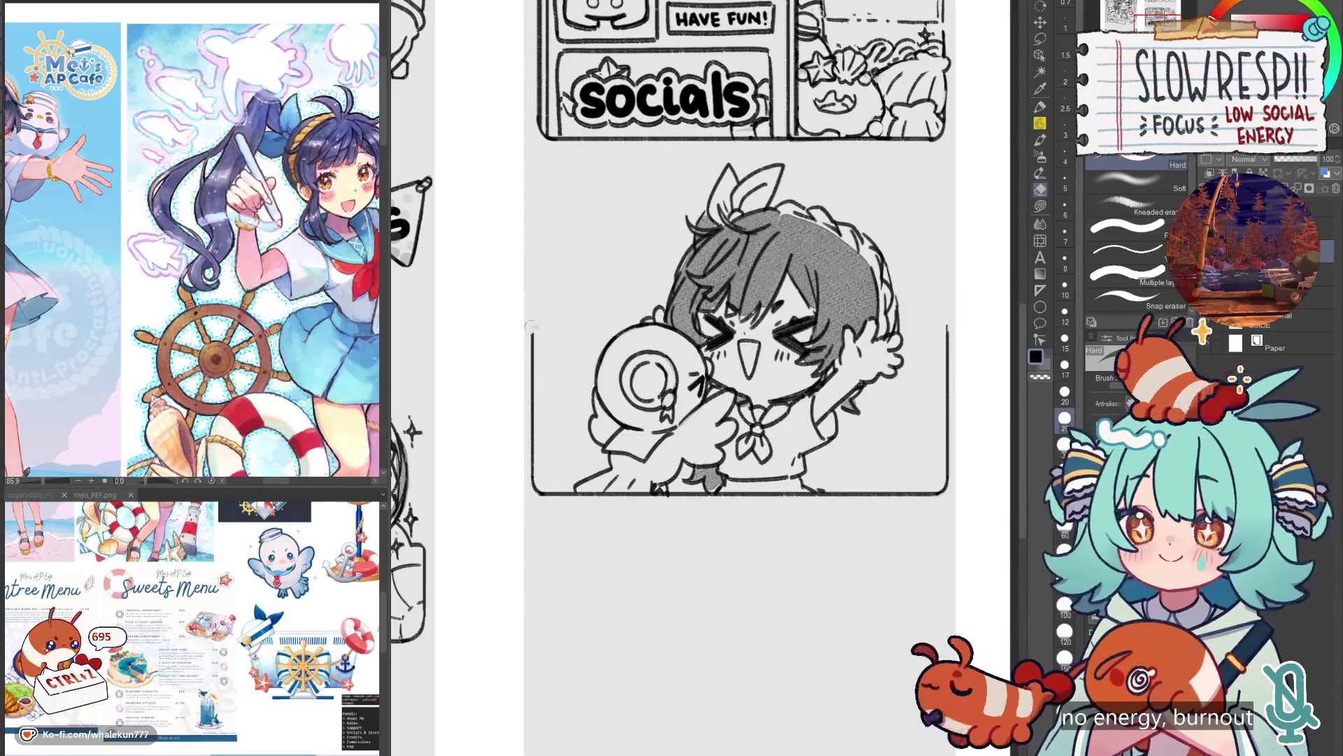
{"action": "key", "text": "ctrl+z"}
{"action": "key", "text": "ctrl+z"}
{"action": "key", "text": "ctrl+z"}
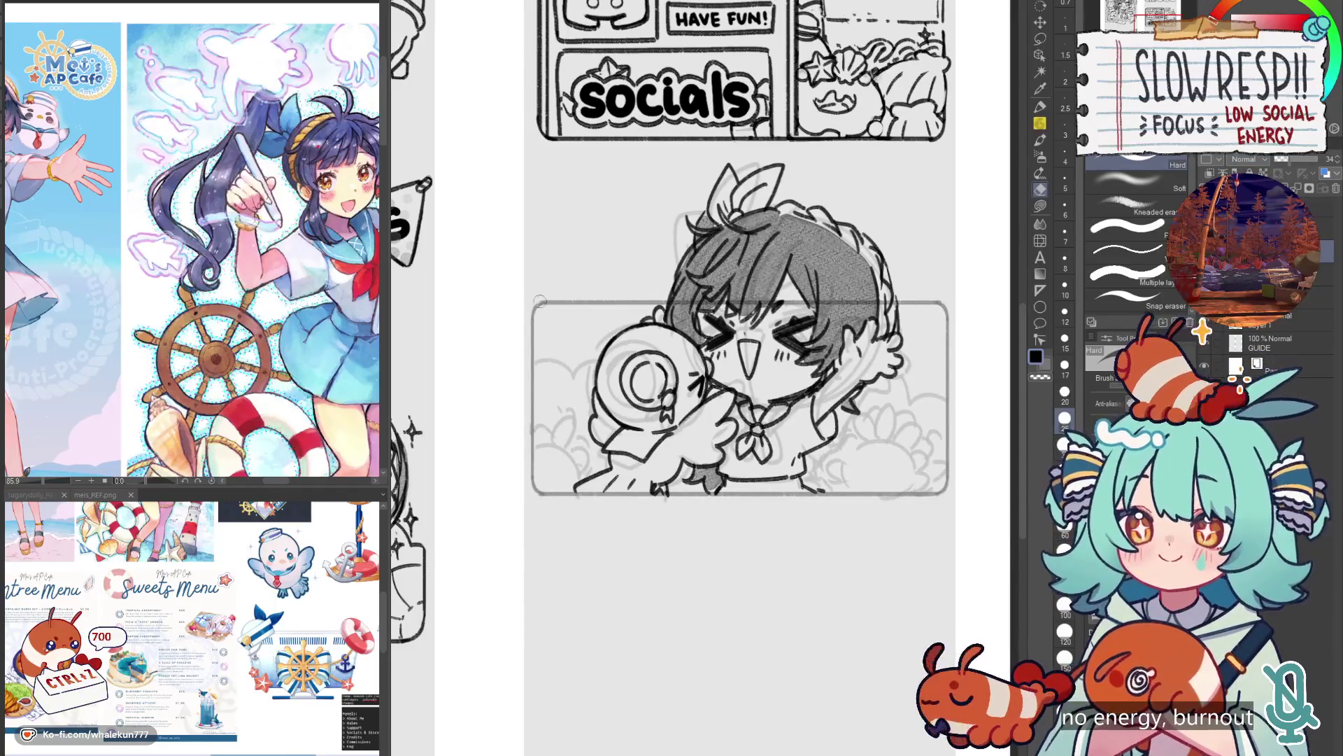
{"action": "key", "text": "ctrl+z"}
{"action": "mouse_move", "coordinate": [546, 303]}
{"action": "left_mouse_down"}
{"action": "mouse_move", "coordinate": [531, 361]}
{"action": "mouse_move", "coordinate": [630, 302]}
{"action": "mouse_move", "coordinate": [946, 308]}
{"action": "mouse_move", "coordinate": [951, 395]}
{"action": "left_mouse_up"}
{"action": "key", "text": "p"}
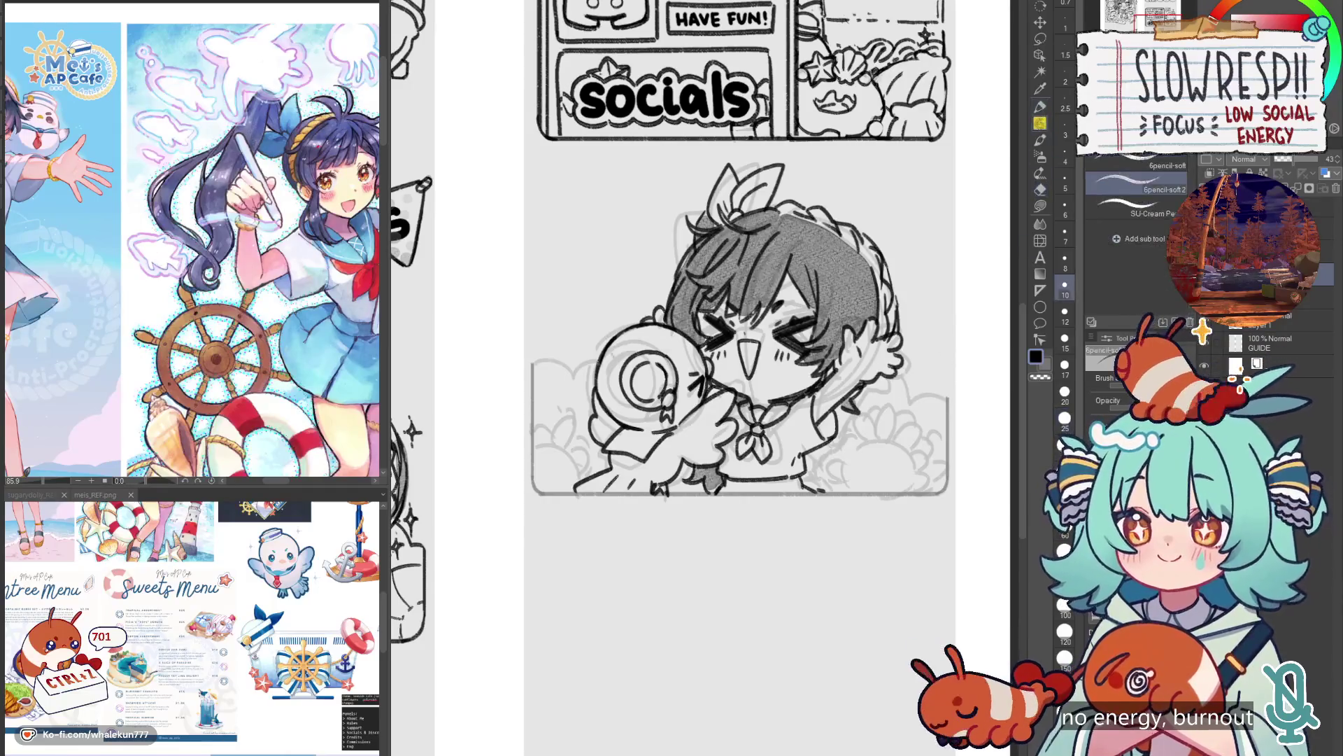
{"action": "key", "text": "ctrl+z"}
Redraw the frame's top corners, clear the lower rough sketch, and try a lower-left cloud curve.
{"action": "left_click_drag", "start_coordinate": [532, 363], "coordinate": [571, 359]}
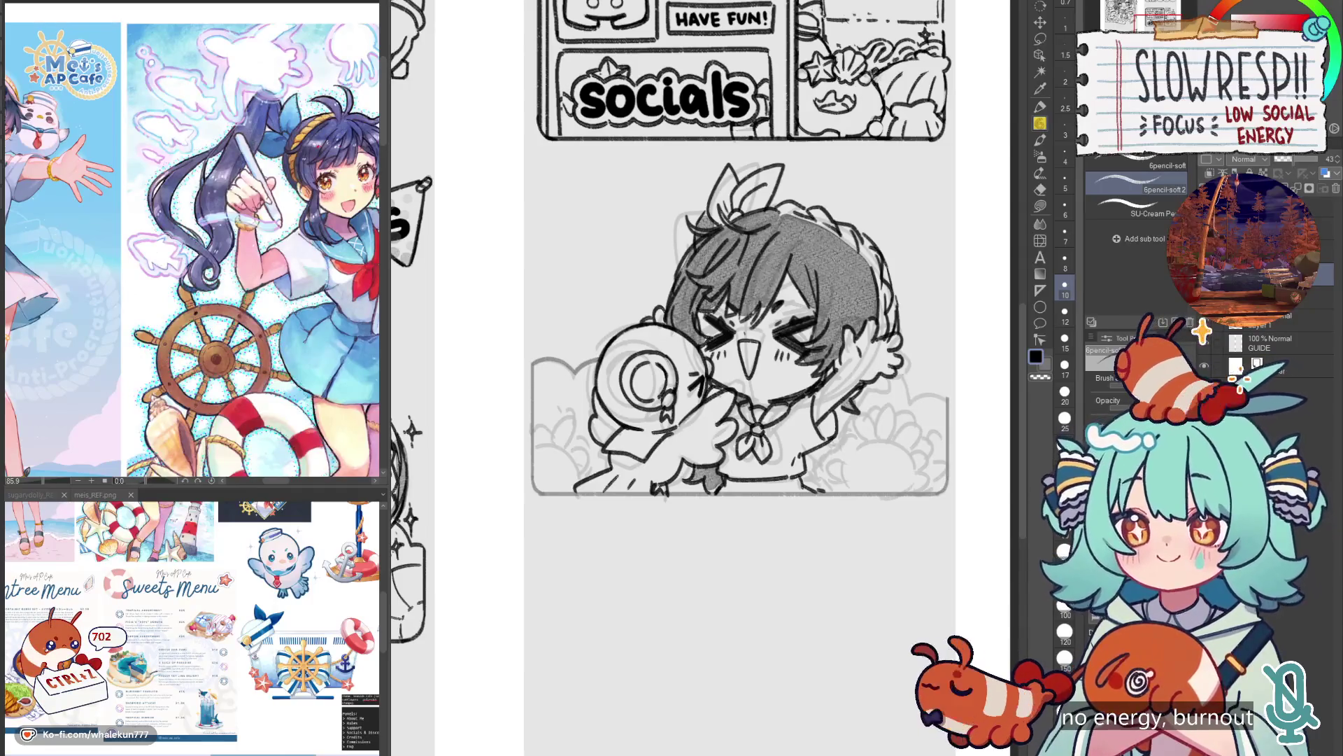
{"action": "left_click_drag", "start_coordinate": [913, 403], "coordinate": [949, 398]}
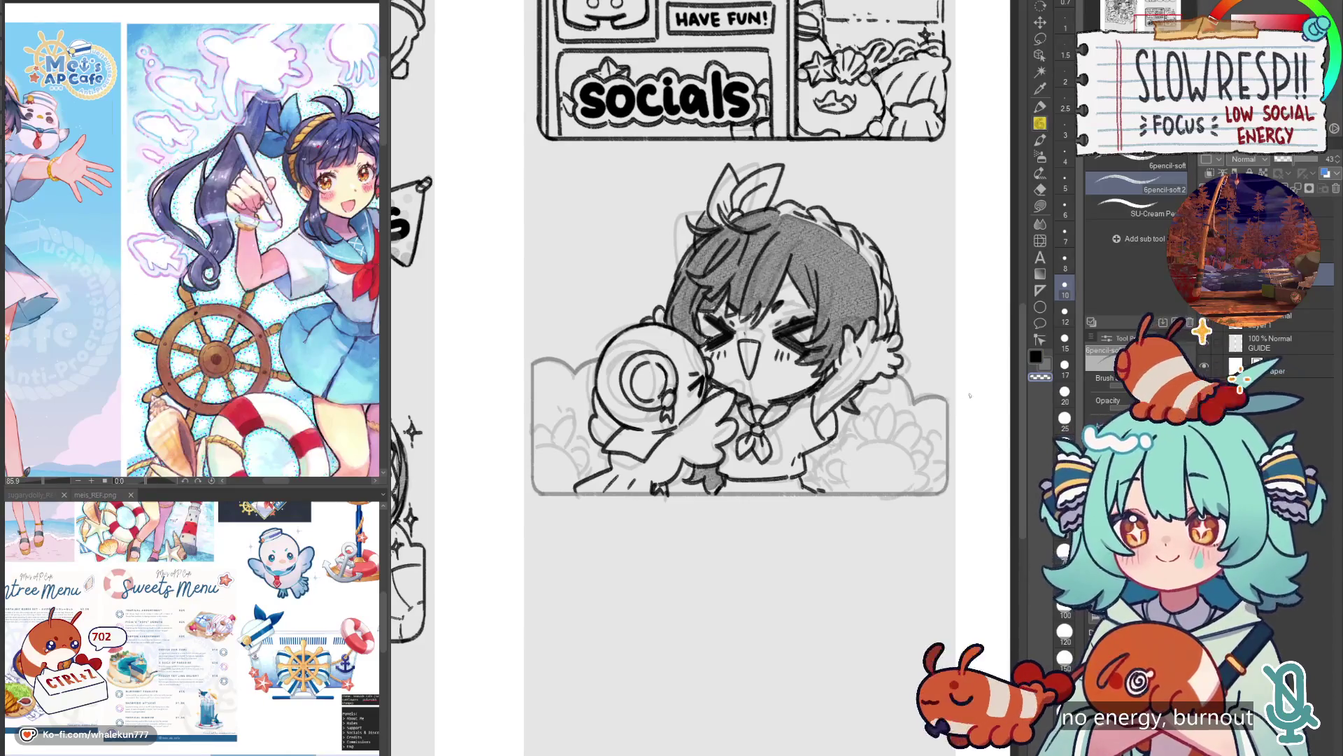
{"action": "key", "text": "Delete"}
{"action": "left_click_drag", "start_coordinate": [1291, 159], "coordinate": [1315, 159]}
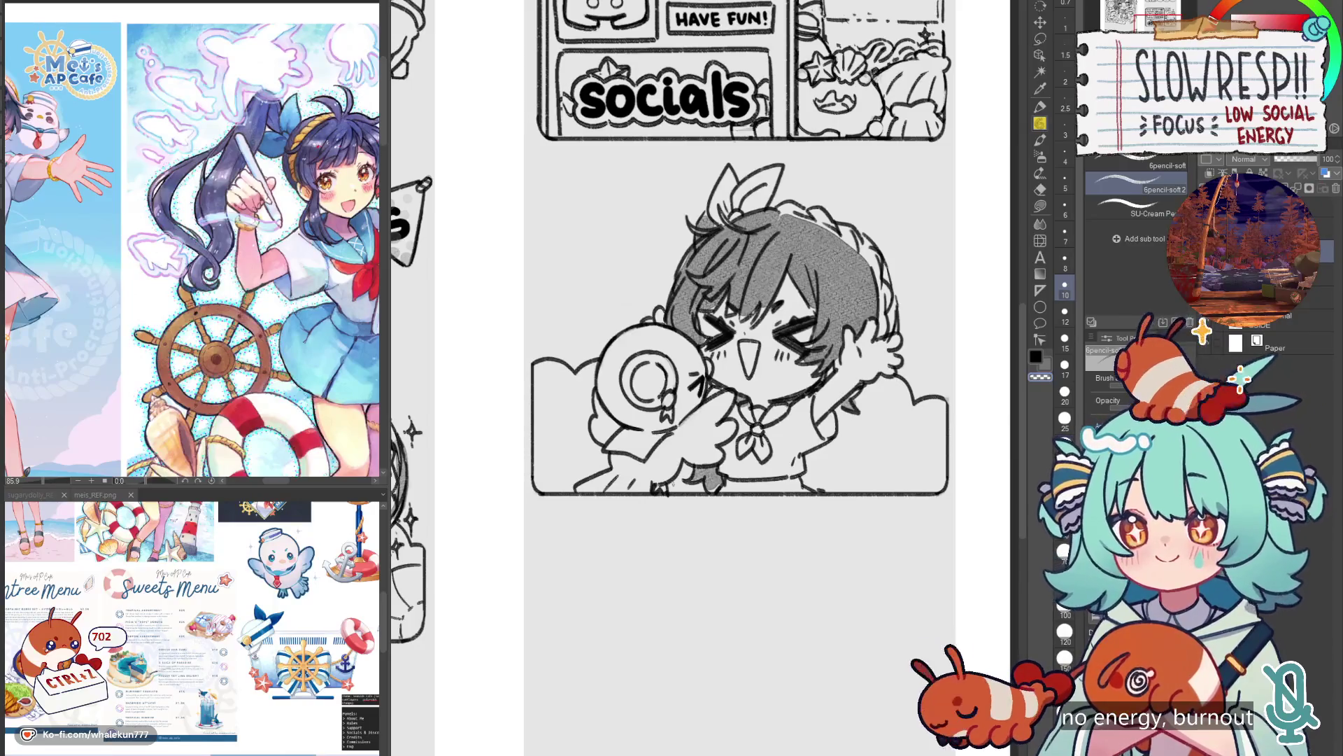
{"action": "mouse_move", "coordinate": [537, 451]}
{"action": "left_mouse_down"}
{"action": "mouse_move", "coordinate": [578, 465]}
{"action": "mouse_move", "coordinate": [548, 460]}
{"action": "left_mouse_up"}
{"action": "key", "text": "ctrl+z"}
{"action": "key", "text": "ctrl+z"}
{"action": "key", "text": "ctrl+z"}
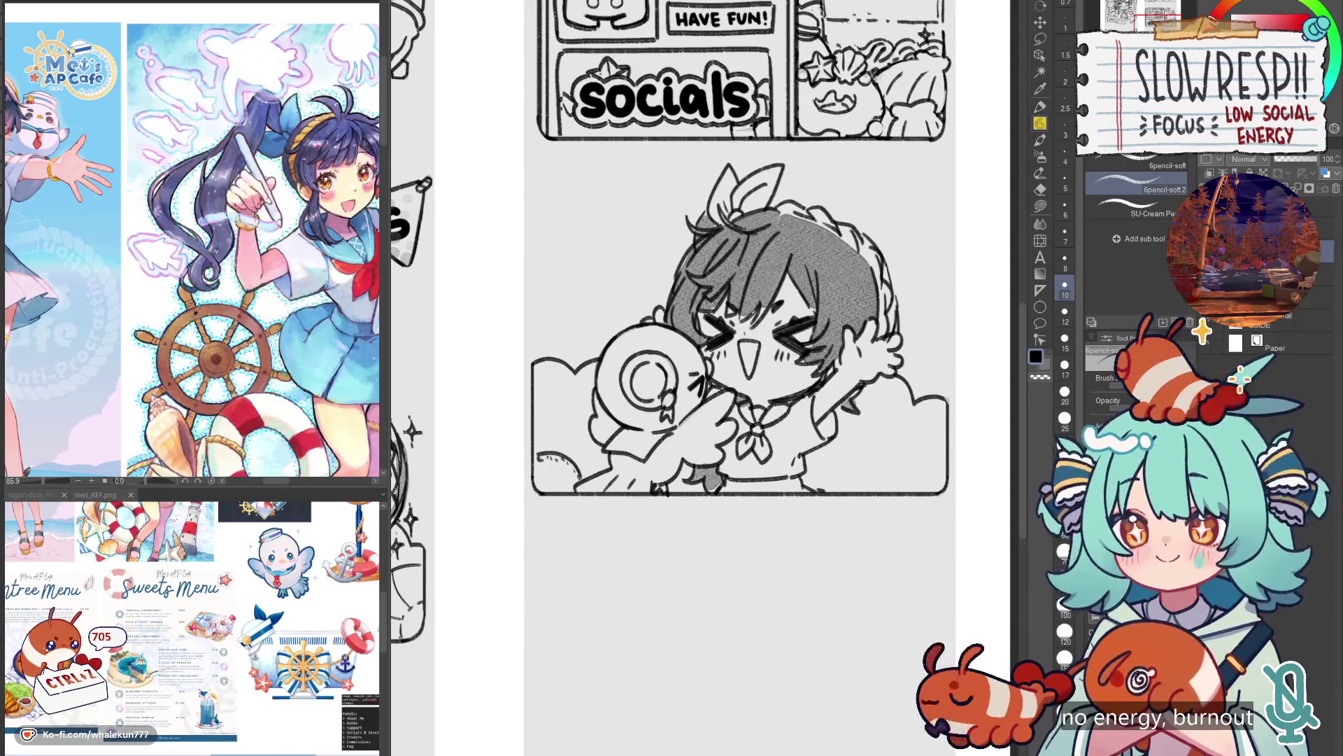
{"action": "key", "text": "ctrl+z"}
{"action": "key", "text": "ctrl+z"}
{"action": "key", "text": "ctrl+z"}
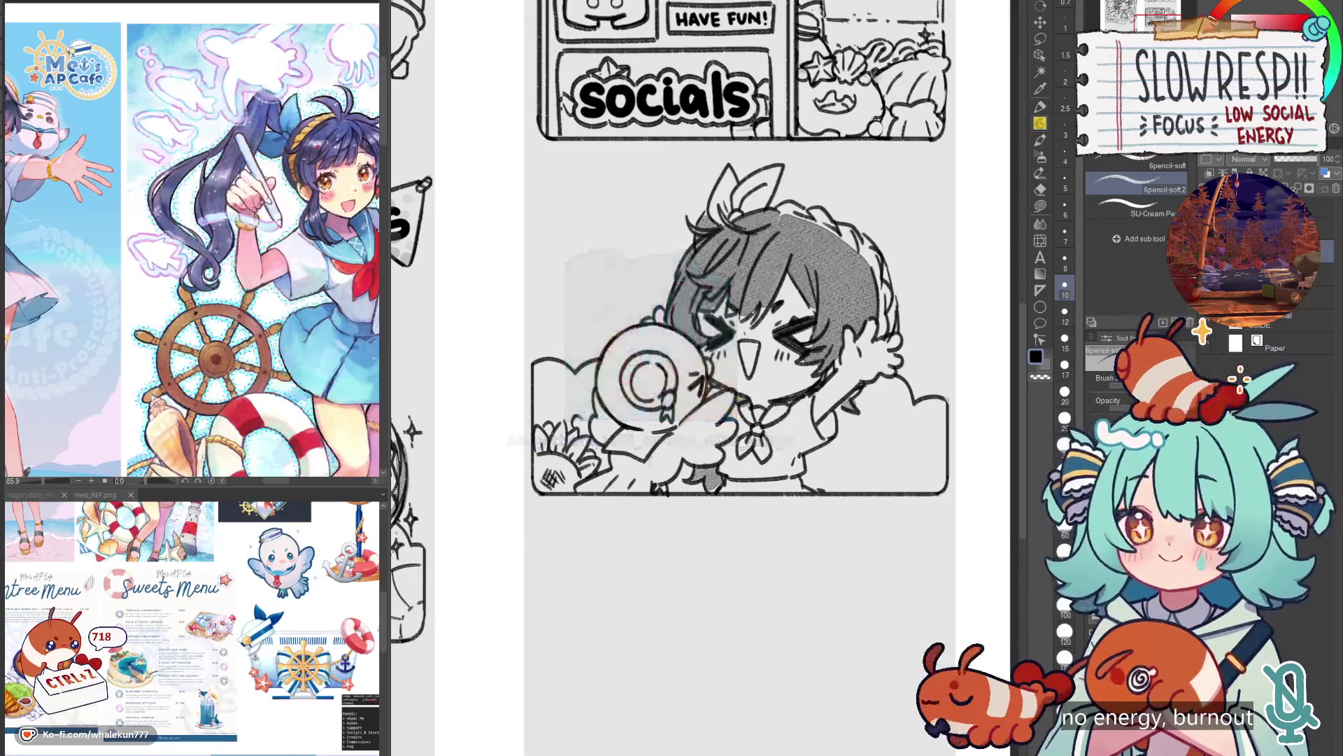
Sketch a cloud curve in the lower-right, mirror the canvas to check, and undo stray strokes.
{"action": "mouse_move", "coordinate": [903, 454]}
{"action": "left_mouse_down"}
{"action": "mouse_move", "coordinate": [837, 416]}
{"action": "mouse_move", "coordinate": [874, 407]}
{"action": "mouse_move", "coordinate": [827, 457]}
{"action": "mouse_move", "coordinate": [742, 428]}
{"action": "mouse_move", "coordinate": [753, 422]}
{"action": "left_mouse_up"}
{"action": "key", "text": "h"}
{"action": "key", "text": "h"}
{"action": "key", "text": "ctrl+z"}
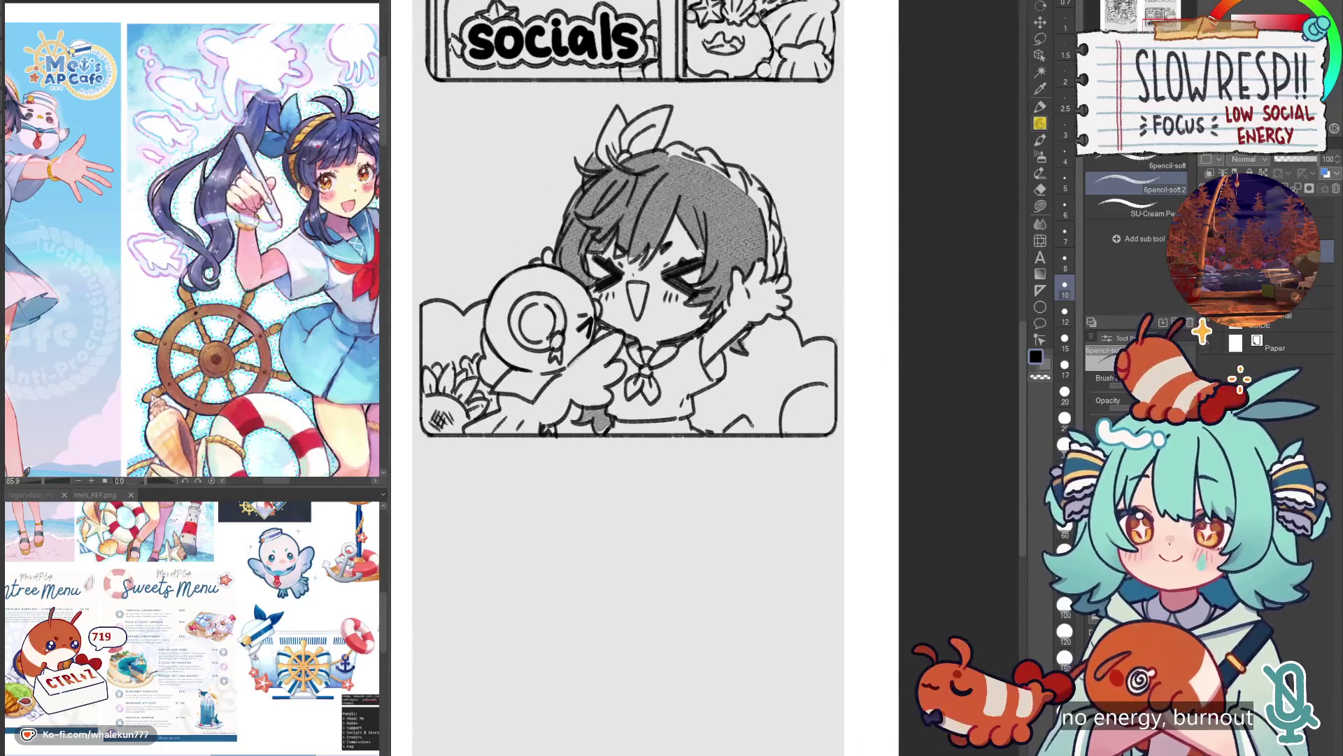
{"action": "key", "text": "ctrl+z"}
{"action": "left_click_drag", "start_coordinate": [730, 331], "coordinate": [733, 350]}
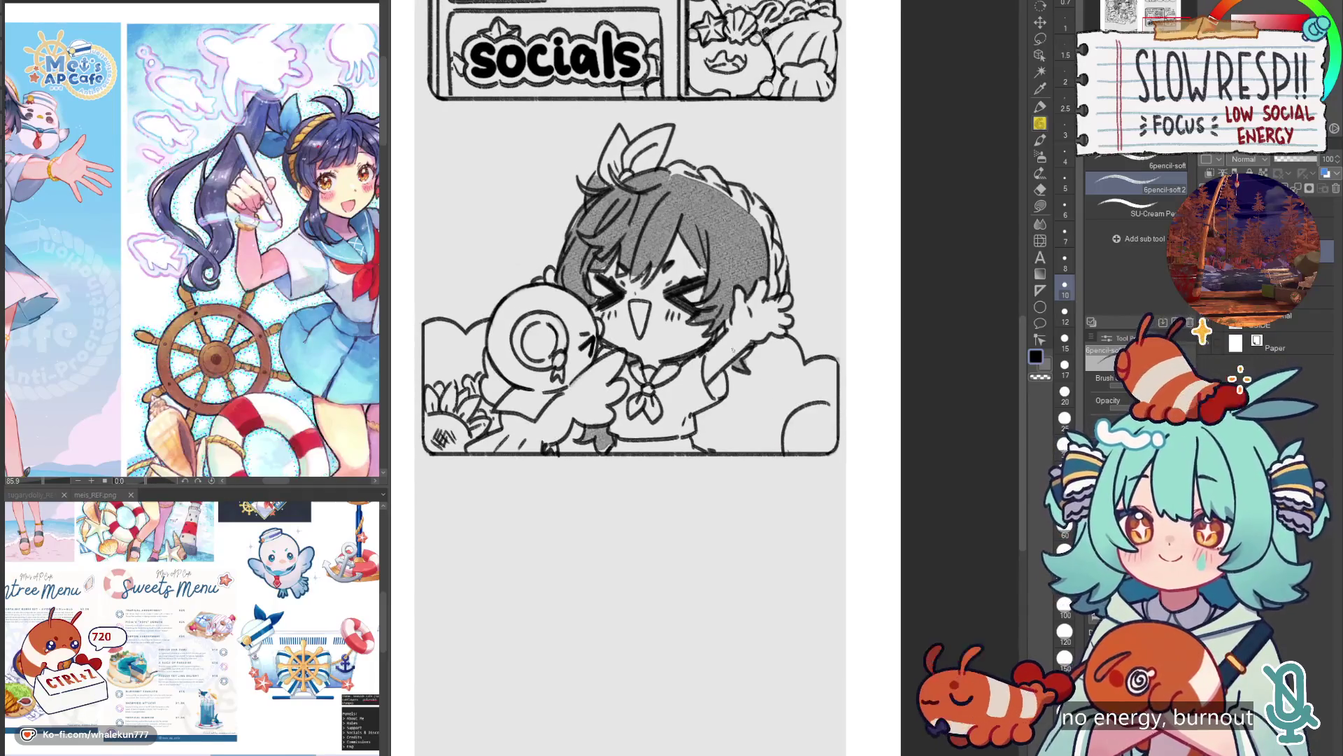
{"action": "key", "text": "ctrl+0"}
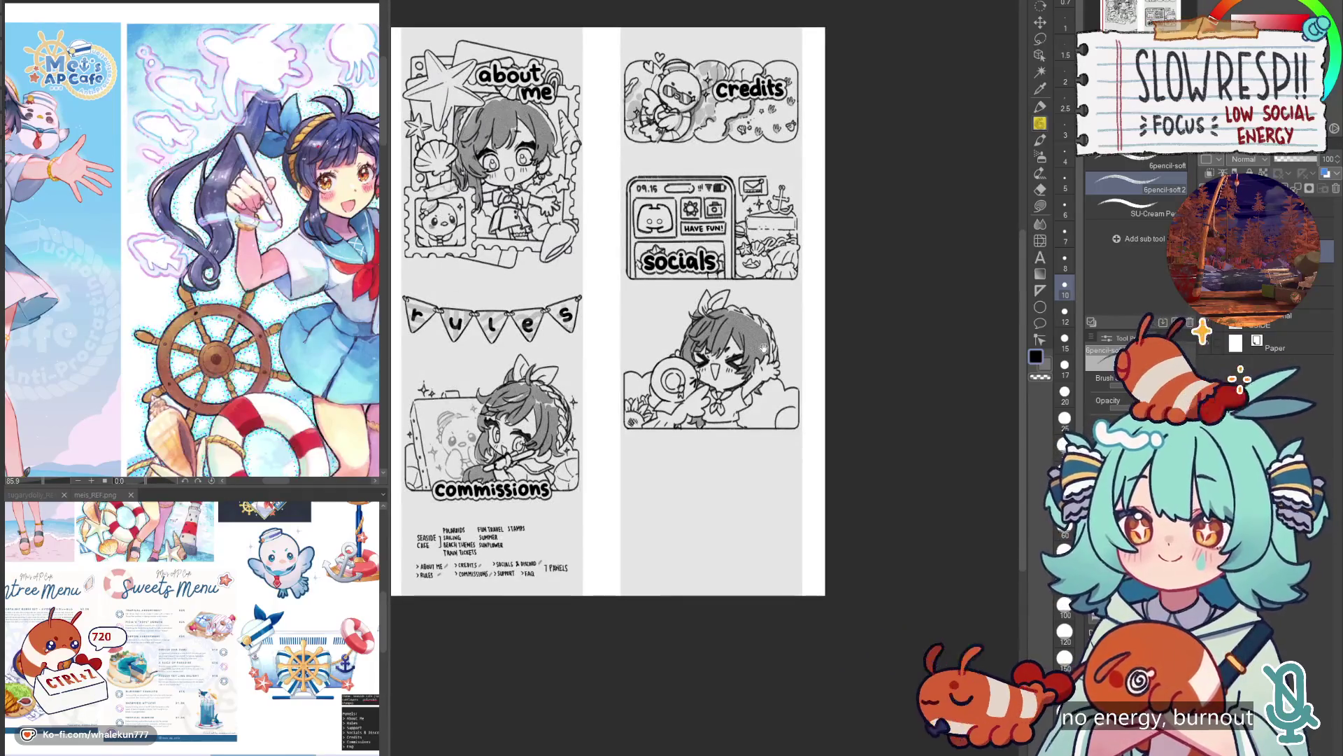
{"action": "scroll", "coordinate": [764, 348], "scroll_direction": "up", "scroll_amount": 3}
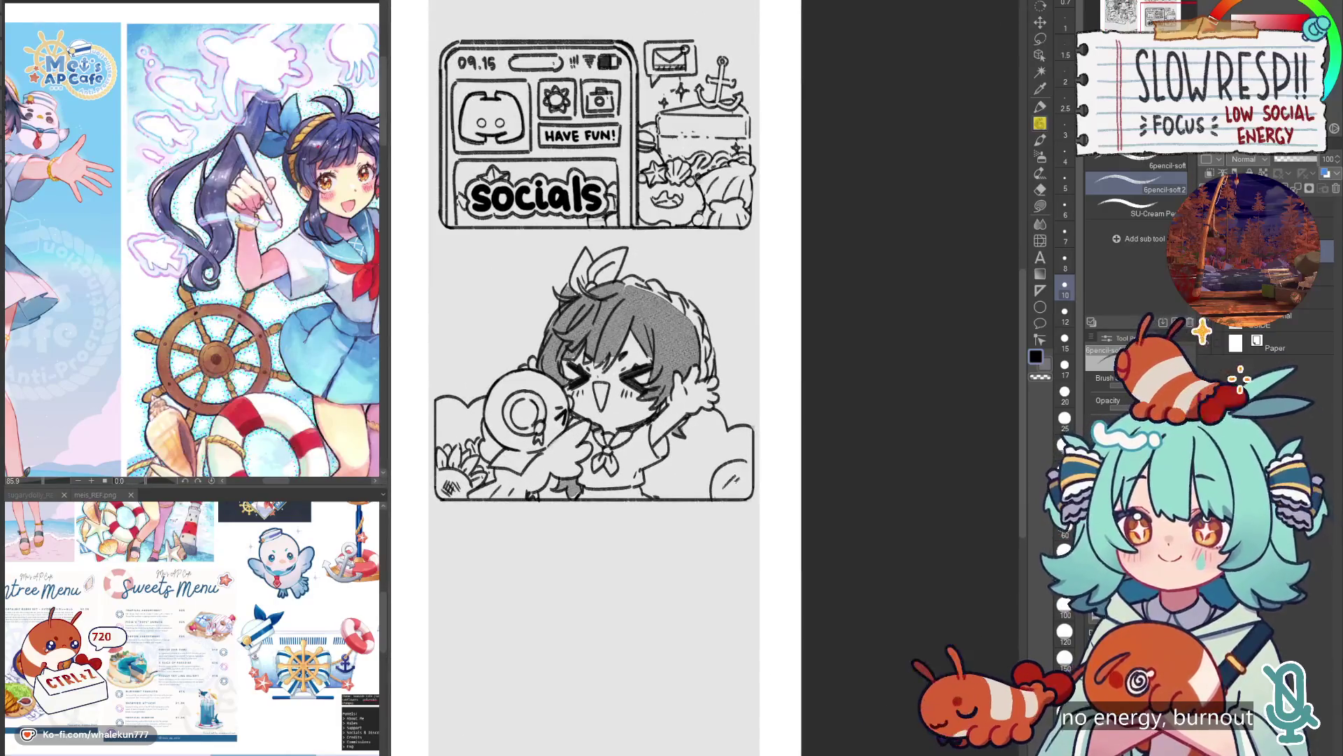
Draw a sunflower at the panel's lower right with a hatched dark centre.
{"action": "mouse_move", "coordinate": [709, 479]}
{"action": "left_mouse_down"}
{"action": "mouse_move", "coordinate": [687, 486]}
{"action": "mouse_move", "coordinate": [709, 495]}
{"action": "mouse_move", "coordinate": [715, 478]}
{"action": "left_mouse_up"}
{"action": "left_click_drag", "start_coordinate": [696, 467], "coordinate": [717, 459]}
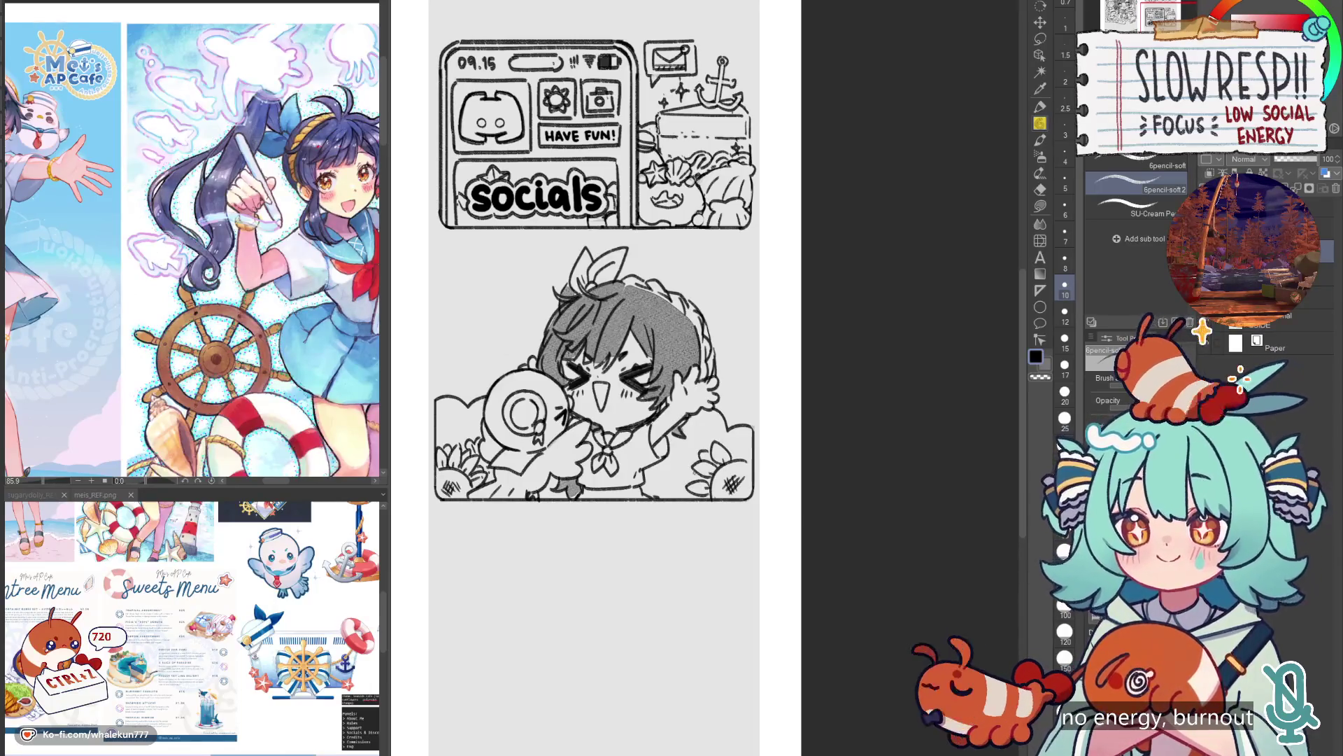
{"action": "mouse_move", "coordinate": [734, 436]}
{"action": "left_mouse_down"}
{"action": "mouse_move", "coordinate": [747, 467]}
{"action": "mouse_move", "coordinate": [738, 442]}
{"action": "left_mouse_up"}
{"action": "left_click_drag", "start_coordinate": [665, 468], "coordinate": [693, 466]}
{"action": "key", "text": "ctrl+z"}
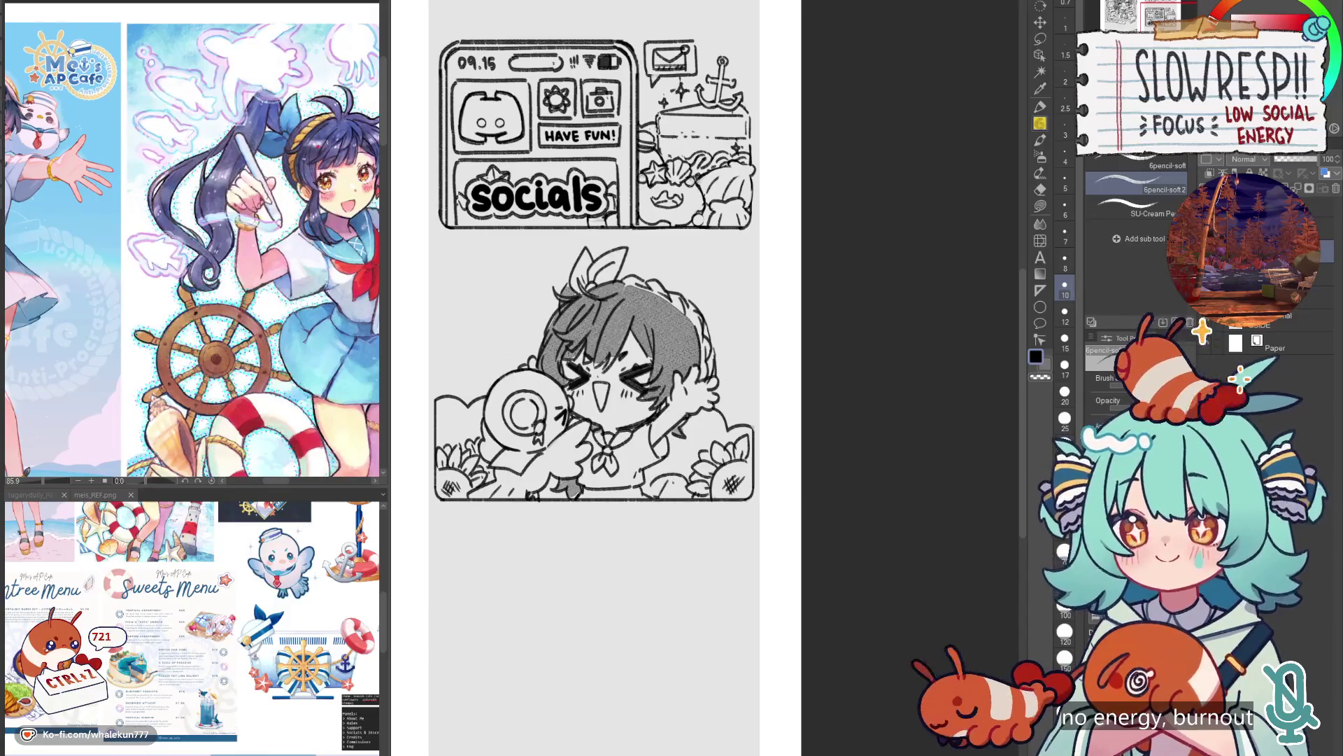
{"action": "left_click_drag", "start_coordinate": [666, 496], "coordinate": [680, 451]}
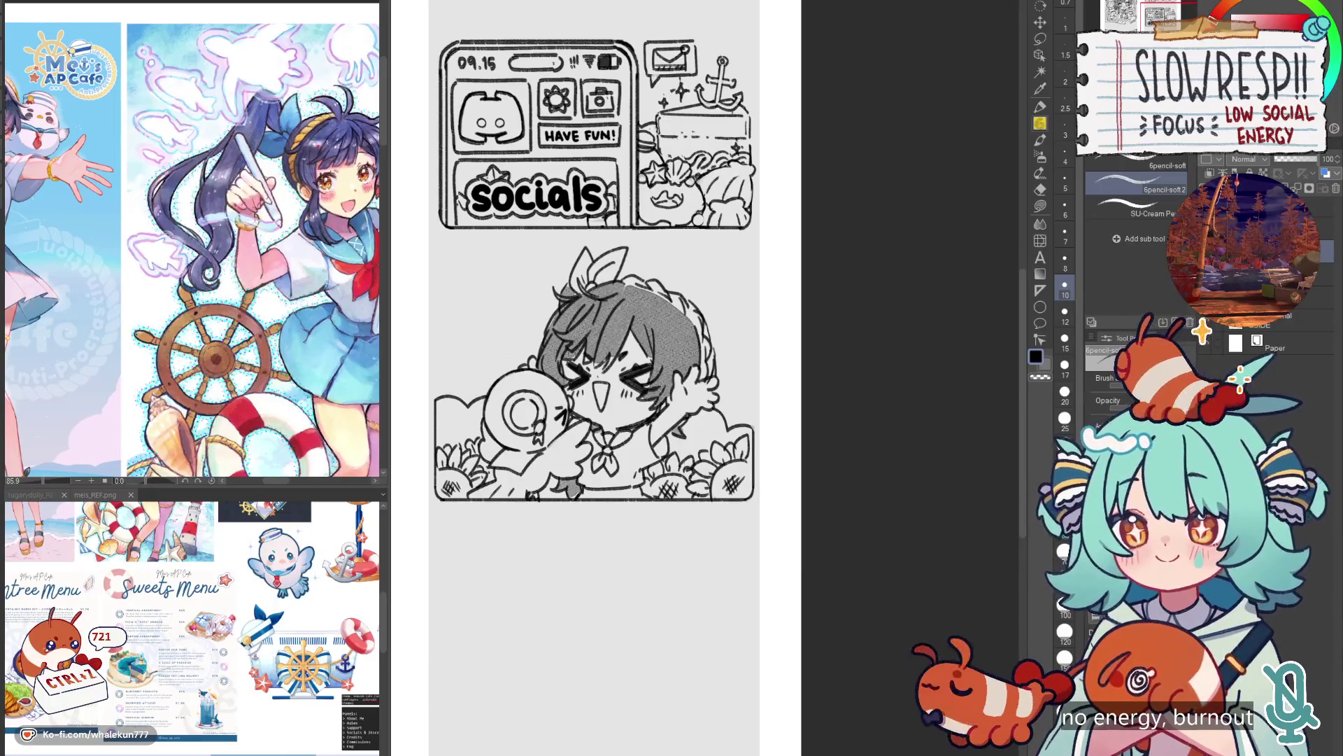
{"action": "left_click_drag", "start_coordinate": [688, 454], "coordinate": [699, 444]}
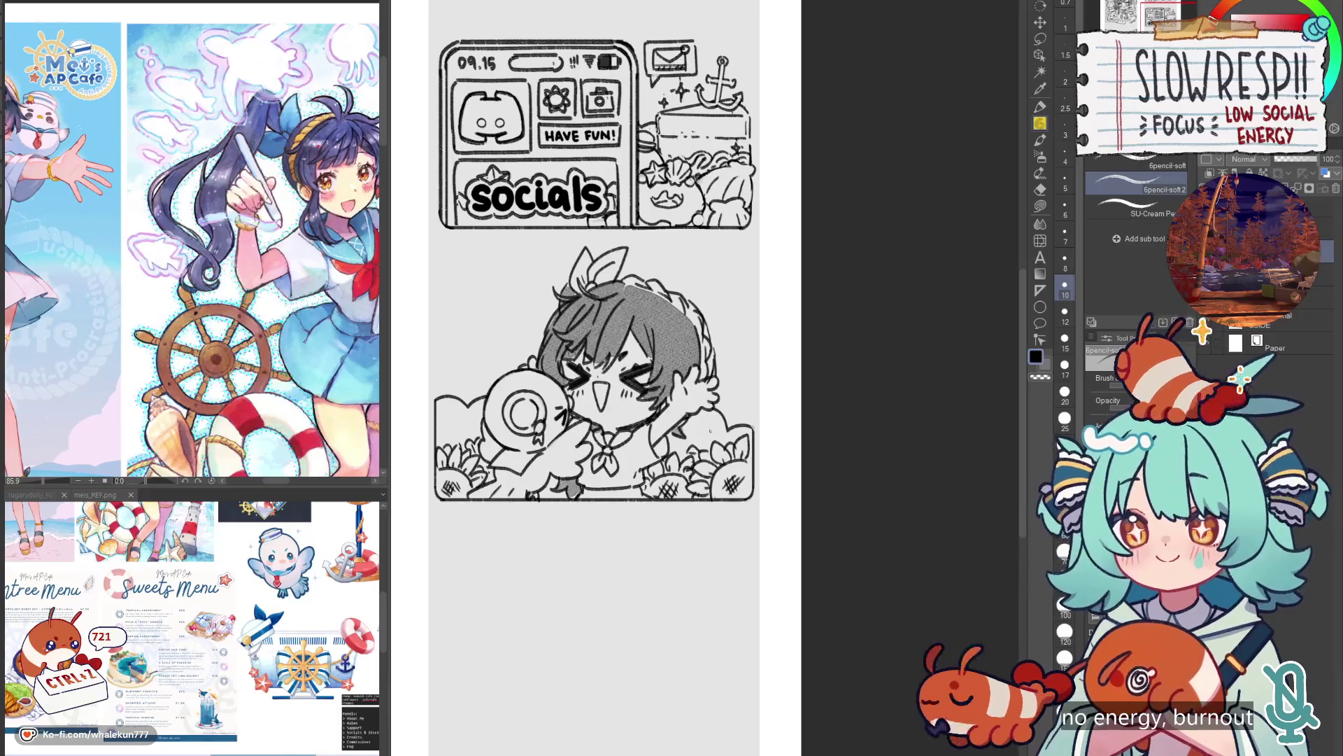
Add short sparkle strokes beside the character's head.
{"action": "key", "text": "ctrl+minus"}
{"action": "key", "text": "ctrl+minus"}
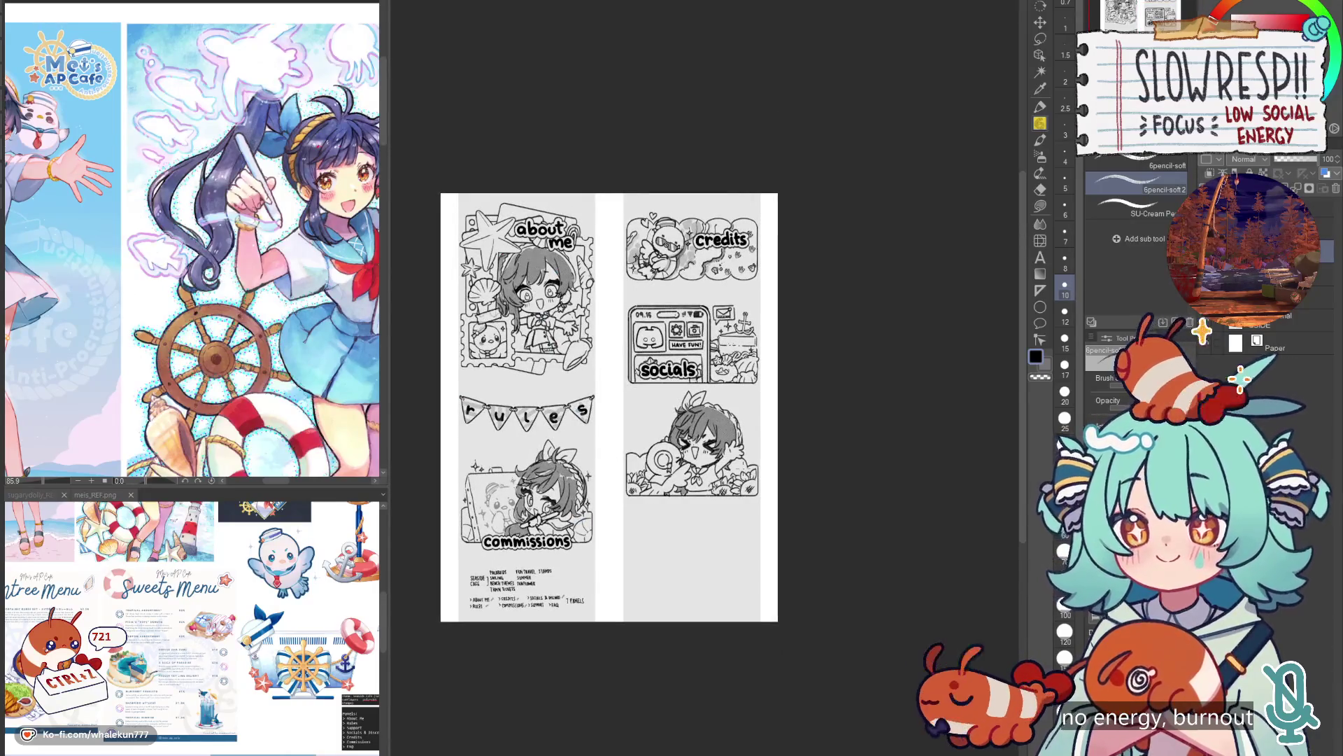
{"action": "scroll", "coordinate": [631, 420], "scroll_direction": "up", "scroll_amount": 5}
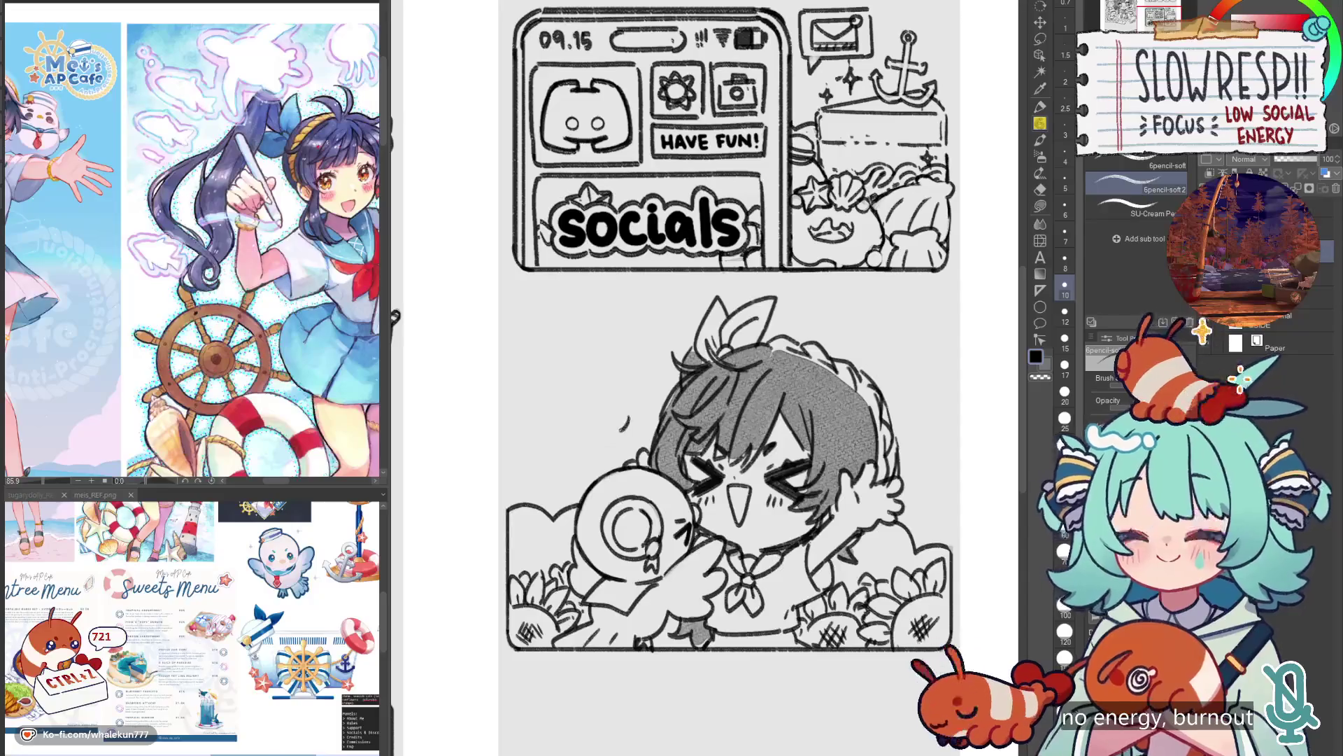
{"action": "left_click_drag", "start_coordinate": [630, 439], "coordinate": [607, 456]}
{"action": "left_click_drag", "start_coordinate": [620, 442], "coordinate": [614, 455]}
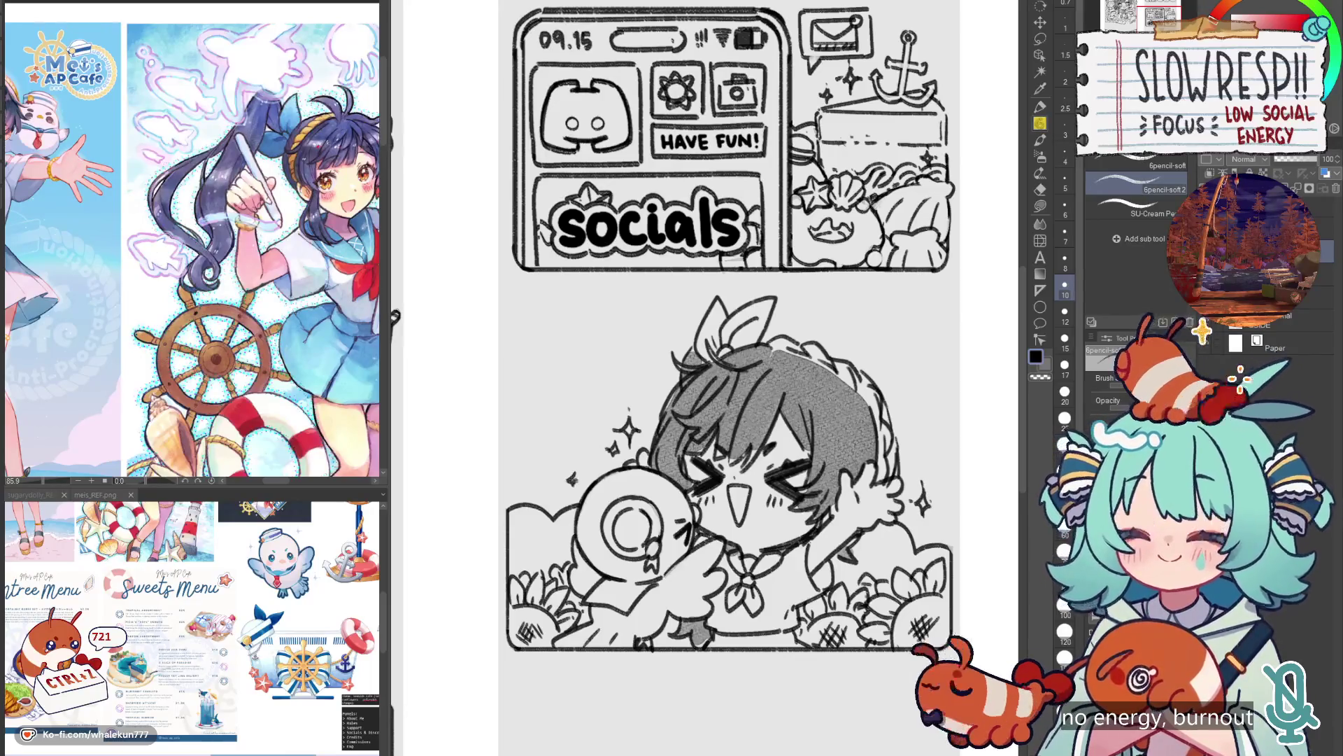
Hatch excited scribble marks left of the head, then trim them with the eraser.
{"action": "scroll", "coordinate": [873, 480], "scroll_direction": "down", "scroll_amount": 5}
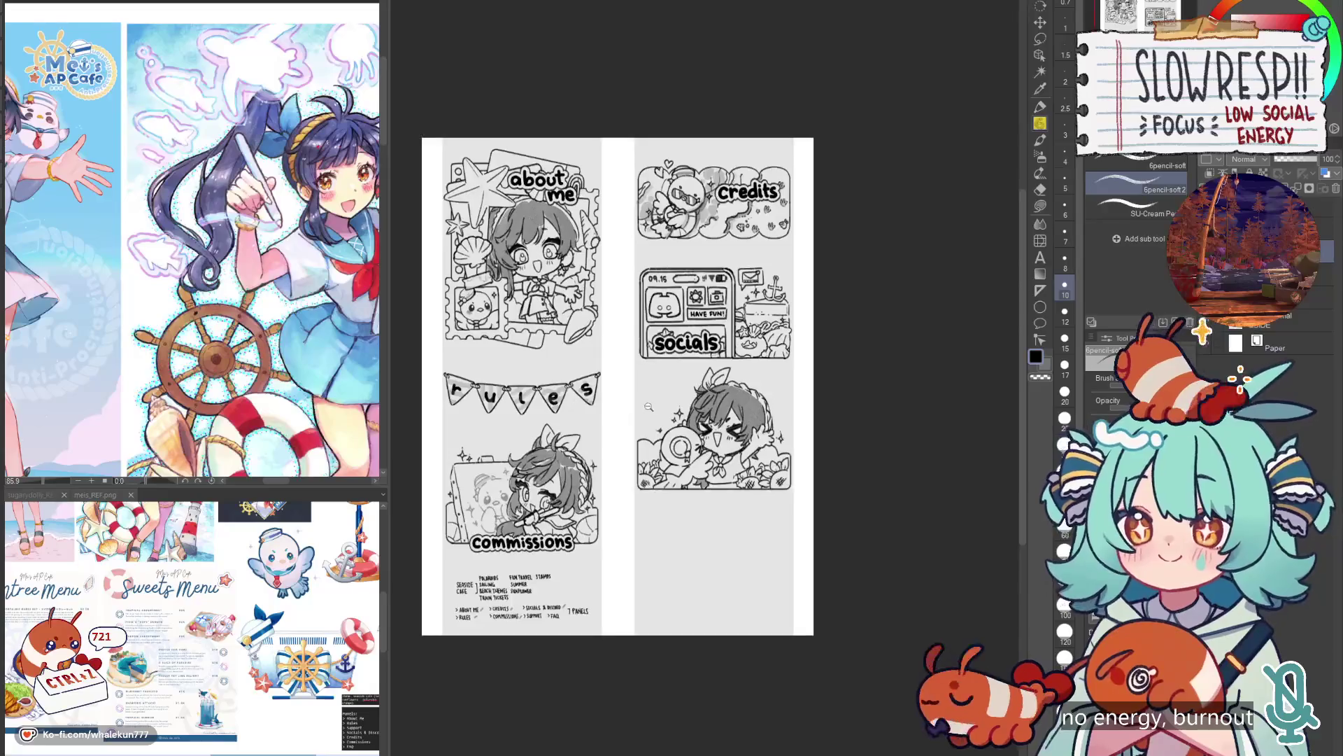
{"action": "scroll", "coordinate": [742, 385], "scroll_direction": "up", "scroll_amount": 5}
{"action": "mouse_move", "coordinate": [743, 358]}
{"action": "left_mouse_down"}
{"action": "mouse_move", "coordinate": [762, 376]}
{"action": "mouse_move", "coordinate": [764, 364]}
{"action": "left_mouse_up"}
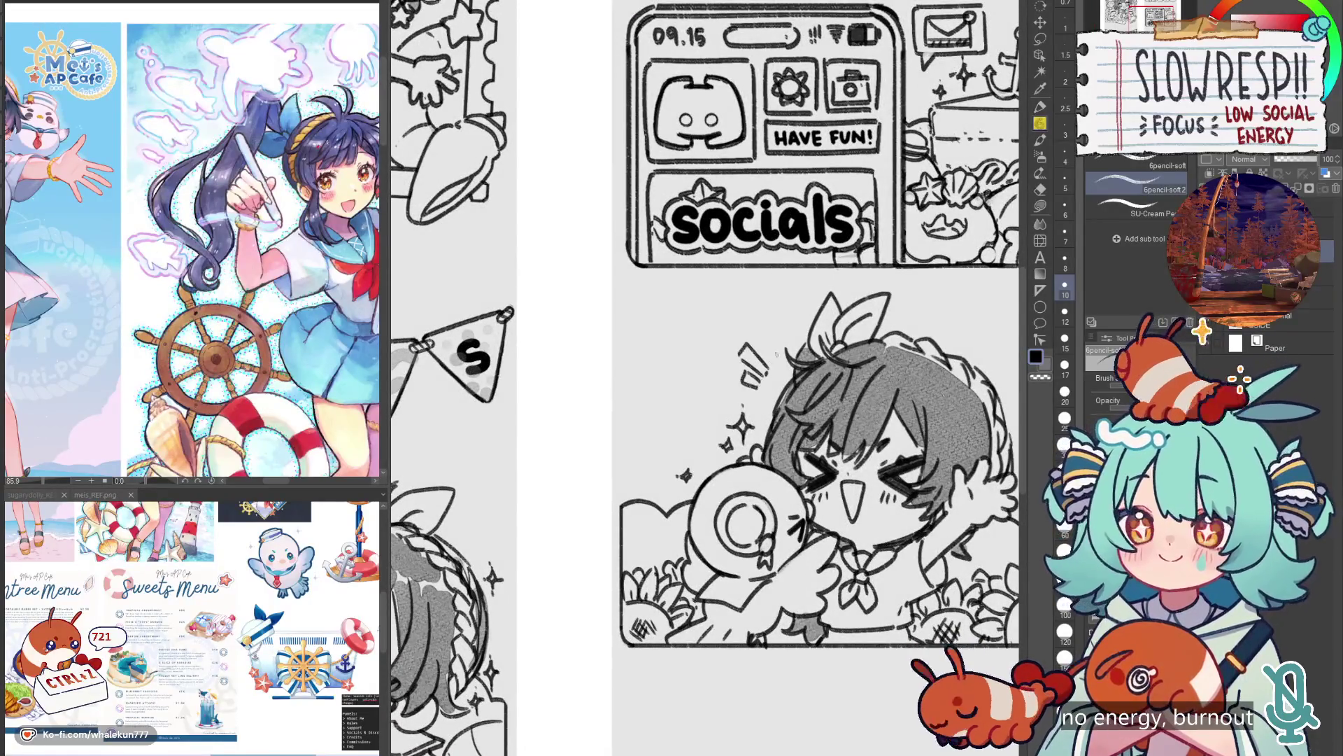
{"action": "left_click_drag", "start_coordinate": [730, 396], "coordinate": [757, 386]}
{"action": "mouse_move", "coordinate": [737, 385]}
{"action": "left_mouse_down"}
{"action": "mouse_move", "coordinate": [729, 402]}
{"action": "mouse_move", "coordinate": [764, 397]}
{"action": "mouse_move", "coordinate": [769, 353]}
{"action": "mouse_move", "coordinate": [757, 366]}
{"action": "left_mouse_up"}
{"action": "mouse_move", "coordinate": [747, 413]}
{"action": "left_mouse_down"}
{"action": "mouse_move", "coordinate": [771, 355]}
{"action": "mouse_move", "coordinate": [744, 410]}
{"action": "left_mouse_up"}
{"action": "key", "text": "e"}
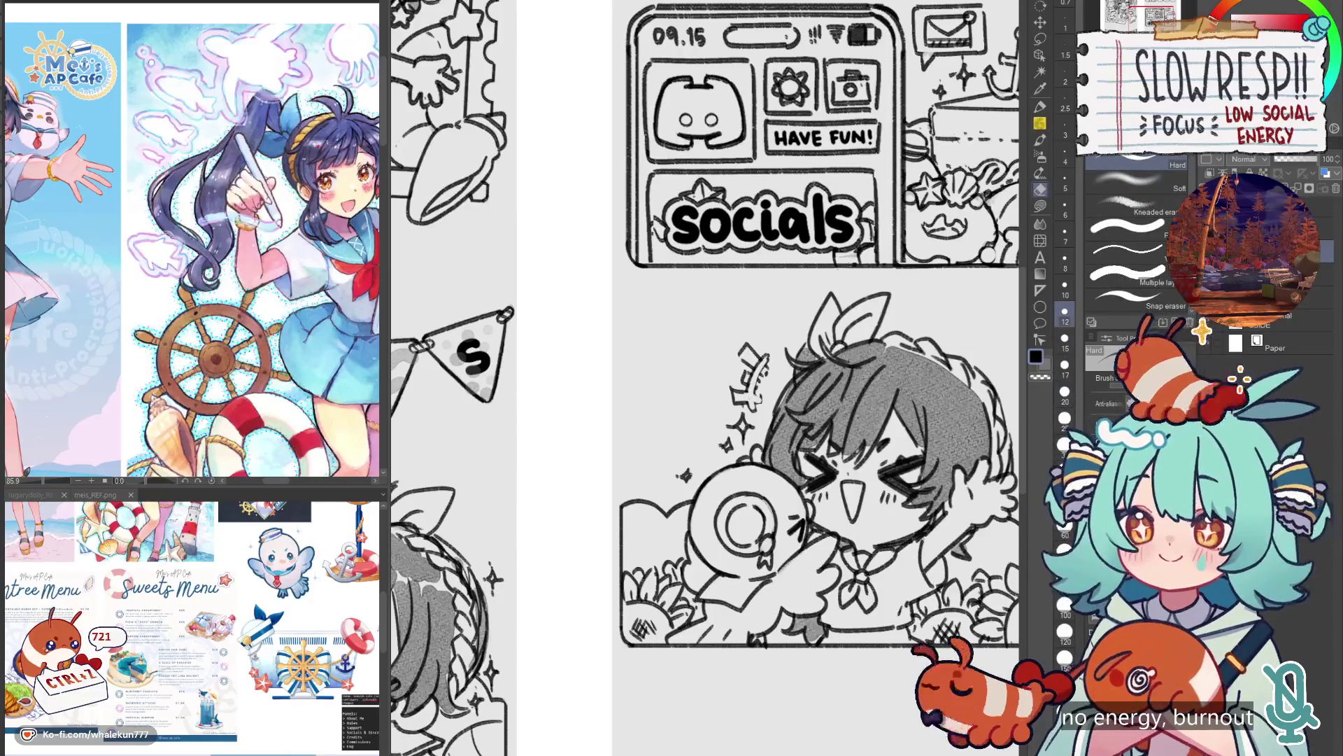
{"action": "key", "text": "p"}
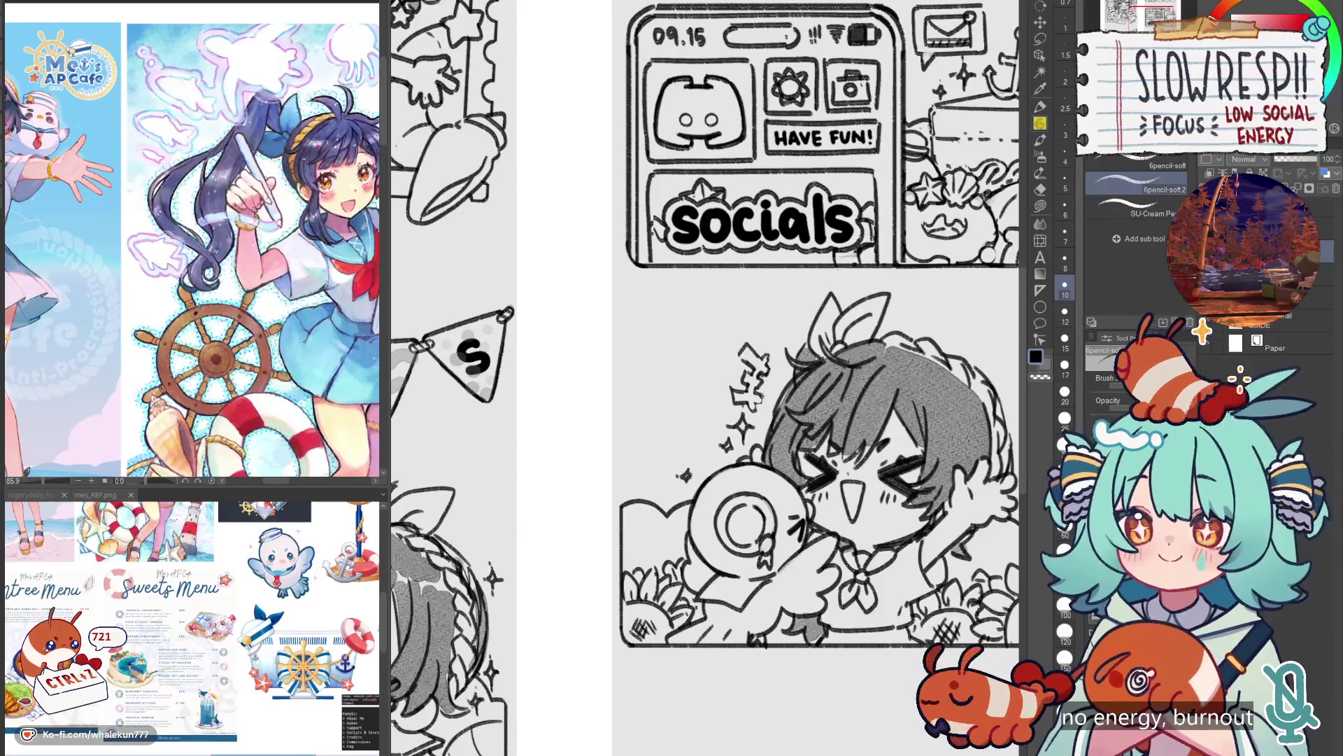
Back on the pen, start lettering 'support' beneath the panel with the S.
{"action": "scroll", "coordinate": [781, 362], "scroll_direction": "down", "scroll_amount": 5}
{"action": "scroll", "coordinate": [765, 586], "scroll_direction": "up", "scroll_amount": 5}
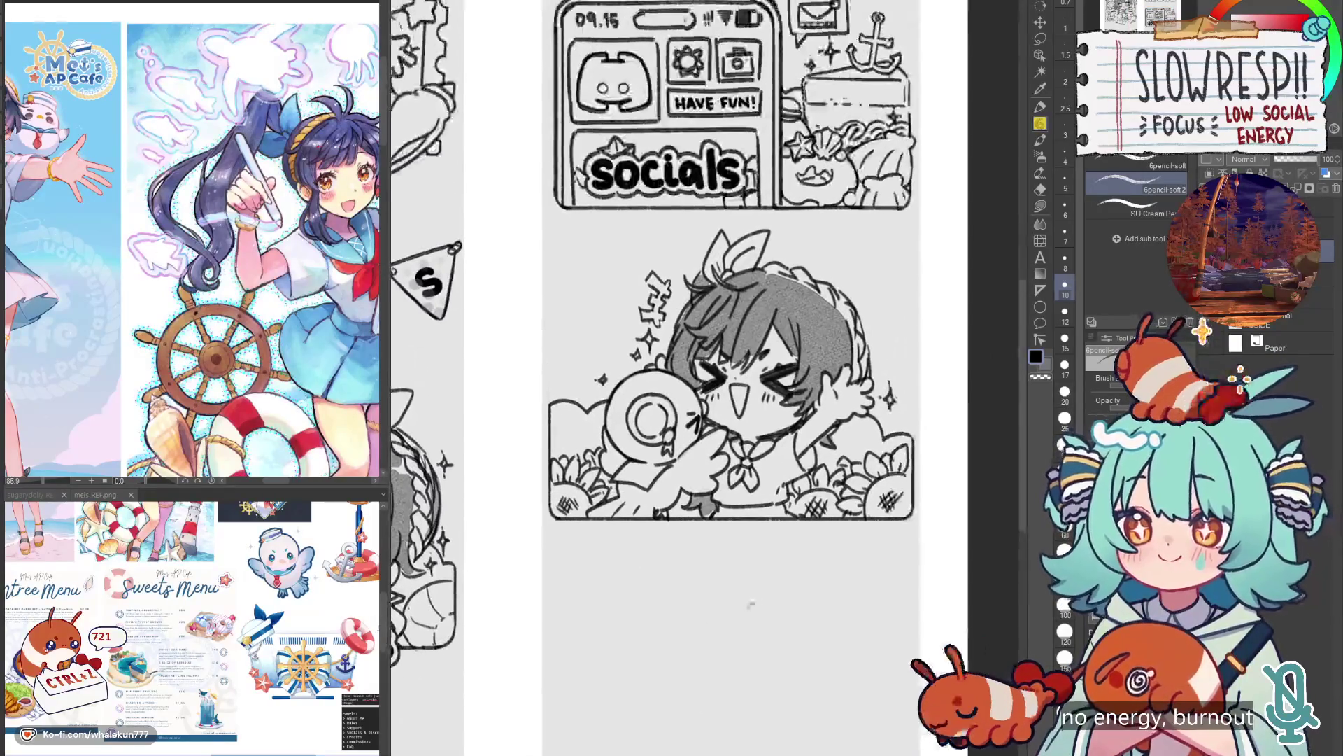
{"action": "scroll", "coordinate": [772, 539], "scroll_direction": "down", "scroll_amount": 5}
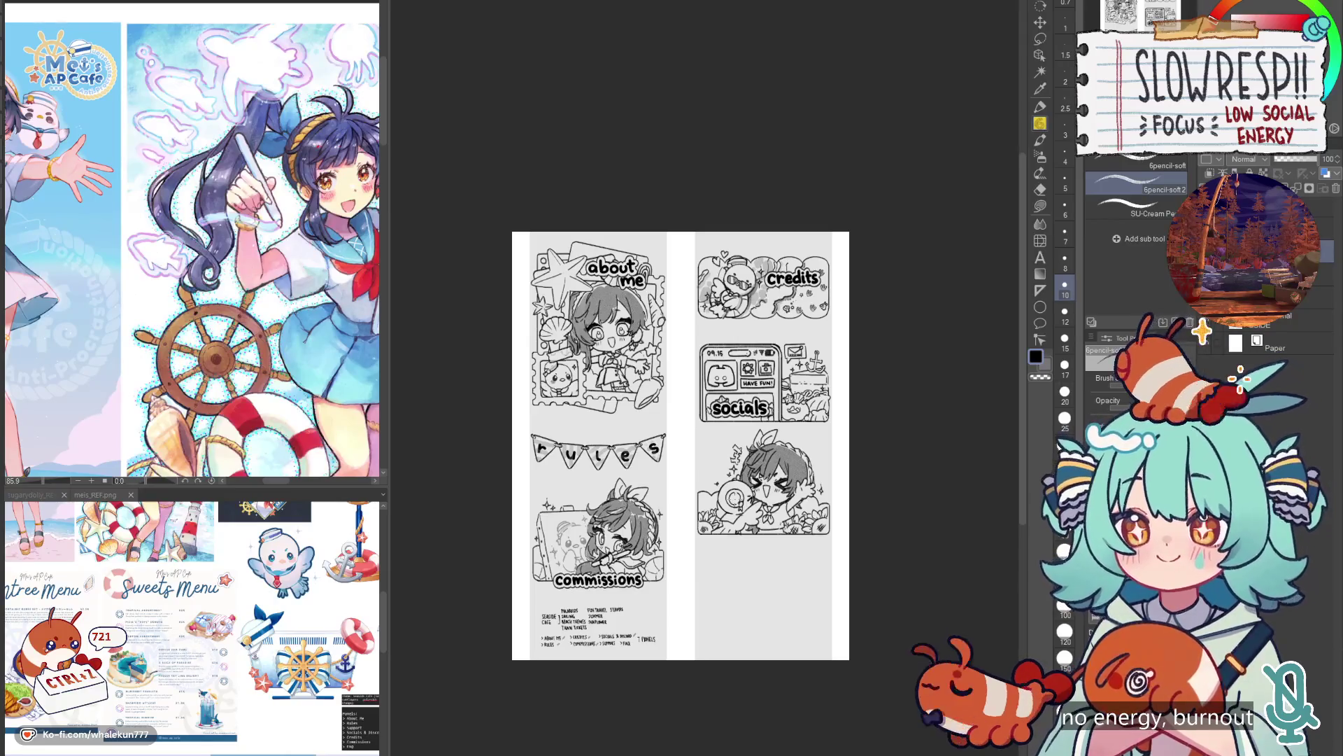
{"action": "left_click_drag", "start_coordinate": [681, 445], "coordinate": [582, 383]}
{"action": "key", "text": "k"}
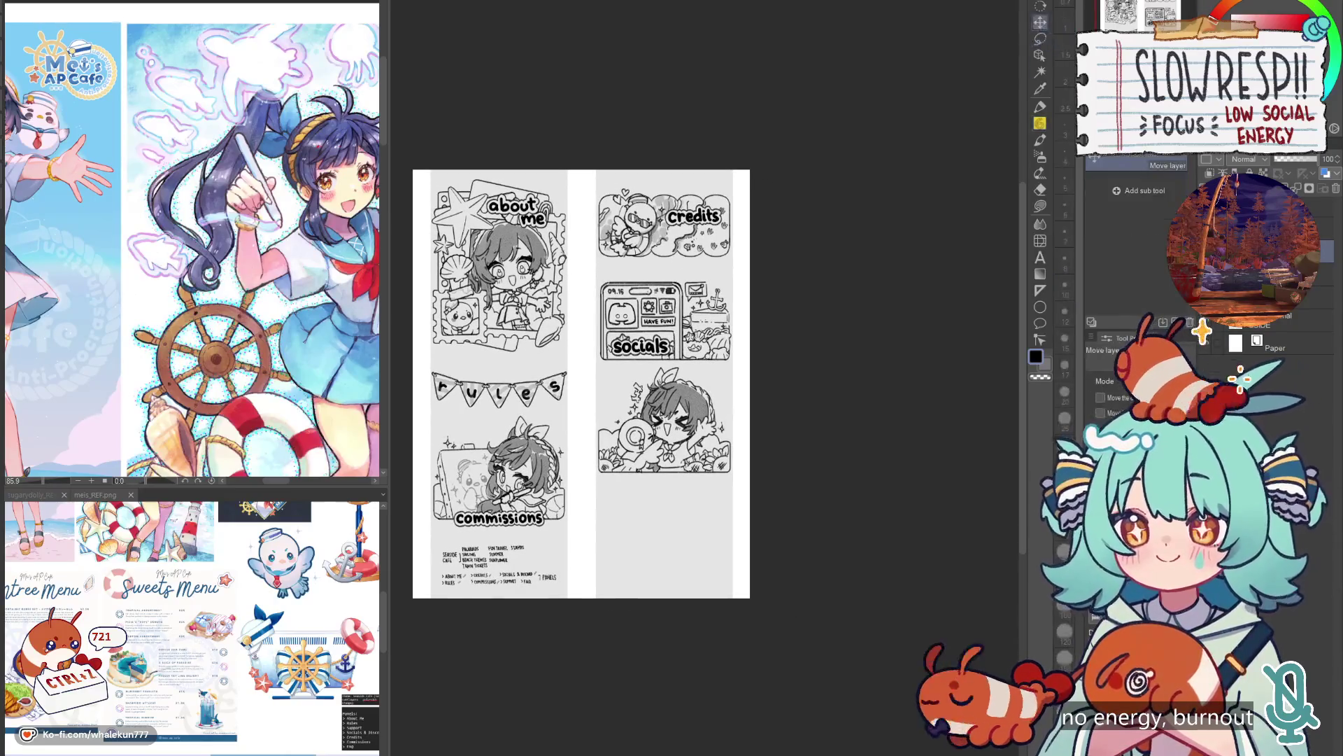
{"action": "scroll", "coordinate": [580, 385], "scroll_direction": "up", "scroll_amount": 5}
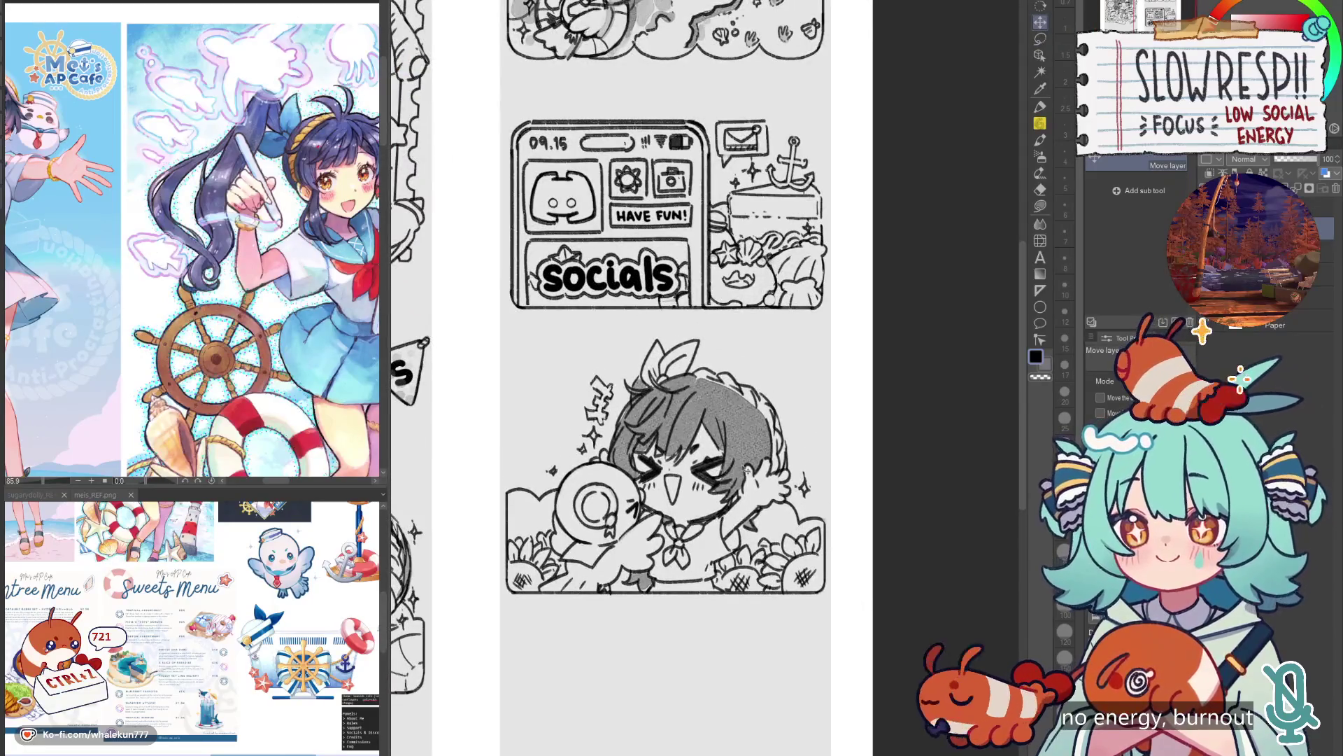
{"action": "scroll", "coordinate": [580, 385], "scroll_direction": "down", "scroll_amount": 3}
{"action": "scroll", "coordinate": [651, 699], "scroll_direction": "up", "scroll_amount": 2}
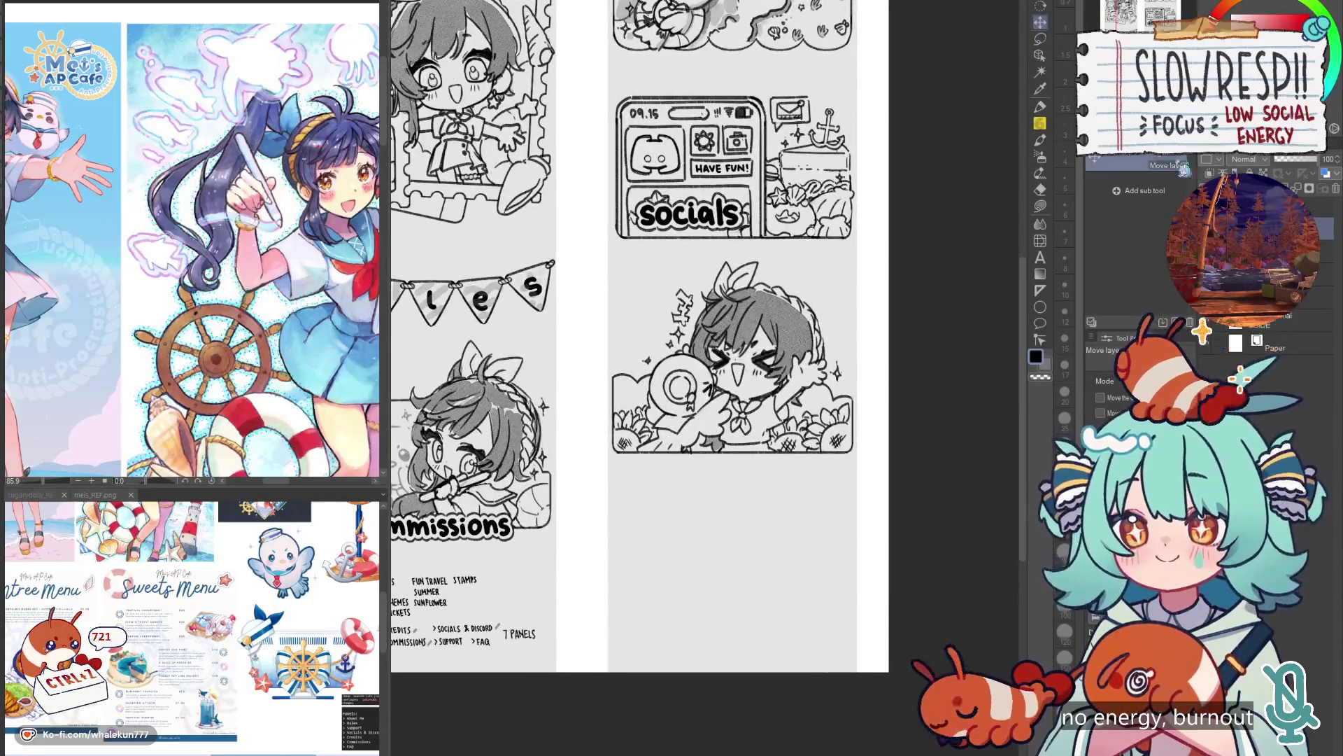
{"action": "key", "text": "p"}
{"action": "scroll", "coordinate": [724, 448], "scroll_direction": "up", "scroll_amount": 3}
{"action": "scroll", "coordinate": [686, 455], "scroll_direction": "up", "scroll_amount": 1}
{"action": "mouse_move", "coordinate": [689, 502]}
{"action": "left_mouse_down"}
{"action": "mouse_move", "coordinate": [676, 537]}
{"action": "mouse_move", "coordinate": [687, 509]}
{"action": "mouse_move", "coordinate": [689, 533]}
{"action": "mouse_move", "coordinate": [745, 501]}
{"action": "mouse_move", "coordinate": [757, 545]}
{"action": "mouse_move", "coordinate": [758, 523]}
{"action": "mouse_move", "coordinate": [787, 543]}
{"action": "mouse_move", "coordinate": [818, 502]}
{"action": "mouse_move", "coordinate": [840, 518]}
{"action": "mouse_move", "coordinate": [822, 501]}
{"action": "mouse_move", "coordinate": [851, 534]}
{"action": "mouse_move", "coordinate": [872, 500]}
{"action": "left_mouse_up"}
Letter the rest of 'support' under the panel, undoing botched S and stray strokes.
{"action": "key", "text": "ctrl+z"}
{"action": "key", "text": "ctrl+z"}
{"action": "mouse_move", "coordinate": [871, 486]}
{"action": "left_mouse_down"}
{"action": "mouse_move", "coordinate": [878, 536]}
{"action": "mouse_move", "coordinate": [902, 505]}
{"action": "left_mouse_up"}
{"action": "key", "text": "ctrl+z"}
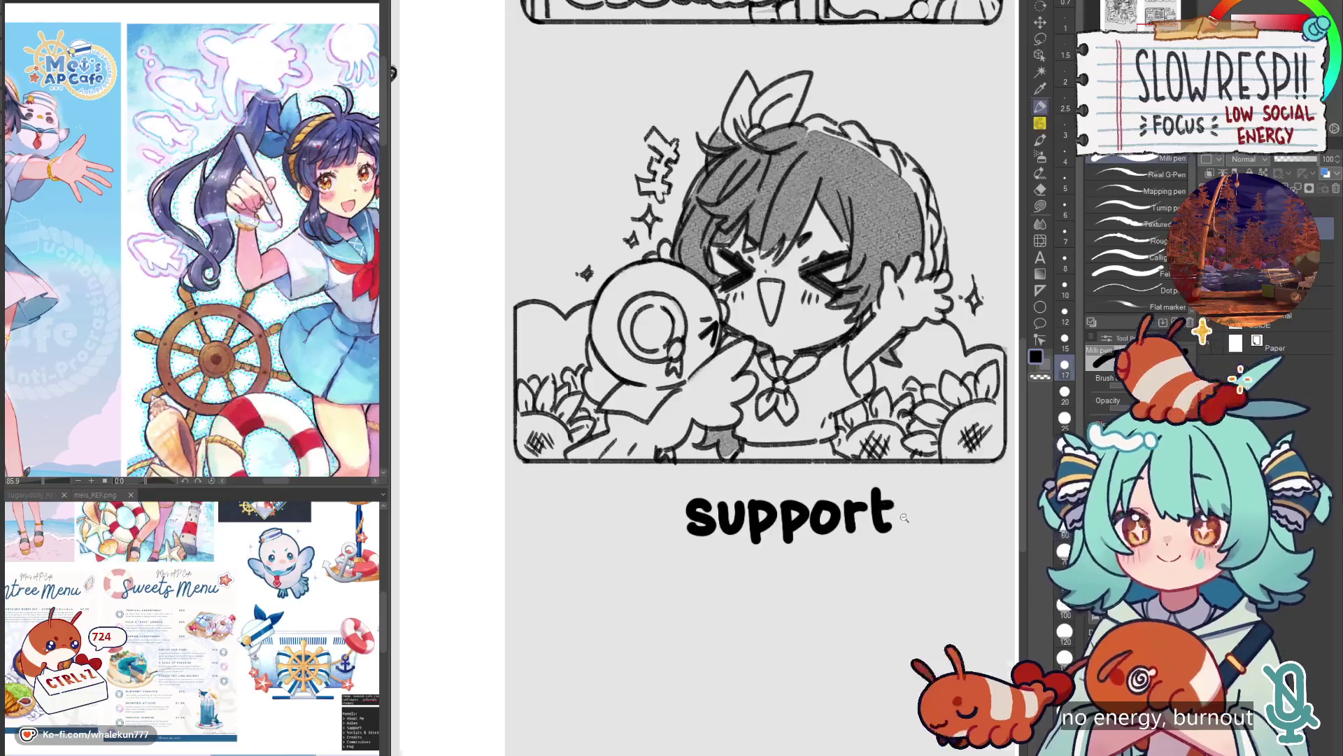
{"action": "key", "text": "ctrl+0"}
{"action": "scroll", "coordinate": [801, 359], "scroll_direction": "up", "scroll_amount": 3}
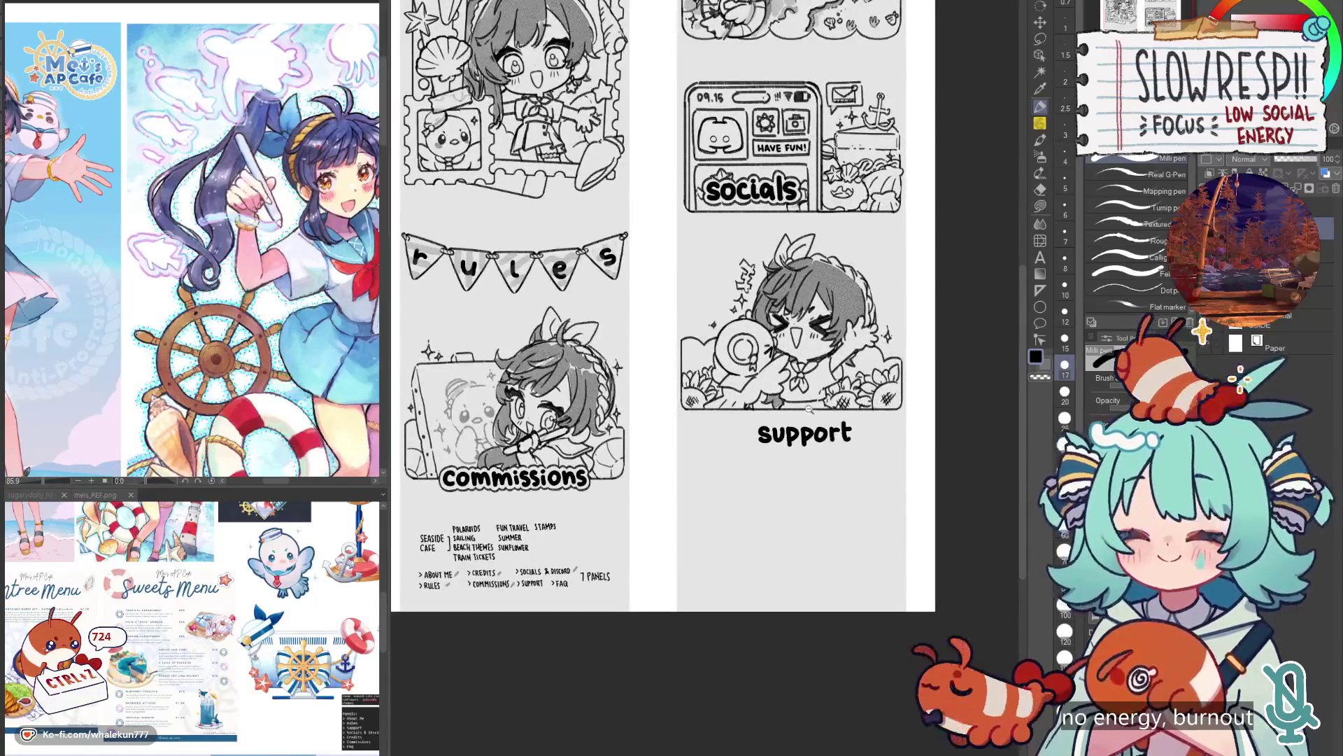
{"action": "scroll", "coordinate": [796, 392], "scroll_direction": "up", "scroll_amount": 5}
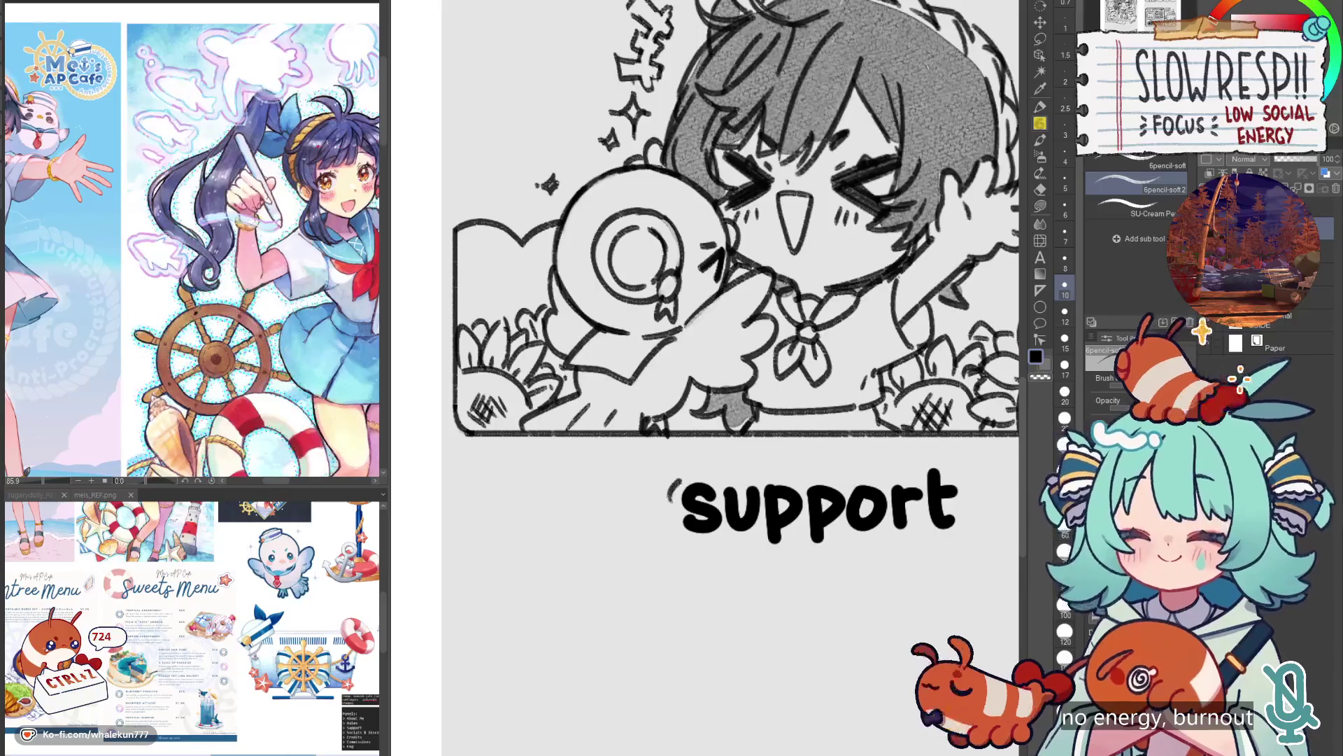
Trace a thick outline around the top, bottom and 't' of the 'support' lettering.
{"action": "left_click_drag", "start_coordinate": [695, 545], "coordinate": [750, 540]}
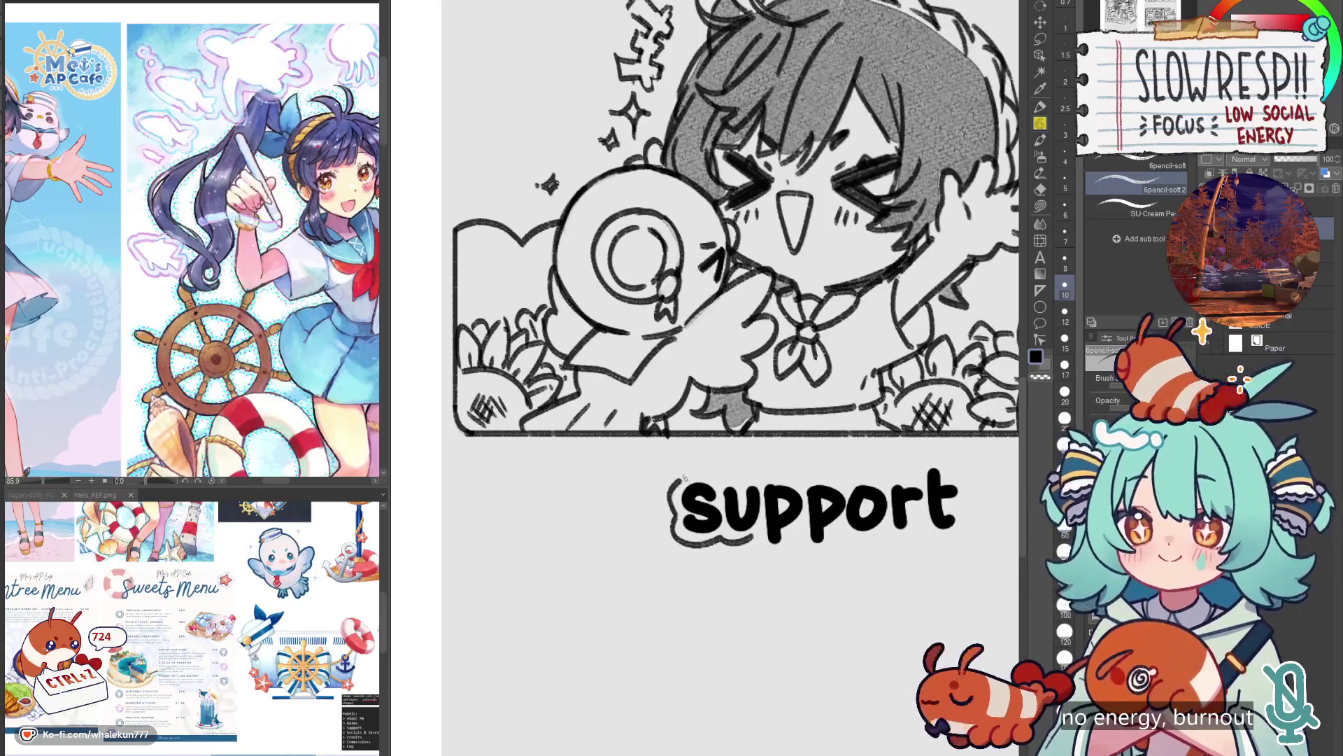
{"action": "left_click_drag", "start_coordinate": [725, 478], "coordinate": [840, 476]}
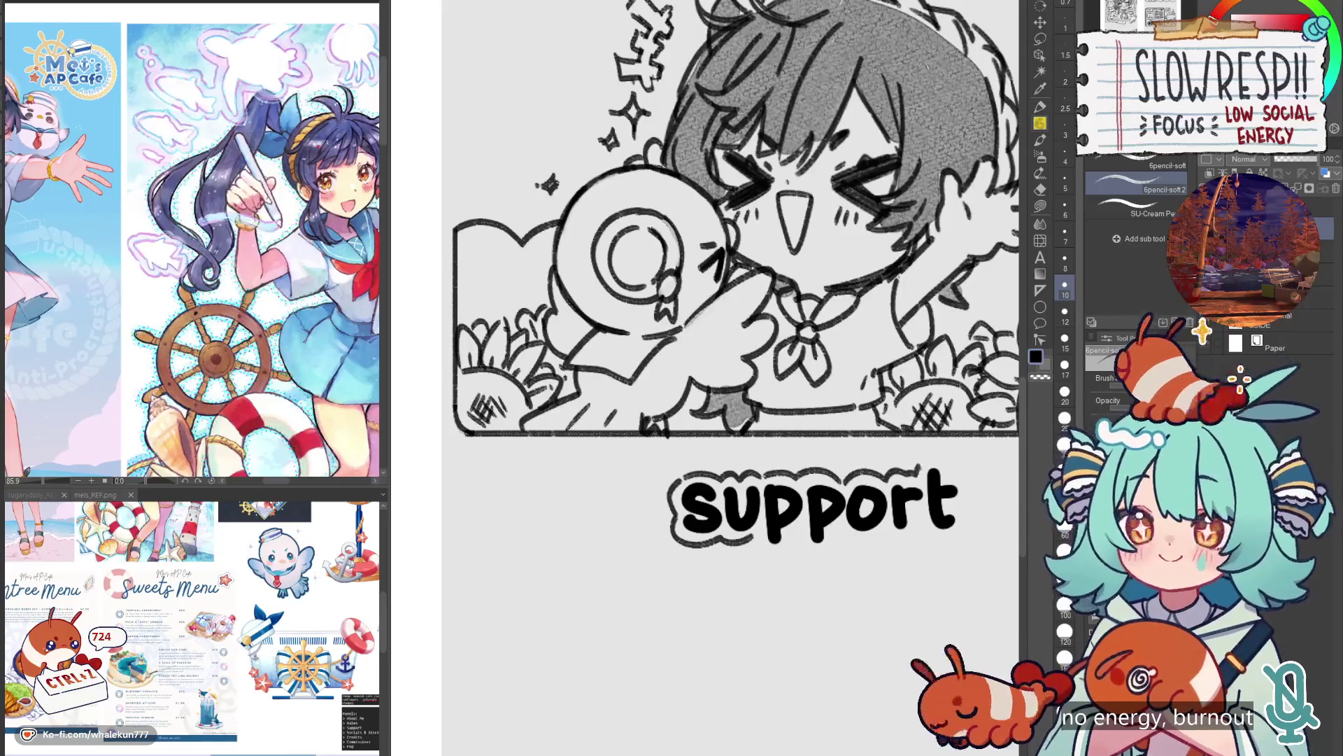
{"action": "left_click_drag", "start_coordinate": [964, 504], "coordinate": [945, 542]}
{"action": "left_click_drag", "start_coordinate": [756, 543], "coordinate": [880, 538]}
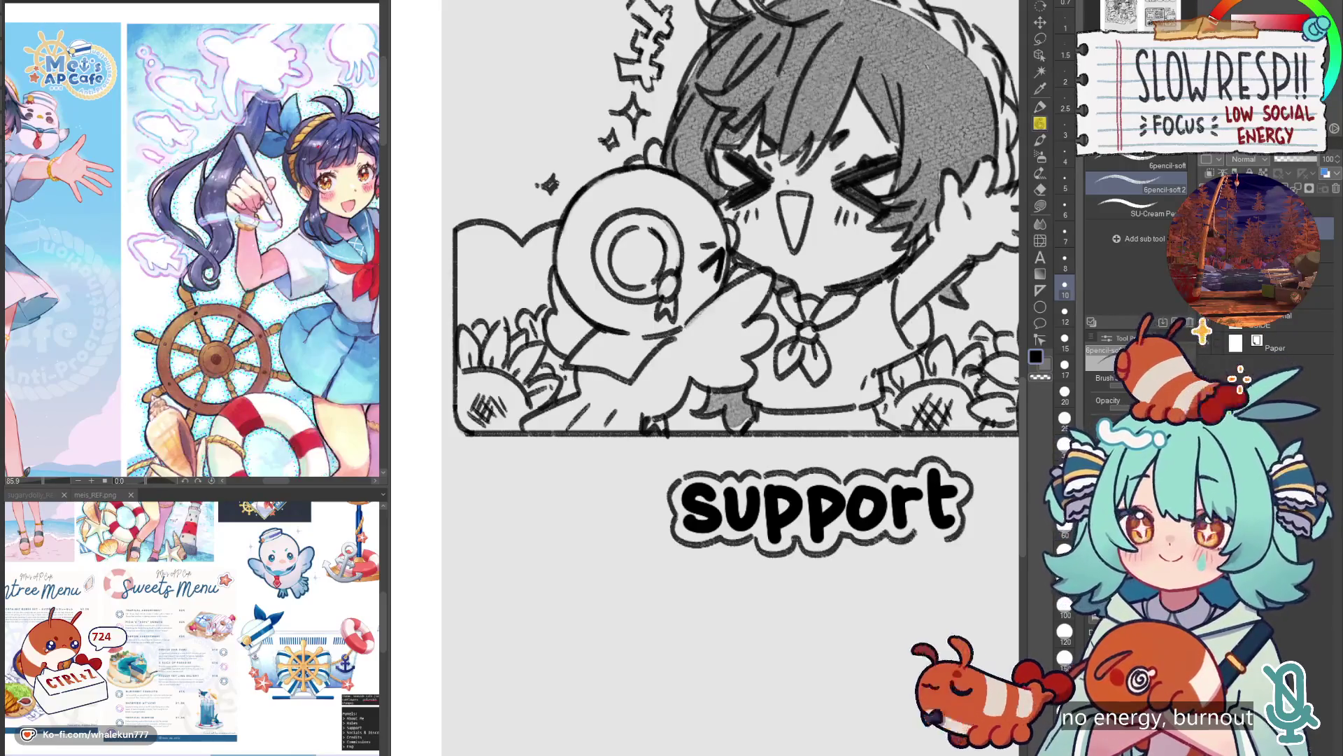
{"action": "scroll", "coordinate": [797, 385], "scroll_direction": "down", "scroll_amount": 5}
Move the 'support' title up onto the grey panel.
{"action": "key", "text": "k"}
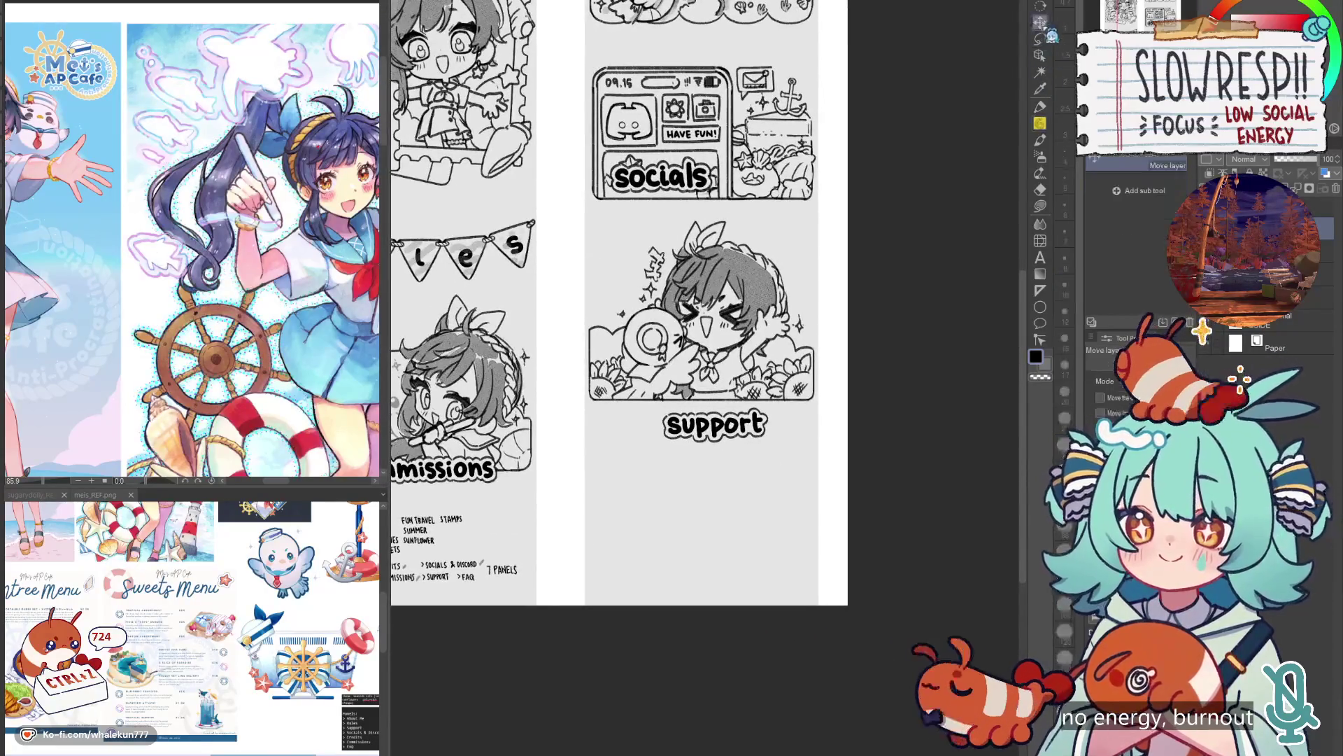
{"action": "key", "text": "w"}
{"action": "left_click", "coordinate": [700, 518]}
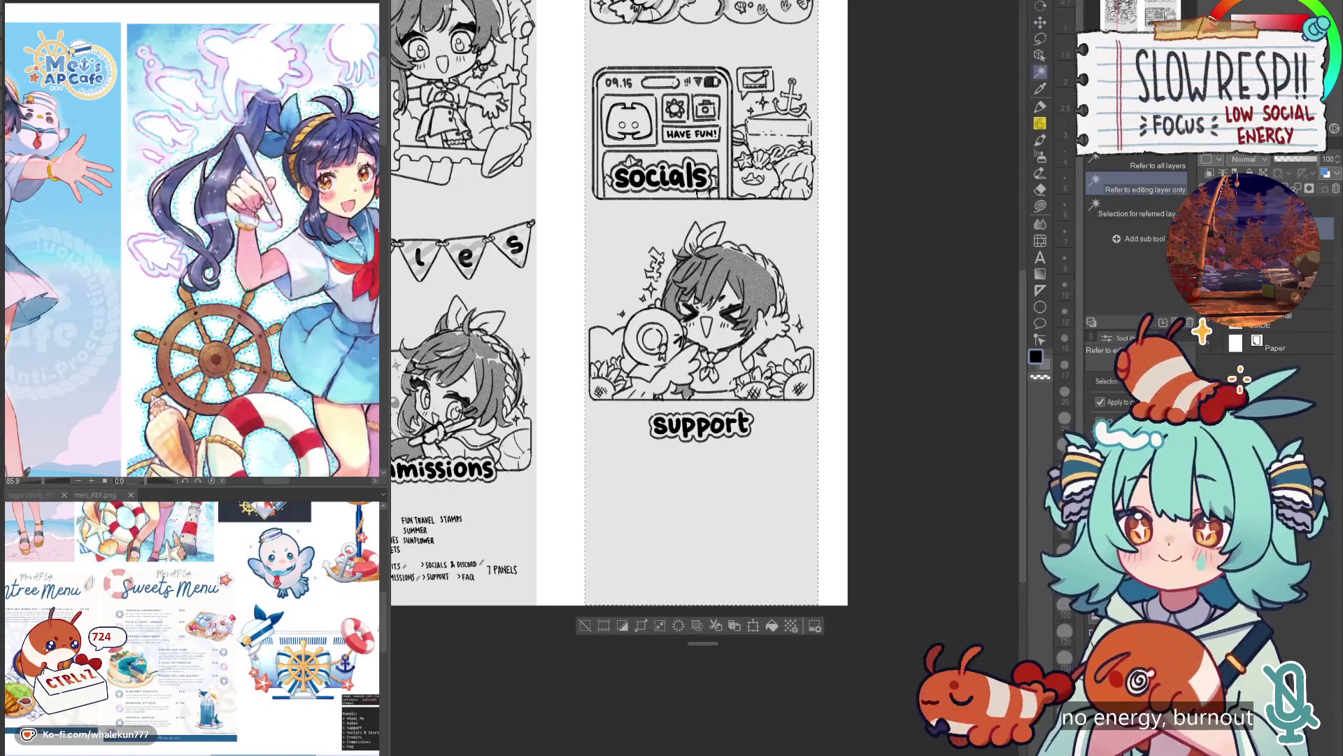
{"action": "key", "text": "ctrl+d"}
{"action": "key", "text": "k"}
{"action": "left_click_drag", "start_coordinate": [723, 494], "coordinate": [724, 464]}
Return to the pencil, mirror the canvas to check, and fit the whole sheet in the window.
{"action": "key", "text": "e"}
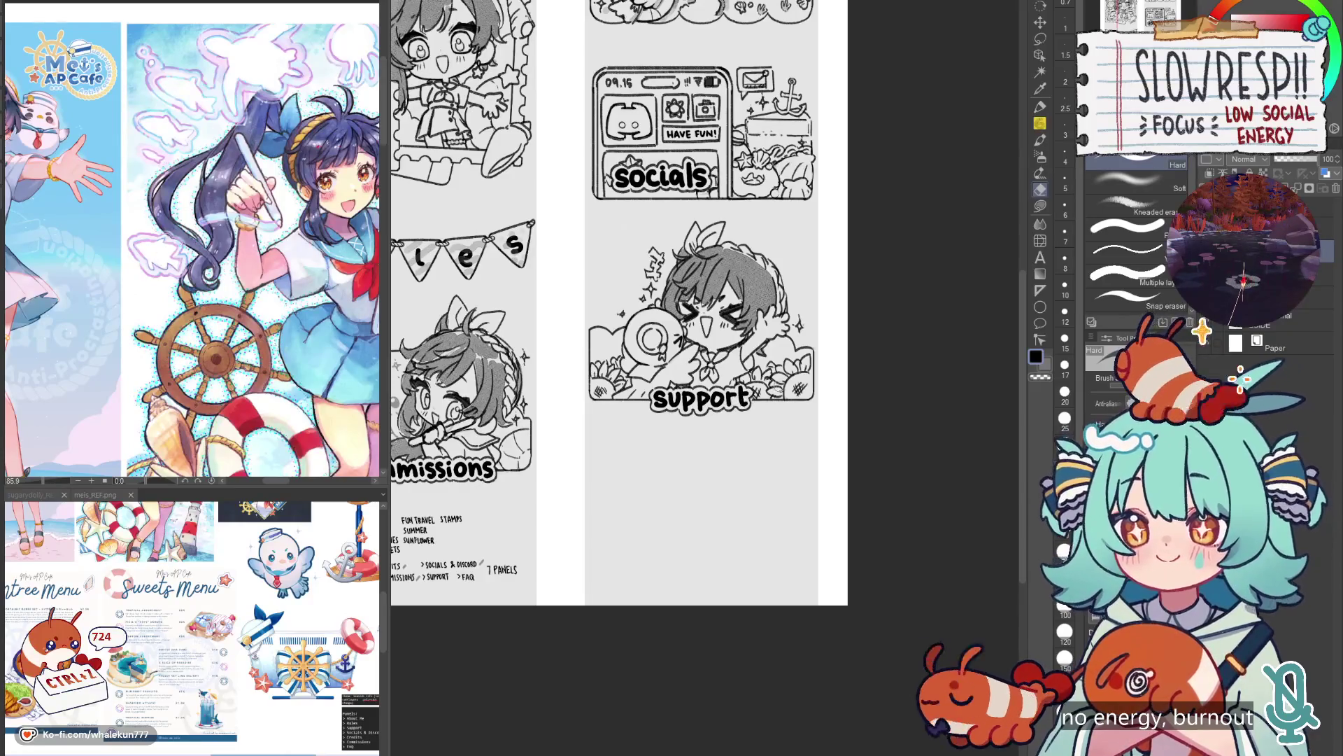
{"action": "scroll", "coordinate": [783, 434], "scroll_direction": "down", "scroll_amount": 4}
{"action": "scroll", "coordinate": [746, 319], "scroll_direction": "up", "scroll_amount": 3}
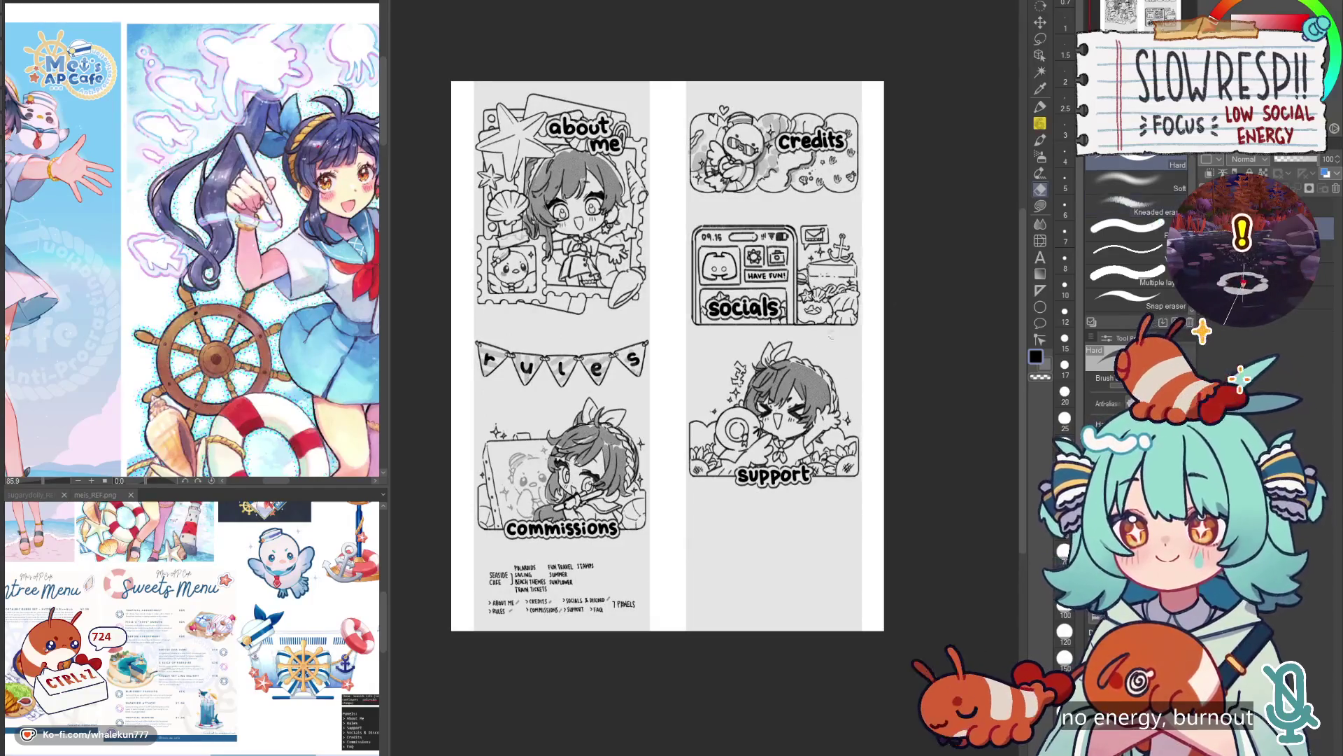
{"action": "scroll", "coordinate": [866, 411], "scroll_direction": "down", "scroll_amount": 3}
{"action": "scroll", "coordinate": [865, 412], "scroll_direction": "up", "scroll_amount": 5}
{"action": "scroll", "coordinate": [866, 411], "scroll_direction": "down", "scroll_amount": 1}
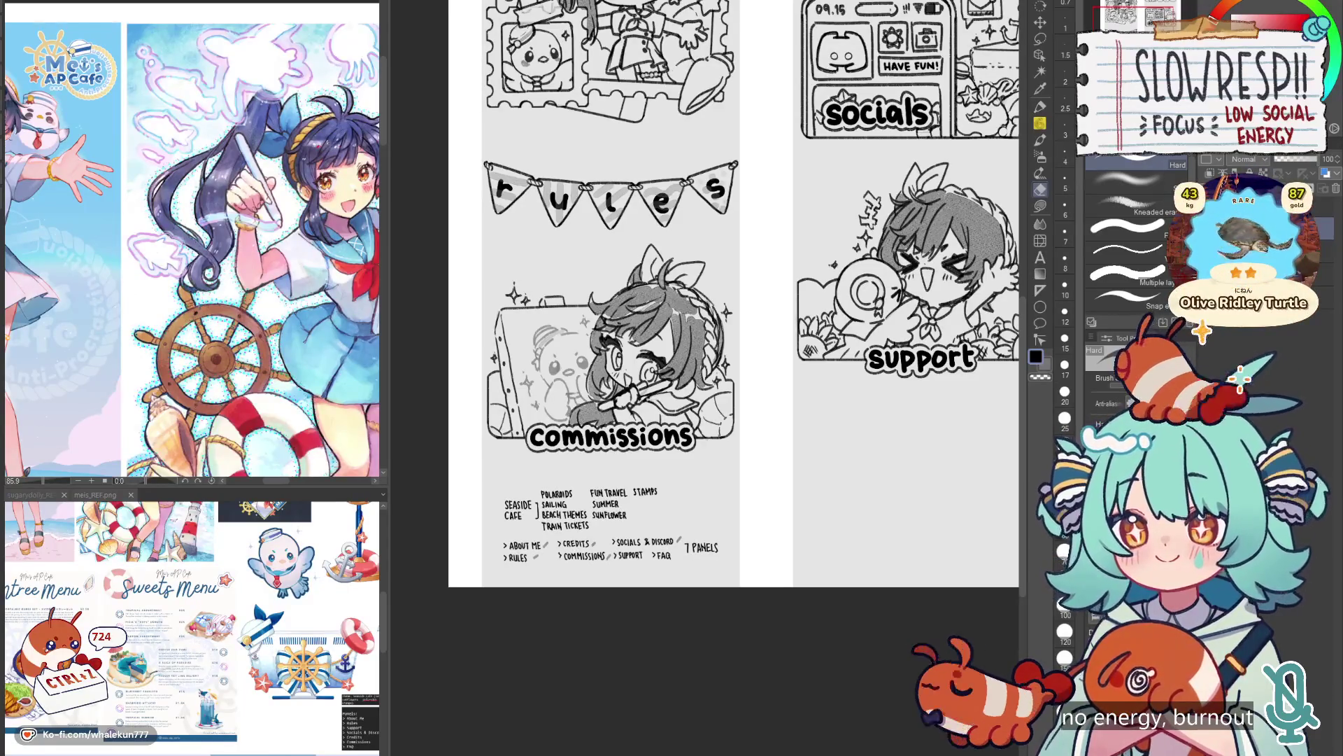
{"action": "key", "text": "p"}
{"action": "key", "text": "h"}
{"action": "key", "text": "h"}
{"action": "key", "text": "ctrl+0"}
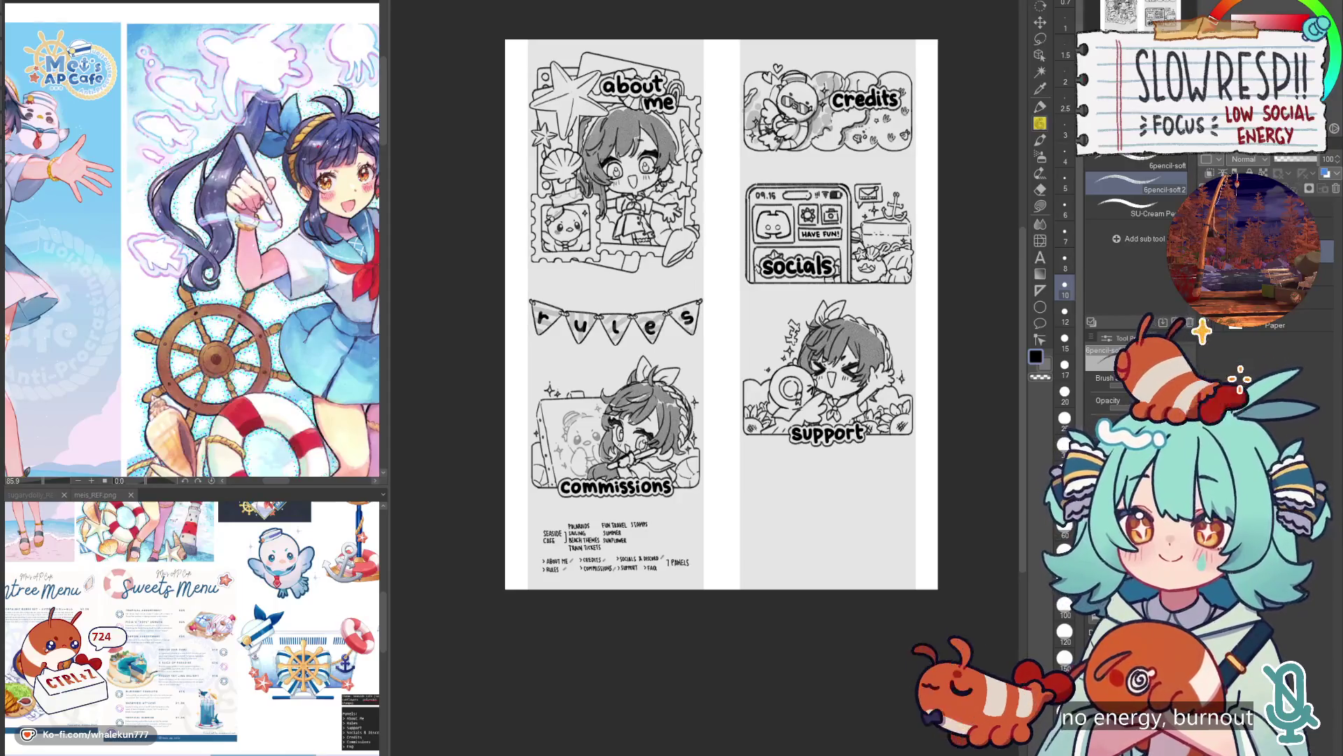
Lasso the credits panel and move it into the rules banner's spot under About Me.
{"action": "key", "text": "m"}
{"action": "mouse_move", "coordinate": [719, 308]}
{"action": "left_mouse_down"}
{"action": "mouse_move", "coordinate": [666, 344]}
{"action": "mouse_move", "coordinate": [517, 325]}
{"action": "mouse_move", "coordinate": [529, 284]}
{"action": "left_mouse_up"}
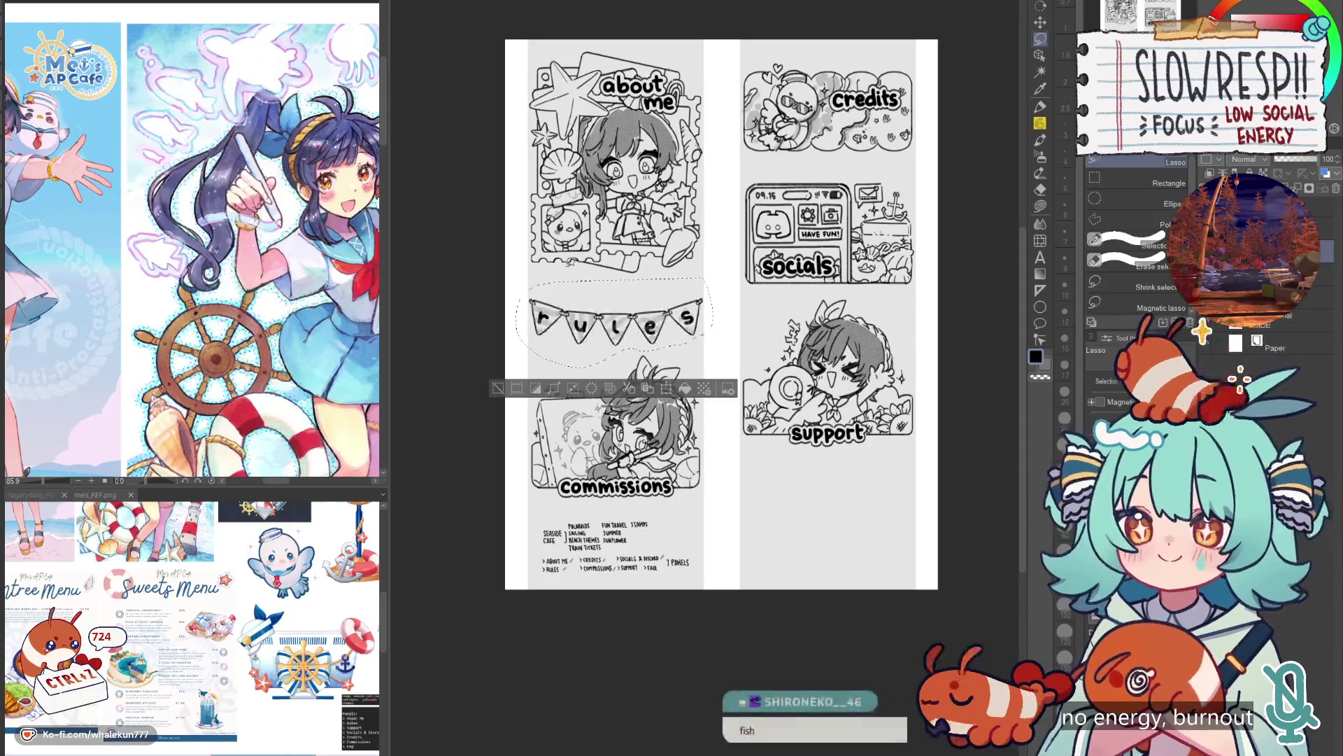
{"action": "key", "text": "ctrl+d"}
{"action": "mouse_move", "coordinate": [856, 161]}
{"action": "left_mouse_down"}
{"action": "mouse_move", "coordinate": [785, 36]}
{"action": "mouse_move", "coordinate": [900, 39]}
{"action": "left_mouse_up"}
{"action": "key", "text": "ctrl+d"}
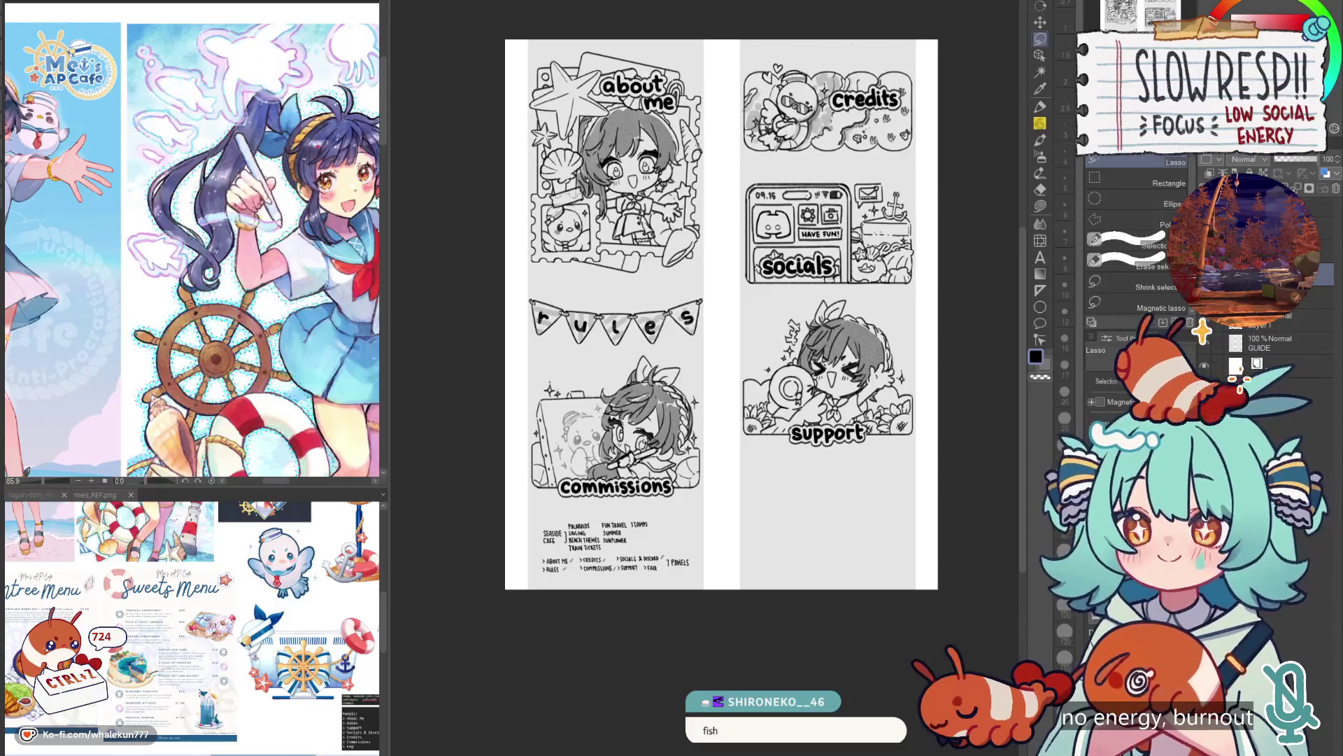
{"action": "key", "text": "k"}
{"action": "mouse_move", "coordinate": [828, 106]}
{"action": "left_mouse_down"}
{"action": "mouse_move", "coordinate": [852, 129]}
{"action": "mouse_move", "coordinate": [849, 419]}
{"action": "mouse_move", "coordinate": [601, 321]}
{"action": "mouse_move", "coordinate": [619, 318]}
{"action": "left_mouse_up"}
{"action": "left_click_drag", "start_coordinate": [671, 363], "coordinate": [673, 365]}
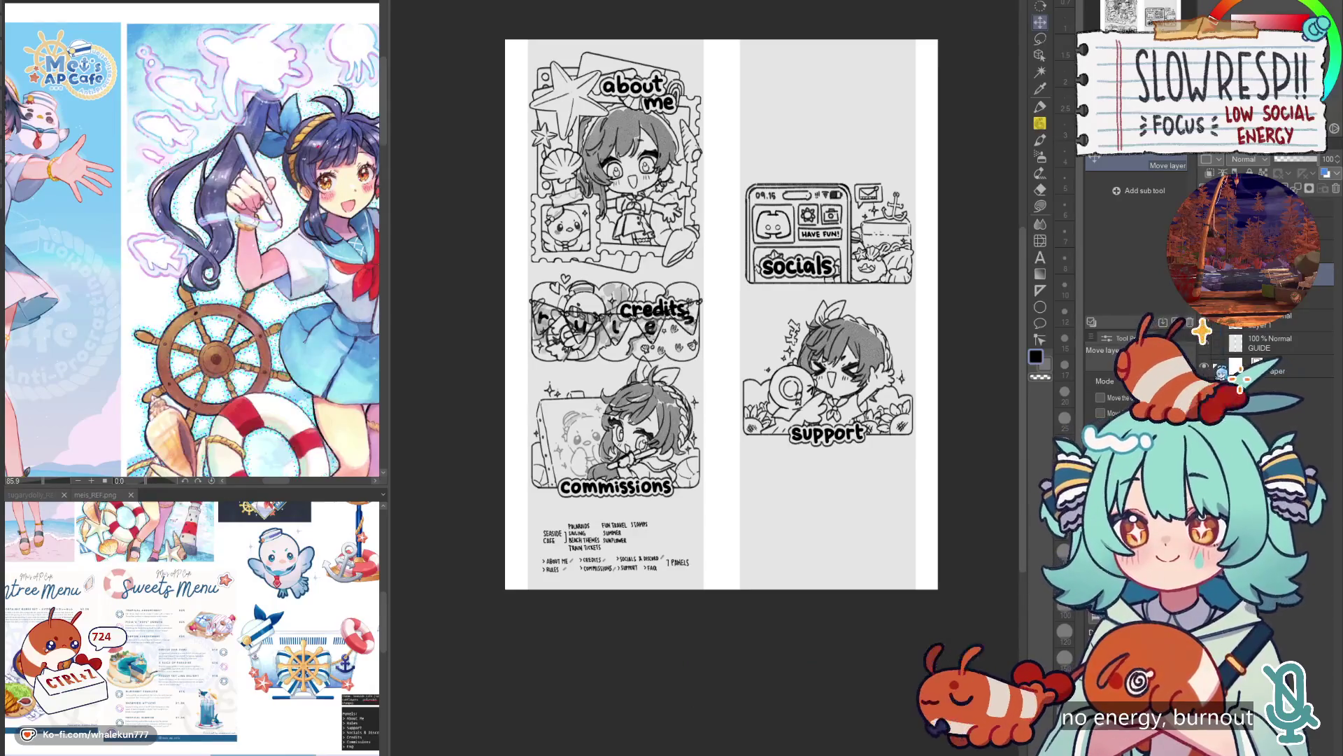
Hide the planning notes, shift commissions down, and reposition the rules banner and credits.
{"action": "left_click", "coordinate": [1205, 366]}
{"action": "mouse_move", "coordinate": [667, 422]}
{"action": "left_mouse_down"}
{"action": "mouse_move", "coordinate": [726, 455]}
{"action": "mouse_move", "coordinate": [882, 179]}
{"action": "mouse_move", "coordinate": [886, 190]}
{"action": "left_mouse_up"}
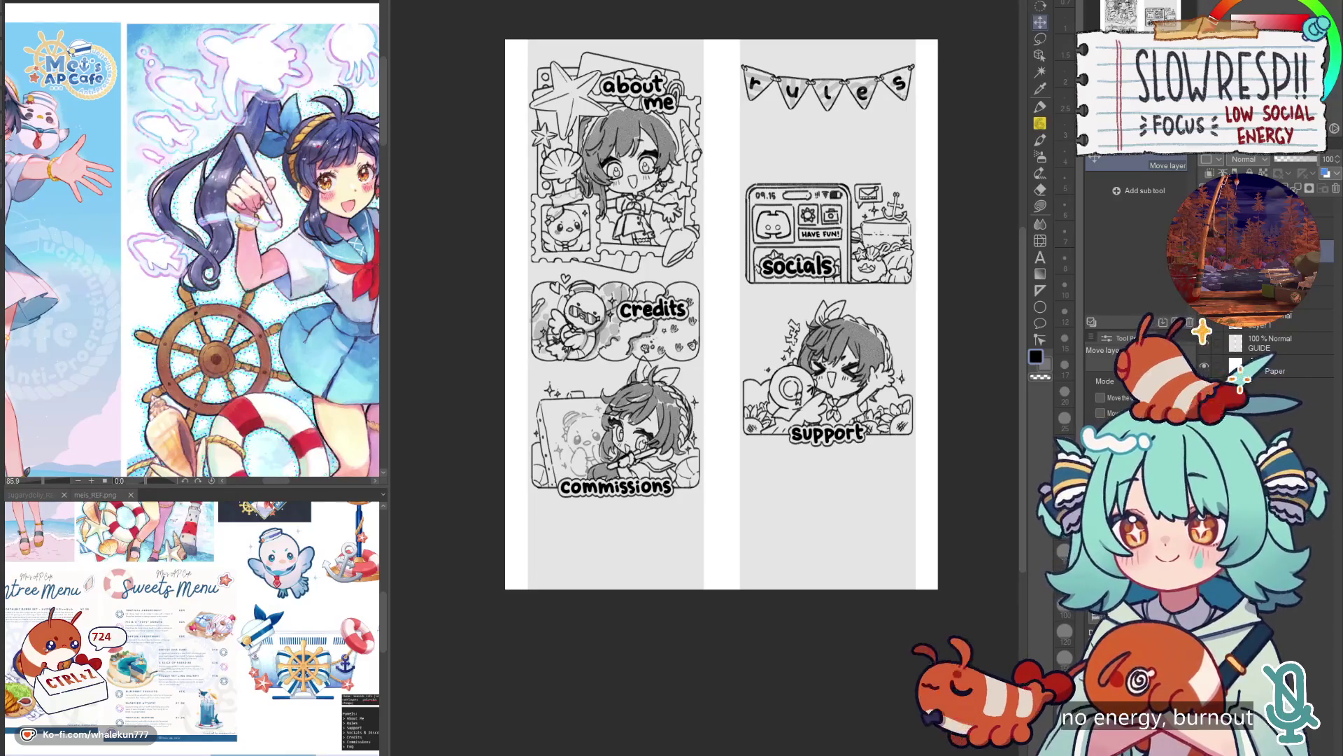
{"action": "key", "text": "l"}
{"action": "mouse_move", "coordinate": [704, 545]}
{"action": "left_mouse_down"}
{"action": "mouse_move", "coordinate": [714, 470]}
{"action": "mouse_move", "coordinate": [510, 463]}
{"action": "mouse_move", "coordinate": [507, 507]}
{"action": "left_mouse_up"}
{"action": "key", "text": "k"}
{"action": "key", "text": "ctrl+d"}
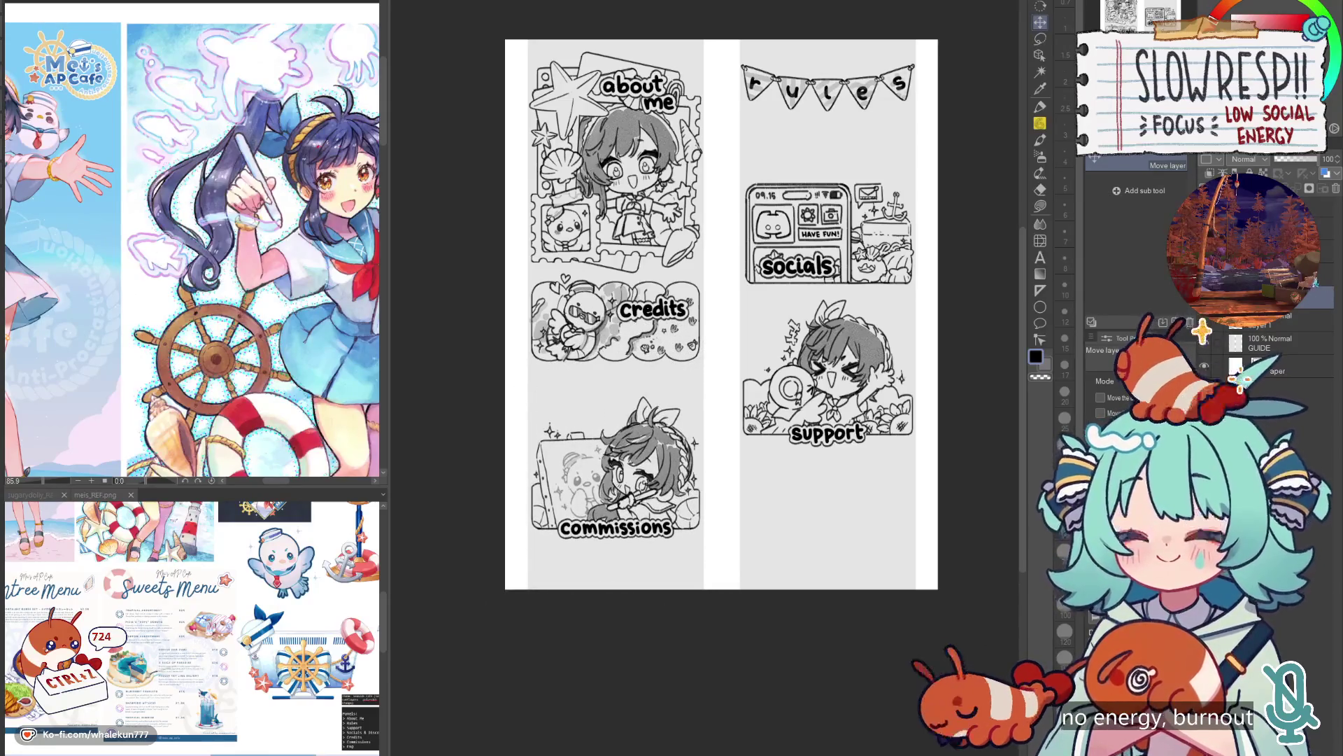
{"action": "left_click_drag", "start_coordinate": [709, 361], "coordinate": [695, 382]}
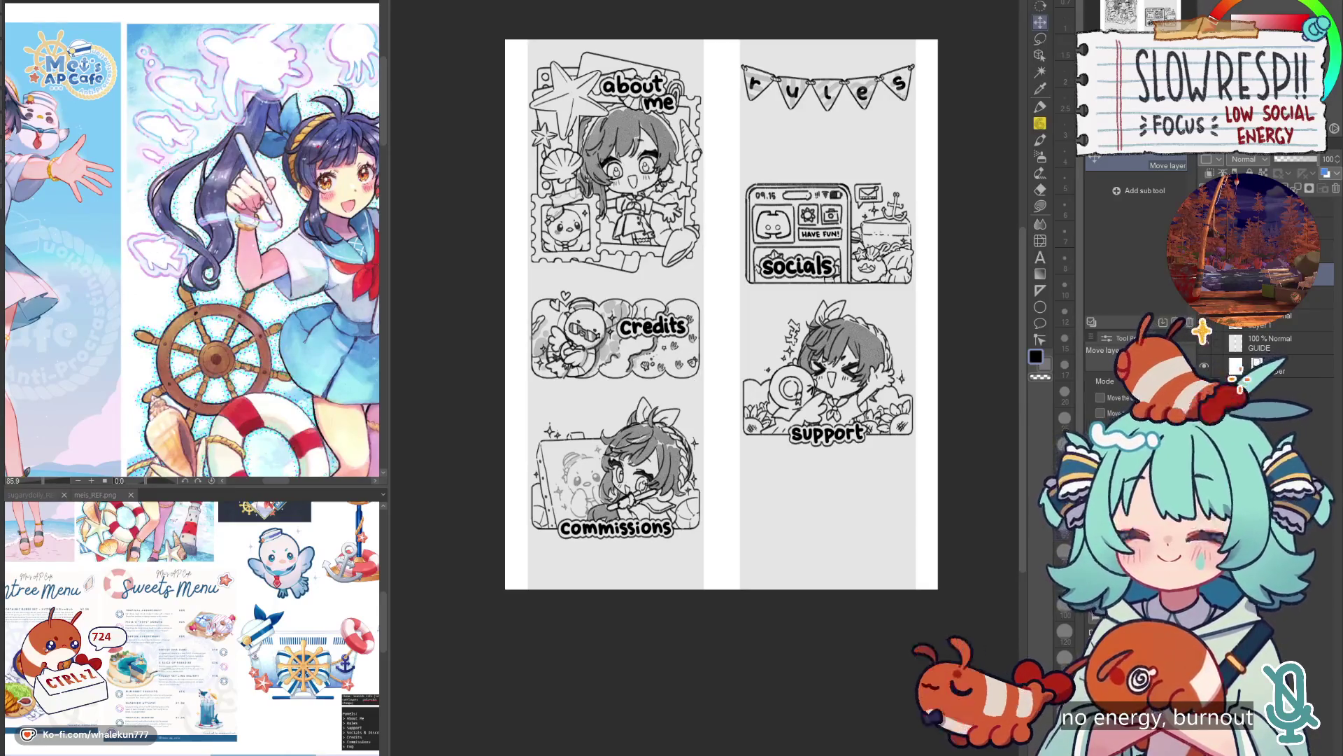
{"action": "left_click_drag", "start_coordinate": [892, 301], "coordinate": [894, 306]}
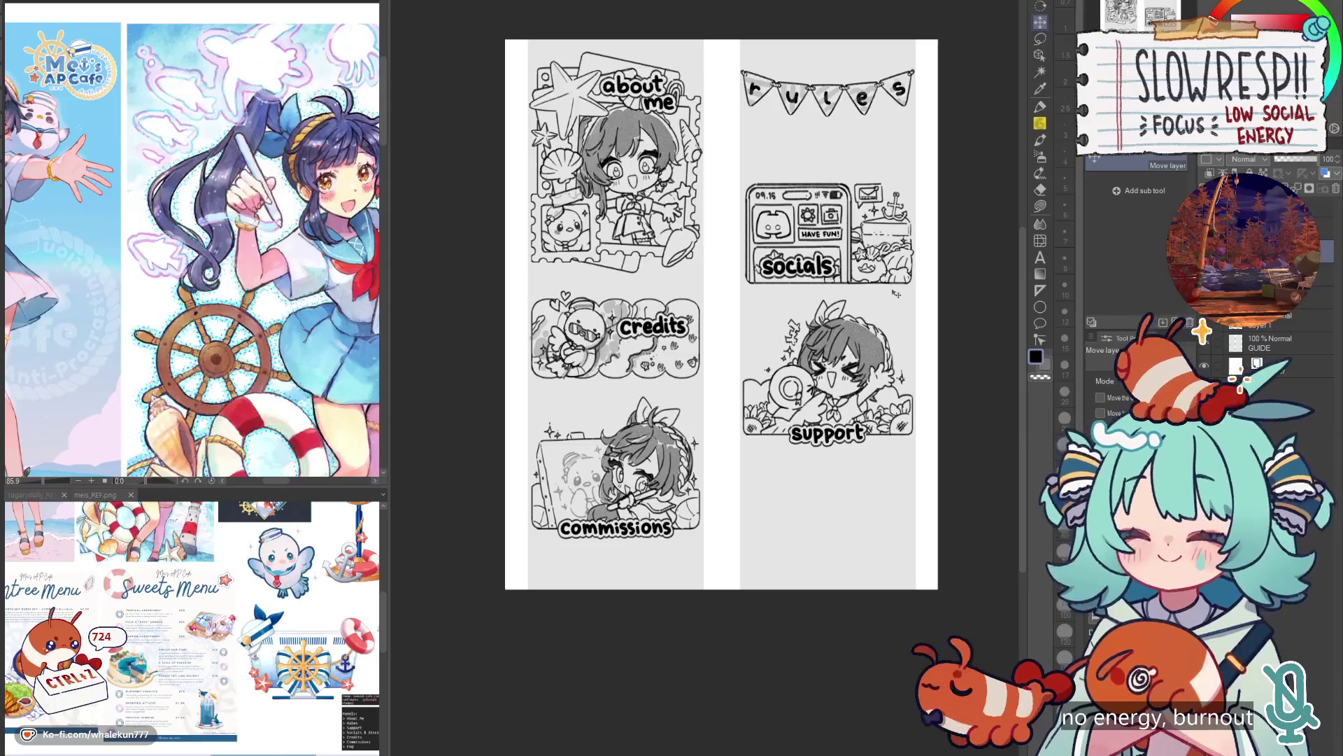
{"action": "left_click_drag", "start_coordinate": [888, 210], "coordinate": [885, 607]}
Lasso the socials panel and move it to the top of the right column.
{"action": "key", "text": "m"}
{"action": "left_click_drag", "start_coordinate": [929, 165], "coordinate": [930, 276]}
{"action": "left_click_drag", "start_coordinate": [779, 295], "coordinate": [919, 81]}
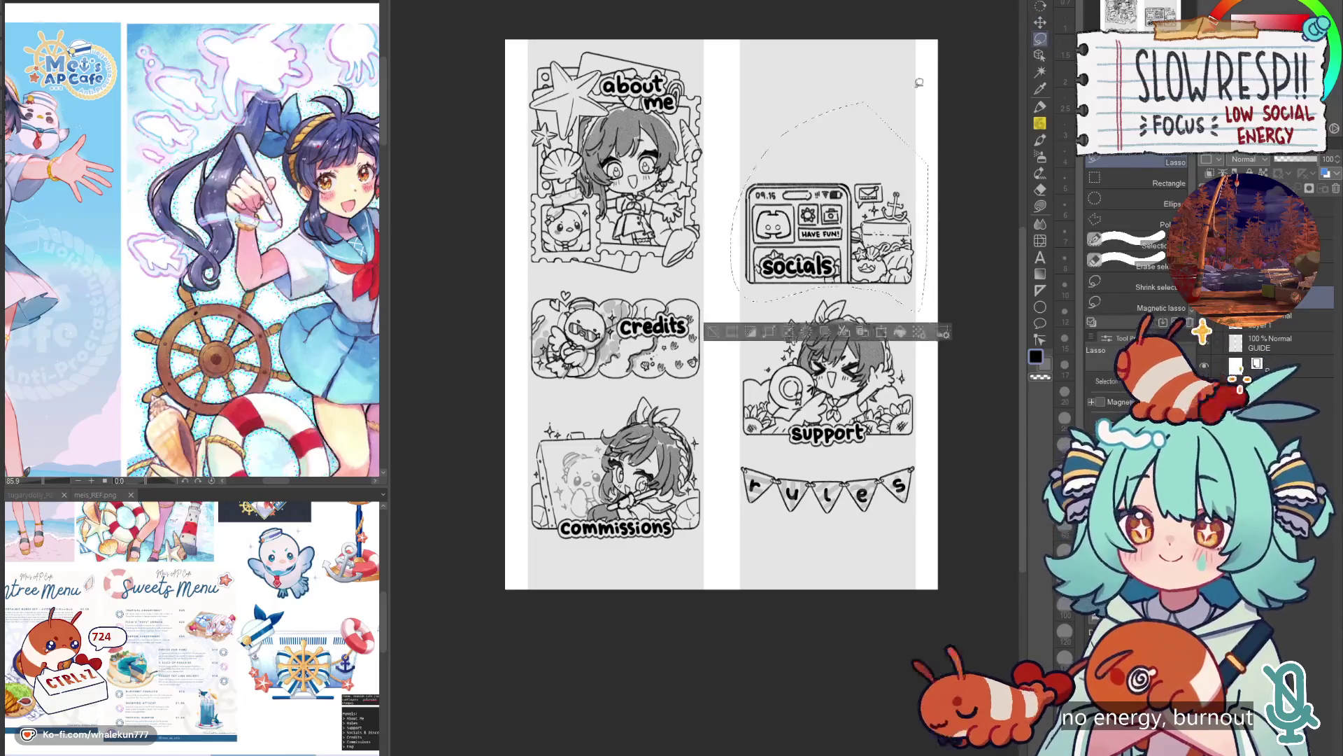
{"action": "key", "text": "k"}
{"action": "left_click_drag", "start_coordinate": [846, 281], "coordinate": [847, 157]}
{"action": "key", "text": "ctrl+d"}
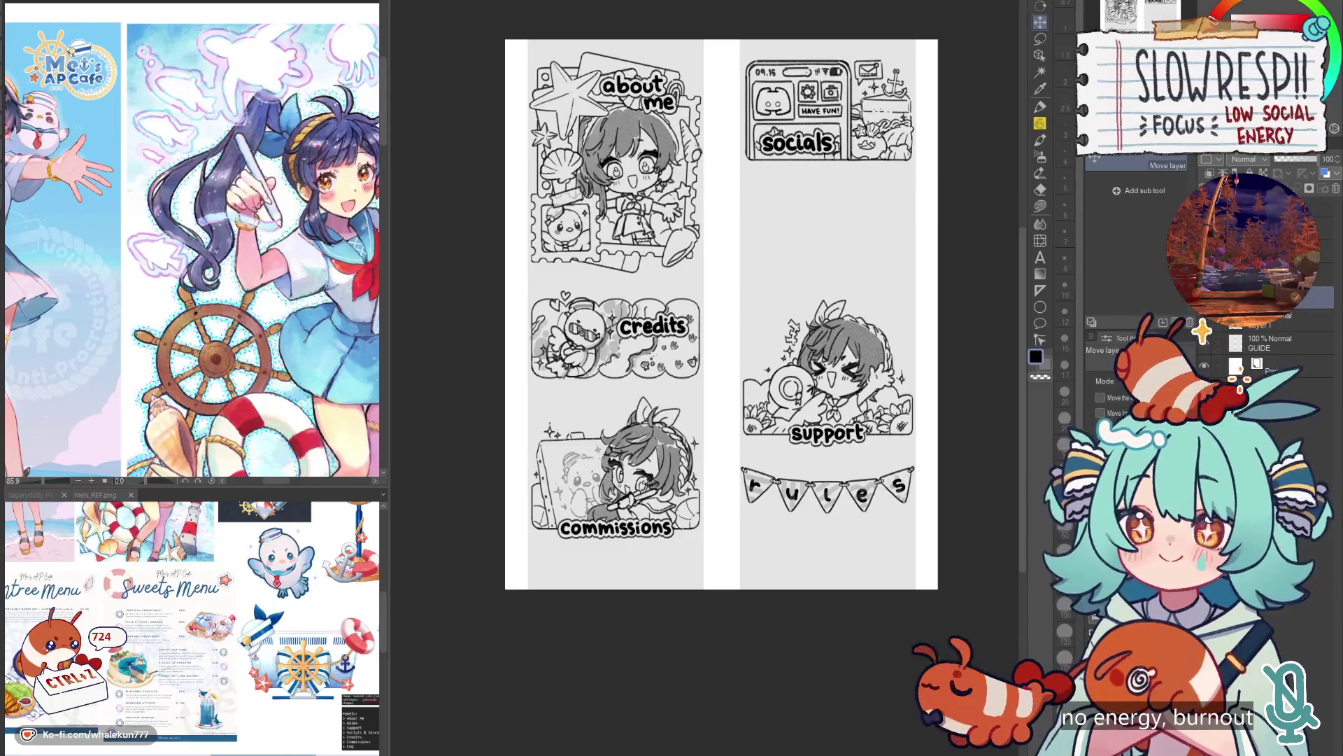
Place the rules banner under socials and raise the support panel beneath it.
{"action": "left_click_drag", "start_coordinate": [880, 505], "coordinate": [881, 221]}
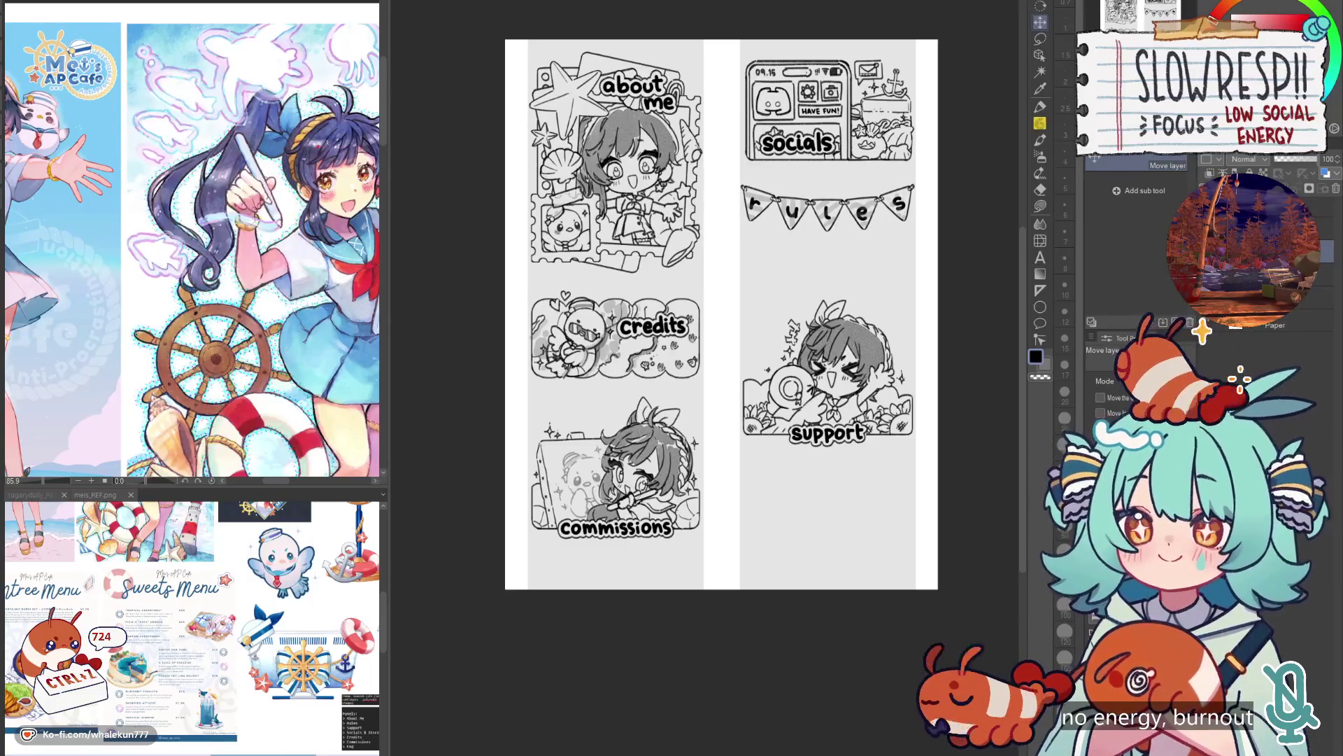
{"action": "mouse_move", "coordinate": [915, 274]}
{"action": "left_mouse_down"}
{"action": "mouse_move", "coordinate": [855, 505]}
{"action": "mouse_move", "coordinate": [938, 447]}
{"action": "left_mouse_up"}
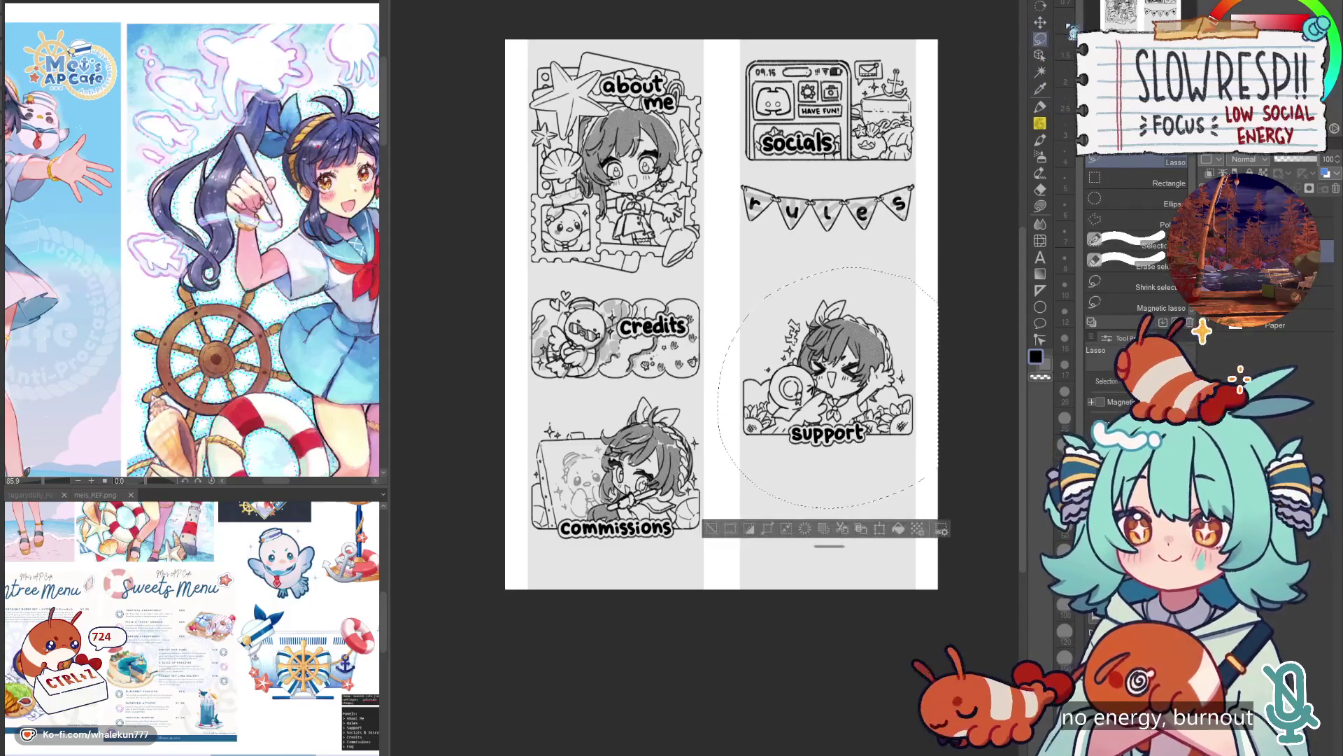
{"action": "left_click_drag", "start_coordinate": [825, 364], "coordinate": [825, 309]}
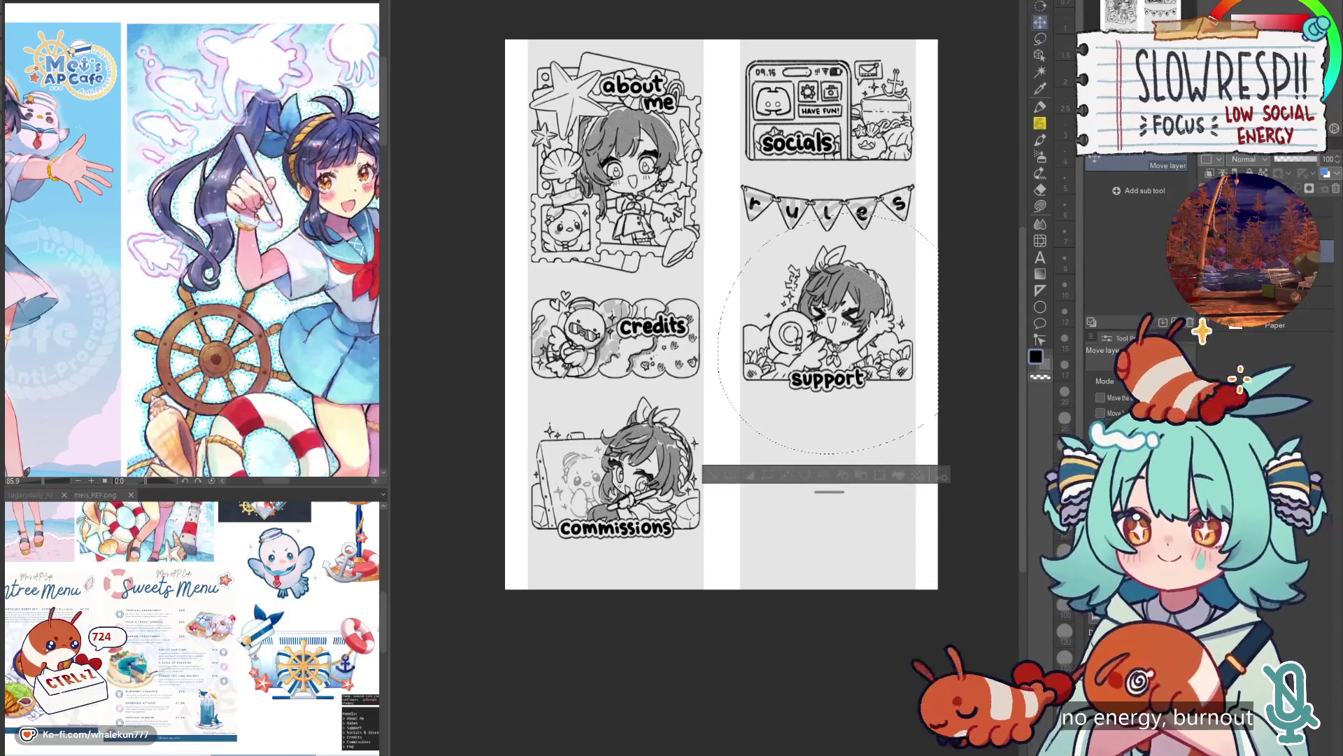
{"action": "key", "text": "ctrl+d"}
{"action": "scroll", "coordinate": [890, 390], "scroll_direction": "down", "scroll_amount": 3}
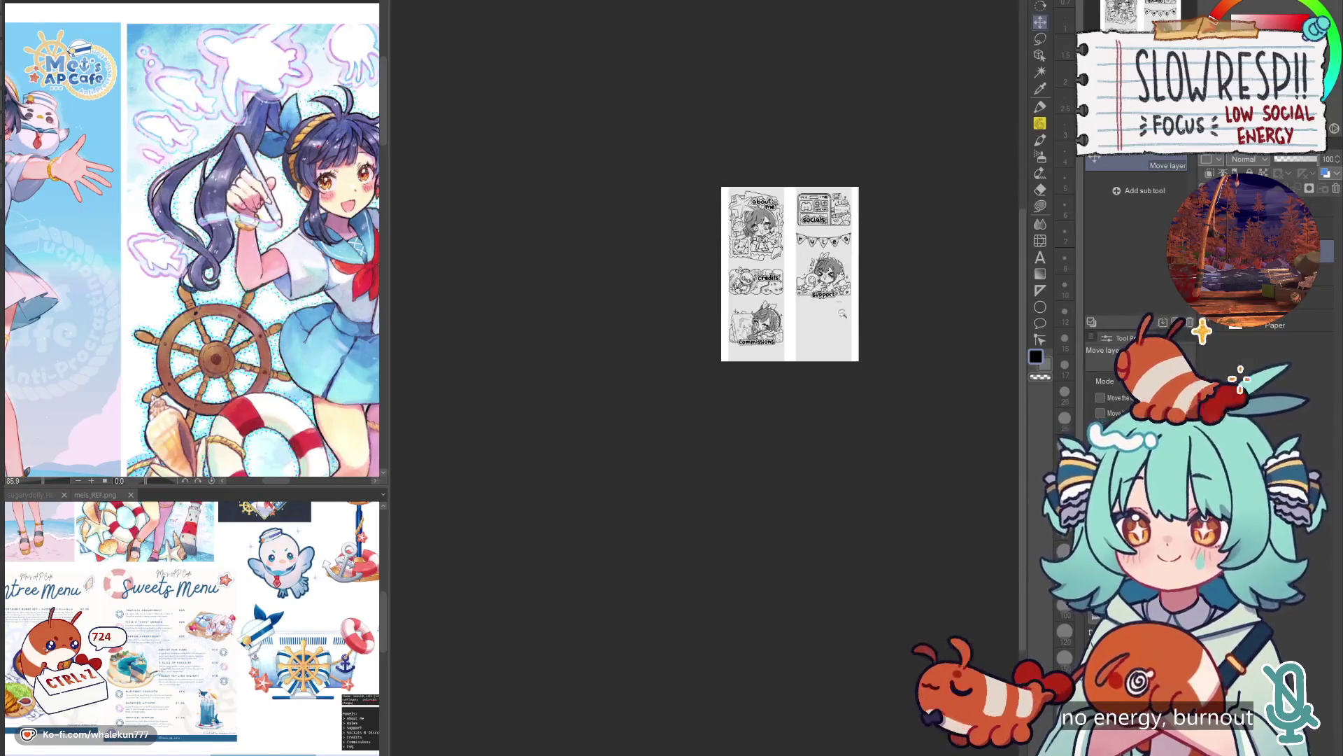
{"action": "scroll", "coordinate": [836, 278], "scroll_direction": "up", "scroll_amount": 2}
{"action": "scroll", "coordinate": [714, 307], "scroll_direction": "up", "scroll_amount": 1}
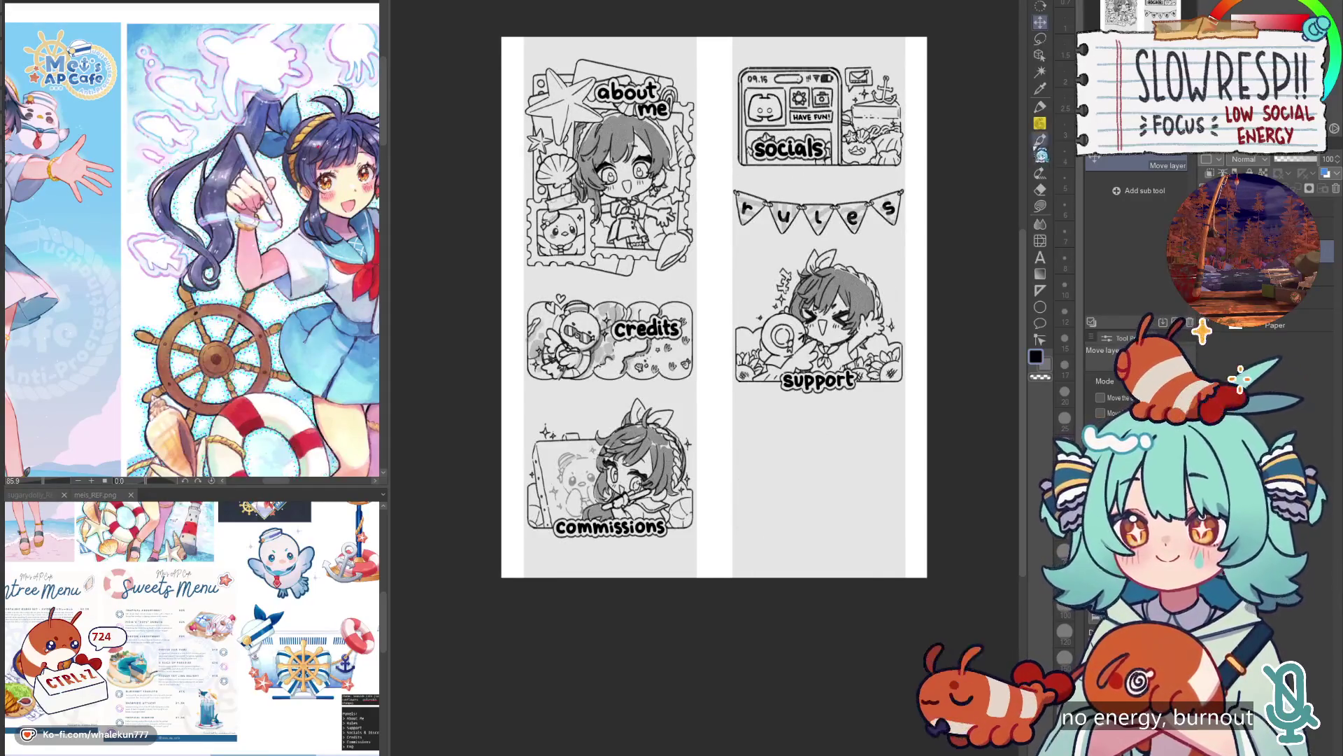
{"action": "left_click", "coordinate": [1041, 125]}
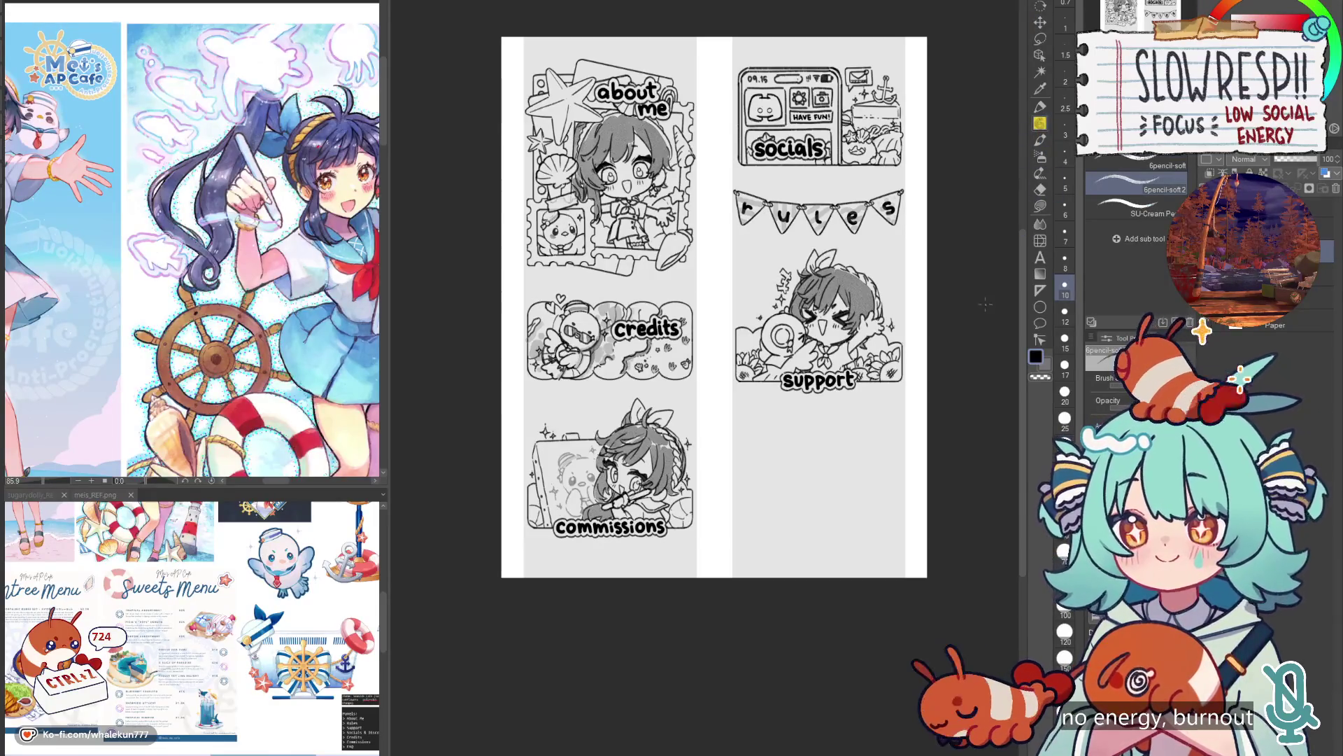
{"action": "left_click_drag", "start_coordinate": [907, 456], "coordinate": [897, 472]}
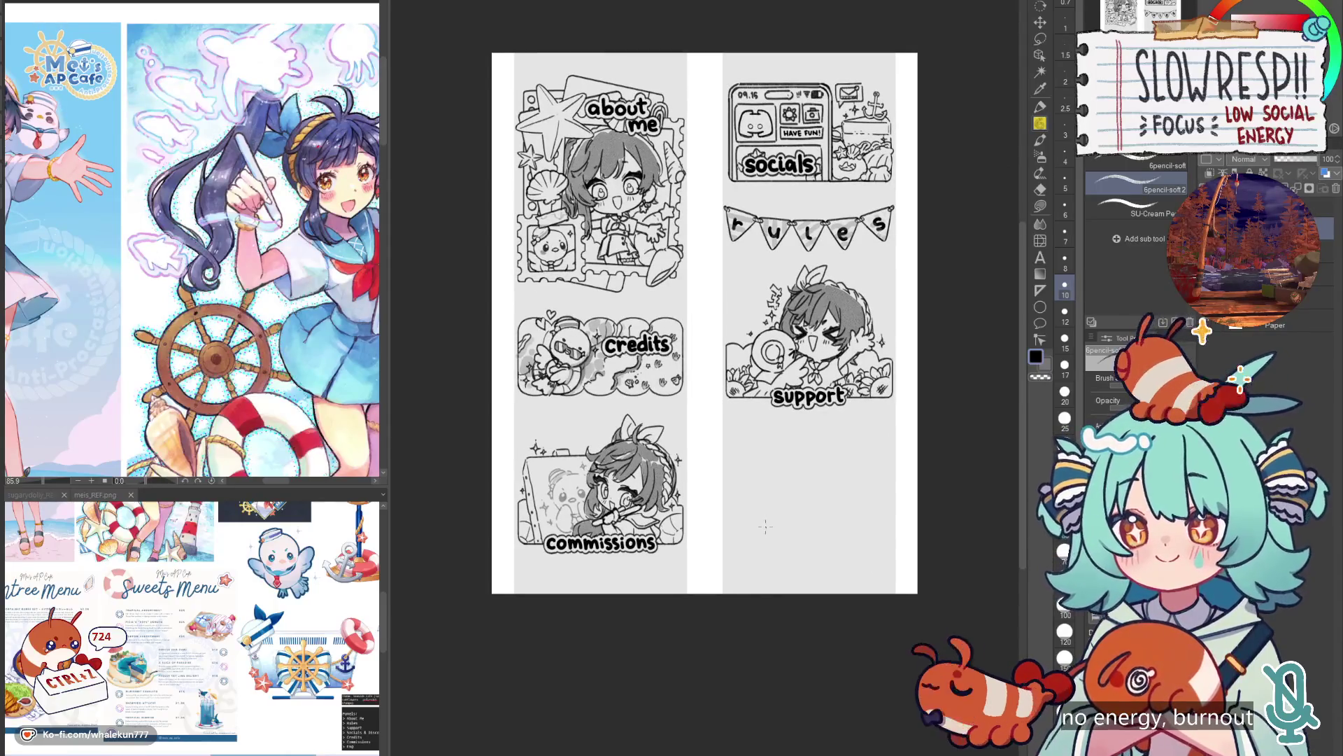
{"action": "key", "text": "ctrl+v"}
{"action": "key", "text": "k"}
{"action": "left_click_drag", "start_coordinate": [665, 553], "coordinate": [844, 554]}
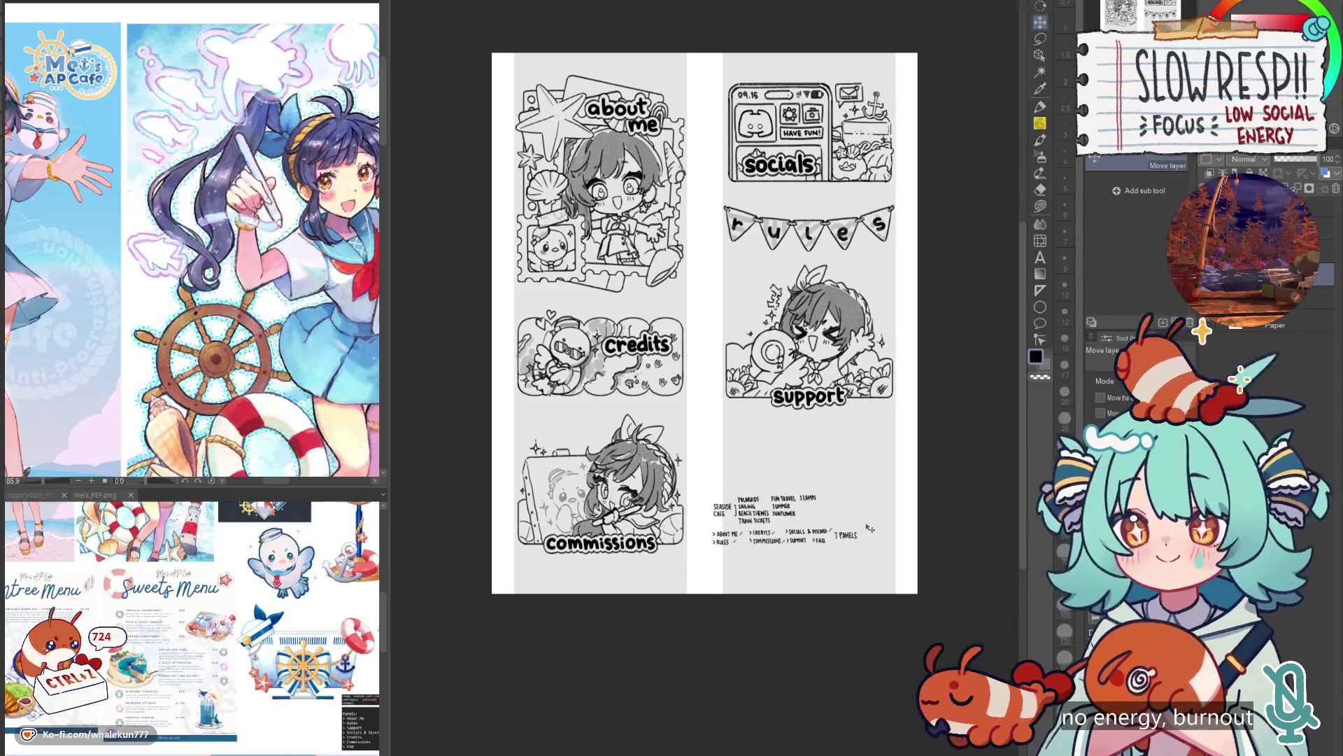
{"action": "key", "text": "Delete"}
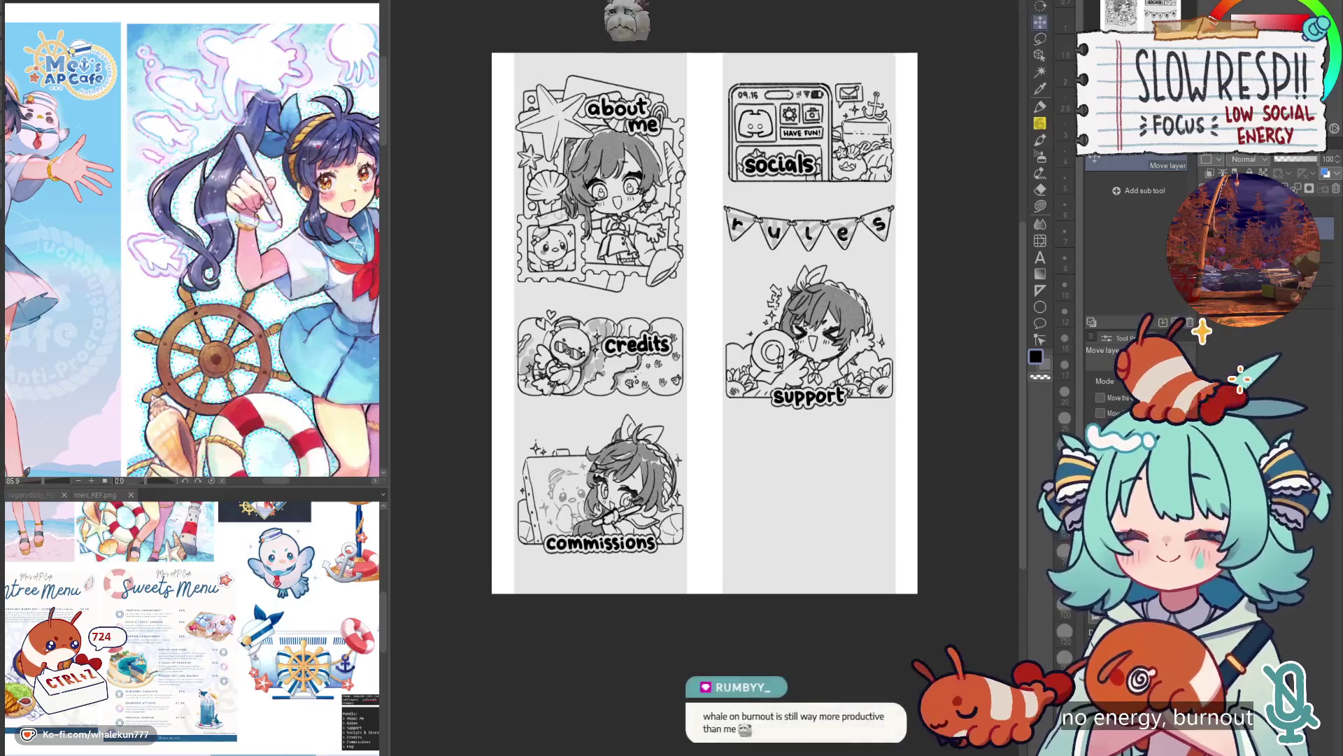
{"action": "mouse_move", "coordinate": [739, 446]}
{"action": "left_mouse_down"}
{"action": "mouse_move", "coordinate": [791, 546]}
{"action": "mouse_move", "coordinate": [772, 546]}
{"action": "left_mouse_up"}
{"action": "key", "text": "h"}
{"action": "key", "text": "h"}
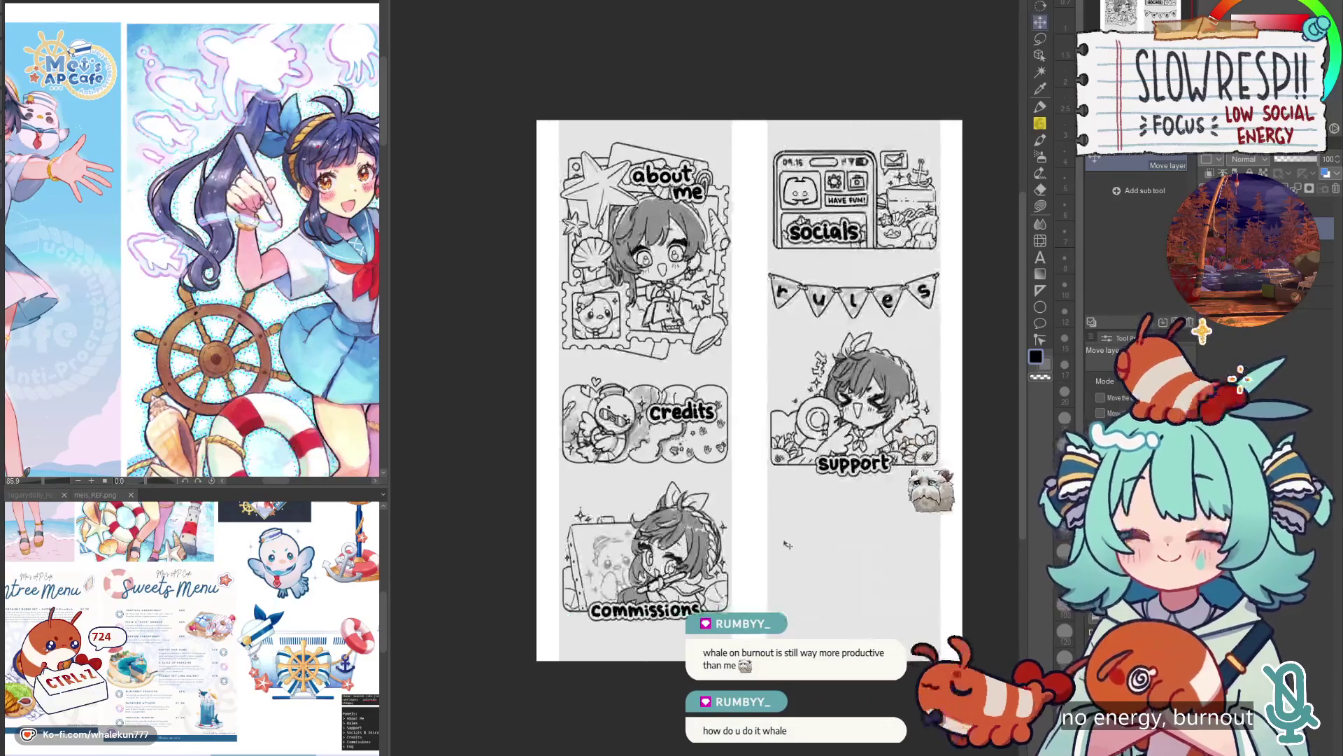
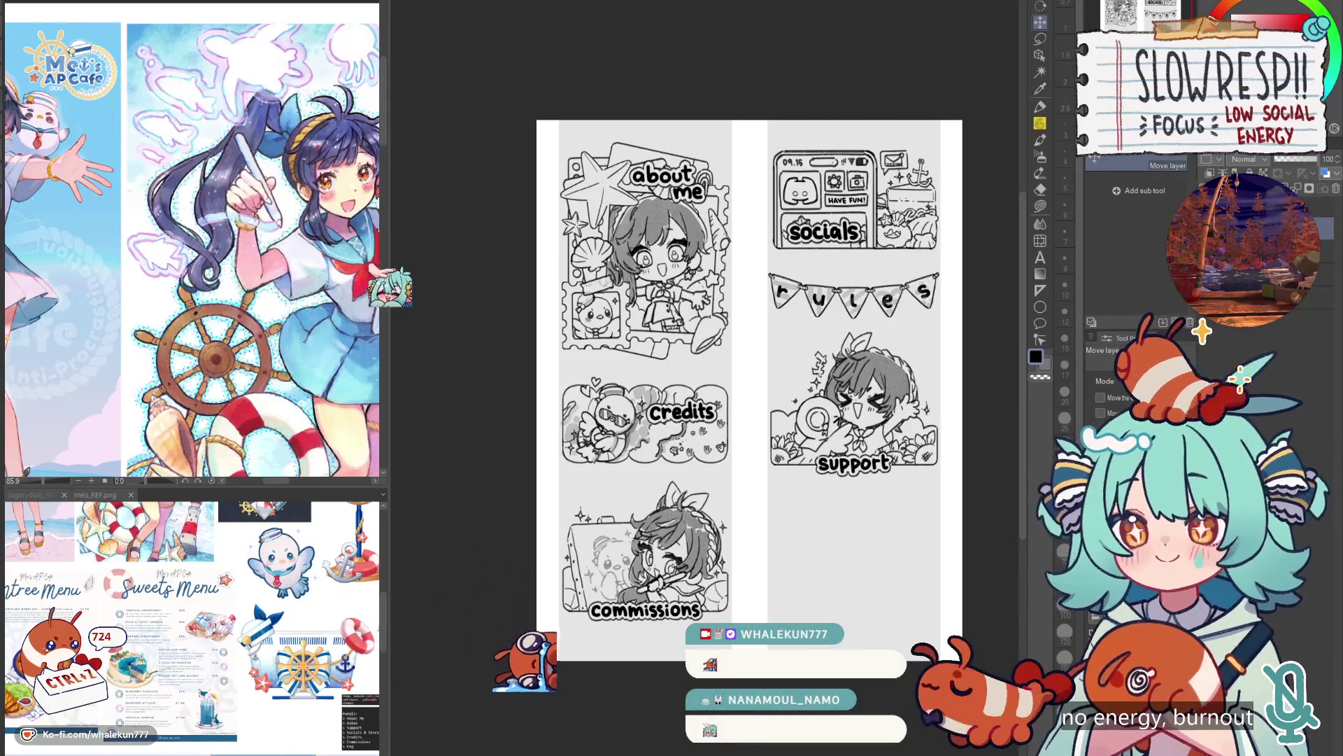
Select the pencil and reposition the panel page in the window.
{"action": "key", "text": "p"}
{"action": "left_click_drag", "start_coordinate": [749, 392], "coordinate": [679, 329]}
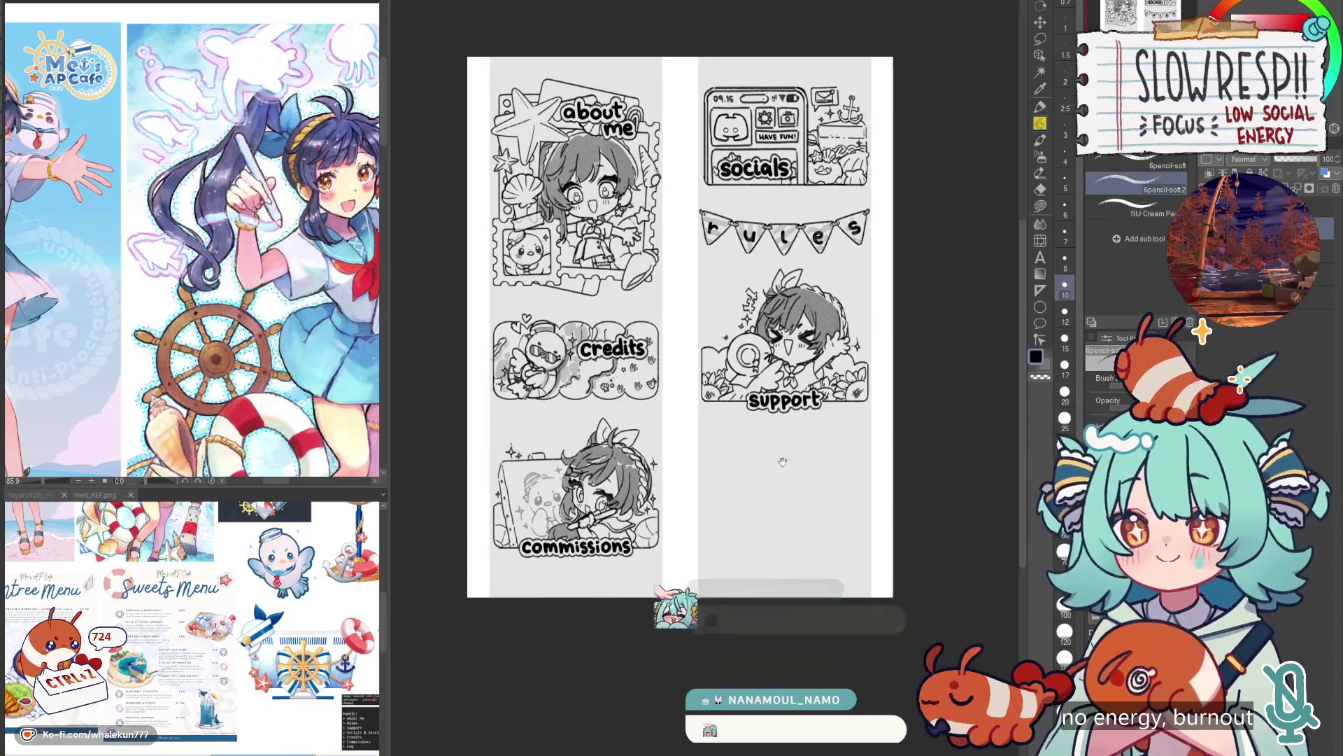
{"action": "scroll", "coordinate": [784, 474], "scroll_direction": "up", "scroll_amount": 2}
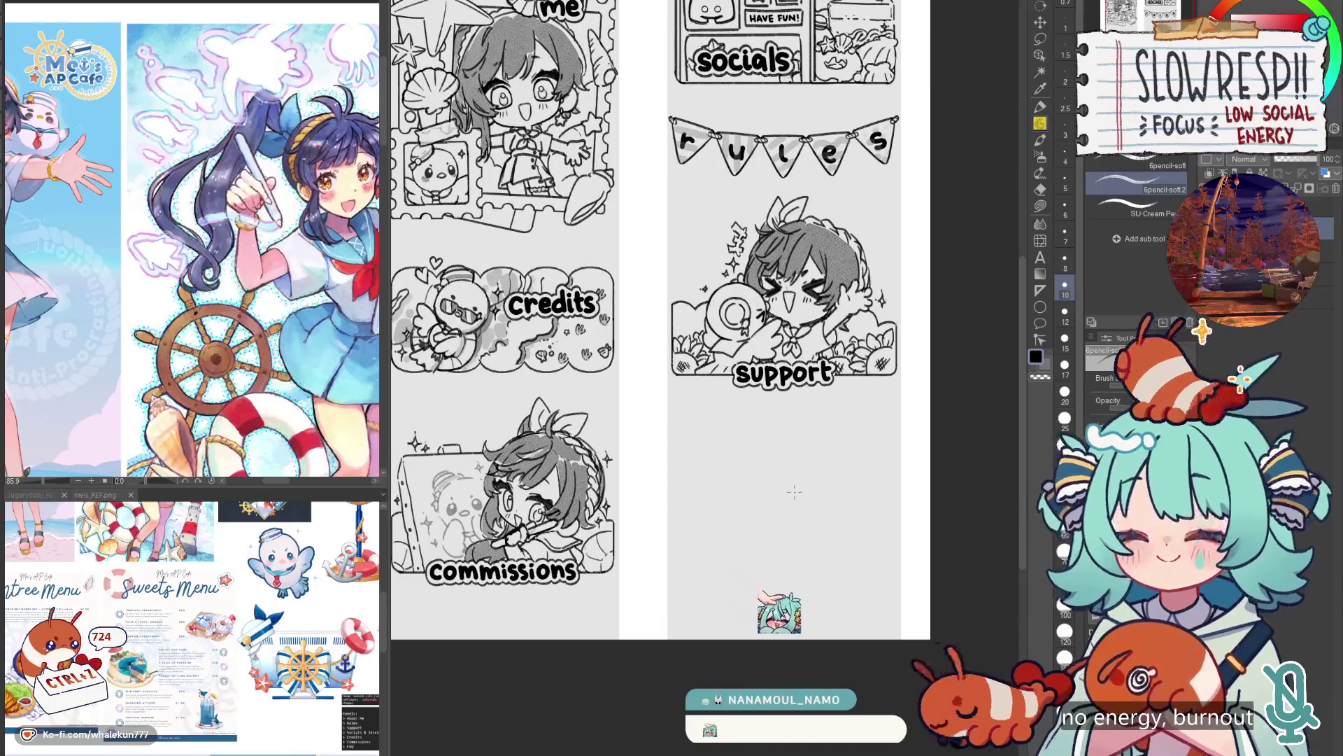
{"action": "scroll", "coordinate": [212, 706], "scroll_direction": "up", "scroll_amount": 5}
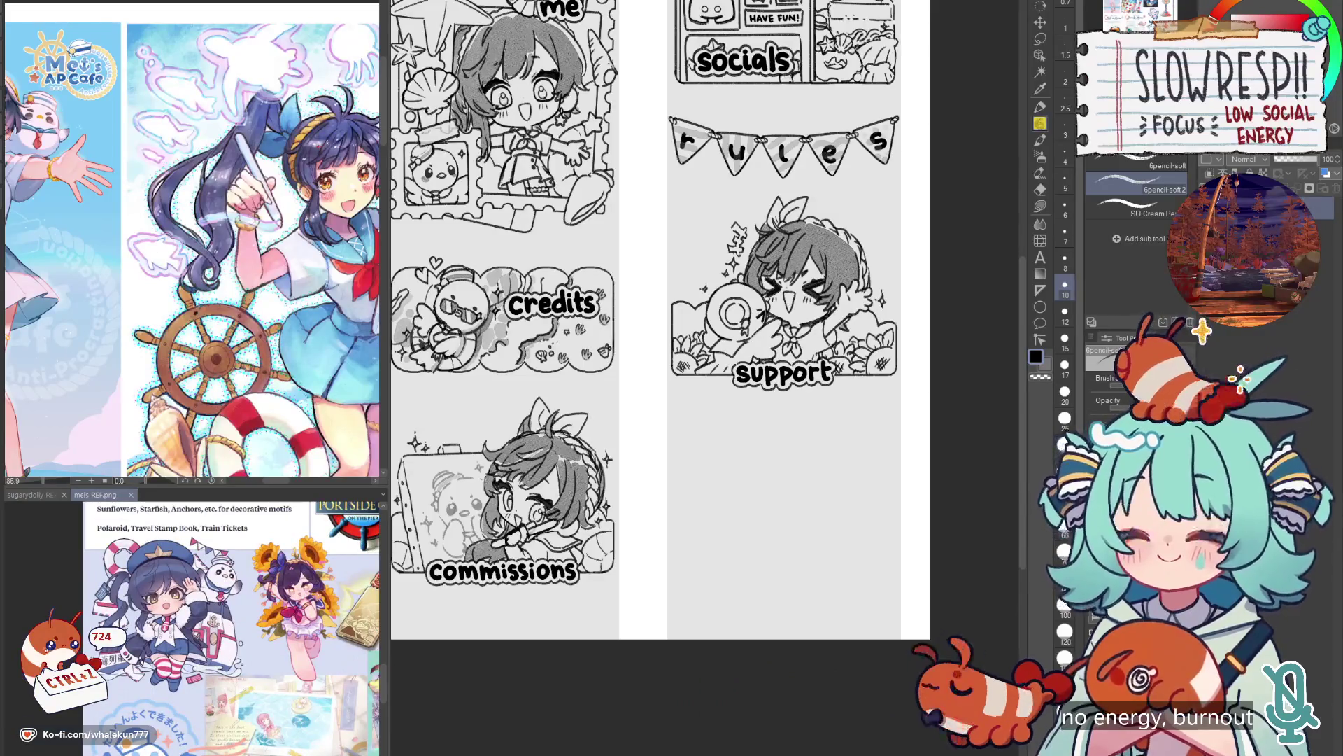
Pan and zoom the lower-left reference view until the full THEMES board is visible.
{"action": "left_click_drag", "start_coordinate": [268, 670], "coordinate": [260, 679]}
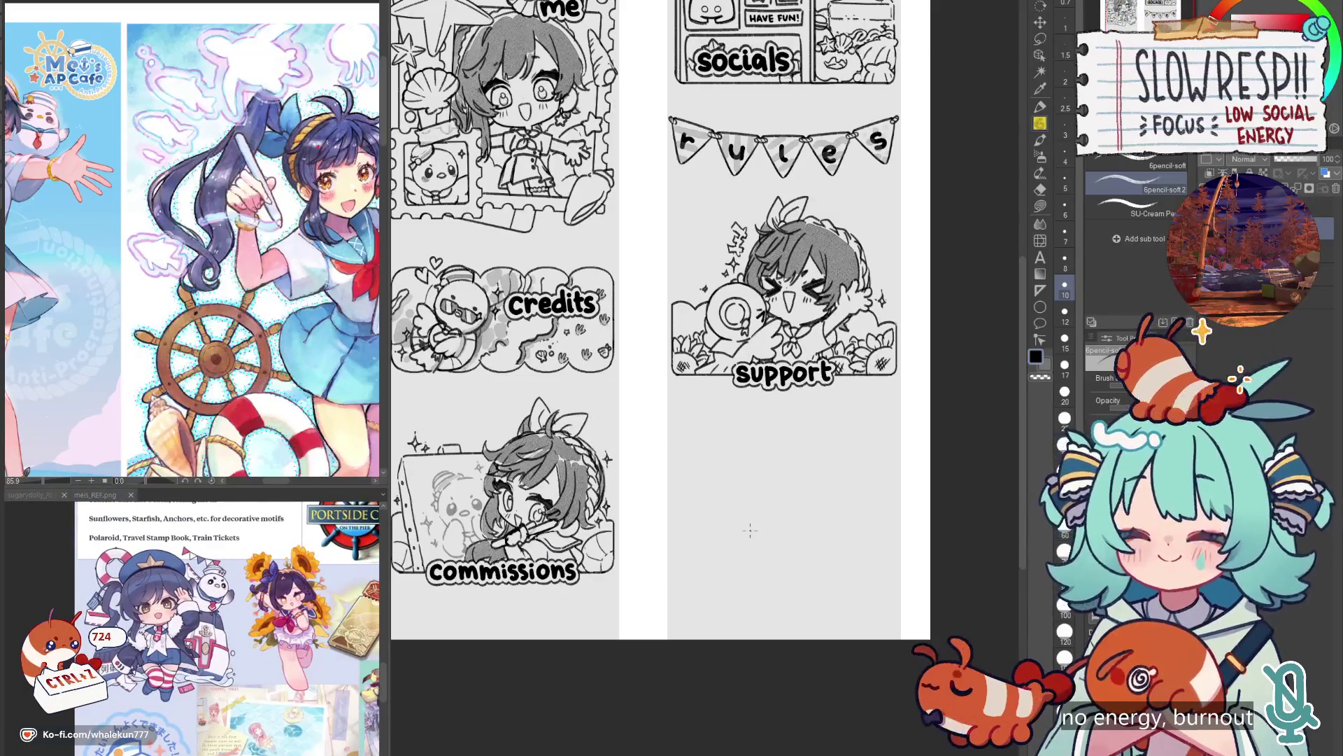
{"action": "scroll", "coordinate": [291, 675], "scroll_direction": "down", "scroll_amount": 5}
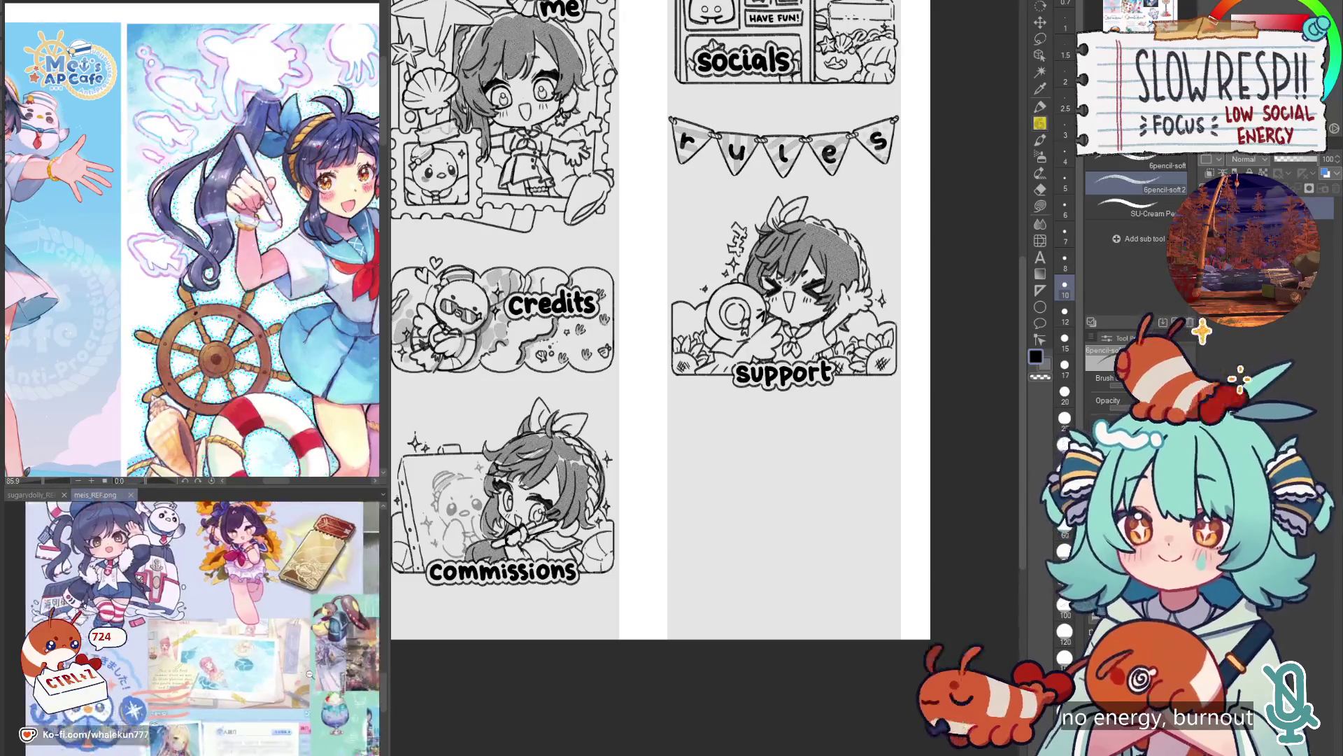
{"action": "scroll", "coordinate": [290, 675], "scroll_direction": "down", "scroll_amount": 1}
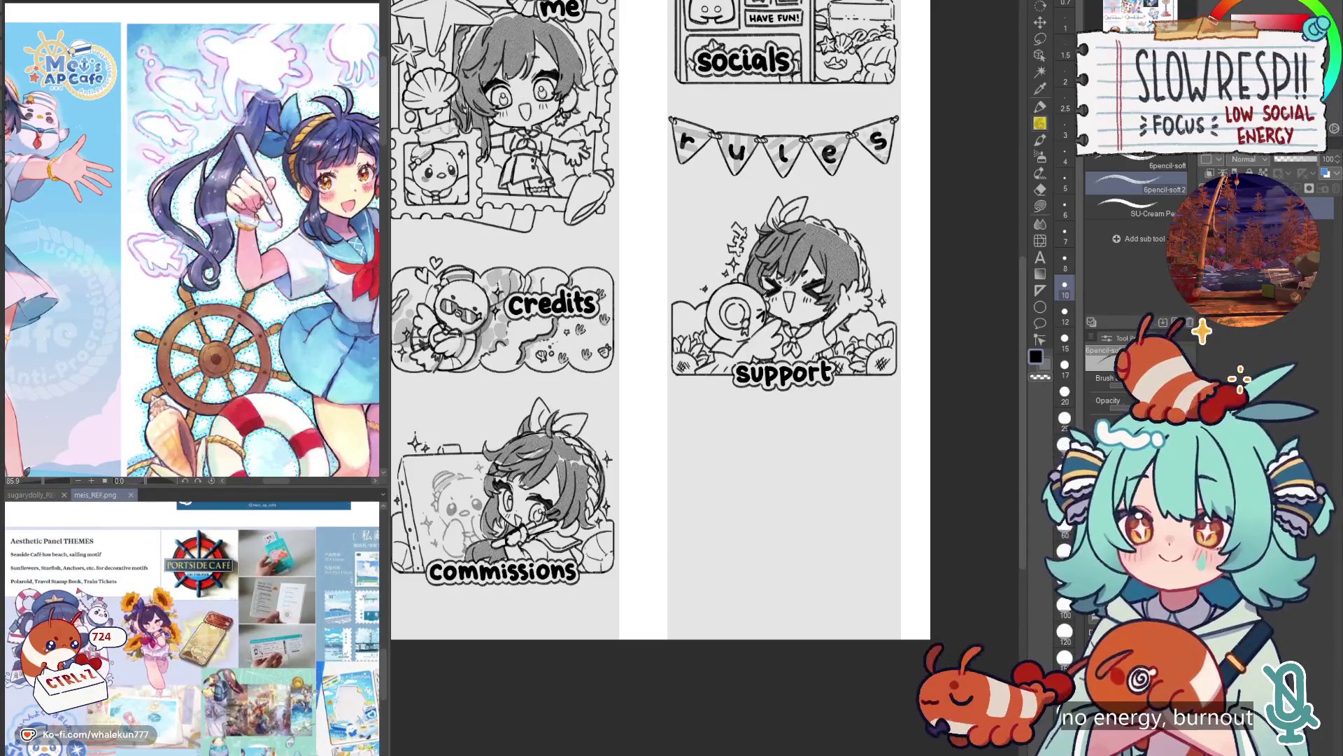
{"action": "scroll", "coordinate": [308, 672], "scroll_direction": "up", "scroll_amount": 2}
{"action": "scroll", "coordinate": [271, 676], "scroll_direction": "up", "scroll_amount": 2}
{"action": "scroll", "coordinate": [294, 678], "scroll_direction": "down", "scroll_amount": 3}
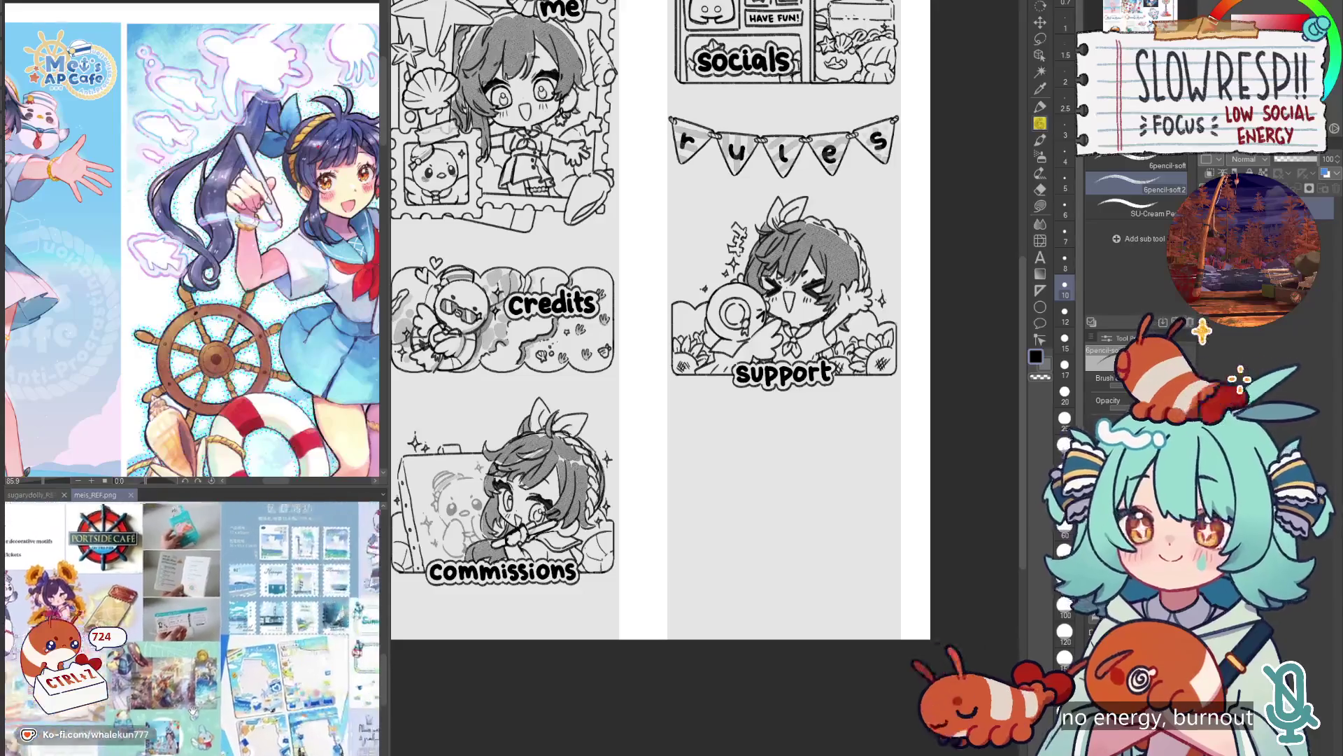
{"action": "scroll", "coordinate": [304, 680], "scroll_direction": "up", "scroll_amount": 2}
{"action": "scroll", "coordinate": [677, 558], "scroll_direction": "down", "scroll_amount": 3}
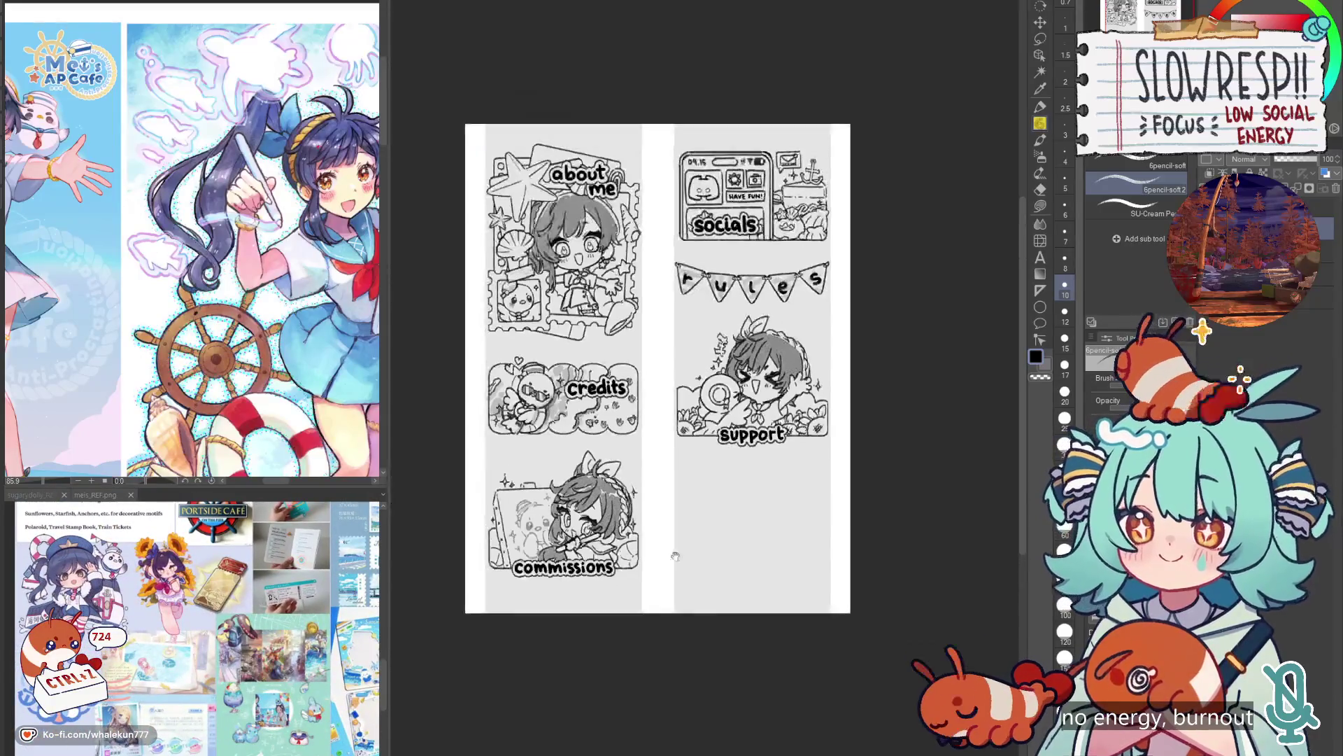
{"action": "scroll", "coordinate": [692, 560], "scroll_direction": "up", "scroll_amount": 2}
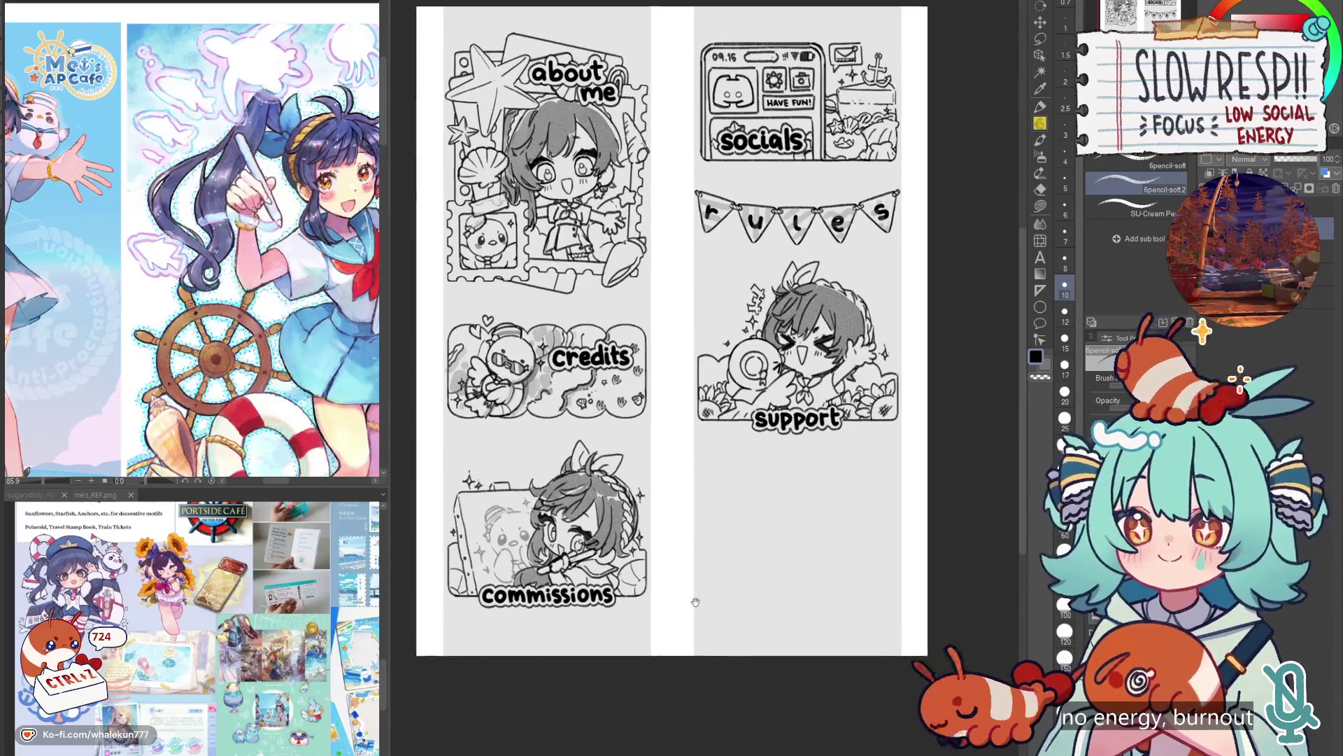
Pencil the top, left and right sides of a rough box in the lower Credits panel.
{"action": "left_click_drag", "start_coordinate": [689, 605], "coordinate": [706, 590]}
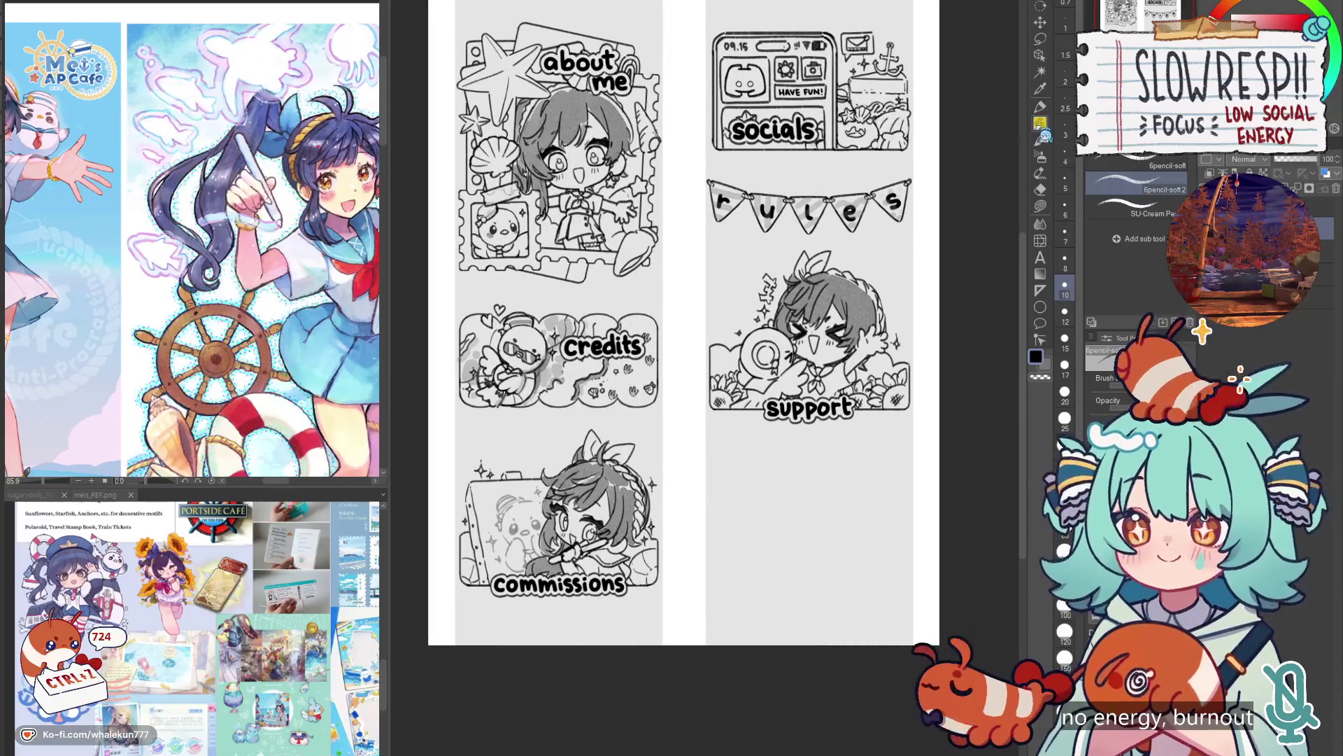
{"action": "scroll", "coordinate": [566, 334], "scroll_direction": "up", "scroll_amount": 5}
{"action": "left_click_drag", "start_coordinate": [564, 422], "coordinate": [664, 394]}
{"action": "key", "text": "ctrl+z"}
{"action": "left_click_drag", "start_coordinate": [568, 421], "coordinate": [670, 397]}
{"action": "key", "text": "ctrl+z"}
{"action": "key", "text": "ctrl+z"}
{"action": "key", "text": "ctrl+z"}
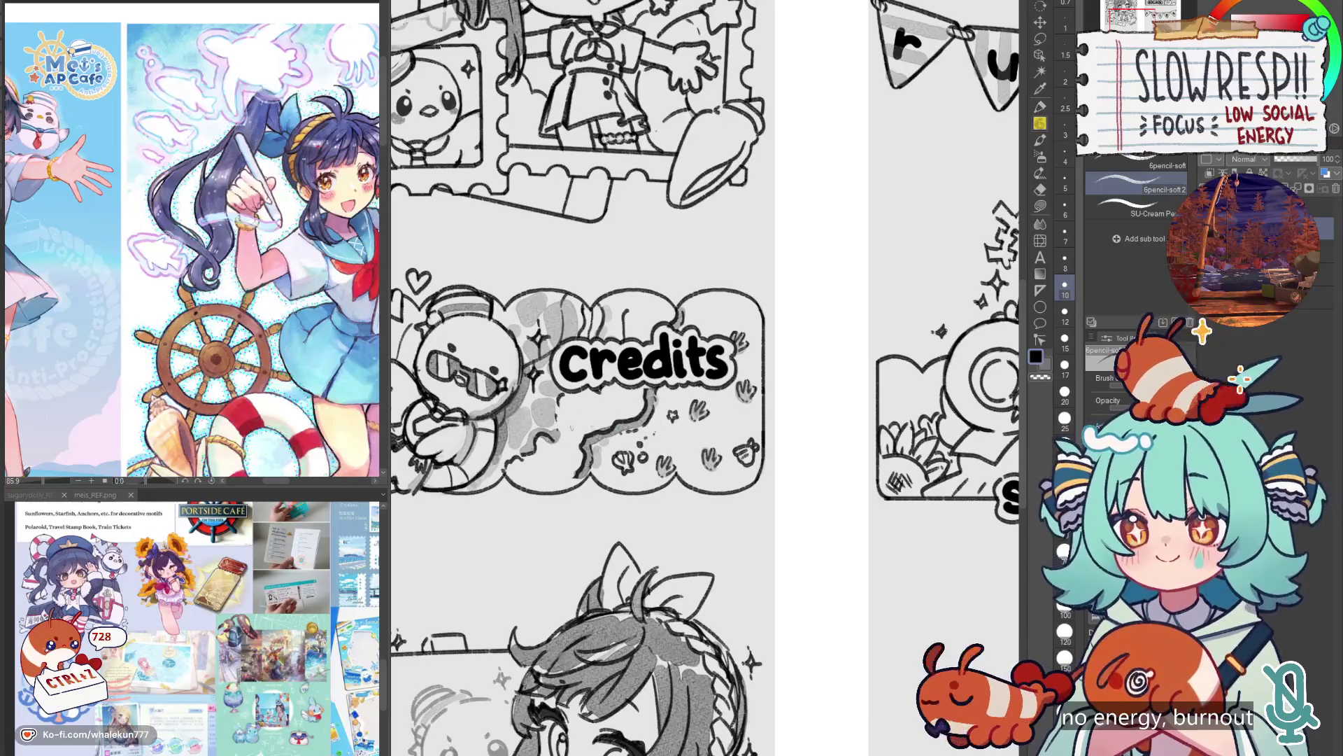
{"action": "left_click_drag", "start_coordinate": [534, 424], "coordinate": [611, 405]}
{"action": "left_click_drag", "start_coordinate": [529, 424], "coordinate": [545, 498]}
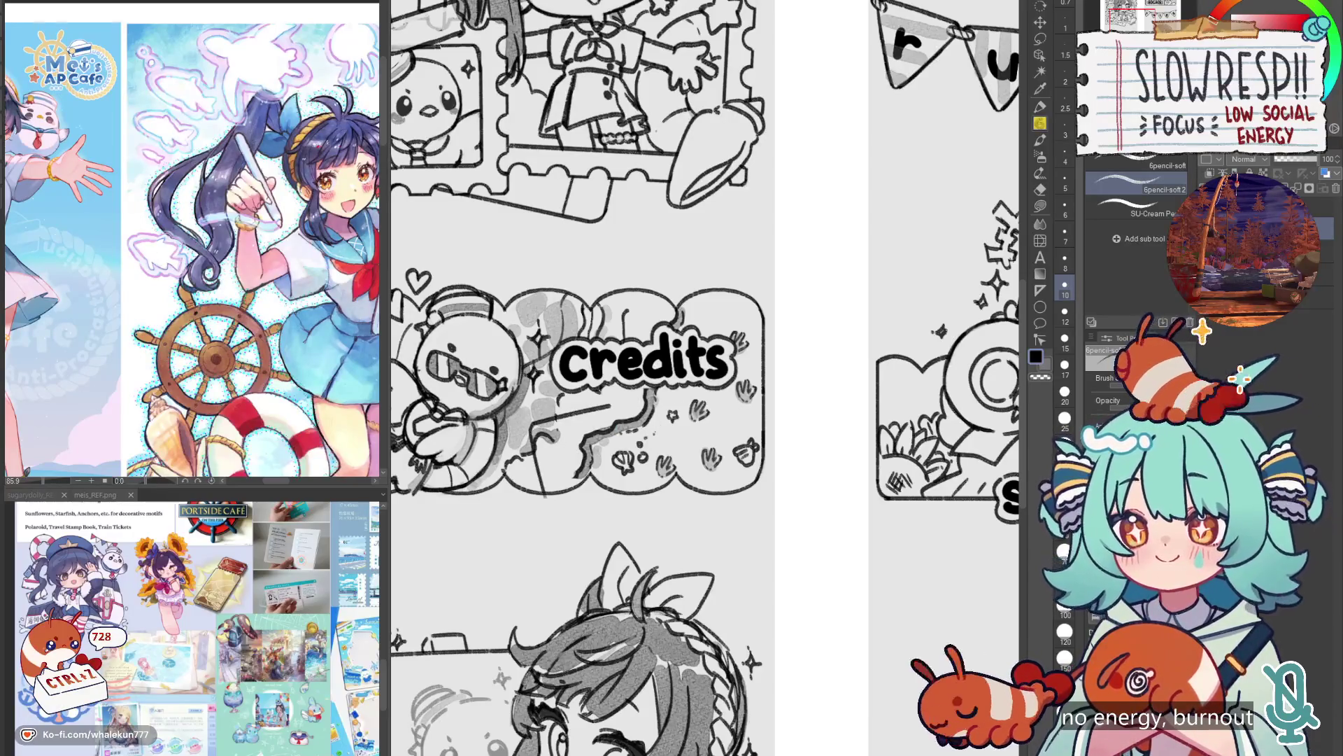
{"action": "left_click_drag", "start_coordinate": [617, 413], "coordinate": [640, 502]}
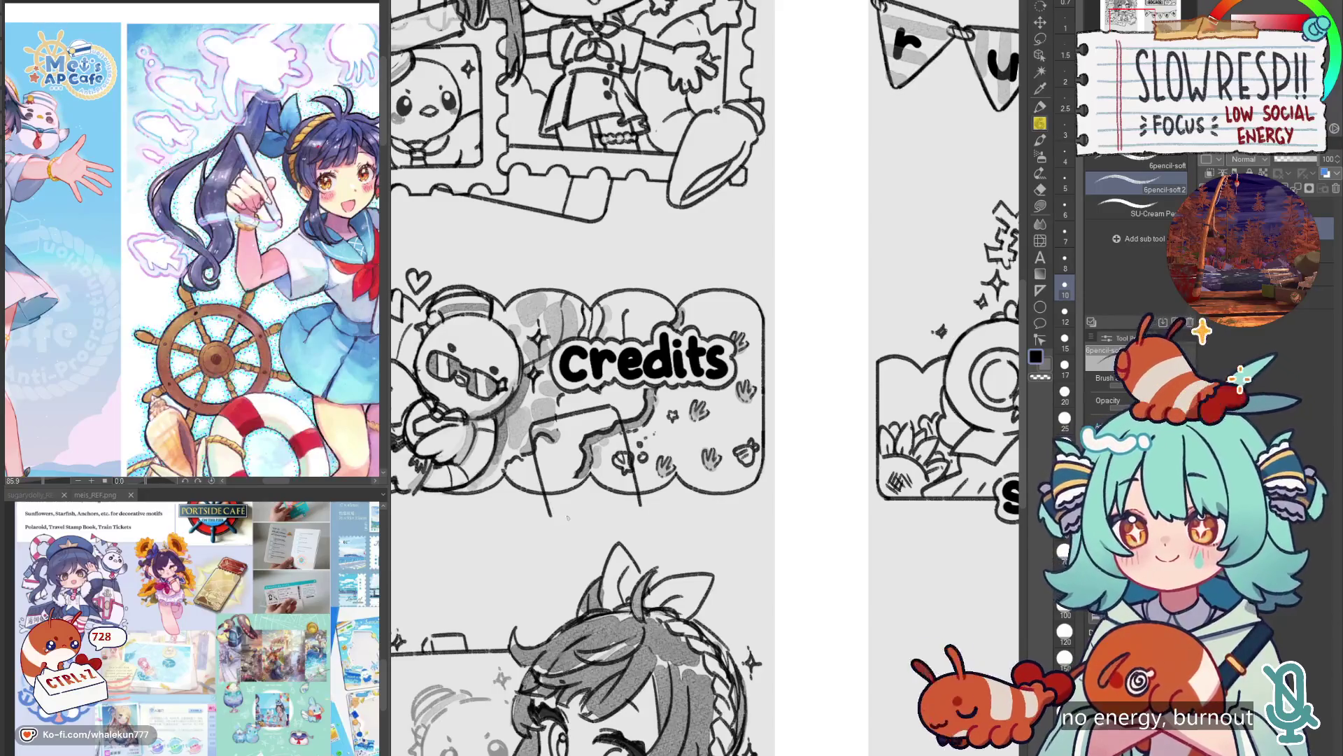
{"action": "key", "text": "ctrl+0"}
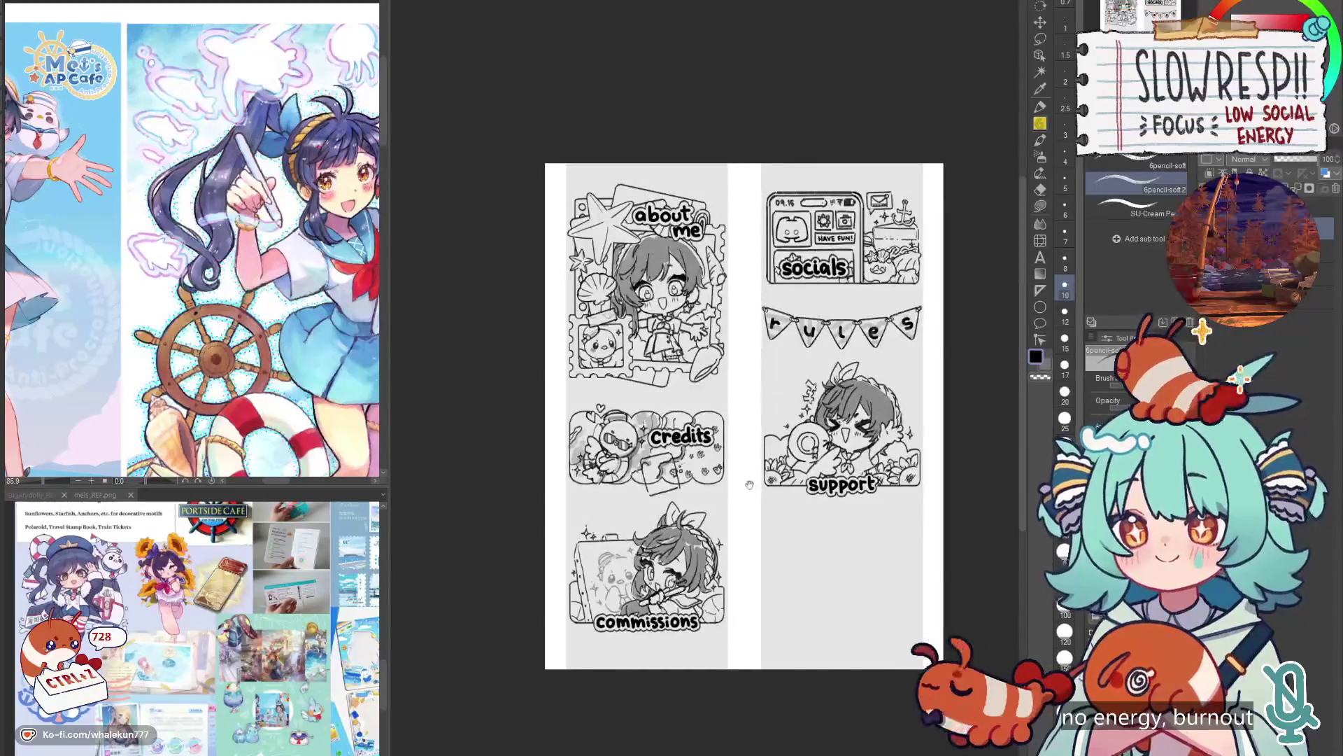
{"action": "scroll", "coordinate": [751, 479], "scroll_direction": "down", "scroll_amount": 3}
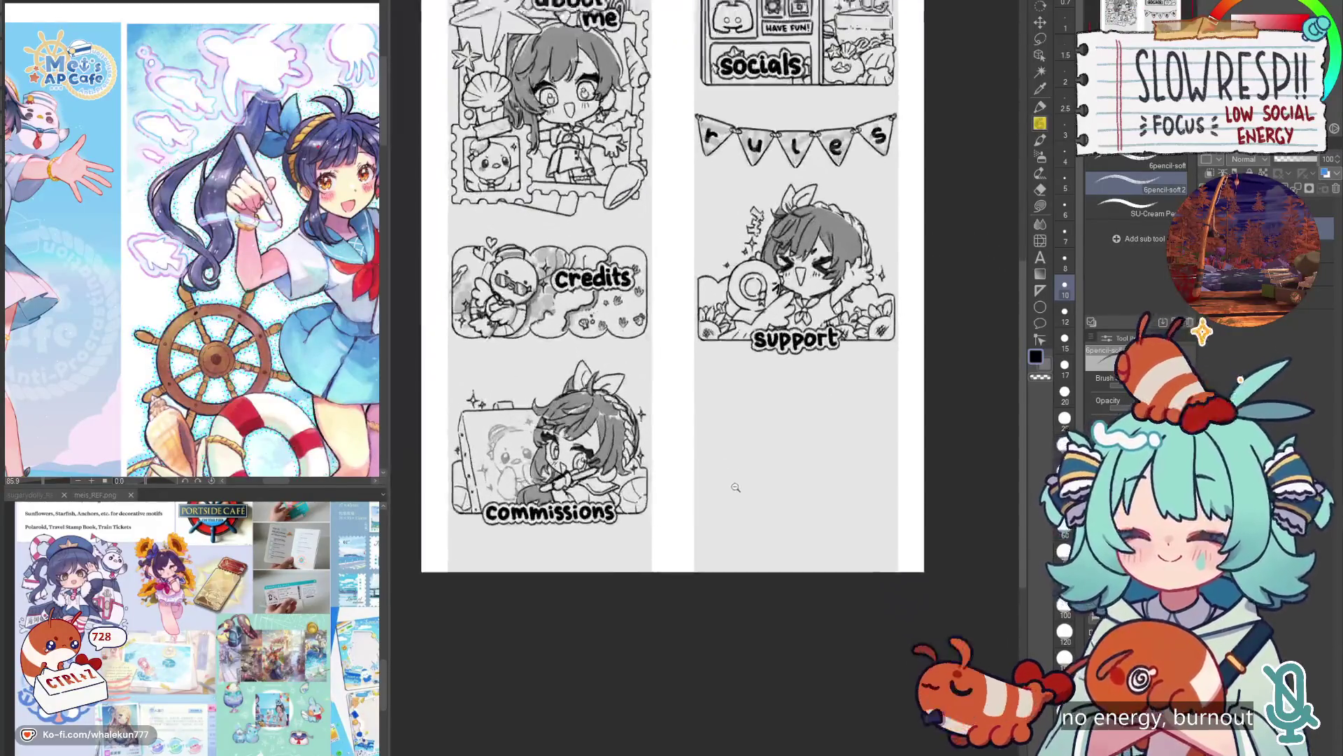
Zoom onto the support panel and draw the frame's bottom and right edges.
{"action": "scroll", "coordinate": [735, 487], "scroll_direction": "up", "scroll_amount": 1}
{"action": "mouse_move", "coordinate": [722, 509]}
{"action": "left_mouse_down"}
{"action": "mouse_move", "coordinate": [674, 655]}
{"action": "mouse_move", "coordinate": [652, 677]}
{"action": "left_mouse_up"}
{"action": "scroll", "coordinate": [625, 383], "scroll_direction": "up", "scroll_amount": 5}
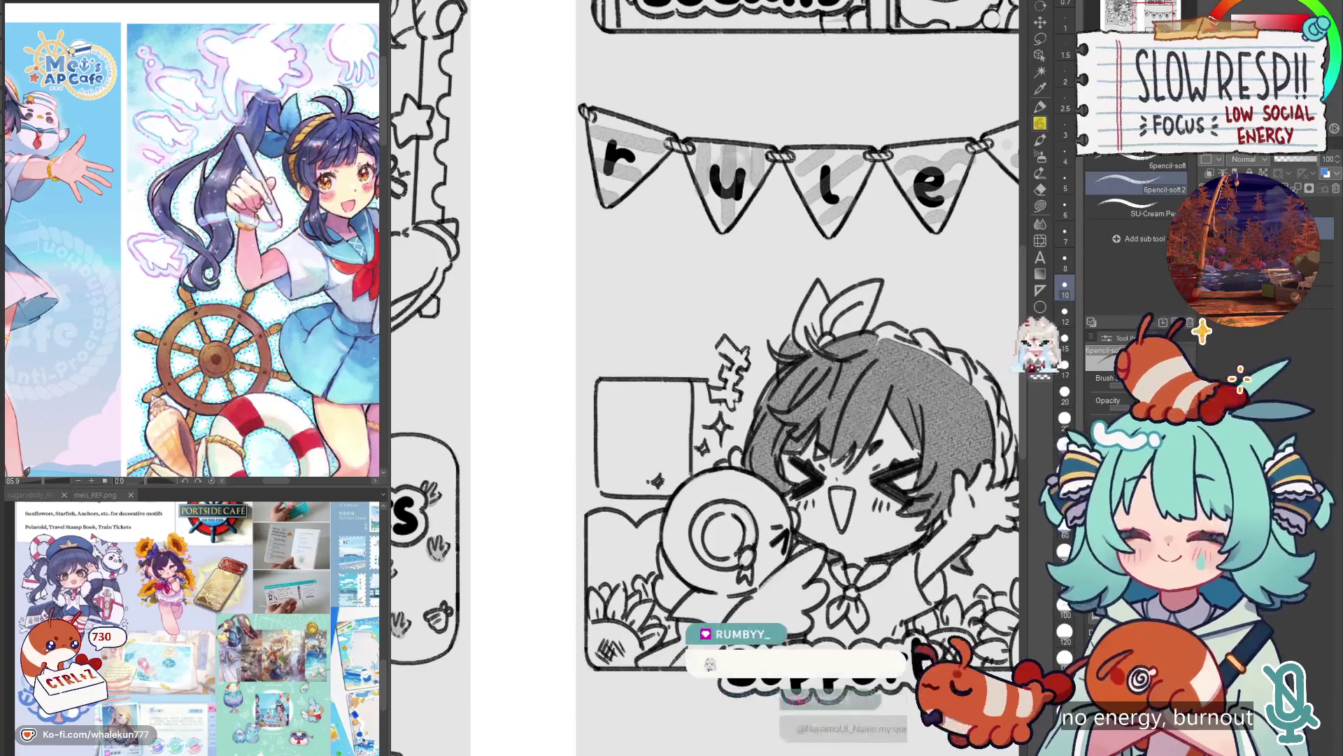
{"action": "mouse_move", "coordinate": [642, 431]}
{"action": "left_mouse_down"}
{"action": "mouse_move", "coordinate": [744, 445]}
{"action": "mouse_move", "coordinate": [732, 402]}
{"action": "mouse_move", "coordinate": [806, 404]}
{"action": "mouse_move", "coordinate": [731, 418]}
{"action": "mouse_move", "coordinate": [732, 481]}
{"action": "mouse_move", "coordinate": [808, 481]}
{"action": "left_mouse_up"}
{"action": "key", "text": "ctrl+z"}
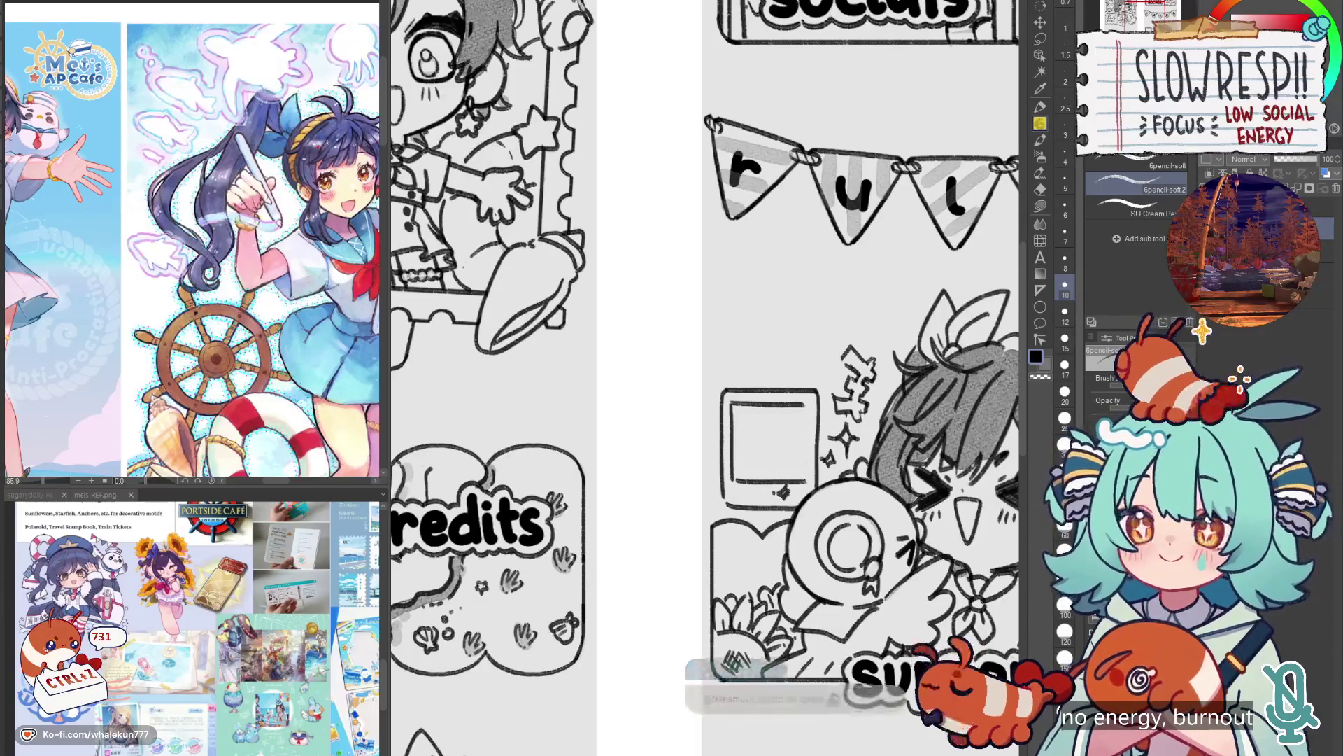
{"action": "left_click_drag", "start_coordinate": [808, 408], "coordinate": [808, 482]}
Erase the wobbly right edge with transparent colour and redraw it straight in black.
{"action": "key", "text": "ctrl+z"}
{"action": "key", "text": "ctrl+z"}
{"action": "key", "text": "c"}
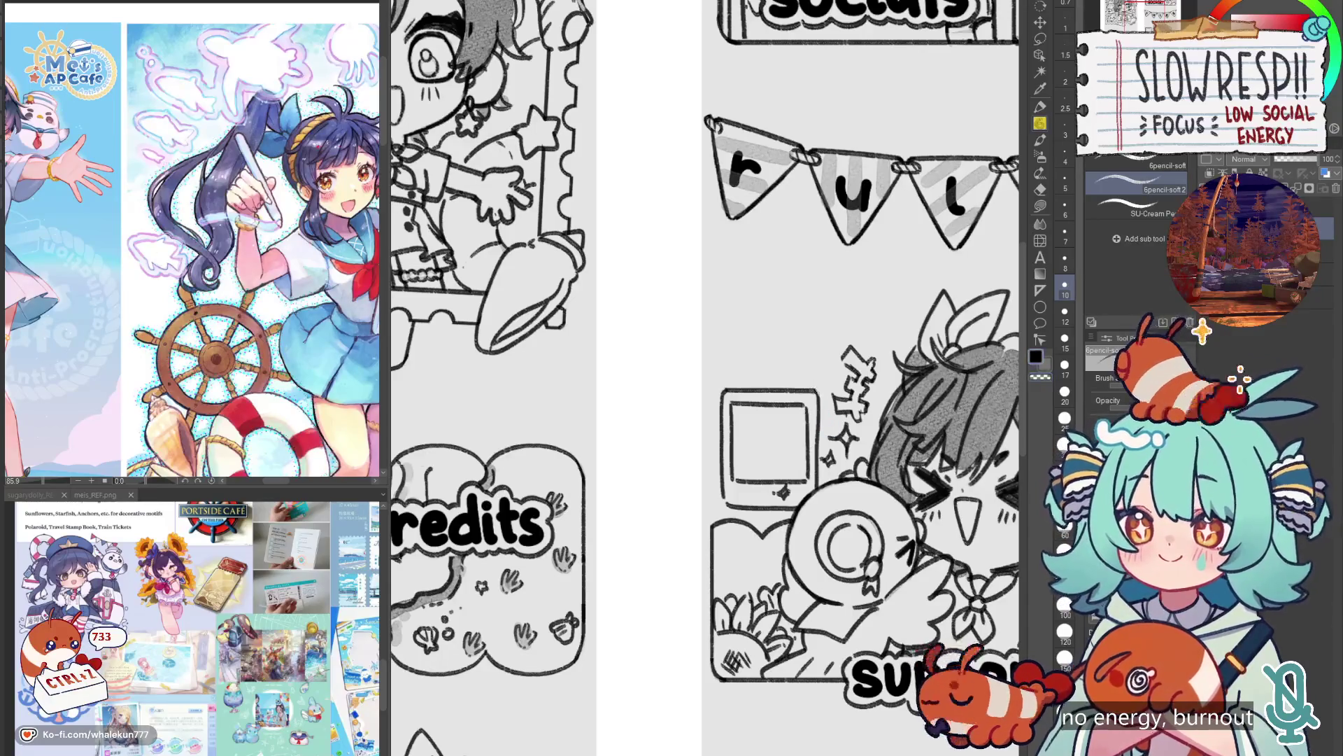
{"action": "left_click_drag", "start_coordinate": [817, 394], "coordinate": [816, 481]}
{"action": "key", "text": "c"}
{"action": "left_click_drag", "start_coordinate": [820, 399], "coordinate": [819, 492]}
{"action": "scroll", "coordinate": [831, 431], "scroll_direction": "down", "scroll_amount": 5}
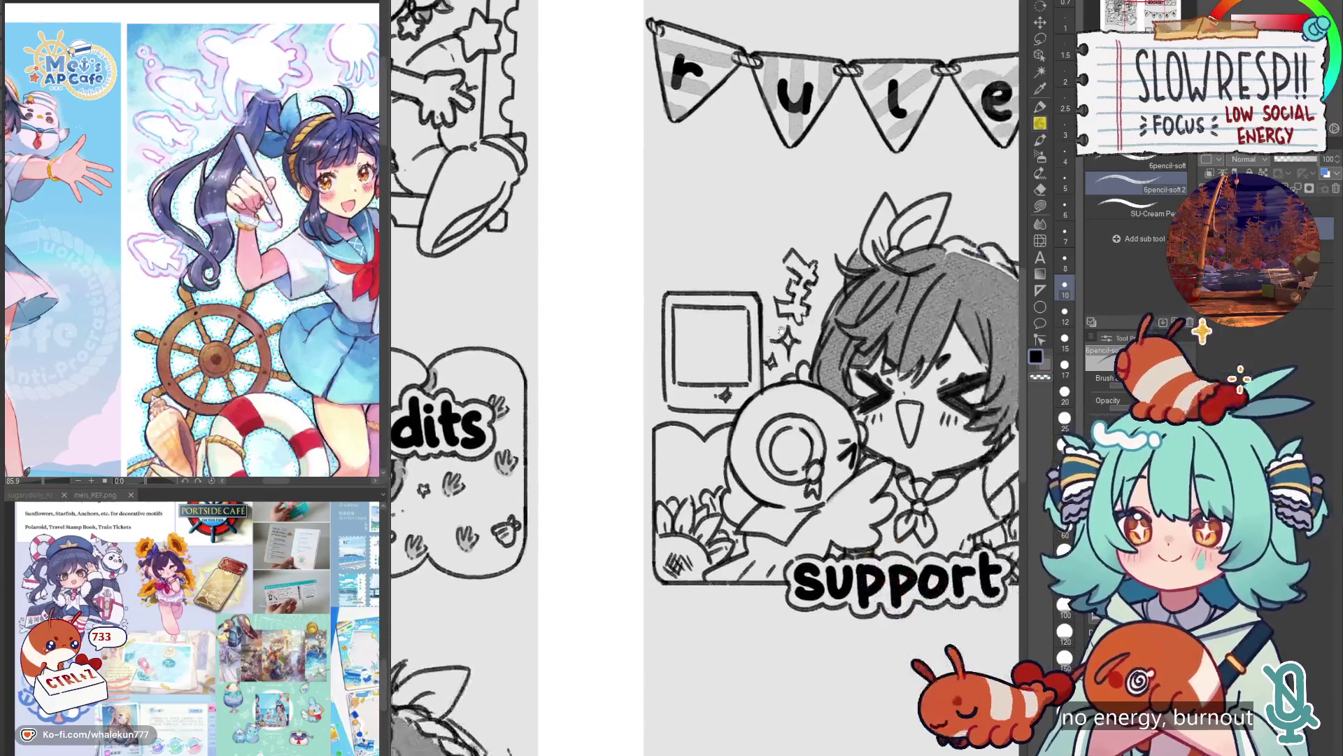
Pencil the frame's bottom edge closed, undoing the stray corner strokes.
{"action": "key", "text": "k"}
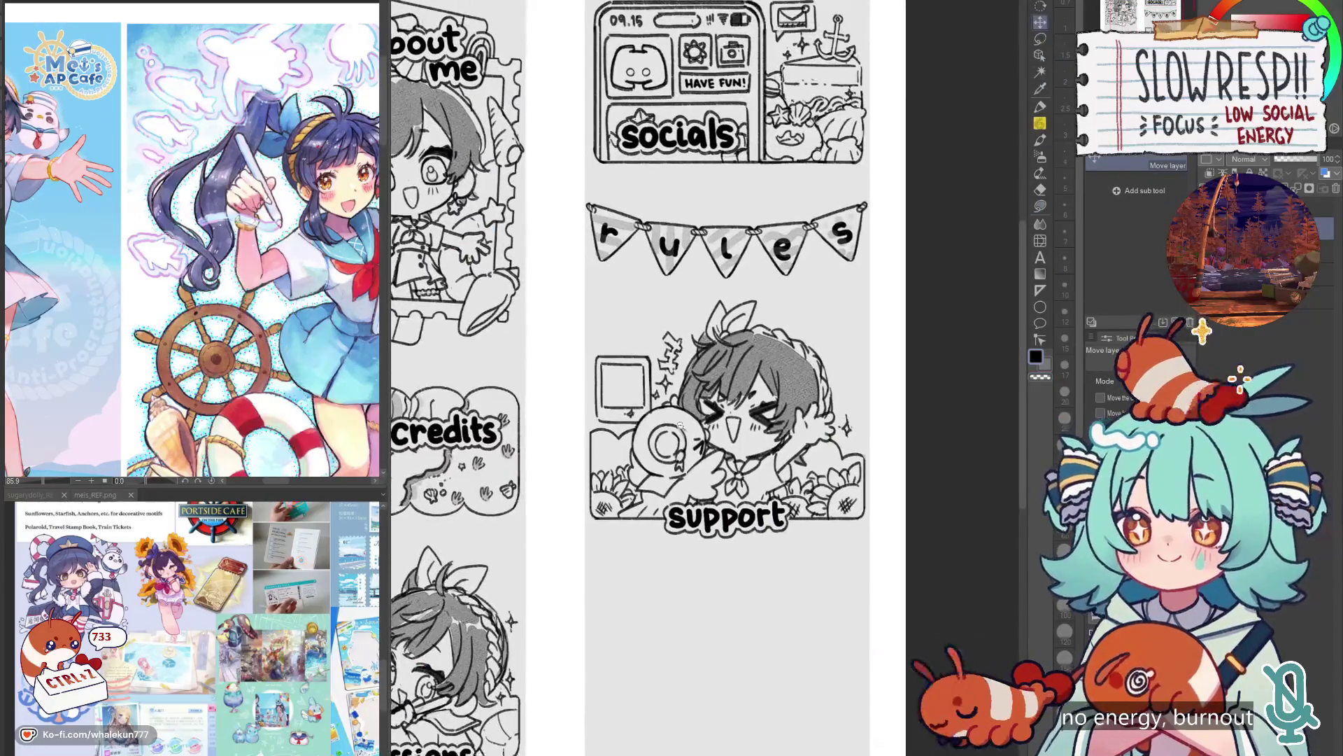
{"action": "scroll", "coordinate": [677, 429], "scroll_direction": "up", "scroll_amount": 1}
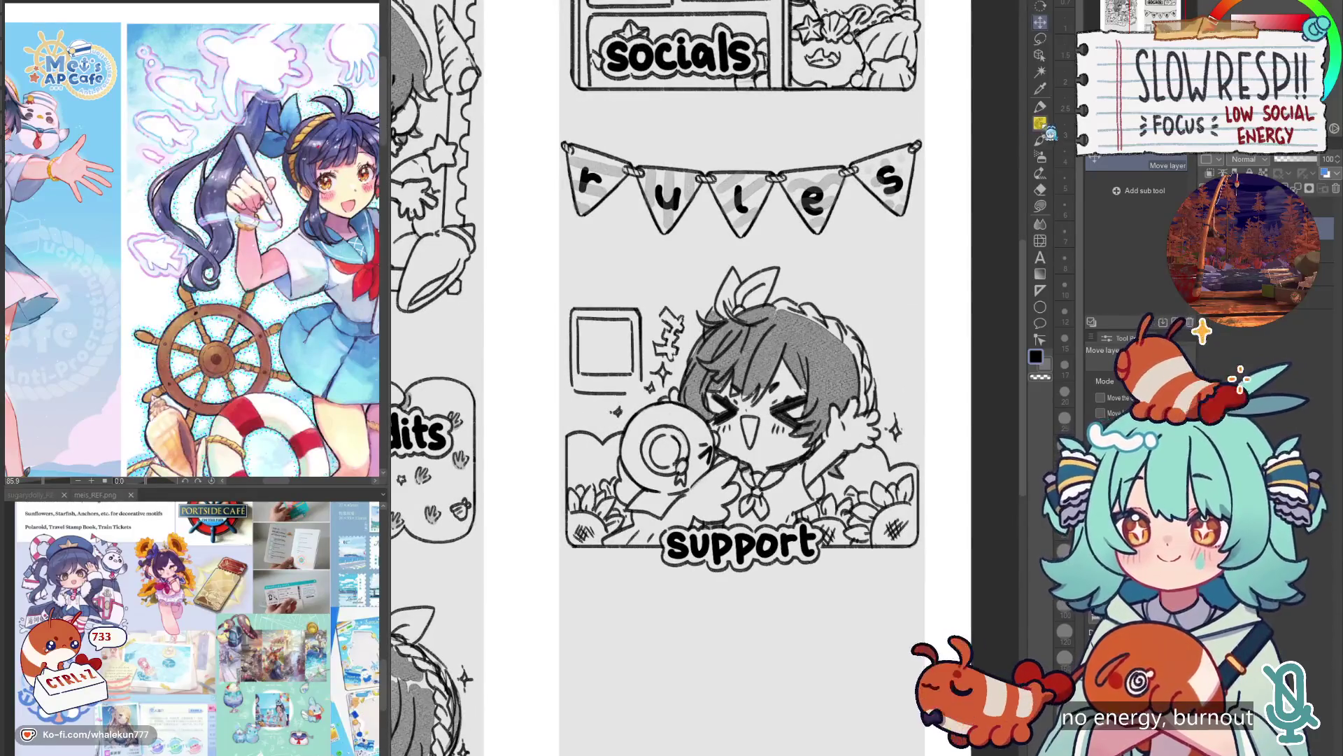
{"action": "key", "text": "e"}
{"action": "scroll", "coordinate": [616, 406], "scroll_direction": "up", "scroll_amount": 3}
{"action": "key", "text": "p"}
{"action": "mouse_move", "coordinate": [513, 438]}
{"action": "left_mouse_down"}
{"action": "mouse_move", "coordinate": [669, 448]}
{"action": "mouse_move", "coordinate": [672, 425]}
{"action": "left_mouse_up"}
{"action": "key", "text": "ctrl+z"}
{"action": "key", "text": "ctrl+z"}
Try Liquify on the lines, undo it, and zoom out to the whole page.
{"action": "key", "text": "j"}
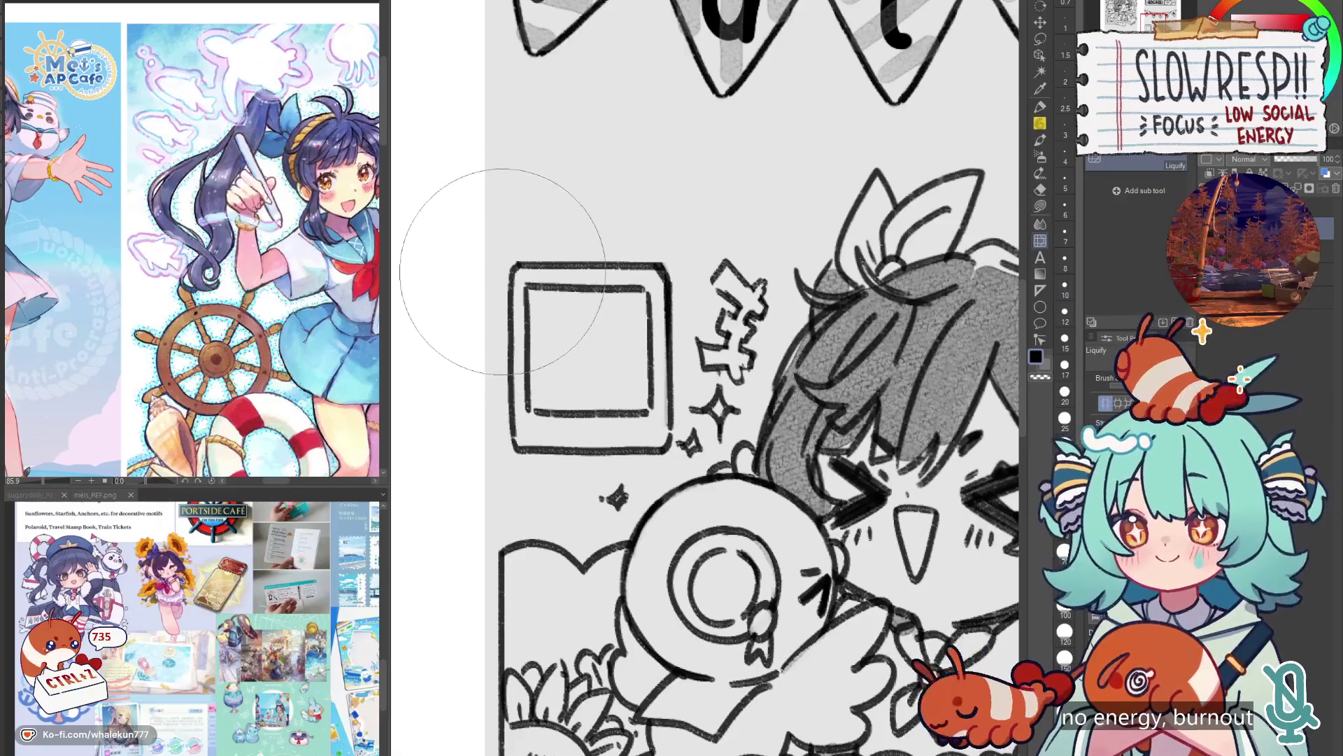
{"action": "key", "text": "ctrl+z"}
{"action": "key", "text": "ctrl+0"}
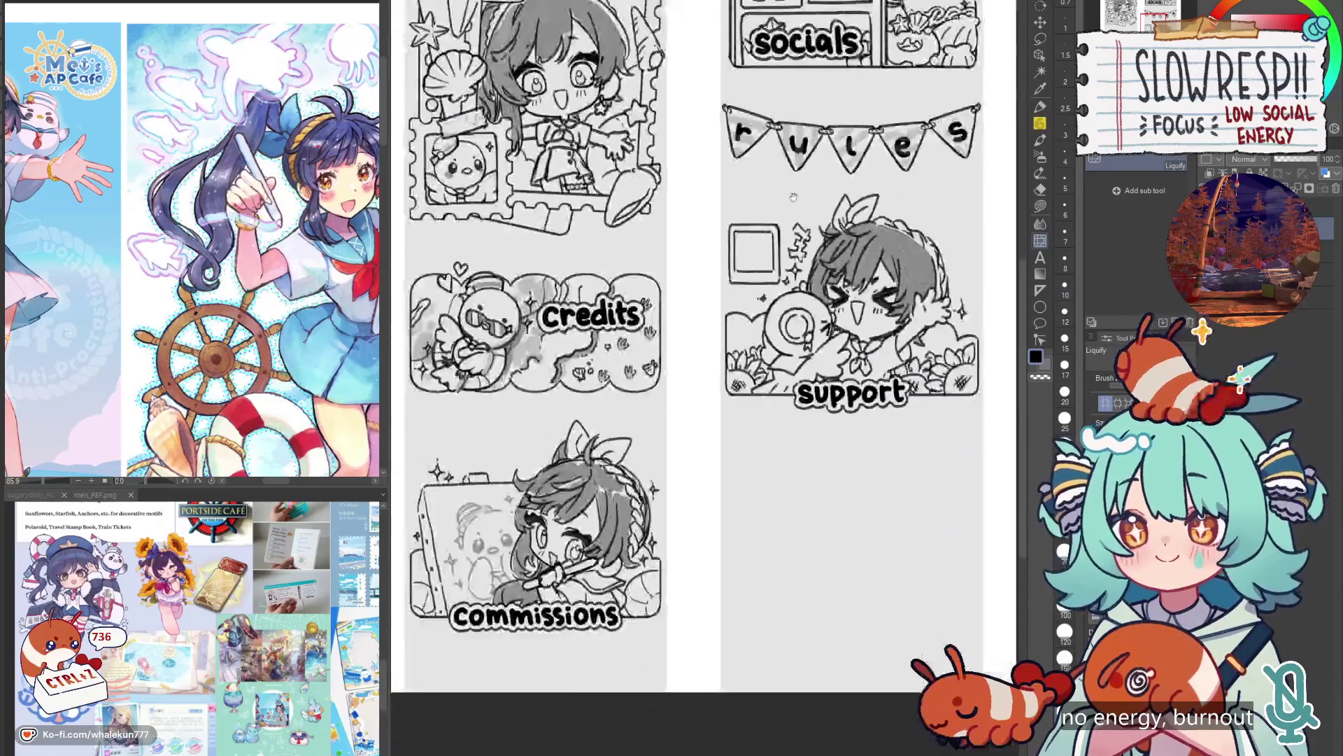
{"action": "scroll", "coordinate": [909, 119], "scroll_direction": "down", "scroll_amount": 2}
{"action": "scroll", "coordinate": [965, 84], "scroll_direction": "up", "scroll_amount": 5}
{"action": "left_click", "coordinate": [1041, 21]}
Move the square frame down-right so it sits behind the support character.
{"action": "mouse_move", "coordinate": [716, 471]}
{"action": "left_mouse_down"}
{"action": "mouse_move", "coordinate": [716, 508]}
{"action": "mouse_move", "coordinate": [754, 478]}
{"action": "mouse_move", "coordinate": [763, 497]}
{"action": "mouse_move", "coordinate": [935, 441]}
{"action": "left_mouse_up"}
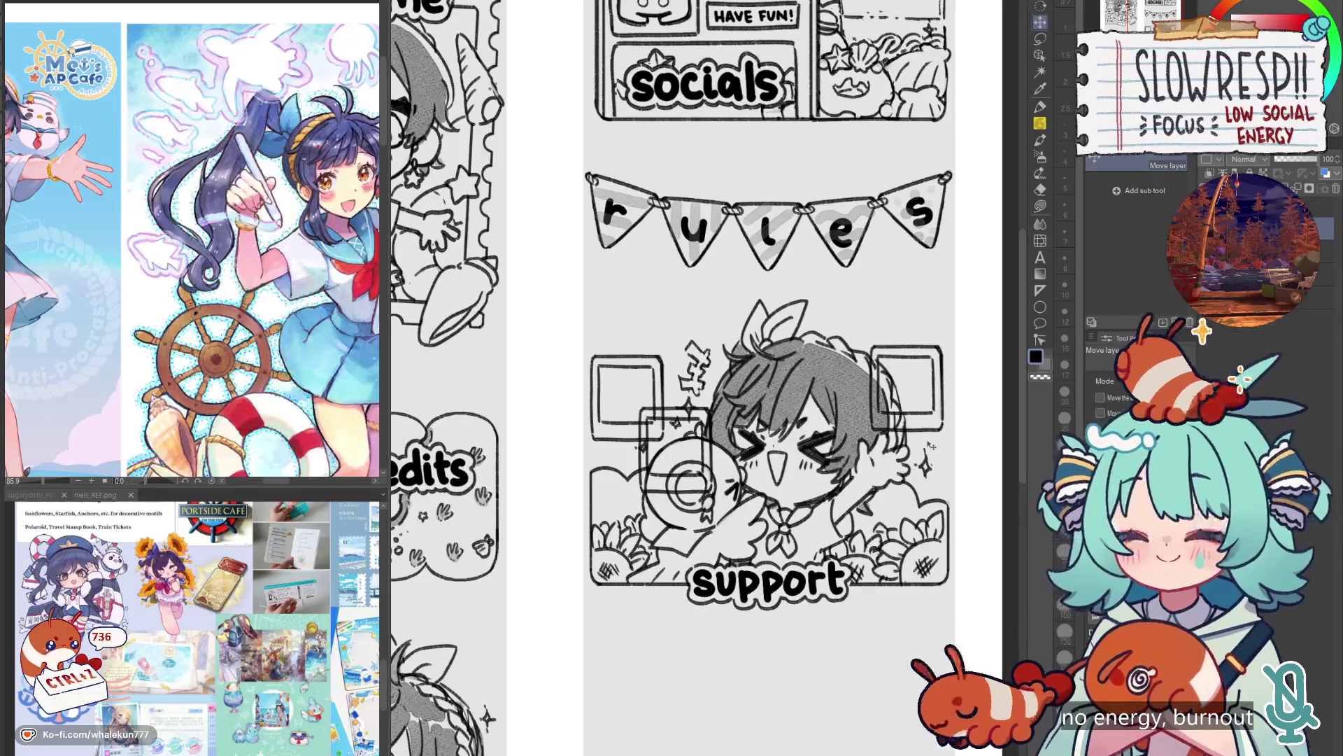
{"action": "key", "text": "e"}
{"action": "mouse_move", "coordinate": [642, 439]}
{"action": "left_mouse_down"}
{"action": "mouse_move", "coordinate": [652, 404]}
{"action": "mouse_move", "coordinate": [651, 438]}
{"action": "left_mouse_up"}
{"action": "key", "text": "ctrl+z"}
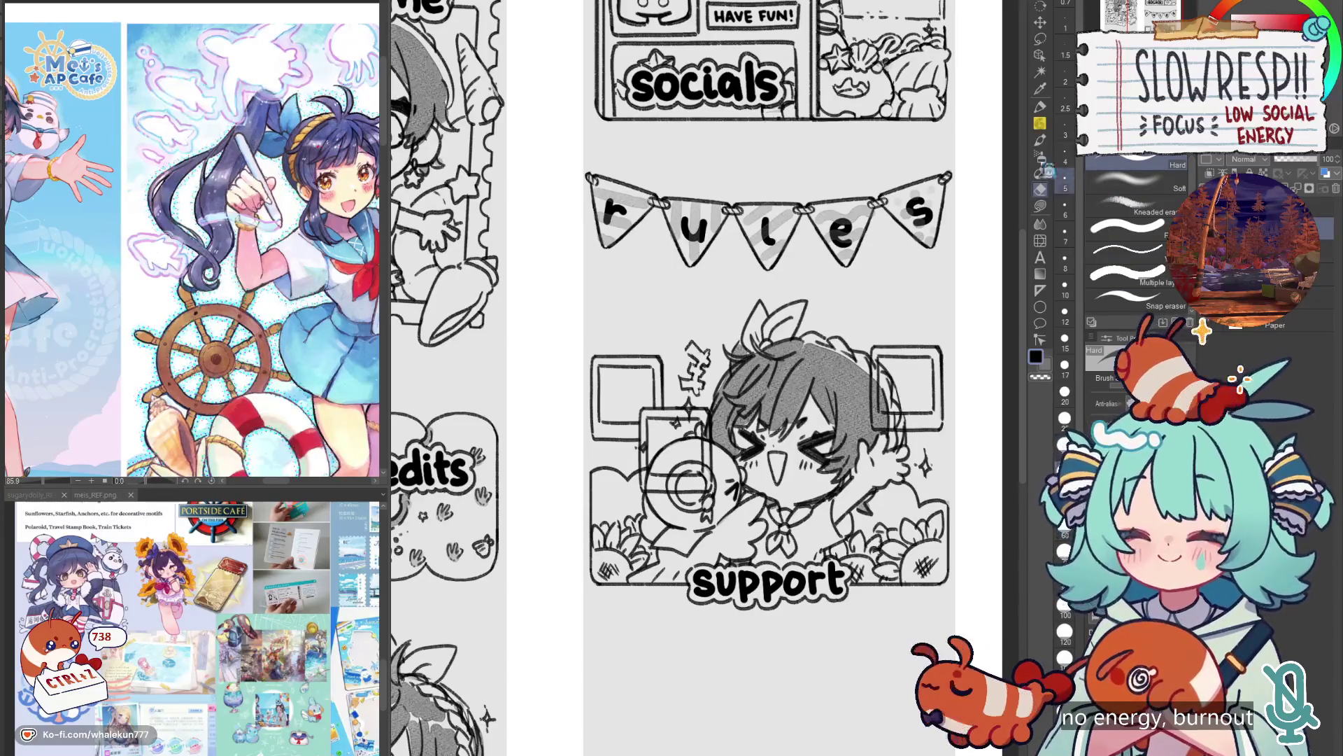
Nudge the frame outlines down, erase overlapping lines, and set the eraser size to 15.
{"action": "left_click", "coordinate": [1041, 22]}
{"action": "left_click_drag", "start_coordinate": [852, 499], "coordinate": [852, 513]}
{"action": "key", "text": "e"}
{"action": "mouse_move", "coordinate": [708, 420]}
{"action": "left_mouse_down"}
{"action": "mouse_move", "coordinate": [693, 490]}
{"action": "mouse_move", "coordinate": [658, 508]}
{"action": "mouse_move", "coordinate": [623, 500]}
{"action": "mouse_move", "coordinate": [709, 442]}
{"action": "mouse_move", "coordinate": [705, 430]}
{"action": "left_mouse_up"}
{"action": "key", "text": "ctrl+z"}
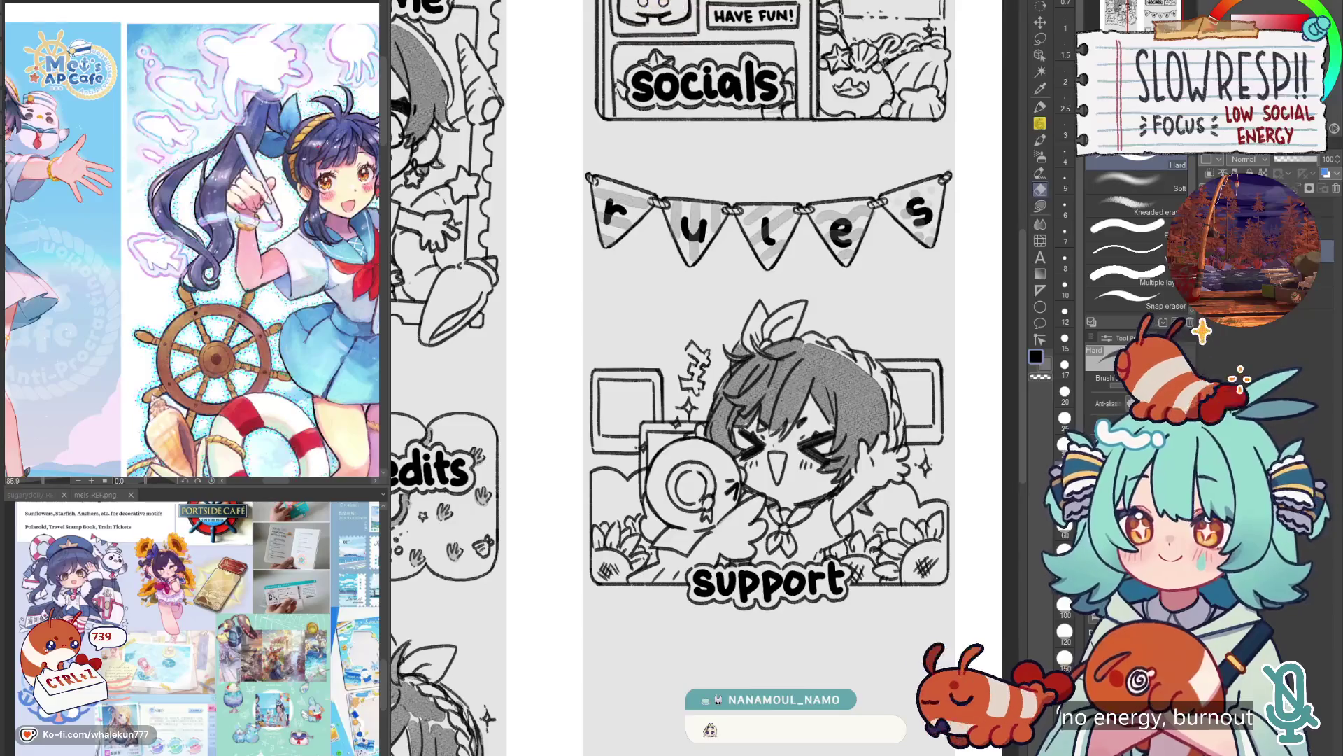
{"action": "left_click", "coordinate": [1065, 338]}
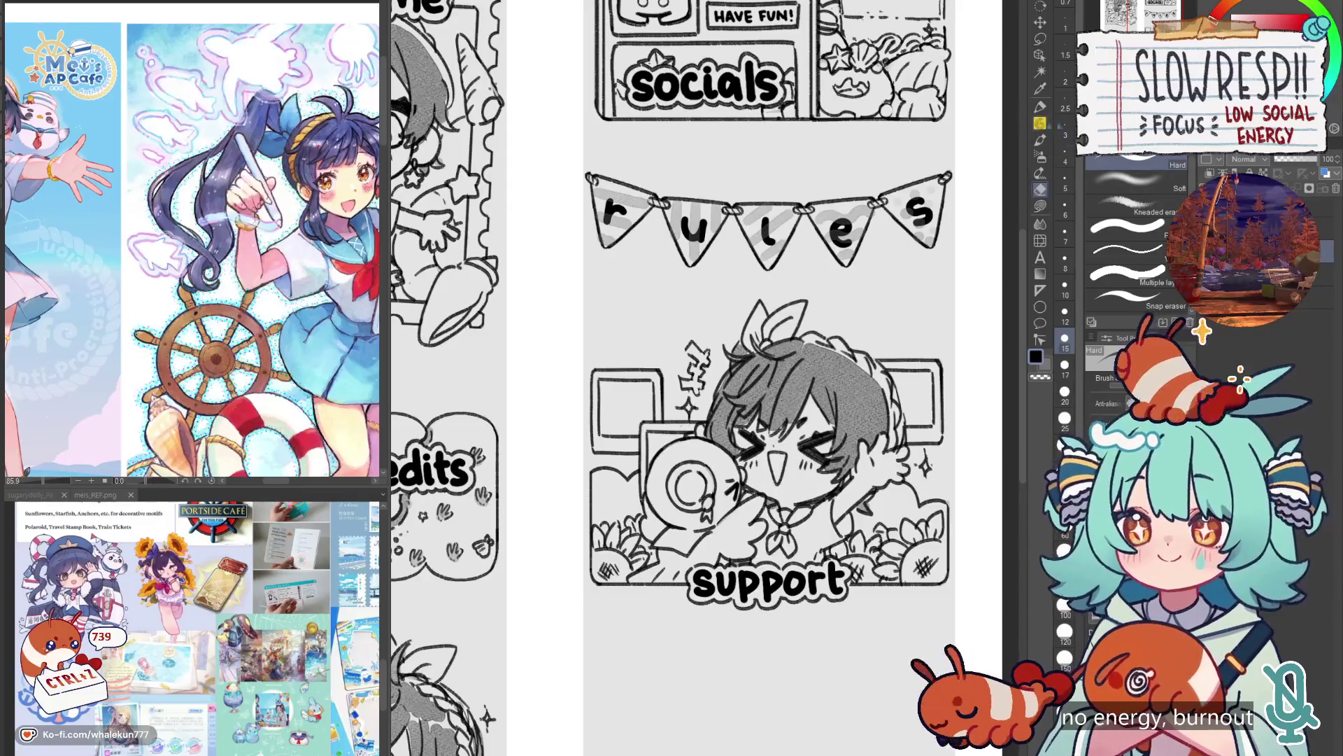
{"action": "key", "text": "p"}
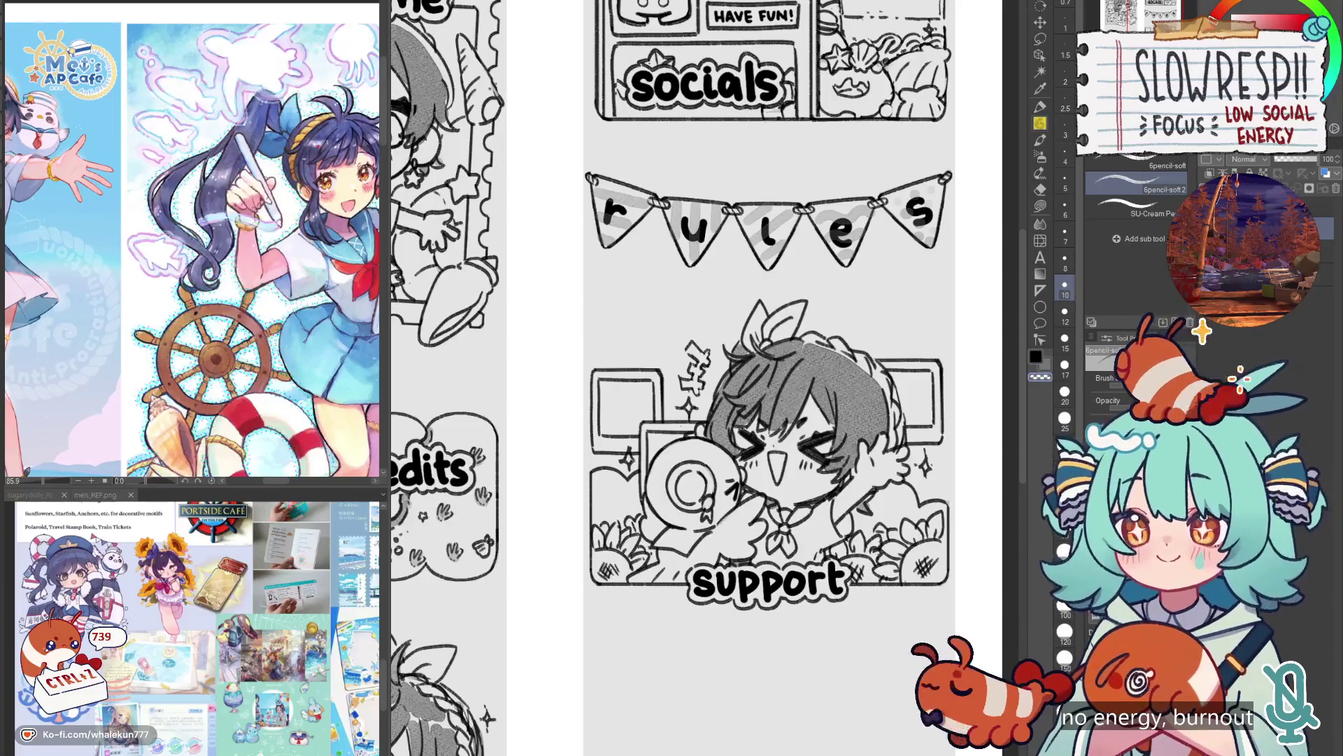
Sketch starfish marks inside the left photo frame, undoing false starts.
{"action": "left_click_drag", "start_coordinate": [611, 477], "coordinate": [616, 485]}
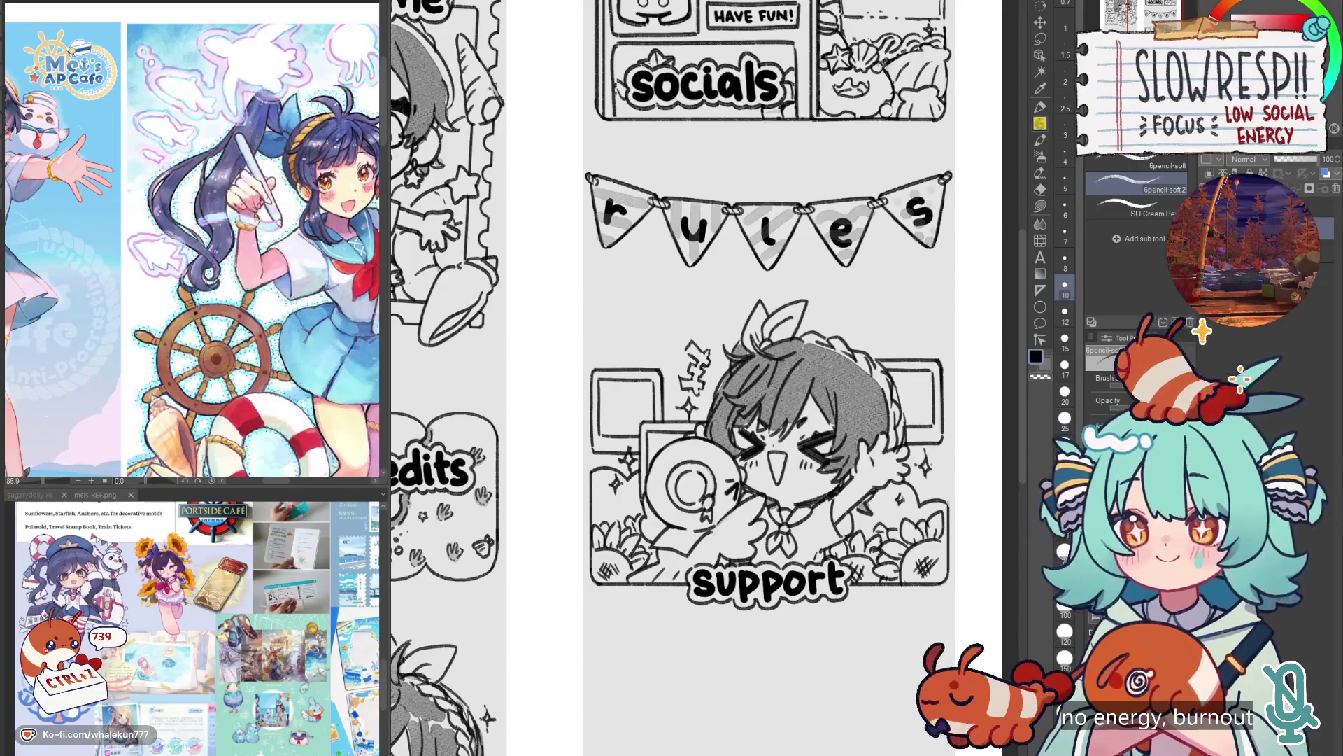
{"action": "mouse_move", "coordinate": [639, 425]}
{"action": "left_mouse_down"}
{"action": "mouse_move", "coordinate": [692, 495]}
{"action": "mouse_move", "coordinate": [667, 488]}
{"action": "mouse_move", "coordinate": [707, 486]}
{"action": "mouse_move", "coordinate": [670, 483]}
{"action": "mouse_move", "coordinate": [708, 483]}
{"action": "mouse_move", "coordinate": [703, 469]}
{"action": "mouse_move", "coordinate": [706, 485]}
{"action": "left_mouse_up"}
{"action": "key", "text": "ctrl+z"}
{"action": "key", "text": "ctrl+z"}
{"action": "key", "text": "ctrl+z"}
{"action": "key", "text": "ctrl+z"}
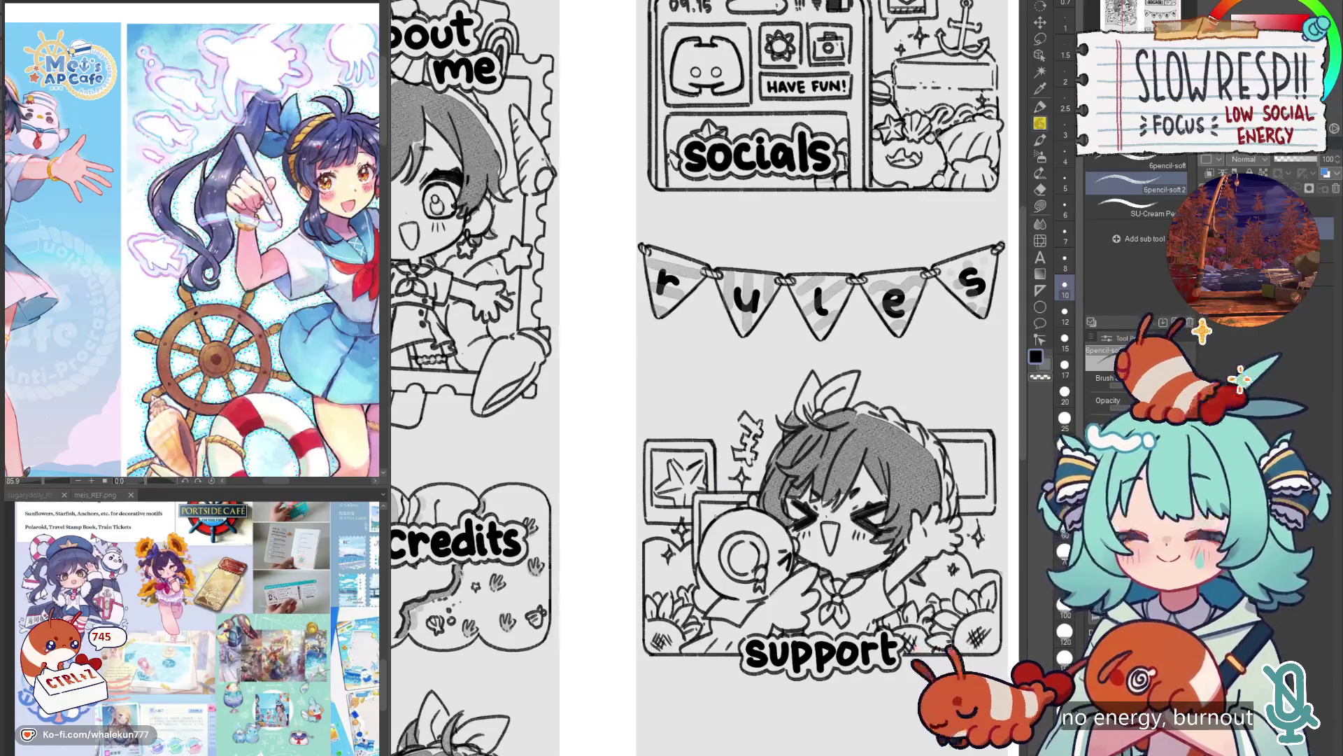
{"action": "mouse_move", "coordinate": [950, 490]}
{"action": "left_mouse_down"}
{"action": "mouse_move", "coordinate": [878, 496]}
{"action": "mouse_move", "coordinate": [904, 466]}
{"action": "mouse_move", "coordinate": [910, 485]}
{"action": "left_mouse_up"}
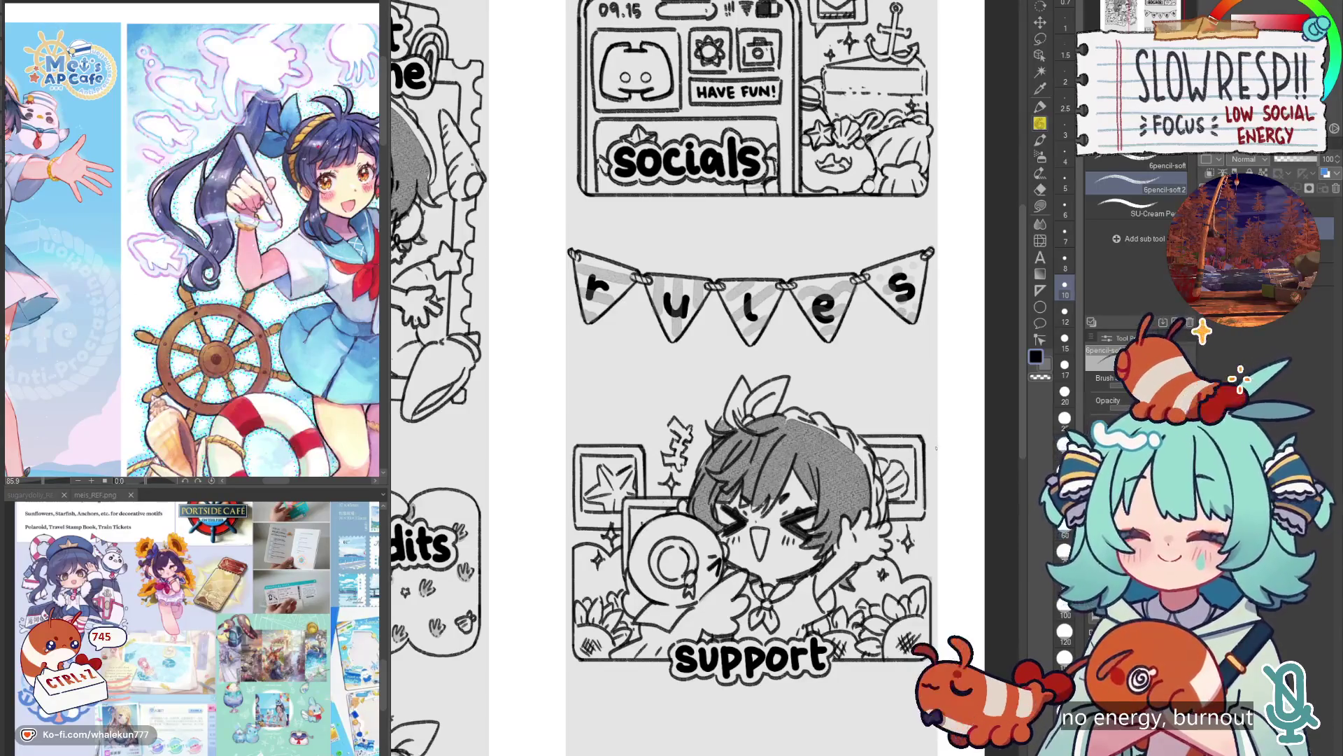
{"action": "scroll", "coordinate": [936, 448], "scroll_direction": "down", "scroll_amount": 5}
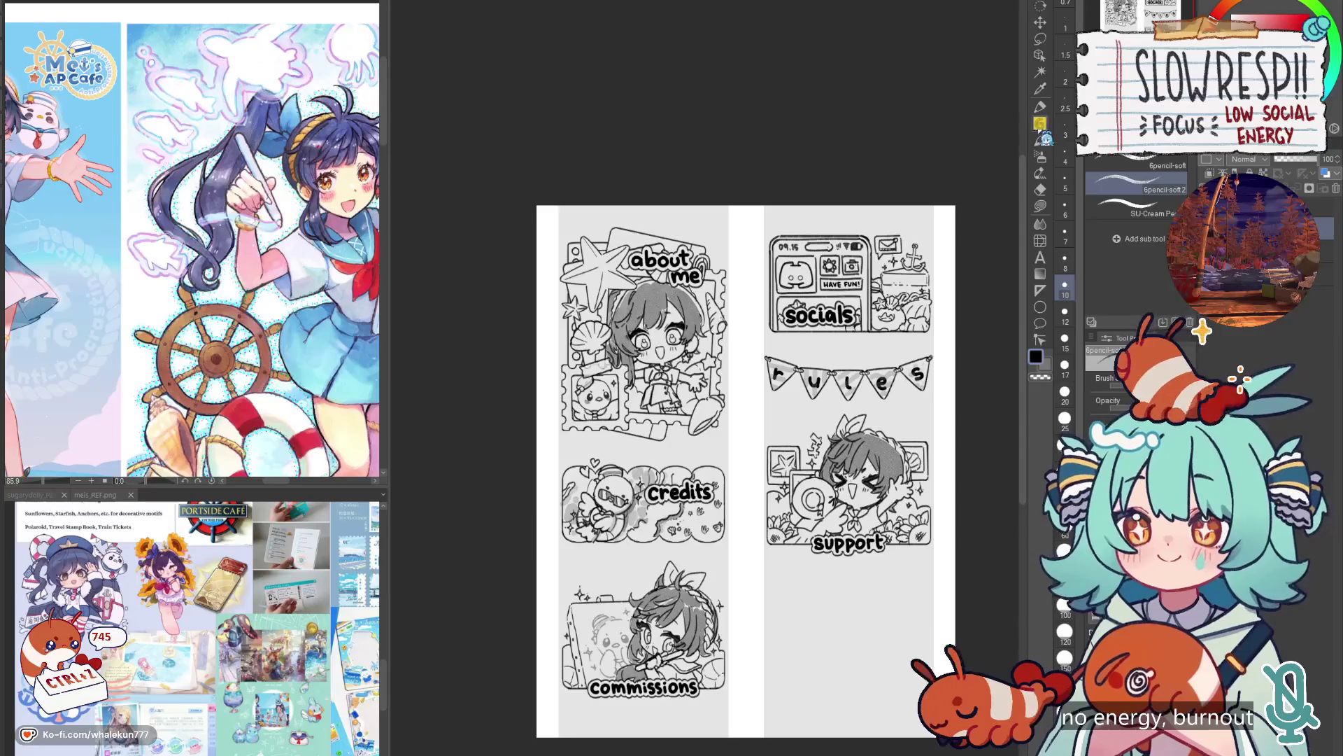
Check the layout in a mirrored view and recentre the page.
{"action": "scroll", "coordinate": [812, 464], "scroll_direction": "up", "scroll_amount": 5}
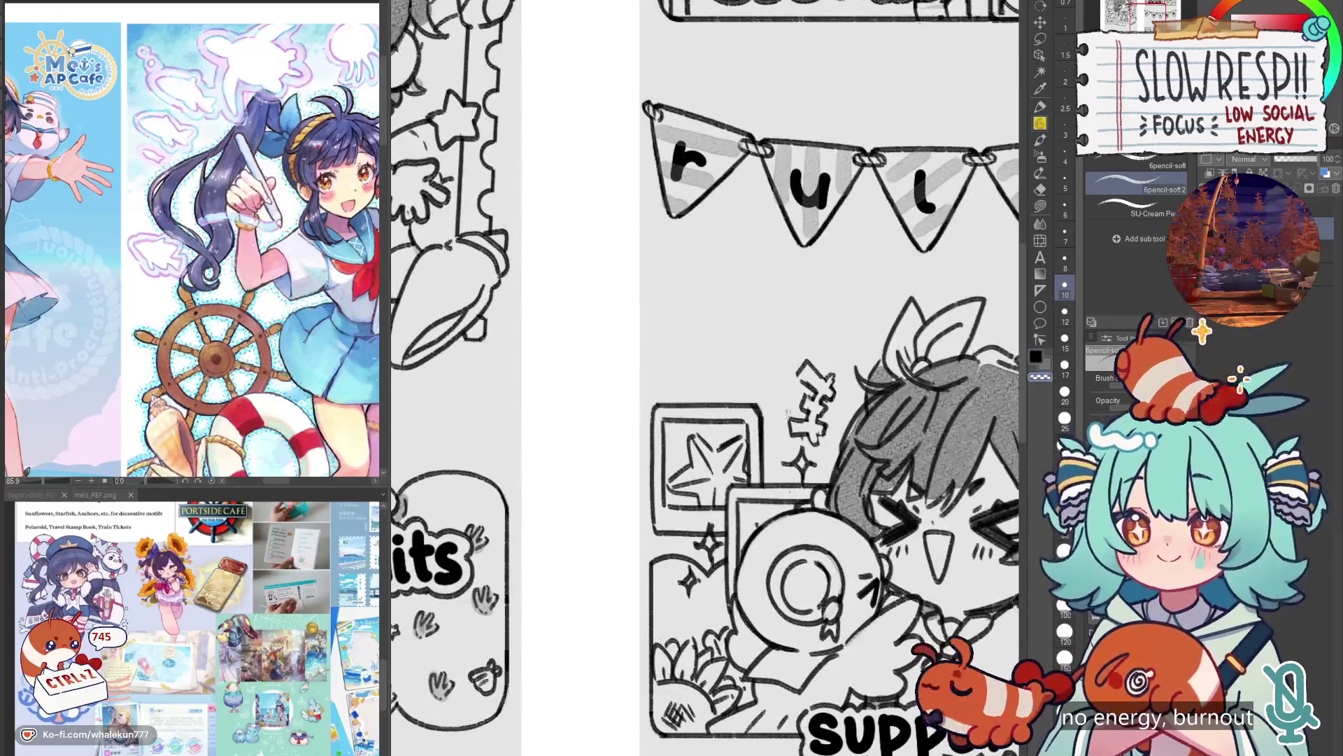
{"action": "scroll", "coordinate": [835, 361], "scroll_direction": "down", "scroll_amount": 3}
{"action": "key", "text": "ctrl+0"}
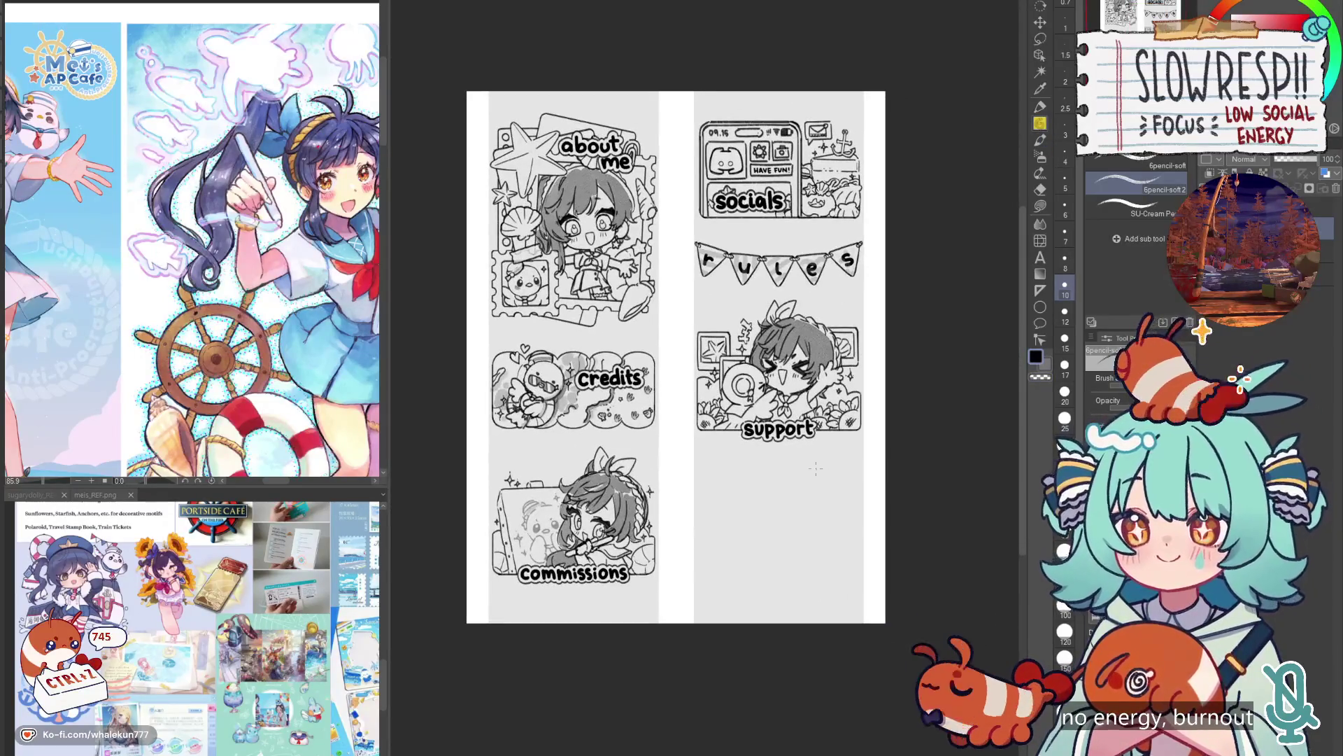
{"action": "key", "text": "h"}
{"action": "key", "text": "h"}
{"action": "mouse_move", "coordinate": [853, 563]}
{"action": "left_mouse_down"}
{"action": "mouse_move", "coordinate": [854, 531]}
{"action": "mouse_move", "coordinate": [847, 560]}
{"action": "mouse_move", "coordinate": [882, 568]}
{"action": "left_mouse_up"}
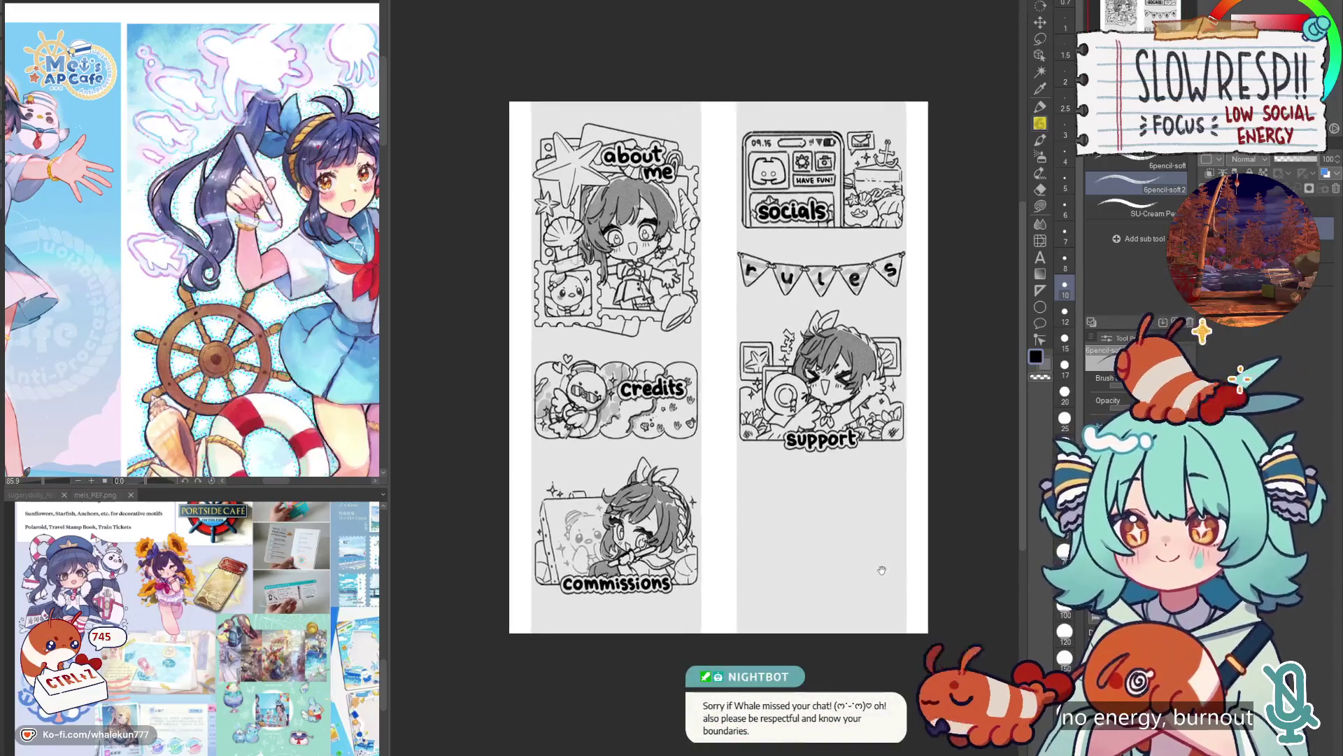
{"action": "scroll", "coordinate": [841, 504], "scroll_direction": "up", "scroll_amount": 1}
{"action": "mouse_move", "coordinate": [823, 524]}
{"action": "left_mouse_down"}
{"action": "mouse_move", "coordinate": [844, 558]}
{"action": "mouse_move", "coordinate": [873, 539]}
{"action": "left_mouse_up"}
{"action": "scroll", "coordinate": [872, 539], "scroll_direction": "down", "scroll_amount": 2}
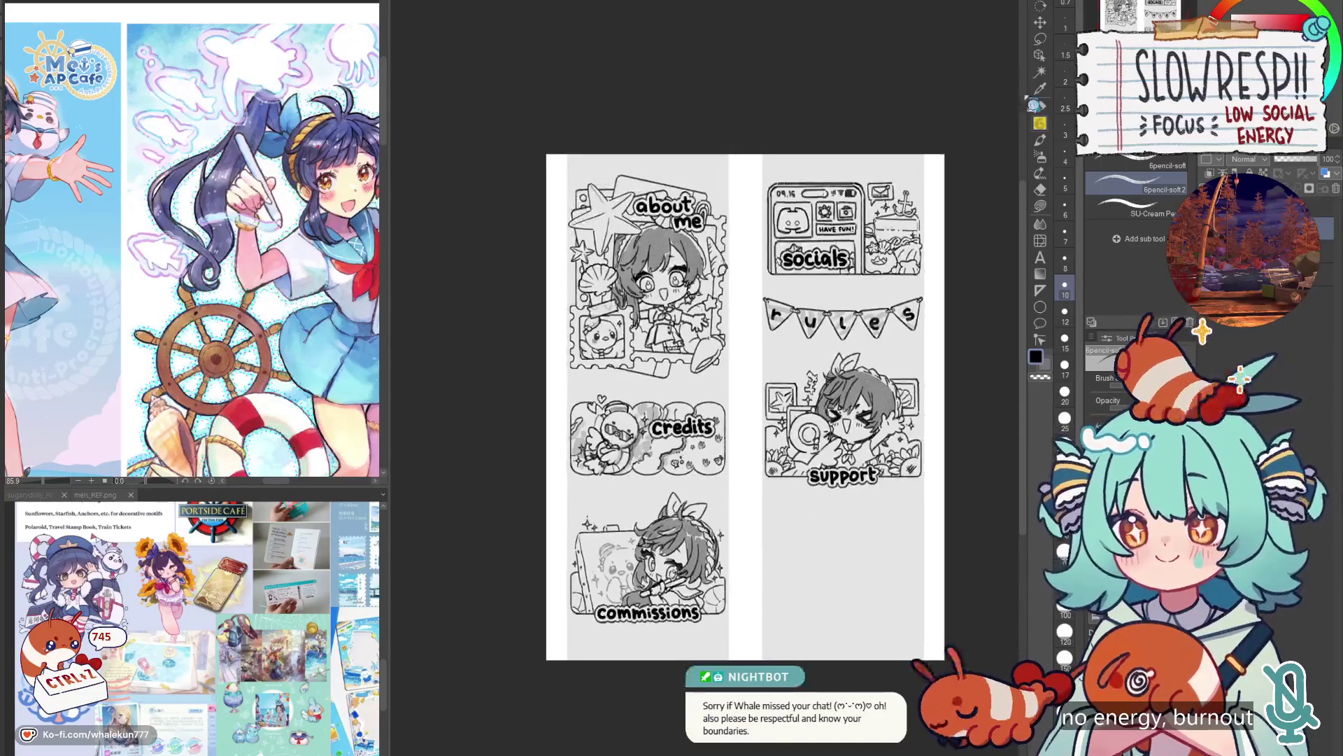
Lasso the commissions panel and nudge it slightly upward.
{"action": "key", "text": "m"}
{"action": "mouse_move", "coordinate": [724, 494]}
{"action": "left_mouse_down"}
{"action": "mouse_move", "coordinate": [550, 595]}
{"action": "mouse_move", "coordinate": [743, 654]}
{"action": "mouse_move", "coordinate": [734, 611]}
{"action": "left_mouse_up"}
{"action": "key", "text": "k"}
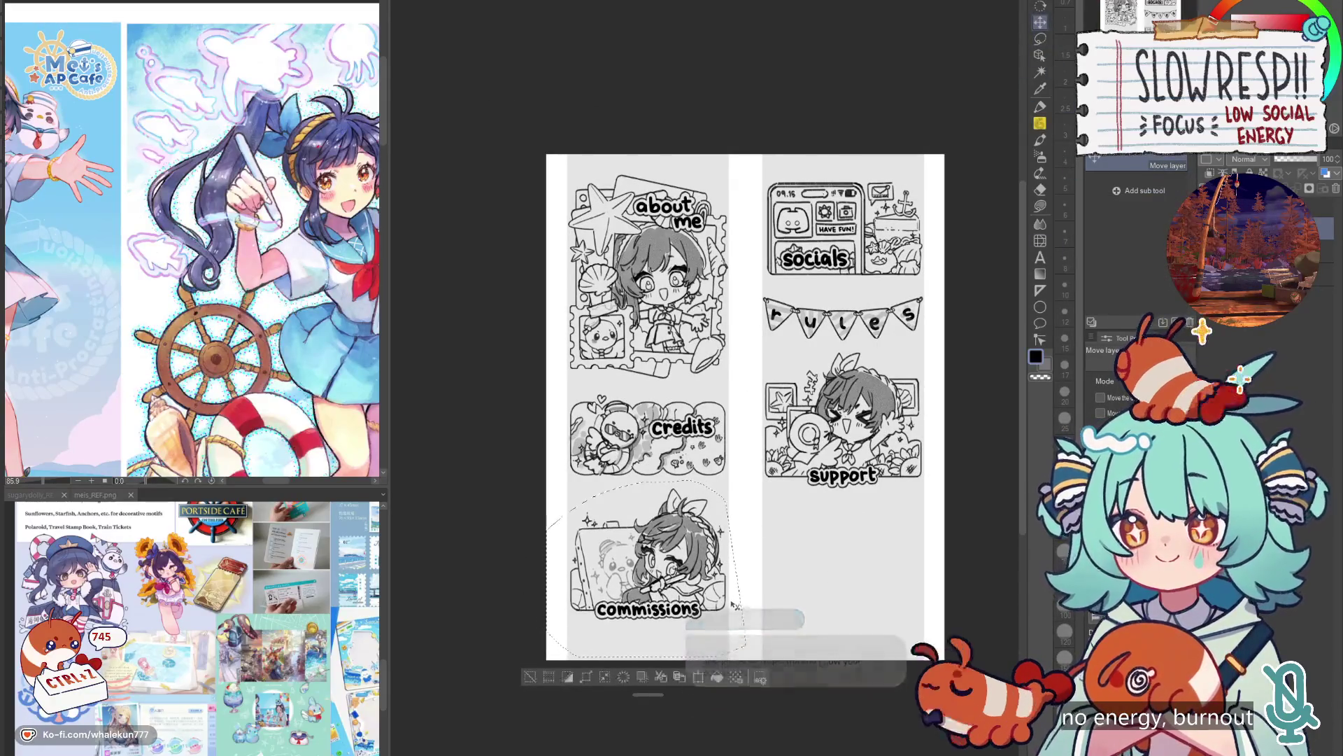
{"action": "key", "text": "ctrl+d"}
{"action": "scroll", "coordinate": [778, 544], "scroll_direction": "down", "scroll_amount": 1}
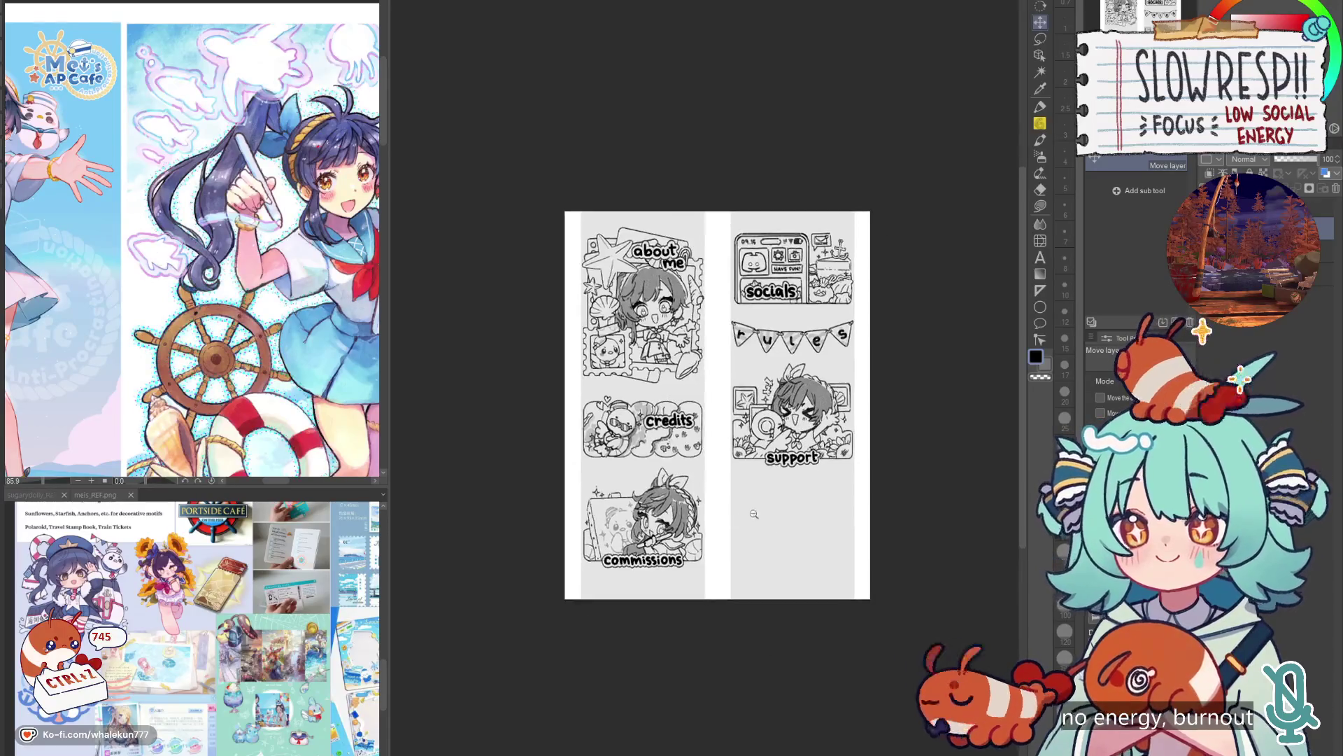
{"action": "scroll", "coordinate": [778, 522], "scroll_direction": "up", "scroll_amount": 3}
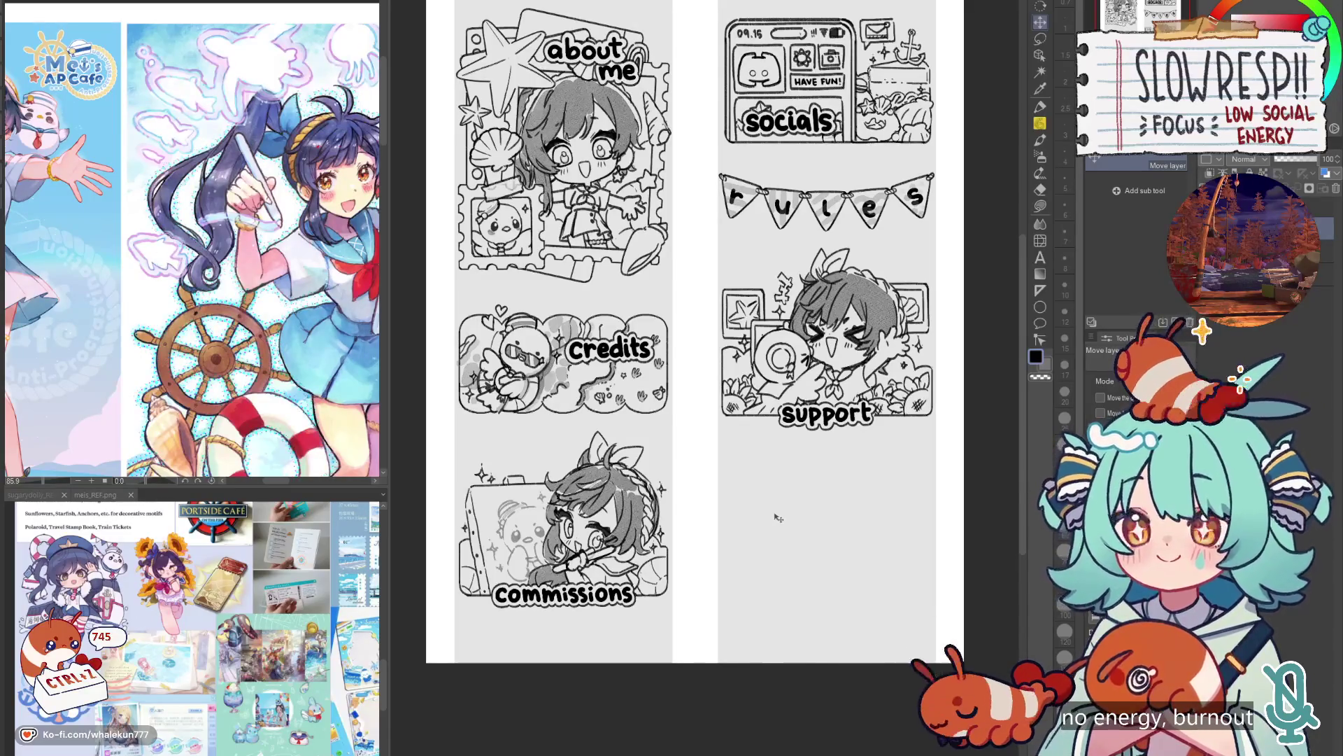
{"action": "left_click", "coordinate": [1043, 140]}
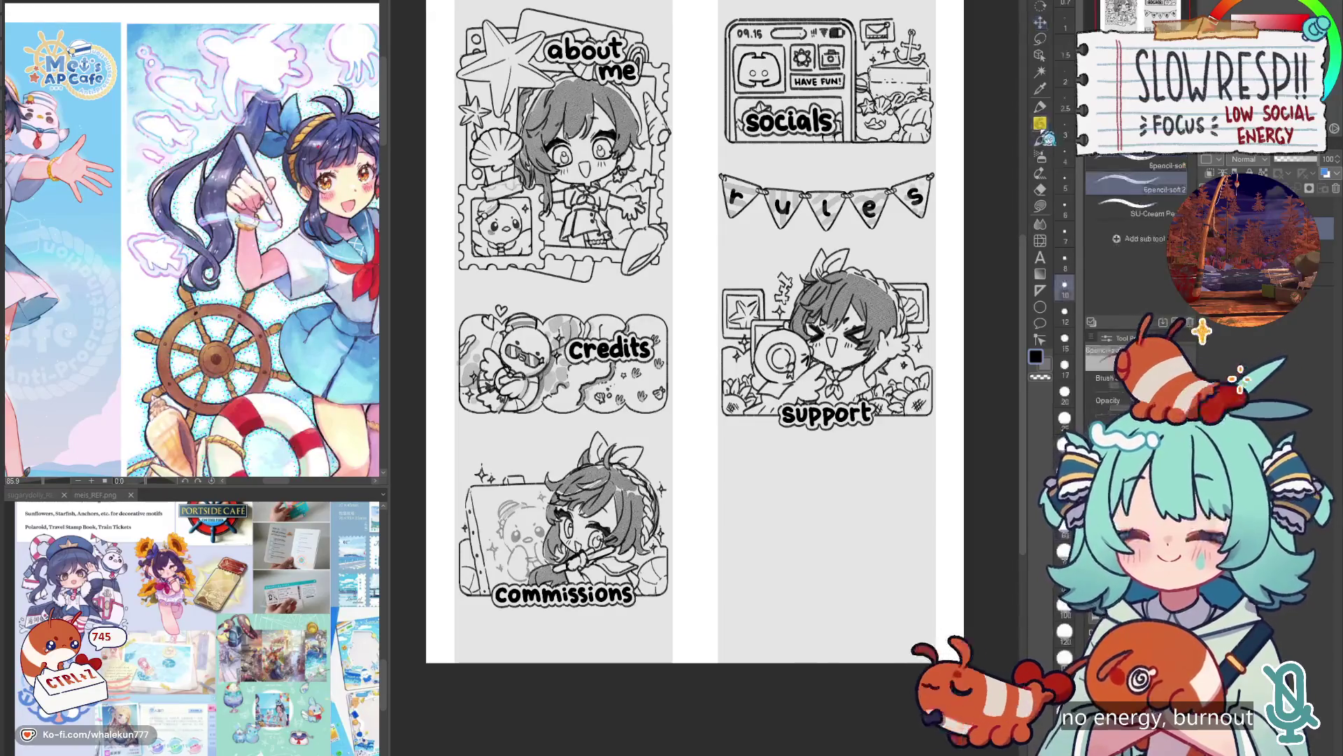
{"action": "scroll", "coordinate": [692, 329], "scroll_direction": "down", "scroll_amount": 1}
Transform the lassoed corner piece and move it up onto the border line.
{"action": "key", "text": "h"}
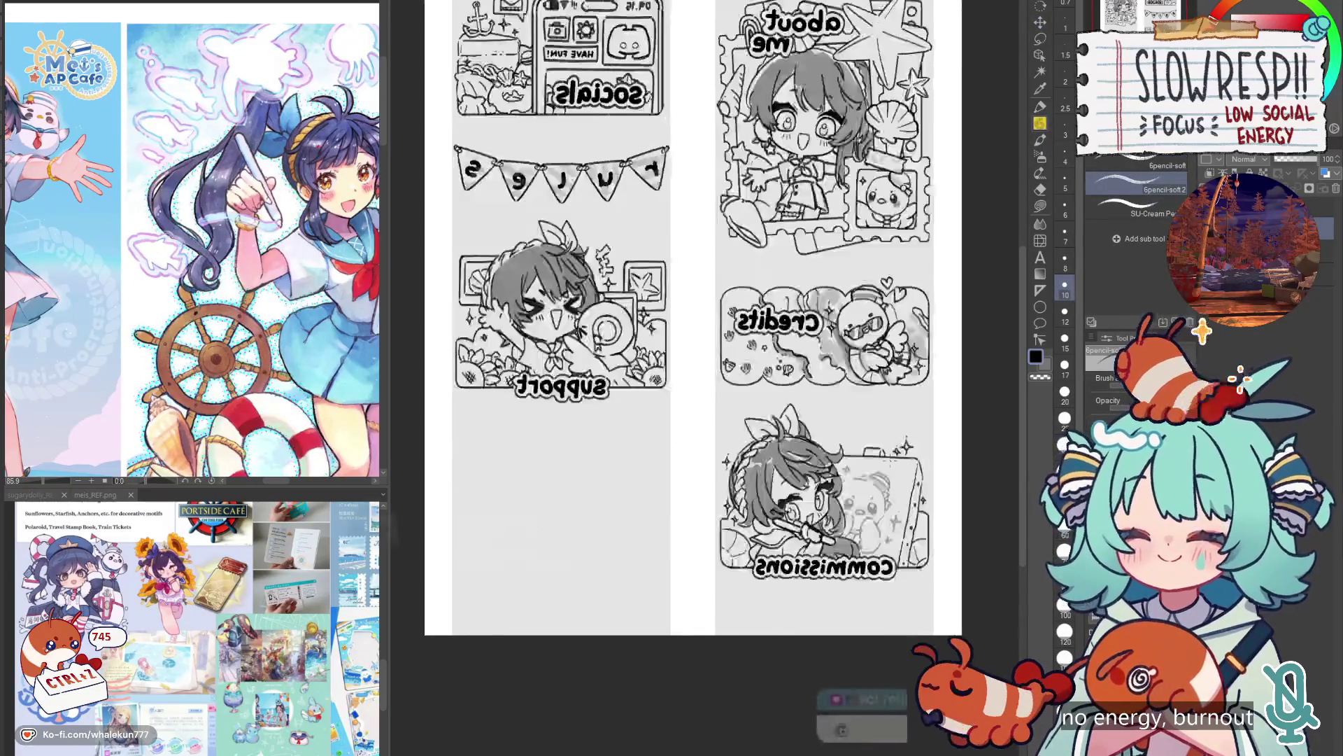
{"action": "key", "text": "h"}
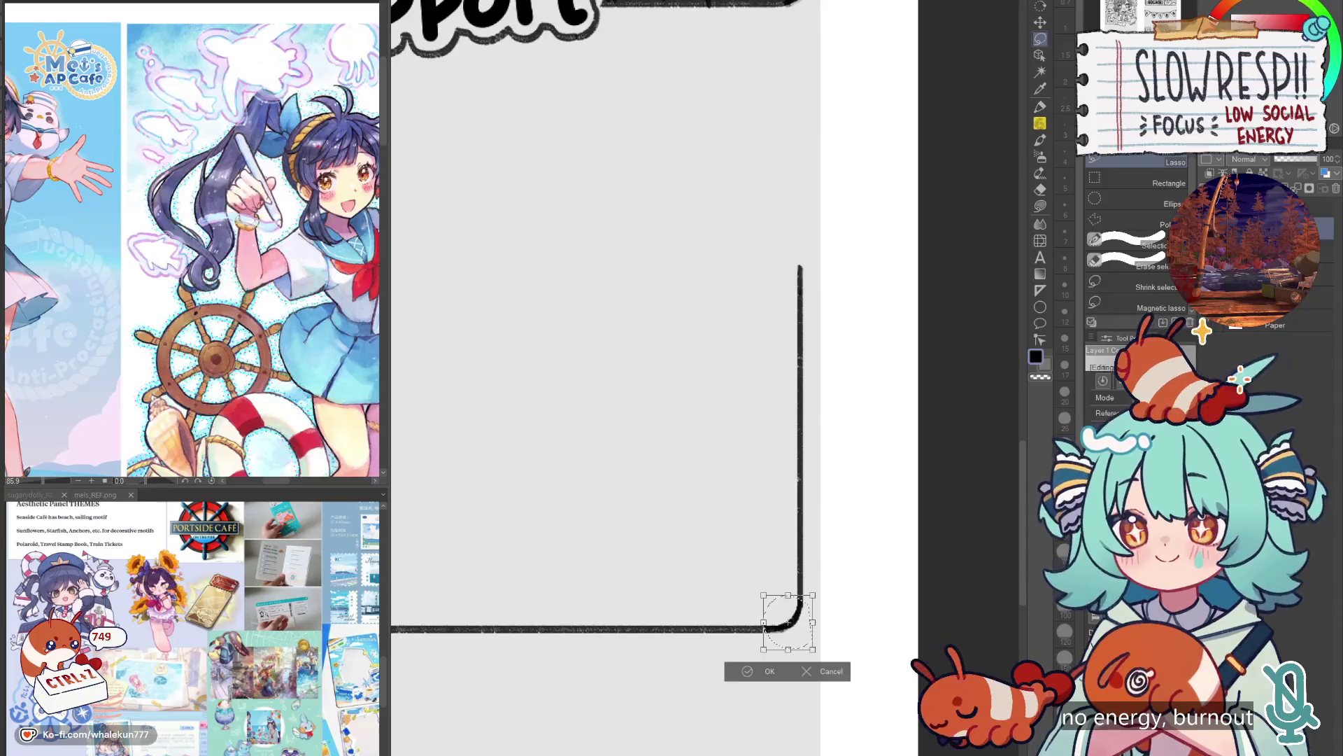
{"action": "key", "text": "Return"}
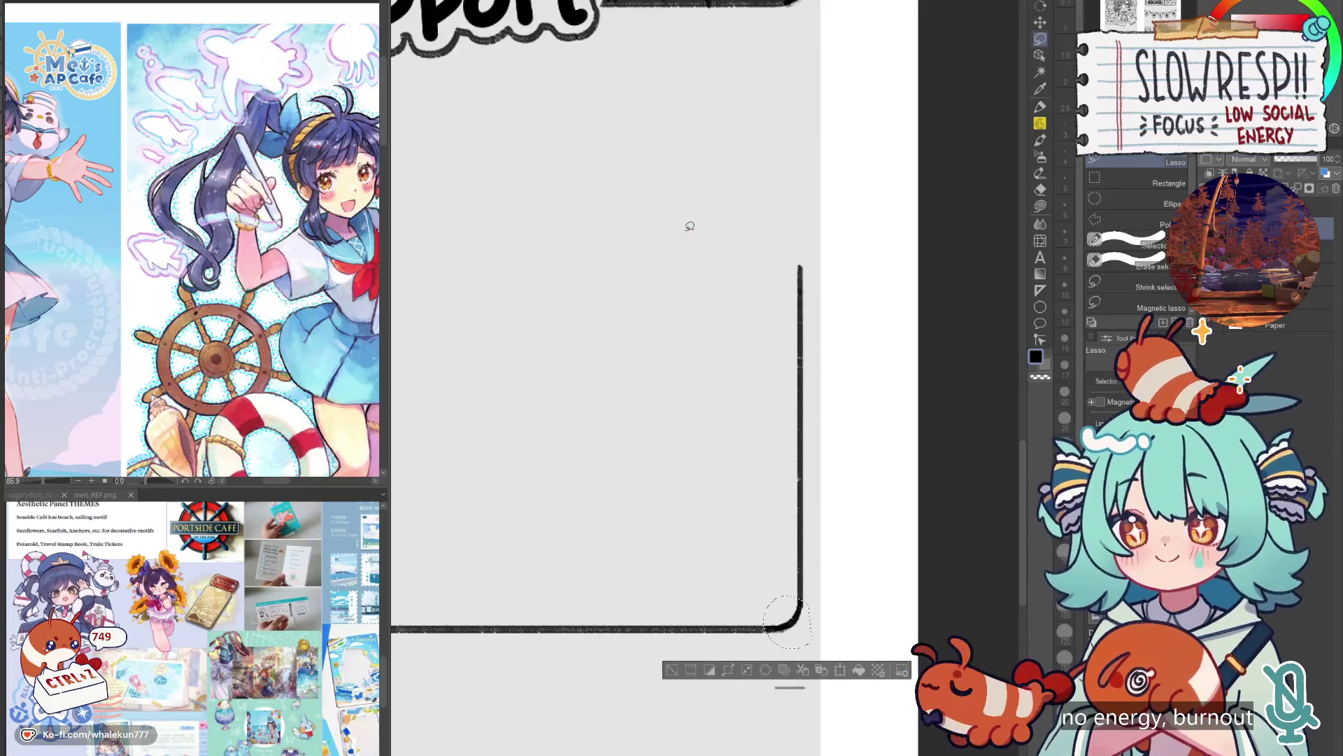
{"action": "key", "text": "ctrl+t"}
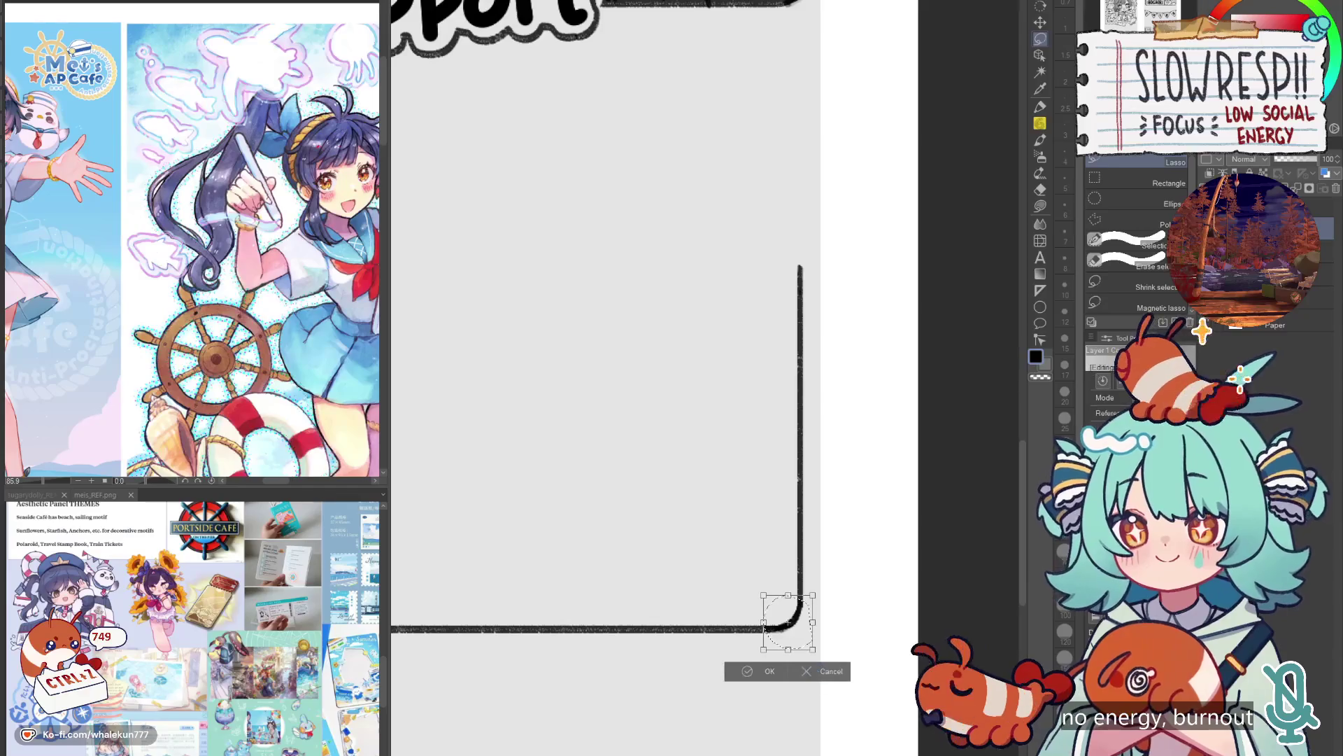
{"action": "key", "text": "k"}
{"action": "mouse_move", "coordinate": [808, 625]}
{"action": "left_mouse_down"}
{"action": "mouse_move", "coordinate": [809, 237]}
{"action": "mouse_move", "coordinate": [807, 267]}
{"action": "left_mouse_up"}
{"action": "key", "text": "e"}
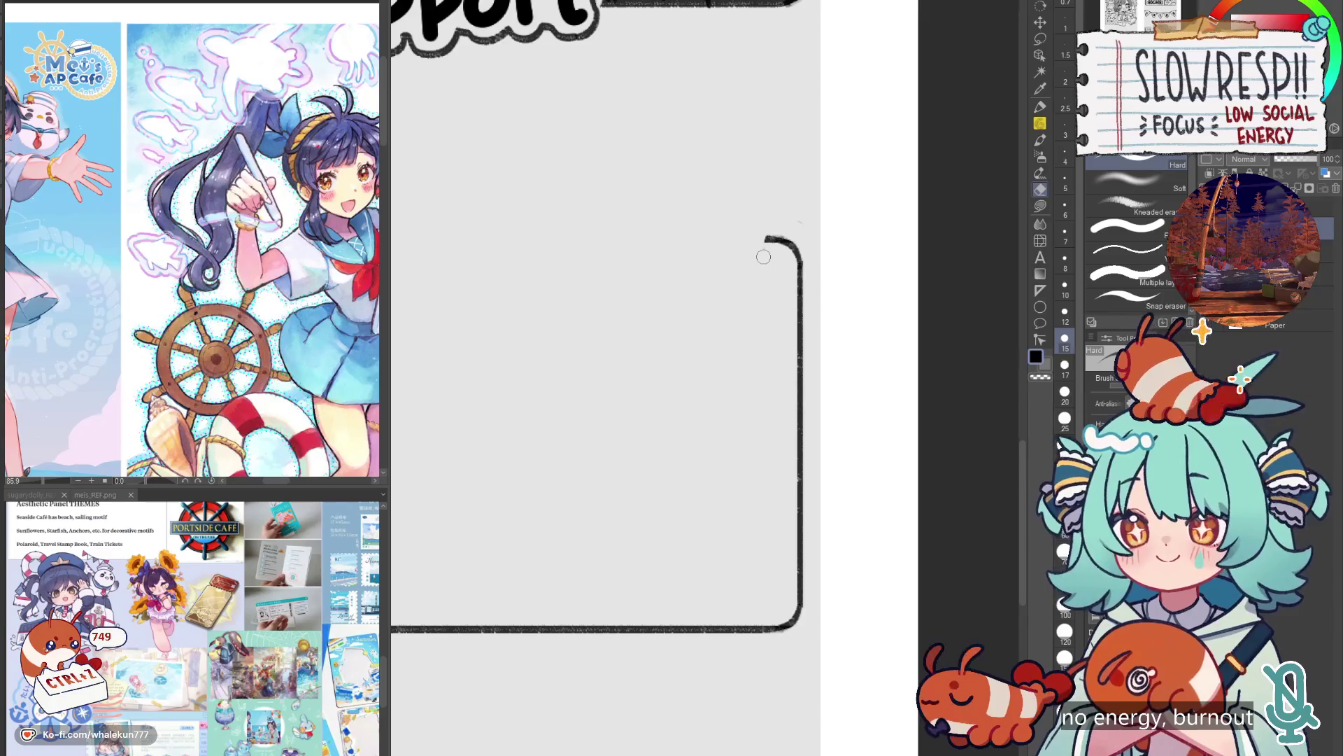
{"action": "scroll", "coordinate": [758, 510], "scroll_direction": "down", "scroll_amount": 5}
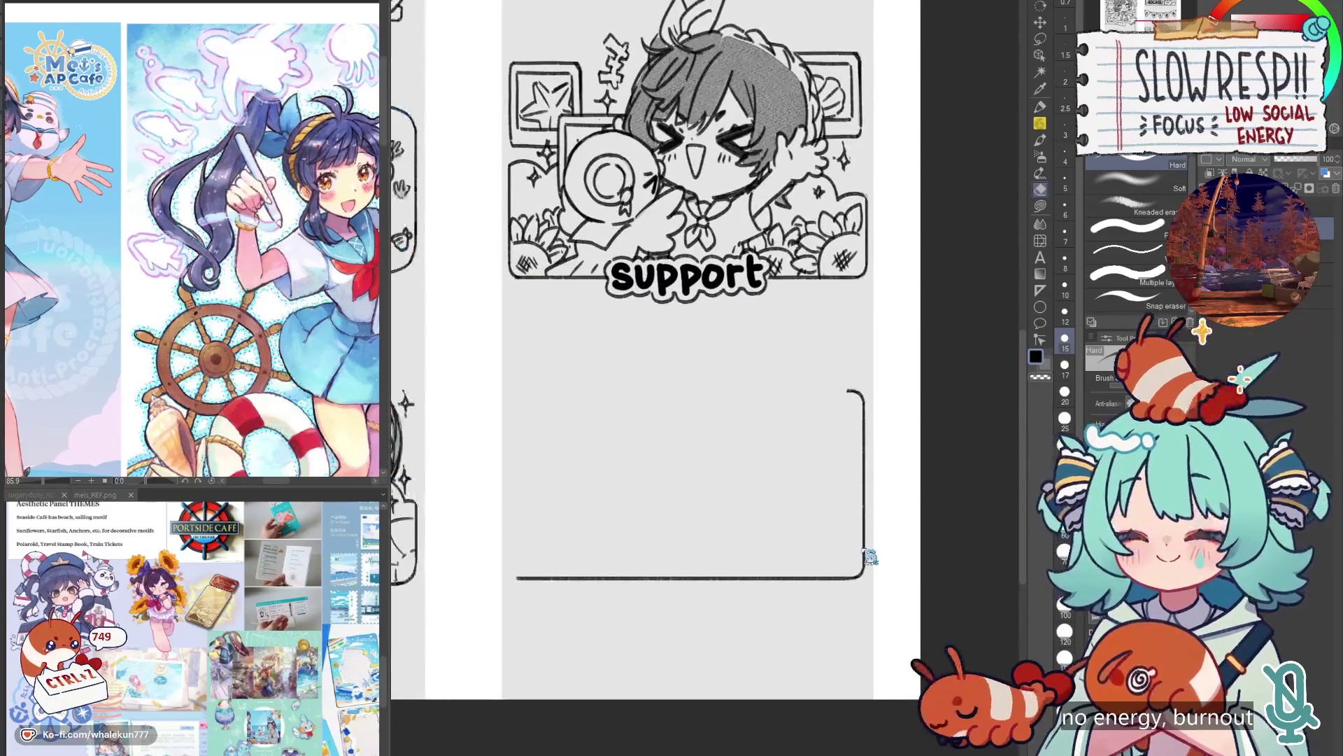
Copy, paste and transform the border into a closed rounded rectangle, shifted left to align.
{"action": "key", "text": "ctrl+c"}
{"action": "key", "text": "ctrl+v"}
{"action": "key", "text": "ctrl+t"}
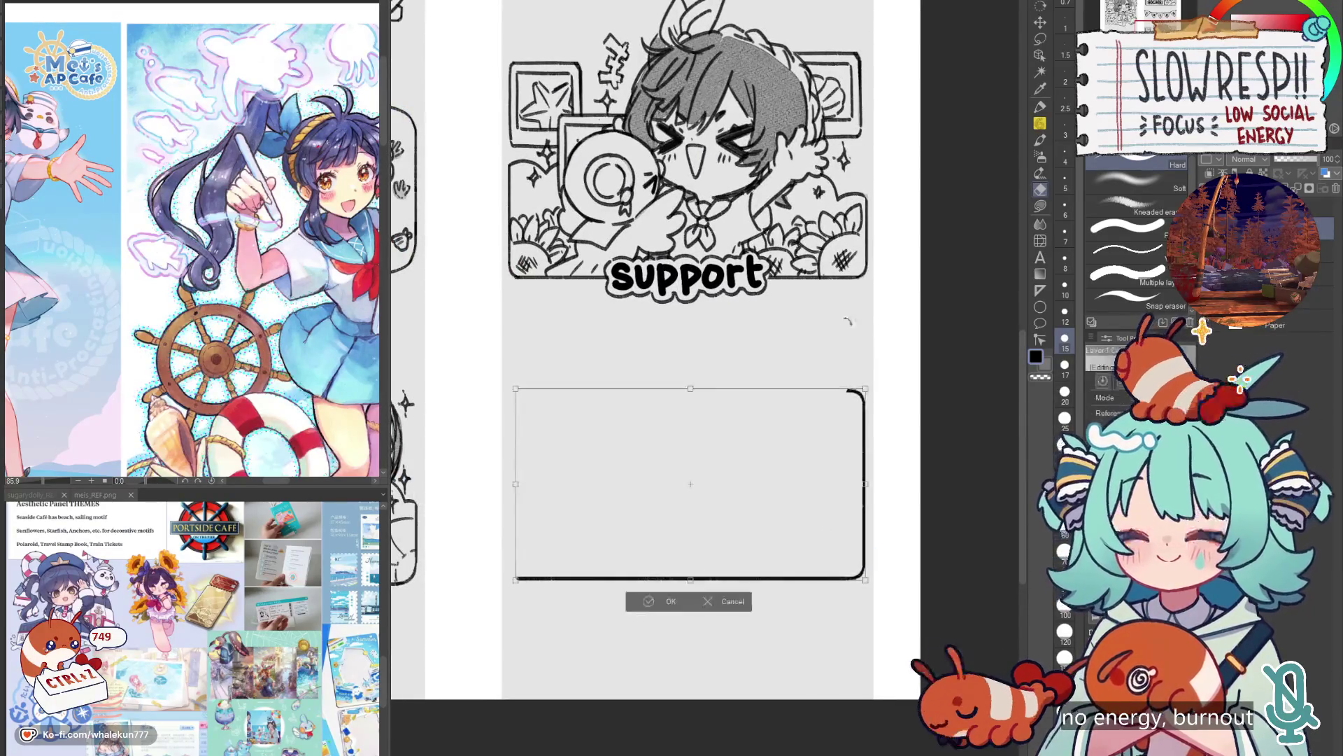
{"action": "left_click", "coordinate": [680, 605]}
{"action": "left_click", "coordinate": [1040, 21]}
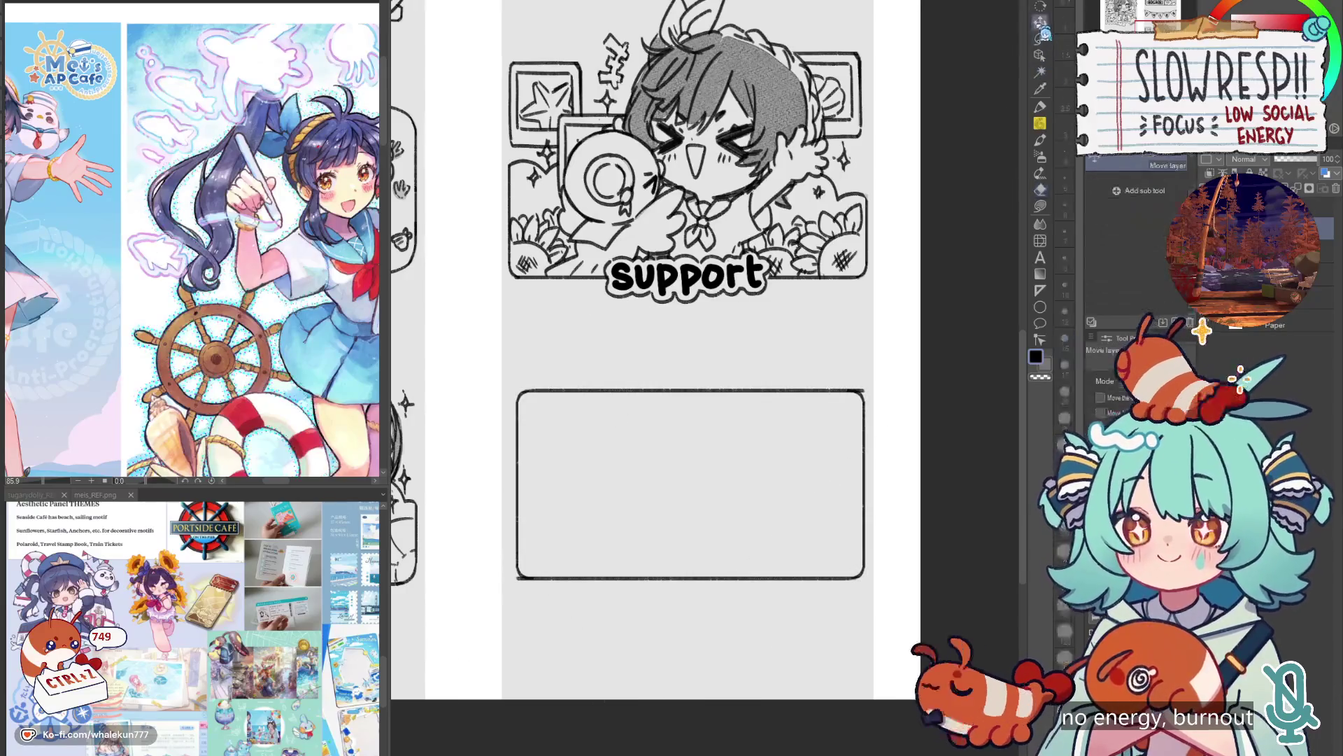
{"action": "left_click_drag", "start_coordinate": [816, 552], "coordinate": [809, 552]}
{"action": "key", "text": "w"}
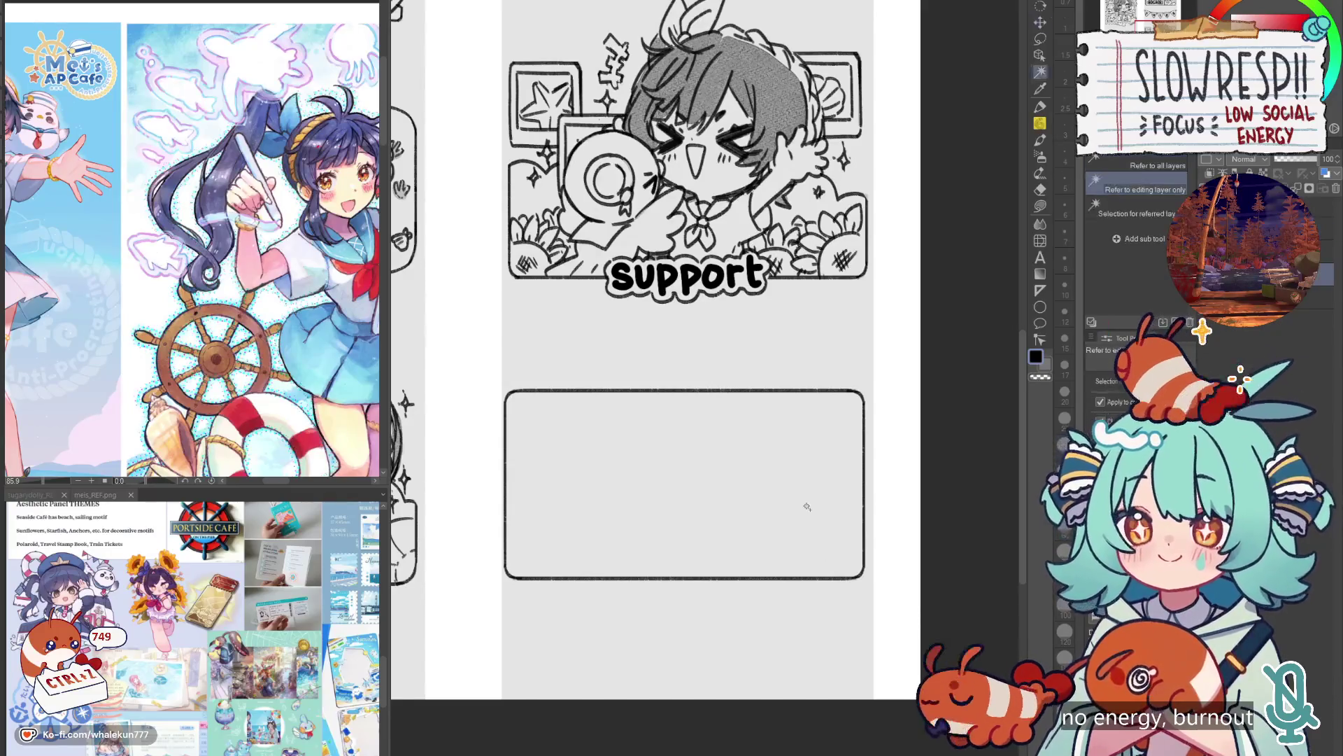
{"action": "left_click", "coordinate": [803, 503]}
{"action": "key", "text": "ctrl+z"}
{"action": "key", "text": "ctrl+z"}
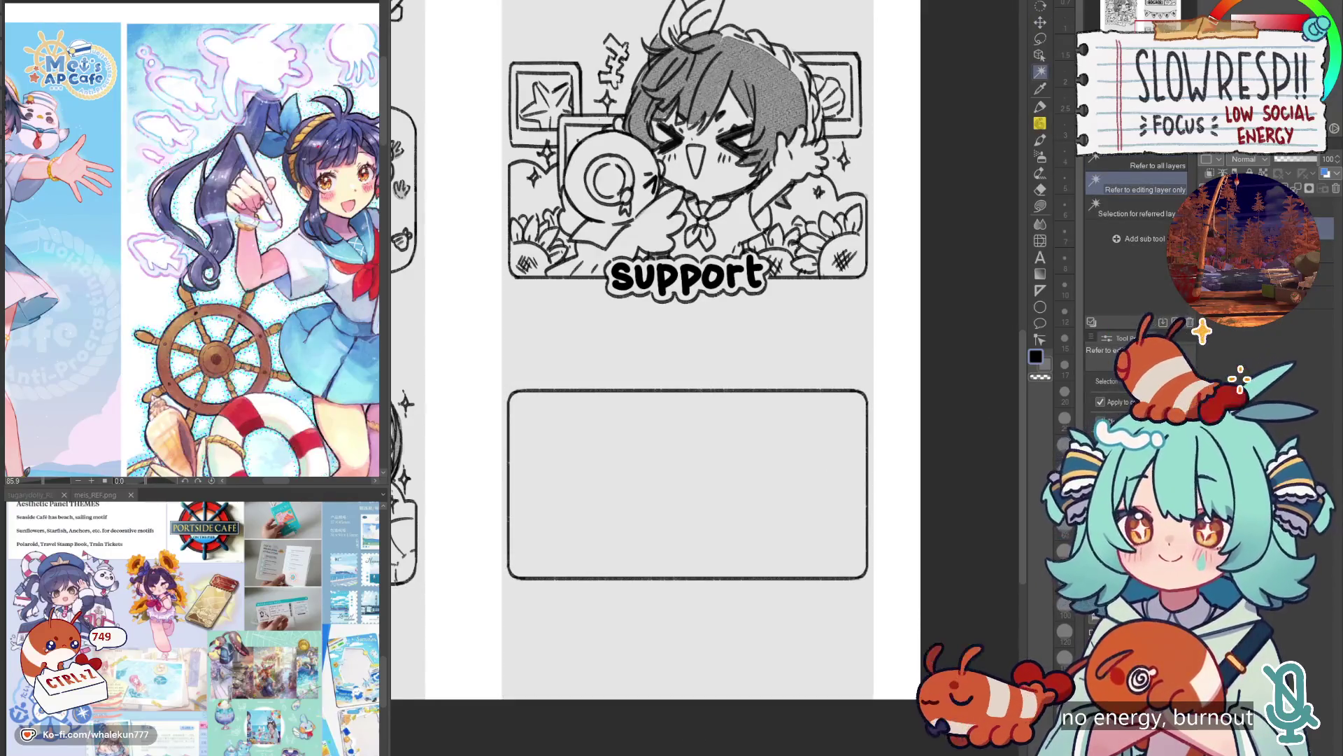
{"action": "key", "text": "k"}
{"action": "scroll", "coordinate": [780, 560], "scroll_direction": "down", "scroll_amount": 4}
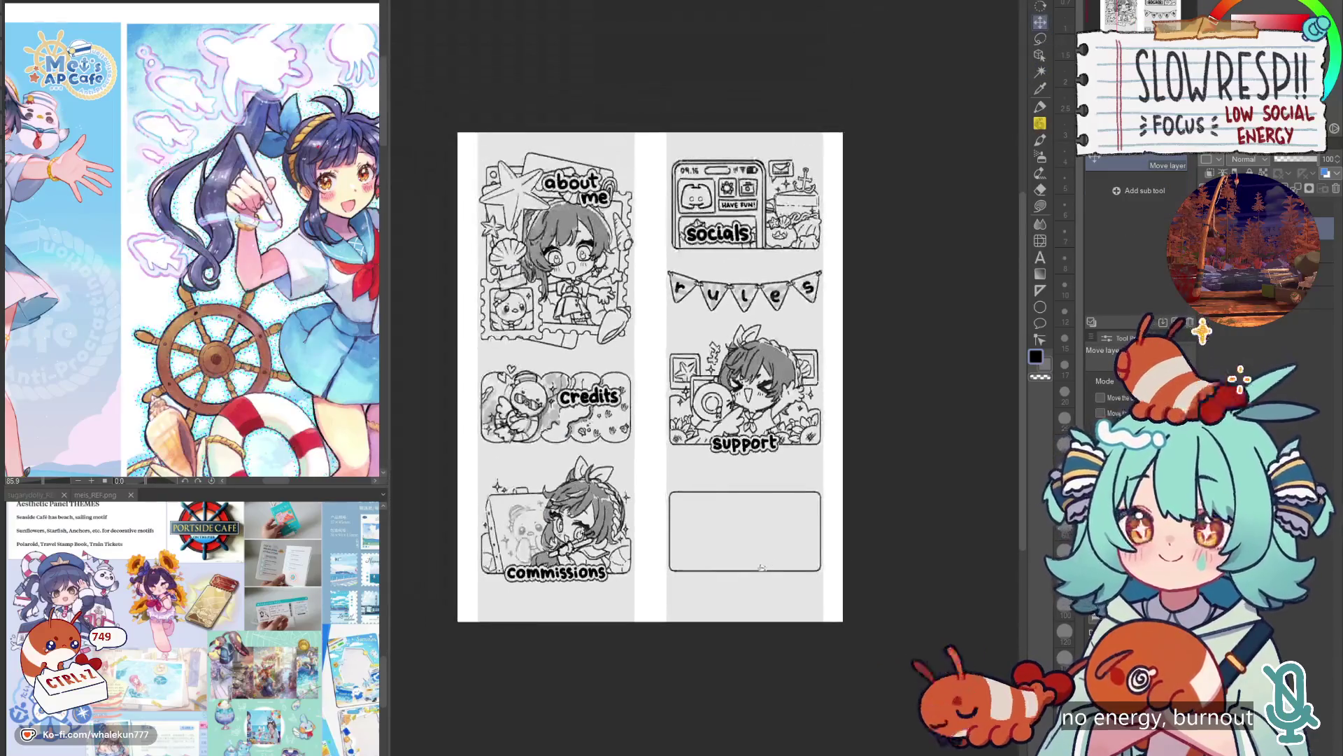
Nudge the empty frame into position and check it in the mirrored view.
{"action": "scroll", "coordinate": [761, 567], "scroll_direction": "up", "scroll_amount": 1}
{"action": "left_click_drag", "start_coordinate": [774, 571], "coordinate": [775, 575]}
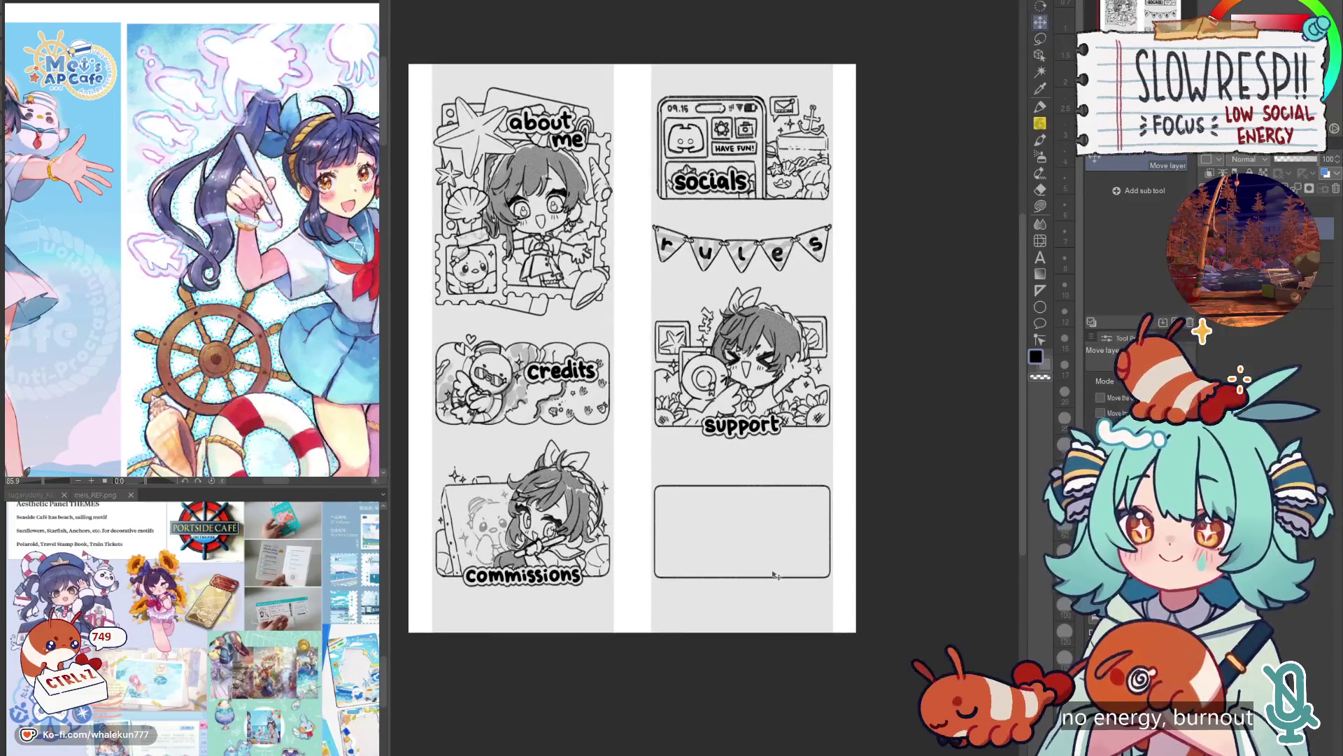
{"action": "key", "text": "h"}
{"action": "key", "text": "h"}
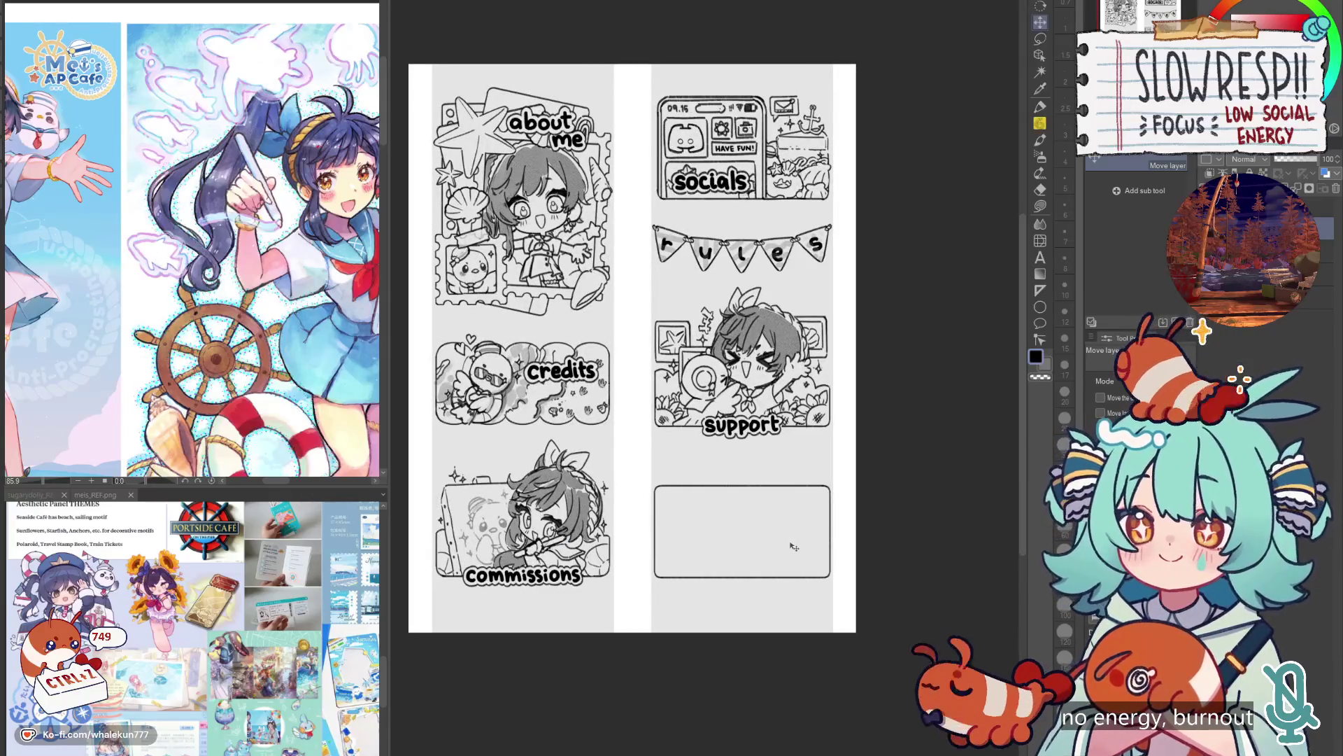
{"action": "left_click", "coordinate": [1041, 206]}
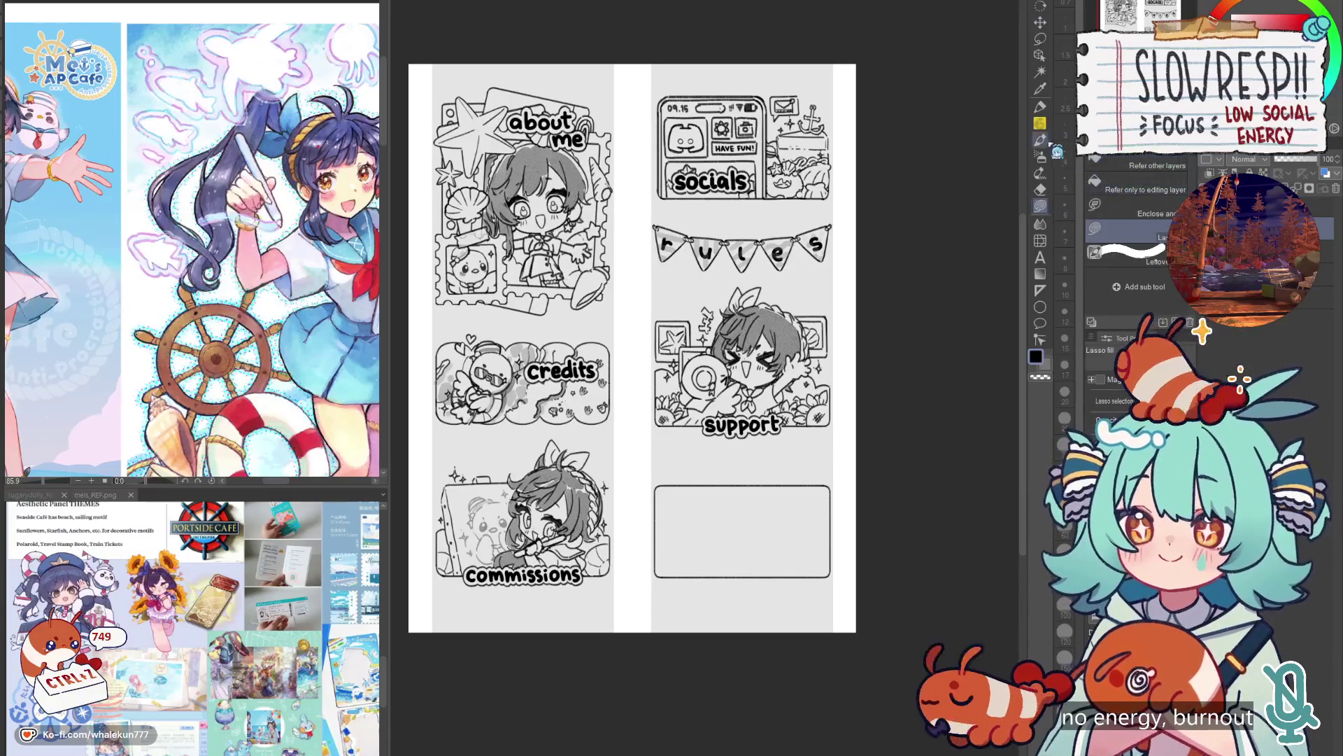
Rectangle-select the frame's top edge and lower it to shorten the frame.
{"action": "left_click", "coordinate": [1040, 38]}
{"action": "mouse_move", "coordinate": [598, 474]}
{"action": "left_mouse_down"}
{"action": "mouse_move", "coordinate": [855, 539]}
{"action": "mouse_move", "coordinate": [800, 530]}
{"action": "mouse_move", "coordinate": [811, 537]}
{"action": "left_mouse_up"}
{"action": "key", "text": "k"}
{"action": "key", "text": "ctrl+z"}
{"action": "key", "text": "ctrl+z"}
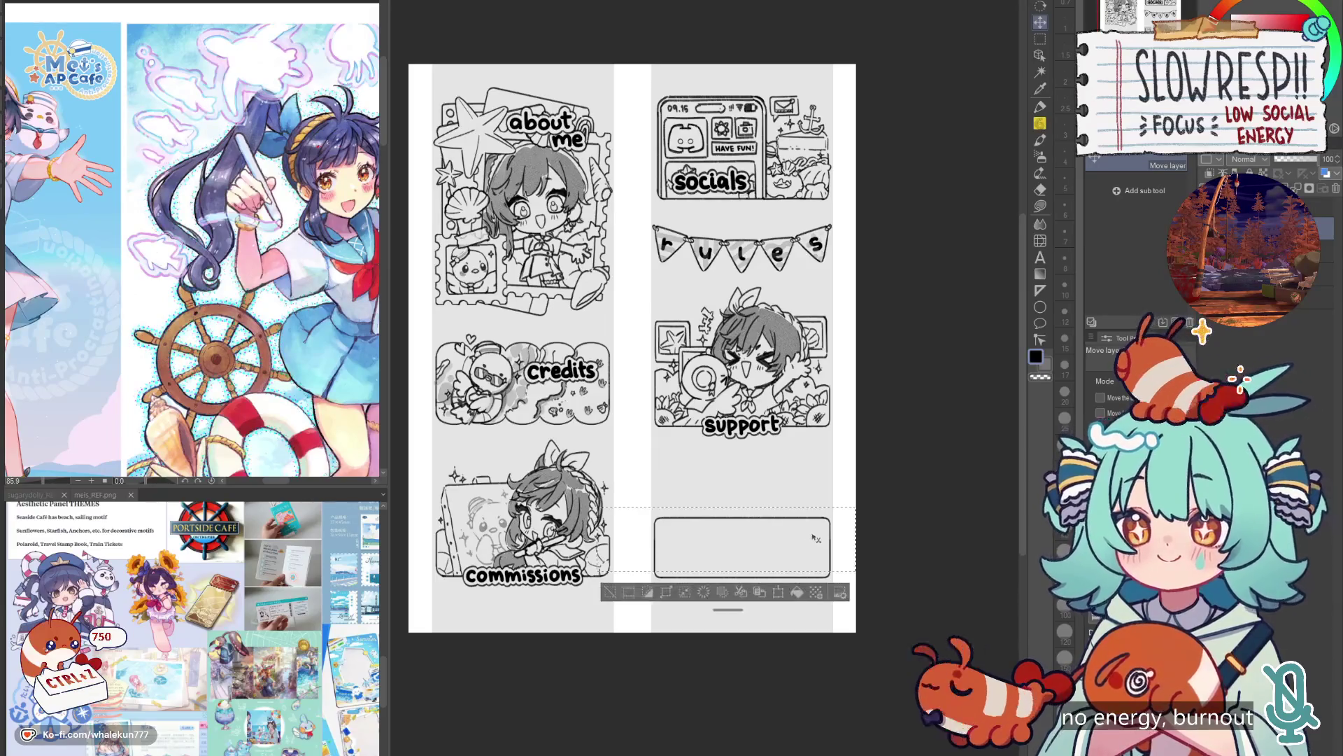
{"action": "key", "text": "ctrl+z"}
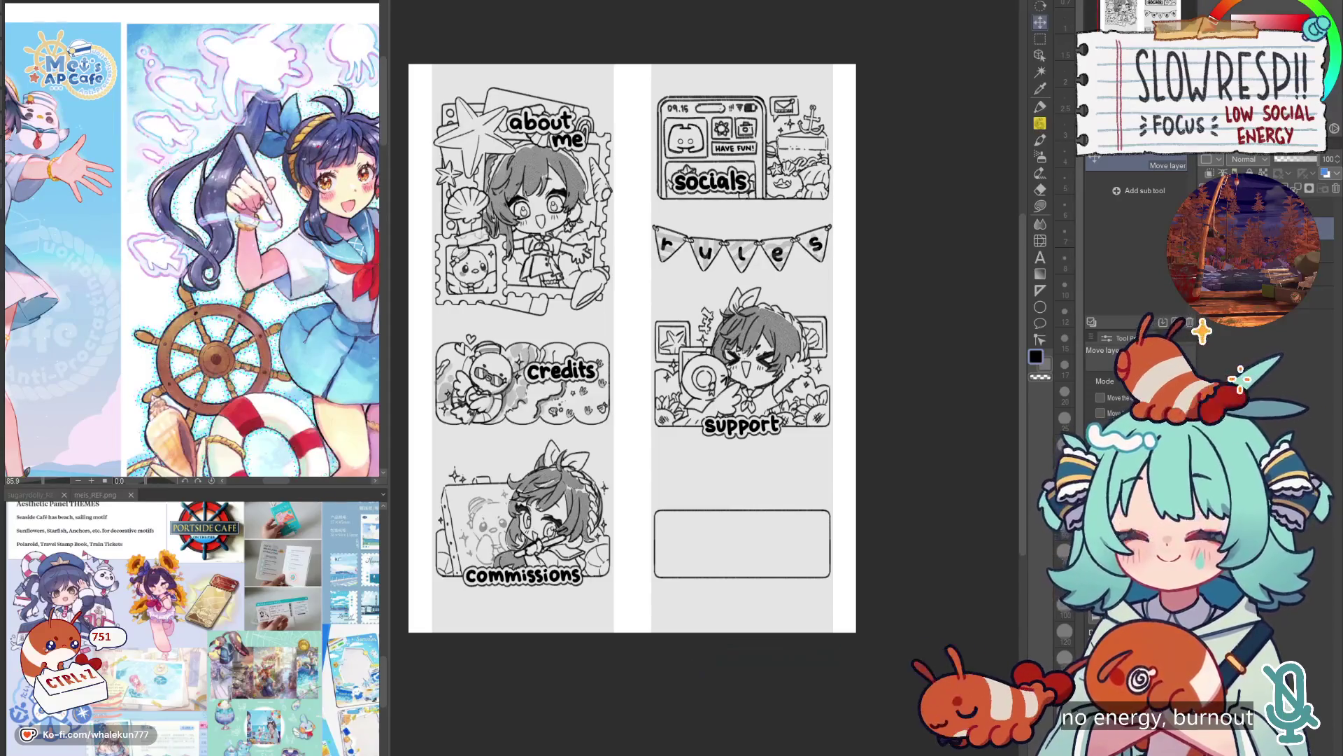
Pan the reference illustration to show more of it.
{"action": "scroll", "coordinate": [648, 216], "scroll_direction": "up", "scroll_amount": 3}
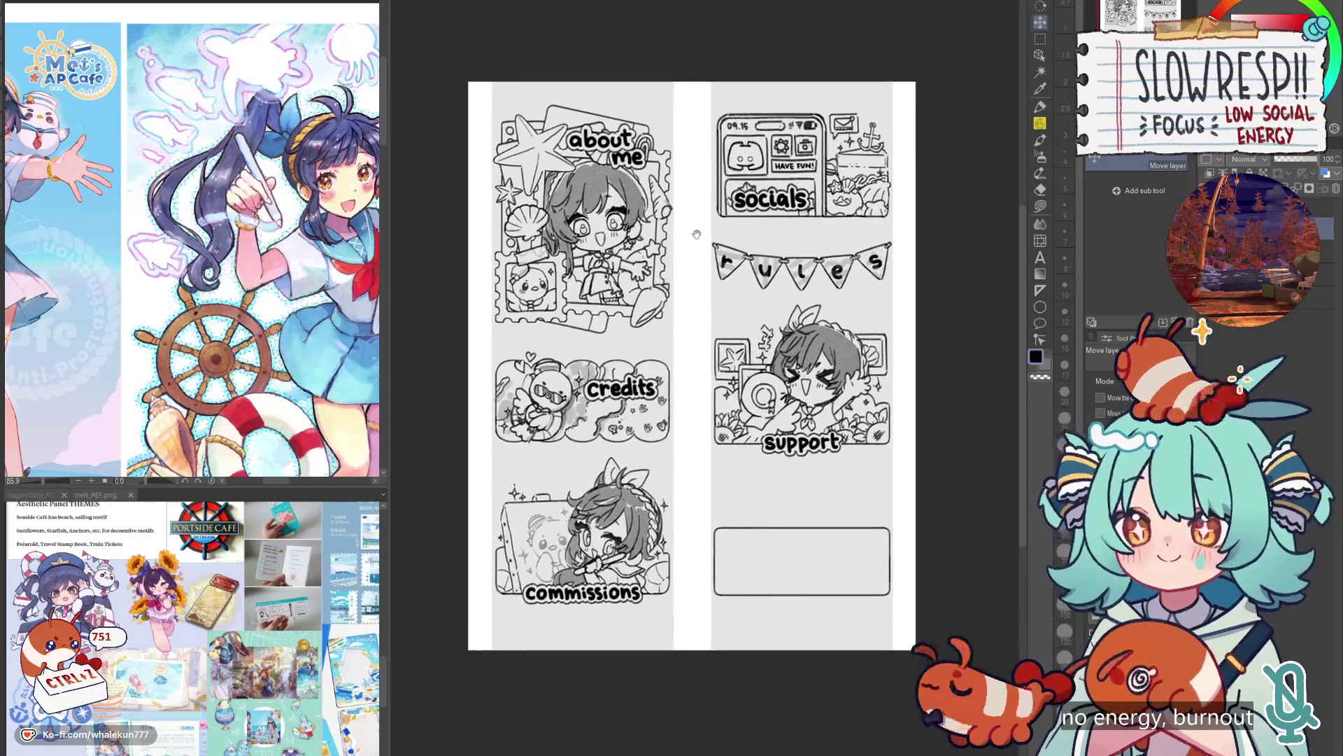
{"action": "scroll", "coordinate": [766, 252], "scroll_direction": "down", "scroll_amount": 1}
{"action": "scroll", "coordinate": [767, 252], "scroll_direction": "up", "scroll_amount": 1}
{"action": "scroll", "coordinate": [768, 257], "scroll_direction": "down", "scroll_amount": 1}
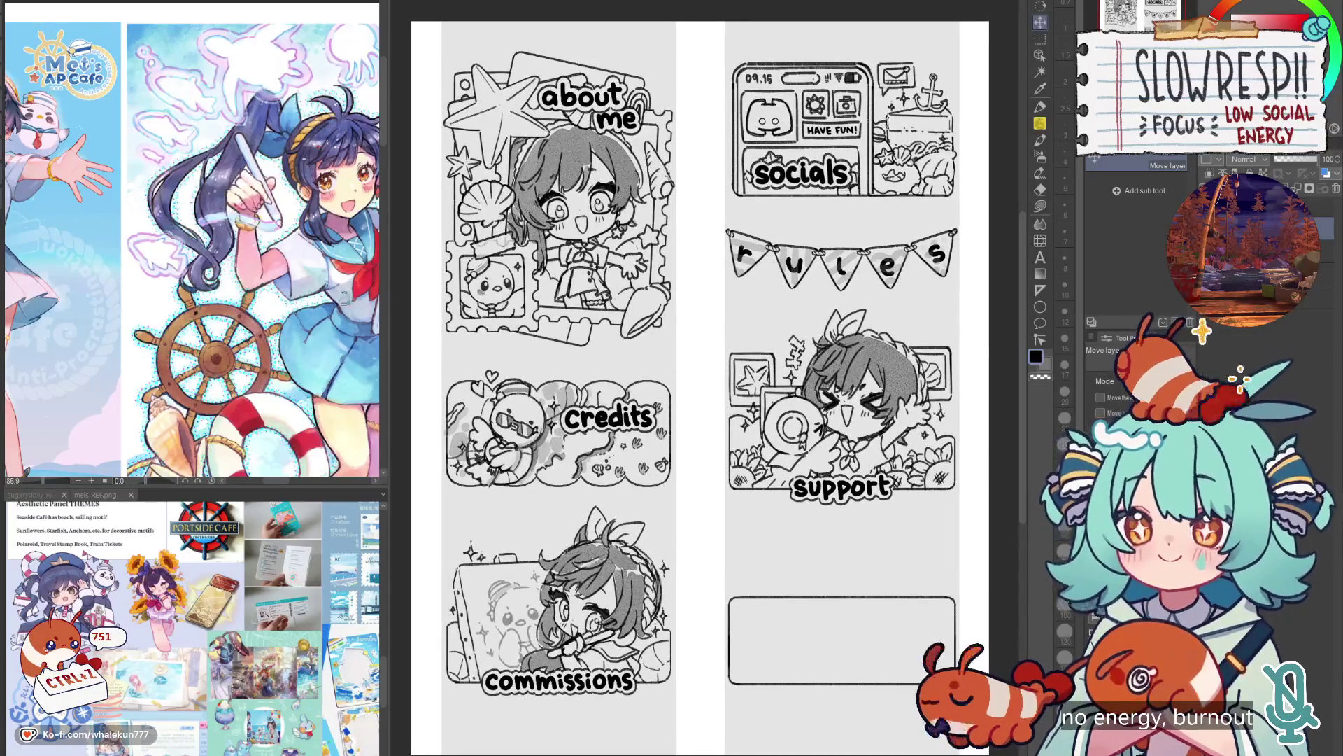
{"action": "mouse_move", "coordinate": [290, 221]}
{"action": "left_mouse_down"}
{"action": "mouse_move", "coordinate": [386, 203]}
{"action": "mouse_move", "coordinate": [350, 150]}
{"action": "mouse_move", "coordinate": [266, 156]}
{"action": "left_mouse_up"}
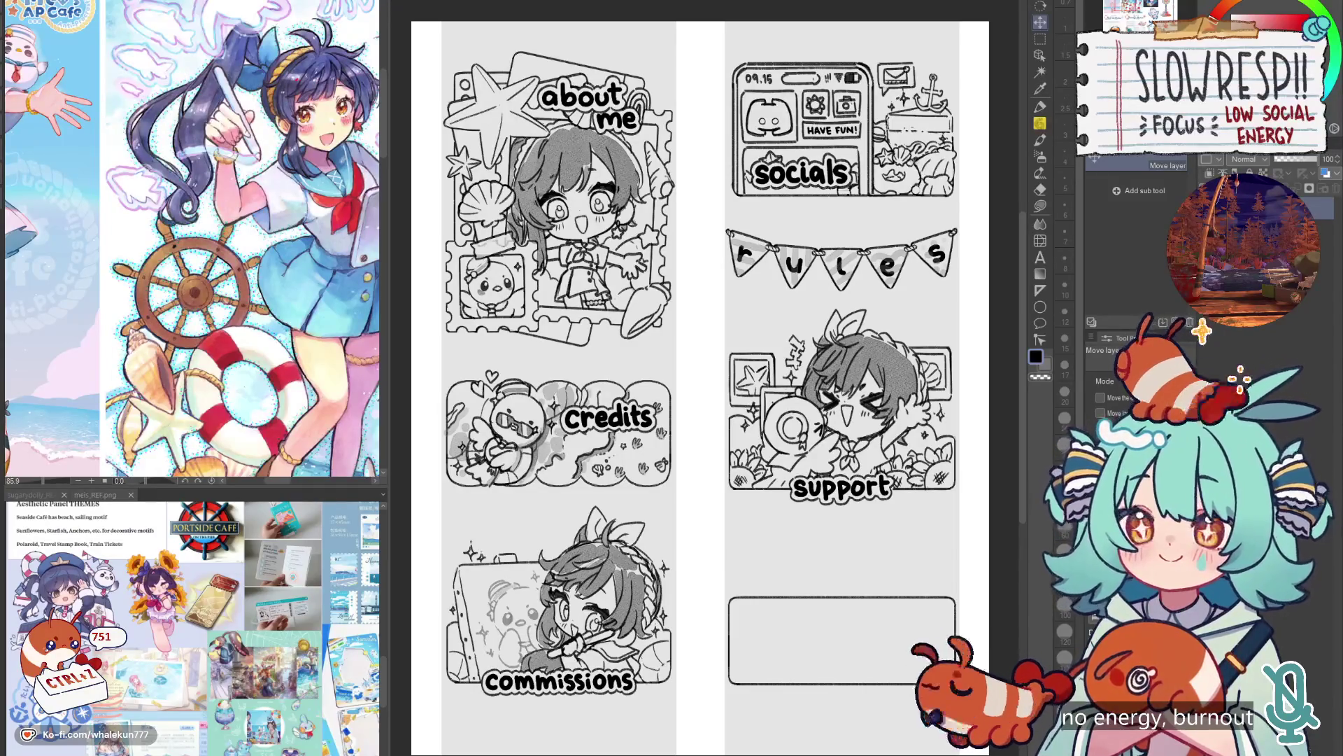
{"action": "key", "text": "p"}
Rule a straight header line across the top of the ticket box.
{"action": "left_click_drag", "start_coordinate": [883, 488], "coordinate": [864, 349]}
{"action": "left_click_drag", "start_coordinate": [748, 448], "coordinate": [693, 373]}
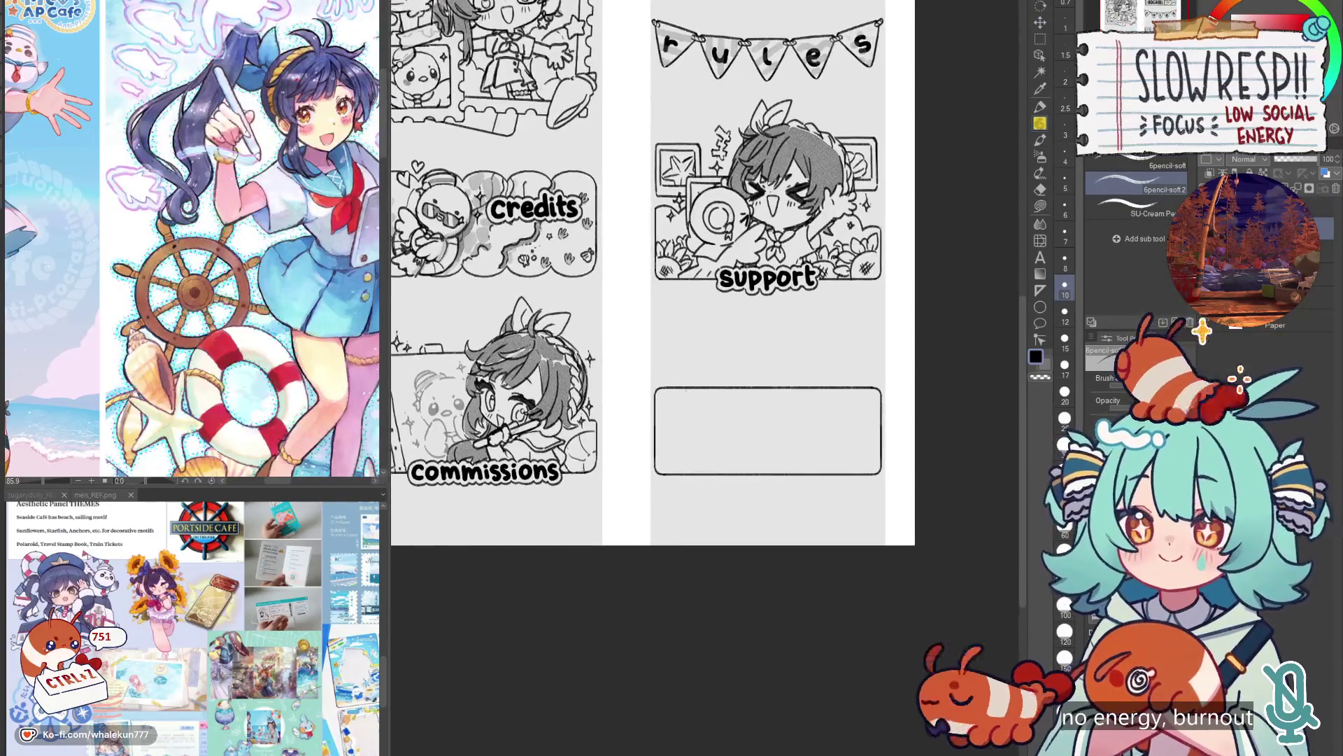
{"action": "scroll", "coordinate": [692, 374], "scroll_direction": "up", "scroll_amount": 1}
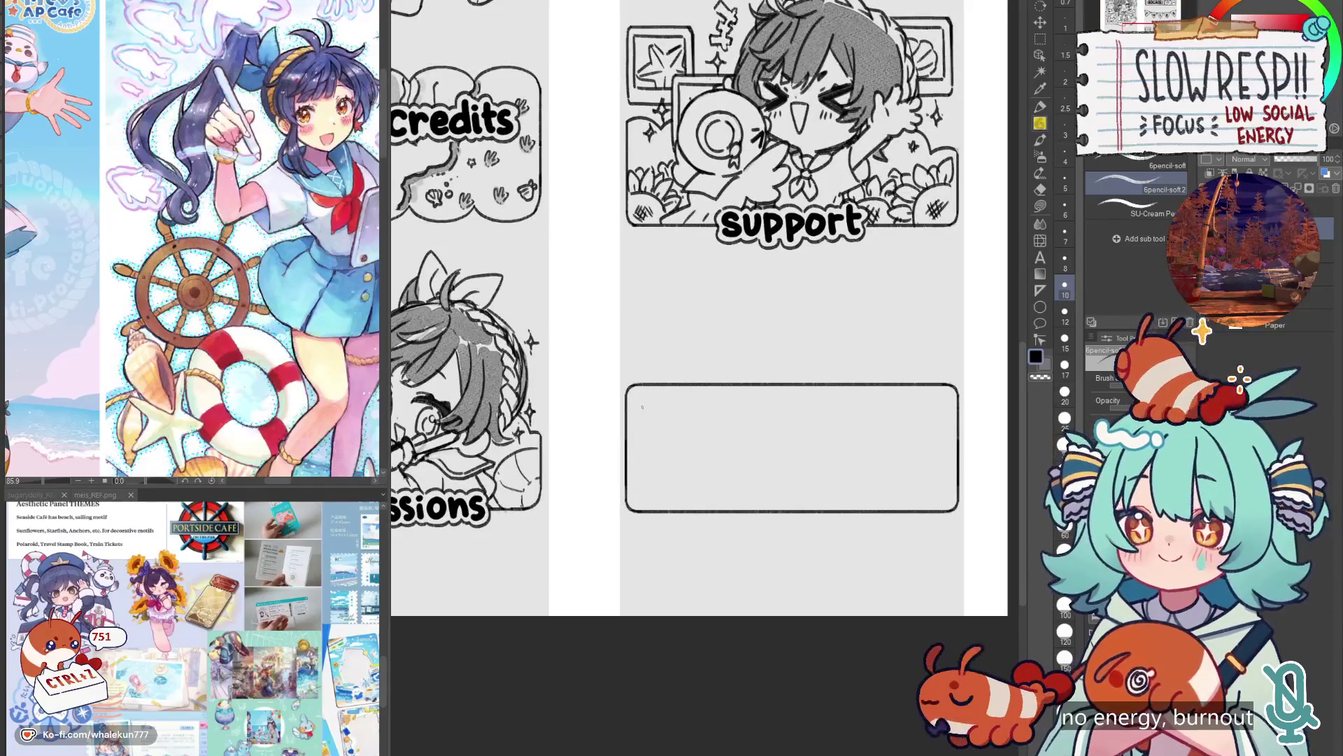
{"action": "scroll", "coordinate": [302, 613], "scroll_direction": "up", "scroll_amount": 3}
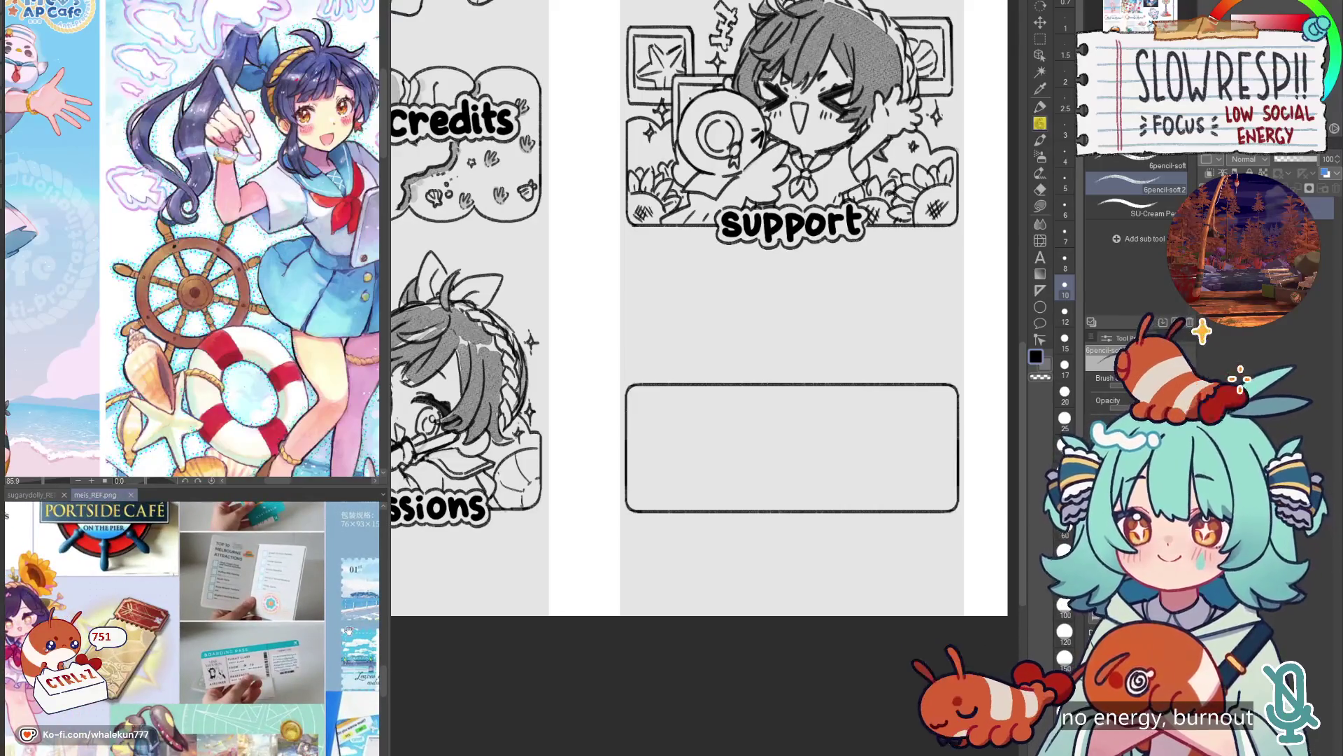
{"action": "scroll", "coordinate": [795, 500], "scroll_direction": "down", "scroll_amount": 3}
{"action": "scroll", "coordinate": [794, 497], "scroll_direction": "up", "scroll_amount": 3}
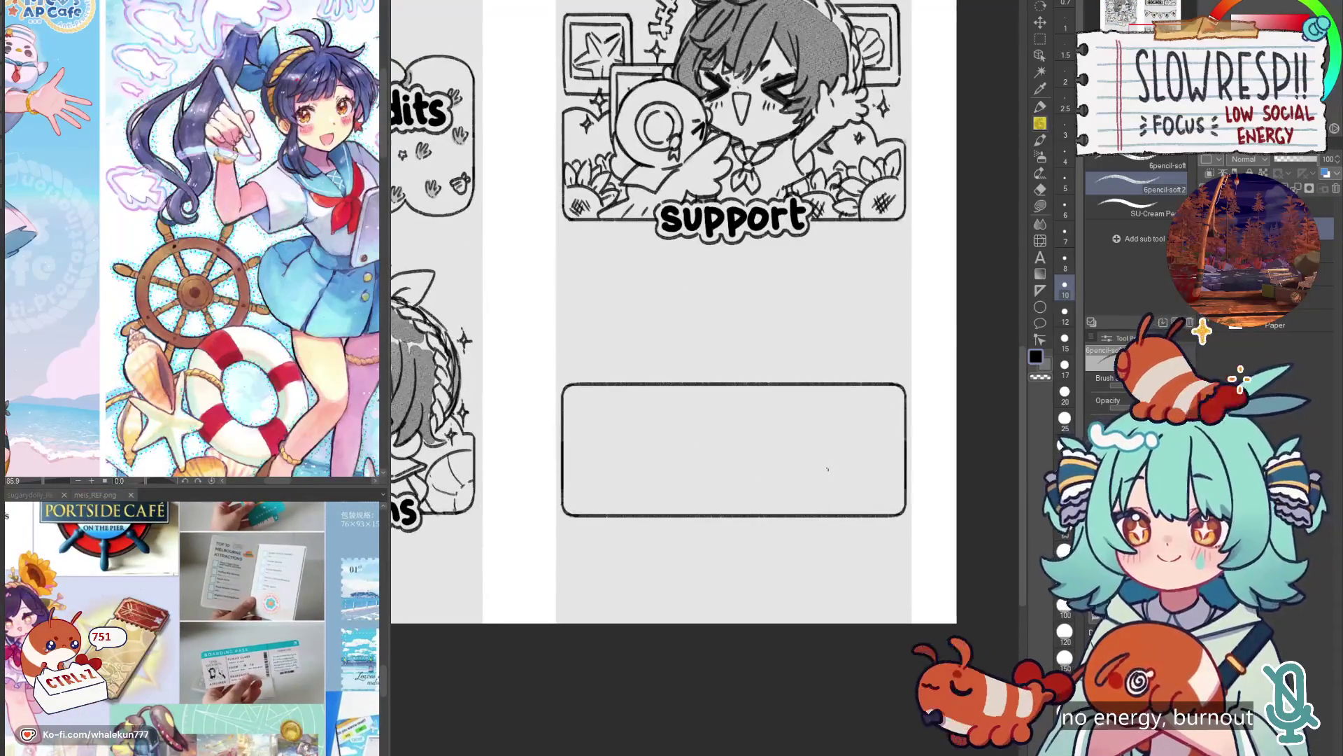
{"action": "key", "text": "u"}
{"action": "left_click_drag", "start_coordinate": [564, 413], "coordinate": [906, 413]}
{"action": "key", "text": "p"}
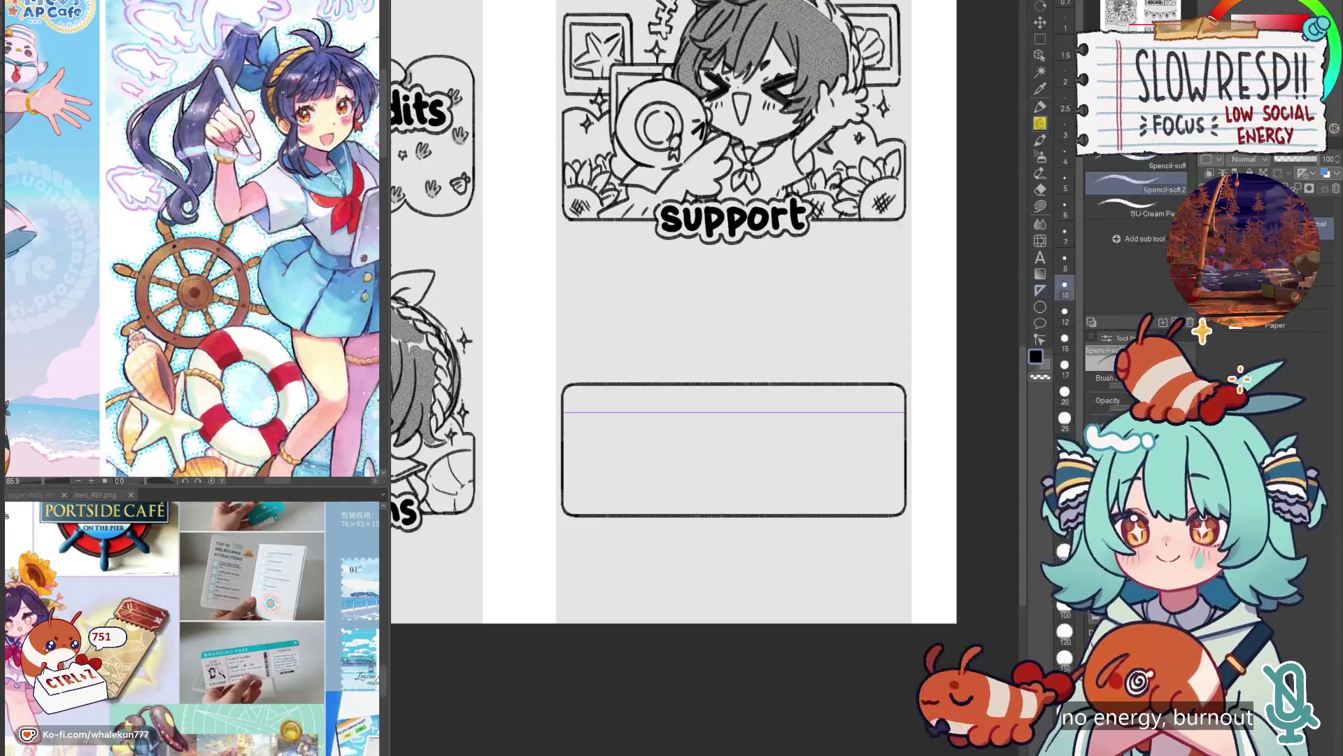
{"action": "left_click_drag", "start_coordinate": [564, 413], "coordinate": [903, 413]}
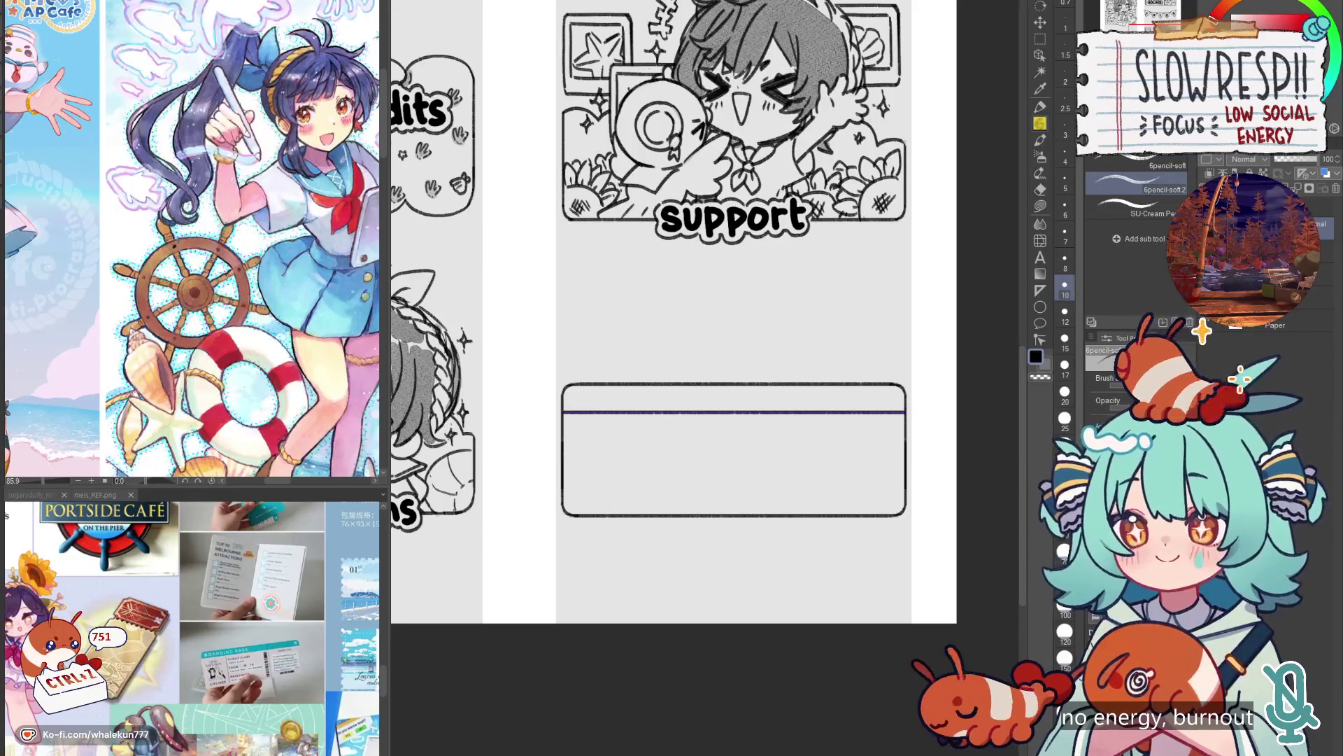
Add a vertical ruler on the right and pencil a dashed tear line down it.
{"action": "left_click", "coordinate": [1040, 291]}
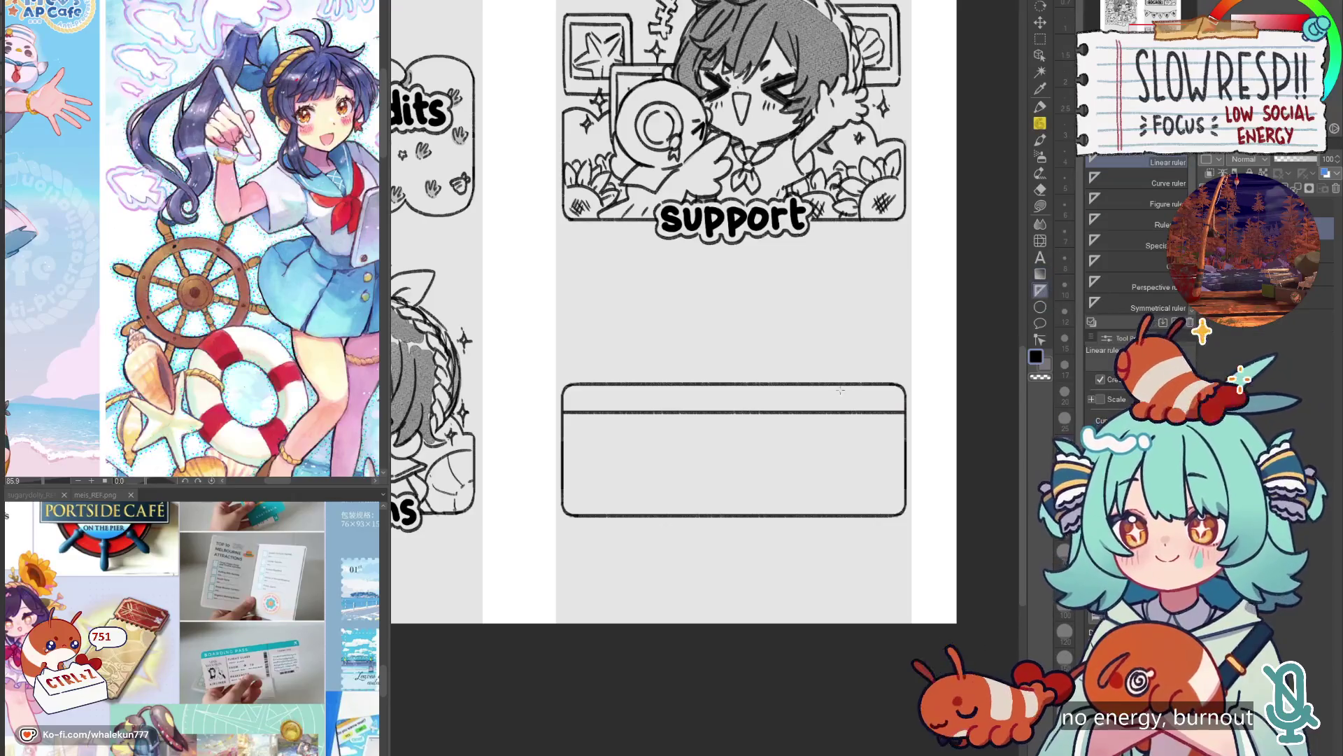
{"action": "left_click_drag", "start_coordinate": [814, 386], "coordinate": [813, 515]}
{"action": "key", "text": "p"}
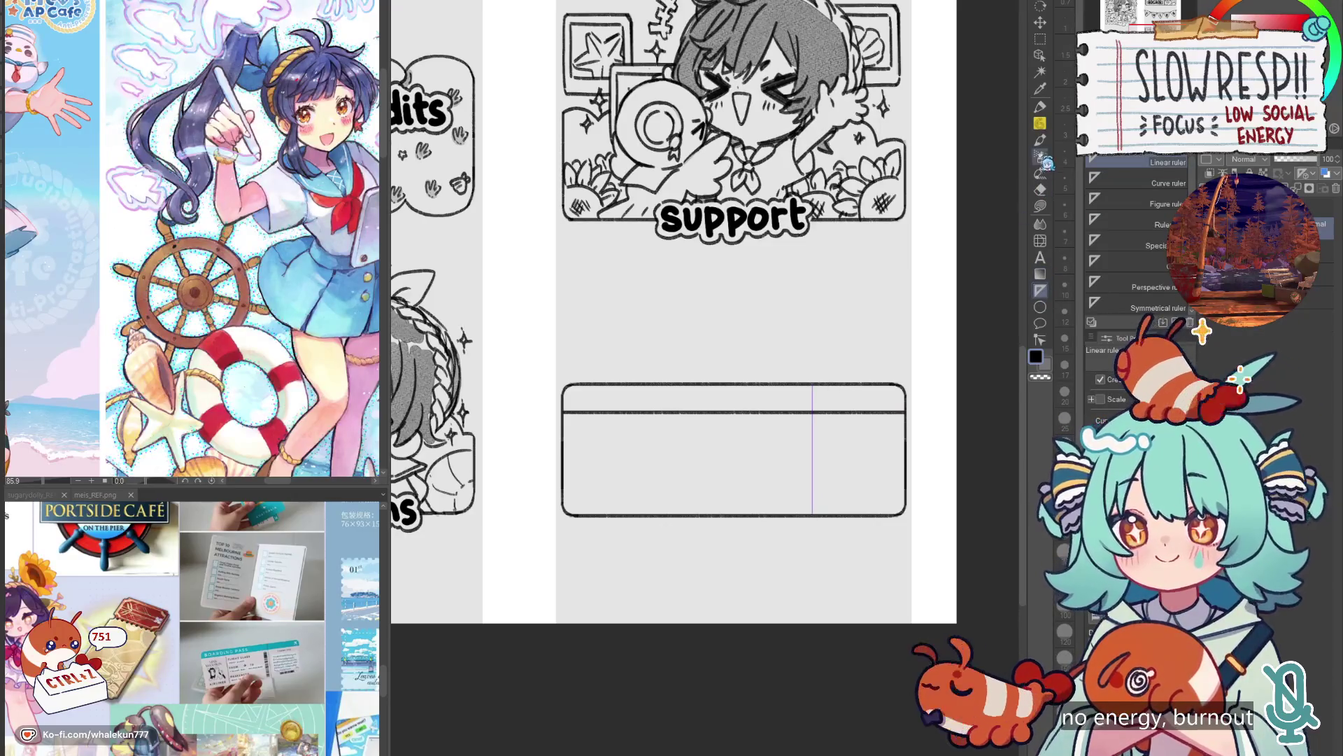
{"action": "scroll", "coordinate": [818, 401], "scroll_direction": "up", "scroll_amount": 2}
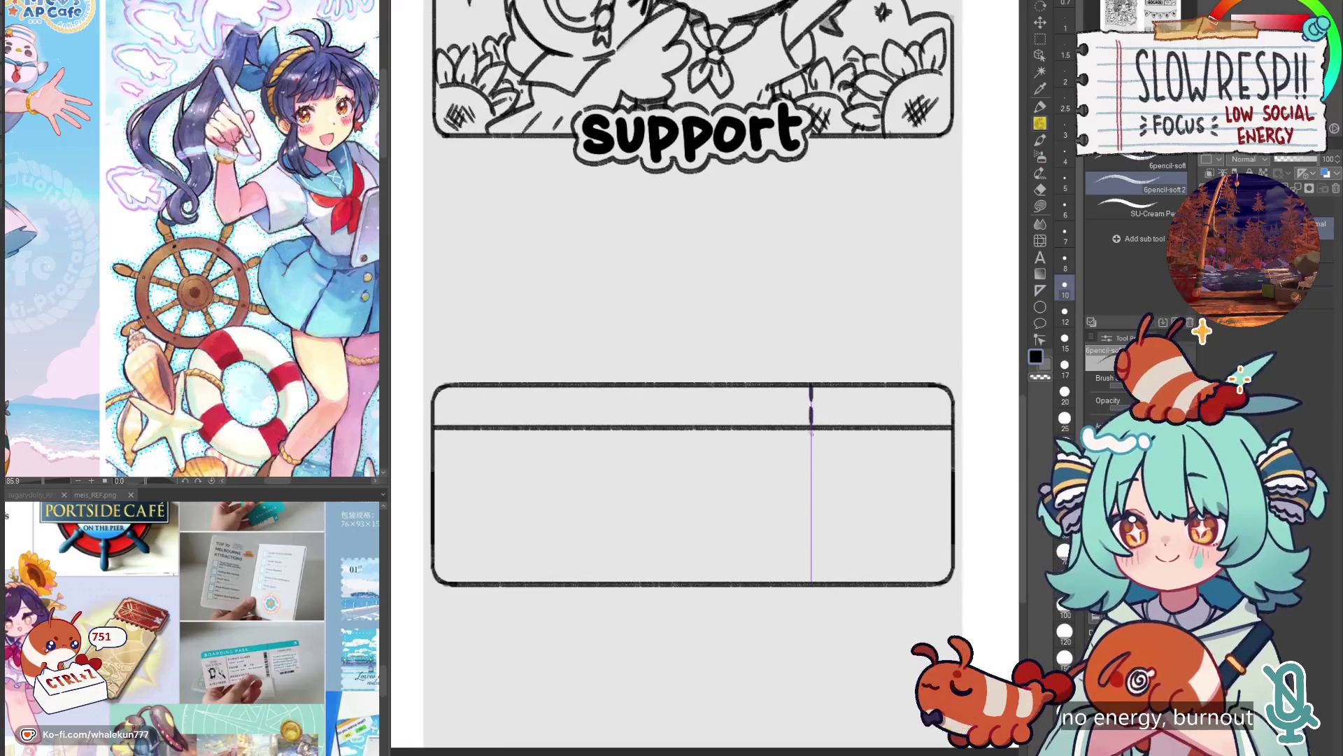
{"action": "left_click_drag", "start_coordinate": [812, 518], "coordinate": [811, 567]}
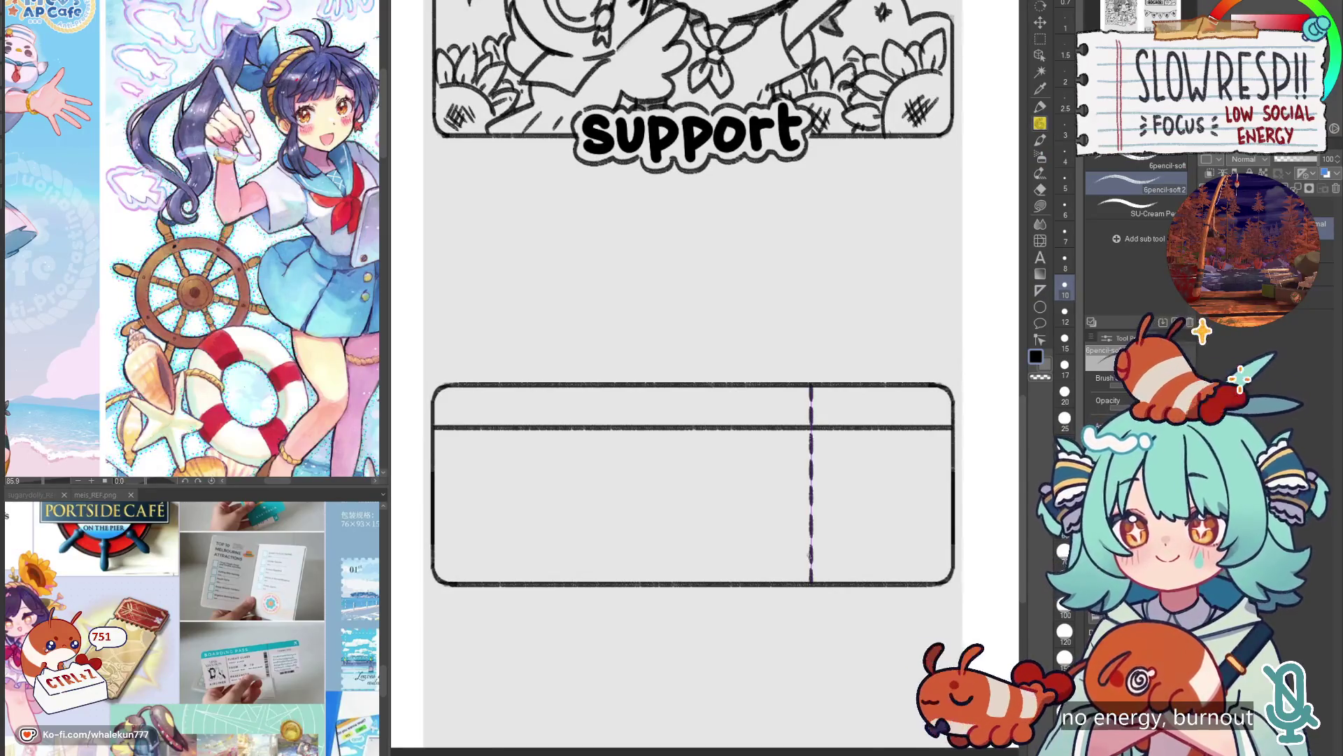
{"action": "scroll", "coordinate": [824, 534], "scroll_direction": "down", "scroll_amount": 3}
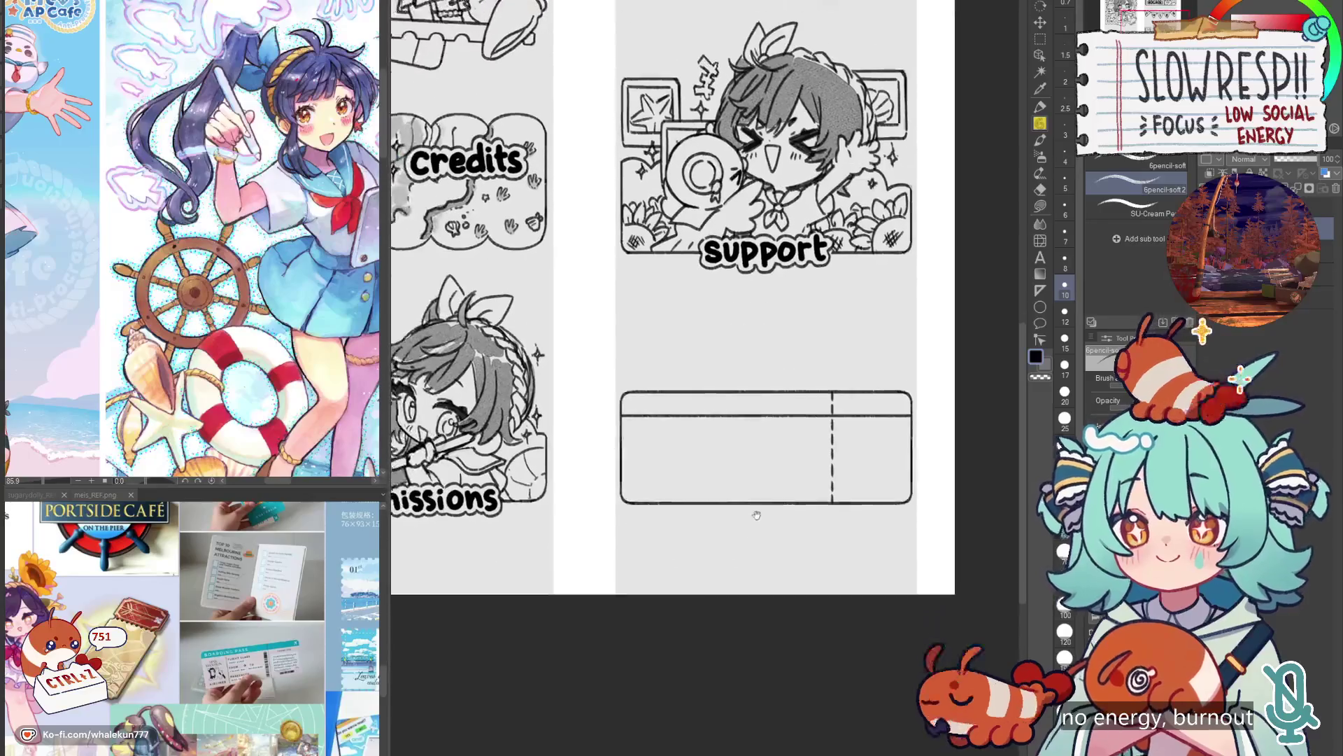
{"action": "scroll", "coordinate": [752, 513], "scroll_direction": "up", "scroll_amount": 3}
{"action": "scroll", "coordinate": [766, 495], "scroll_direction": "up", "scroll_amount": 1}
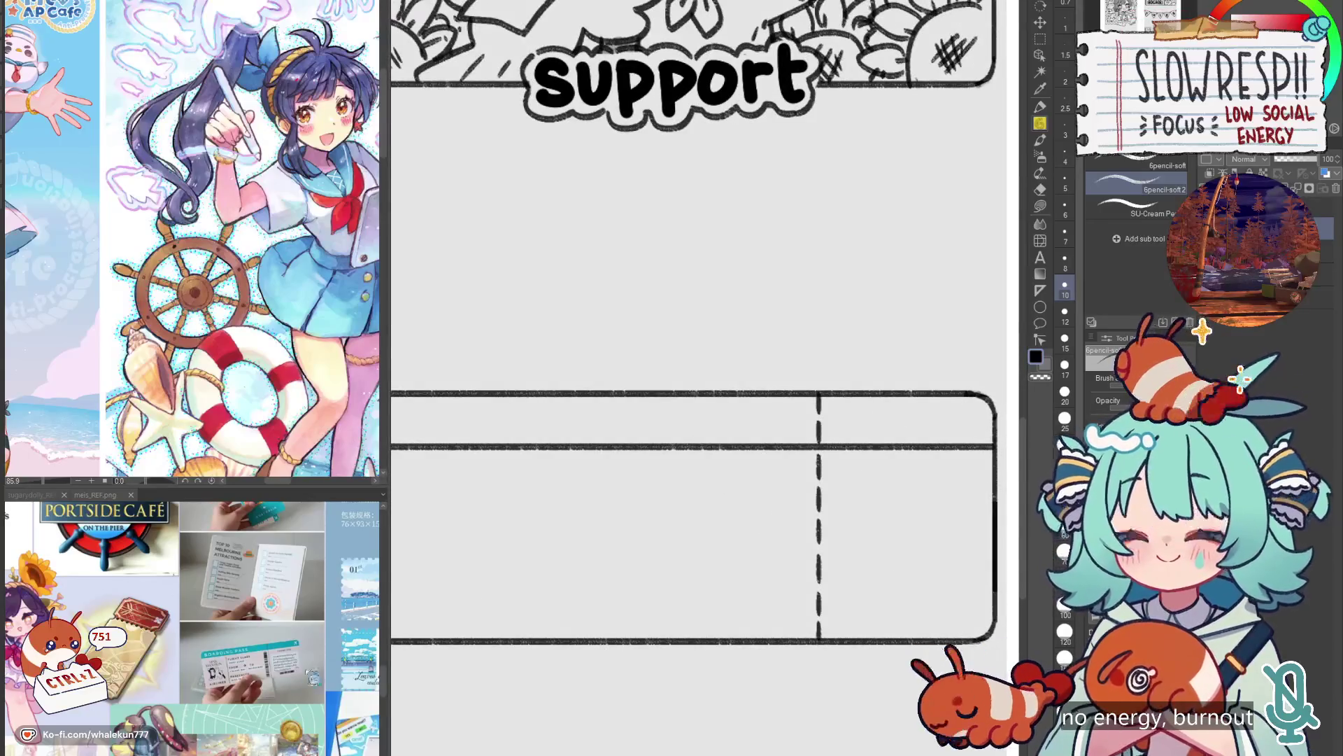
{"action": "scroll", "coordinate": [307, 677], "scroll_direction": "down", "scroll_amount": 3}
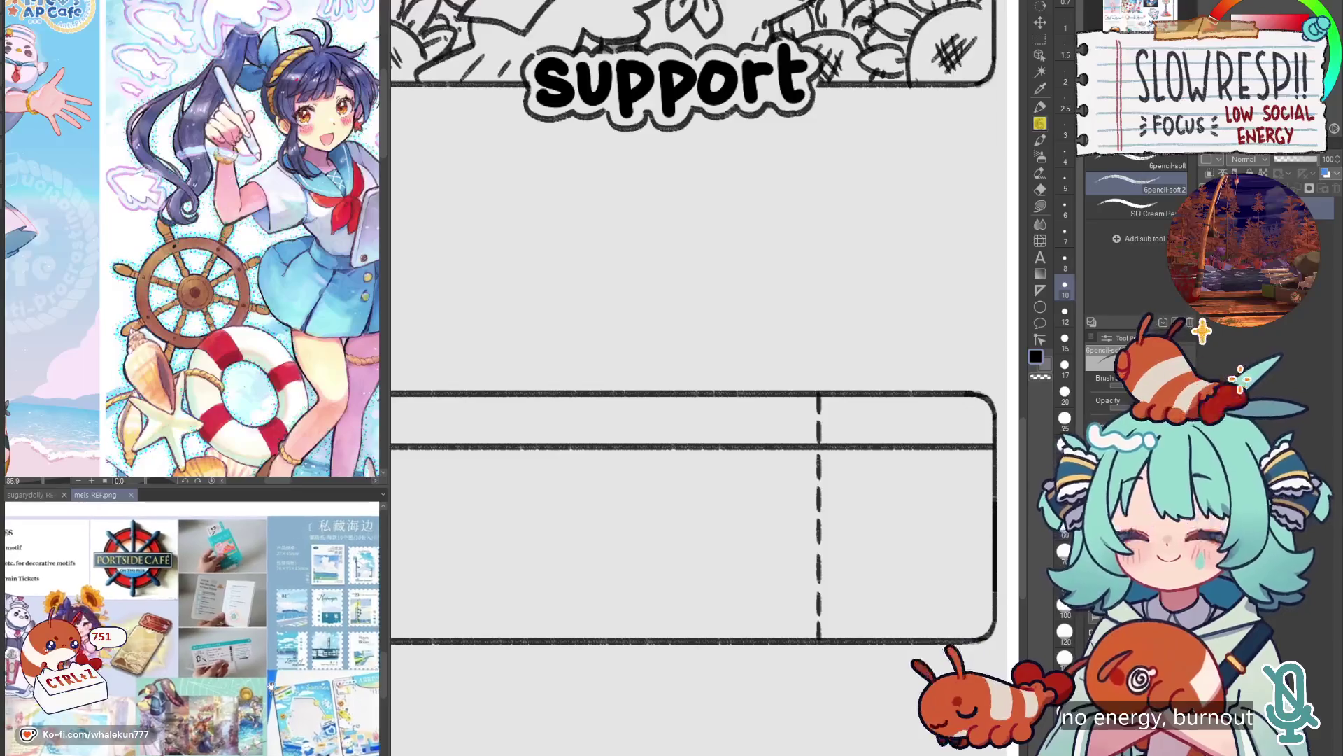
{"action": "scroll", "coordinate": [779, 560], "scroll_direction": "down", "scroll_amount": 3}
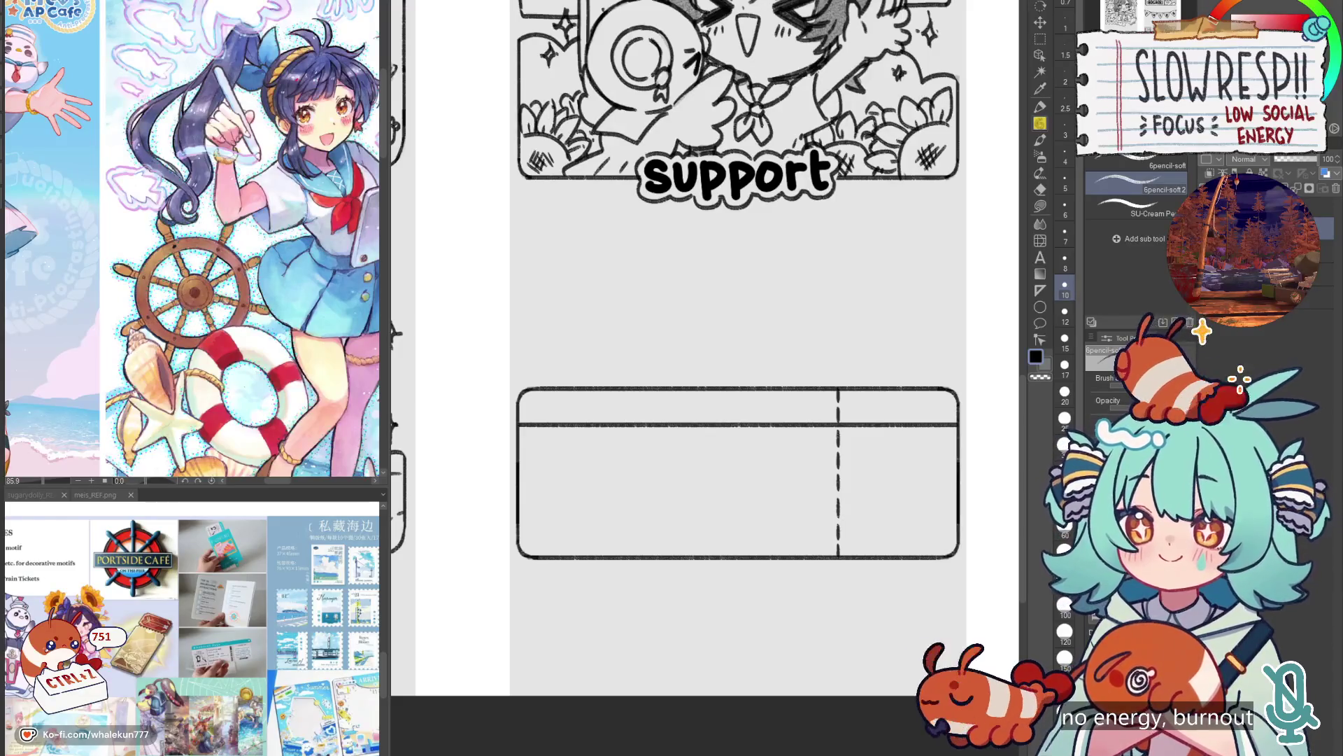
Place a vertical Symmetrical ruler along the ticket's dashed tear line.
{"action": "scroll", "coordinate": [794, 387], "scroll_direction": "up", "scroll_amount": 3}
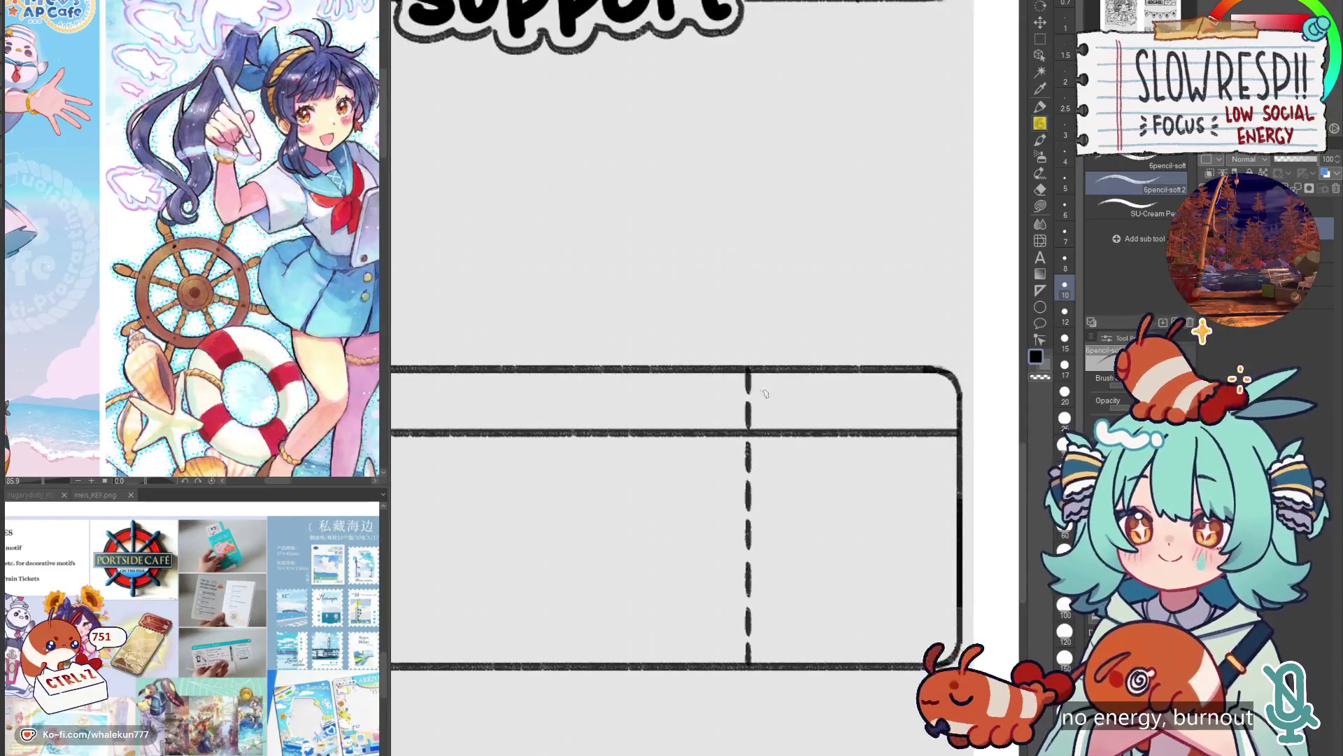
{"action": "left_click", "coordinate": [1039, 290]}
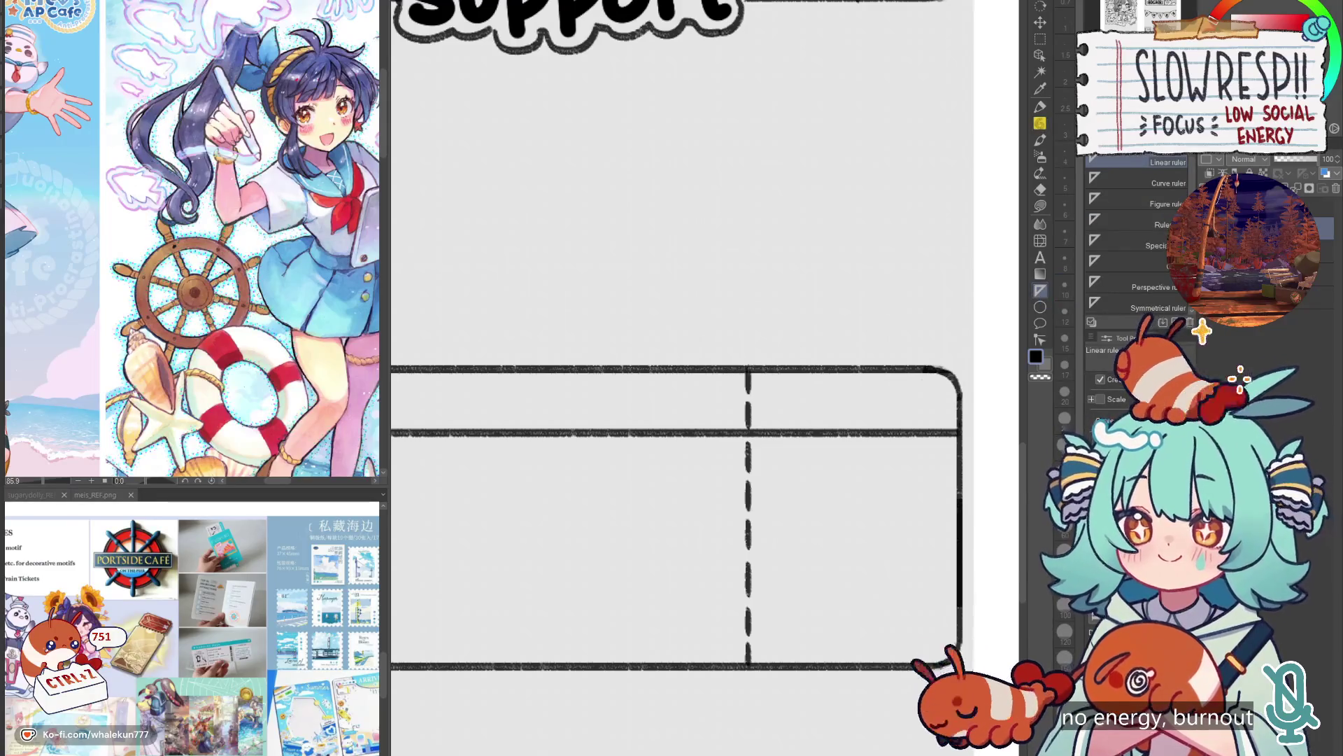
{"action": "left_click", "coordinate": [1148, 305]}
{"action": "left_click_drag", "start_coordinate": [747, 376], "coordinate": [747, 70]}
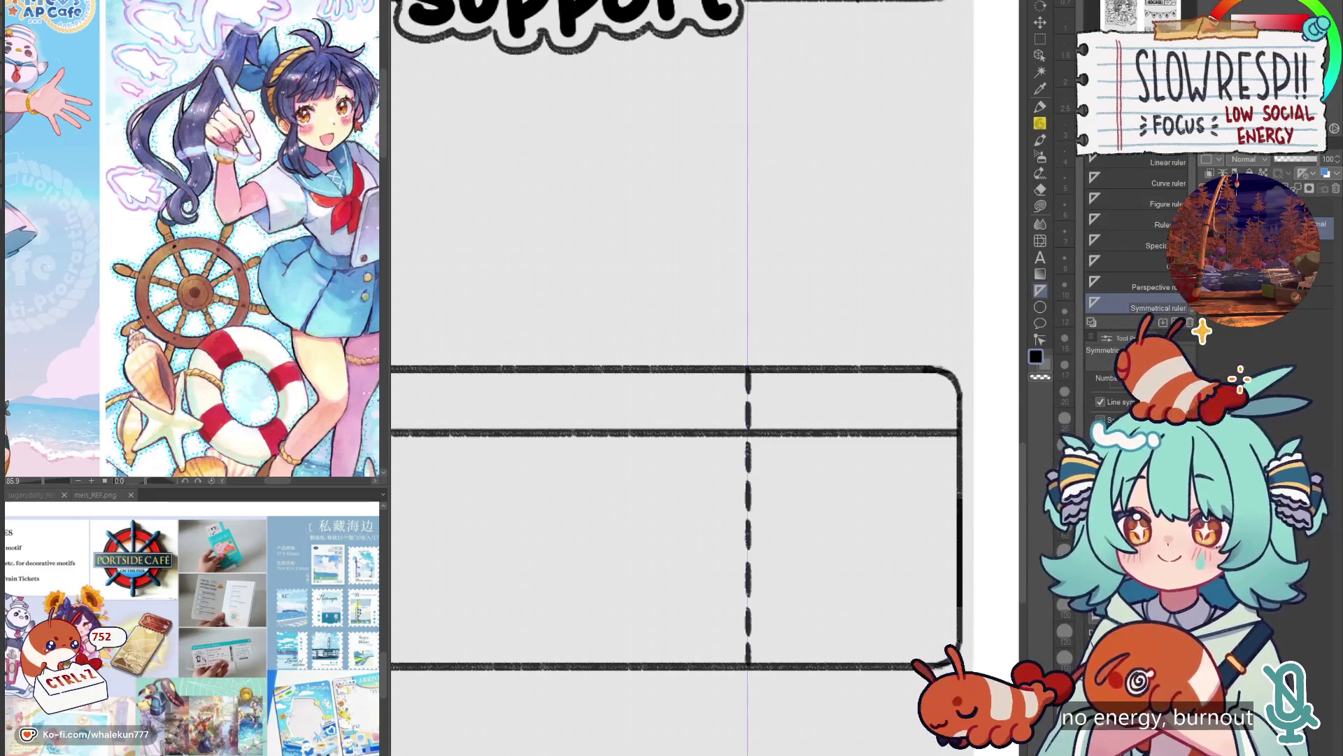
Pencil a mirrored U-shaped notch where the tear line meets the top edge.
{"action": "key", "text": "p"}
{"action": "key", "text": "ctrl+z"}
{"action": "left_click_drag", "start_coordinate": [720, 369], "coordinate": [746, 403]}
{"action": "left_click_drag", "start_coordinate": [745, 629], "coordinate": [718, 670]}
{"action": "key", "text": "ctrl+z"}
{"action": "key", "text": "ctrl+z"}
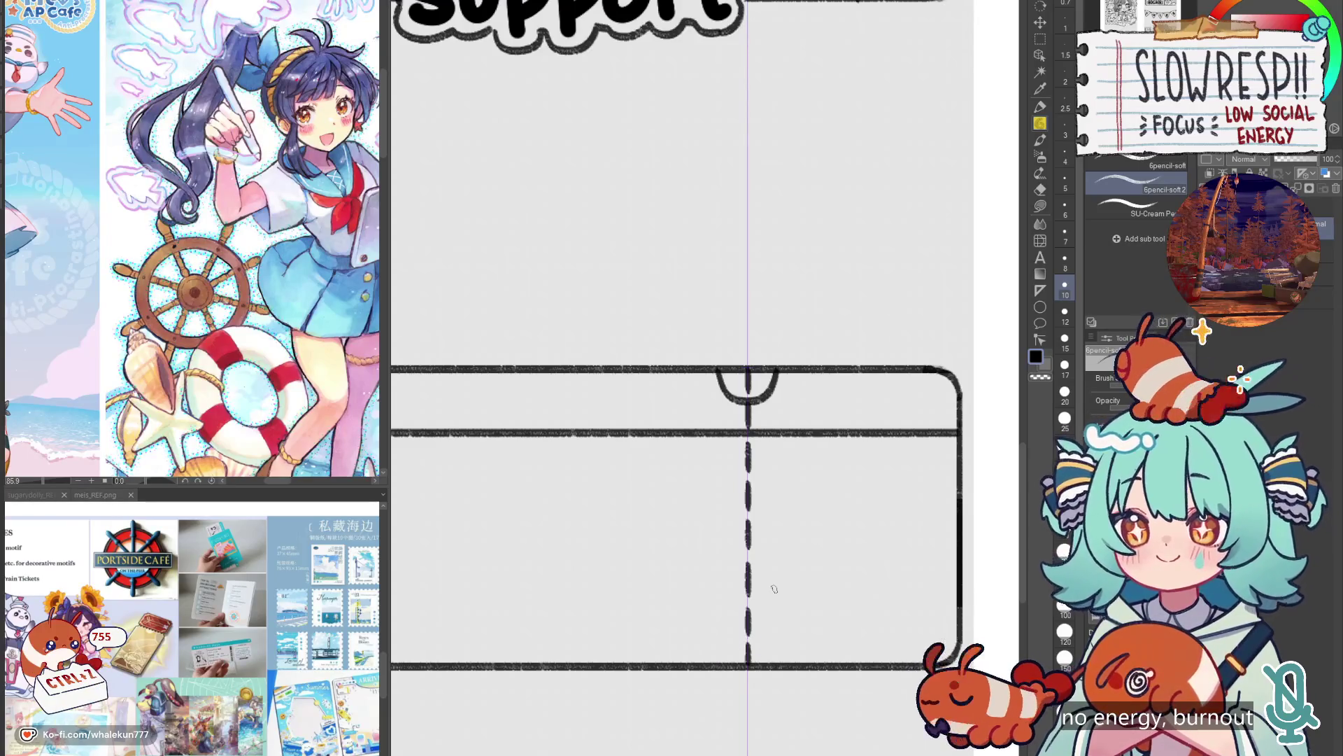
{"action": "key", "text": "ctrl+z"}
{"action": "key", "text": "ctrl+z"}
{"action": "key", "text": "ctrl+y"}
{"action": "mouse_move", "coordinate": [723, 368]}
{"action": "left_mouse_down"}
{"action": "mouse_move", "coordinate": [718, 389]}
{"action": "mouse_move", "coordinate": [746, 406]}
{"action": "mouse_move", "coordinate": [722, 394]}
{"action": "mouse_move", "coordinate": [747, 404]}
{"action": "mouse_move", "coordinate": [747, 372]}
{"action": "left_mouse_up"}
{"action": "key", "text": "ctrl+z"}
{"action": "key", "text": "ctrl+z"}
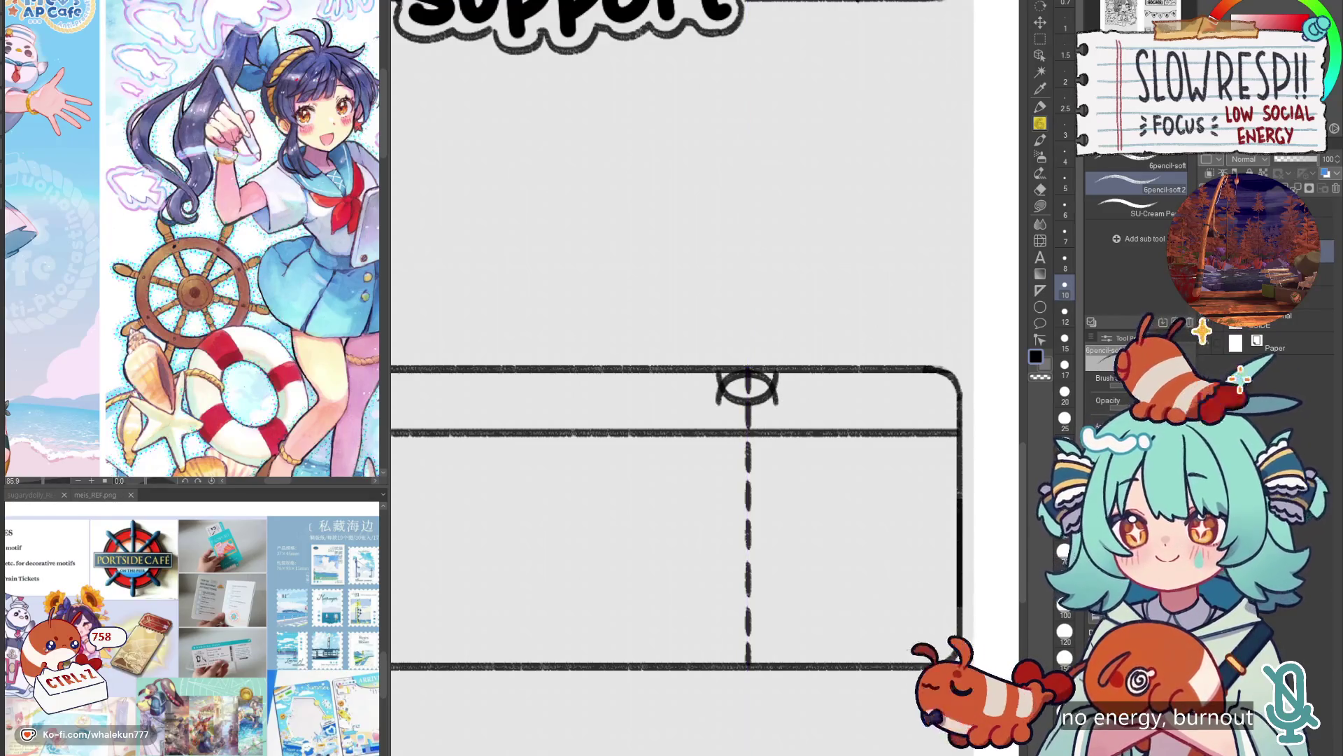
Move the lower arc onto the bottom edge and erase the edge lines inside both notches.
{"action": "key", "text": "k"}
{"action": "left_click_drag", "start_coordinate": [748, 378], "coordinate": [747, 637]}
{"action": "key", "text": "e"}
{"action": "mouse_move", "coordinate": [725, 369]}
{"action": "left_mouse_down"}
{"action": "mouse_move", "coordinate": [743, 369]}
{"action": "mouse_move", "coordinate": [743, 388]}
{"action": "left_mouse_up"}
{"action": "left_click_drag", "start_coordinate": [725, 666], "coordinate": [756, 654]}
{"action": "scroll", "coordinate": [792, 644], "scroll_direction": "down", "scroll_amount": 5}
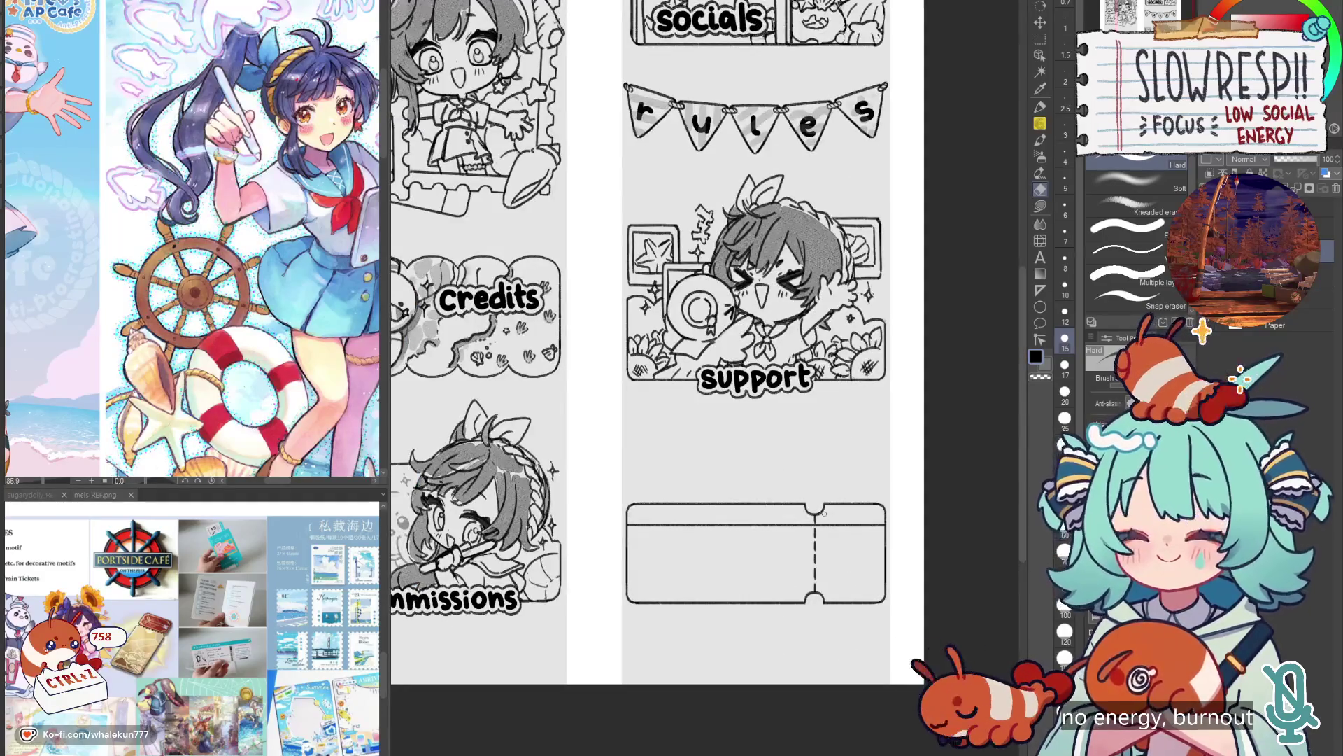
{"action": "key", "text": "p"}
{"action": "left_click_drag", "start_coordinate": [883, 504], "coordinate": [807, 420]}
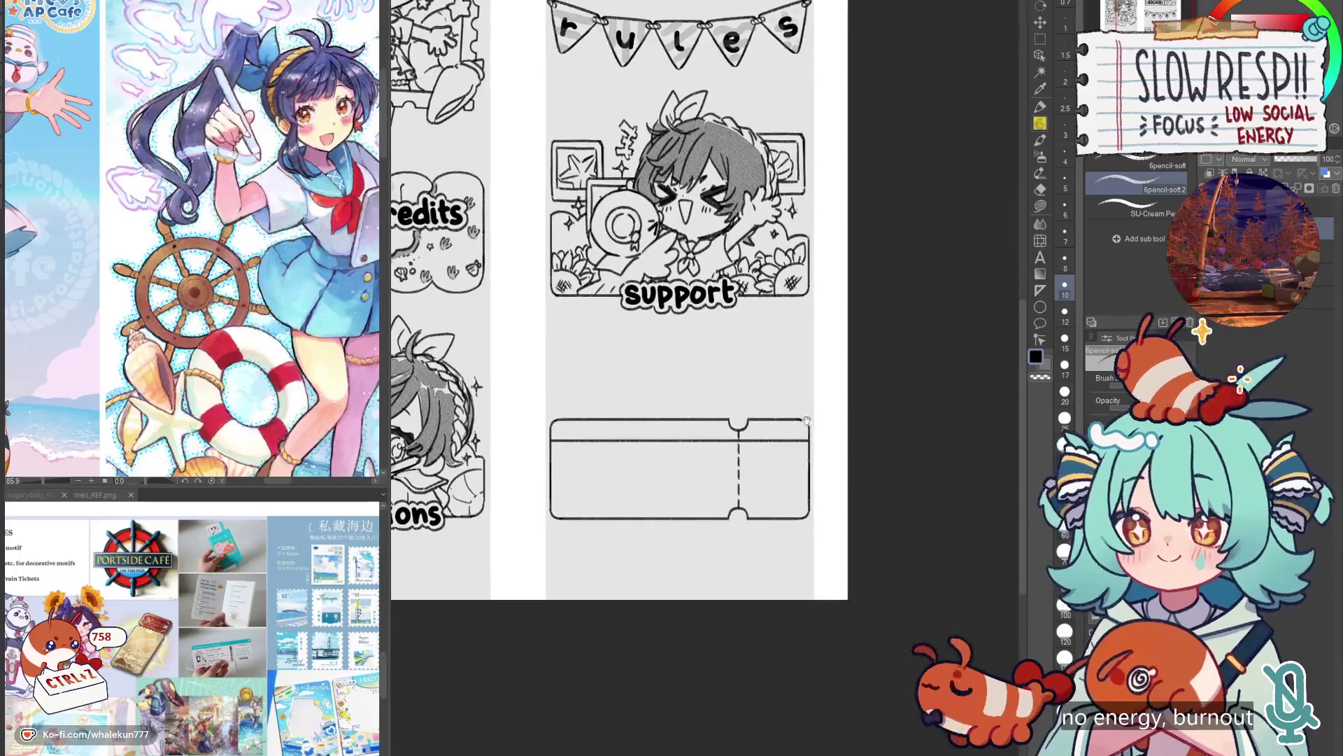
{"action": "scroll", "coordinate": [792, 462], "scroll_direction": "up", "scroll_amount": 1}
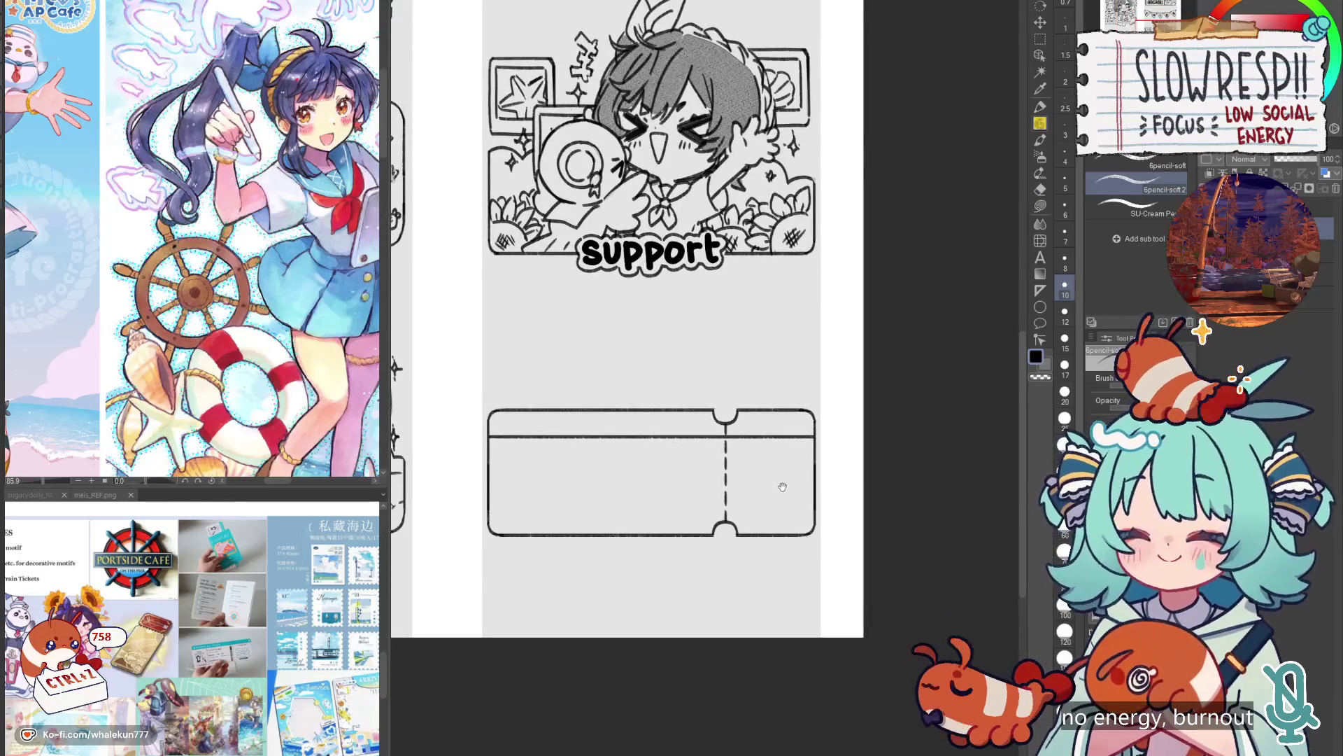
{"action": "mouse_move", "coordinate": [746, 501]}
{"action": "left_mouse_down"}
{"action": "mouse_move", "coordinate": [822, 492]}
{"action": "mouse_move", "coordinate": [831, 471]}
{"action": "left_mouse_up"}
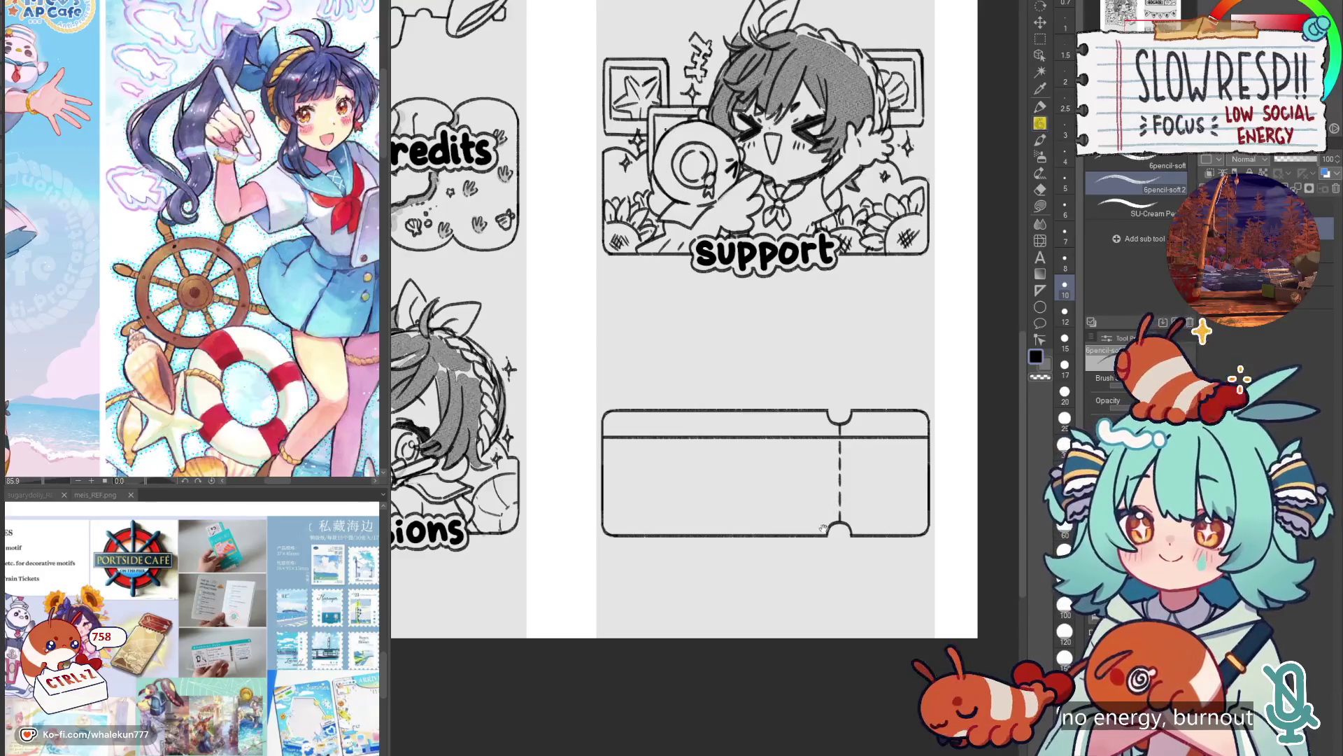
{"action": "left_click_drag", "start_coordinate": [824, 528], "coordinate": [797, 531]}
{"action": "scroll", "coordinate": [837, 455], "scroll_direction": "up", "scroll_amount": 2}
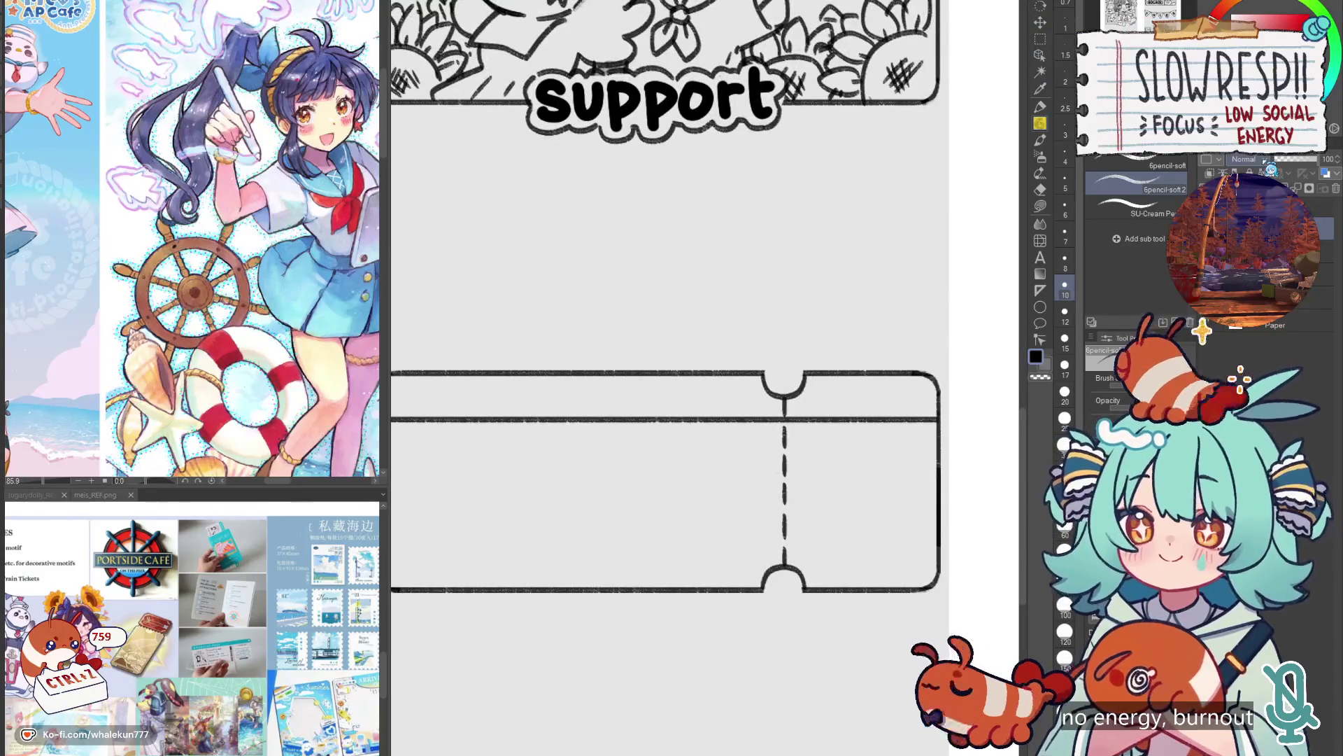
Duplicate the top notch and fit copies onto the ticket's top-left and top-right corners.
{"action": "key", "text": "m"}
{"action": "left_click_drag", "start_coordinate": [751, 304], "coordinate": [870, 436]}
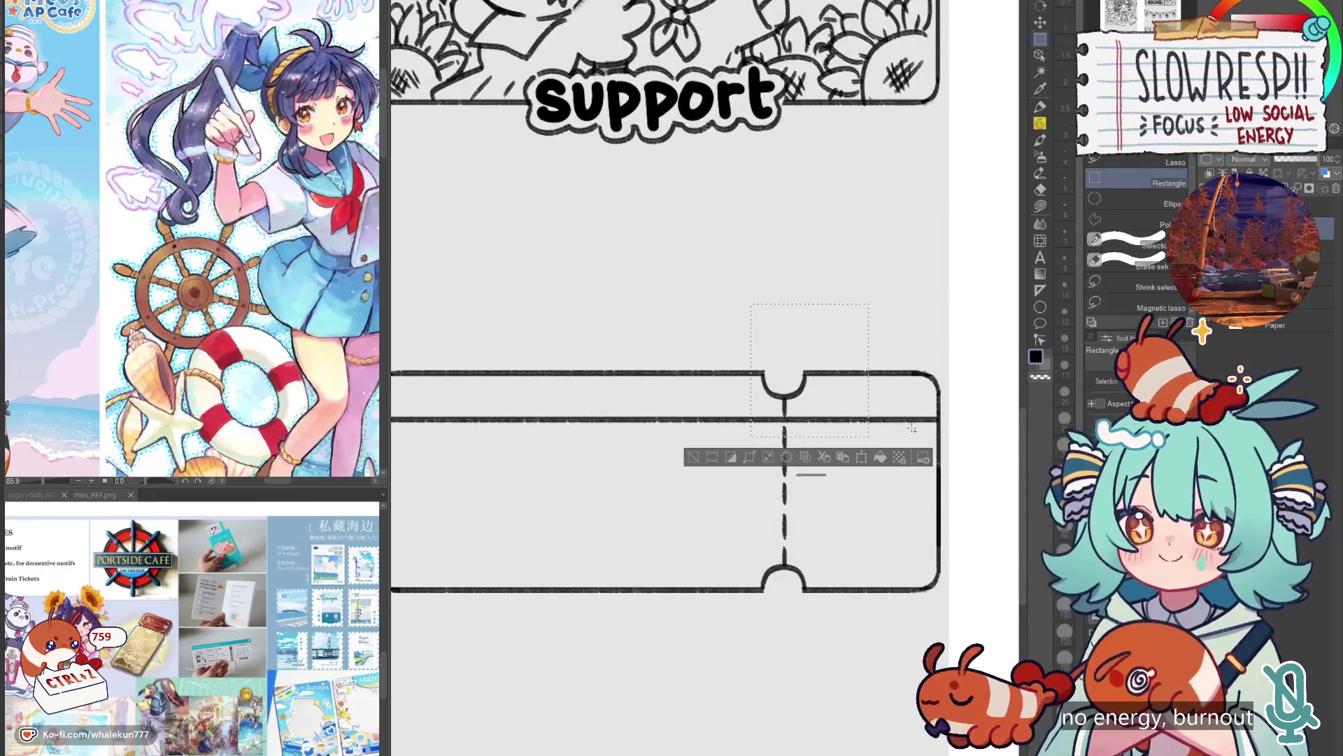
{"action": "key", "text": "ctrl+d"}
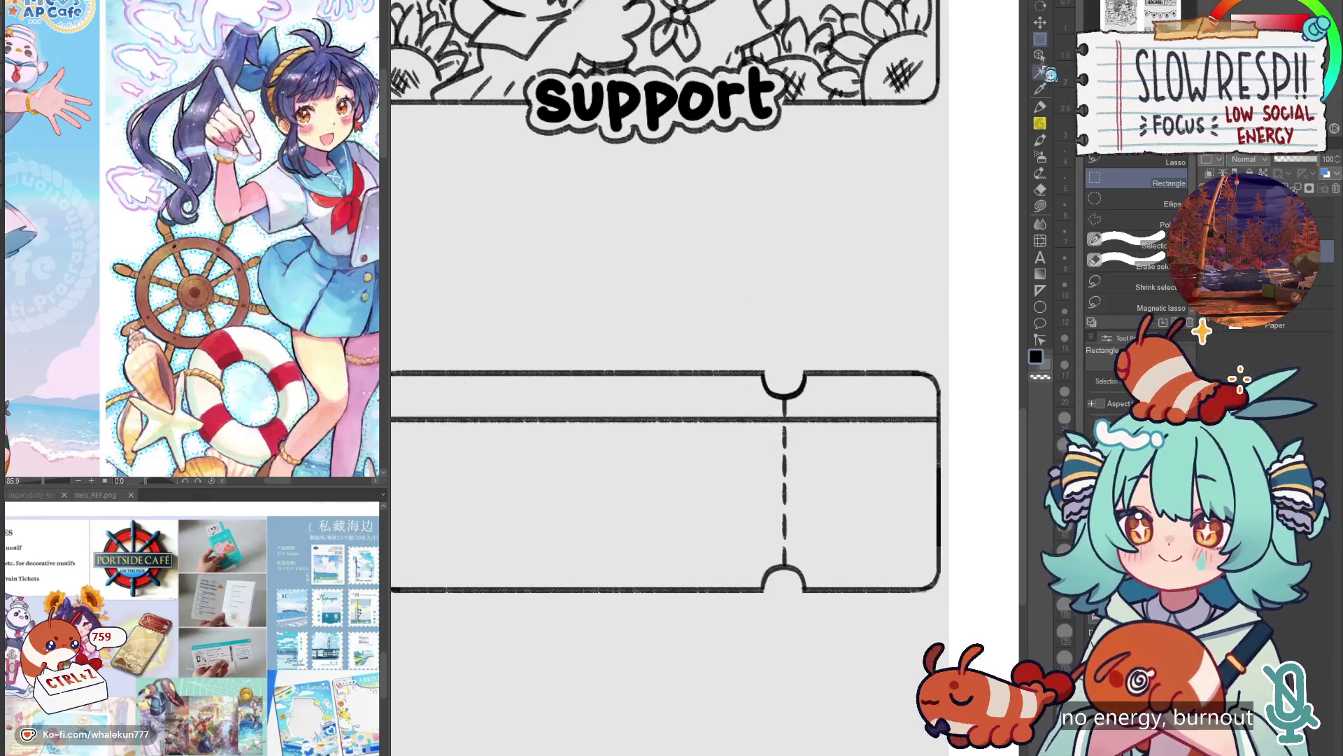
{"action": "left_click", "coordinate": [1041, 21]}
{"action": "left_click_drag", "start_coordinate": [489, 455], "coordinate": [675, 448]}
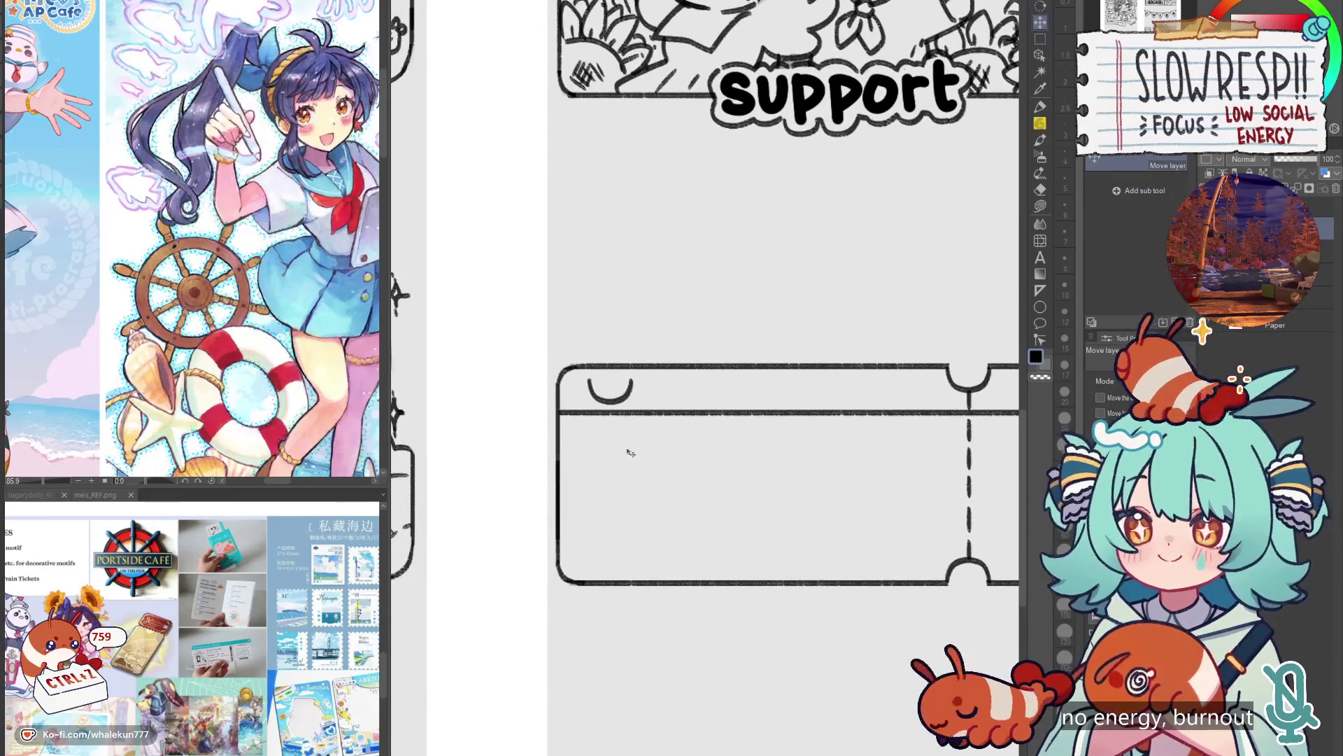
{"action": "key", "text": "ctrl+t"}
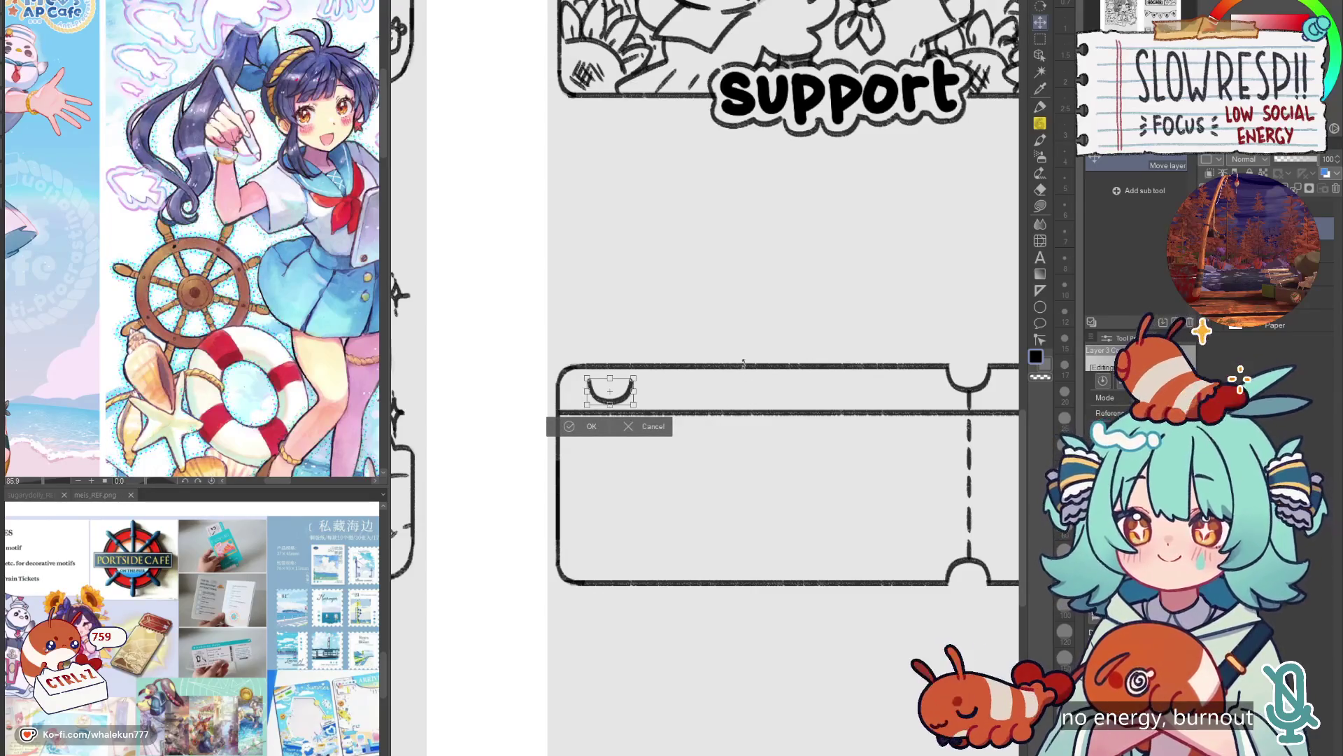
{"action": "left_click", "coordinate": [654, 430]}
{"action": "left_click_drag", "start_coordinate": [685, 426], "coordinate": [635, 411]}
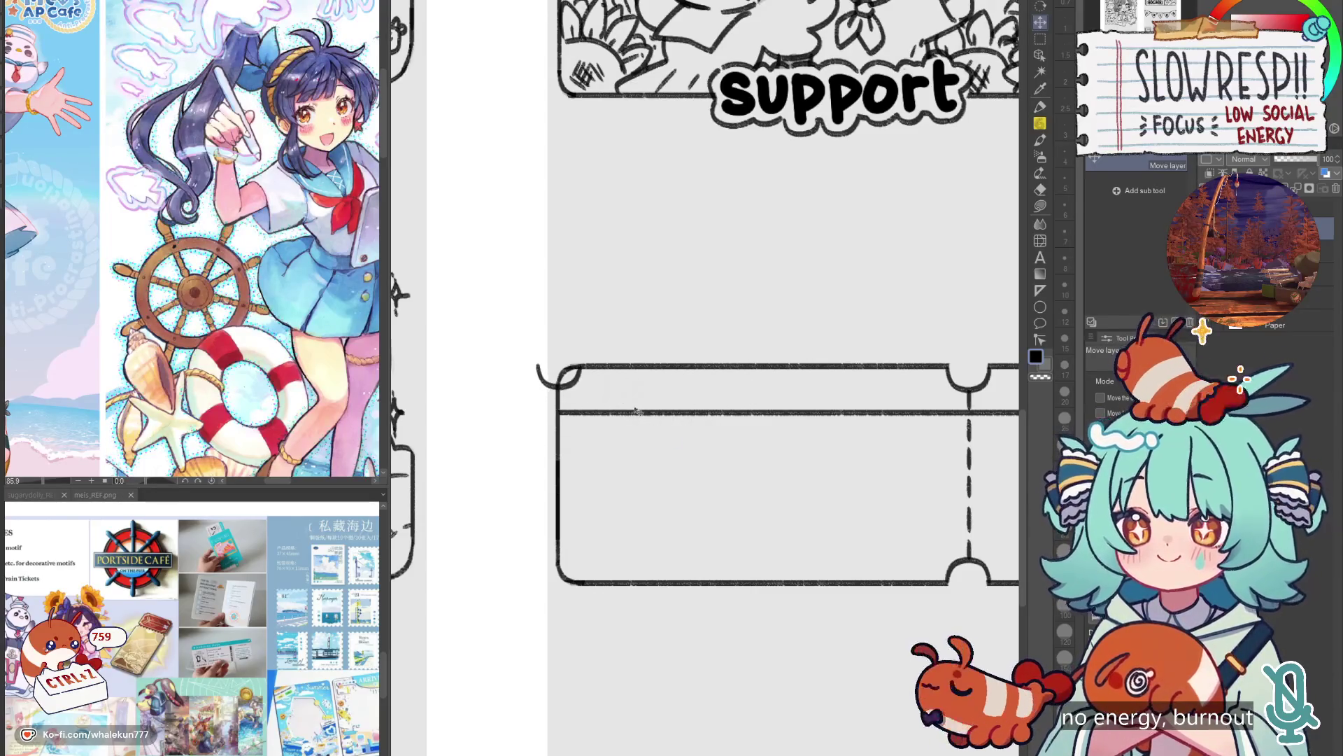
{"action": "key", "text": "ctrl+z"}
{"action": "key", "text": "ctrl+z"}
{"action": "key", "text": "ctrl+z"}
{"action": "key", "text": "ctrl+y"}
{"action": "key", "text": "ctrl+y"}
{"action": "key", "text": "ctrl+y"}
{"action": "key", "text": "ctrl+y"}
{"action": "key", "text": "ctrl+y"}
{"action": "key", "text": "ctrl+y"}
{"action": "left_click_drag", "start_coordinate": [985, 425], "coordinate": [1008, 427]}
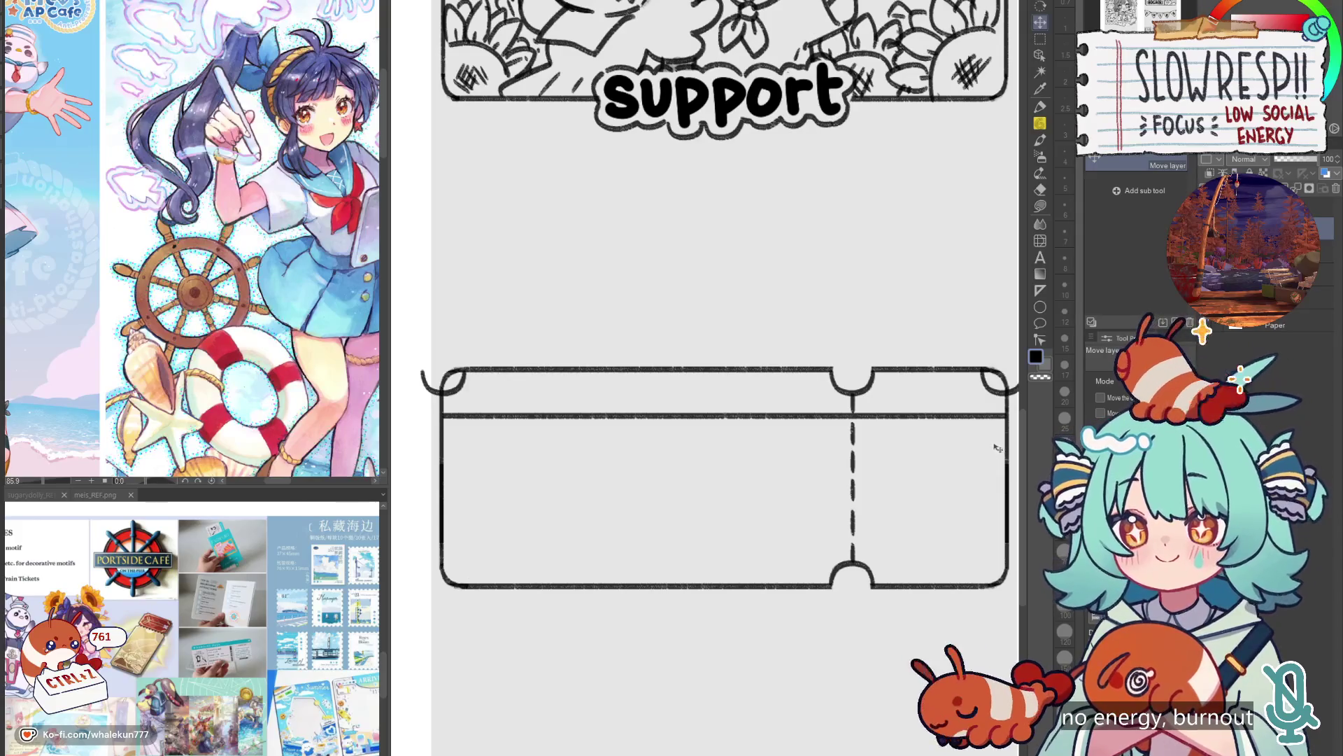
Move the corner notch copies down onto the ticket's bottom corners.
{"action": "key", "text": "ctrl+t"}
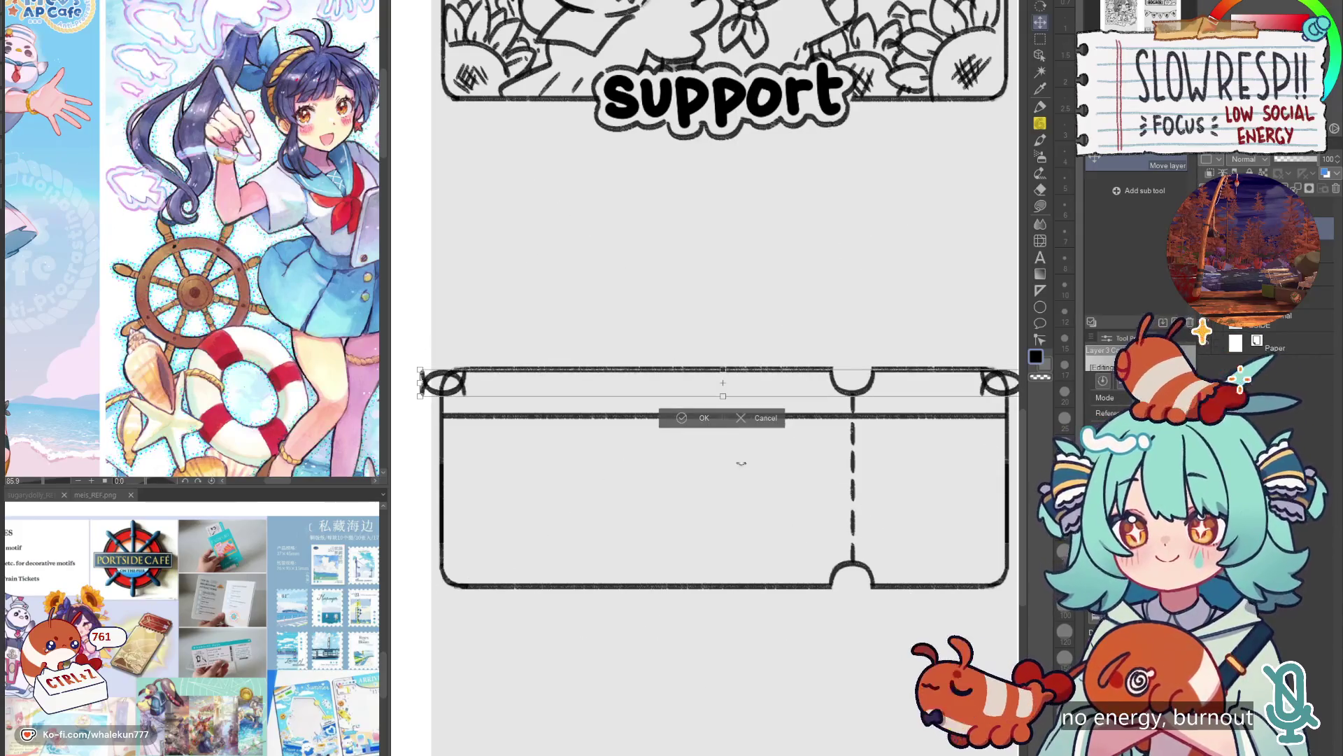
{"action": "left_click", "coordinate": [701, 417]}
{"action": "mouse_move", "coordinate": [702, 419]}
{"action": "left_mouse_down"}
{"action": "mouse_move", "coordinate": [729, 583]}
{"action": "mouse_move", "coordinate": [742, 581]}
{"action": "left_mouse_up"}
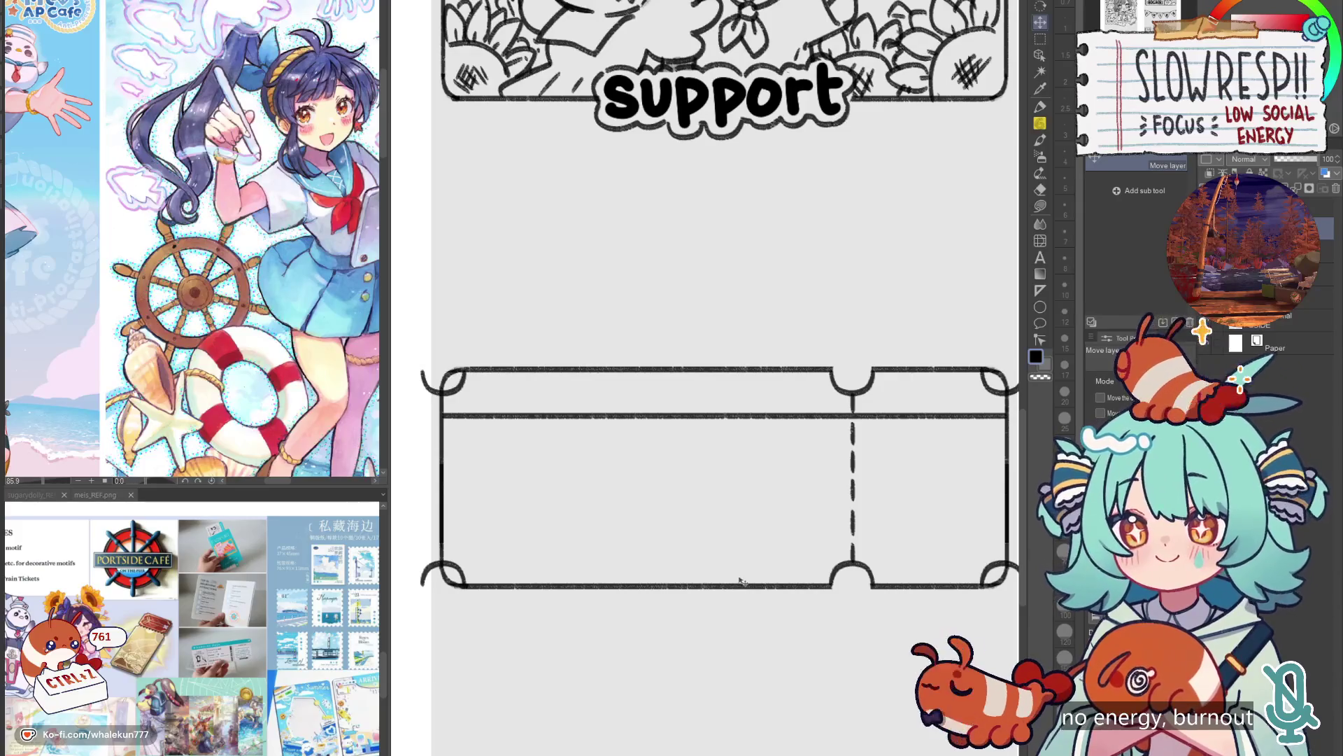
Erase leftover lines inside the four corner notches with a size-25 eraser.
{"action": "key", "text": "e"}
{"action": "mouse_move", "coordinate": [445, 389]}
{"action": "left_mouse_down"}
{"action": "mouse_move", "coordinate": [461, 368]}
{"action": "mouse_move", "coordinate": [365, 336]}
{"action": "left_mouse_up"}
{"action": "left_click", "coordinate": [1065, 417]}
{"action": "left_click_drag", "start_coordinate": [899, 346], "coordinate": [890, 350]}
{"action": "mouse_move", "coordinate": [903, 553]}
{"action": "left_mouse_down"}
{"action": "mouse_move", "coordinate": [892, 559]}
{"action": "mouse_move", "coordinate": [1200, 521]}
{"action": "left_mouse_up"}
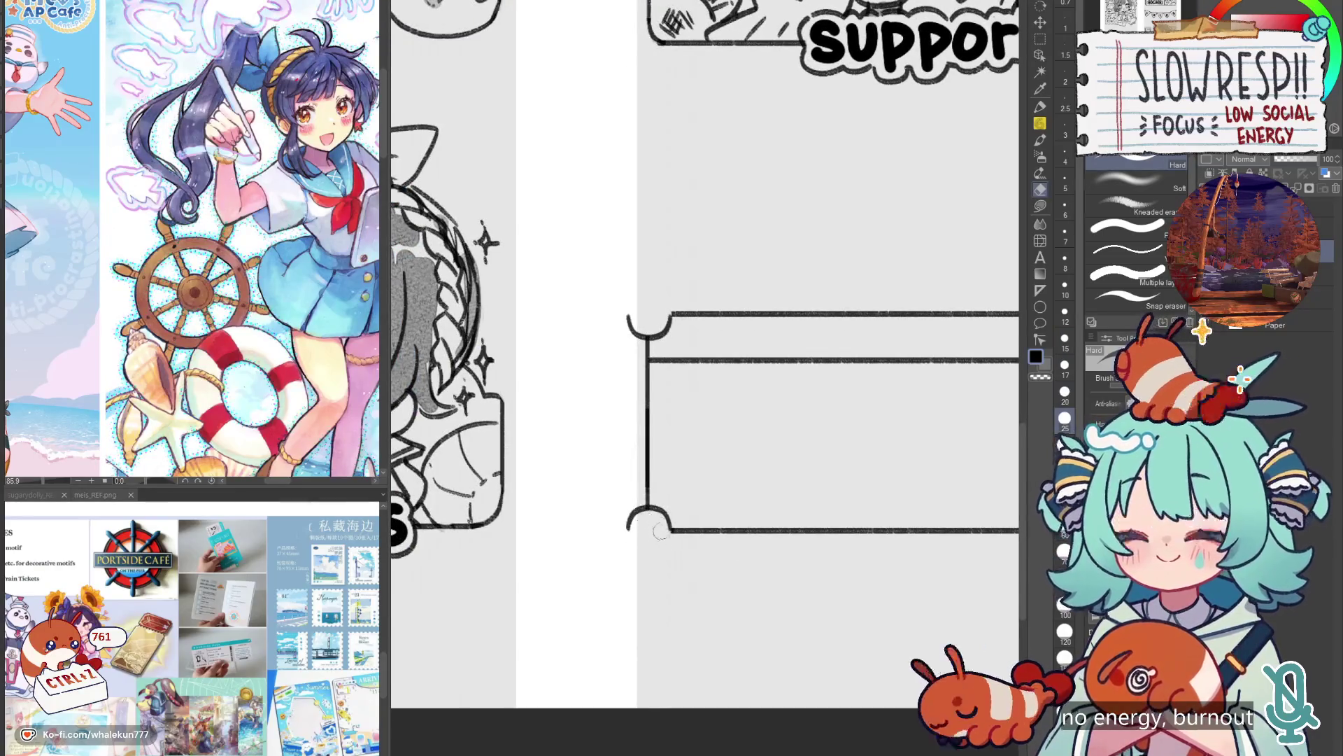
{"action": "left_click_drag", "start_coordinate": [630, 332], "coordinate": [640, 320]}
{"action": "left_click_drag", "start_coordinate": [623, 511], "coordinate": [633, 532]}
{"action": "left_click_drag", "start_coordinate": [1227, 325], "coordinate": [884, 357]}
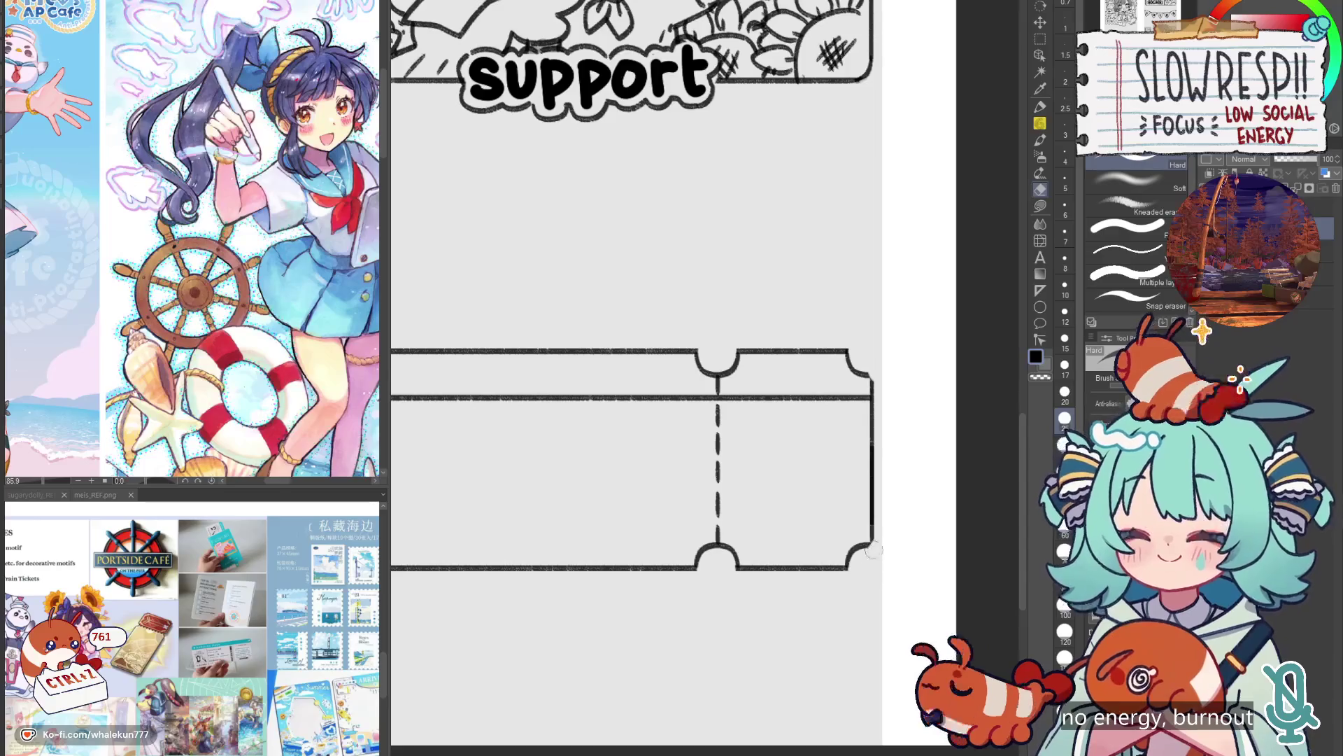
Zoom out and pan around to check the notched ticket outline.
{"action": "left_click", "coordinate": [1041, 123]}
{"action": "scroll", "coordinate": [685, 358], "scroll_direction": "up", "scroll_amount": 2}
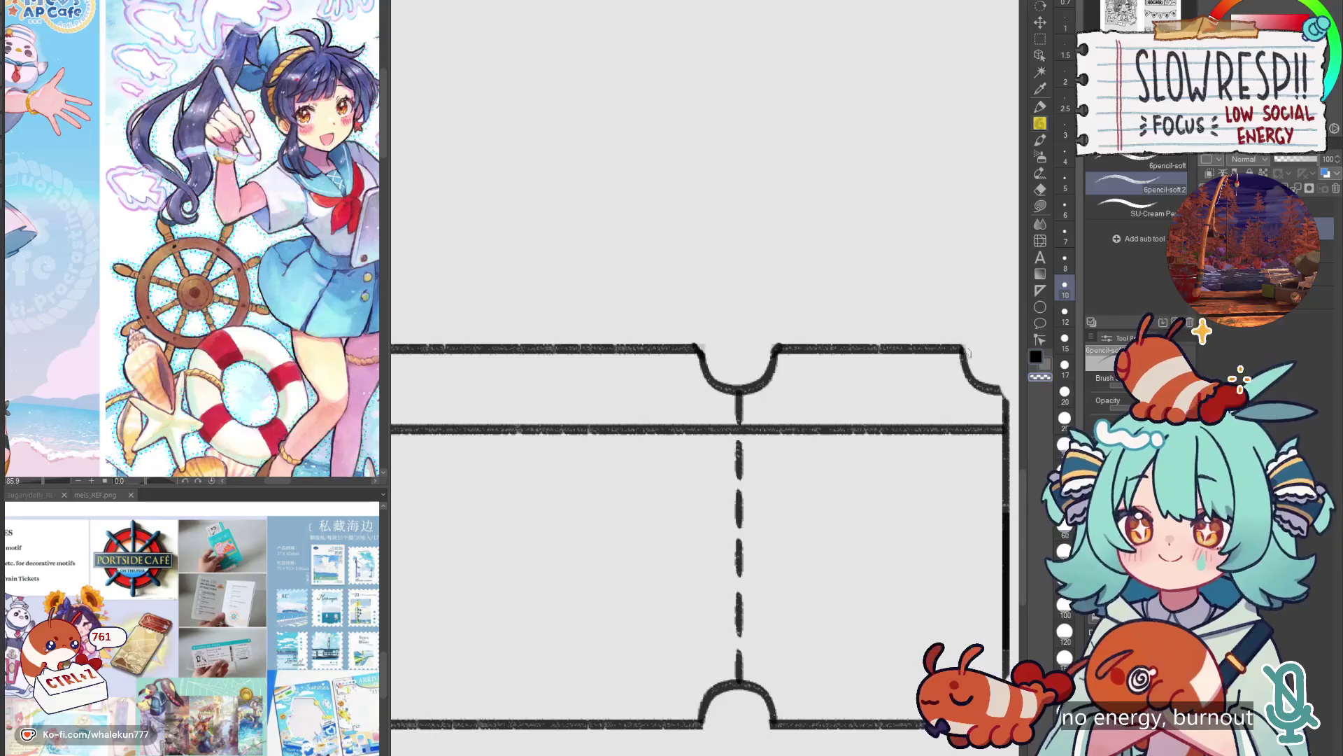
{"action": "left_click_drag", "start_coordinate": [957, 354], "coordinate": [905, 361]}
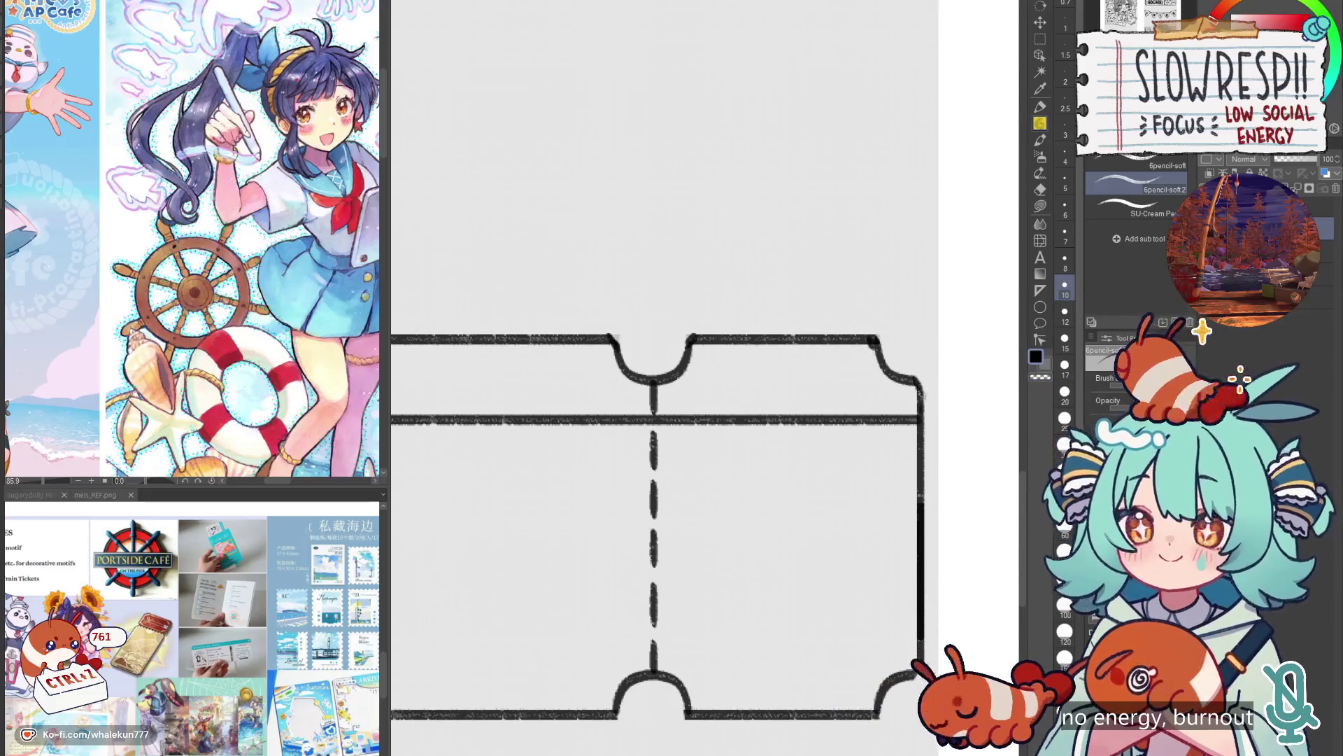
{"action": "scroll", "coordinate": [920, 396], "scroll_direction": "down", "scroll_amount": 3}
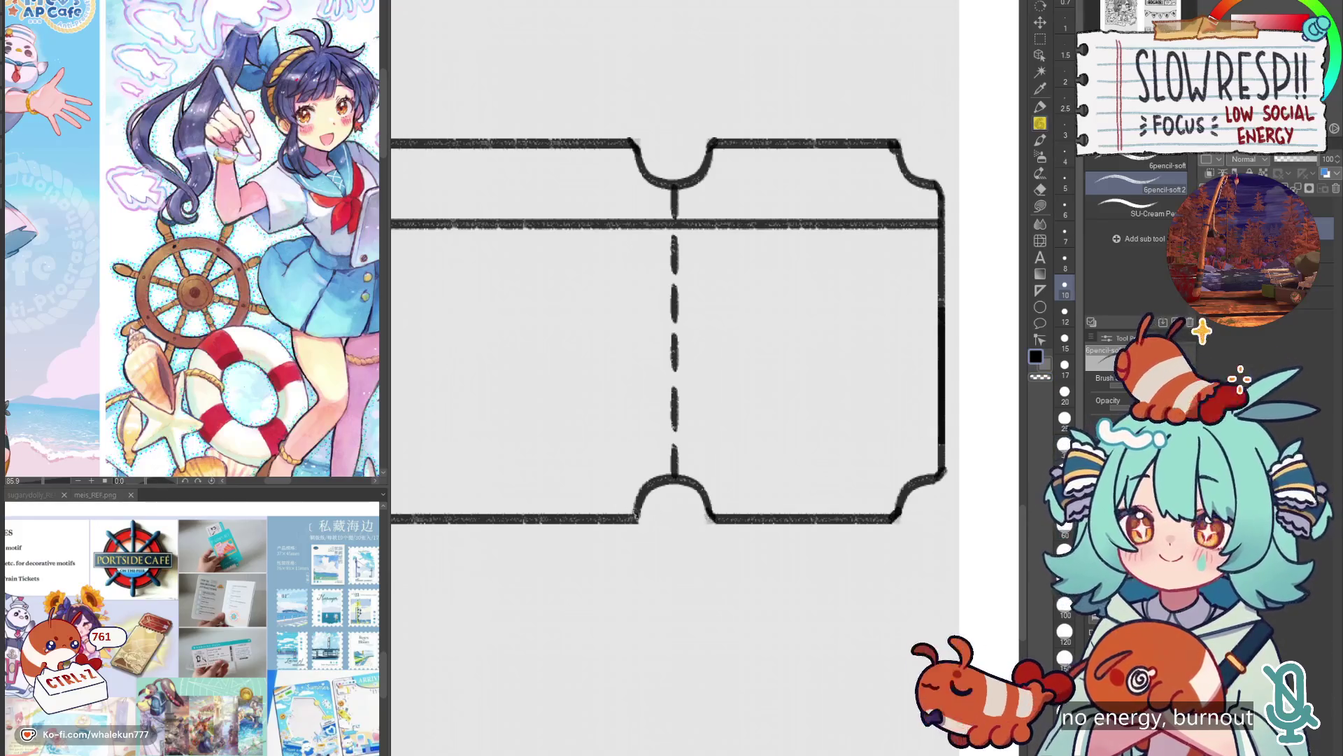
{"action": "scroll", "coordinate": [615, 516], "scroll_direction": "left", "scroll_amount": 6}
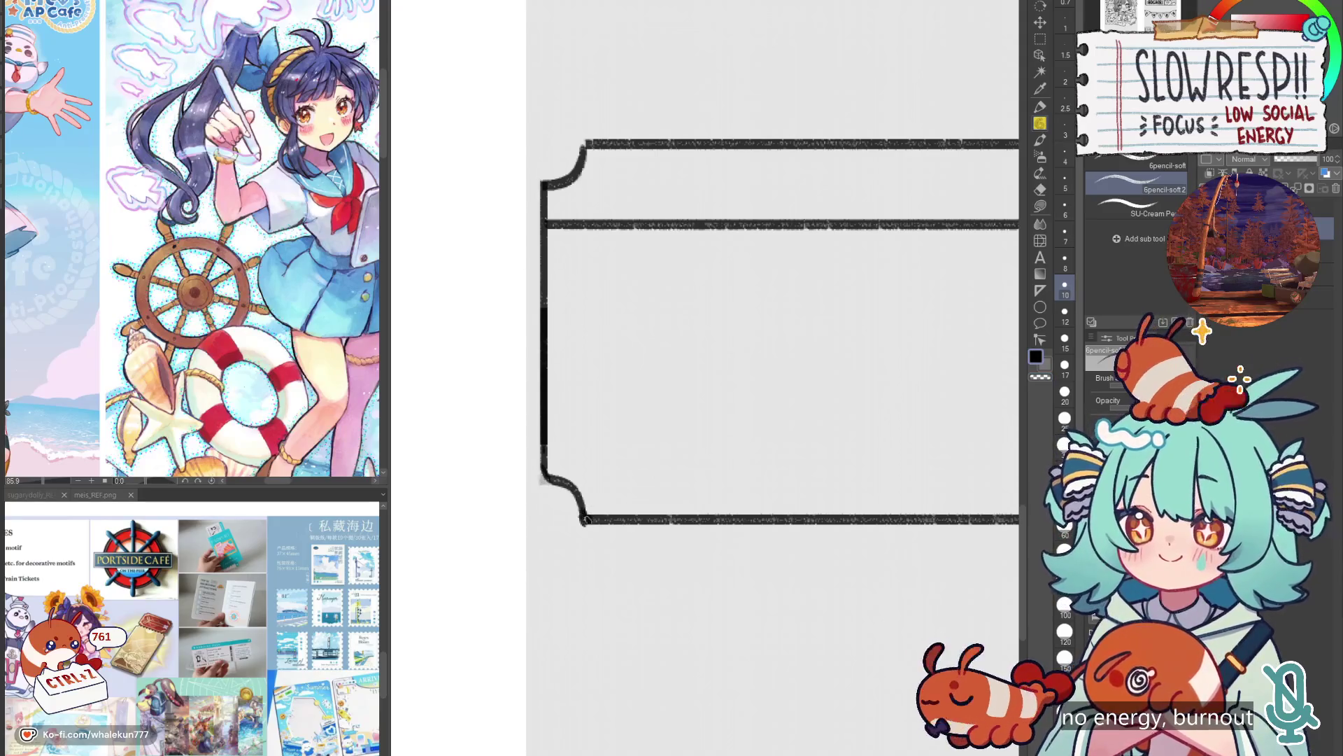
{"action": "scroll", "coordinate": [587, 519], "scroll_direction": "up", "scroll_amount": 4}
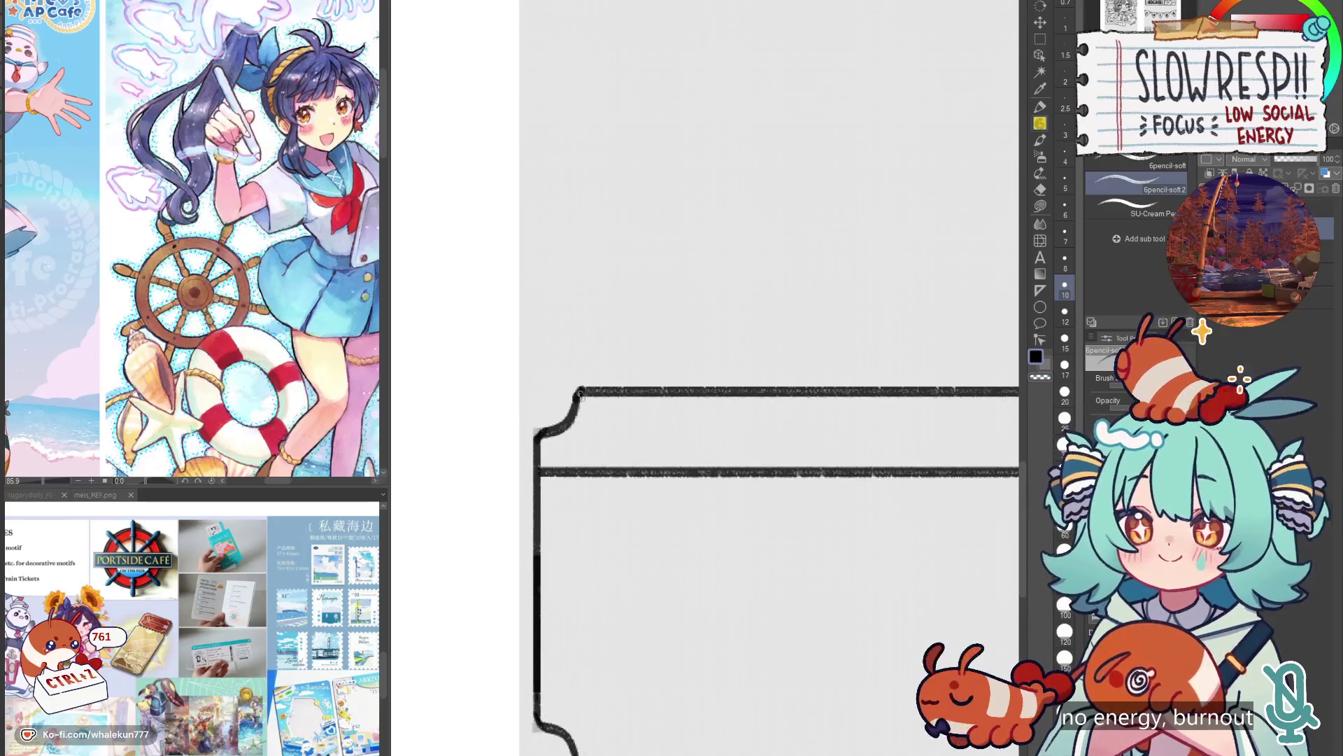
{"action": "scroll", "coordinate": [651, 376], "scroll_direction": "down", "scroll_amount": 5}
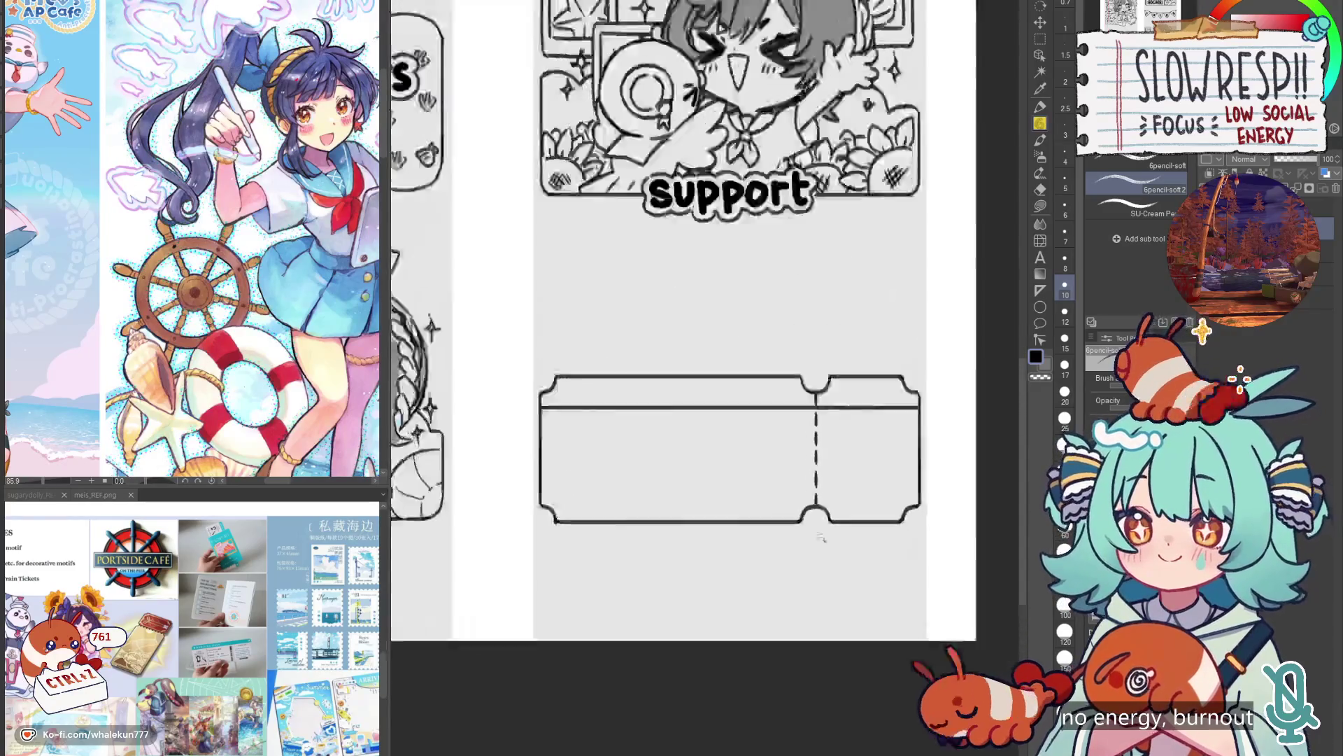
{"action": "scroll", "coordinate": [855, 507], "scroll_direction": "down", "scroll_amount": 2}
Select the ticket frame and nudge it up slightly under the support panel.
{"action": "key", "text": "m"}
{"action": "scroll", "coordinate": [987, 153], "scroll_direction": "up", "scroll_amount": 4}
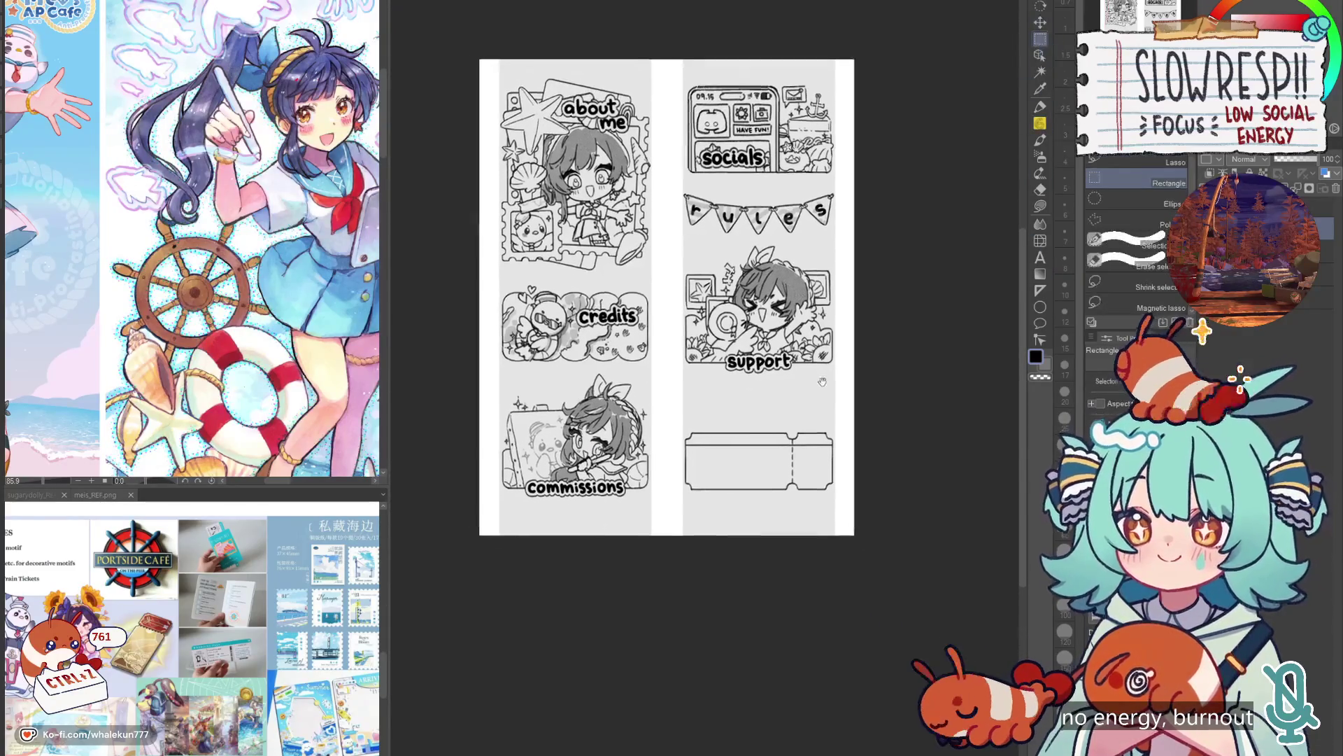
{"action": "left_click_drag", "start_coordinate": [541, 569], "coordinate": [908, 691]}
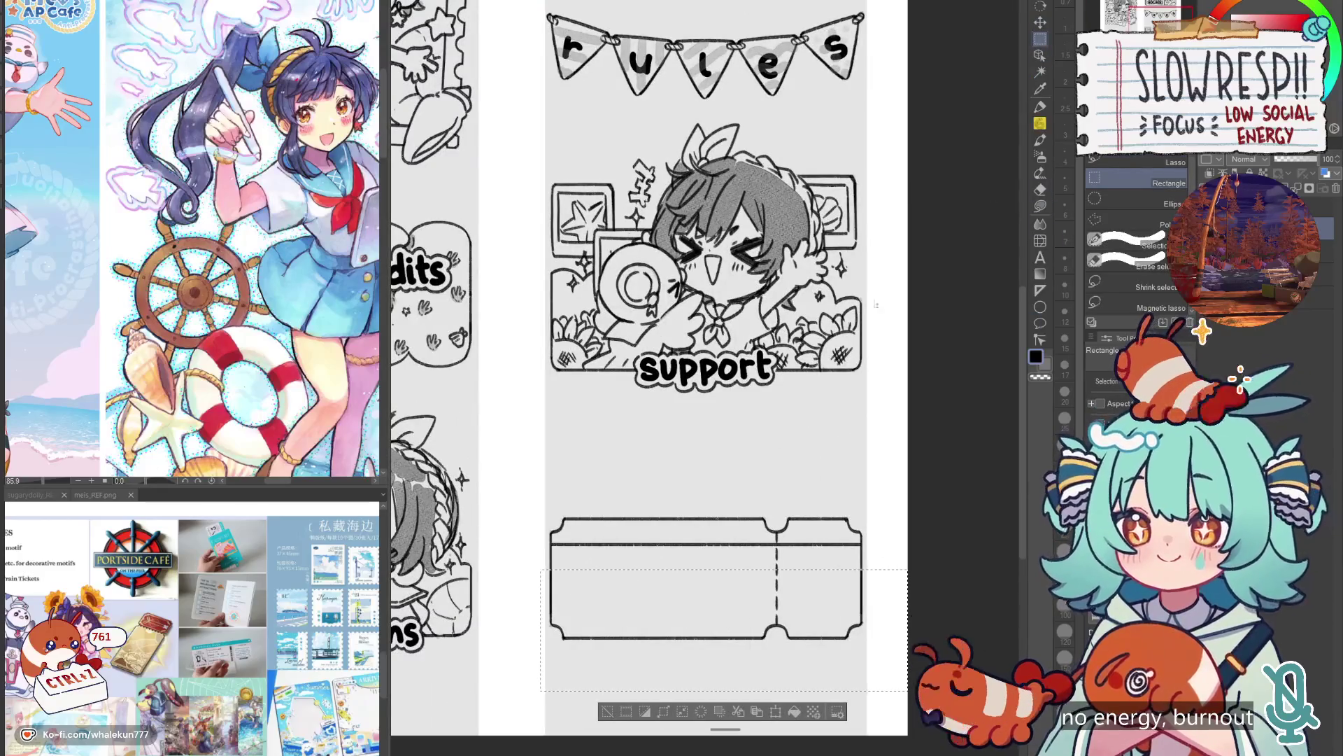
{"action": "key", "text": "k"}
{"action": "left_click_drag", "start_coordinate": [838, 620], "coordinate": [845, 645]}
{"action": "key", "text": "ctrl+z"}
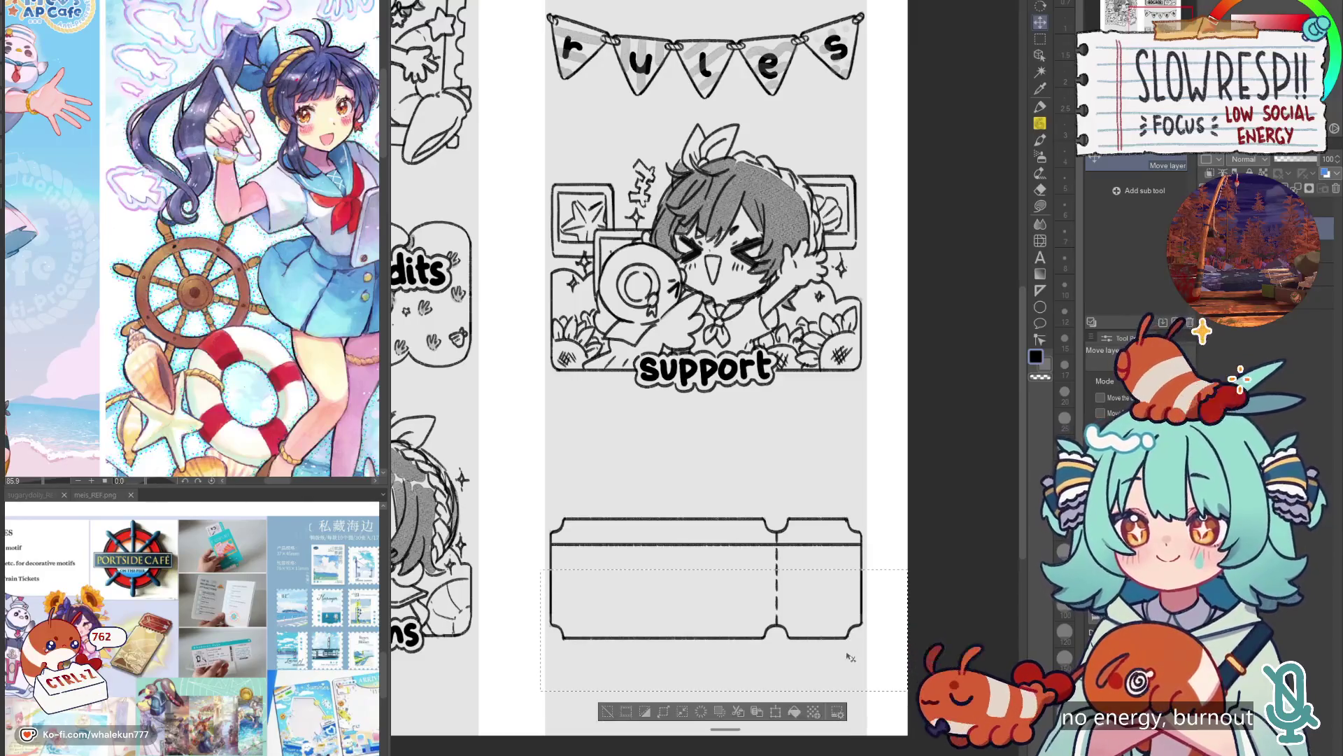
{"action": "scroll", "coordinate": [845, 655], "scroll_direction": "down", "scroll_amount": 3}
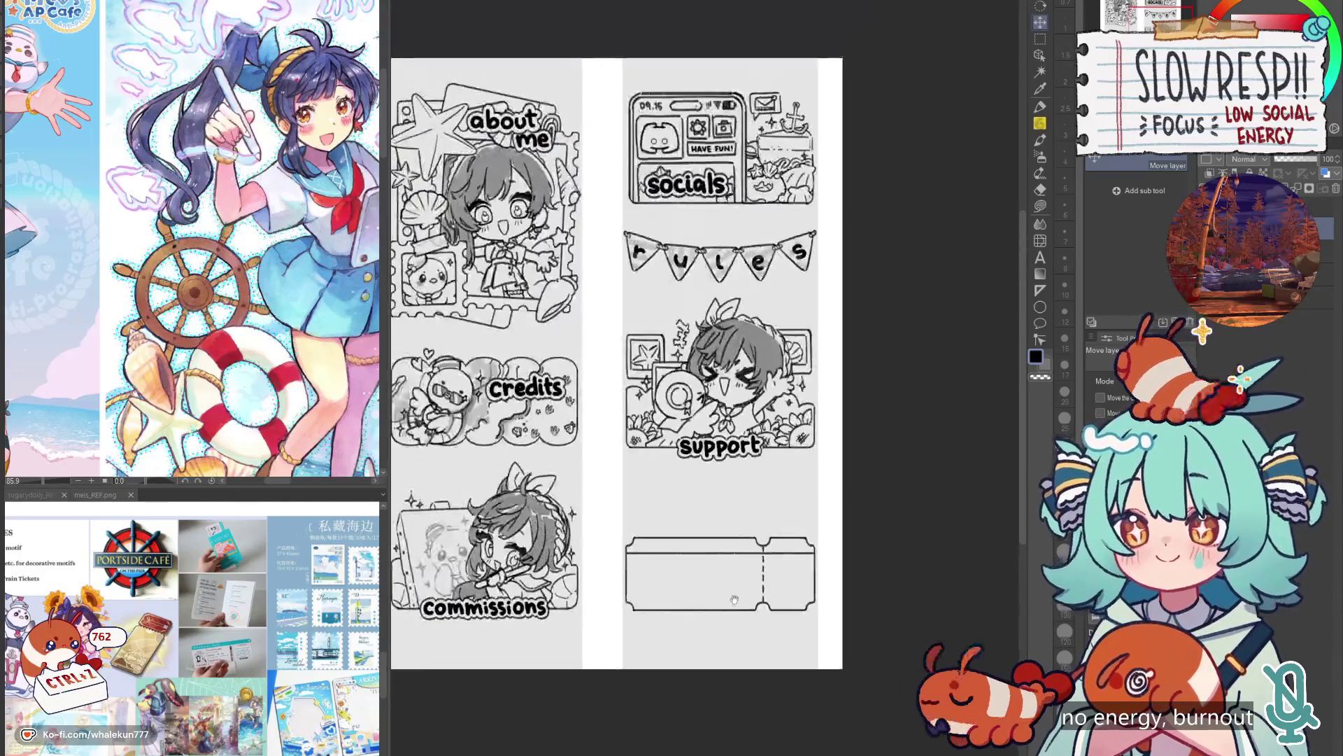
{"action": "scroll", "coordinate": [720, 560], "scroll_direction": "up", "scroll_amount": 2}
{"action": "mouse_move", "coordinate": [720, 560]}
{"action": "left_mouse_down"}
{"action": "mouse_move", "coordinate": [724, 504]}
{"action": "mouse_move", "coordinate": [729, 563]}
{"action": "mouse_move", "coordinate": [730, 541]}
{"action": "left_mouse_up"}
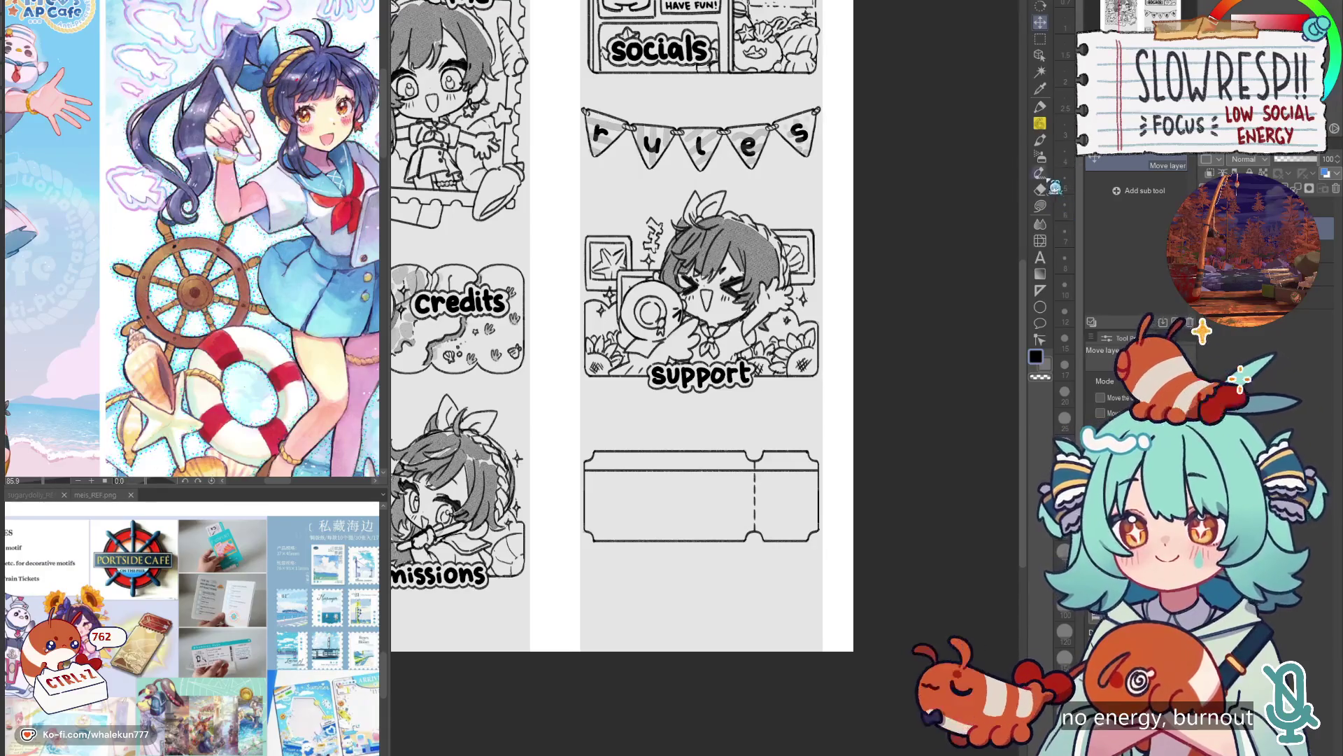
Erase the horizontal band line left of the dashed tear line.
{"action": "key", "text": "m"}
{"action": "scroll", "coordinate": [604, 454], "scroll_direction": "up", "scroll_amount": 3}
{"action": "key", "text": "e"}
{"action": "left_click_drag", "start_coordinate": [573, 485], "coordinate": [974, 485]}
{"action": "scroll", "coordinate": [910, 487], "scroll_direction": "right", "scroll_amount": 2}
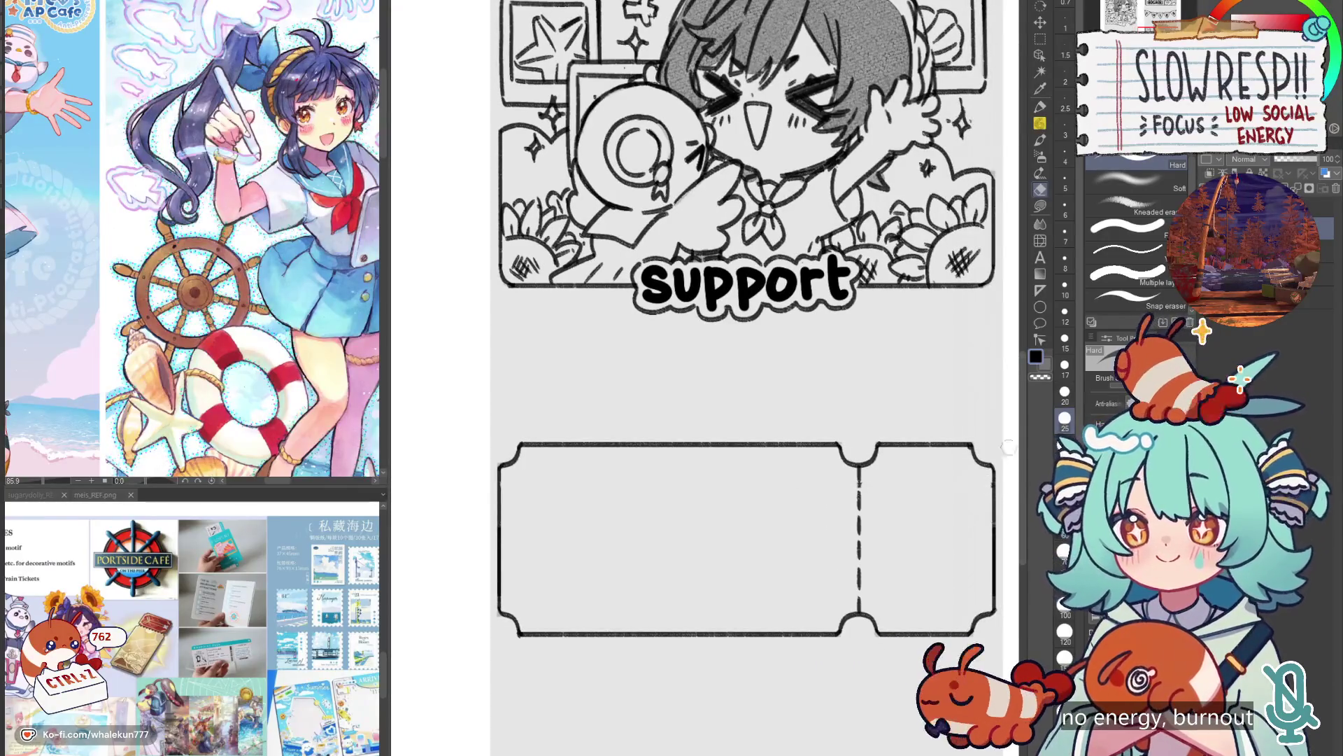
Lay a horizontal Linear ruler across the ticket near its top.
{"action": "left_click", "coordinate": [1041, 290]}
{"action": "left_click_drag", "start_coordinate": [502, 505], "coordinate": [981, 520]}
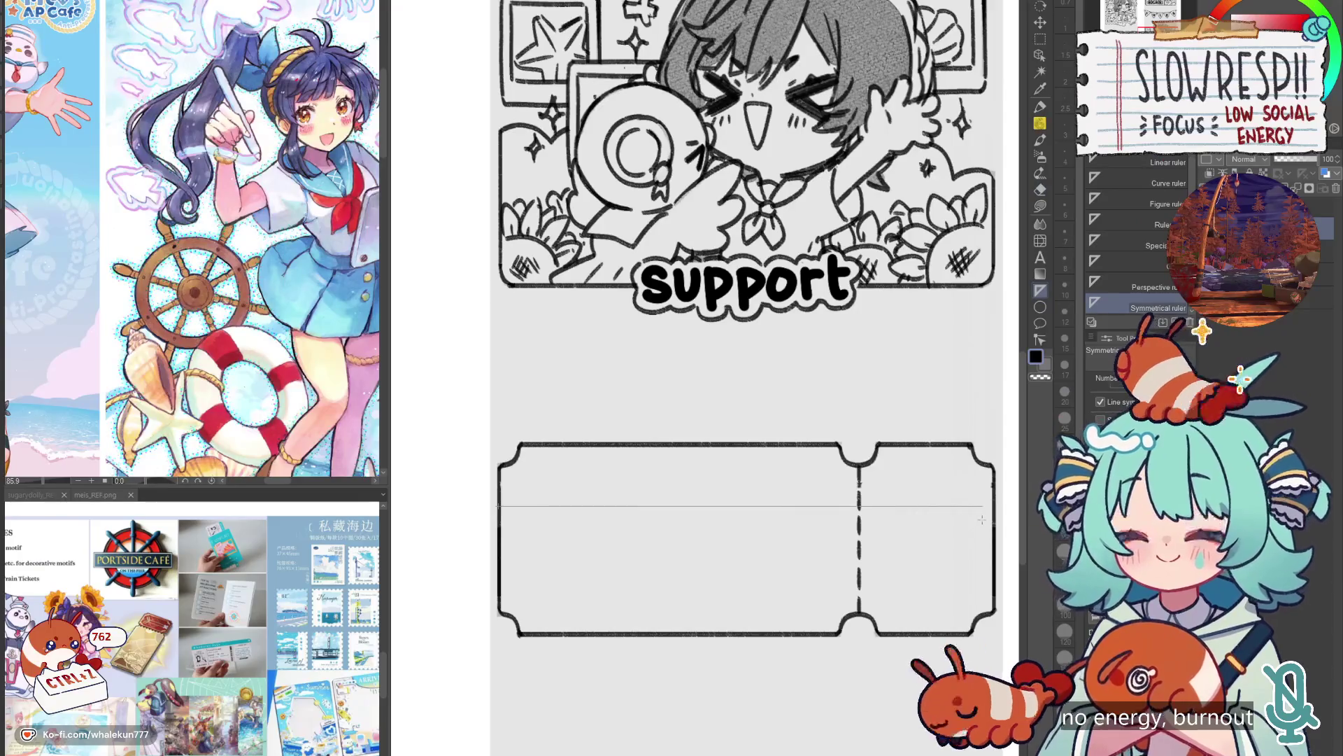
{"action": "key", "text": "ctrl+z"}
{"action": "left_click", "coordinate": [1168, 162]}
{"action": "left_click_drag", "start_coordinate": [499, 505], "coordinate": [909, 509]}
{"action": "key", "text": "ctrl+z"}
{"action": "left_click_drag", "start_coordinate": [499, 502], "coordinate": [974, 501]}
{"action": "key", "text": "p"}
Trace a straight band line along the ruler and remove the ruler guide.
{"action": "left_click_drag", "start_coordinate": [494, 514], "coordinate": [1002, 512]}
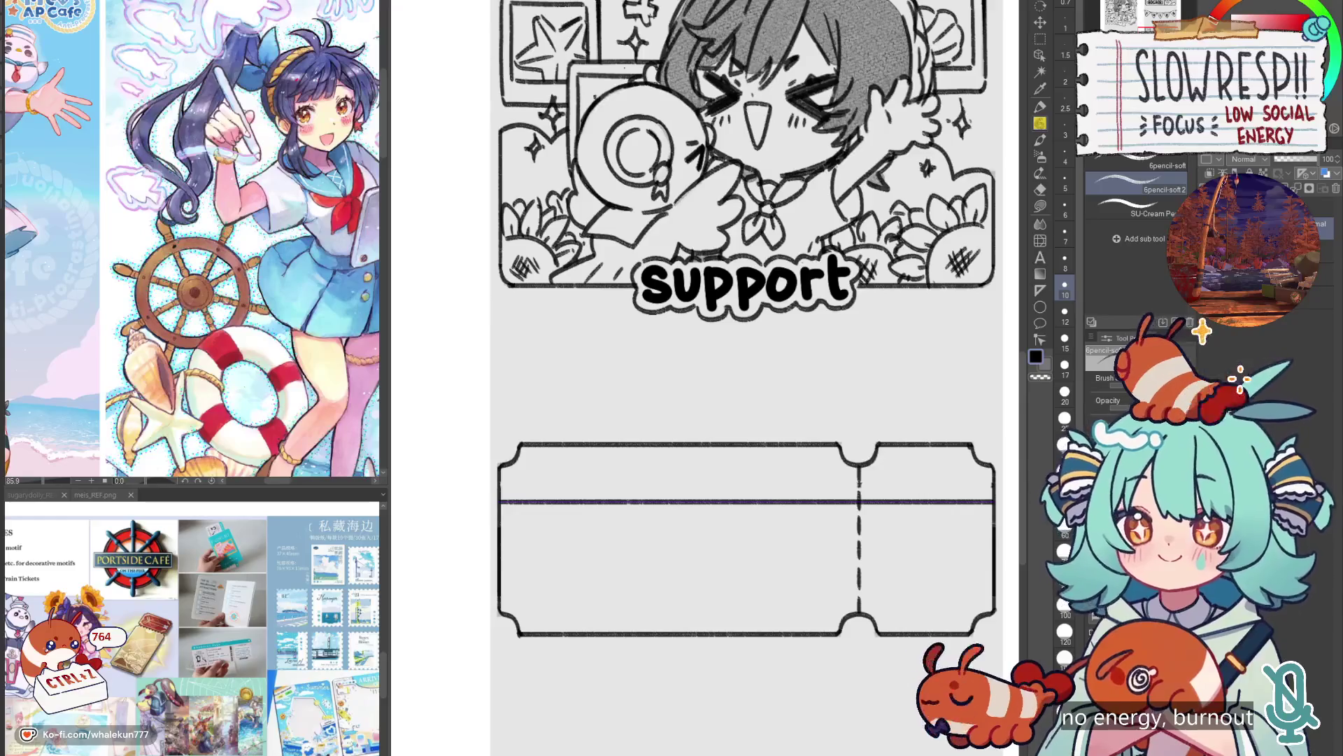
{"action": "key", "text": "c"}
{"action": "mouse_move", "coordinate": [534, 563]}
{"action": "left_mouse_down"}
{"action": "mouse_move", "coordinate": [671, 538]}
{"action": "mouse_move", "coordinate": [673, 555]}
{"action": "left_mouse_up"}
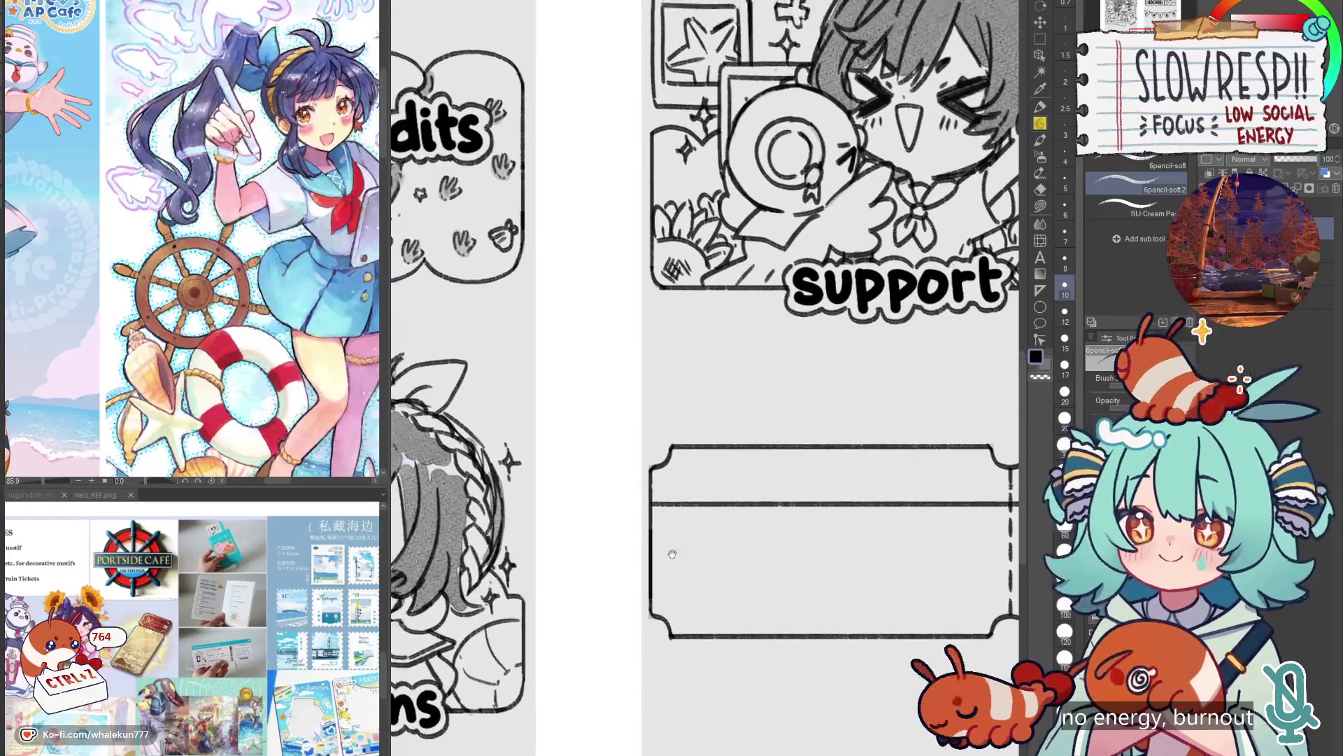
{"action": "scroll", "coordinate": [686, 511], "scroll_direction": "down", "scroll_amount": 5}
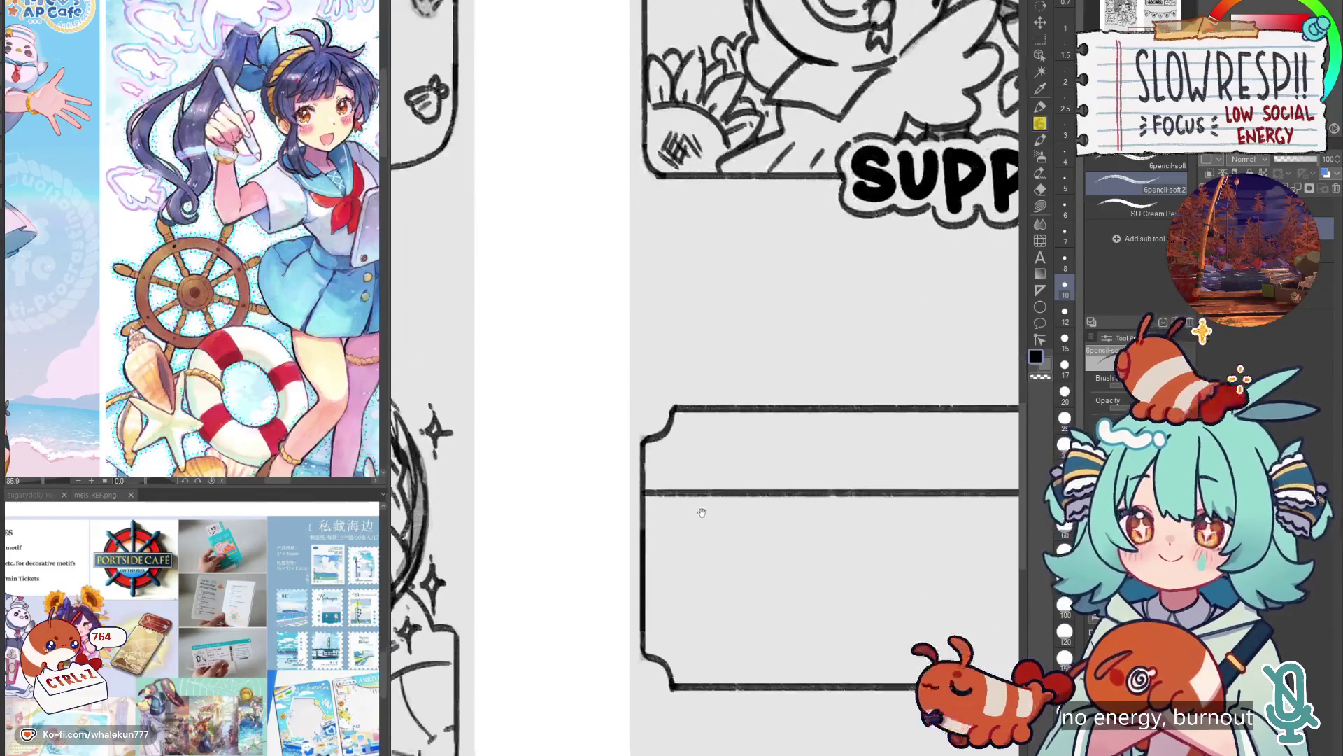
{"action": "scroll", "coordinate": [698, 509], "scroll_direction": "up", "scroll_amount": 4}
{"action": "key", "text": "ctrl+z"}
{"action": "key", "text": "ctrl+z"}
{"action": "key", "text": "ctrl+z"}
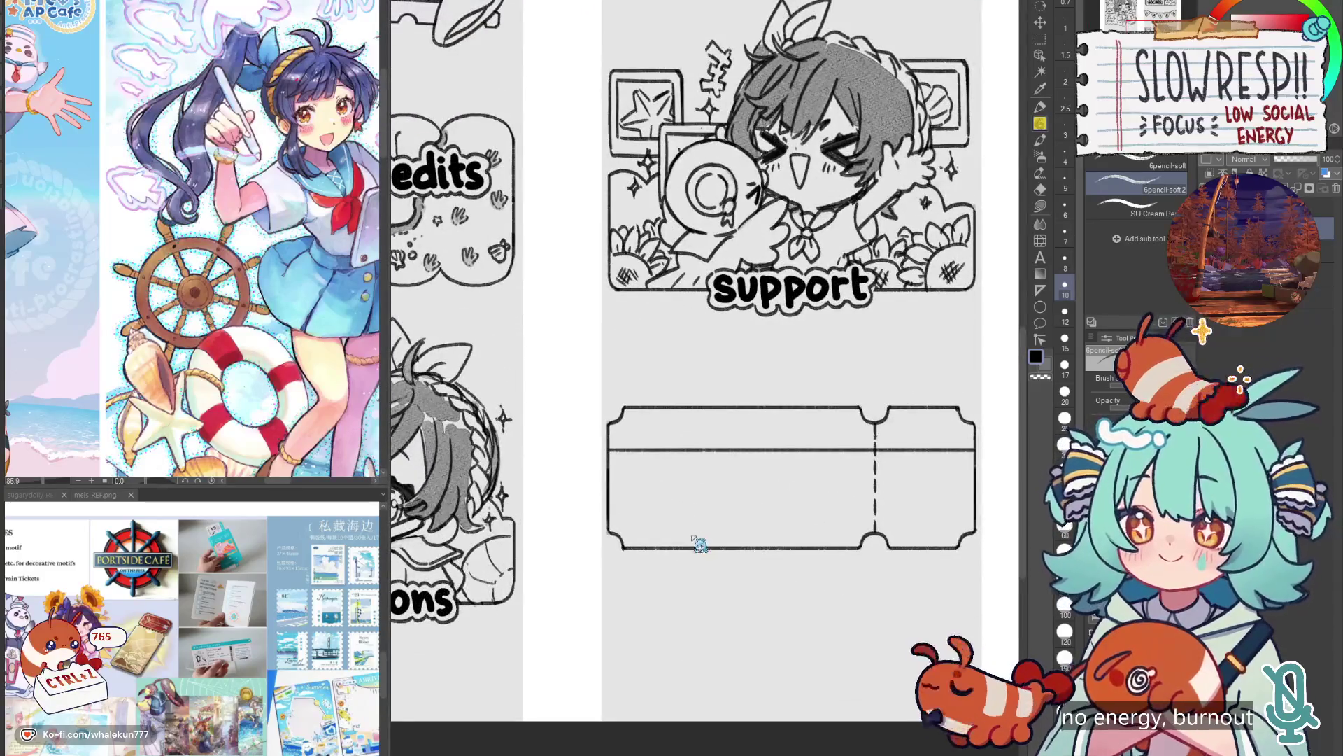
{"action": "key", "text": "ctrl+z"}
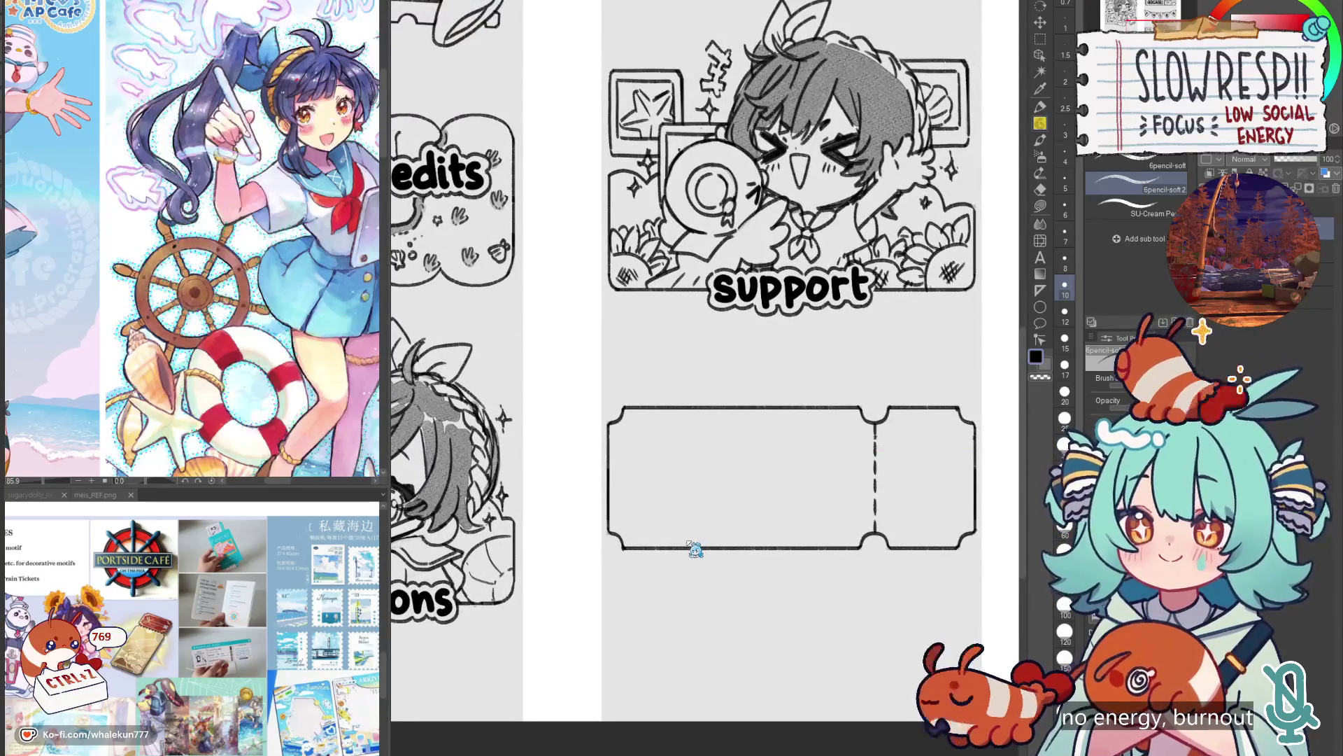
{"action": "key", "text": "ctrl+z"}
{"action": "key", "text": "ctrl+z"}
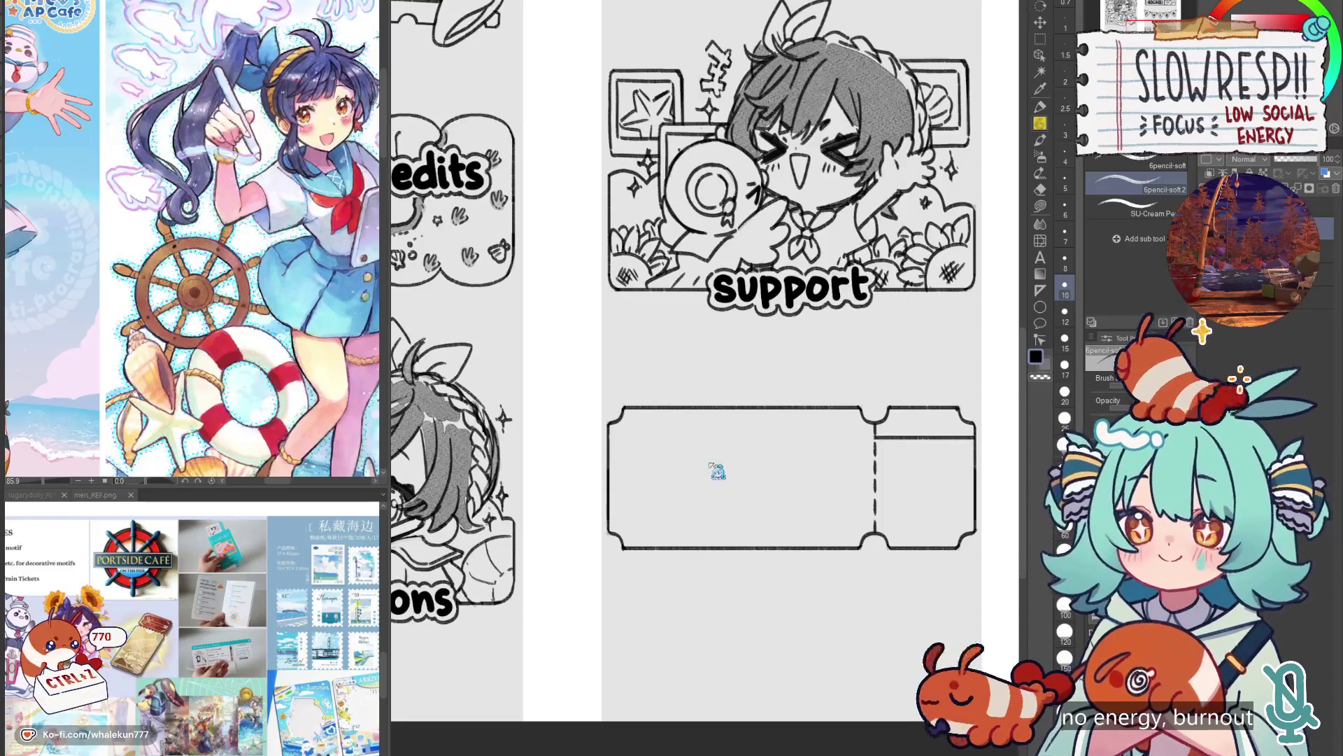
Select a tall rectangular strip at the ticket's left end.
{"action": "left_click", "coordinate": [649, 455]}
{"action": "left_click_drag", "start_coordinate": [596, 444], "coordinate": [645, 445]}
{"action": "key", "text": "ctrl+z"}
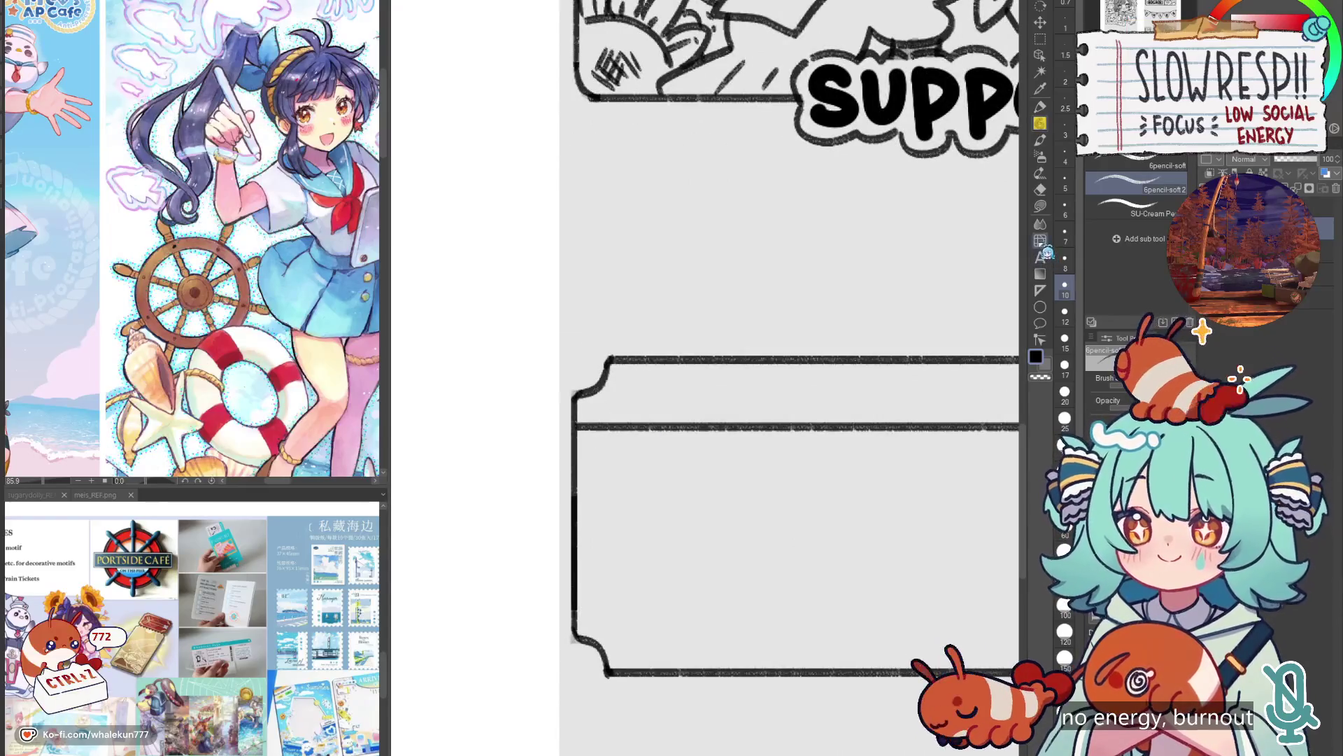
{"action": "left_click", "coordinate": [1041, 40]}
{"action": "left_click_drag", "start_coordinate": [590, 444], "coordinate": [653, 627]}
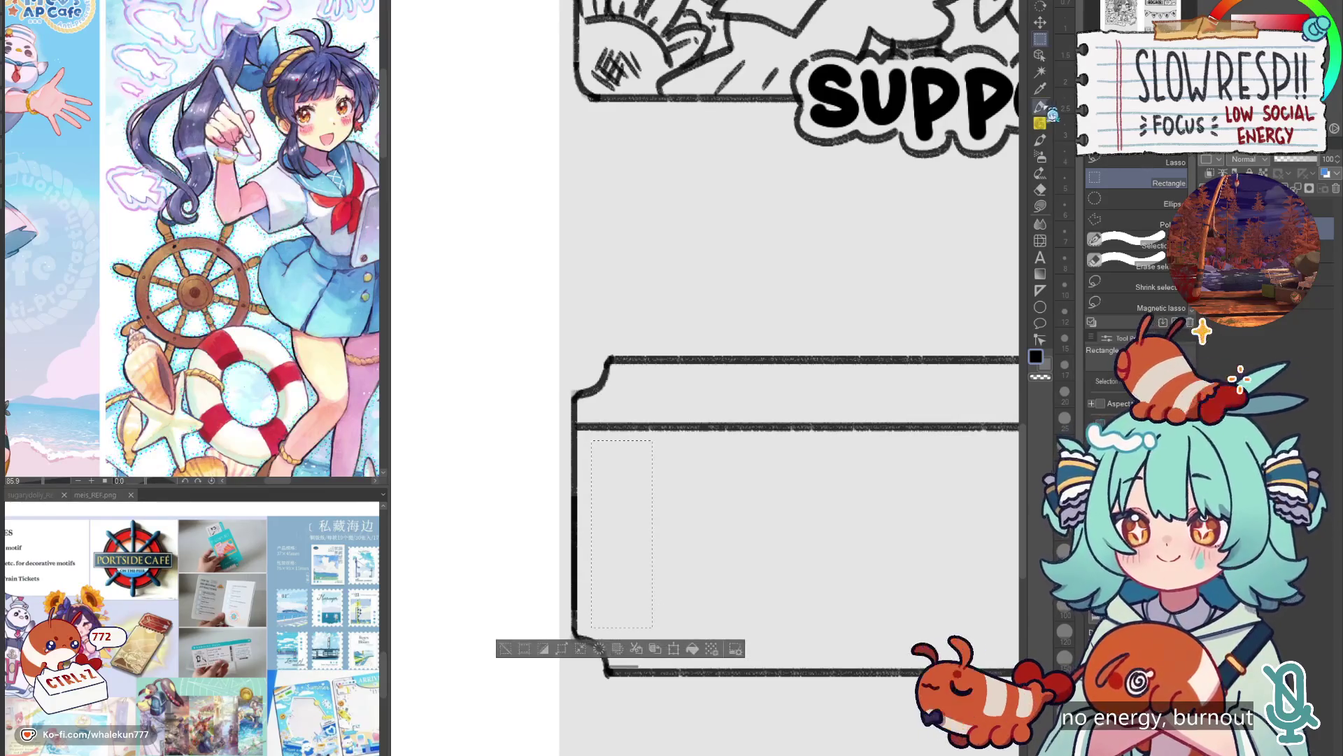
Hatch dense barcode stripes inside the strip with a fine pencil, then deselect.
{"action": "left_click", "coordinate": [1042, 108]}
{"action": "mouse_move", "coordinate": [607, 465]}
{"action": "left_mouse_down"}
{"action": "mouse_move", "coordinate": [823, 359]}
{"action": "mouse_move", "coordinate": [763, 367]}
{"action": "mouse_move", "coordinate": [822, 372]}
{"action": "mouse_move", "coordinate": [763, 377]}
{"action": "mouse_move", "coordinate": [823, 385]}
{"action": "mouse_move", "coordinate": [762, 392]}
{"action": "mouse_move", "coordinate": [823, 397]}
{"action": "mouse_move", "coordinate": [754, 406]}
{"action": "mouse_move", "coordinate": [763, 424]}
{"action": "mouse_move", "coordinate": [823, 435]}
{"action": "mouse_move", "coordinate": [755, 458]}
{"action": "mouse_move", "coordinate": [823, 466]}
{"action": "mouse_move", "coordinate": [763, 483]}
{"action": "mouse_move", "coordinate": [844, 516]}
{"action": "mouse_move", "coordinate": [759, 528]}
{"action": "mouse_move", "coordinate": [823, 539]}
{"action": "mouse_move", "coordinate": [762, 545]}
{"action": "left_mouse_up"}
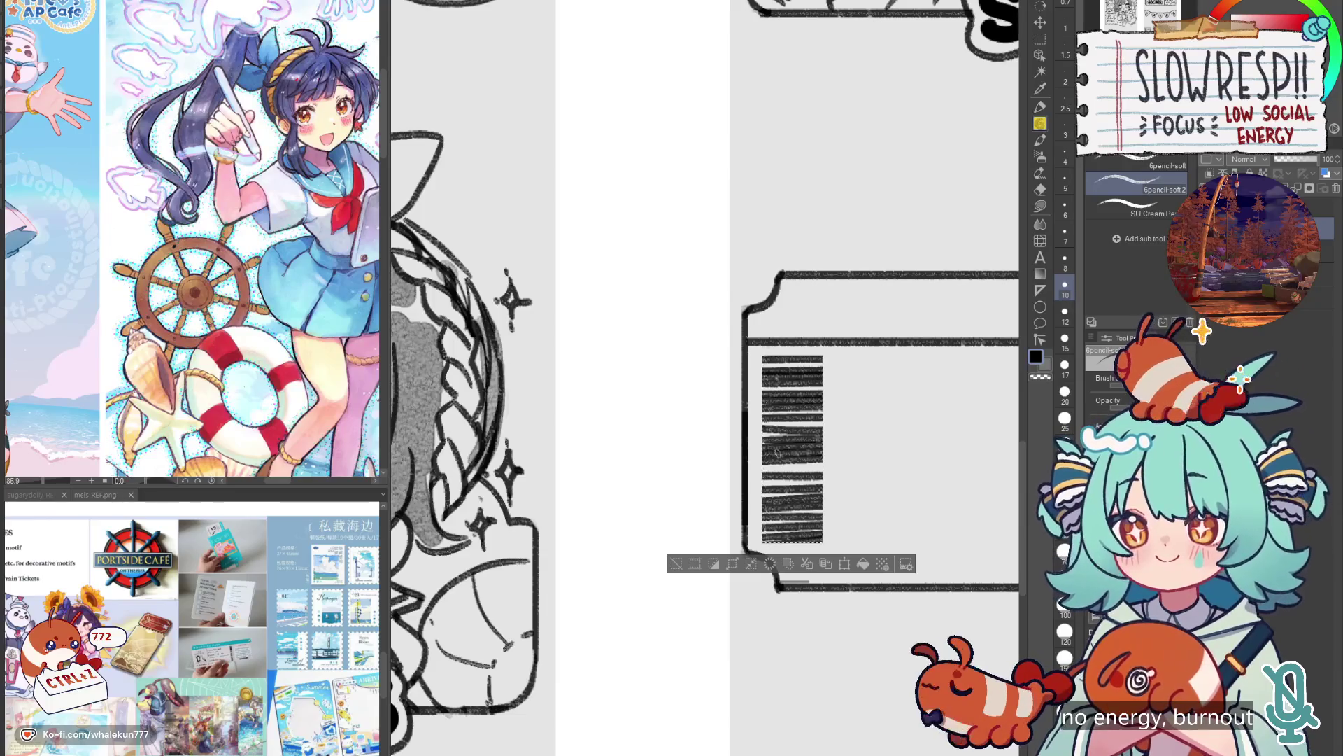
{"action": "key", "text": "bracketleft"}
{"action": "key", "text": "bracketleft"}
{"action": "mouse_move", "coordinate": [759, 448]}
{"action": "left_mouse_down"}
{"action": "mouse_move", "coordinate": [773, 448]}
{"action": "mouse_move", "coordinate": [756, 467]}
{"action": "mouse_move", "coordinate": [840, 462]}
{"action": "left_mouse_up"}
{"action": "key", "text": "ctrl+z"}
{"action": "key", "text": "bracketleft"}
{"action": "key", "text": "bracketleft"}
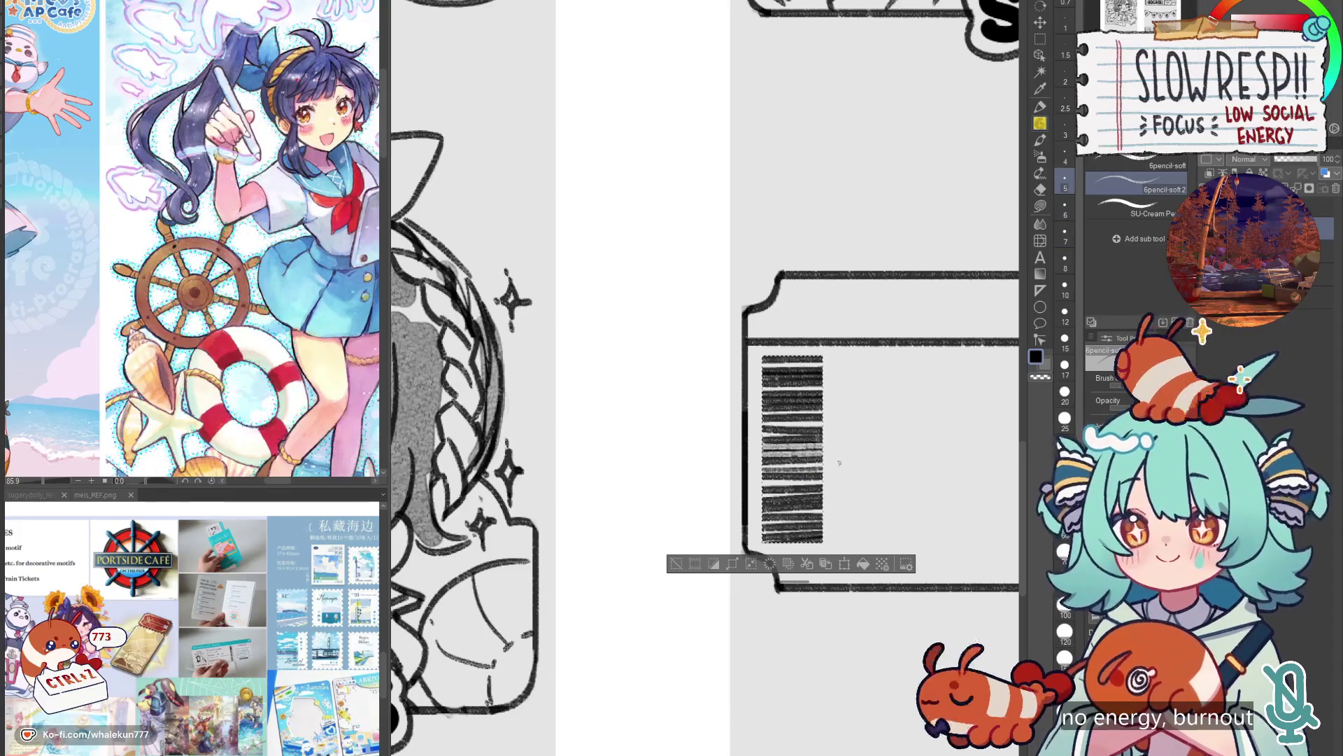
{"action": "key", "text": "ctrl+d"}
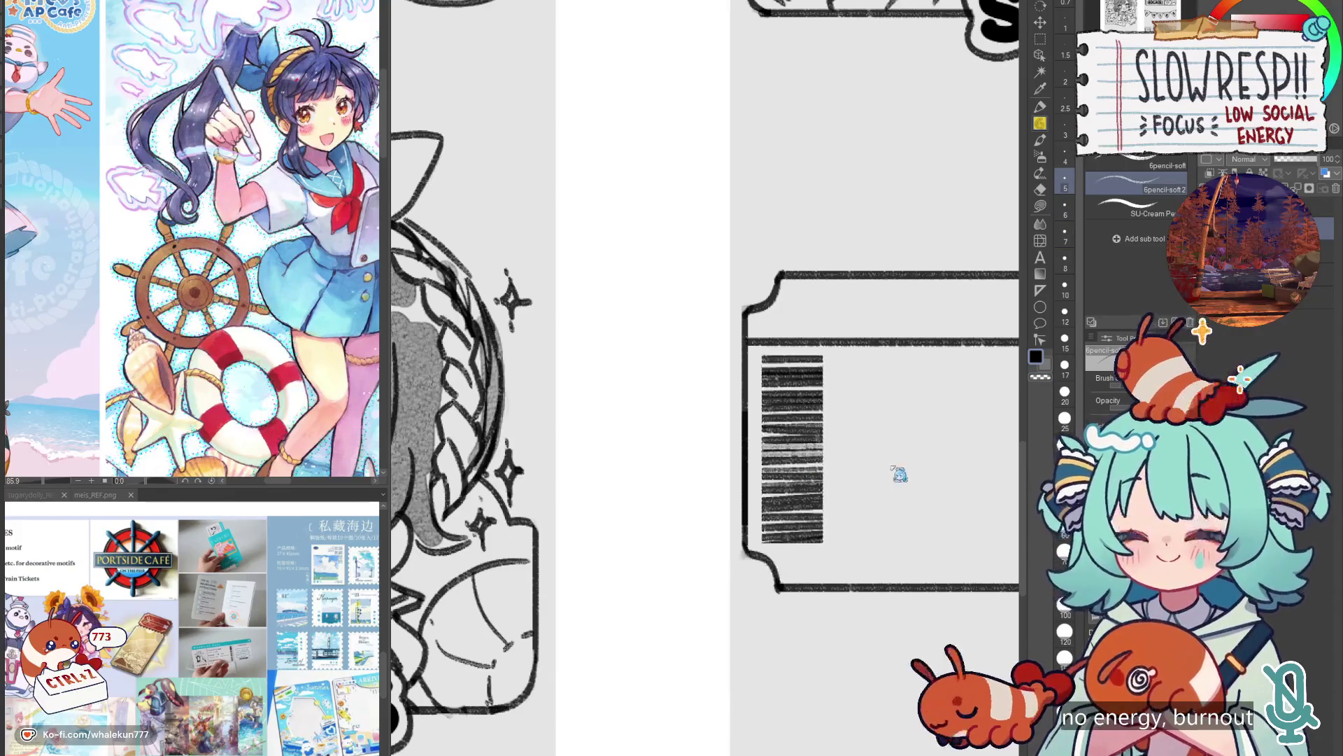
Zoom out to the whole page and restore a larger pencil size.
{"action": "key", "text": "ctrl+0"}
{"action": "left_click_drag", "start_coordinate": [805, 508], "coordinate": [622, 508]}
{"action": "scroll", "coordinate": [629, 509], "scroll_direction": "up", "scroll_amount": 3}
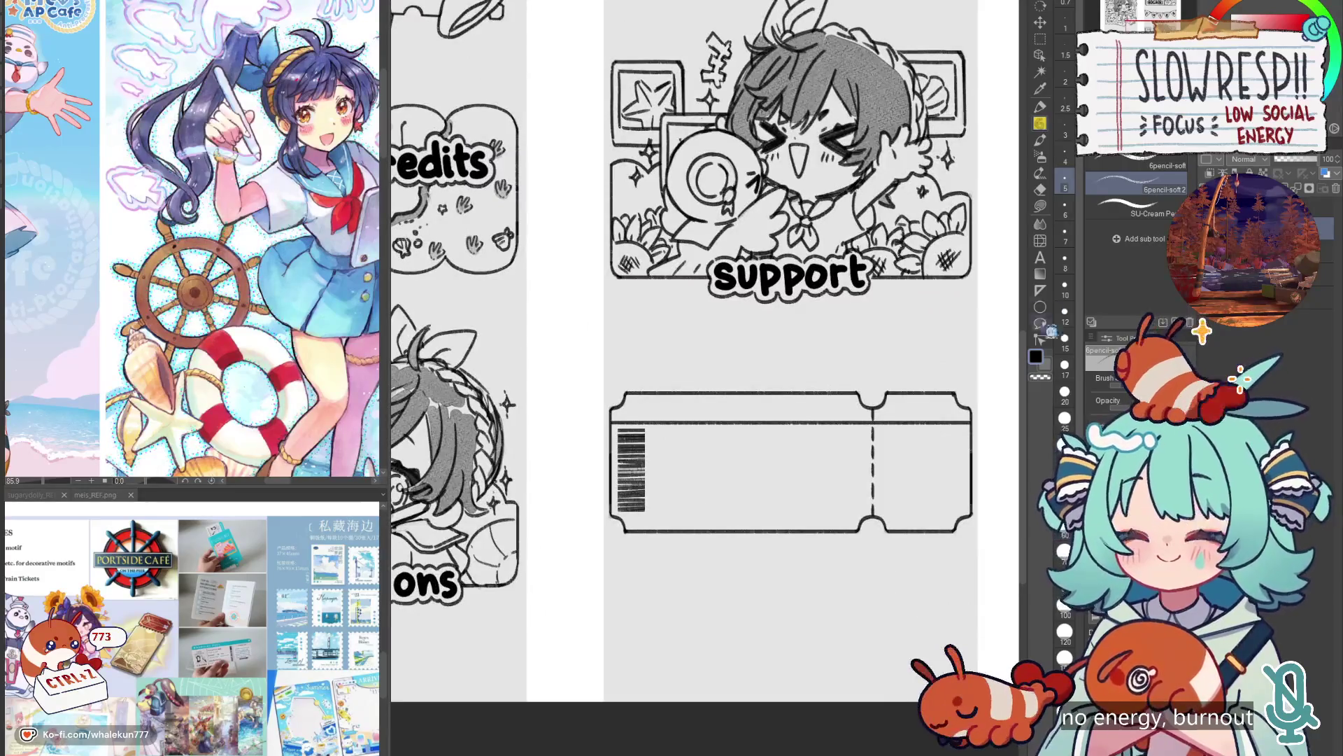
{"action": "left_click", "coordinate": [1069, 283]}
{"action": "scroll", "coordinate": [670, 466], "scroll_direction": "up", "scroll_amount": 2}
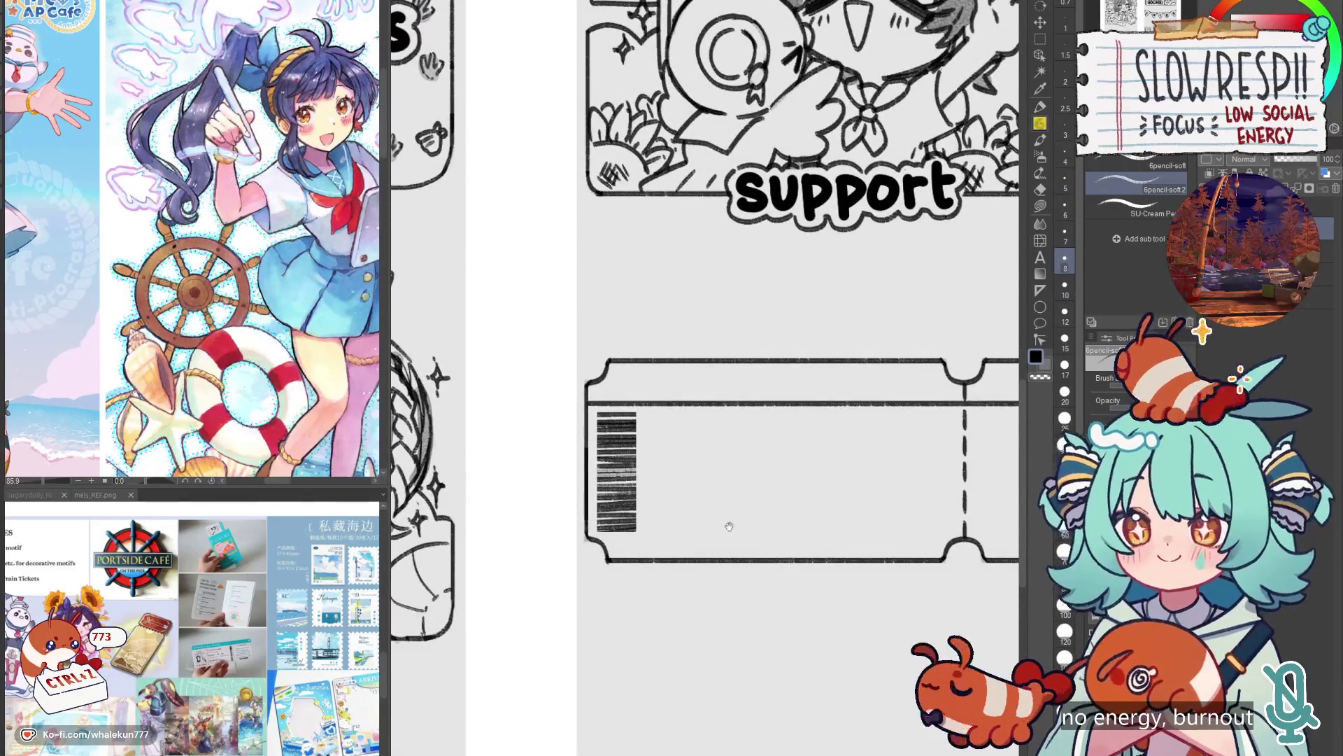
{"action": "scroll", "coordinate": [729, 526], "scroll_direction": "up", "scroll_amount": 4}
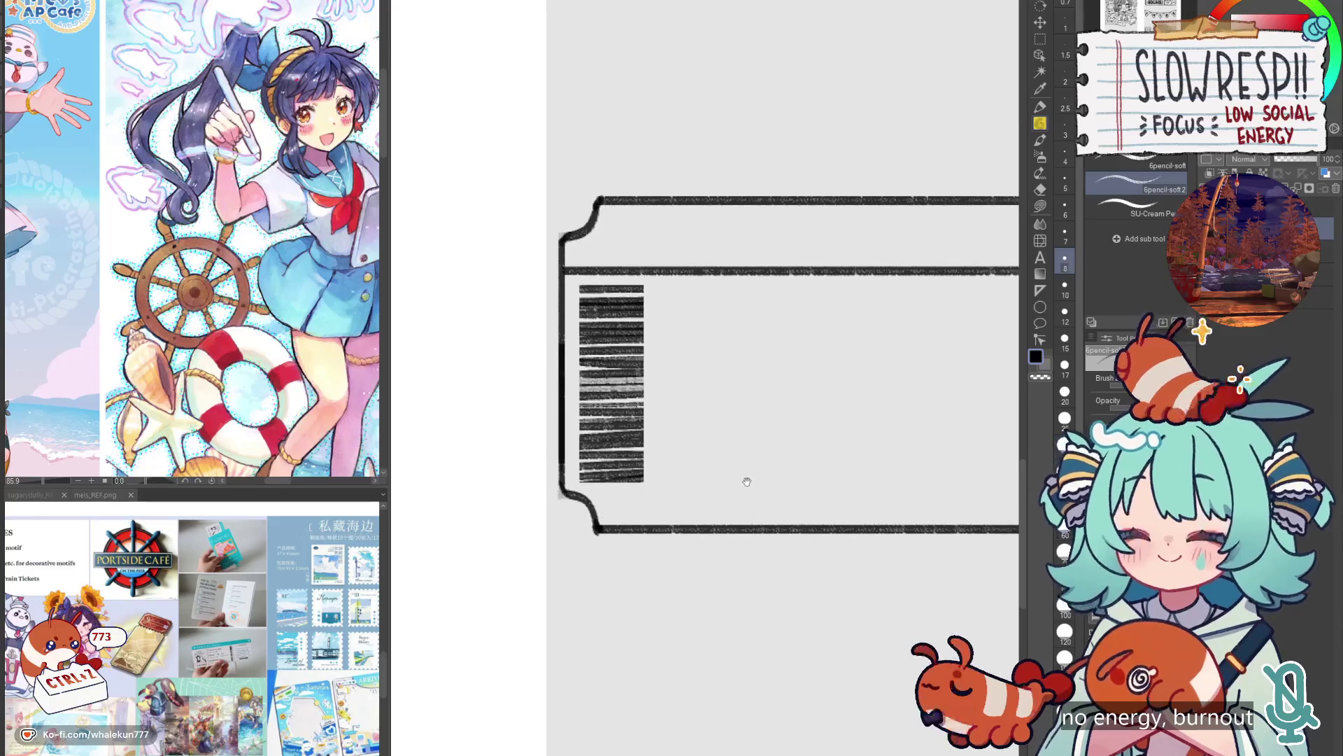
{"action": "left_click_drag", "start_coordinate": [384, 626], "coordinate": [253, 683]}
Try pencil strokes on the ticket stub at different sizes, undoing them.
{"action": "scroll", "coordinate": [783, 505], "scroll_direction": "down", "scroll_amount": 3}
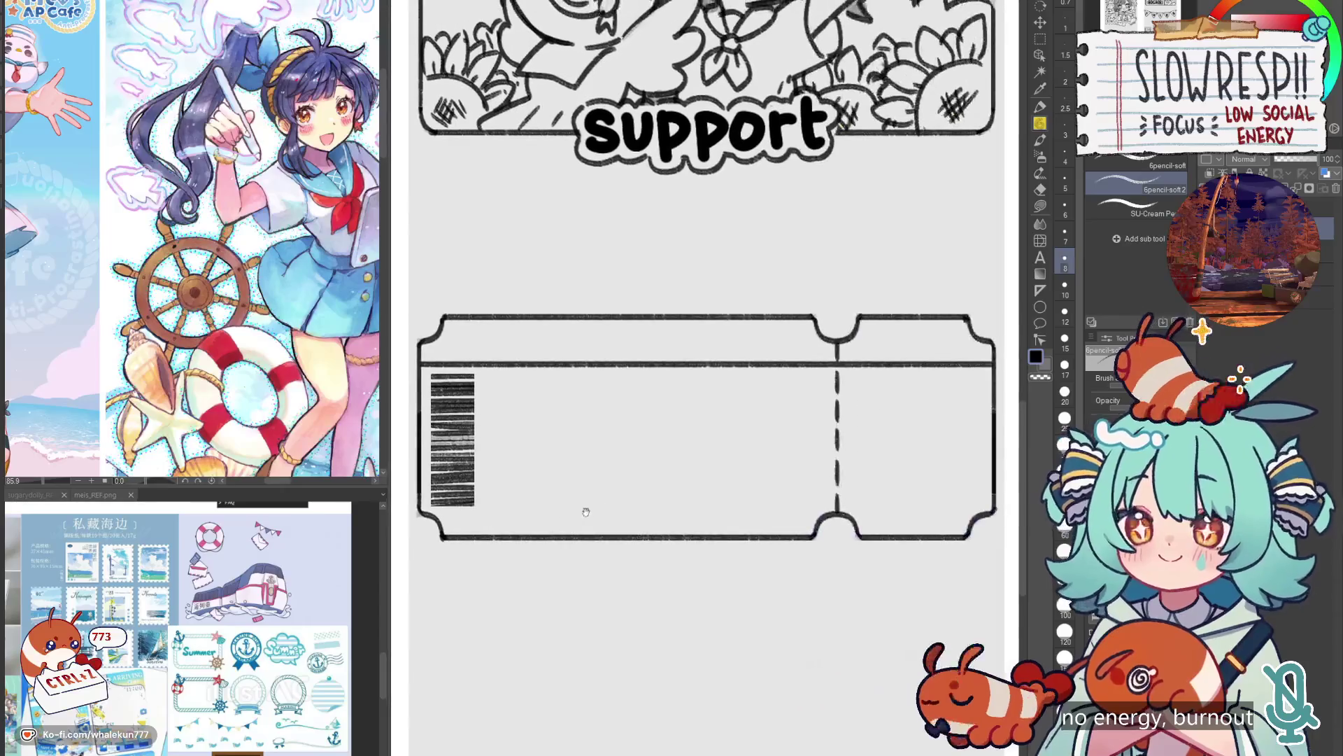
{"action": "scroll", "coordinate": [868, 455], "scroll_direction": "right", "scroll_amount": 1}
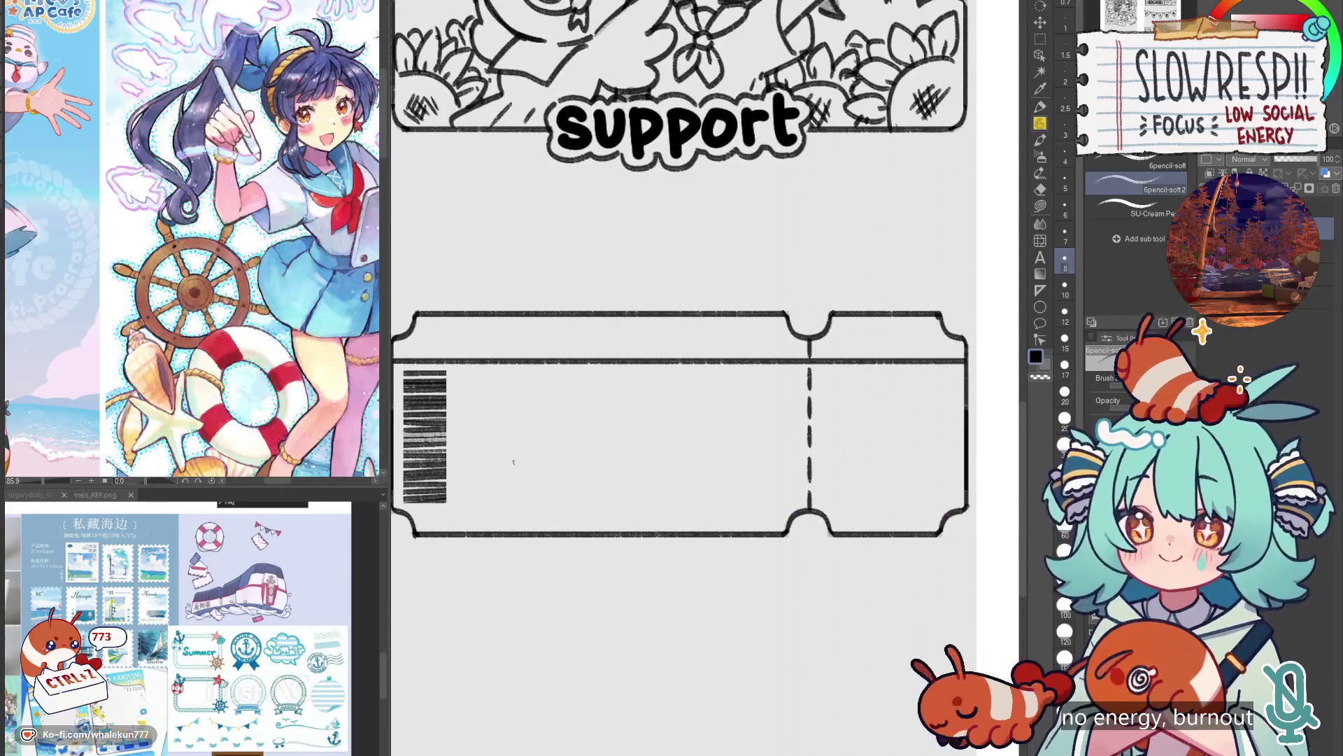
{"action": "scroll", "coordinate": [544, 485], "scroll_direction": "right", "scroll_amount": 2}
{"action": "key", "text": "bracketright"}
{"action": "key", "text": "bracketright"}
{"action": "left_click_drag", "start_coordinate": [801, 458], "coordinate": [899, 430]}
{"action": "key", "text": "ctrl+z"}
{"action": "key", "text": "ctrl+z"}
{"action": "key", "text": "bracketleft"}
{"action": "key", "text": "ctrl+z"}
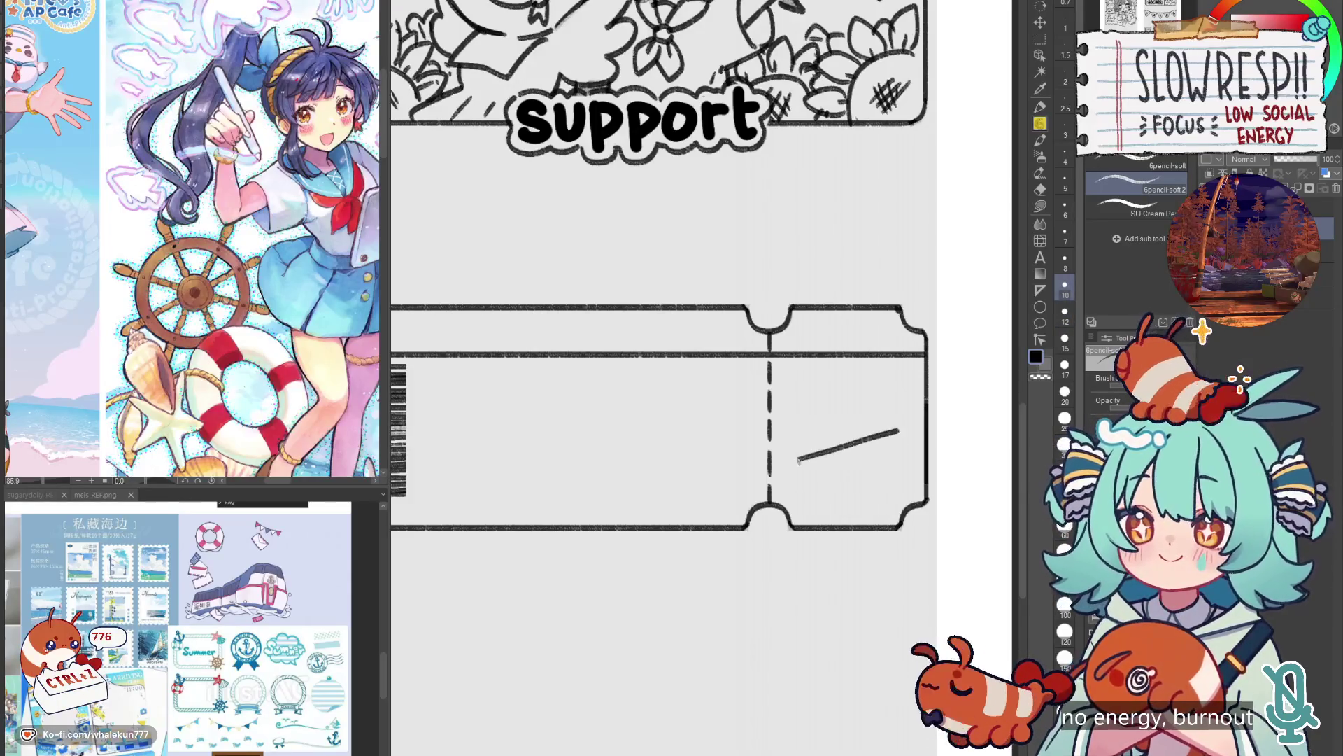
{"action": "key", "text": "ctrl+z"}
Draw the bottom edge of the stub rectangle shape.
{"action": "key", "text": "ctrl+z"}
{"action": "mouse_move", "coordinate": [802, 455]}
{"action": "left_mouse_down"}
{"action": "mouse_move", "coordinate": [892, 422]}
{"action": "mouse_move", "coordinate": [805, 481]}
{"action": "mouse_move", "coordinate": [834, 505]}
{"action": "mouse_move", "coordinate": [907, 476]}
{"action": "left_mouse_up"}
{"action": "key", "text": "ctrl+z"}
{"action": "key", "text": "ctrl+z"}
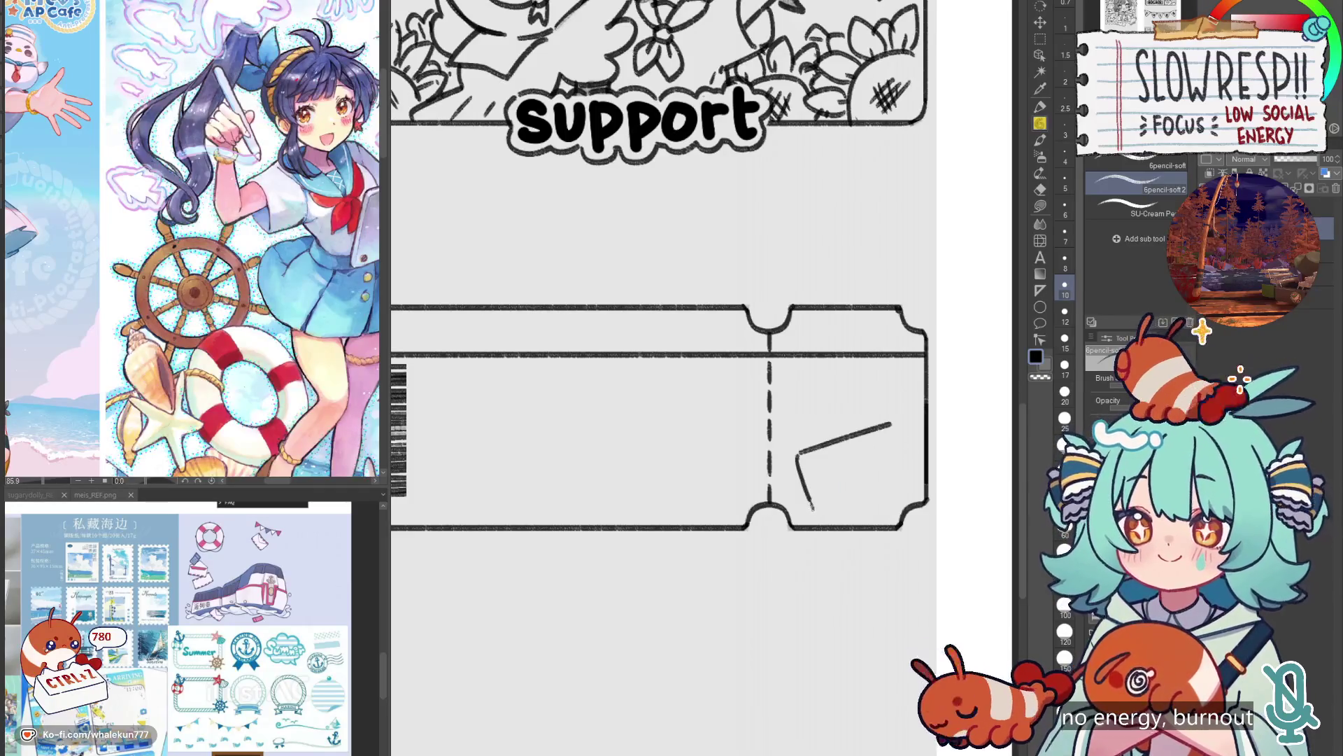
{"action": "key", "text": "ctrl+z"}
{"action": "key", "text": "ctrl+z"}
{"action": "mouse_move", "coordinate": [811, 506]}
{"action": "left_mouse_down"}
{"action": "mouse_move", "coordinate": [829, 522]}
{"action": "mouse_move", "coordinate": [903, 487]}
{"action": "left_mouse_up"}
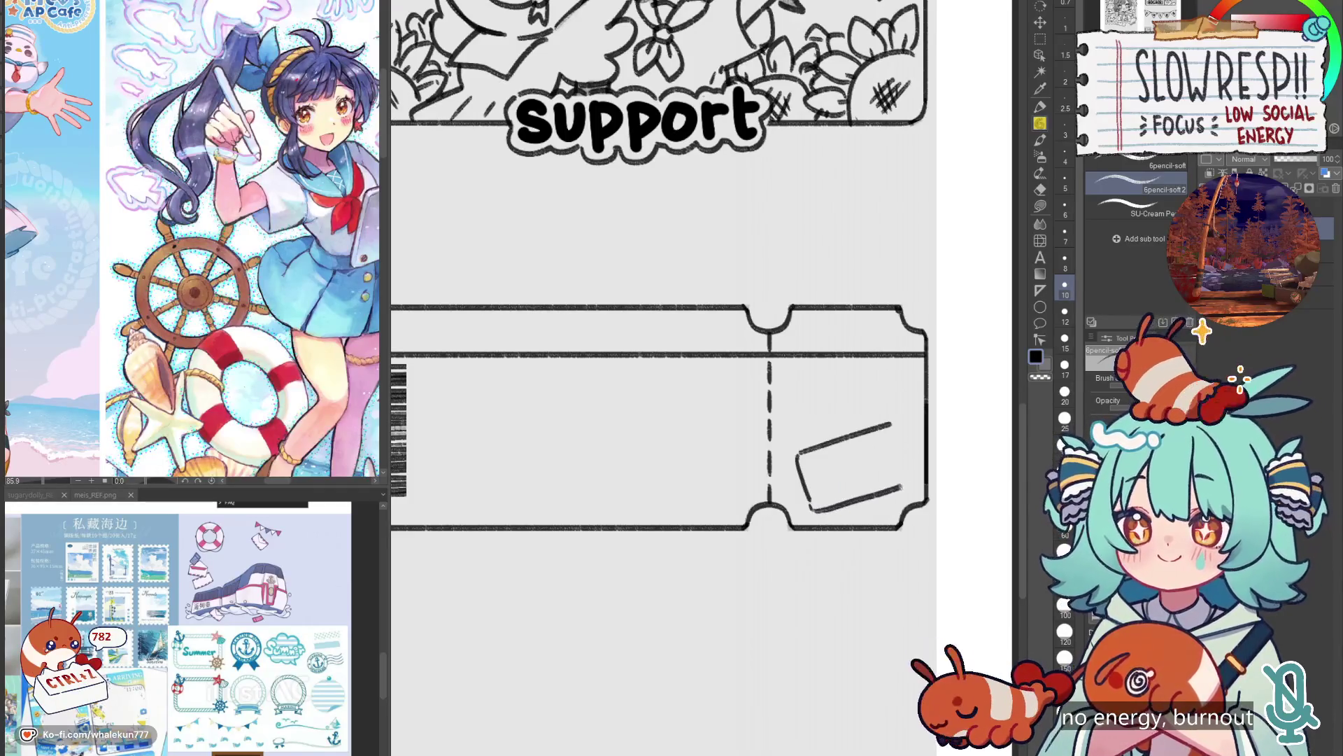
{"action": "left_click_drag", "start_coordinate": [896, 429], "coordinate": [913, 481]}
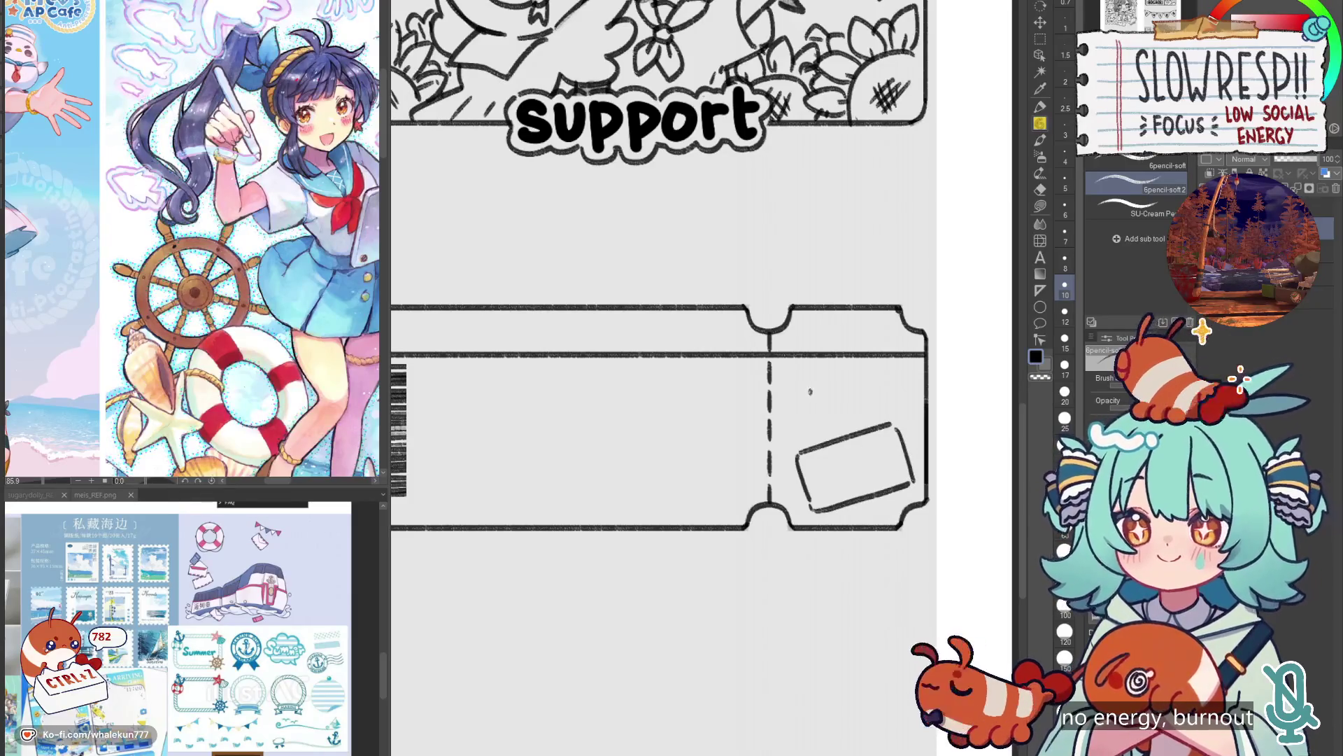
{"action": "key", "text": "ctrl+z"}
{"action": "key", "text": "ctrl+z"}
Lasso the stub rectangle and rotate it straight.
{"action": "key", "text": "m"}
{"action": "mouse_move", "coordinate": [909, 439]}
{"action": "left_mouse_down"}
{"action": "mouse_move", "coordinate": [840, 405]}
{"action": "mouse_move", "coordinate": [798, 483]}
{"action": "mouse_move", "coordinate": [910, 490]}
{"action": "left_mouse_up"}
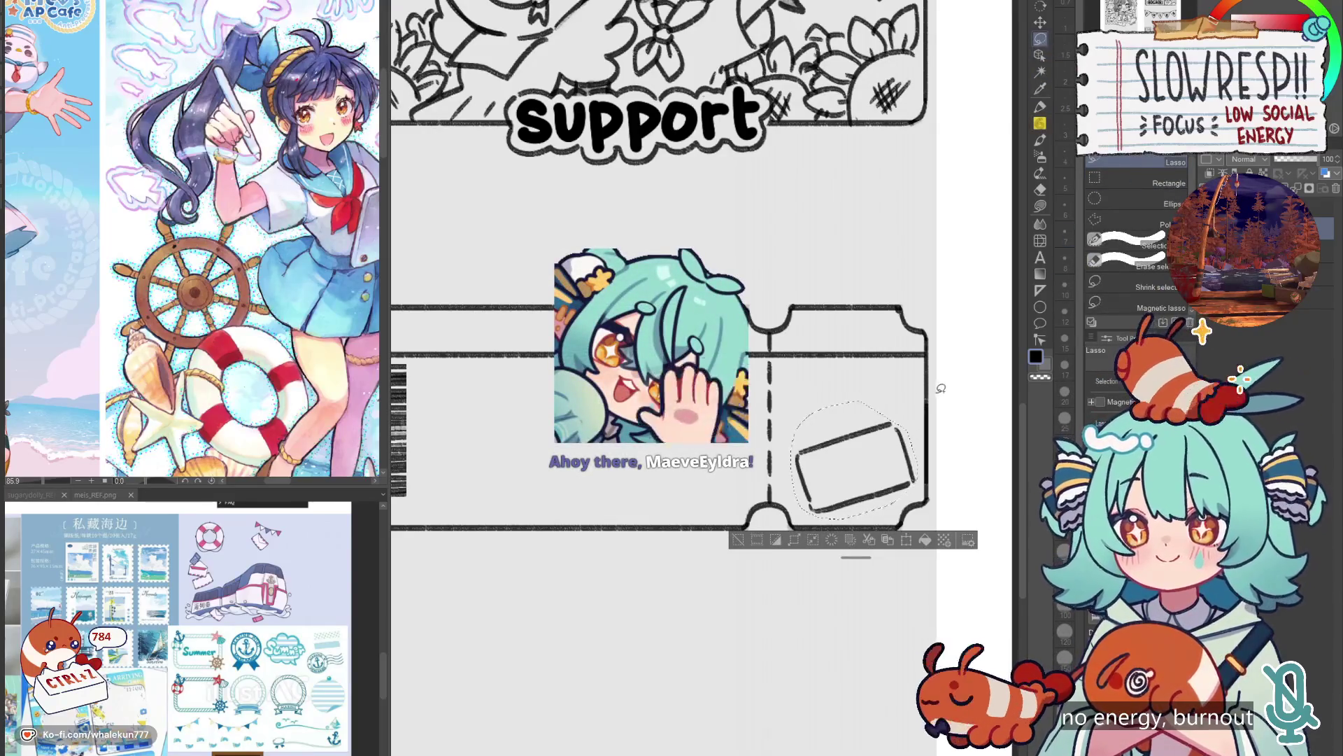
{"action": "key", "text": "ctrl+t"}
{"action": "left_click_drag", "start_coordinate": [941, 388], "coordinate": [842, 473]}
{"action": "key", "text": "Return"}
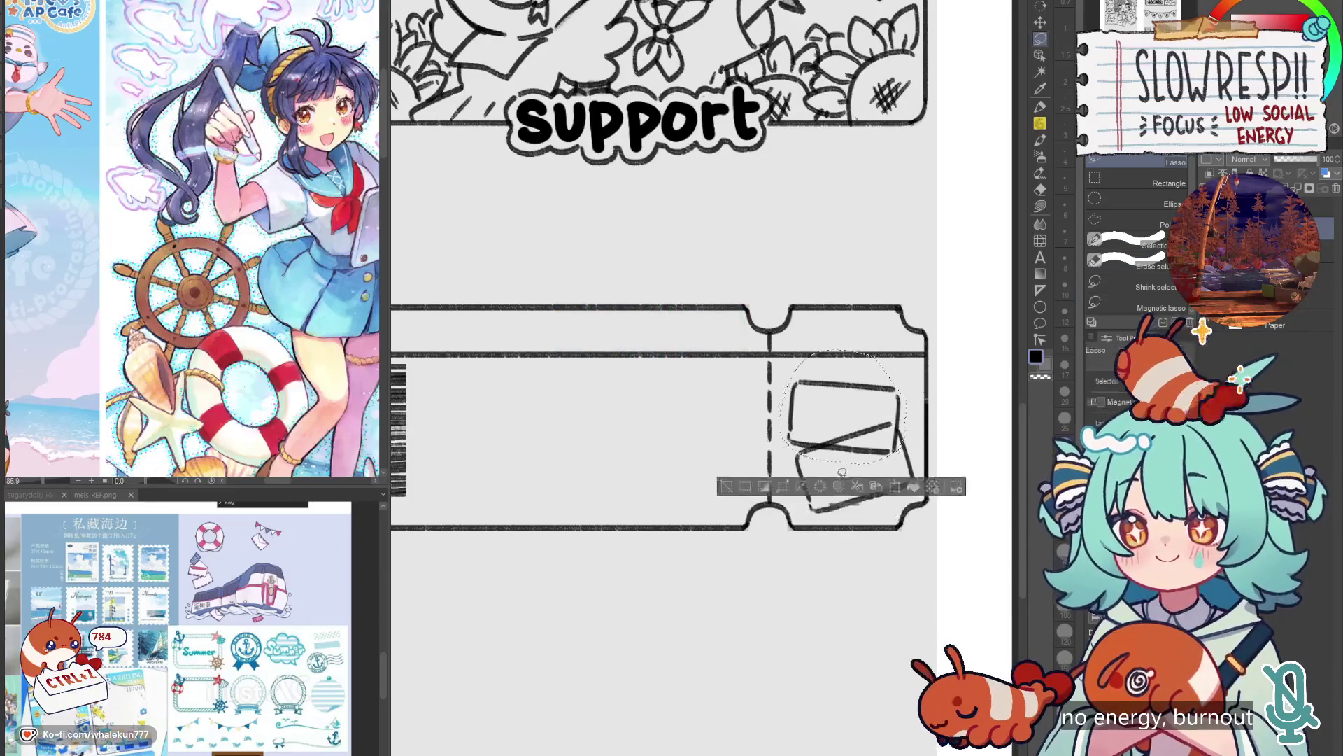
Erase the stray diagonal across the stub rectangles.
{"action": "key", "text": "ctrl+d"}
{"action": "key", "text": "e"}
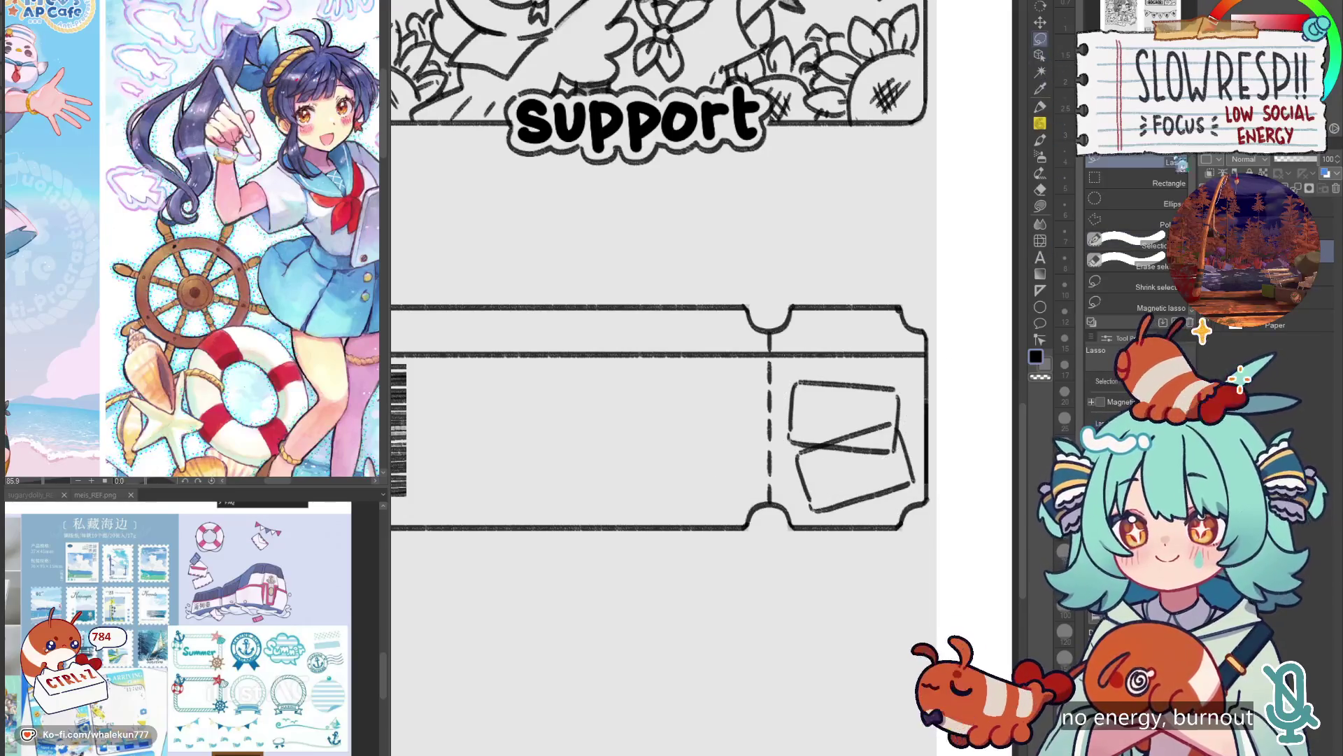
{"action": "left_click_drag", "start_coordinate": [883, 420], "coordinate": [815, 441]}
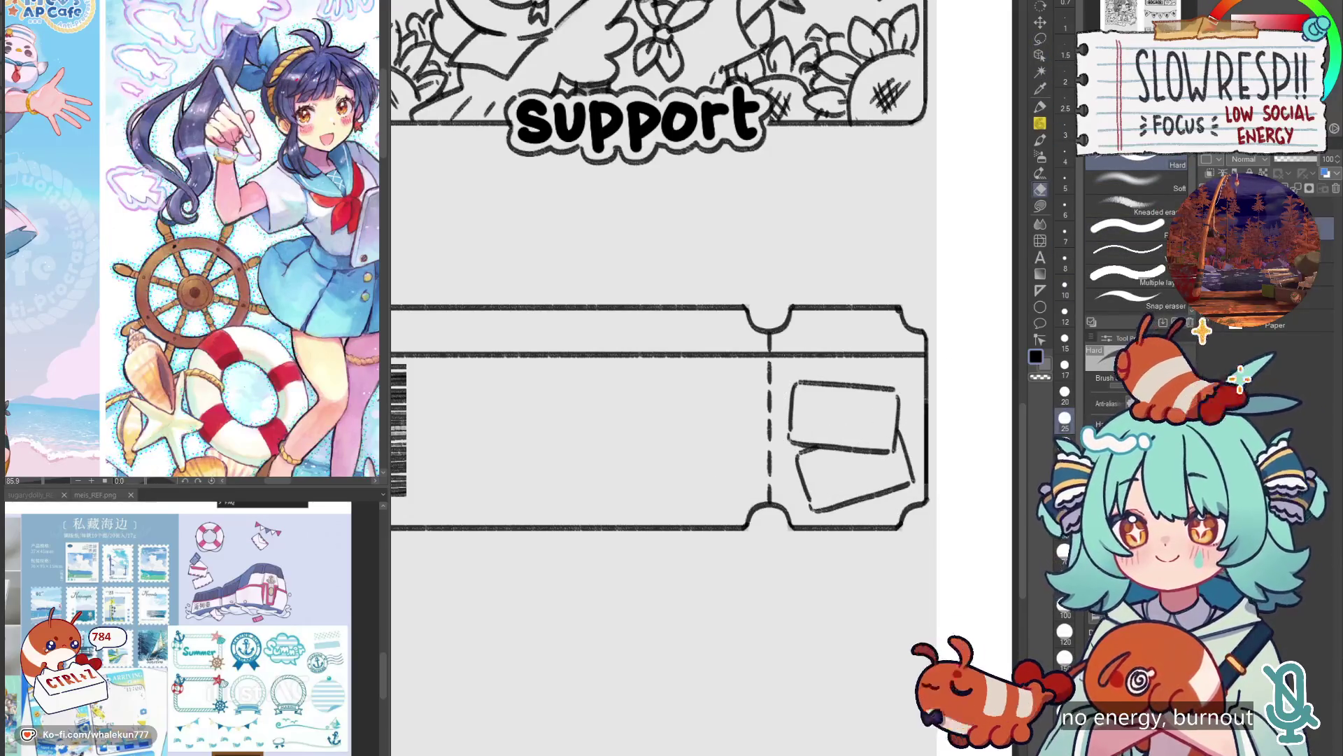
Narrow both stub rectangles and shift them down slightly.
{"action": "key", "text": "m"}
{"action": "left_click_drag", "start_coordinate": [915, 420], "coordinate": [922, 461]}
{"action": "mouse_move", "coordinate": [855, 507]}
{"action": "left_mouse_down"}
{"action": "mouse_move", "coordinate": [796, 481]}
{"action": "mouse_move", "coordinate": [785, 369]}
{"action": "mouse_move", "coordinate": [805, 364]}
{"action": "left_mouse_up"}
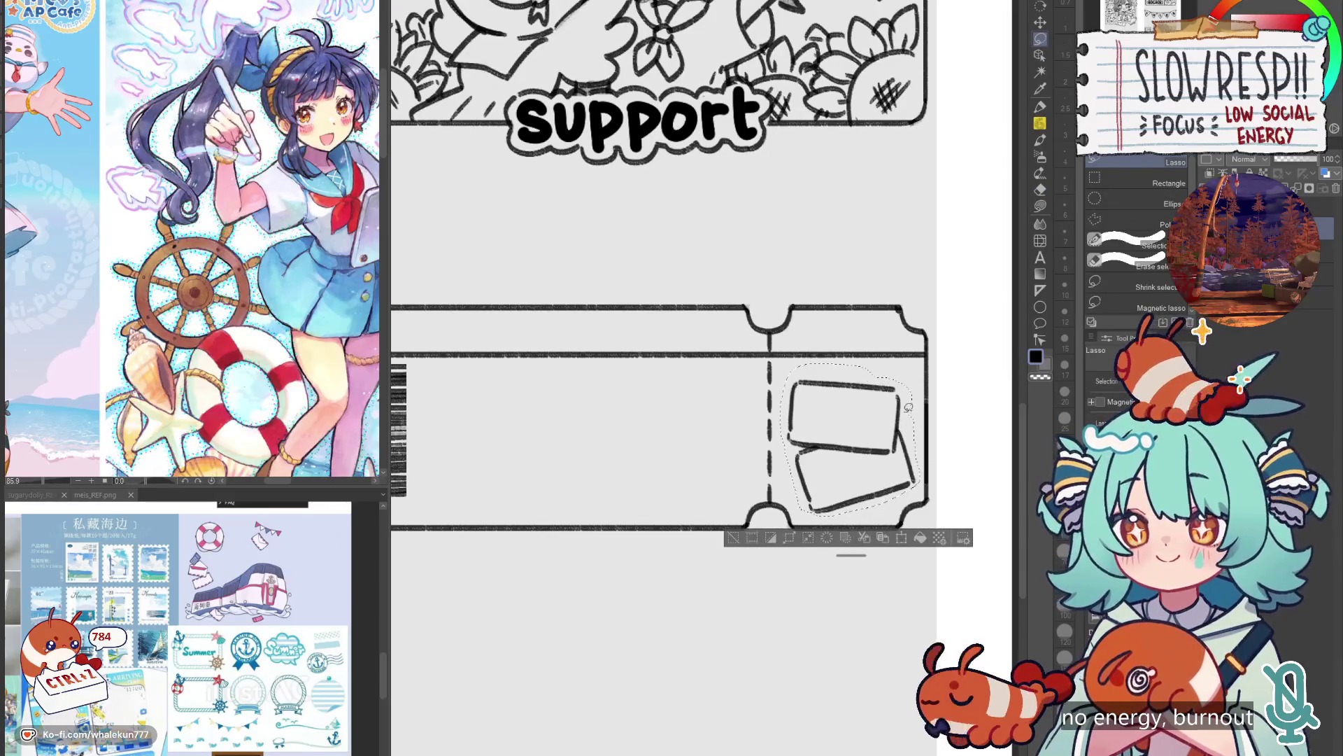
{"action": "key", "text": "ctrl+t"}
{"action": "left_click_drag", "start_coordinate": [908, 445], "coordinate": [907, 448]}
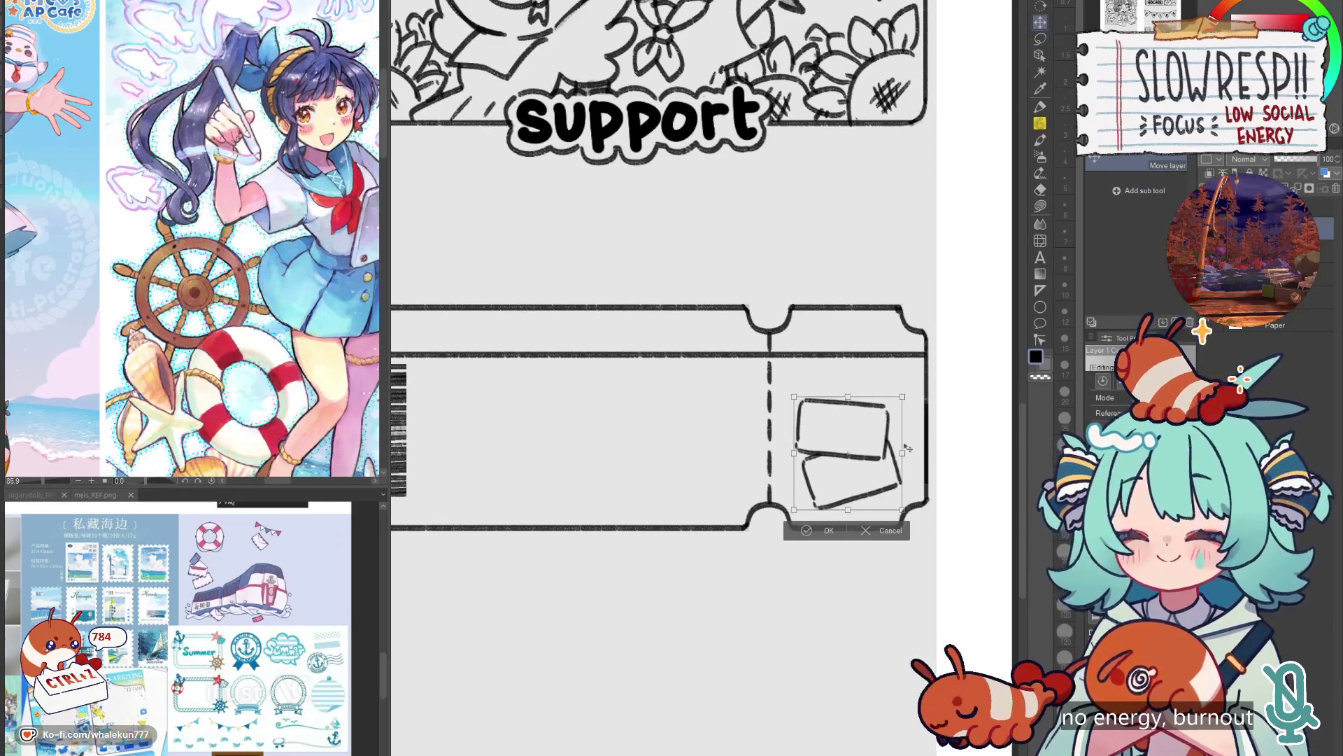
{"action": "key", "text": "Return"}
Pencil a peaked flap line on the upper rectangle.
{"action": "key", "text": "p"}
{"action": "scroll", "coordinate": [930, 308], "scroll_direction": "up", "scroll_amount": 2}
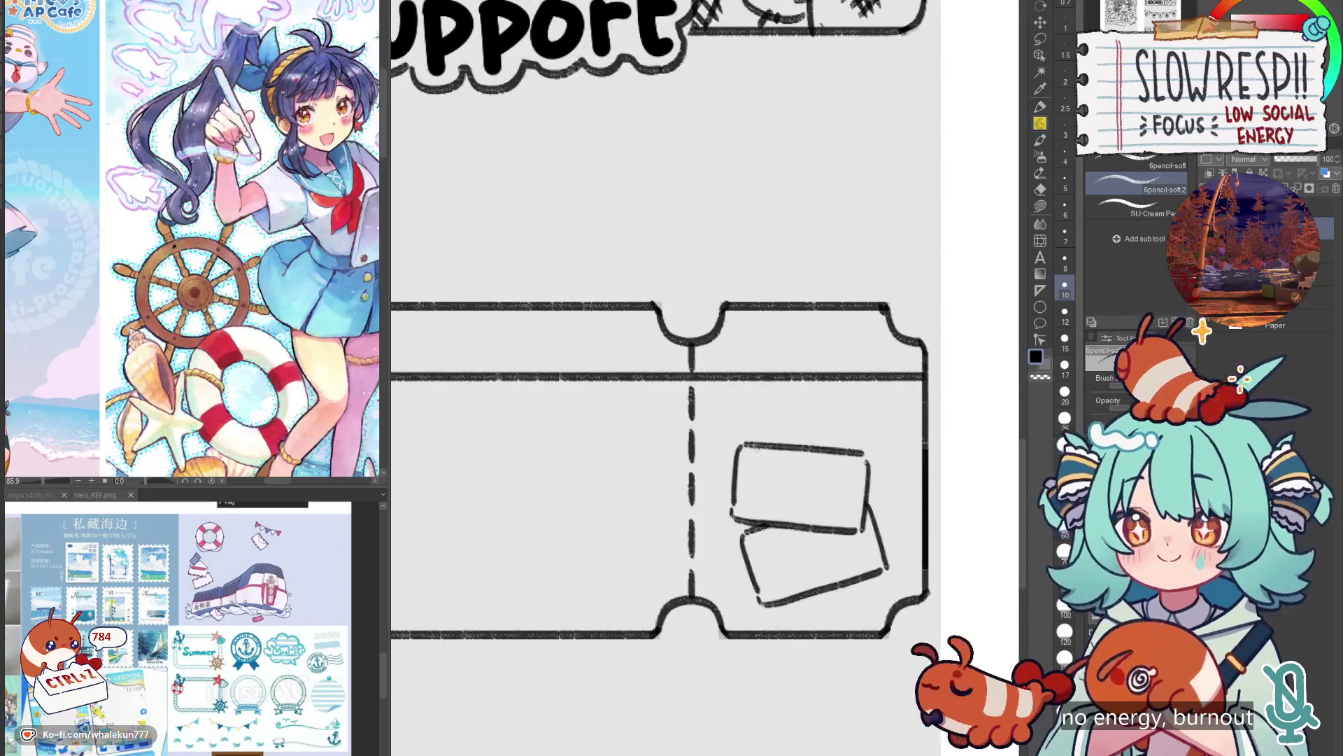
{"action": "mouse_move", "coordinate": [752, 458]}
{"action": "left_mouse_down"}
{"action": "mouse_move", "coordinate": [864, 466]}
{"action": "mouse_move", "coordinate": [871, 451]}
{"action": "left_mouse_up"}
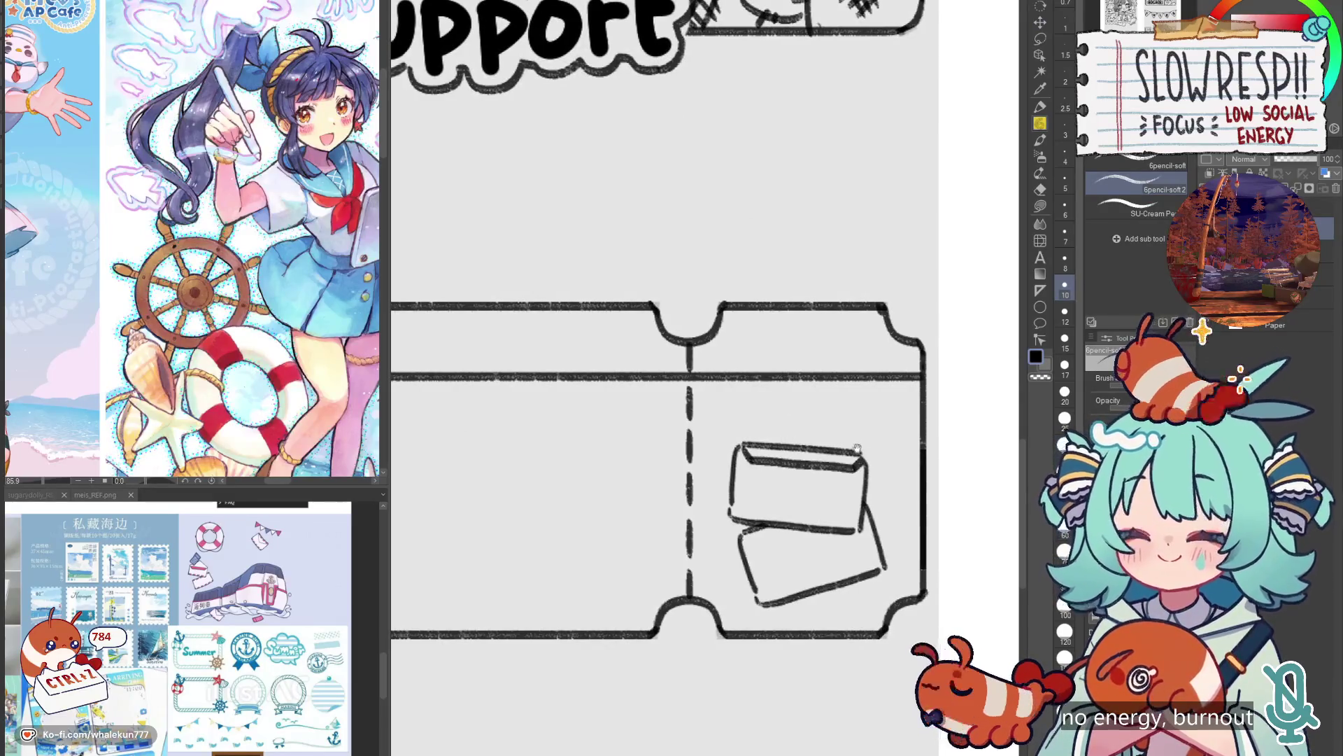
{"action": "mouse_move", "coordinate": [755, 451]}
{"action": "left_mouse_down"}
{"action": "mouse_move", "coordinate": [827, 409]}
{"action": "mouse_move", "coordinate": [851, 439]}
{"action": "left_mouse_up"}
Redraw the top edge of the peaked envelope flap, undoing stray marks.
{"action": "key", "text": "ctrl+z"}
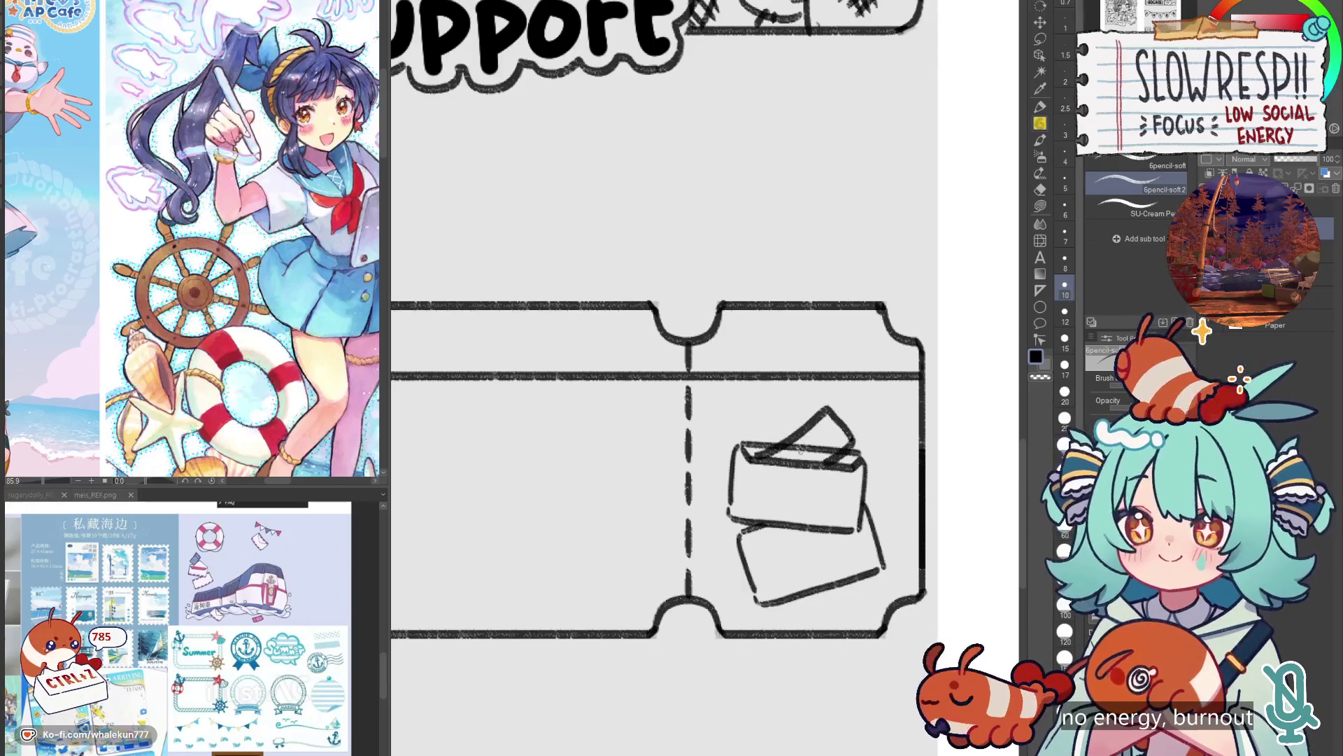
{"action": "key", "text": "e"}
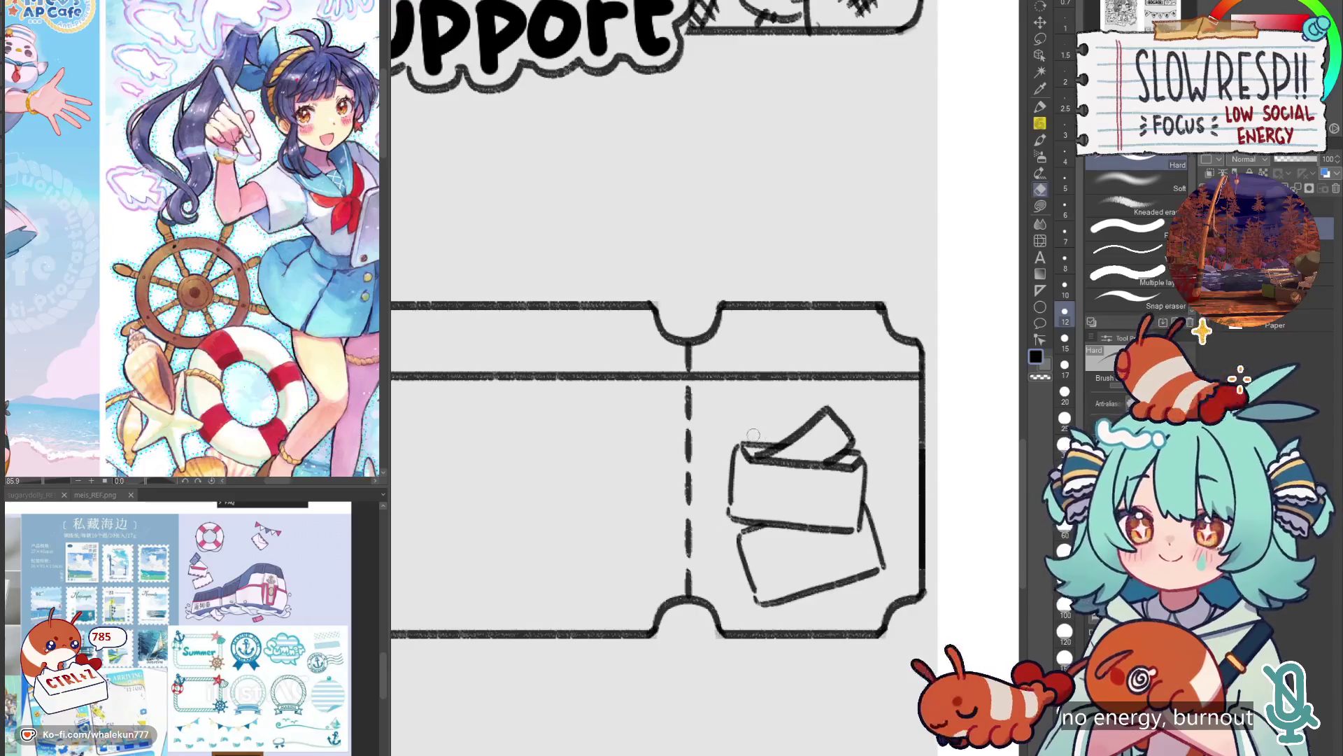
{"action": "key", "text": "p"}
{"action": "key", "text": "ctrl+z"}
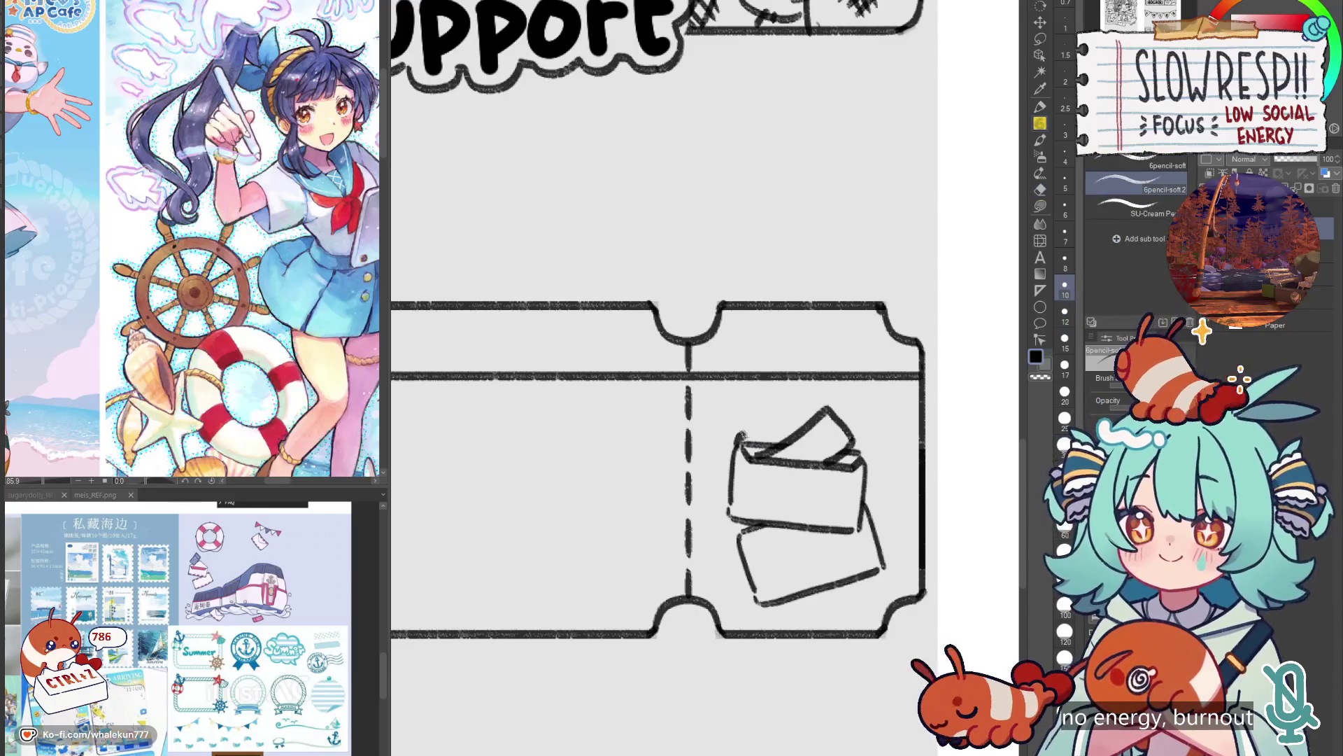
{"action": "left_click_drag", "start_coordinate": [738, 439], "coordinate": [801, 406]}
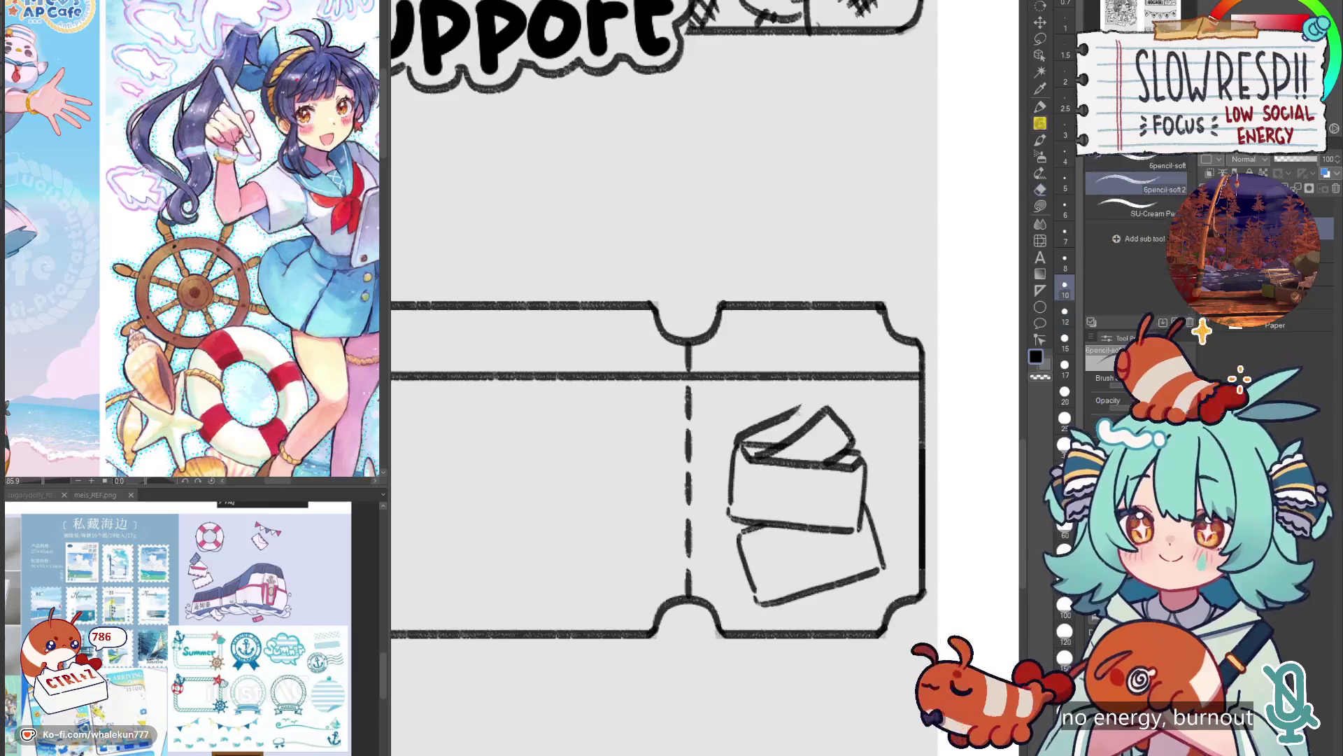
{"action": "key", "text": "ctrl+z"}
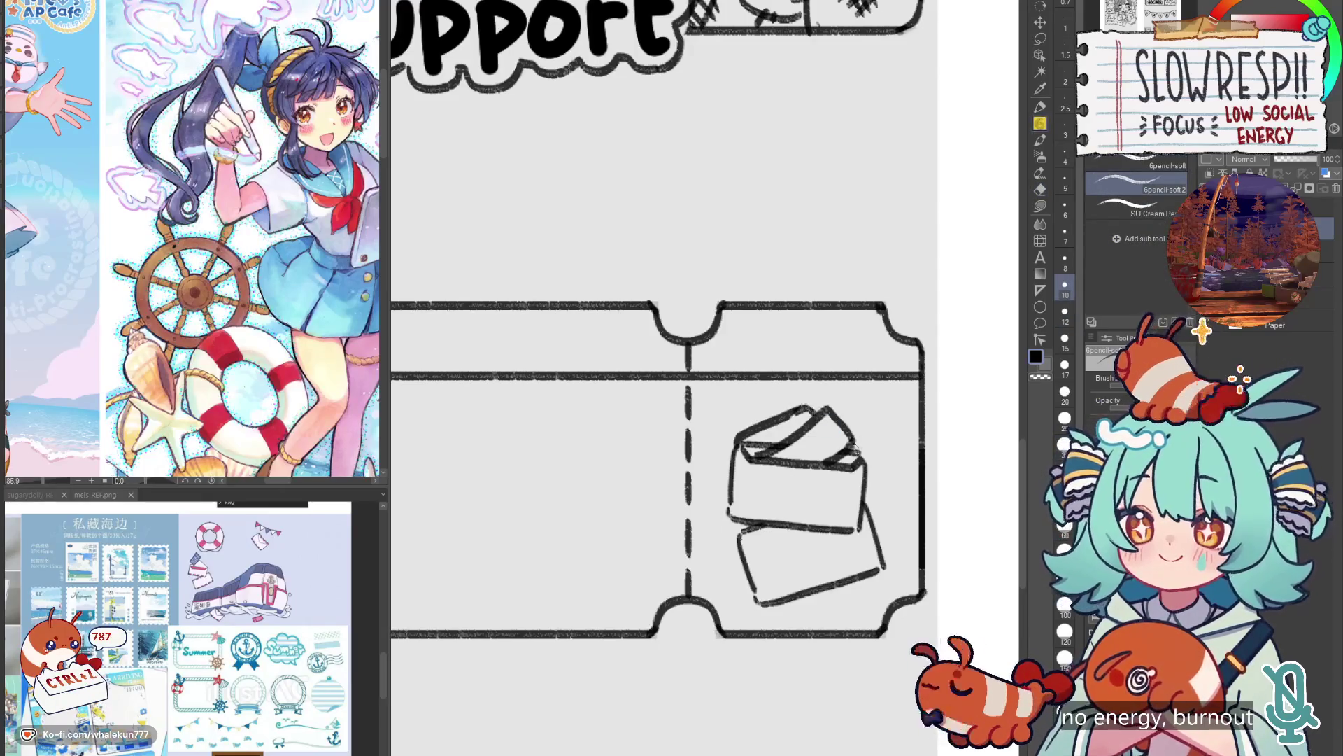
{"action": "key", "text": "ctrl+z"}
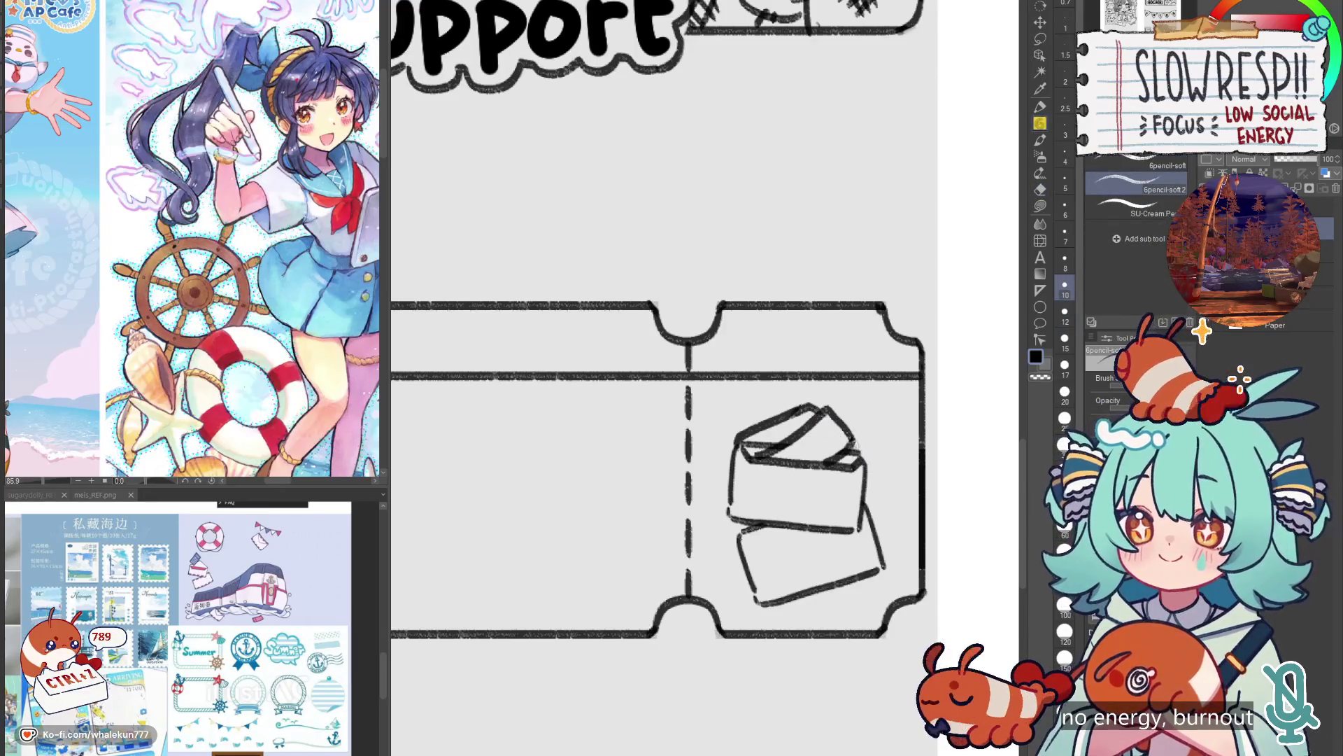
Hatch diagonal stripes into the bottom bands of the lower and upper cards.
{"action": "left_click_drag", "start_coordinate": [834, 537], "coordinate": [817, 508]}
{"action": "mouse_move", "coordinate": [731, 510]}
{"action": "left_mouse_down"}
{"action": "mouse_move", "coordinate": [798, 524]}
{"action": "mouse_move", "coordinate": [759, 505]}
{"action": "mouse_move", "coordinate": [782, 497]}
{"action": "left_mouse_up"}
{"action": "key", "text": "ctrl+z"}
{"action": "key", "text": "ctrl+z"}
{"action": "mouse_move", "coordinate": [736, 563]}
{"action": "left_mouse_down"}
{"action": "mouse_move", "coordinate": [865, 533]}
{"action": "mouse_move", "coordinate": [795, 550]}
{"action": "mouse_move", "coordinate": [812, 548]}
{"action": "left_mouse_up"}
{"action": "key", "text": "ctrl+z"}
{"action": "left_click_drag", "start_coordinate": [825, 557], "coordinate": [837, 540]}
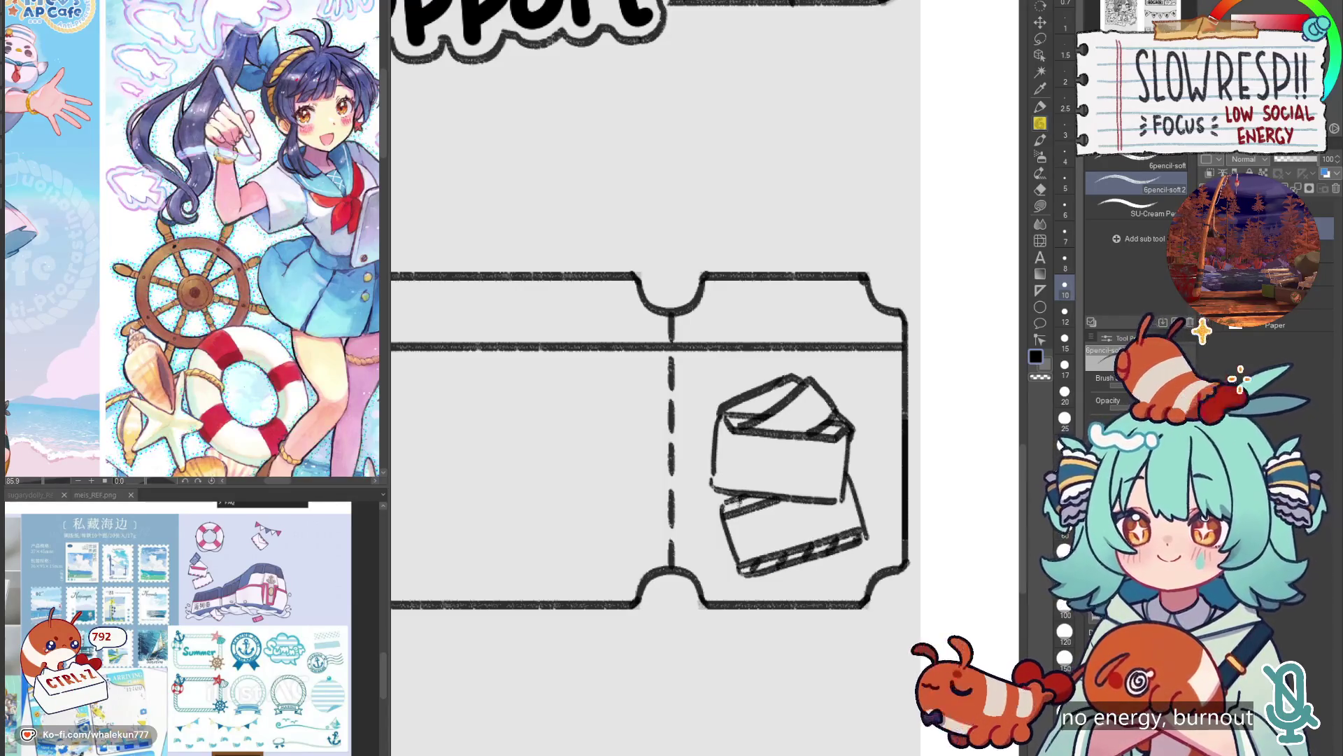
{"action": "left_click_drag", "start_coordinate": [713, 477], "coordinate": [839, 494]}
{"action": "key", "text": "ctrl+z"}
{"action": "mouse_move", "coordinate": [740, 478]}
{"action": "left_mouse_down"}
{"action": "mouse_move", "coordinate": [728, 484]}
{"action": "mouse_move", "coordinate": [789, 483]}
{"action": "mouse_move", "coordinate": [760, 478]}
{"action": "left_mouse_up"}
{"action": "left_click_drag", "start_coordinate": [823, 502], "coordinate": [837, 490]}
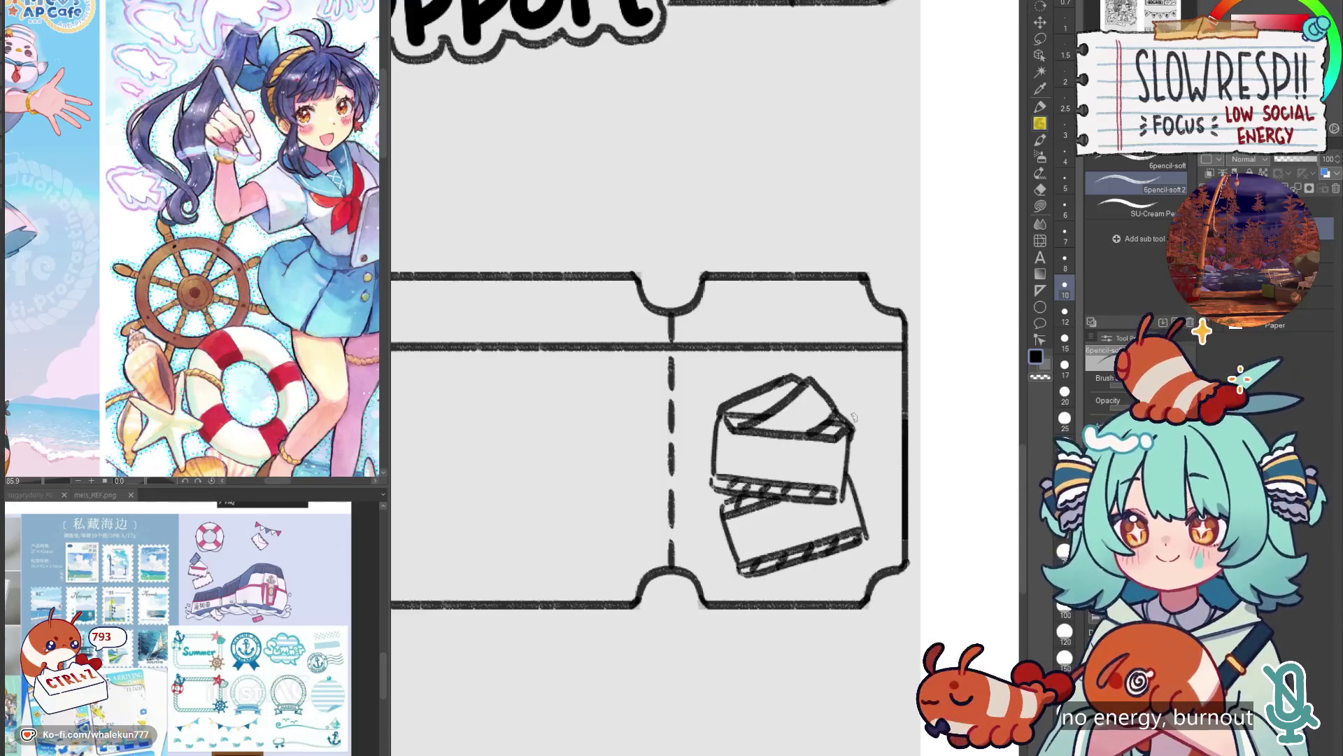
Draw two four-pointed sparkles, one beside the upper card and one left of the lower card.
{"action": "scroll", "coordinate": [846, 496], "scroll_direction": "up", "scroll_amount": 1}
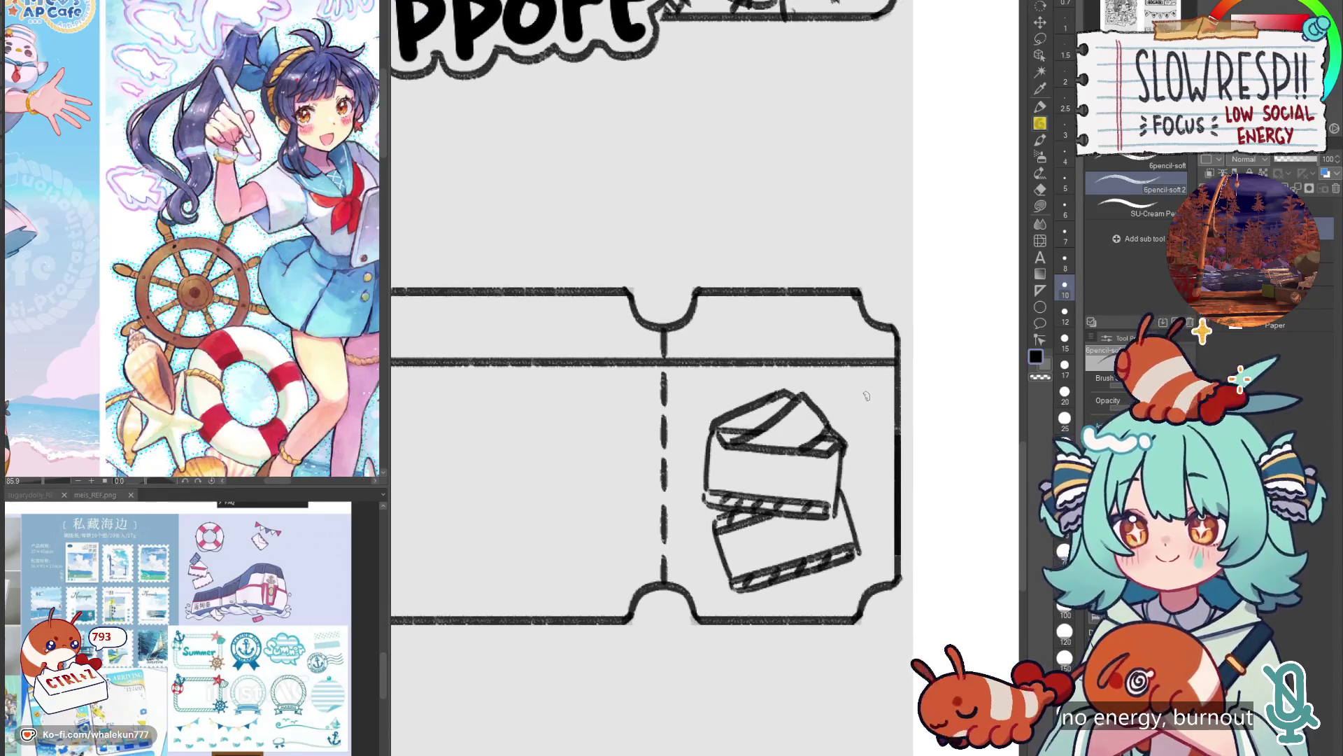
{"action": "left_click_drag", "start_coordinate": [862, 385], "coordinate": [848, 400]}
{"action": "mouse_move", "coordinate": [849, 401]}
{"action": "left_mouse_down"}
{"action": "mouse_move", "coordinate": [865, 420]}
{"action": "mouse_move", "coordinate": [877, 402]}
{"action": "left_mouse_up"}
{"action": "left_click_drag", "start_coordinate": [877, 401], "coordinate": [862, 384]}
{"action": "left_click_drag", "start_coordinate": [686, 526], "coordinate": [674, 539]}
{"action": "mouse_move", "coordinate": [675, 541]}
{"action": "left_mouse_down"}
{"action": "mouse_move", "coordinate": [687, 560]}
{"action": "mouse_move", "coordinate": [700, 541]}
{"action": "left_mouse_up"}
{"action": "left_click_drag", "start_coordinate": [700, 538], "coordinate": [687, 519]}
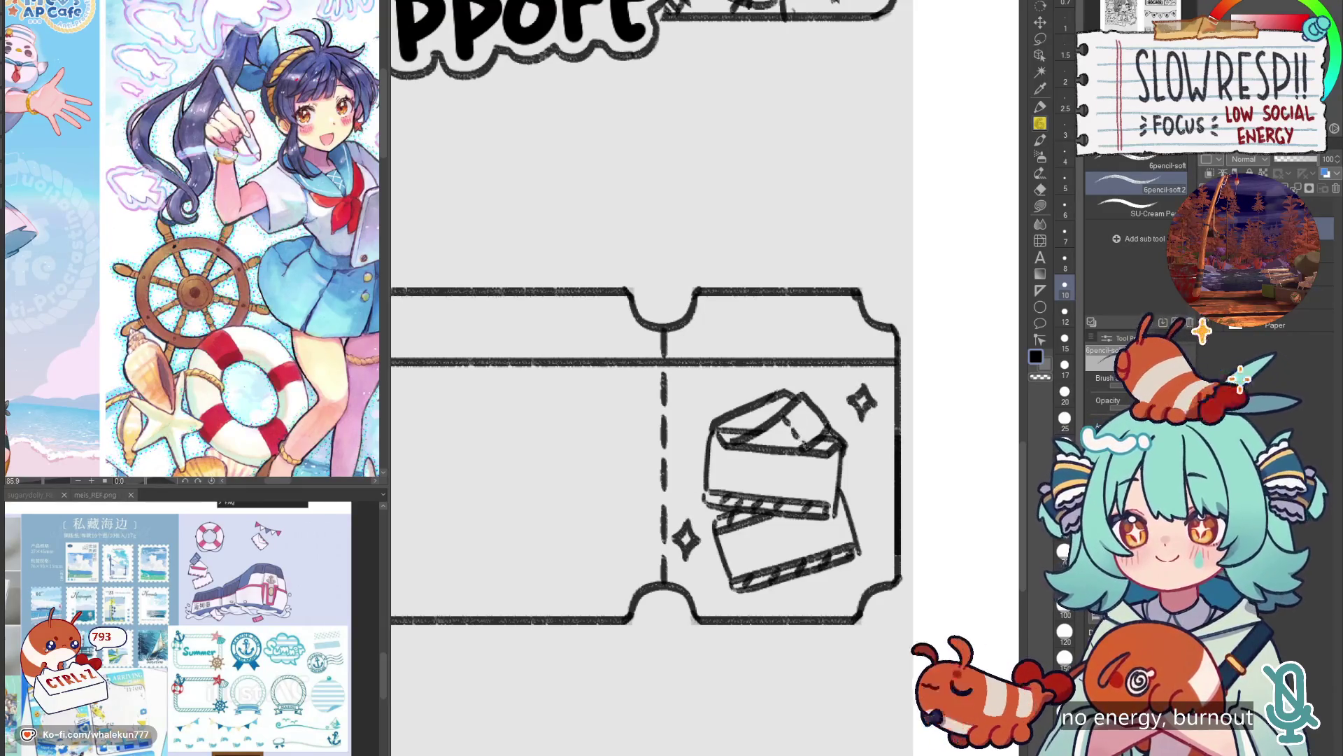
Bring the ticket into view and pencil a wavy line across its main area.
{"action": "scroll", "coordinate": [825, 453], "scroll_direction": "down", "scroll_amount": 5}
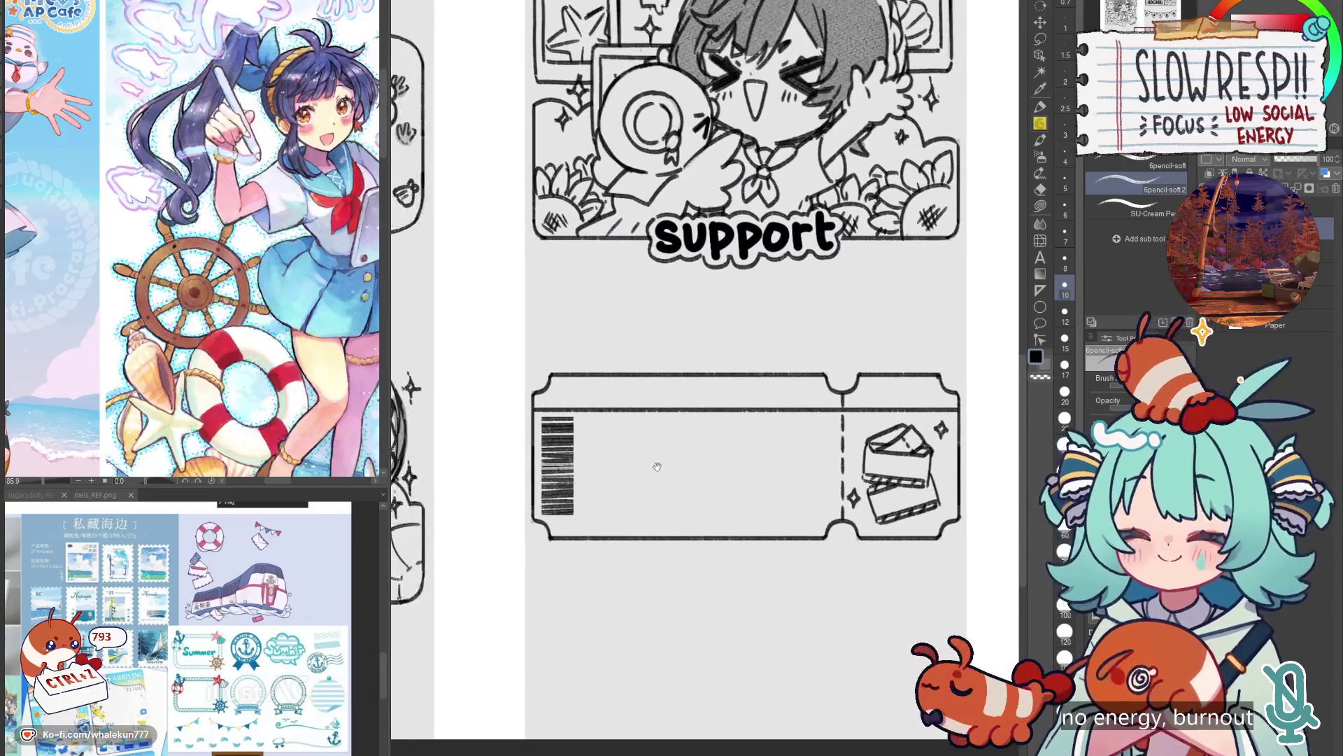
{"action": "scroll", "coordinate": [653, 461], "scroll_direction": "up", "scroll_amount": 3}
{"action": "left_click_drag", "start_coordinate": [748, 472], "coordinate": [678, 467]}
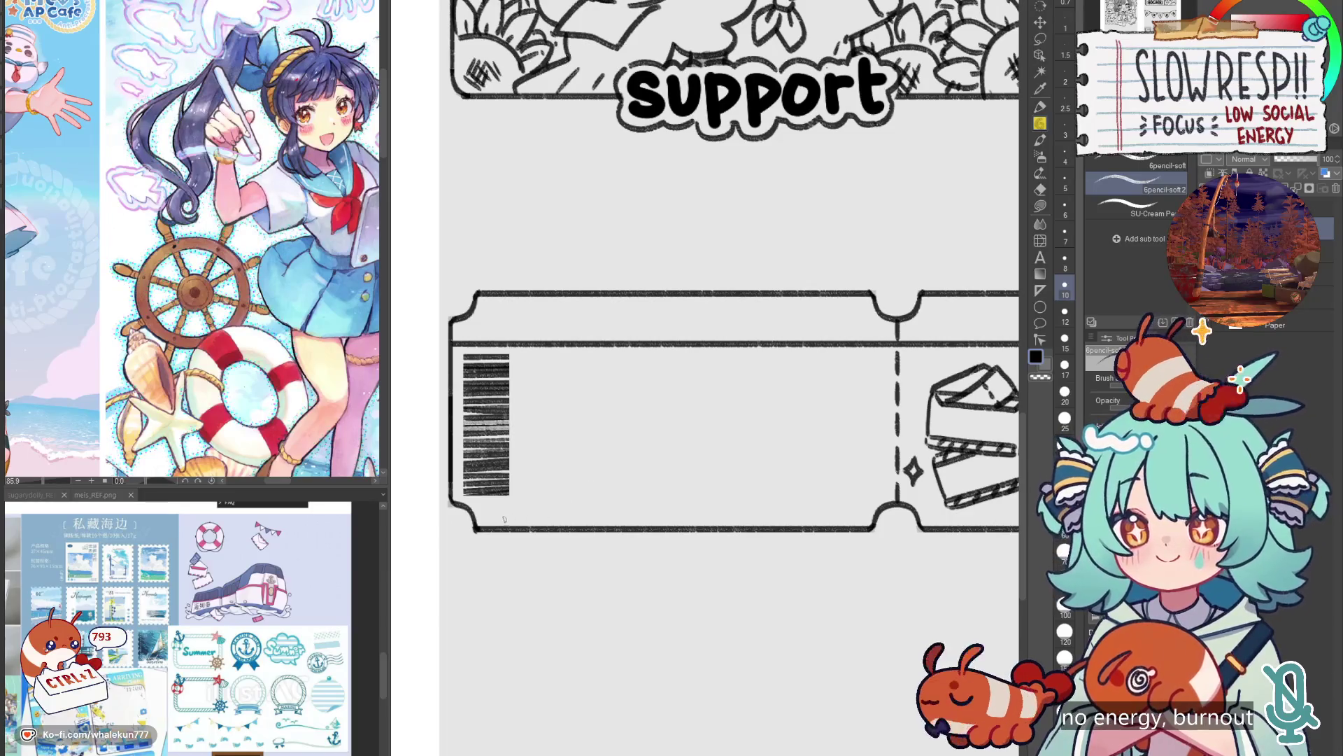
{"action": "mouse_move", "coordinate": [743, 508]}
{"action": "left_mouse_down"}
{"action": "mouse_move", "coordinate": [683, 507]}
{"action": "mouse_move", "coordinate": [662, 490]}
{"action": "left_mouse_up"}
{"action": "mouse_move", "coordinate": [699, 441]}
{"action": "left_mouse_down"}
{"action": "mouse_move", "coordinate": [790, 441]}
{"action": "mouse_move", "coordinate": [855, 418]}
{"action": "left_mouse_up"}
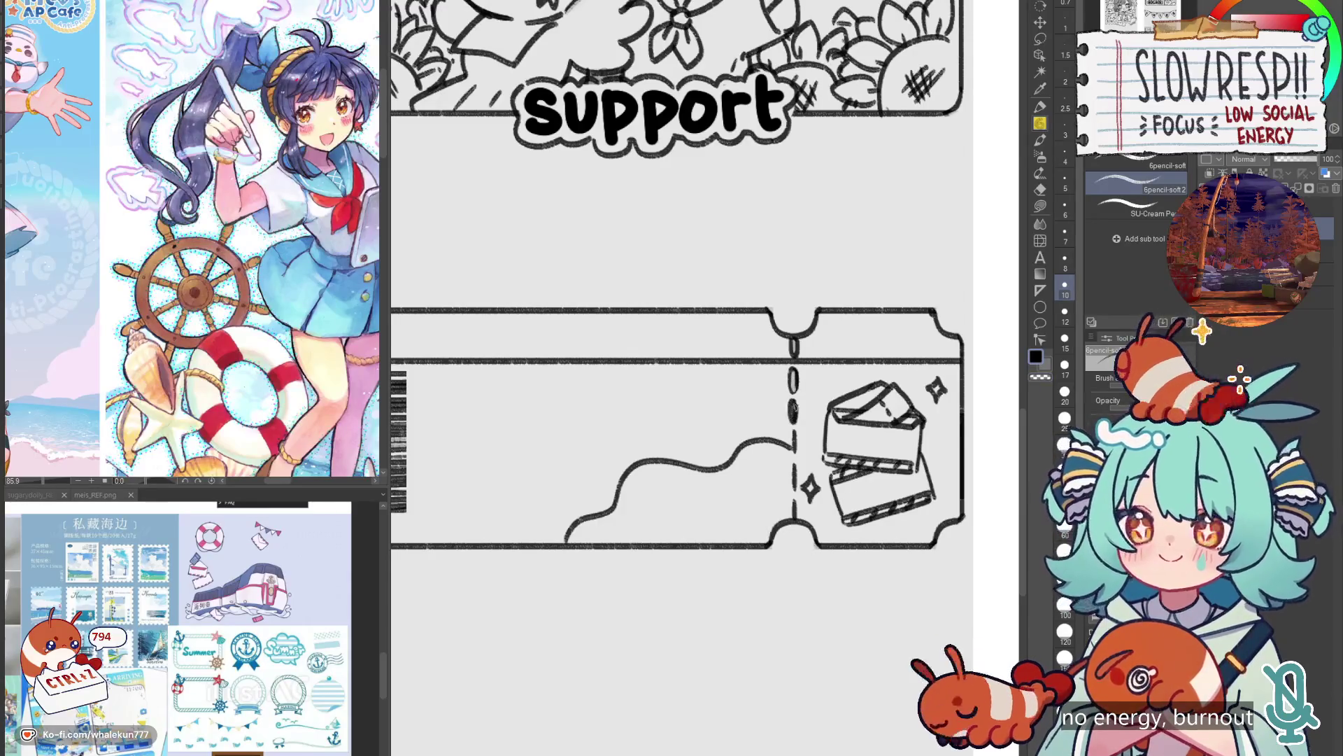
Switch to transparent colour and begin erasing part of the wavy line.
{"action": "key", "text": "c"}
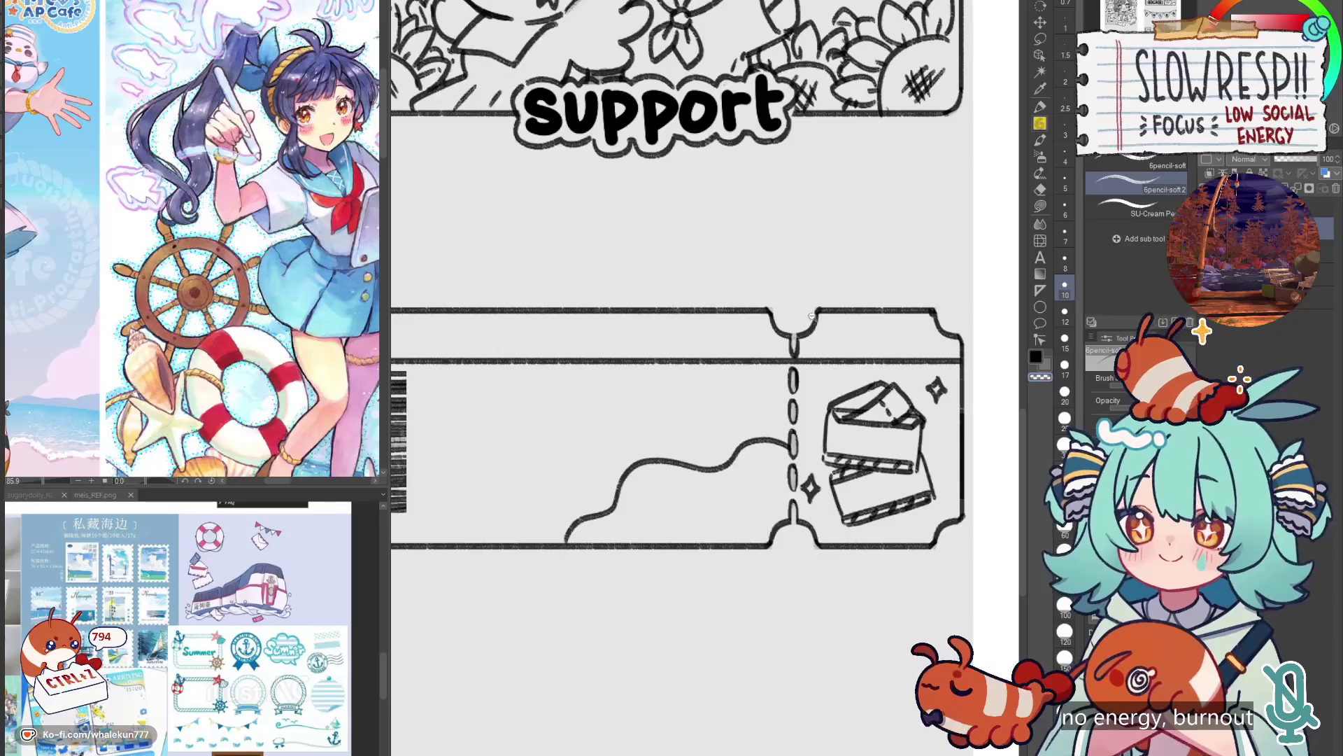
{"action": "scroll", "coordinate": [811, 316], "scroll_direction": "down", "scroll_amount": 5}
{"action": "scroll", "coordinate": [775, 465], "scroll_direction": "up", "scroll_amount": 3}
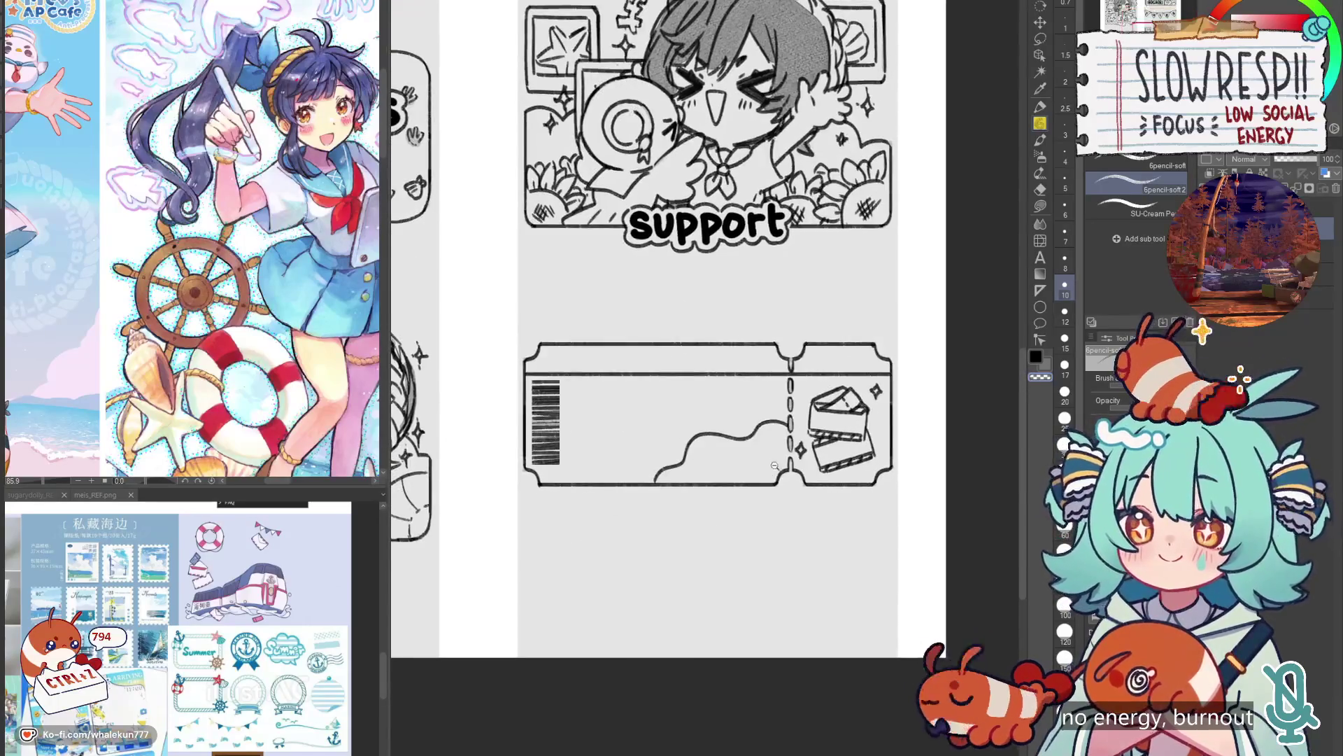
{"action": "scroll", "coordinate": [774, 465], "scroll_direction": "up", "scroll_amount": 2}
{"action": "scroll", "coordinate": [594, 486], "scroll_direction": "down", "scroll_amount": 5}
{"action": "scroll", "coordinate": [699, 433], "scroll_direction": "up", "scroll_amount": 4}
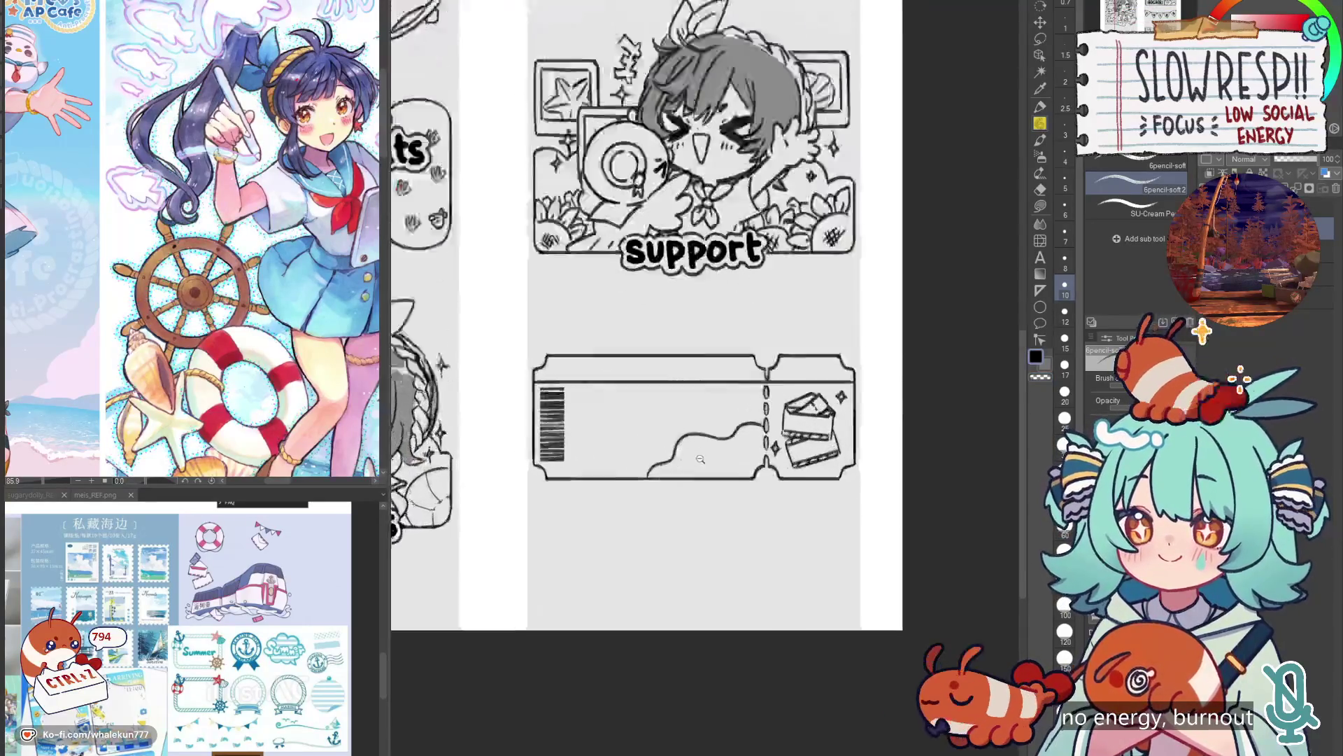
{"action": "key", "text": "e"}
{"action": "mouse_move", "coordinate": [671, 452]}
{"action": "left_mouse_down"}
{"action": "mouse_move", "coordinate": [701, 428]}
{"action": "mouse_move", "coordinate": [639, 471]}
{"action": "left_mouse_up"}
Erase the rest of the wavy line and the horizontal line across the stub.
{"action": "mouse_move", "coordinate": [709, 432]}
{"action": "left_mouse_down"}
{"action": "mouse_move", "coordinate": [777, 419]}
{"action": "mouse_move", "coordinate": [764, 491]}
{"action": "left_mouse_up"}
{"action": "scroll", "coordinate": [777, 420], "scroll_direction": "down", "scroll_amount": 5}
{"action": "key", "text": "p"}
{"action": "scroll", "coordinate": [760, 376], "scroll_direction": "up", "scroll_amount": 3}
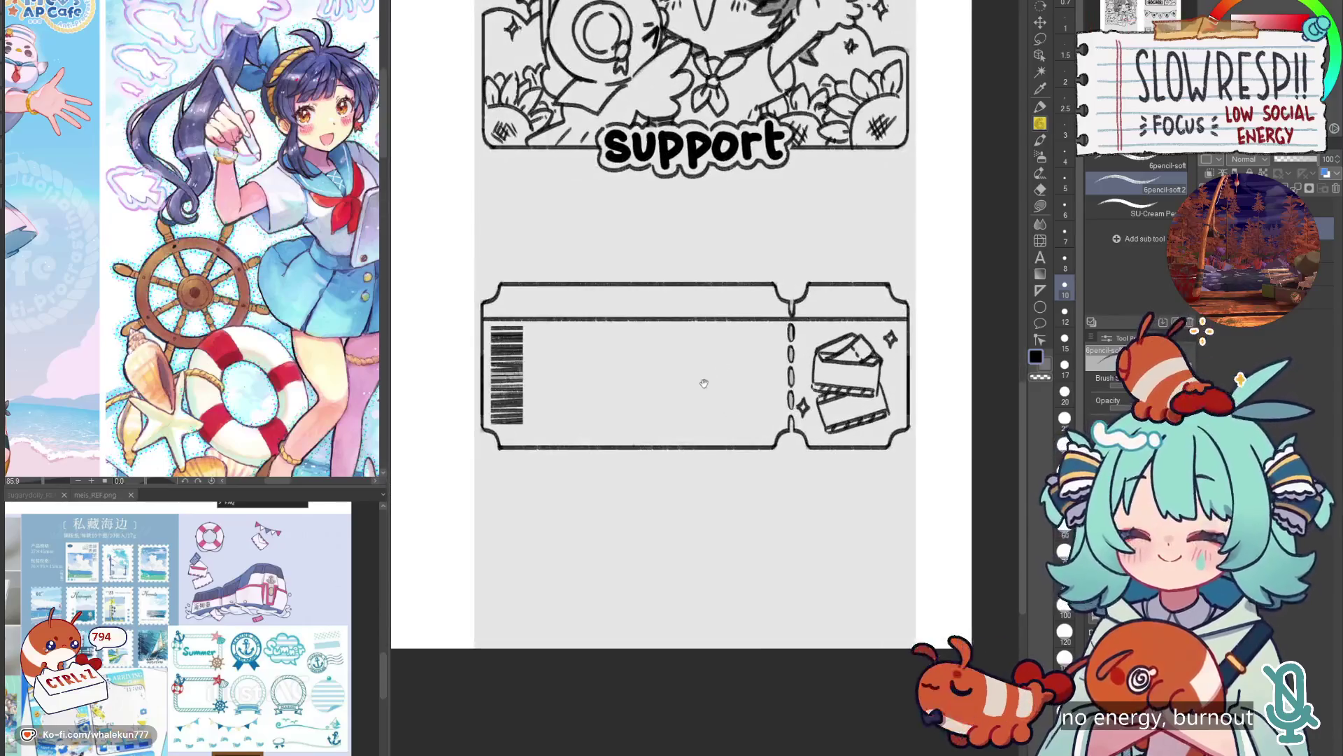
{"action": "mouse_move", "coordinate": [704, 383]}
{"action": "left_mouse_down"}
{"action": "mouse_move", "coordinate": [741, 410]}
{"action": "mouse_move", "coordinate": [716, 422]}
{"action": "left_mouse_up"}
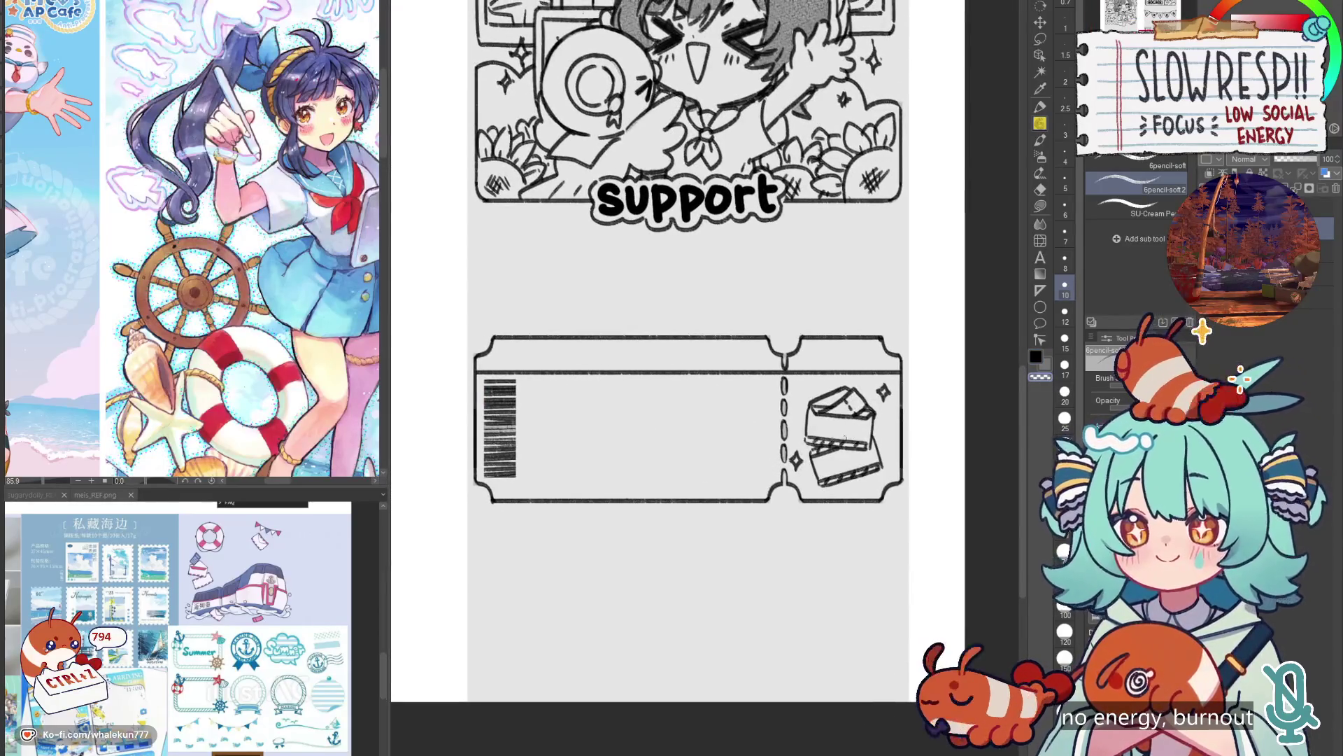
{"action": "left_click_drag", "start_coordinate": [719, 468], "coordinate": [713, 468]}
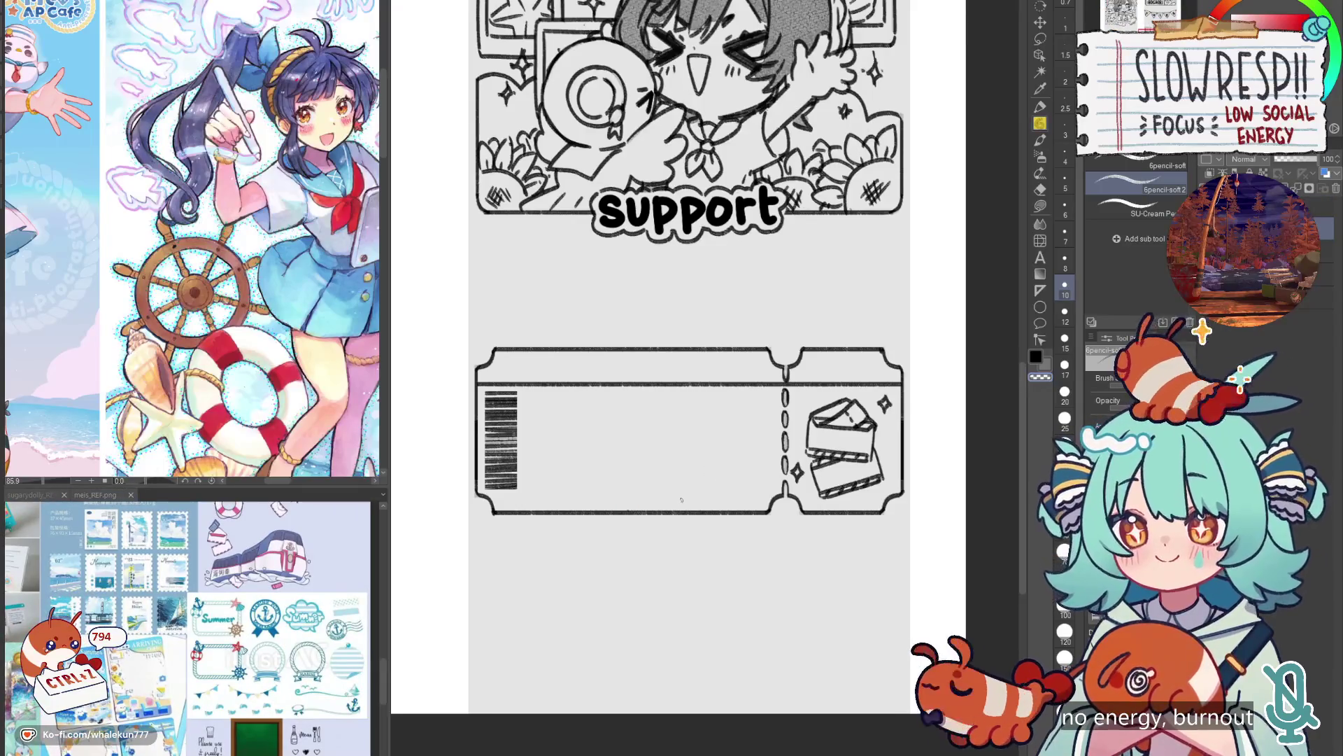
{"action": "left_click_drag", "start_coordinate": [708, 490], "coordinate": [677, 505]}
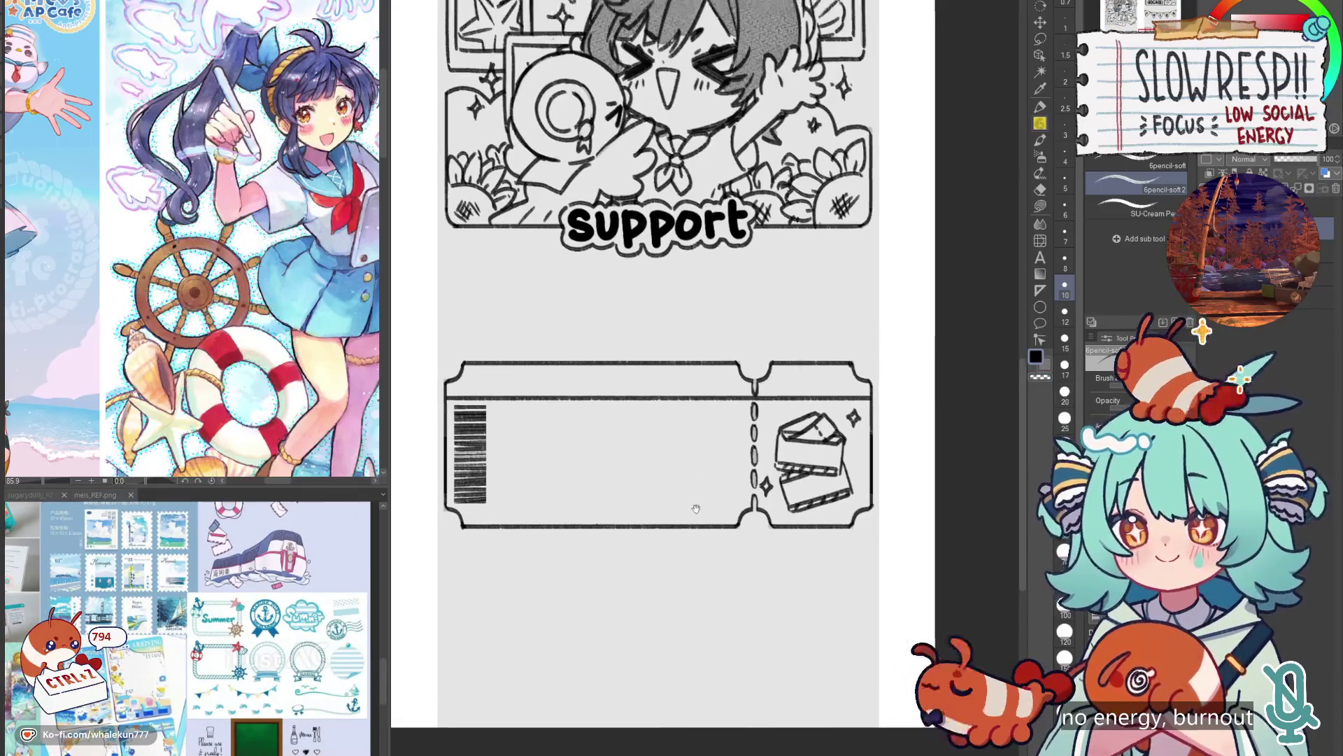
{"action": "mouse_move", "coordinate": [744, 460]}
{"action": "left_mouse_down"}
{"action": "mouse_move", "coordinate": [775, 468]}
{"action": "mouse_move", "coordinate": [720, 480]}
{"action": "left_mouse_up"}
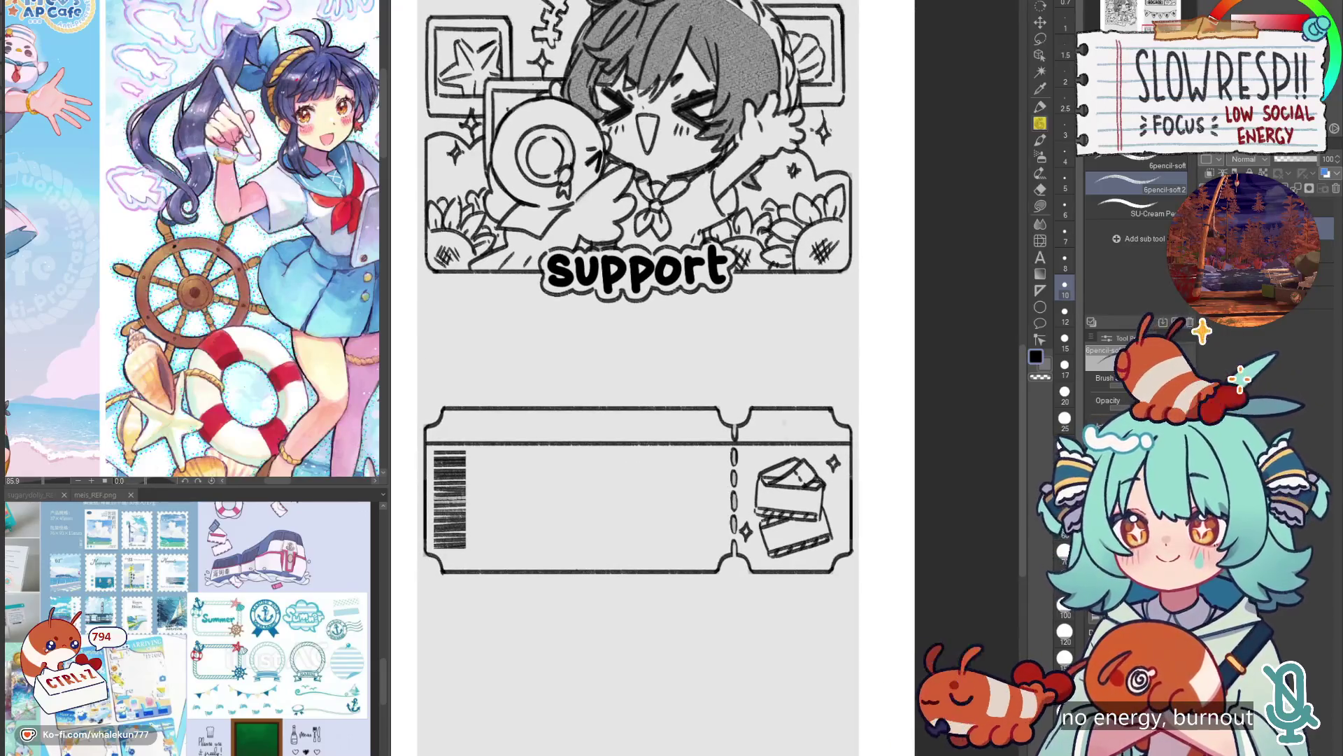
{"action": "key", "text": "e"}
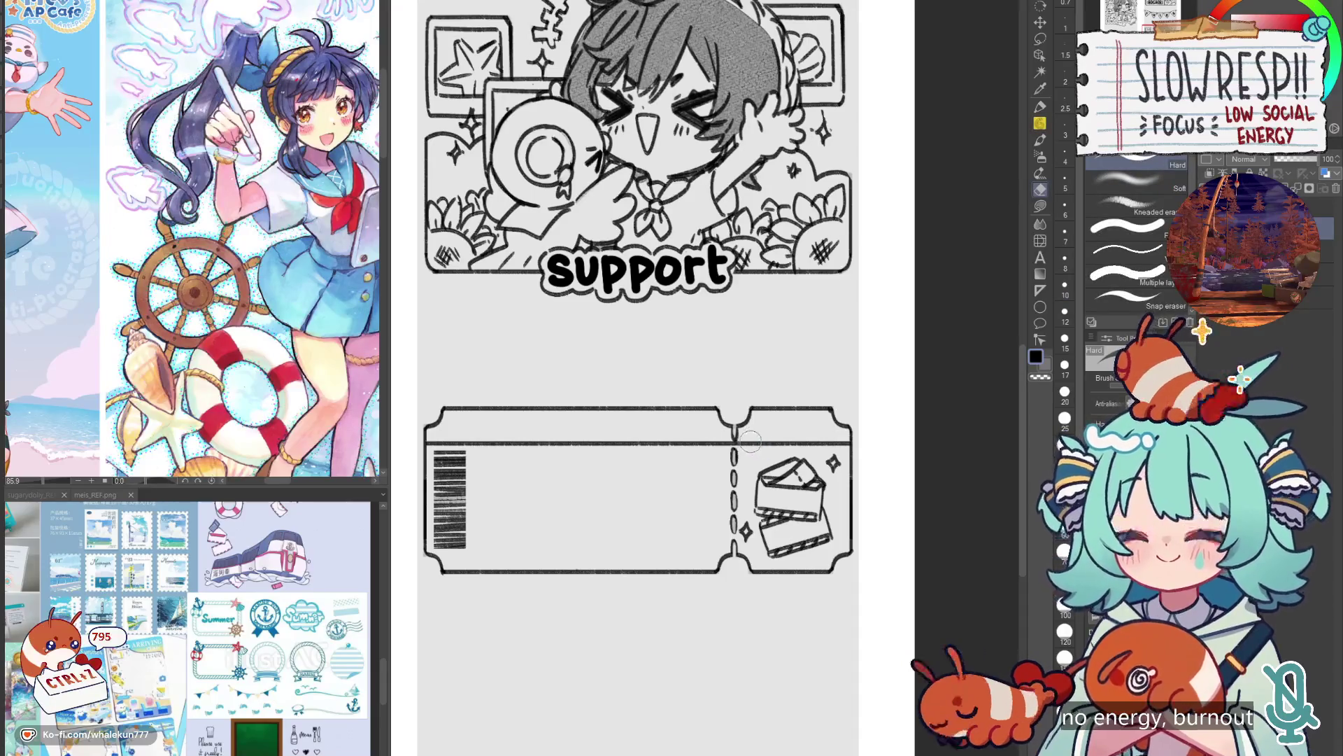
{"action": "left_click_drag", "start_coordinate": [743, 443], "coordinate": [832, 436]}
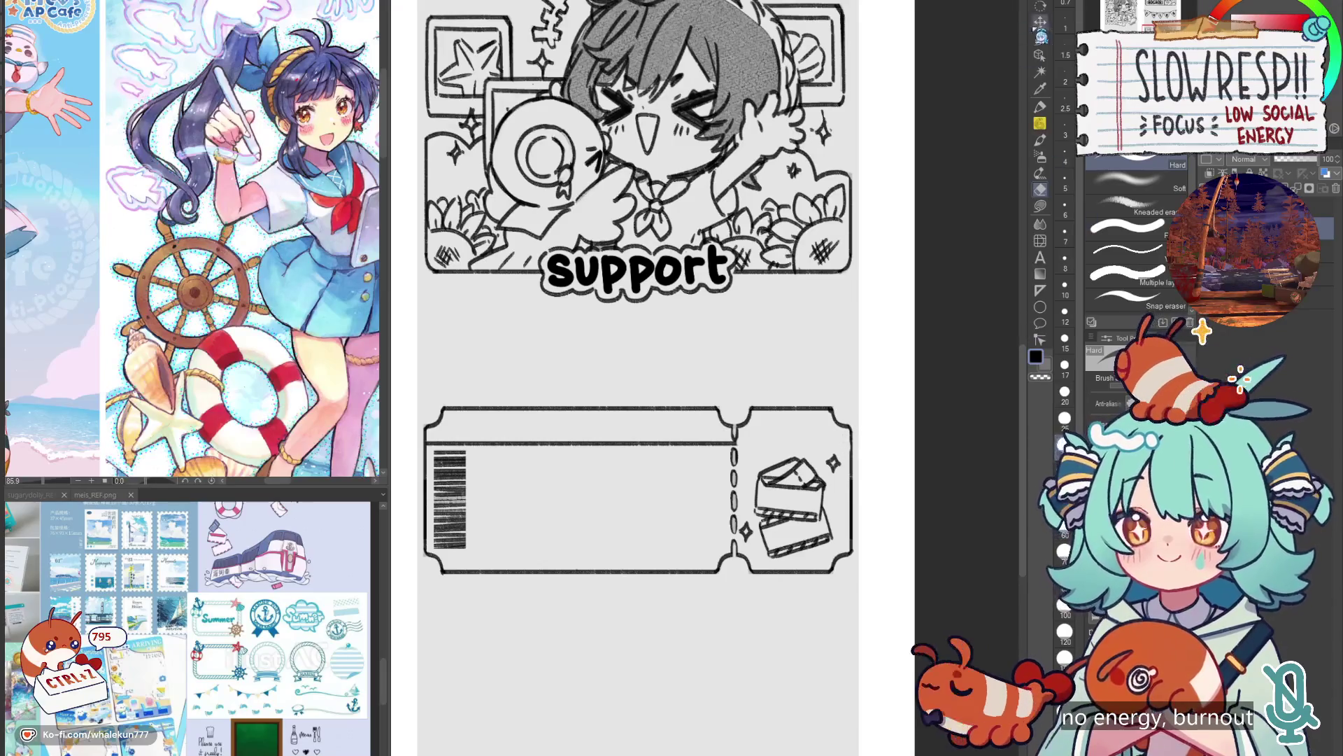
Lasso the card doodle and transform it to sit a little higher on the stub.
{"action": "left_click", "coordinate": [1040, 36]}
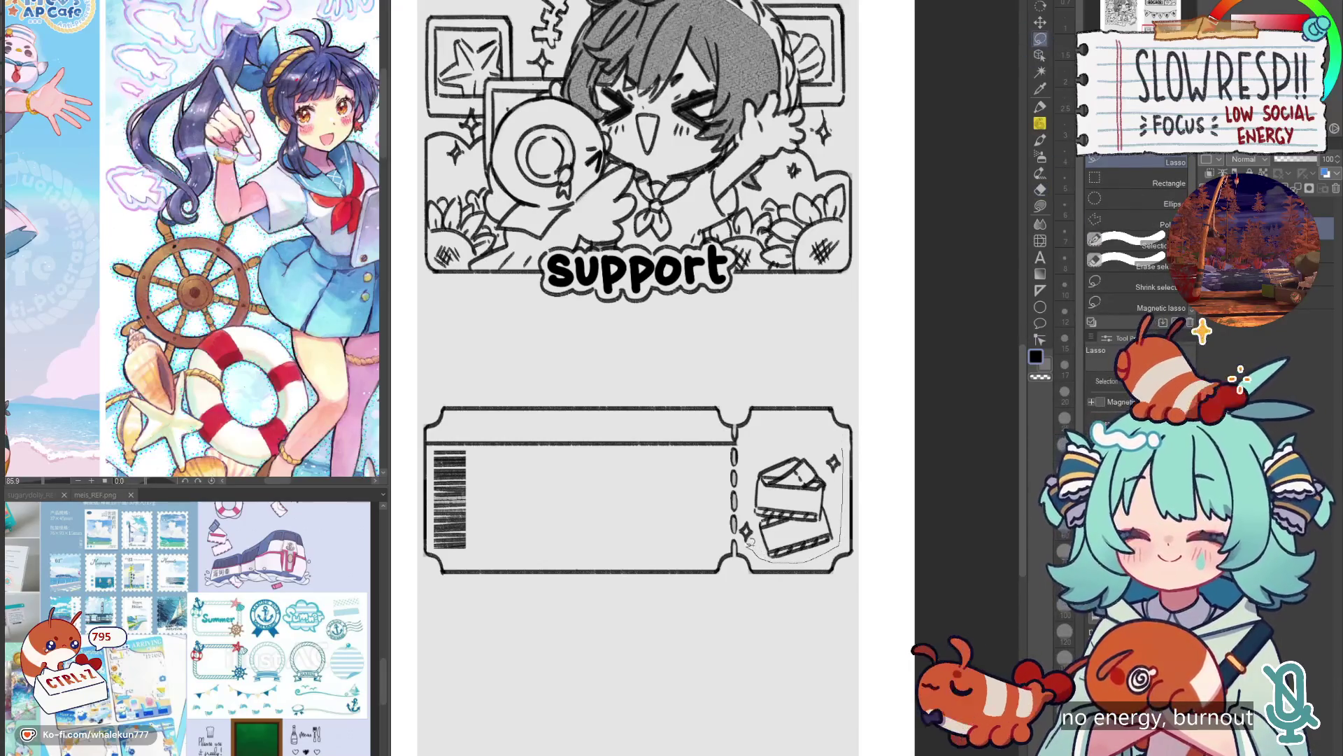
{"action": "left_click_drag", "start_coordinate": [742, 532], "coordinate": [770, 437]}
{"action": "key", "text": "ctrl+t"}
{"action": "mouse_move", "coordinate": [815, 508]}
{"action": "left_mouse_down"}
{"action": "mouse_move", "coordinate": [825, 493]}
{"action": "mouse_move", "coordinate": [794, 552]}
{"action": "left_mouse_up"}
{"action": "key", "text": "Return"}
{"action": "key", "text": "ctrl+d"}
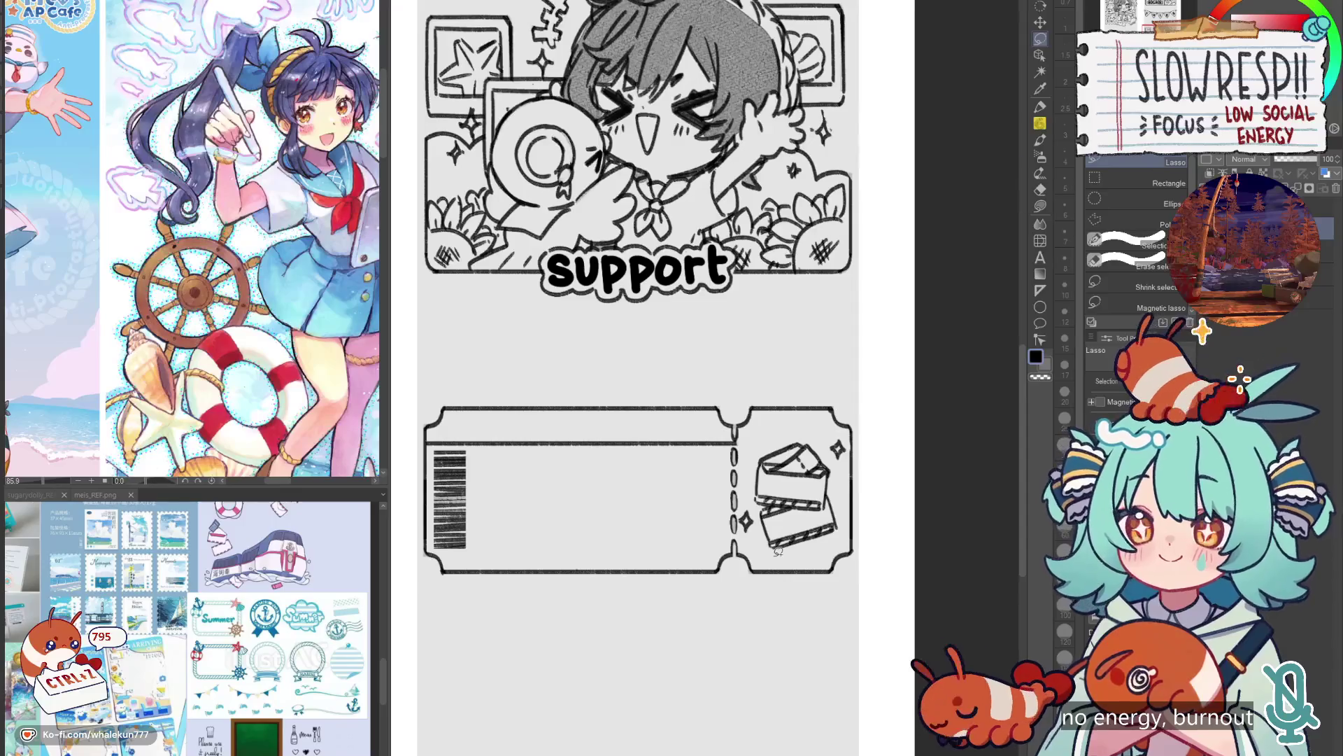
Pencil a small curved stroke at the top of the stub.
{"action": "key", "text": "p"}
{"action": "key", "text": "ctrl+z"}
{"action": "left_click_drag", "start_coordinate": [759, 413], "coordinate": [791, 437]}
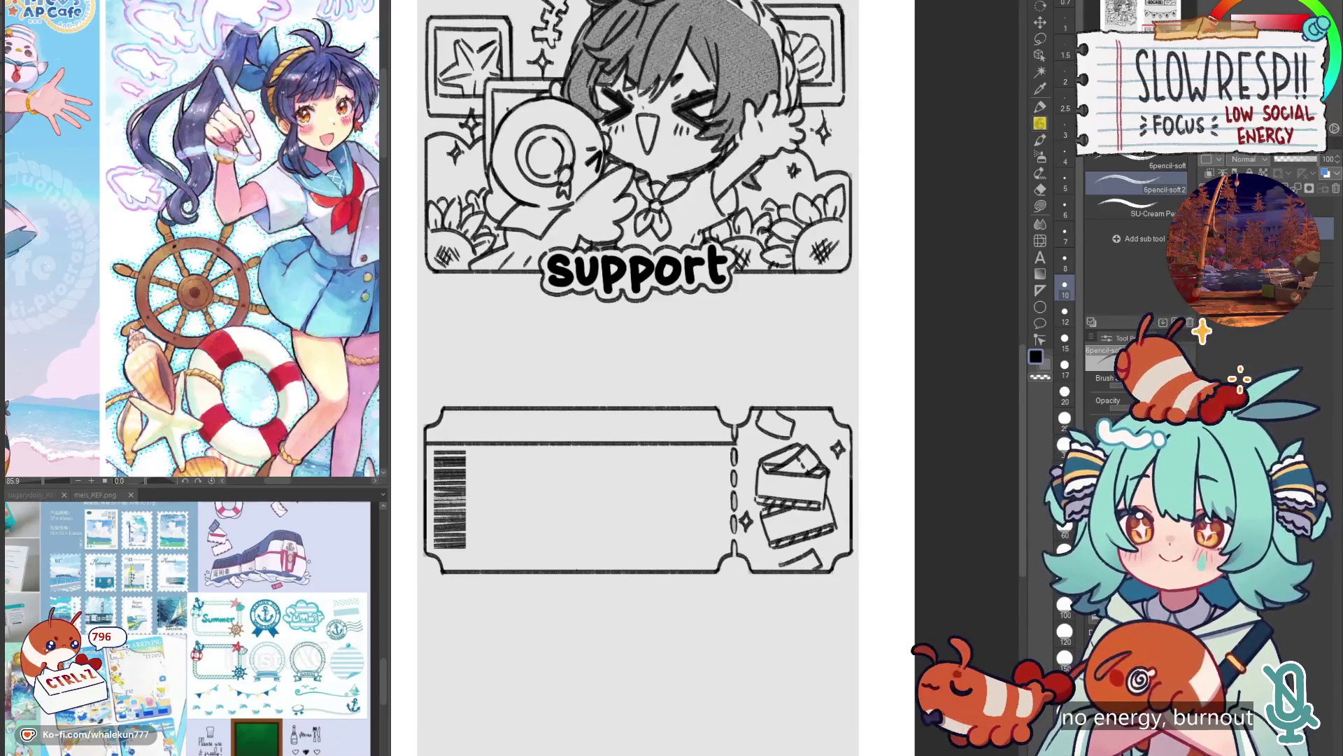
{"action": "scroll", "coordinate": [876, 509], "scroll_direction": "down", "scroll_amount": 5}
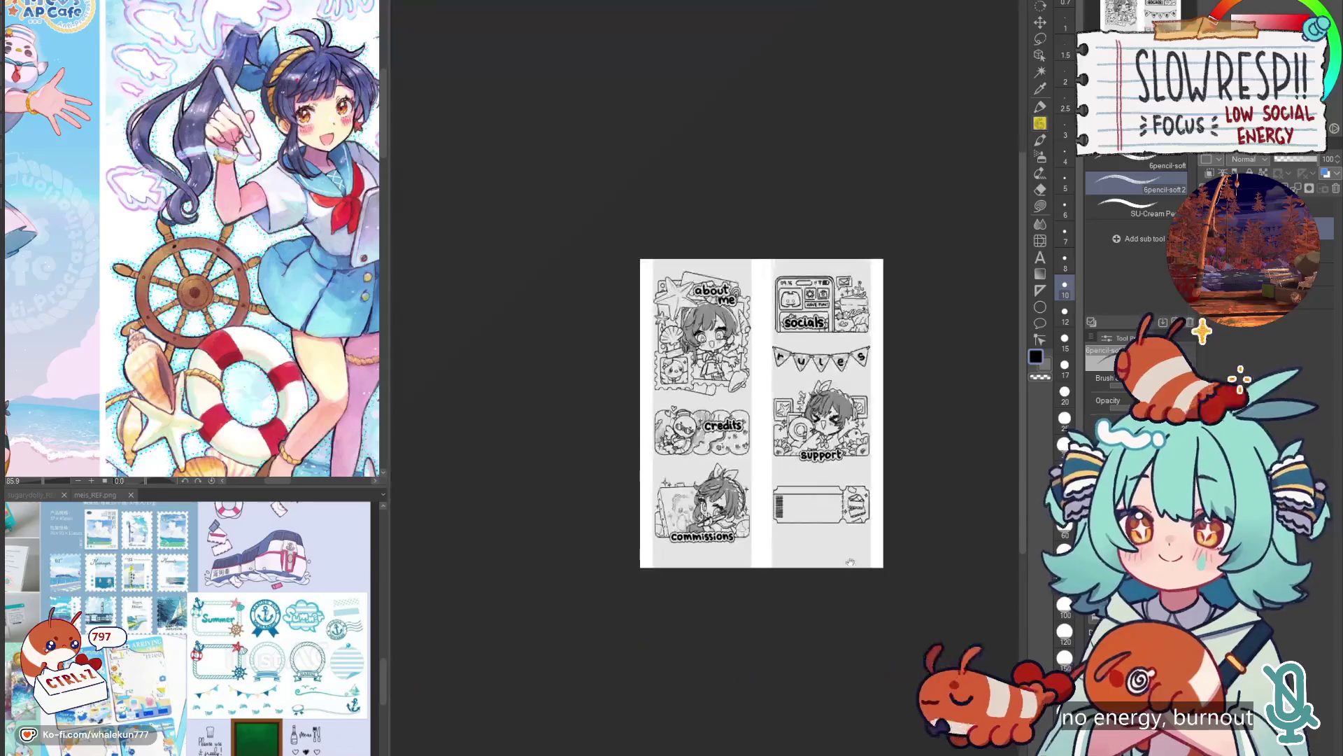
Place a vertical symmetry ruler over the ticket's top-left header band.
{"action": "scroll", "coordinate": [774, 498], "scroll_direction": "up", "scroll_amount": 5}
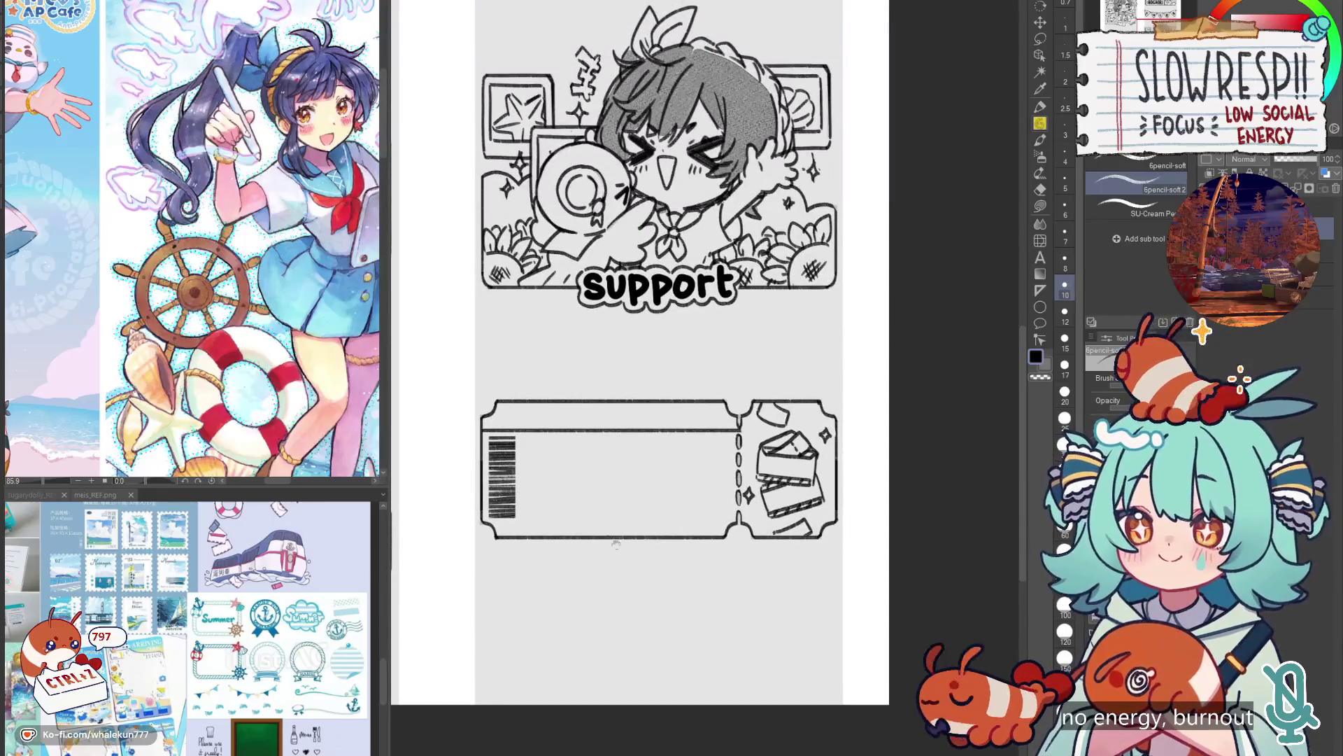
{"action": "scroll", "coordinate": [751, 473], "scroll_direction": "up", "scroll_amount": 4}
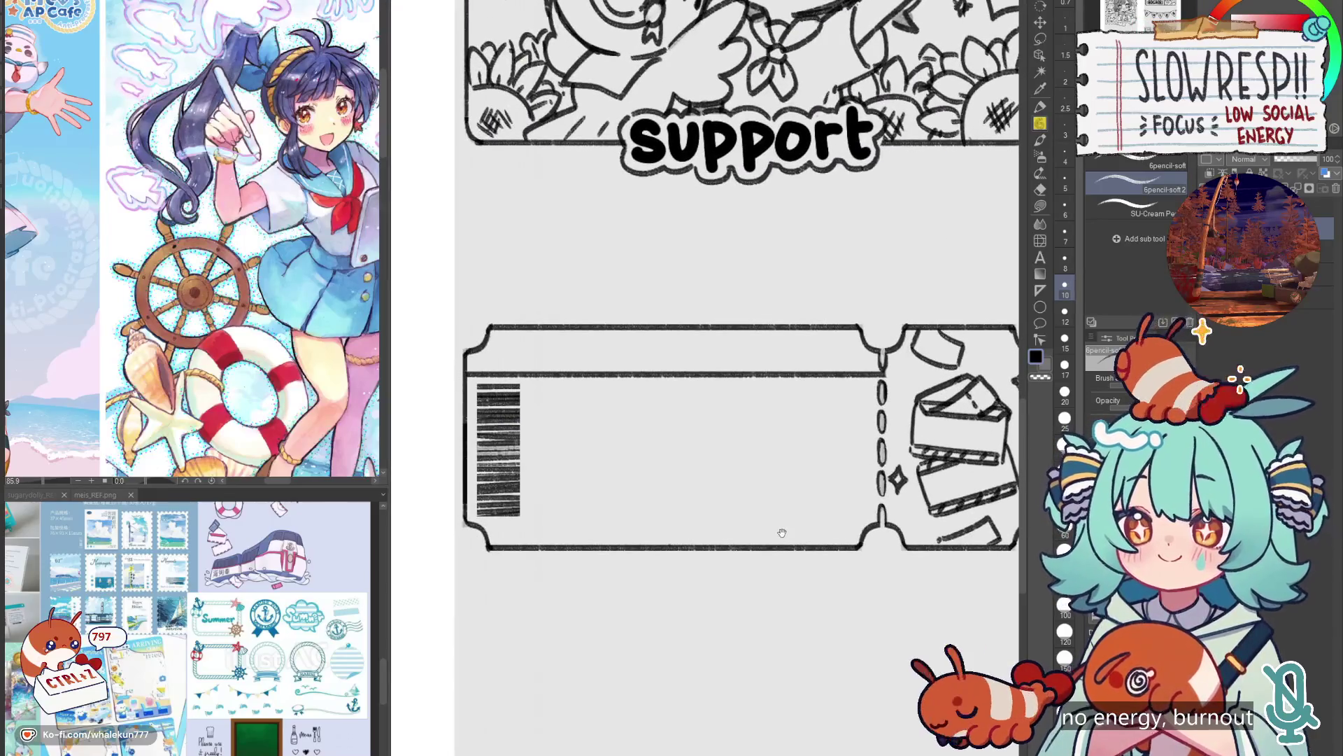
{"action": "left_click_drag", "start_coordinate": [783, 545], "coordinate": [791, 530]}
{"action": "left_click_drag", "start_coordinate": [796, 539], "coordinate": [798, 551]}
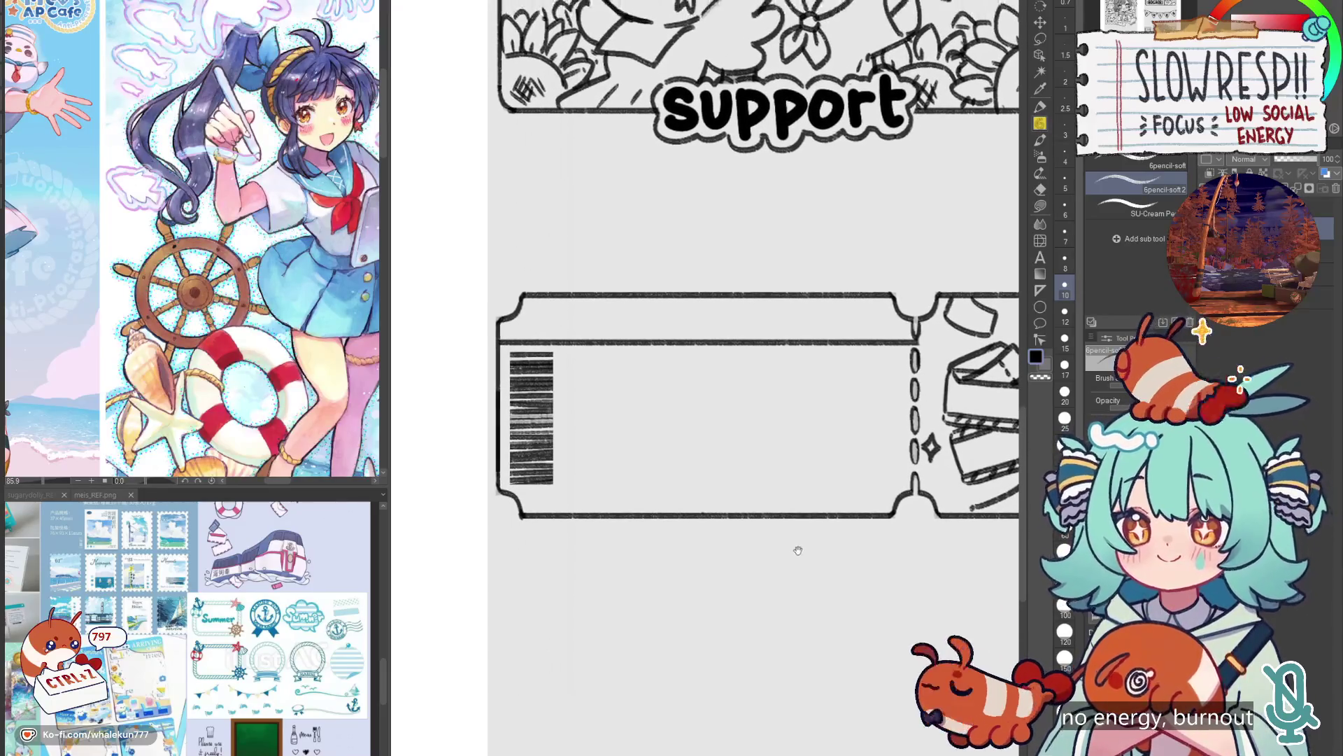
{"action": "scroll", "coordinate": [773, 539], "scroll_direction": "up", "scroll_amount": 4}
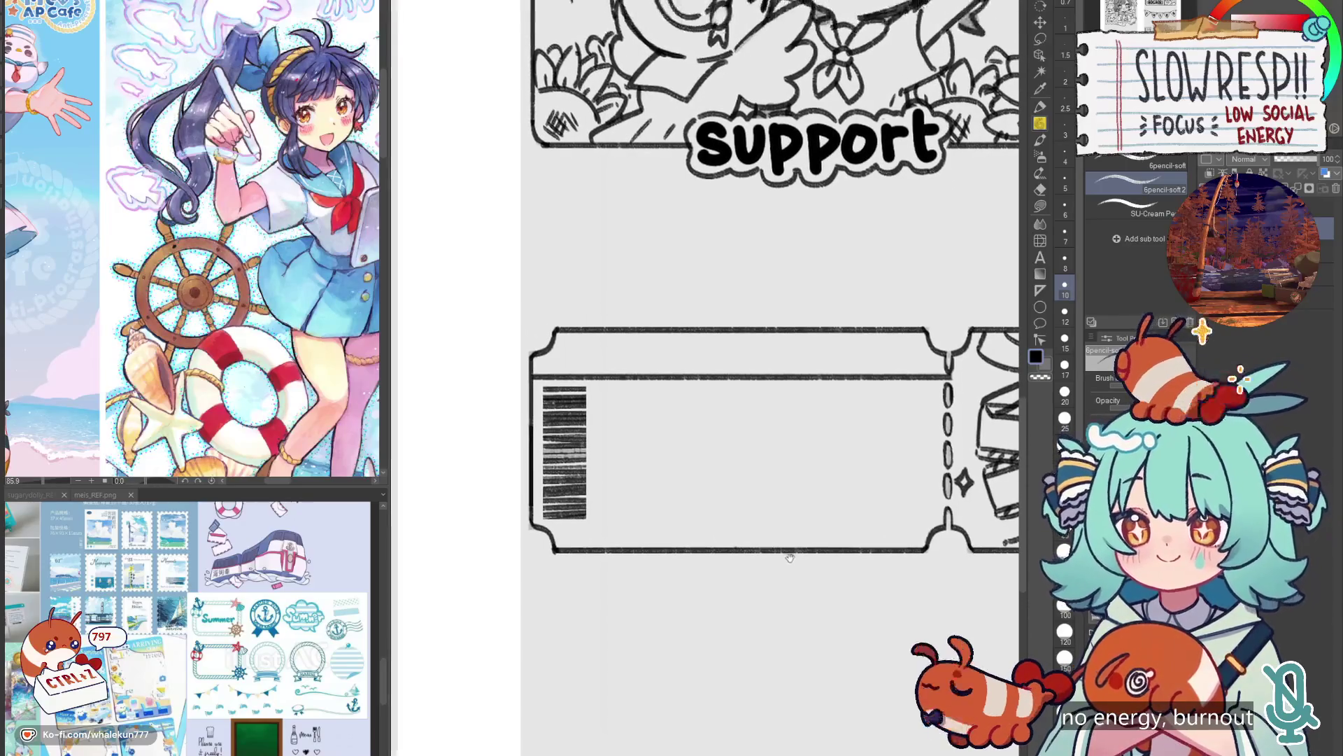
{"action": "scroll", "coordinate": [665, 449], "scroll_direction": "up", "scroll_amount": 1}
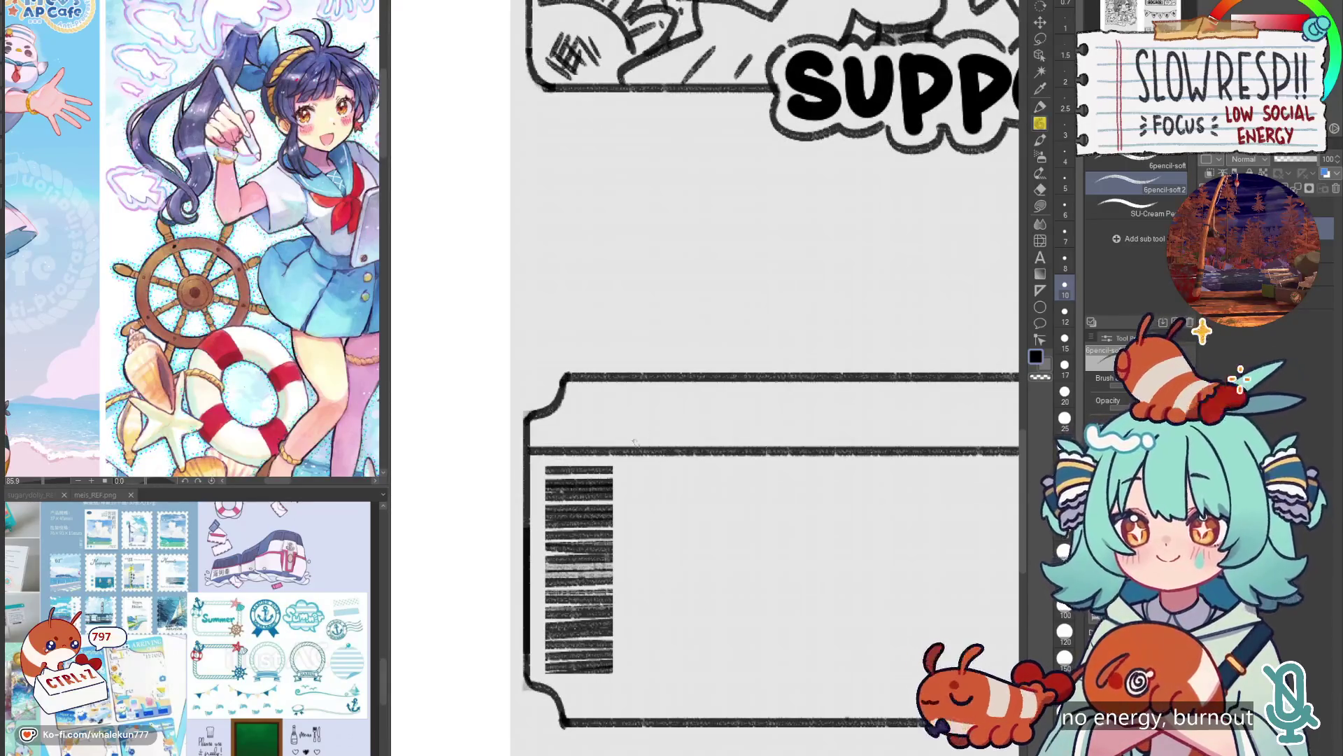
{"action": "key", "text": "ctrl+z"}
{"action": "key", "text": "u"}
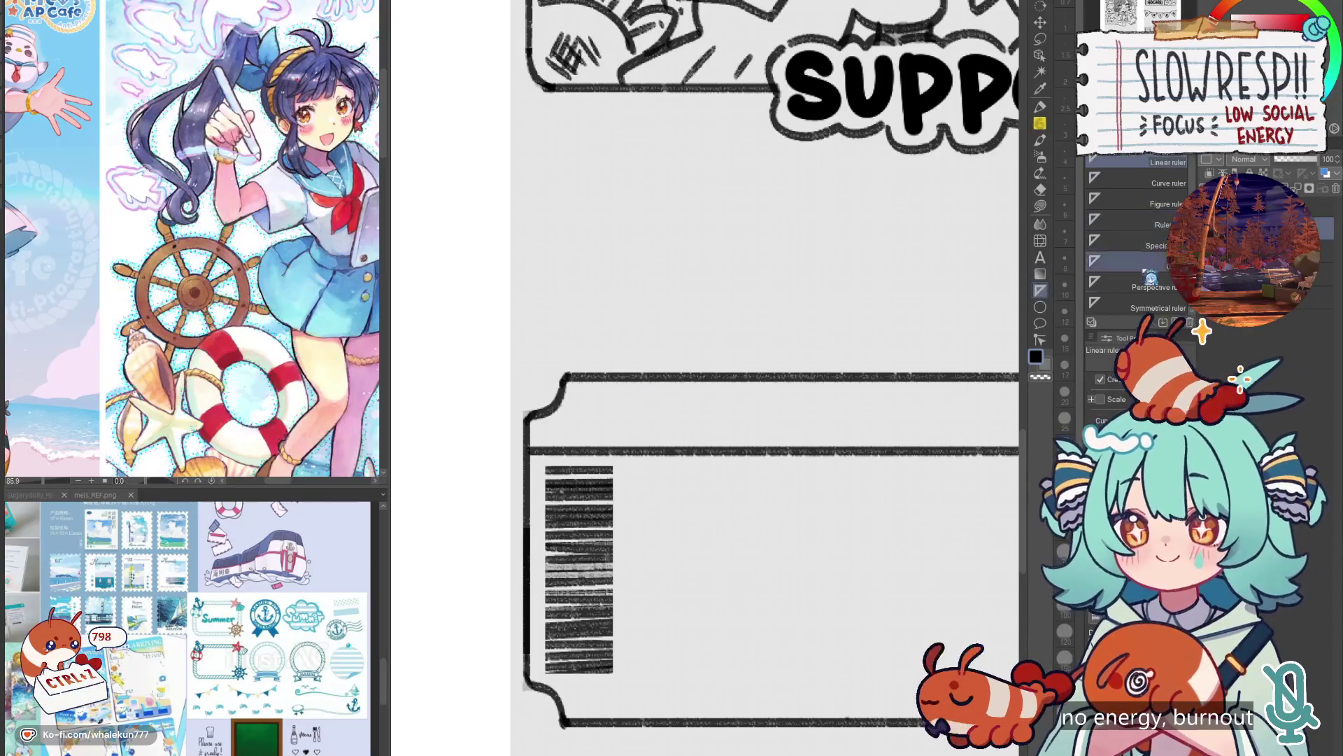
{"action": "left_click_drag", "start_coordinate": [642, 93], "coordinate": [641, 371]}
Pencil the mirrored train-front box with its arched top, sides and bottom.
{"action": "key", "text": "p"}
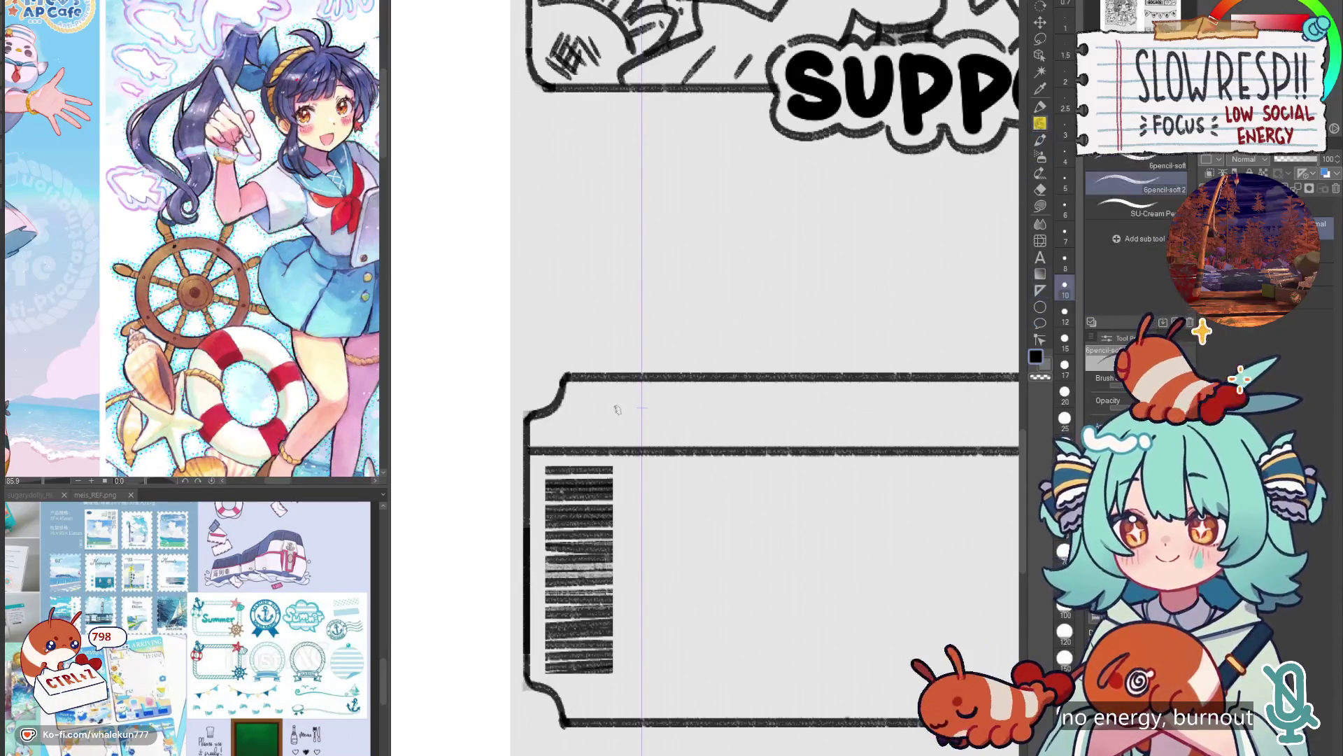
{"action": "key", "text": "ctrl+z"}
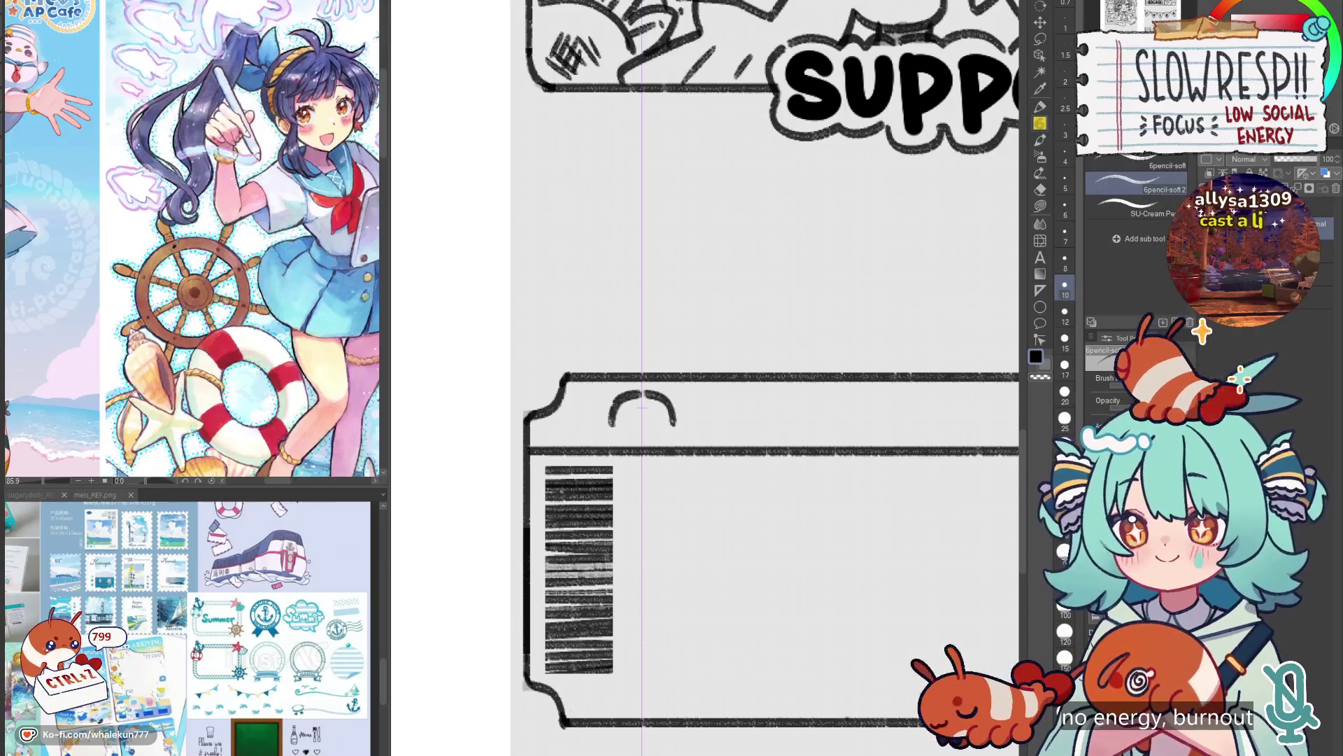
{"action": "mouse_move", "coordinate": [642, 389]}
{"action": "left_mouse_down"}
{"action": "mouse_move", "coordinate": [665, 397]}
{"action": "mouse_move", "coordinate": [674, 435]}
{"action": "left_mouse_up"}
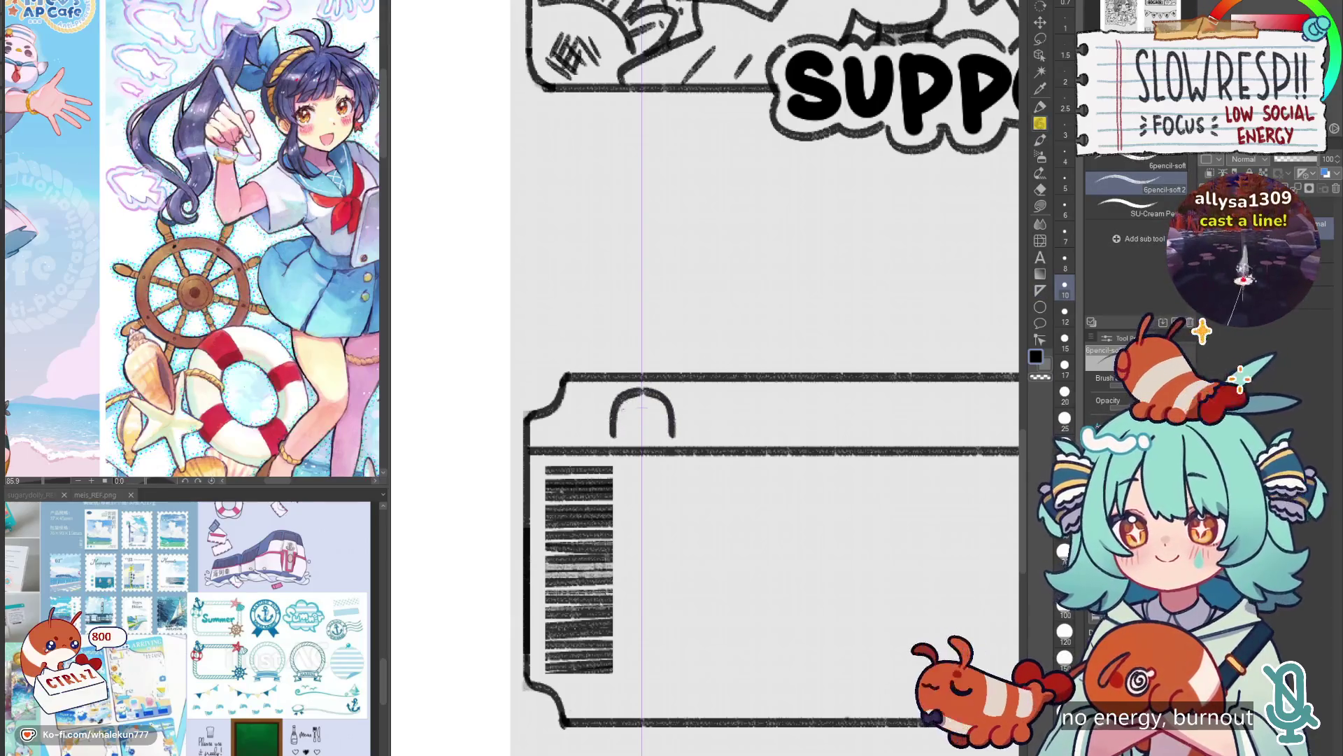
{"action": "mouse_move", "coordinate": [614, 405]}
{"action": "left_mouse_down"}
{"action": "mouse_move", "coordinate": [613, 441]}
{"action": "mouse_move", "coordinate": [637, 441]}
{"action": "mouse_move", "coordinate": [626, 409]}
{"action": "left_mouse_up"}
{"action": "key", "text": "ctrl+z"}
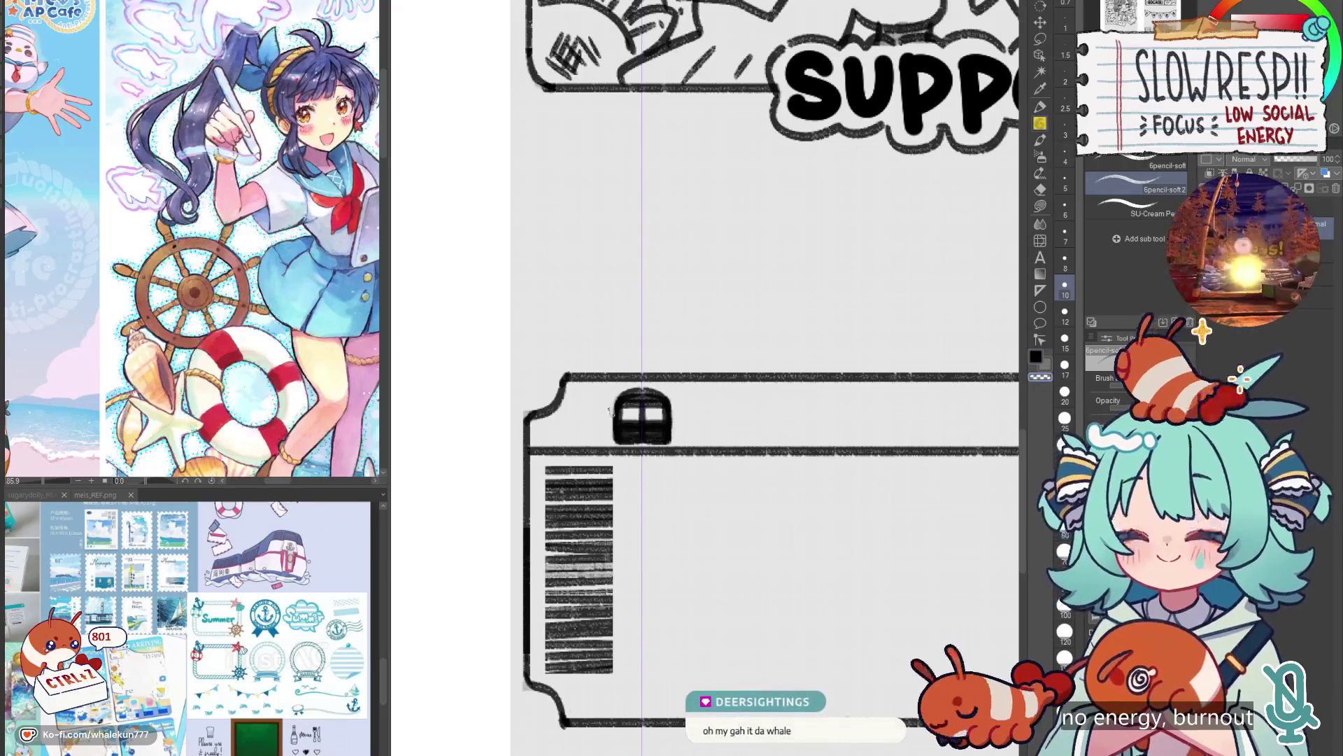
{"action": "left_click_drag", "start_coordinate": [614, 410], "coordinate": [609, 438]}
{"action": "key", "text": "ctrl+z"}
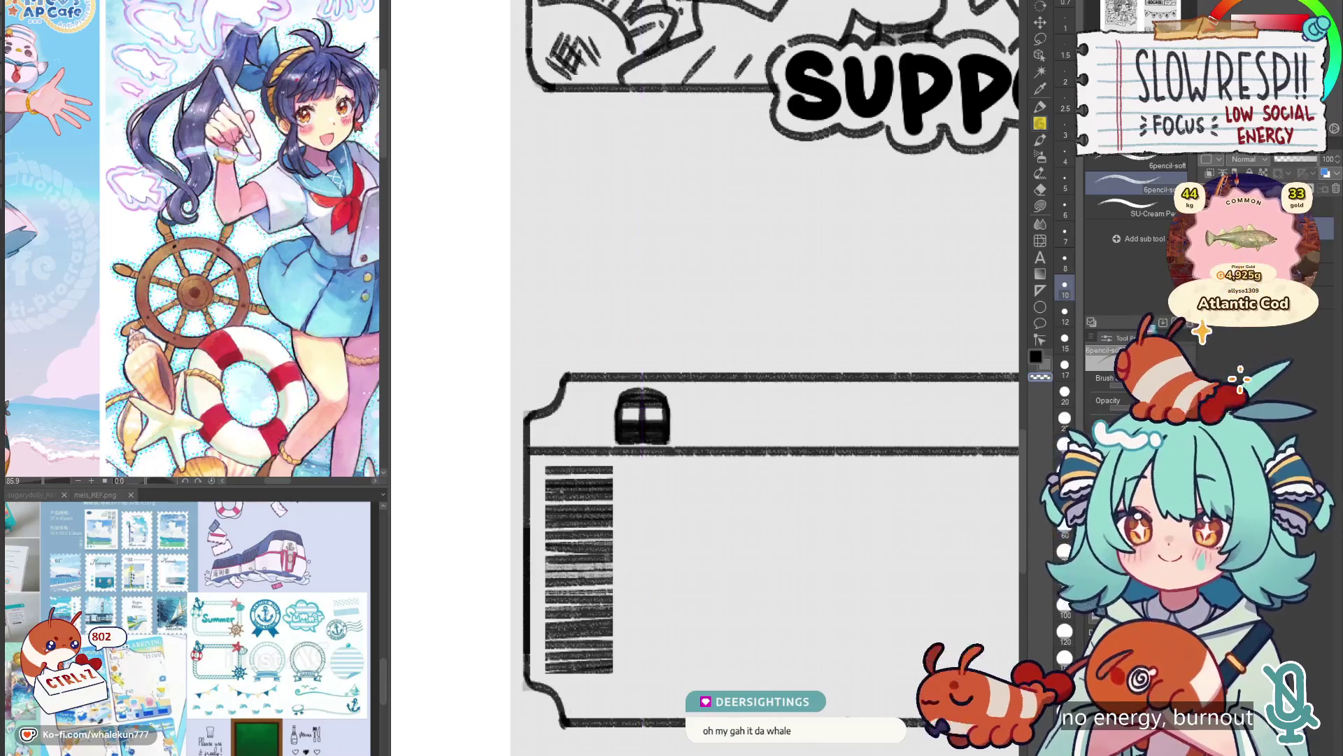
{"action": "scroll", "coordinate": [861, 261], "scroll_direction": "down", "scroll_amount": 5}
{"action": "scroll", "coordinate": [862, 261], "scroll_direction": "up", "scroll_amount": 3}
Nudge the ticket layer down slightly with the Move layer tool.
{"action": "key", "text": "m"}
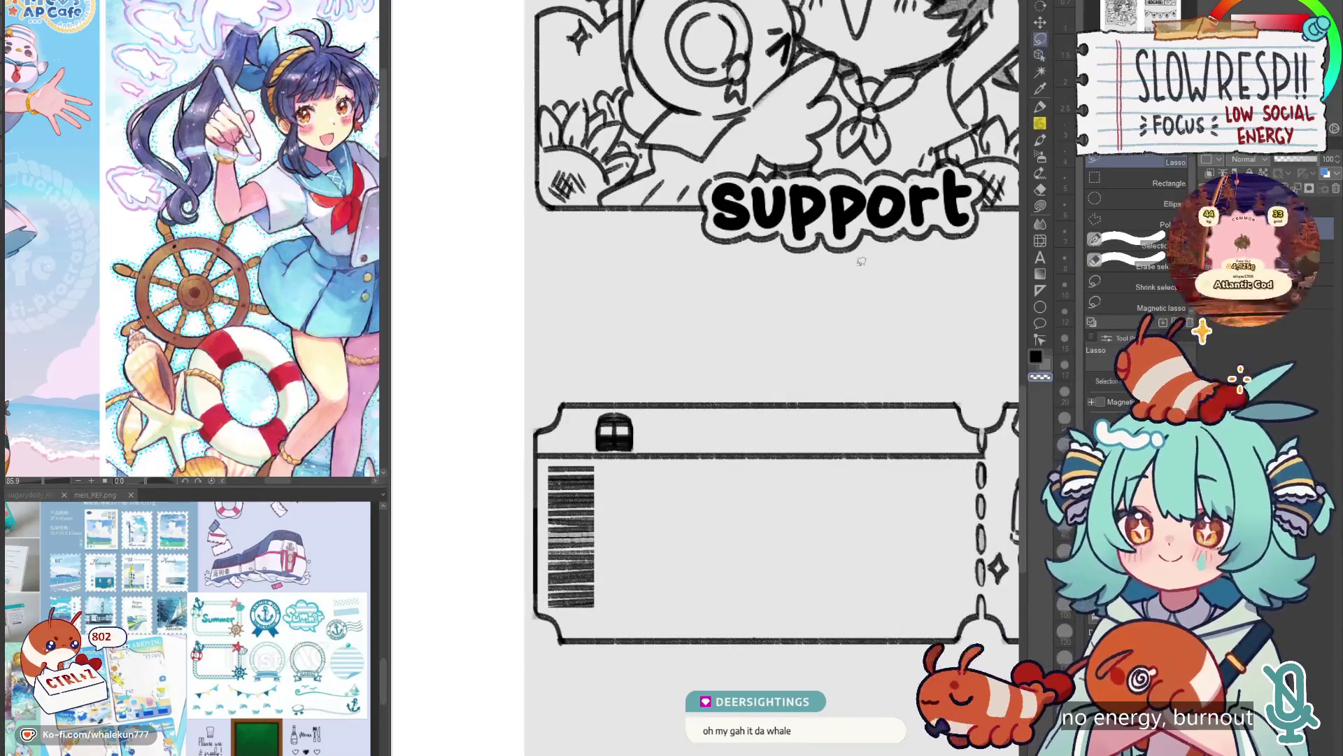
{"action": "key", "text": "k"}
{"action": "left_click_drag", "start_coordinate": [728, 511], "coordinate": [744, 569]}
{"action": "scroll", "coordinate": [740, 518], "scroll_direction": "down", "scroll_amount": 3}
{"action": "scroll", "coordinate": [728, 522], "scroll_direction": "down", "scroll_amount": 3}
{"action": "scroll", "coordinate": [730, 529], "scroll_direction": "up", "scroll_amount": 3}
{"action": "key", "text": "p"}
{"action": "left_click_drag", "start_coordinate": [674, 510], "coordinate": [719, 429]}
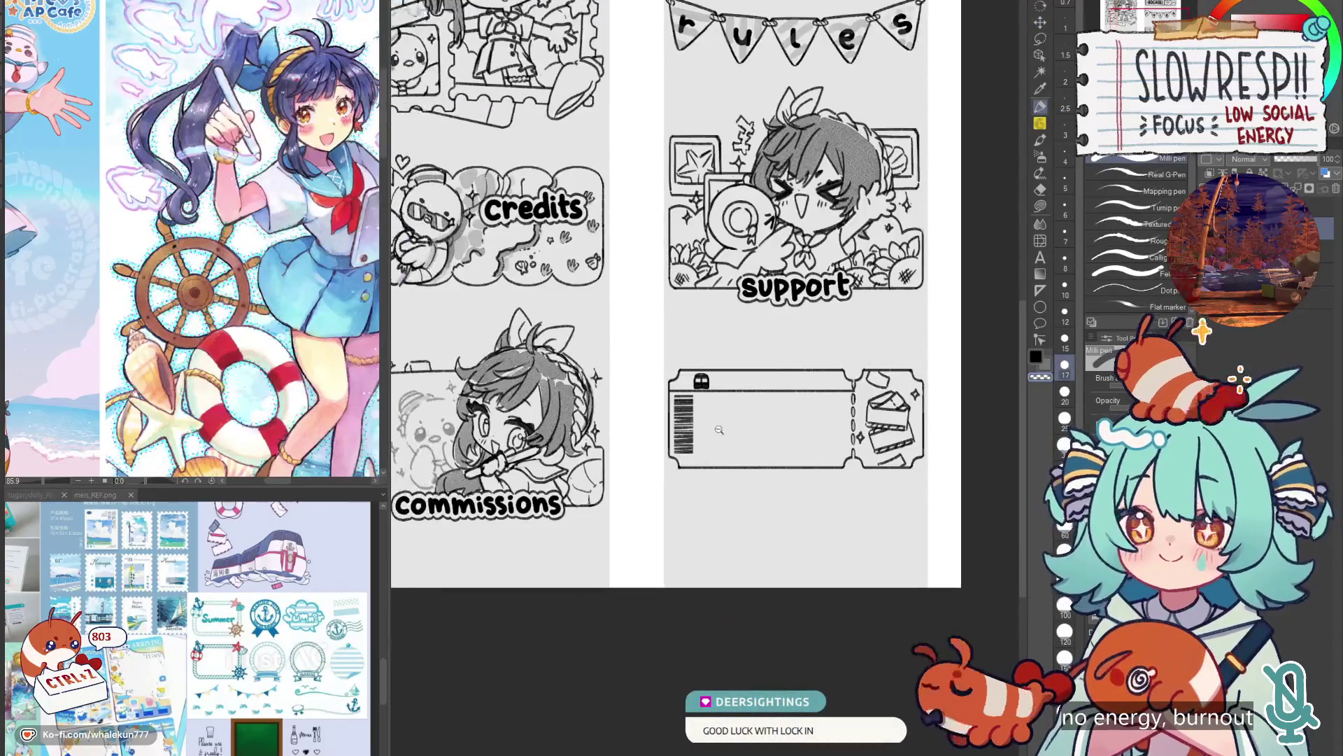
{"action": "scroll", "coordinate": [719, 430], "scroll_direction": "up", "scroll_amount": 1}
{"action": "key", "text": "h"}
{"action": "key", "text": "h"}
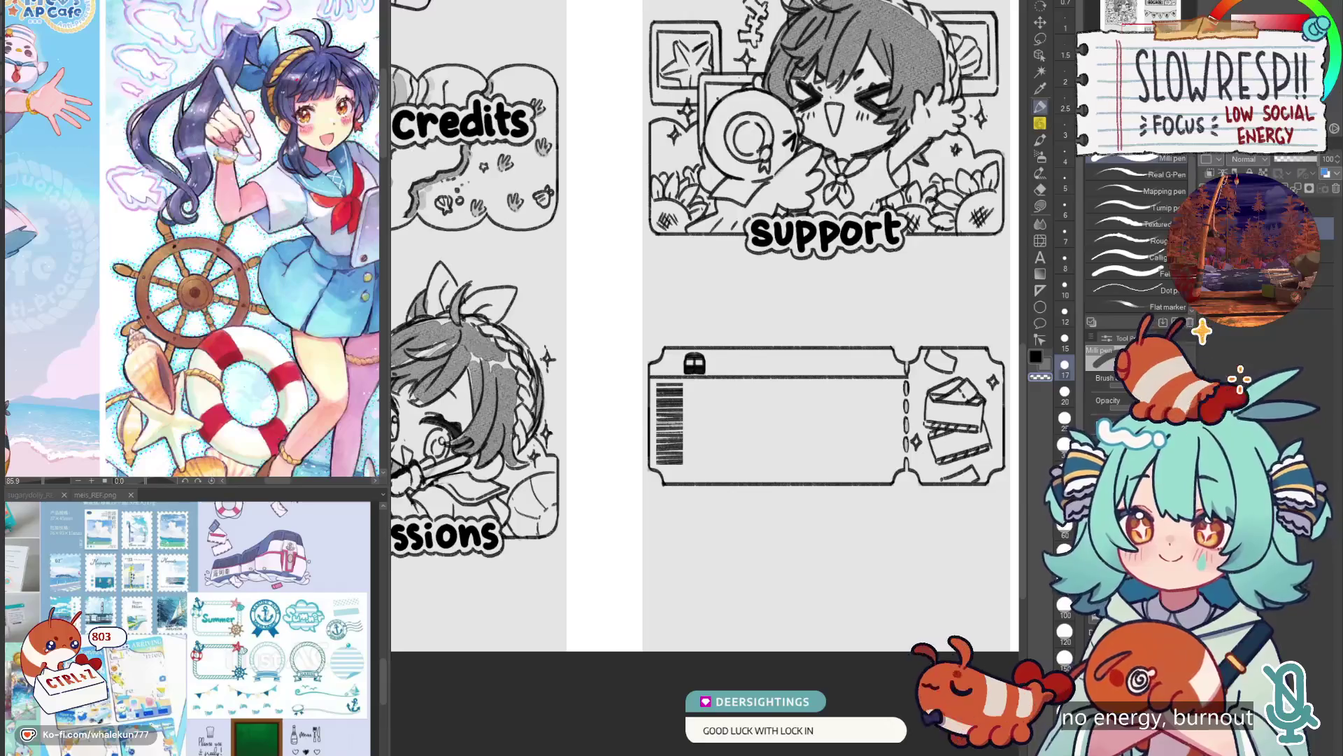
{"action": "key", "text": "p"}
{"action": "scroll", "coordinate": [705, 431], "scroll_direction": "up", "scroll_amount": 4}
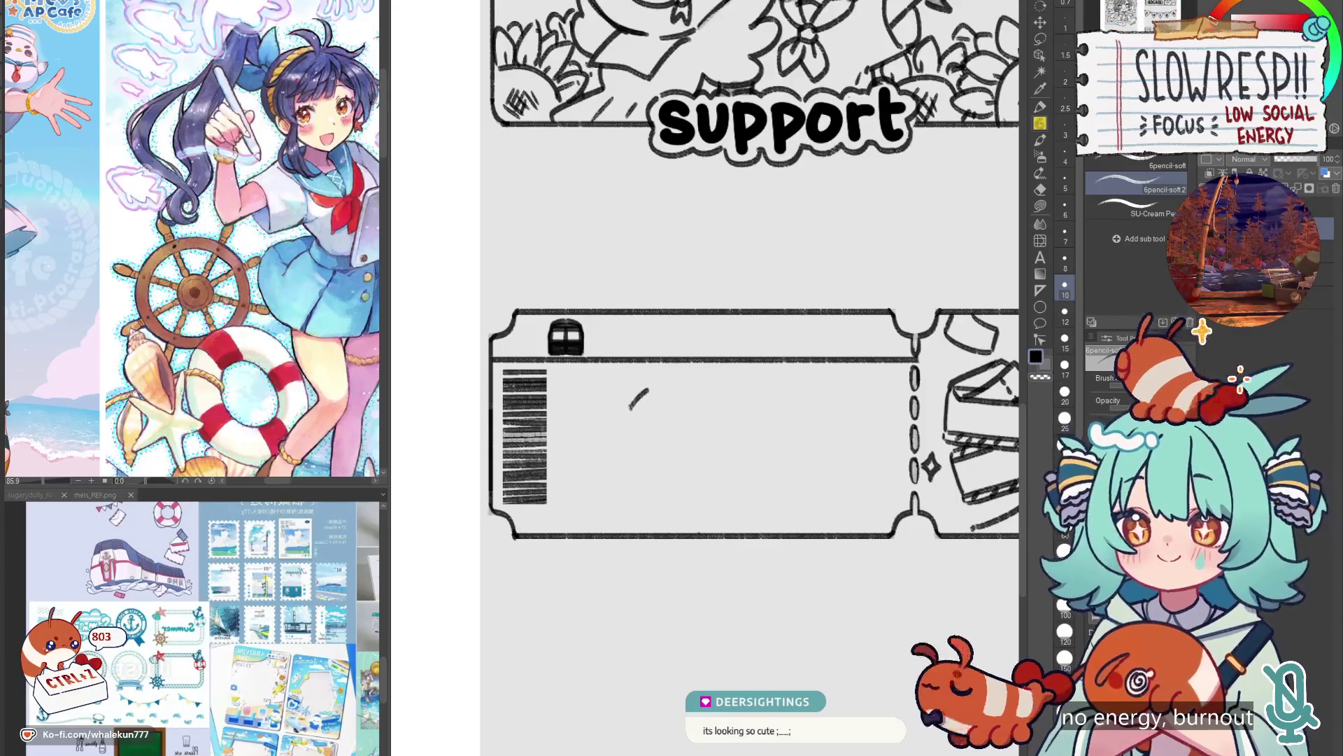
Sketch the train body's left curve and top edge, discarding trial marks.
{"action": "left_click_drag", "start_coordinate": [614, 493], "coordinate": [633, 476]}
{"action": "key", "text": "ctrl+z"}
{"action": "mouse_move", "coordinate": [630, 413]}
{"action": "left_mouse_down"}
{"action": "mouse_move", "coordinate": [657, 401]}
{"action": "mouse_move", "coordinate": [629, 455]}
{"action": "mouse_move", "coordinate": [633, 530]}
{"action": "left_mouse_up"}
{"action": "key", "text": "ctrl+z"}
{"action": "key", "text": "ctrl+z"}
{"action": "mouse_move", "coordinate": [675, 392]}
{"action": "left_mouse_down"}
{"action": "mouse_move", "coordinate": [654, 406]}
{"action": "mouse_move", "coordinate": [628, 477]}
{"action": "left_mouse_up"}
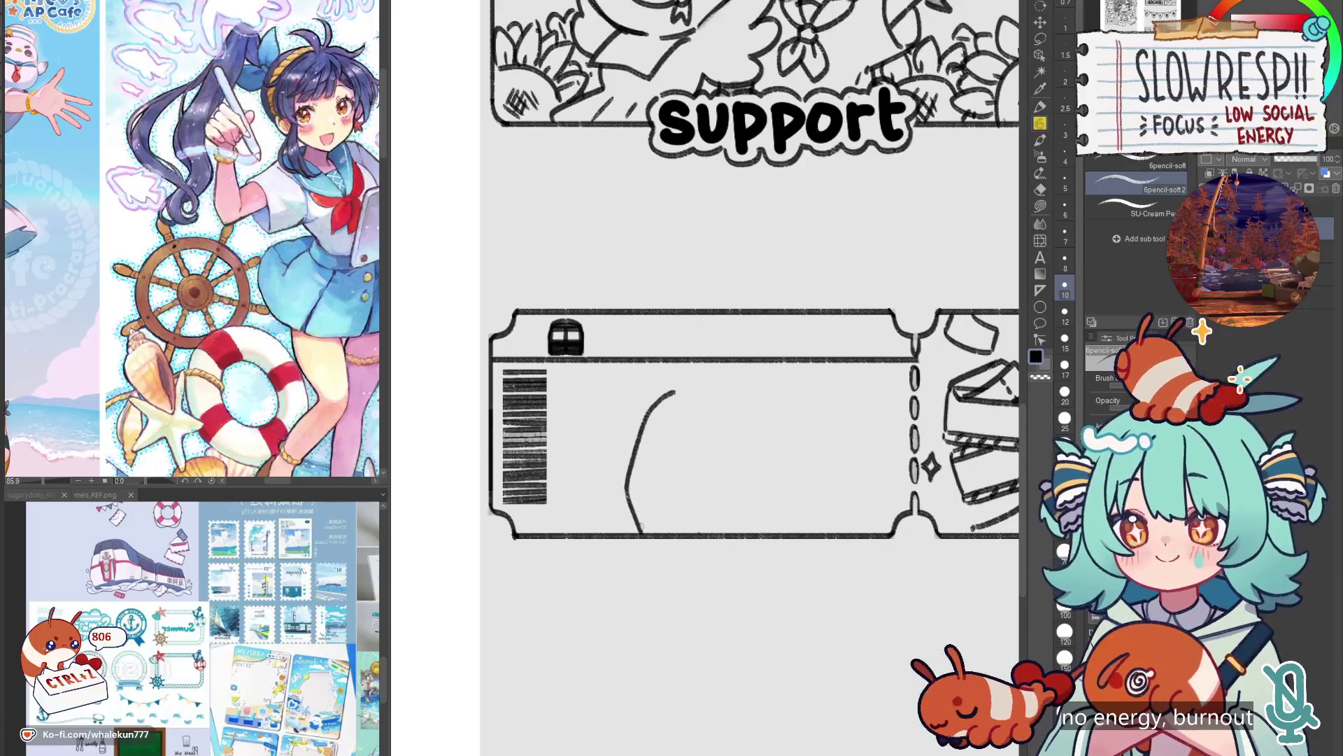
{"action": "mouse_move", "coordinate": [675, 390]}
{"action": "left_mouse_down"}
{"action": "mouse_move", "coordinate": [742, 387]}
{"action": "mouse_move", "coordinate": [882, 442]}
{"action": "left_mouse_up"}
{"action": "key", "text": "h"}
{"action": "key", "text": "h"}
{"action": "key", "text": "h"}
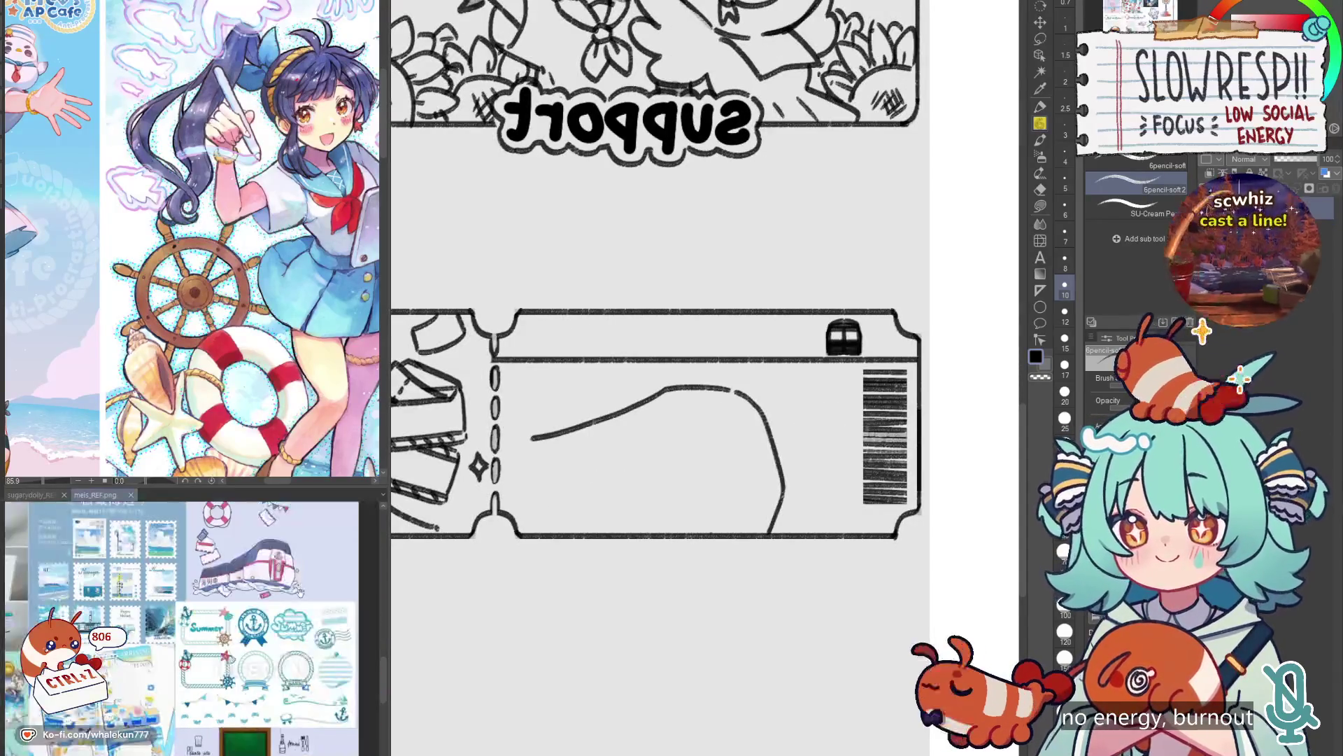
Restart the body's top outline as one long arc after several undone attempts.
{"action": "left_click_drag", "start_coordinate": [729, 436], "coordinate": [788, 429]}
{"action": "key", "text": "ctrl+z"}
{"action": "mouse_move", "coordinate": [792, 377]}
{"action": "left_mouse_down"}
{"action": "mouse_move", "coordinate": [720, 384]}
{"action": "mouse_move", "coordinate": [738, 378]}
{"action": "mouse_move", "coordinate": [634, 446]}
{"action": "left_mouse_up"}
{"action": "key", "text": "ctrl+z"}
{"action": "left_click_drag", "start_coordinate": [613, 504], "coordinate": [615, 522]}
{"action": "key", "text": "ctrl+z"}
{"action": "mouse_move", "coordinate": [760, 376]}
{"action": "left_mouse_down"}
{"action": "mouse_move", "coordinate": [640, 441]}
{"action": "mouse_move", "coordinate": [617, 466]}
{"action": "mouse_move", "coordinate": [614, 525]}
{"action": "left_mouse_up"}
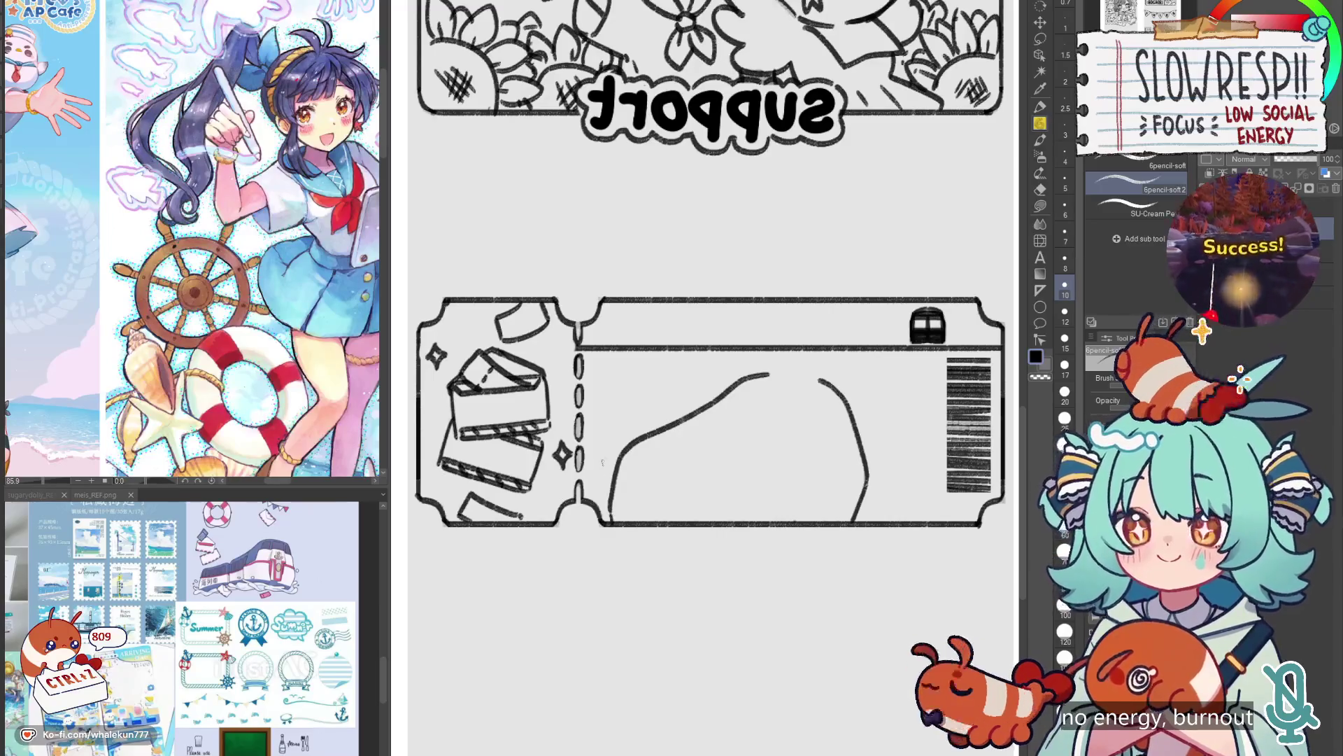
Extend the body curve to the ticket's bottom edge and lengthen the top curve rightward.
{"action": "left_click_drag", "start_coordinate": [608, 455], "coordinate": [597, 501]}
{"action": "mouse_move", "coordinate": [612, 456]}
{"action": "left_mouse_down"}
{"action": "mouse_move", "coordinate": [622, 449]}
{"action": "mouse_move", "coordinate": [585, 459]}
{"action": "left_mouse_up"}
{"action": "key", "text": "ctrl+z"}
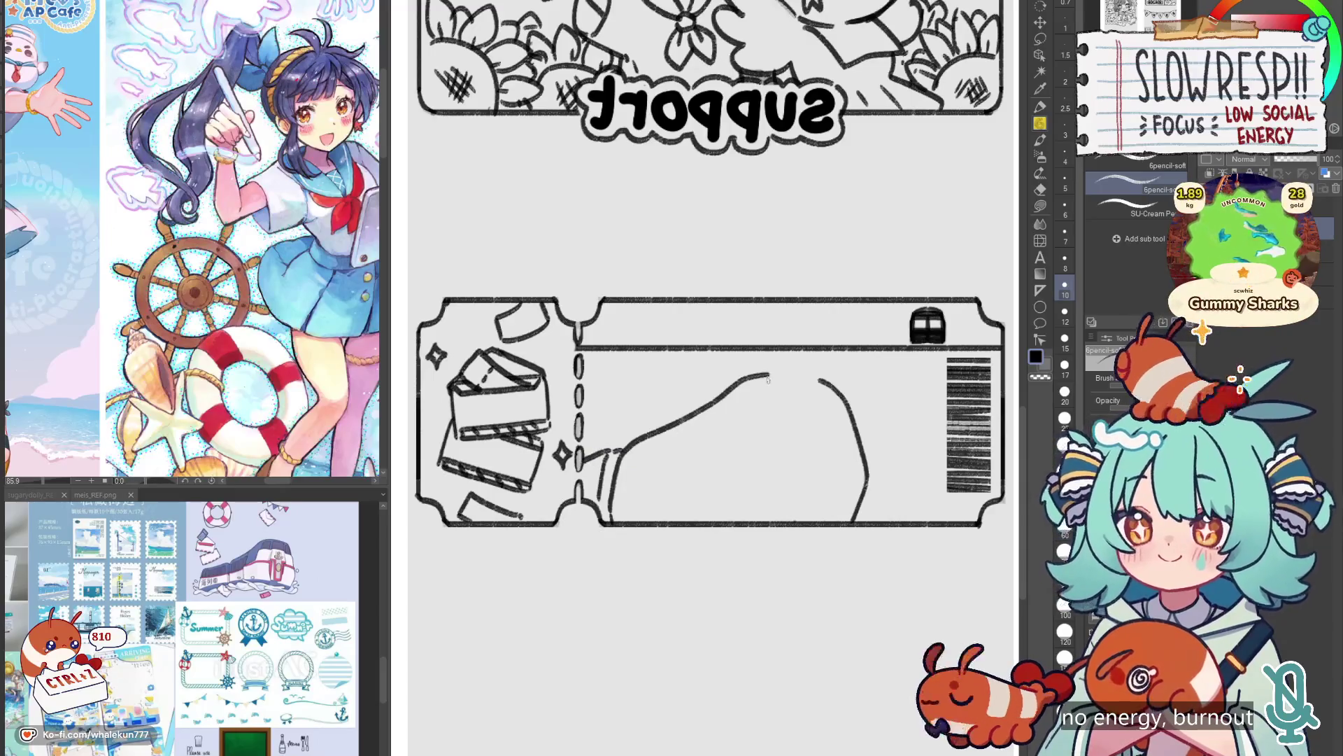
{"action": "left_click_drag", "start_coordinate": [721, 401], "coordinate": [801, 377]}
{"action": "key", "text": "ctrl+z"}
{"action": "left_click_drag", "start_coordinate": [720, 401], "coordinate": [808, 377]}
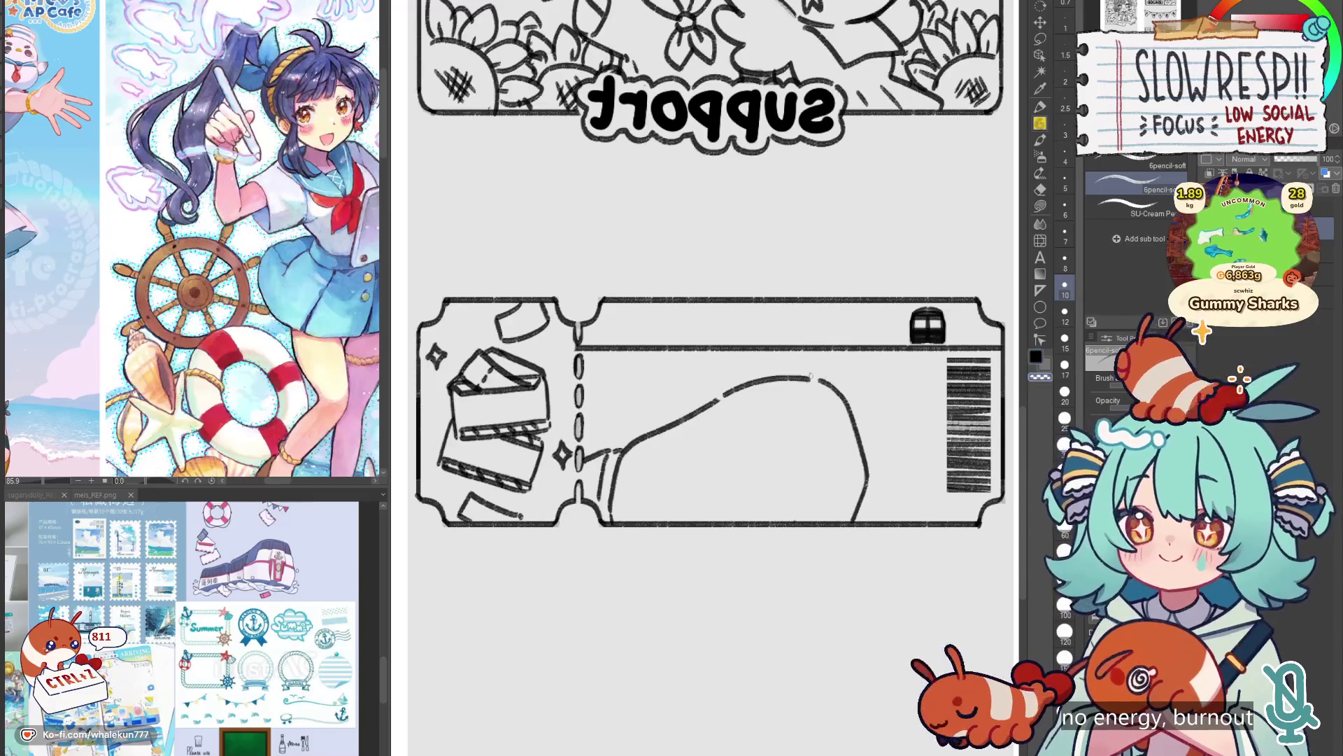
{"action": "key", "text": "h"}
Erase and redraw the left curve of the train body.
{"action": "key", "text": "e"}
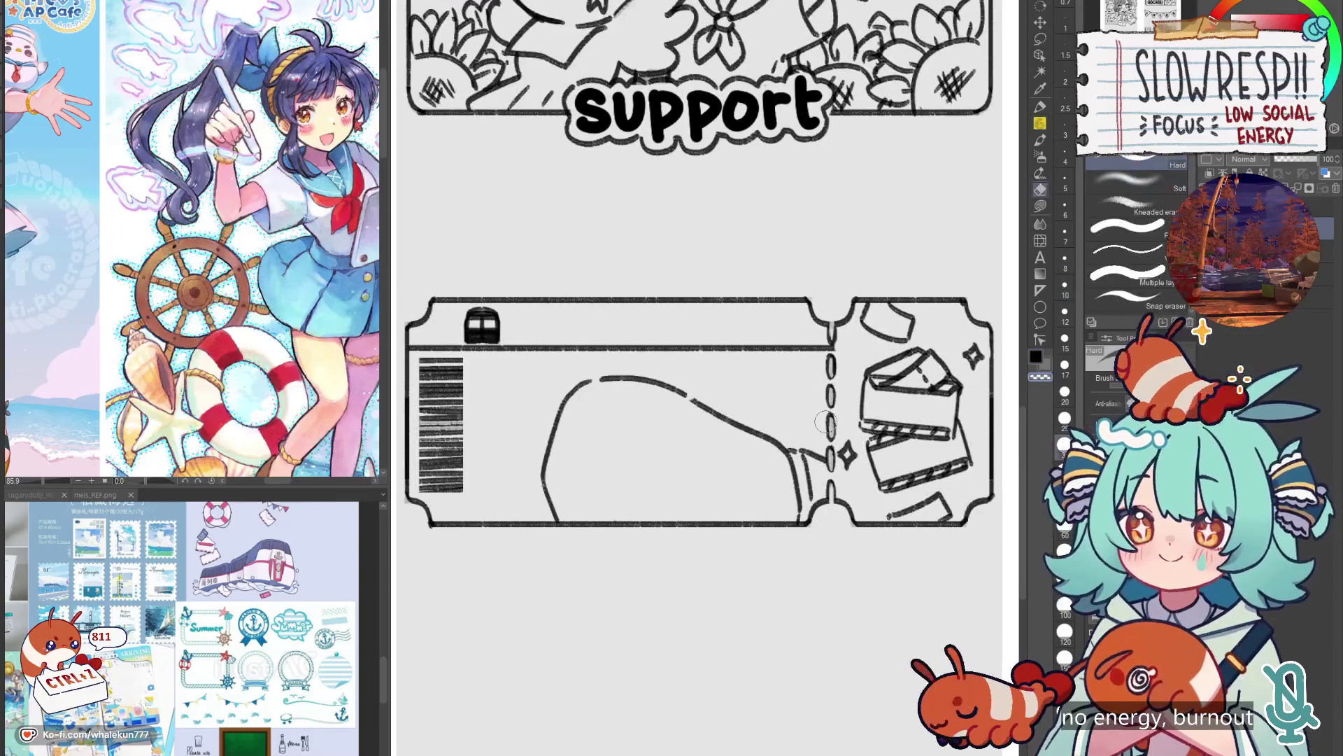
{"action": "mouse_move", "coordinate": [587, 381]}
{"action": "left_mouse_down"}
{"action": "mouse_move", "coordinate": [543, 480]}
{"action": "mouse_move", "coordinate": [553, 493]}
{"action": "left_mouse_up"}
{"action": "key", "text": "p"}
{"action": "left_click_drag", "start_coordinate": [582, 382], "coordinate": [543, 481]}
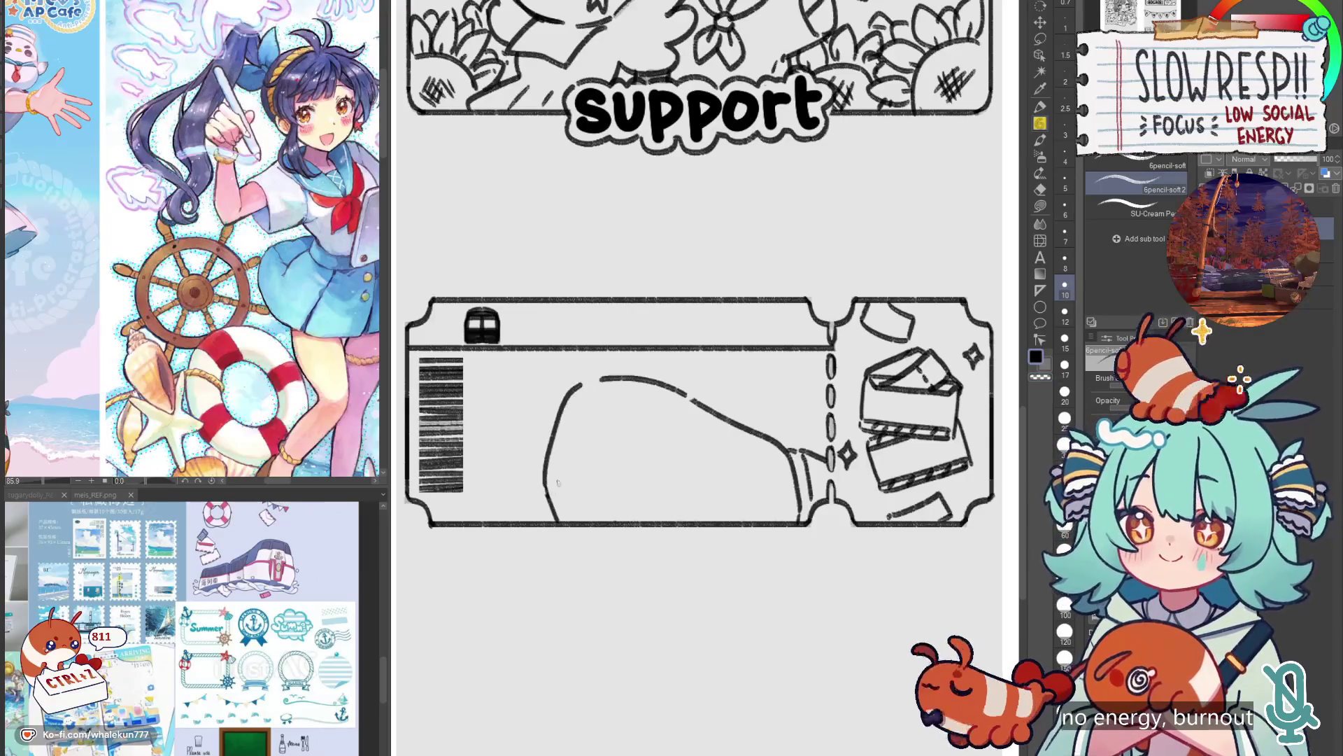
{"action": "scroll", "coordinate": [558, 481], "scroll_direction": "down", "scroll_amount": 5}
{"action": "scroll", "coordinate": [758, 394], "scroll_direction": "up", "scroll_amount": 5}
{"action": "left_click_drag", "start_coordinate": [760, 388], "coordinate": [770, 451]}
{"action": "key", "text": "ctrl+z"}
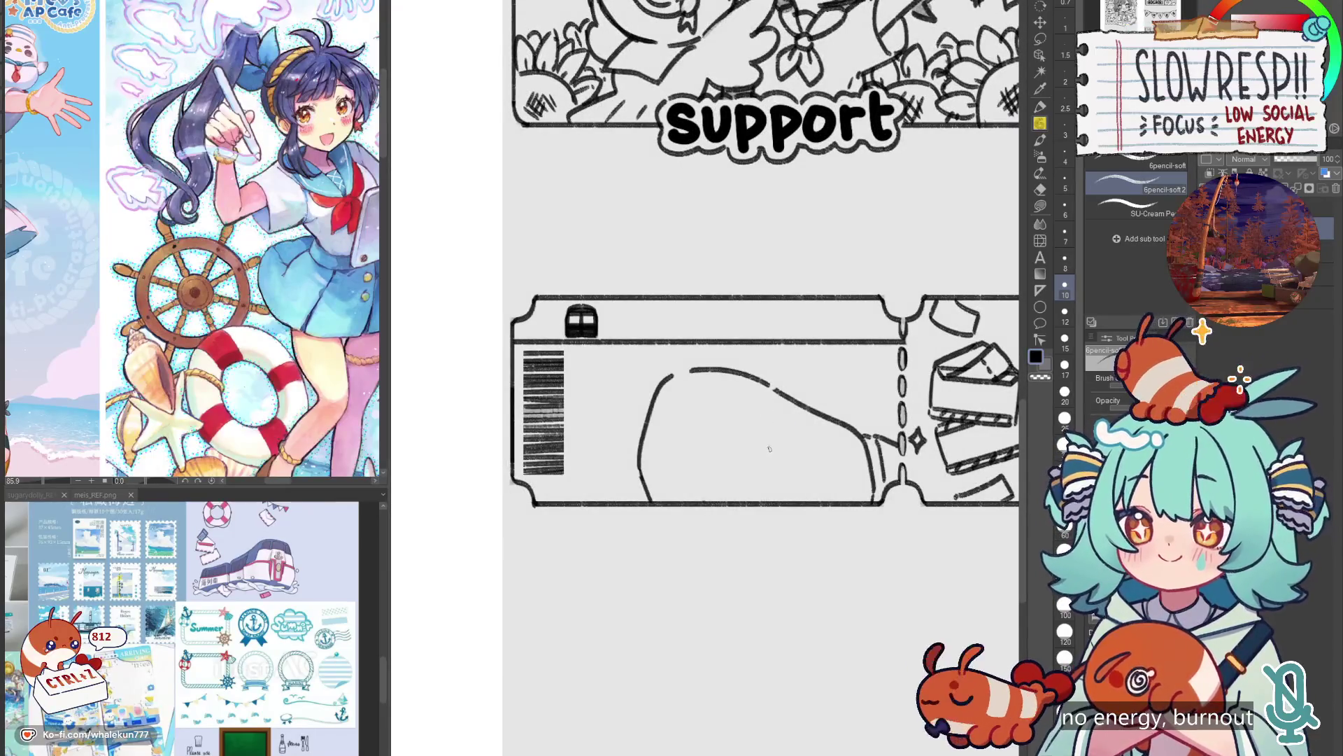
Check the shape in a mirrored view and remove the trial inner strokes.
{"action": "key", "text": "h"}
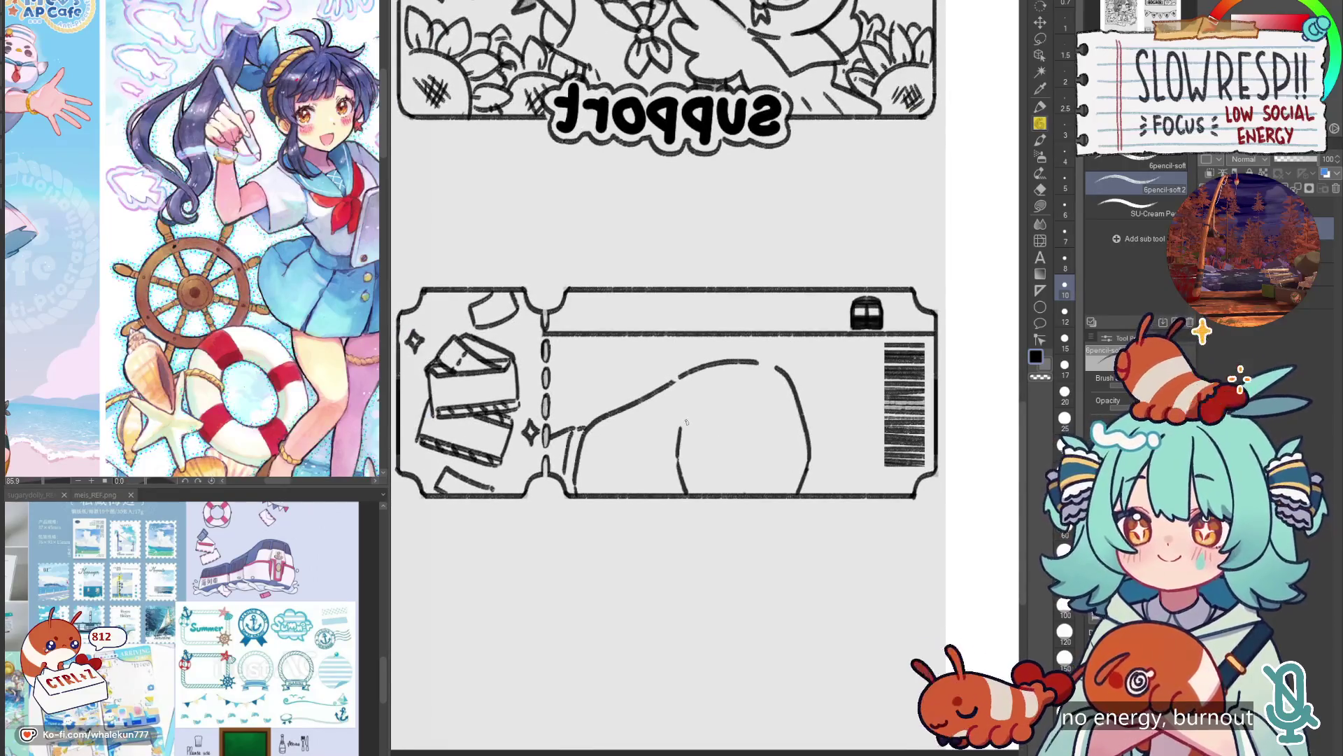
{"action": "left_click_drag", "start_coordinate": [687, 422], "coordinate": [713, 413]}
{"action": "key", "text": "ctrl+z"}
{"action": "key", "text": "ctrl+z"}
{"action": "key", "text": "ctrl+z"}
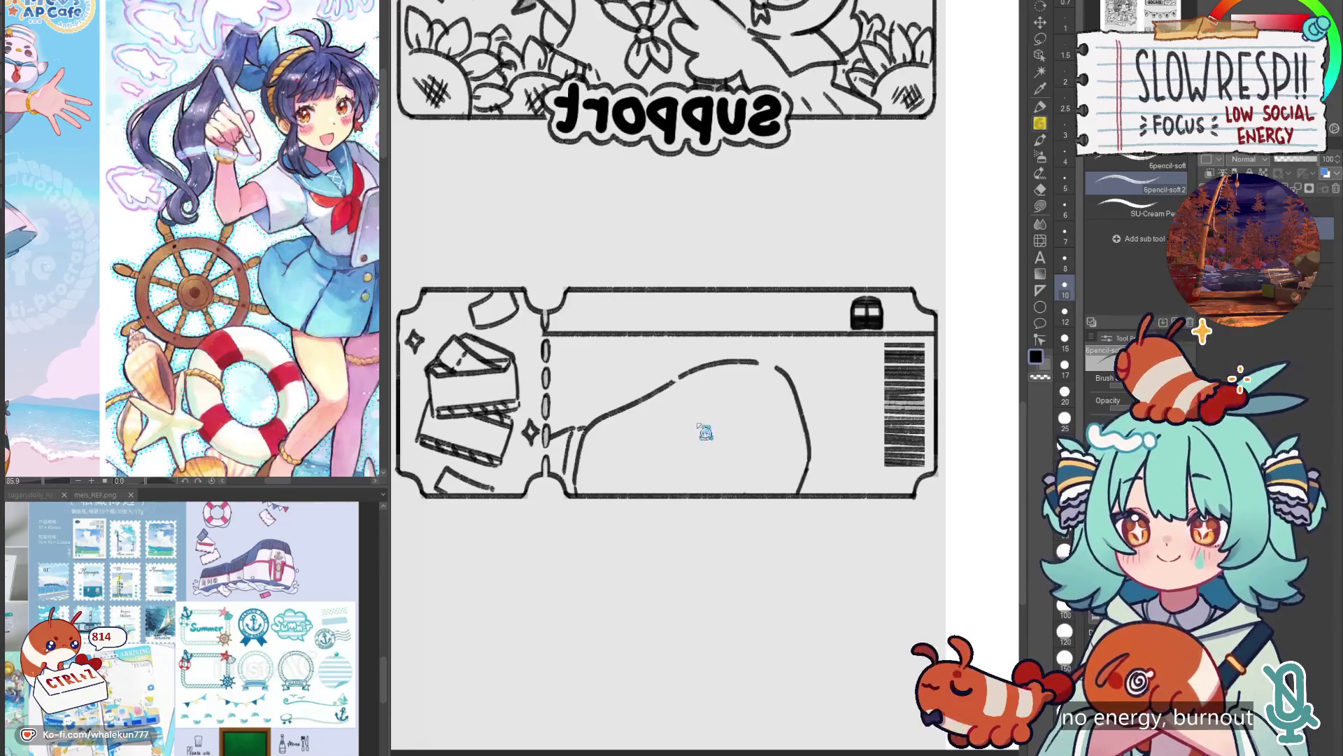
{"action": "key", "text": "ctrl+z"}
Refine the anchor nose with a curved end stroke, a bottom arc and a crossbar.
{"action": "mouse_move", "coordinate": [697, 419]}
{"action": "left_mouse_down"}
{"action": "mouse_move", "coordinate": [684, 453]}
{"action": "mouse_move", "coordinate": [727, 411]}
{"action": "mouse_move", "coordinate": [748, 422]}
{"action": "left_mouse_up"}
{"action": "key", "text": "ctrl+z"}
{"action": "key", "text": "ctrl+z"}
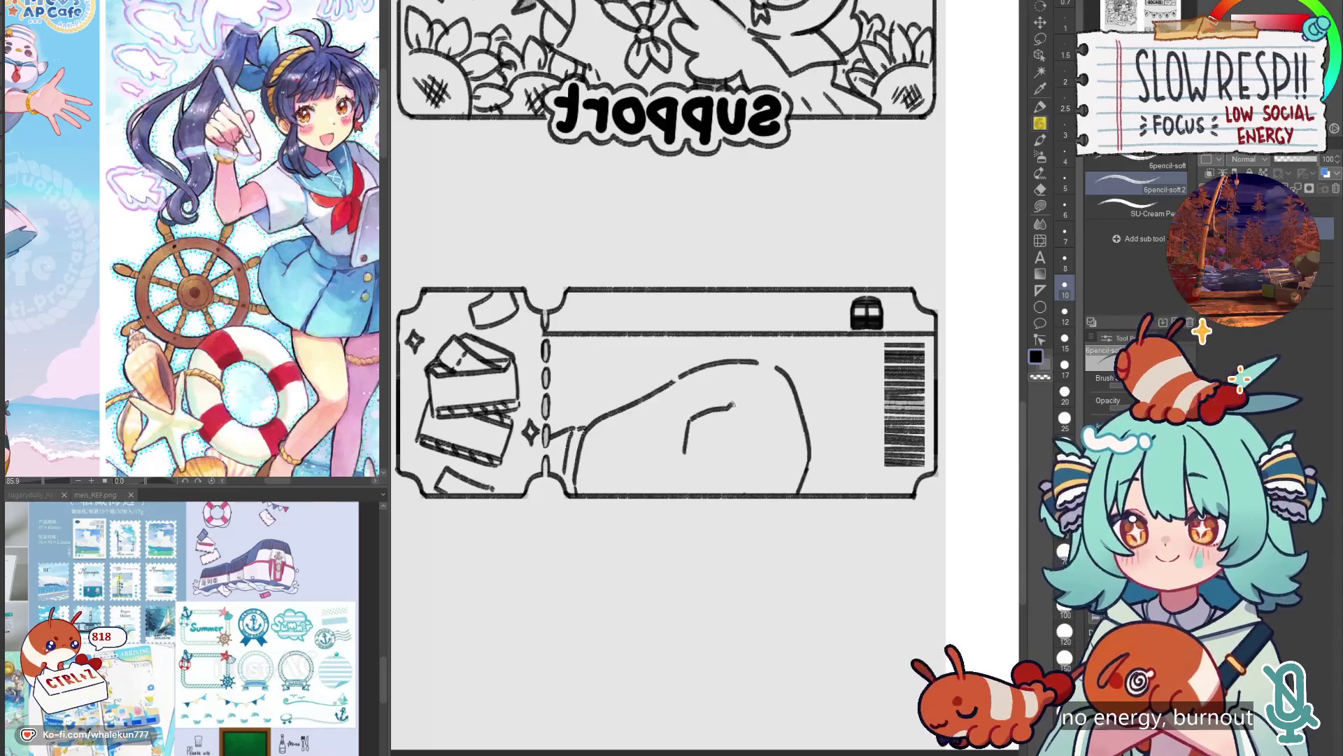
{"action": "left_click_drag", "start_coordinate": [778, 406], "coordinate": [784, 416]}
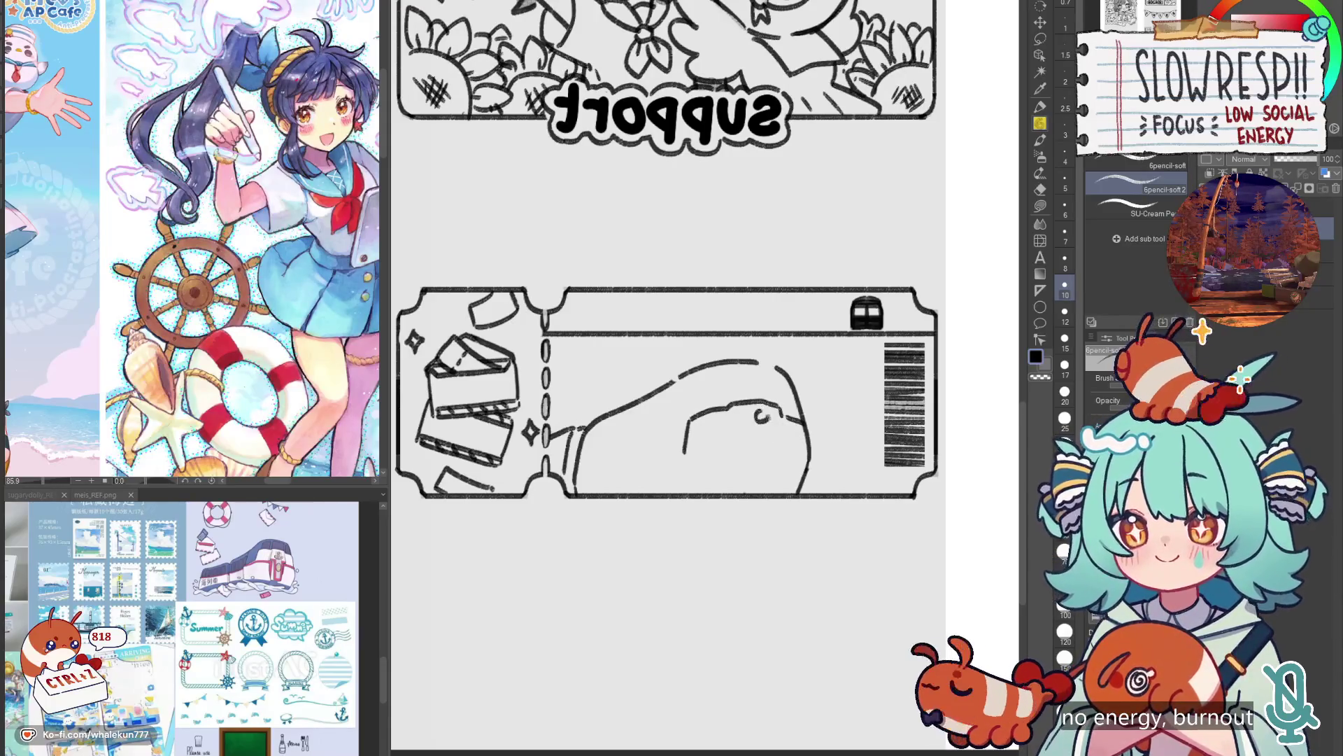
{"action": "left_click_drag", "start_coordinate": [748, 436], "coordinate": [774, 434]}
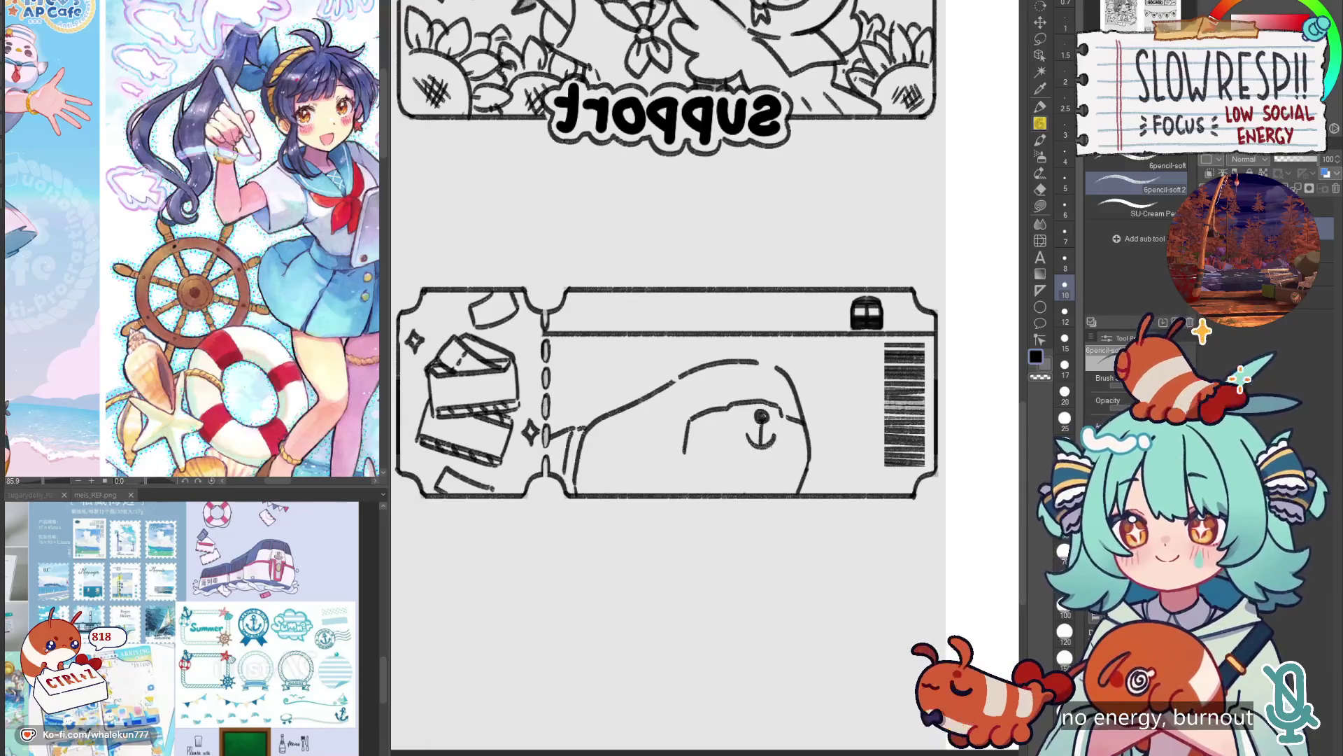
{"action": "scroll", "coordinate": [764, 436], "scroll_direction": "up", "scroll_amount": 2}
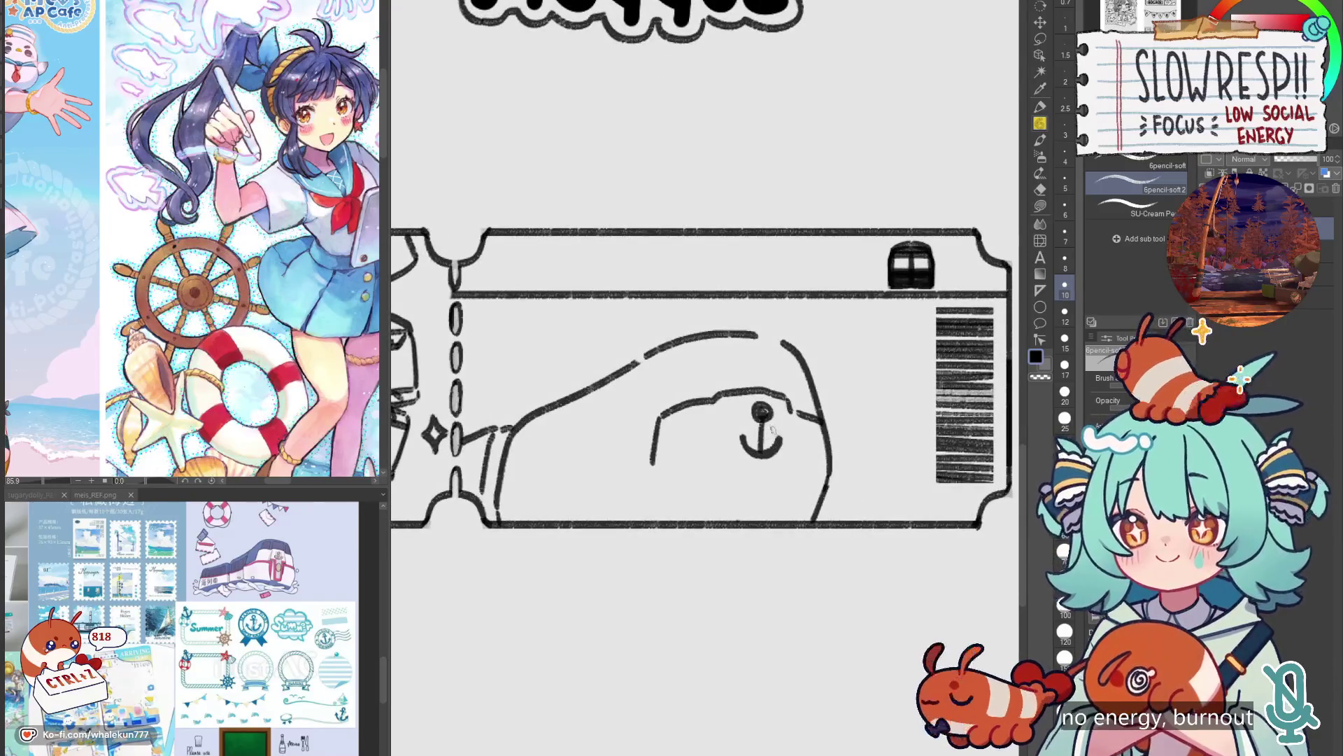
{"action": "left_click_drag", "start_coordinate": [774, 430], "coordinate": [740, 432]}
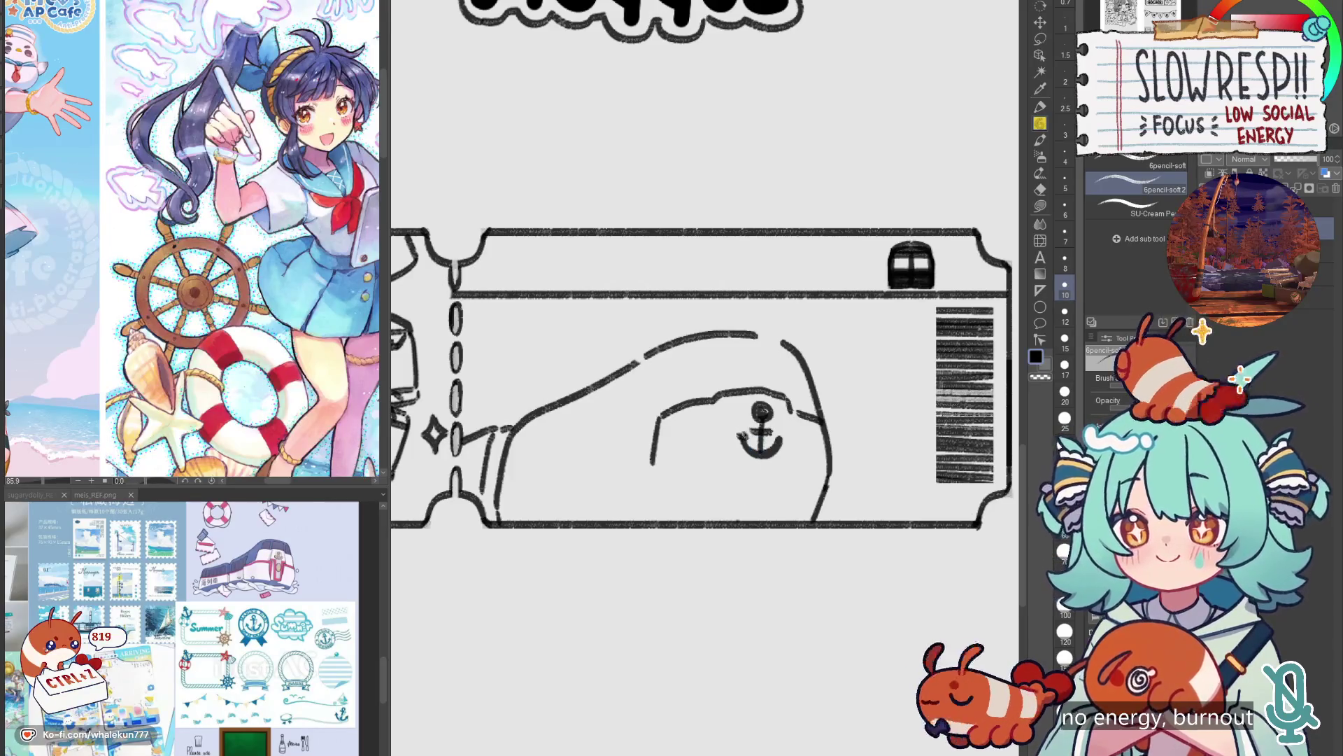
Draw the long vertical strokes on either side of the anchor at the train's front.
{"action": "mouse_move", "coordinate": [725, 404]}
{"action": "left_mouse_down"}
{"action": "mouse_move", "coordinate": [723, 453]}
{"action": "mouse_move", "coordinate": [744, 467]}
{"action": "mouse_move", "coordinate": [751, 516]}
{"action": "left_mouse_up"}
{"action": "key", "text": "ctrl+z"}
{"action": "left_click_drag", "start_coordinate": [779, 467], "coordinate": [776, 516]}
{"action": "left_click_drag", "start_coordinate": [791, 416], "coordinate": [796, 461]}
{"action": "key", "text": "ctrl+z"}
{"action": "mouse_move", "coordinate": [714, 410]}
{"action": "left_mouse_down"}
{"action": "mouse_move", "coordinate": [710, 463]}
{"action": "mouse_move", "coordinate": [731, 482]}
{"action": "mouse_move", "coordinate": [732, 515]}
{"action": "left_mouse_up"}
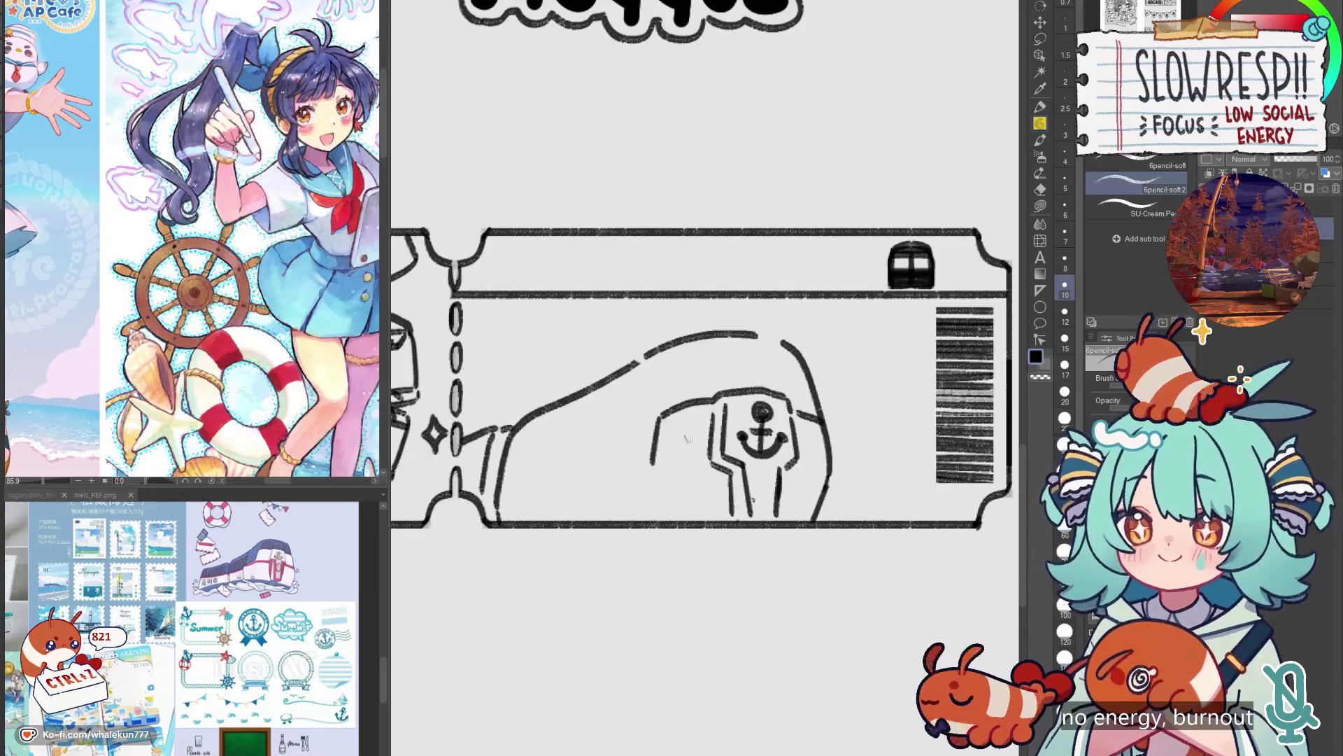
Draw a short stroke at the train's lower left, redoing it until placed right.
{"action": "left_click_drag", "start_coordinate": [643, 468], "coordinate": [574, 483]}
{"action": "key", "text": "ctrl+z"}
{"action": "mouse_move", "coordinate": [655, 461]}
{"action": "left_mouse_down"}
{"action": "mouse_move", "coordinate": [614, 473]}
{"action": "mouse_move", "coordinate": [611, 515]}
{"action": "left_mouse_up"}
{"action": "key", "text": "ctrl+z"}
{"action": "key", "text": "ctrl+z"}
{"action": "mouse_move", "coordinate": [649, 460]}
{"action": "left_mouse_down"}
{"action": "mouse_move", "coordinate": [614, 474]}
{"action": "mouse_move", "coordinate": [616, 517]}
{"action": "mouse_move", "coordinate": [651, 503]}
{"action": "mouse_move", "coordinate": [592, 519]}
{"action": "left_mouse_up"}
Add a hump and small circle at the lower right, and extend the lower-left body outline.
{"action": "mouse_move", "coordinate": [818, 519]}
{"action": "left_mouse_down"}
{"action": "mouse_move", "coordinate": [858, 499]}
{"action": "mouse_move", "coordinate": [861, 523]}
{"action": "left_mouse_up"}
{"action": "left_click_drag", "start_coordinate": [878, 472], "coordinate": [876, 476]}
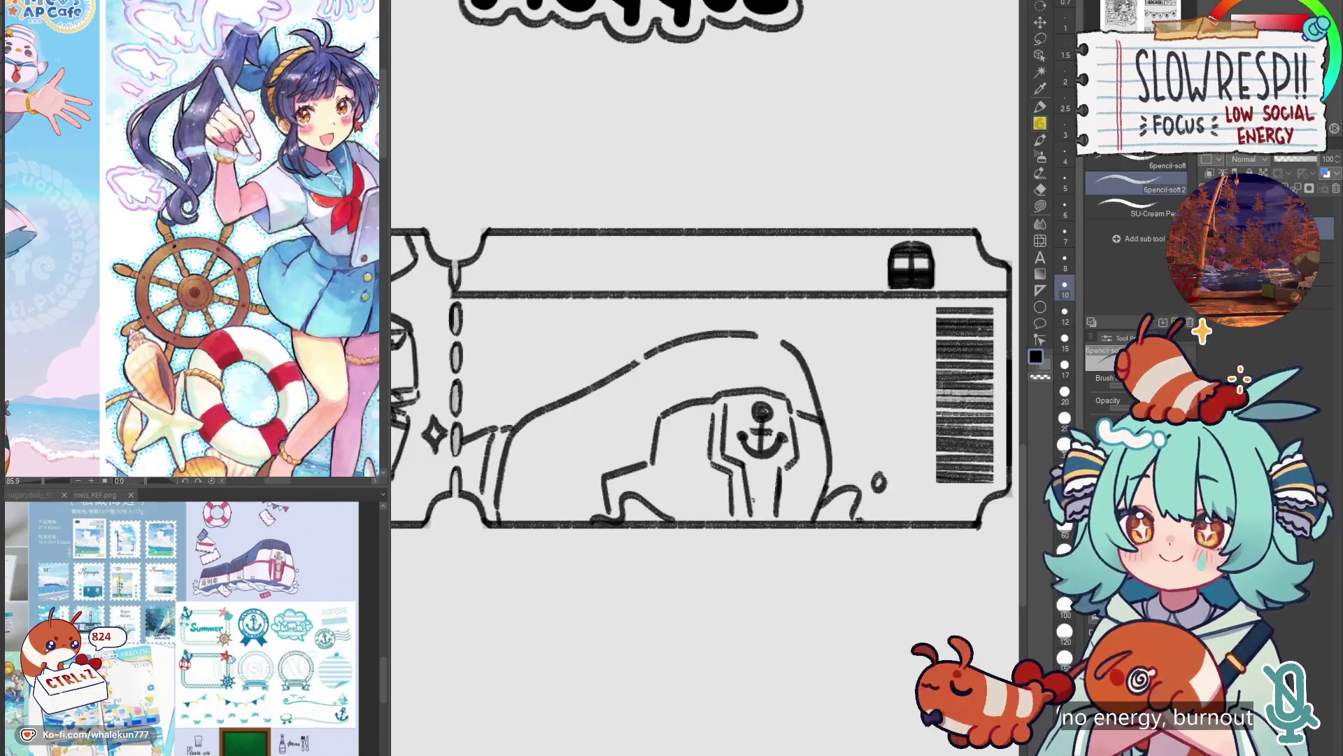
{"action": "left_click_drag", "start_coordinate": [627, 481], "coordinate": [710, 462]}
{"action": "left_click_drag", "start_coordinate": [650, 462], "coordinate": [700, 454]}
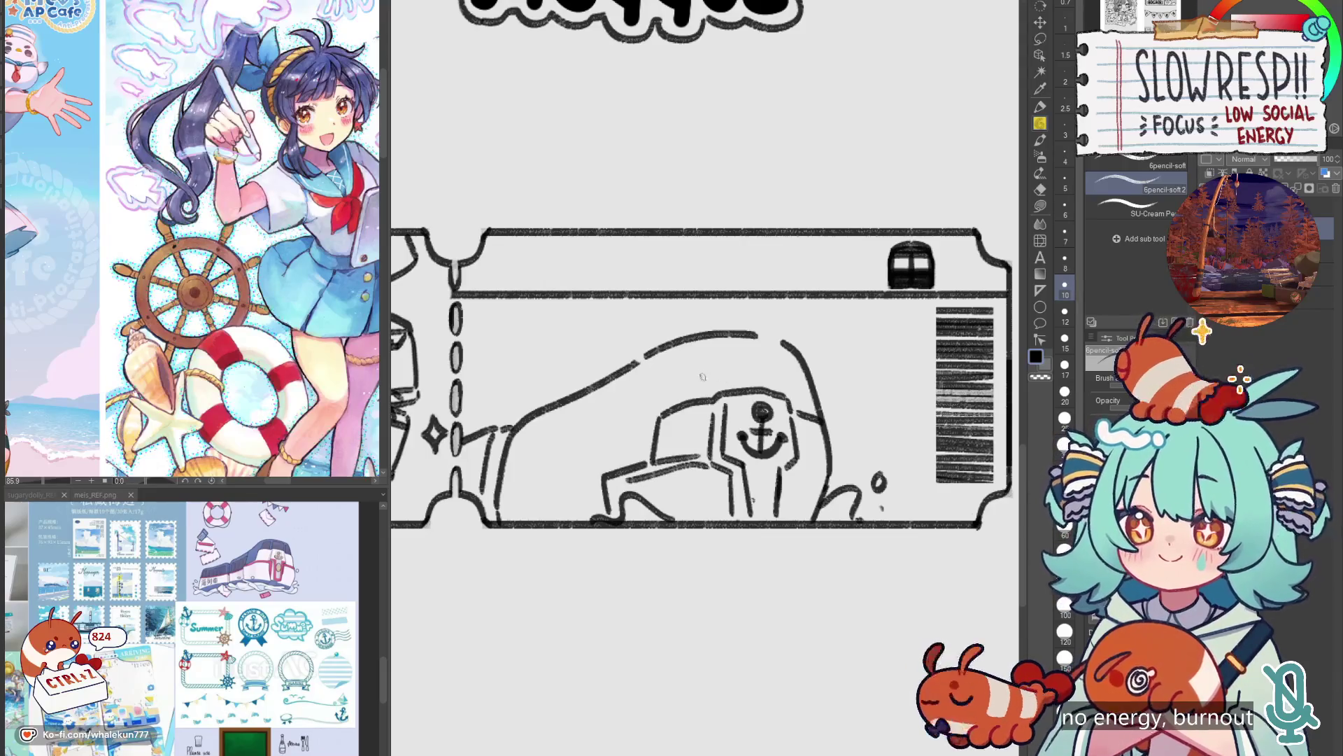
Draw both front windows, the roof line and the lower edge of the side windows.
{"action": "mouse_move", "coordinate": [715, 346]}
{"action": "left_mouse_down"}
{"action": "mouse_move", "coordinate": [713, 401]}
{"action": "mouse_move", "coordinate": [673, 359]}
{"action": "mouse_move", "coordinate": [670, 404]}
{"action": "left_mouse_up"}
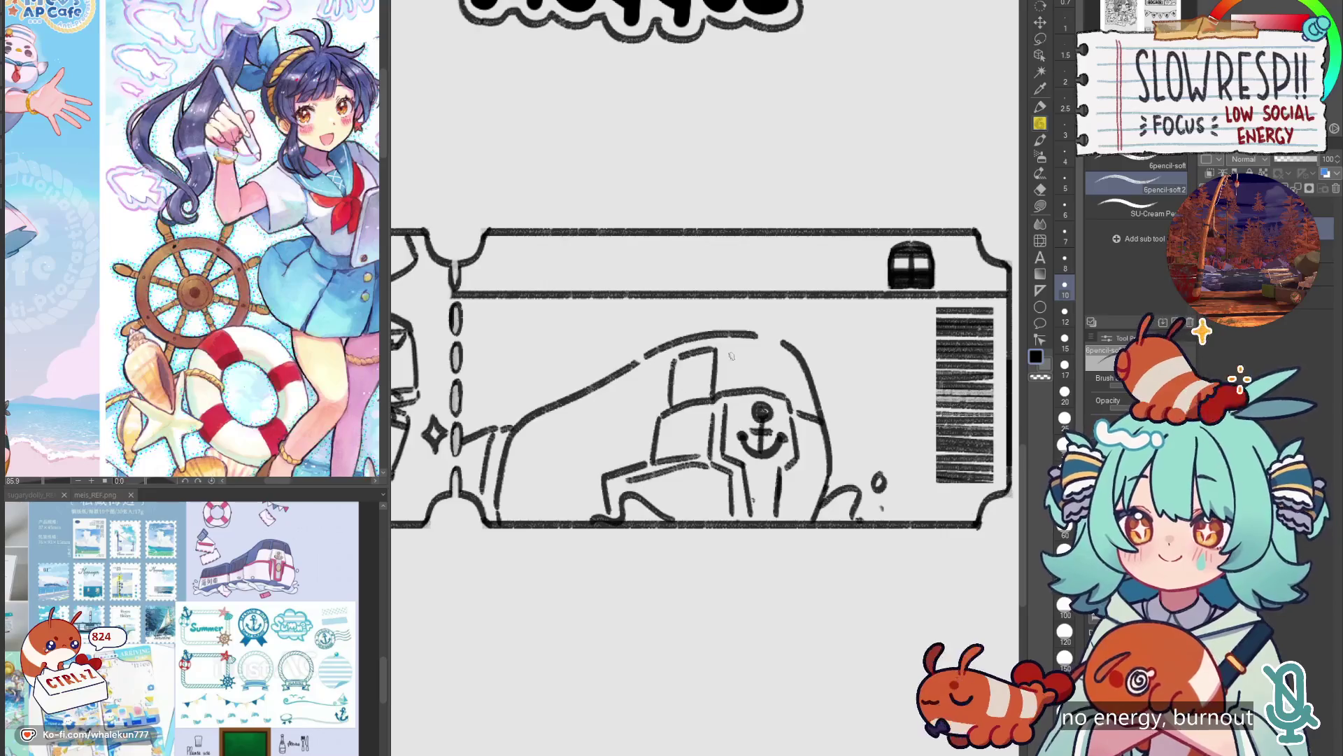
{"action": "mouse_move", "coordinate": [725, 353]}
{"action": "left_mouse_down"}
{"action": "mouse_move", "coordinate": [774, 350]}
{"action": "mouse_move", "coordinate": [798, 414]}
{"action": "left_mouse_up"}
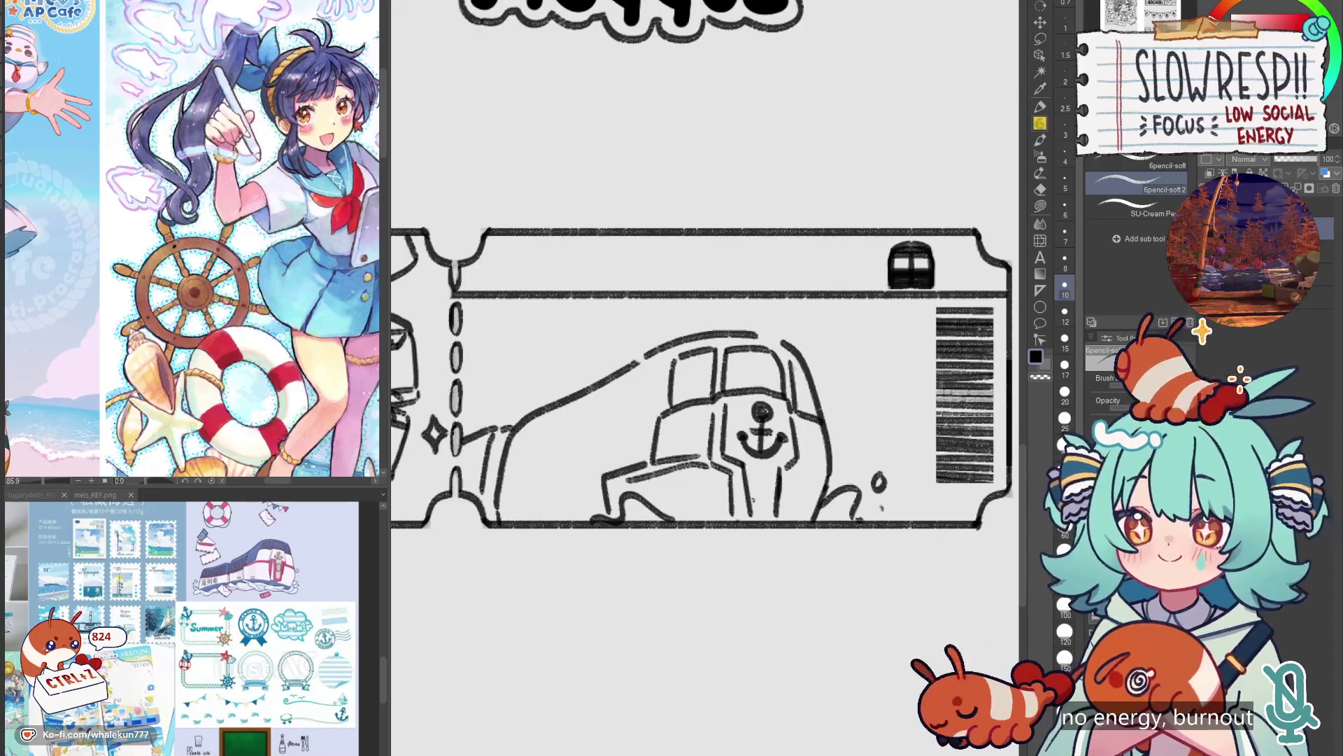
{"action": "mouse_move", "coordinate": [623, 371]}
{"action": "left_mouse_down"}
{"action": "mouse_move", "coordinate": [647, 353]}
{"action": "mouse_move", "coordinate": [608, 403]}
{"action": "mouse_move", "coordinate": [599, 458]}
{"action": "left_mouse_up"}
{"action": "key", "text": "ctrl+z"}
{"action": "key", "text": "ctrl+z"}
{"action": "mouse_move", "coordinate": [650, 352]}
{"action": "left_mouse_down"}
{"action": "mouse_move", "coordinate": [626, 369]}
{"action": "mouse_move", "coordinate": [608, 462]}
{"action": "left_mouse_up"}
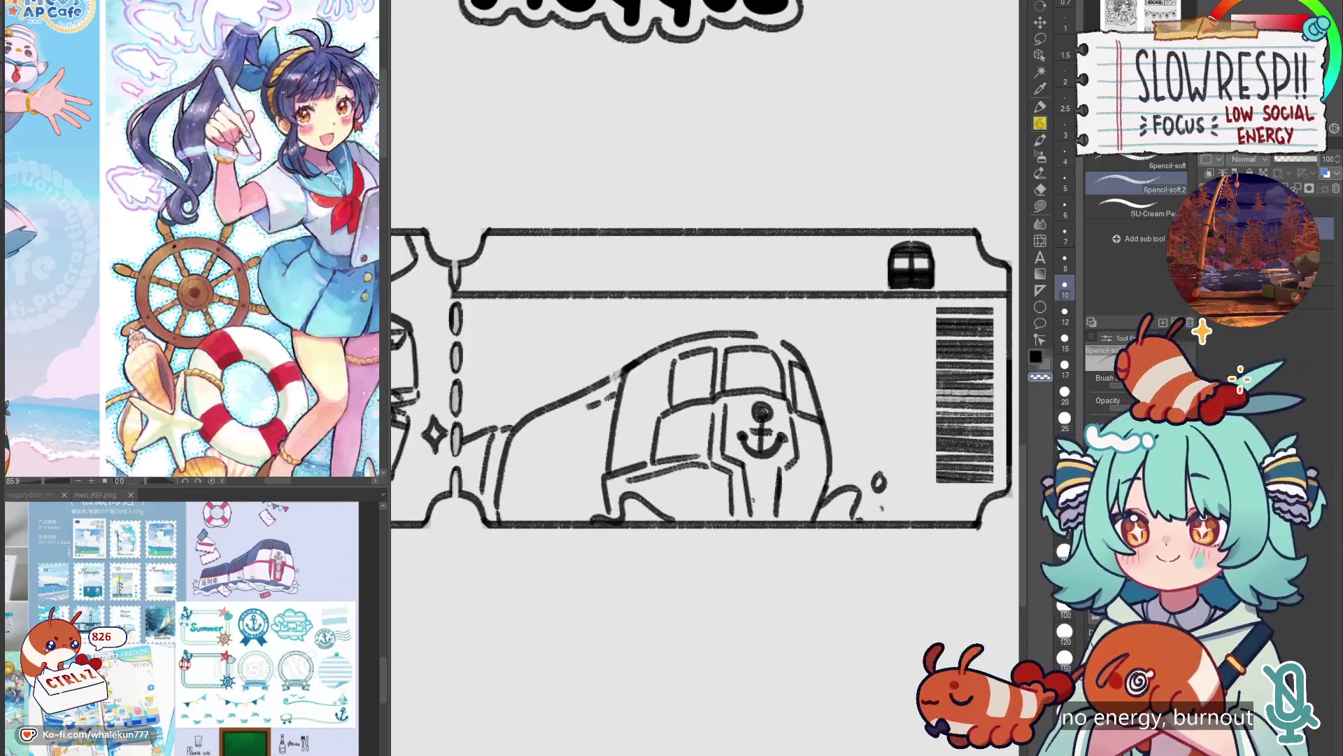
{"action": "mouse_move", "coordinate": [616, 372]}
{"action": "left_mouse_down"}
{"action": "mouse_move", "coordinate": [532, 426]}
{"action": "mouse_move", "coordinate": [516, 471]}
{"action": "mouse_move", "coordinate": [538, 463]}
{"action": "mouse_move", "coordinate": [551, 422]}
{"action": "mouse_move", "coordinate": [552, 466]}
{"action": "mouse_move", "coordinate": [577, 411]}
{"action": "mouse_move", "coordinate": [579, 455]}
{"action": "mouse_move", "coordinate": [605, 409]}
{"action": "mouse_move", "coordinate": [604, 445]}
{"action": "left_mouse_up"}
{"action": "left_click_drag", "start_coordinate": [518, 483], "coordinate": [608, 451]}
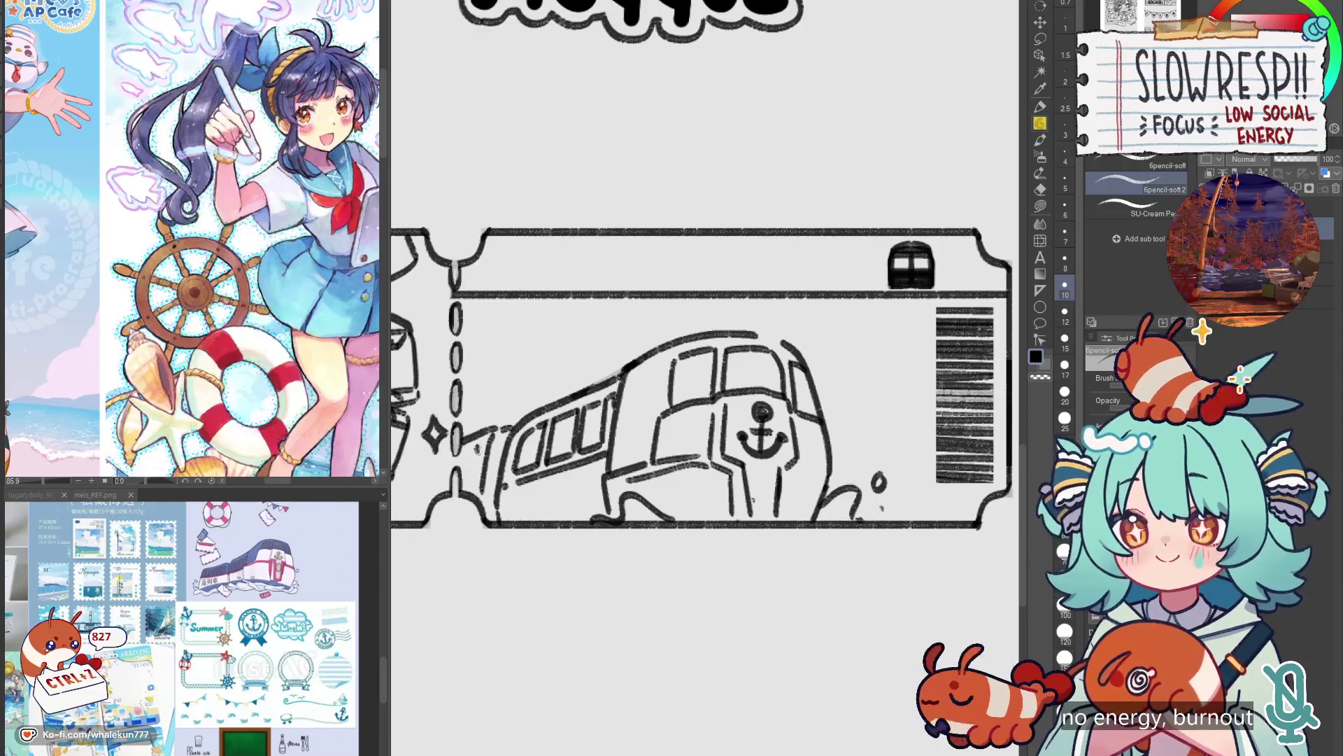
Add sparkles to the left and right of the train, plus a small detail stroke on it.
{"action": "key", "text": "h"}
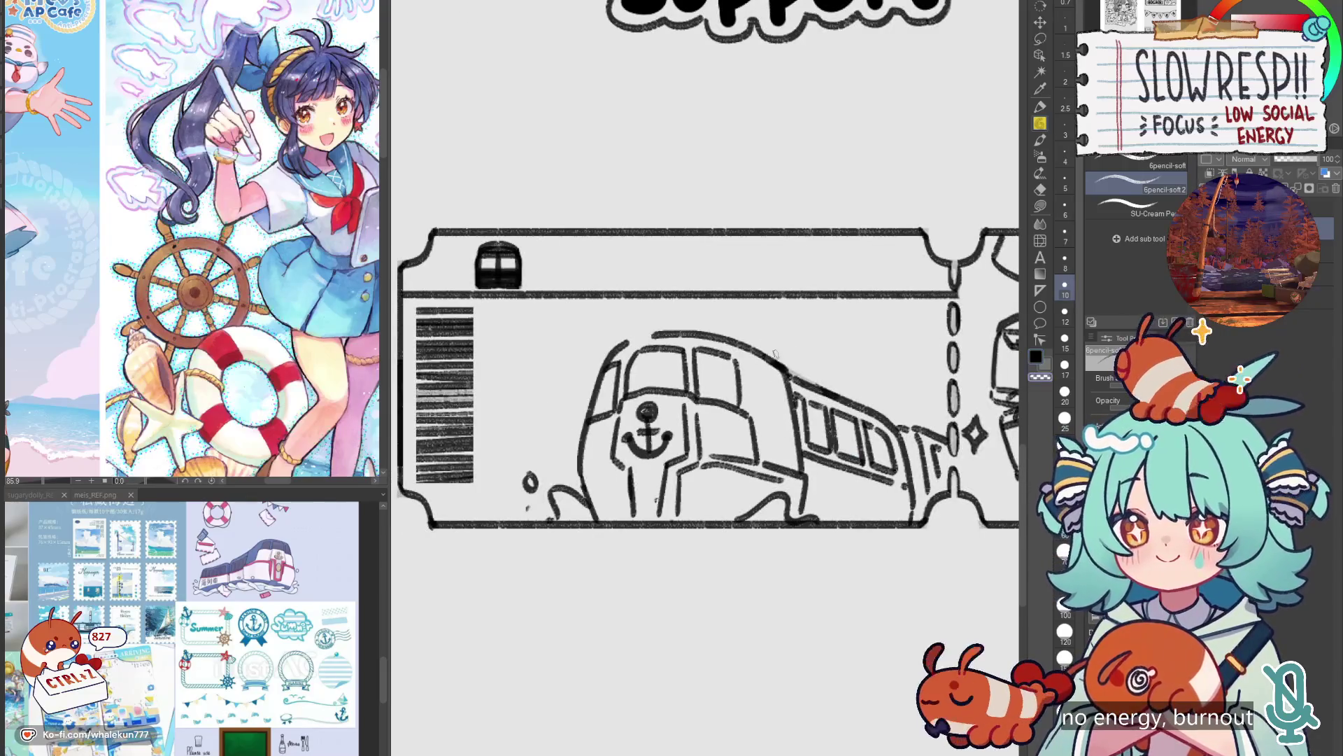
{"action": "scroll", "coordinate": [794, 347], "scroll_direction": "right", "scroll_amount": 1}
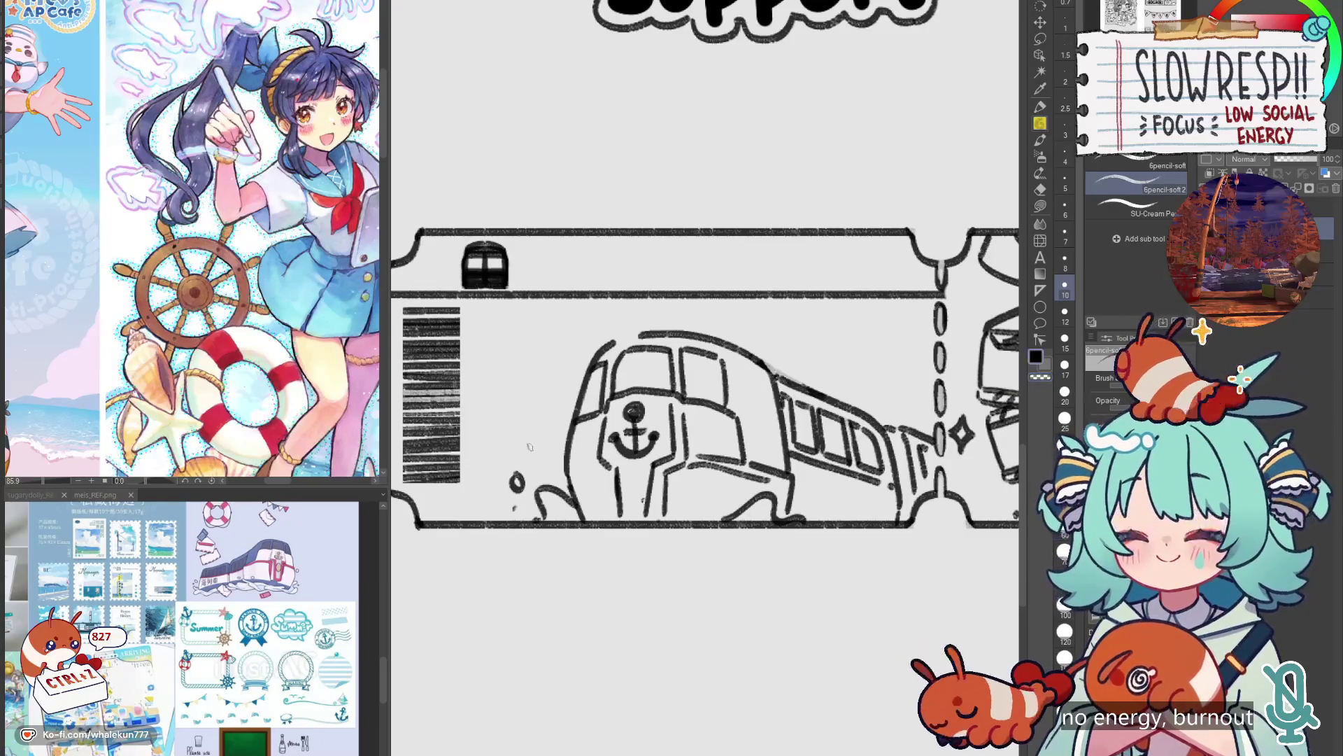
{"action": "scroll", "coordinate": [835, 502], "scroll_direction": "down", "scroll_amount": 5}
{"action": "scroll", "coordinate": [700, 434], "scroll_direction": "up", "scroll_amount": 1}
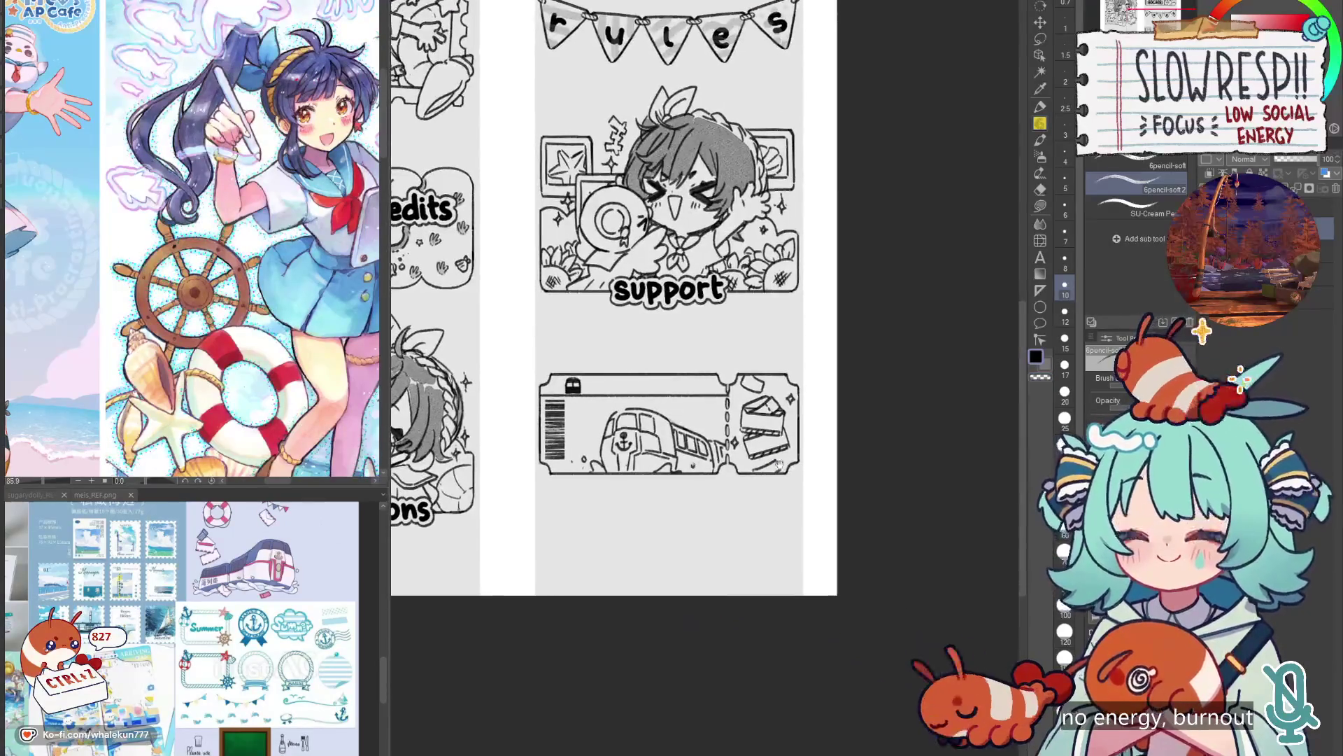
{"action": "scroll", "coordinate": [677, 432], "scroll_direction": "up", "scroll_amount": 3}
{"action": "mouse_move", "coordinate": [677, 432]}
{"action": "left_mouse_down"}
{"action": "mouse_move", "coordinate": [678, 484]}
{"action": "mouse_move", "coordinate": [794, 443]}
{"action": "left_mouse_up"}
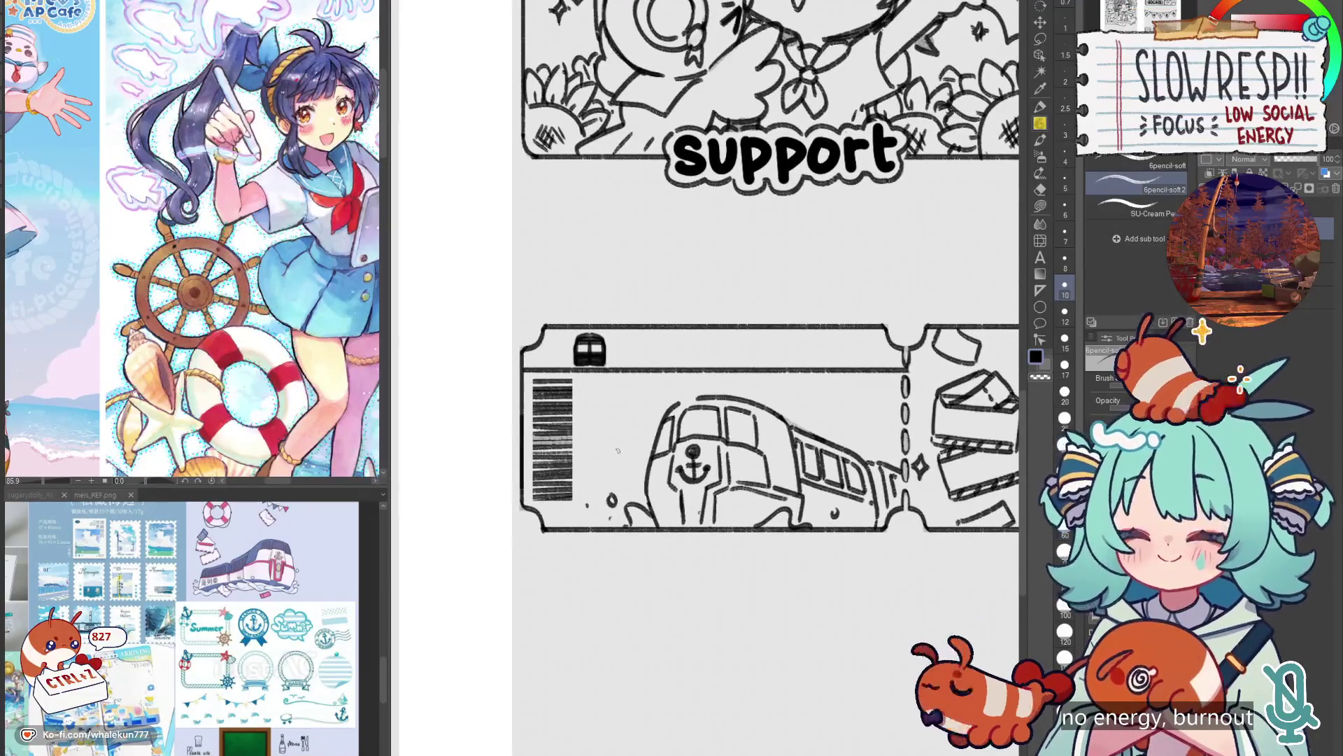
{"action": "left_click_drag", "start_coordinate": [619, 445], "coordinate": [620, 462]}
{"action": "left_click_drag", "start_coordinate": [626, 455], "coordinate": [634, 456]}
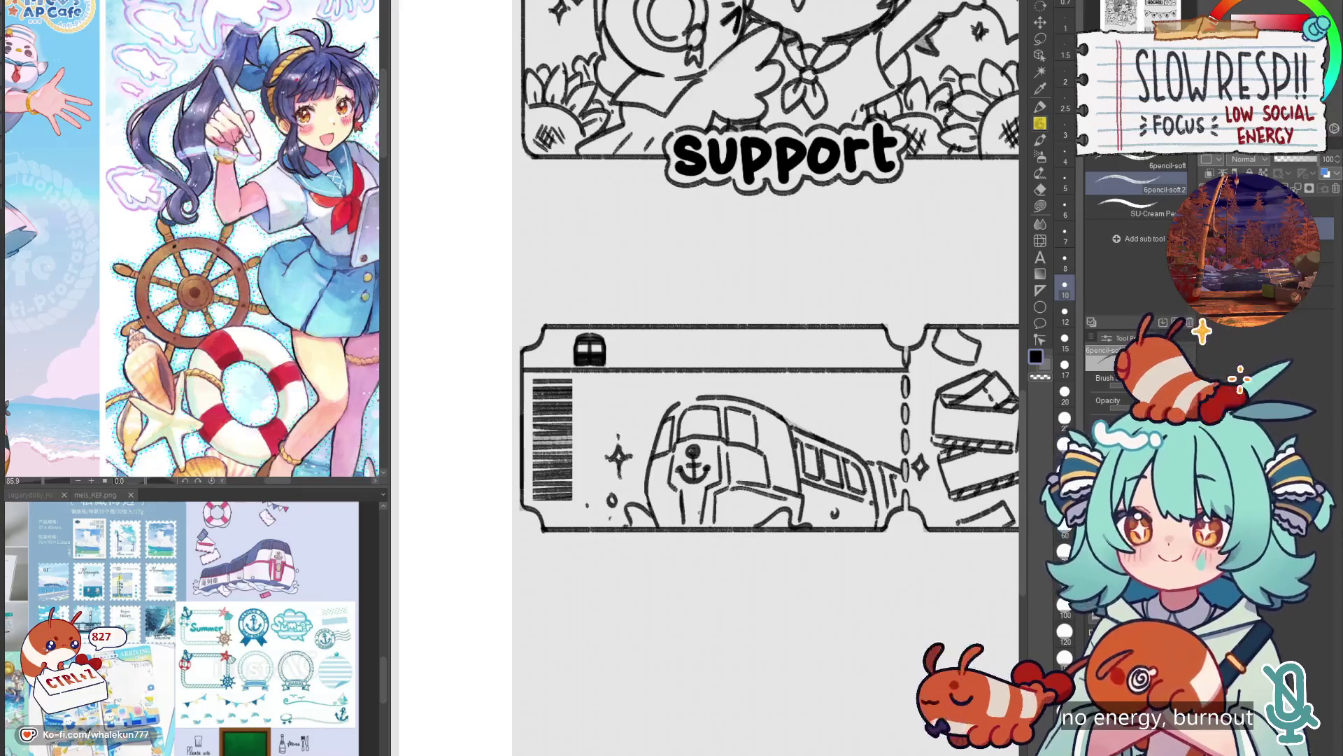
{"action": "left_click_drag", "start_coordinate": [862, 425], "coordinate": [869, 434]}
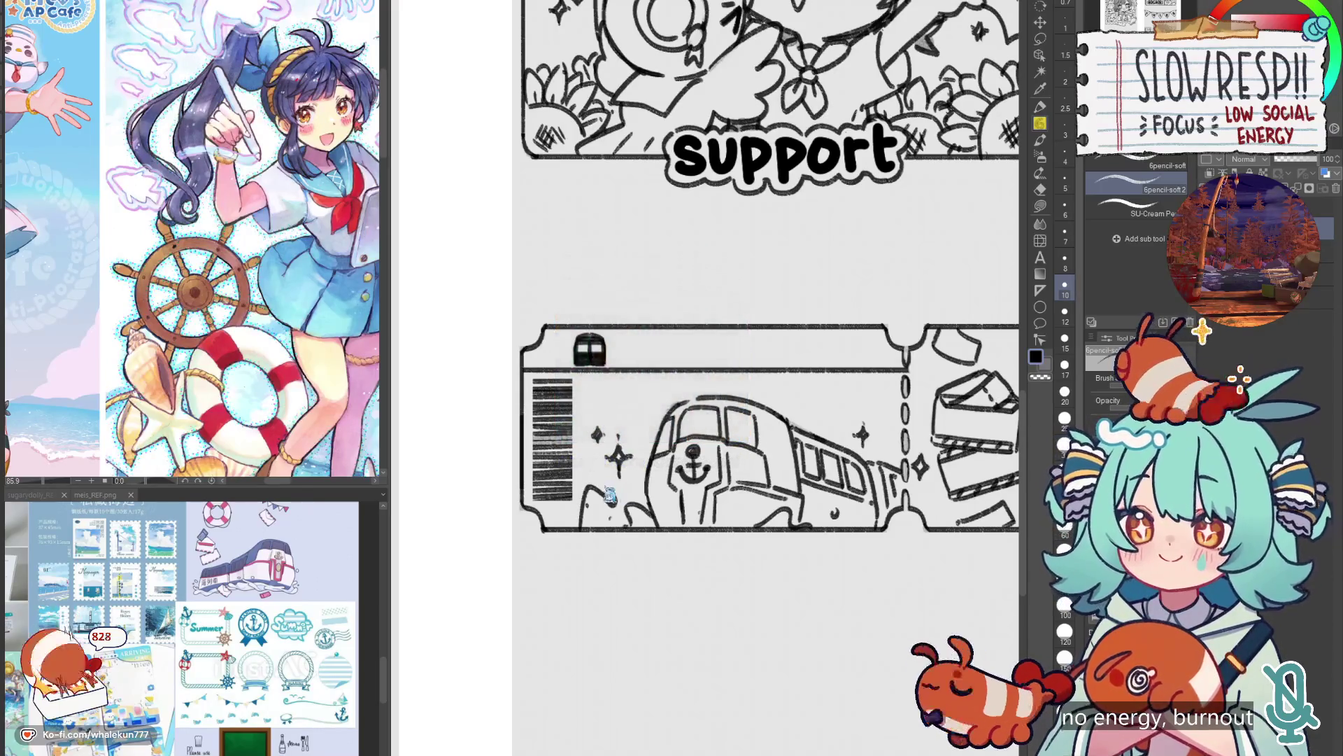
{"action": "mouse_move", "coordinate": [596, 487]}
{"action": "left_mouse_down"}
{"action": "mouse_move", "coordinate": [623, 476]}
{"action": "mouse_move", "coordinate": [635, 503]}
{"action": "mouse_move", "coordinate": [603, 478]}
{"action": "mouse_move", "coordinate": [623, 501]}
{"action": "left_mouse_up"}
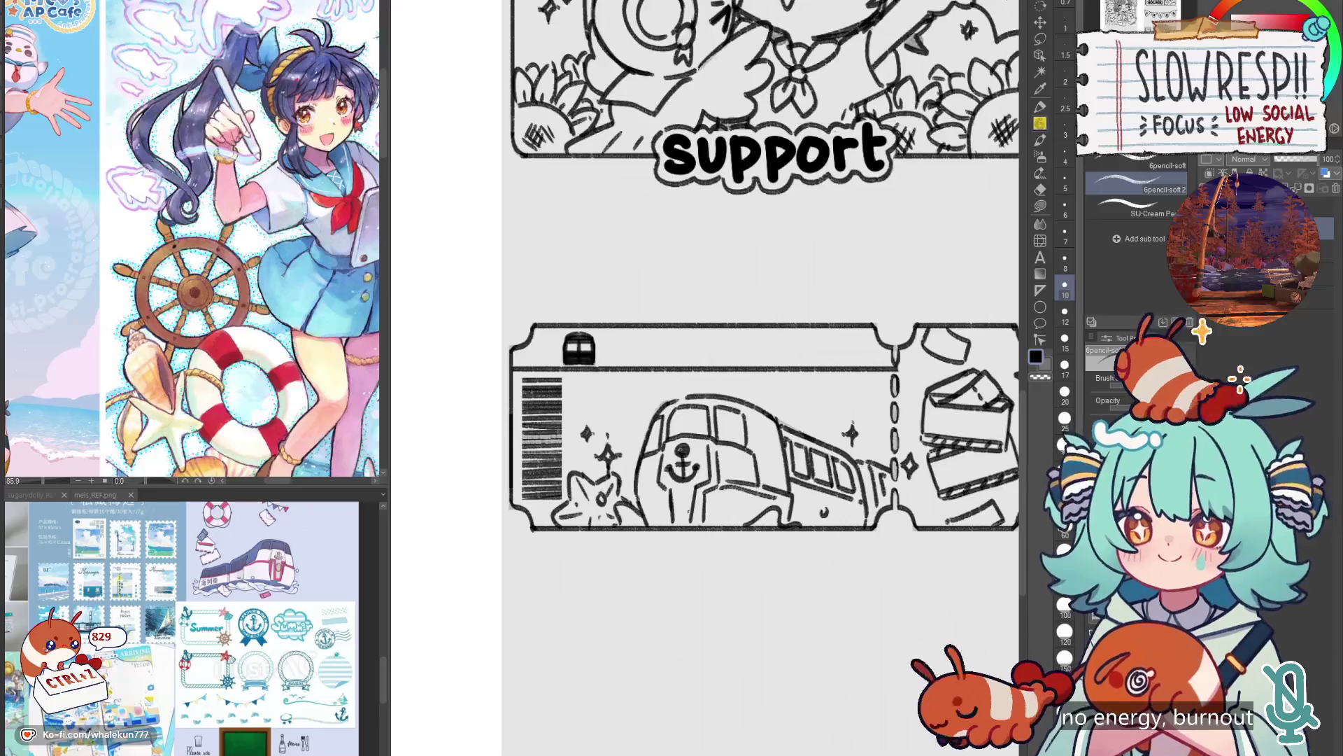
Add a stroke on the ticket's perforation edge and check proportions in a mirrored view.
{"action": "left_click_drag", "start_coordinate": [791, 445], "coordinate": [643, 448]}
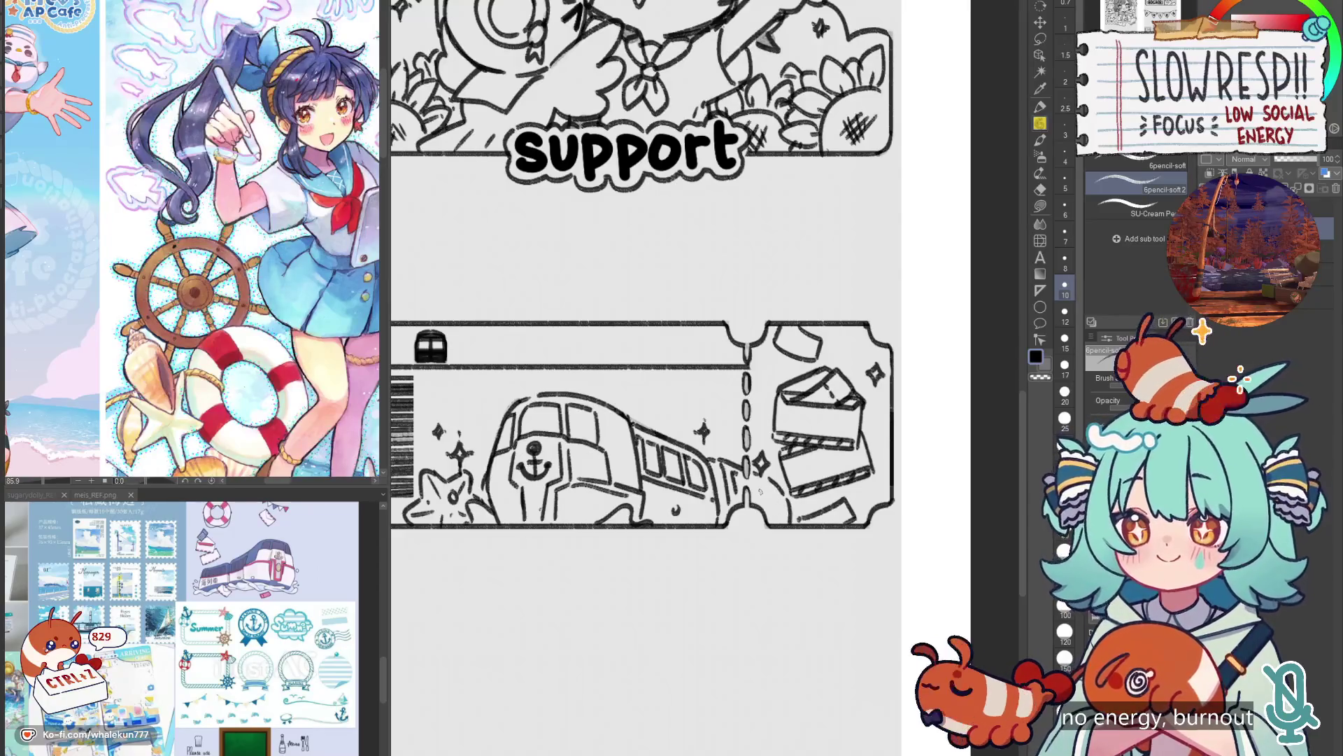
{"action": "left_click_drag", "start_coordinate": [752, 482], "coordinate": [761, 499]}
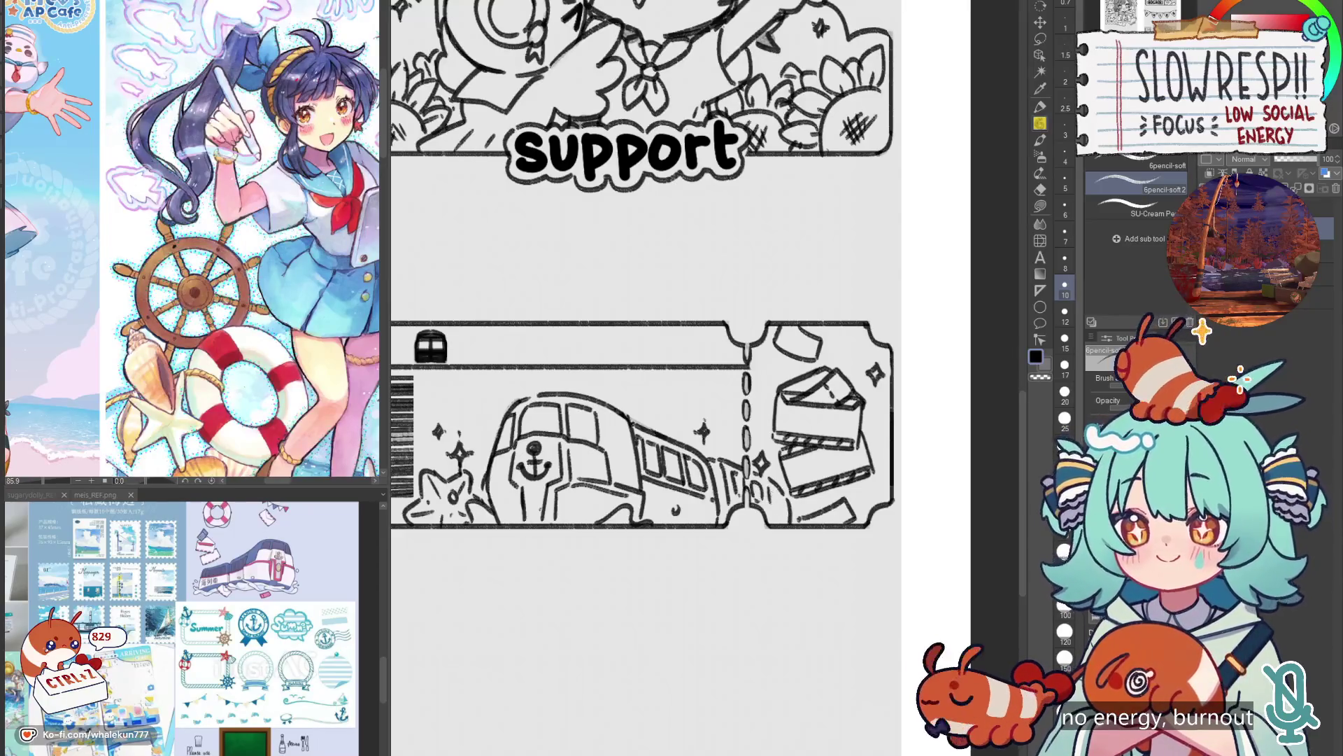
{"action": "key", "text": "h"}
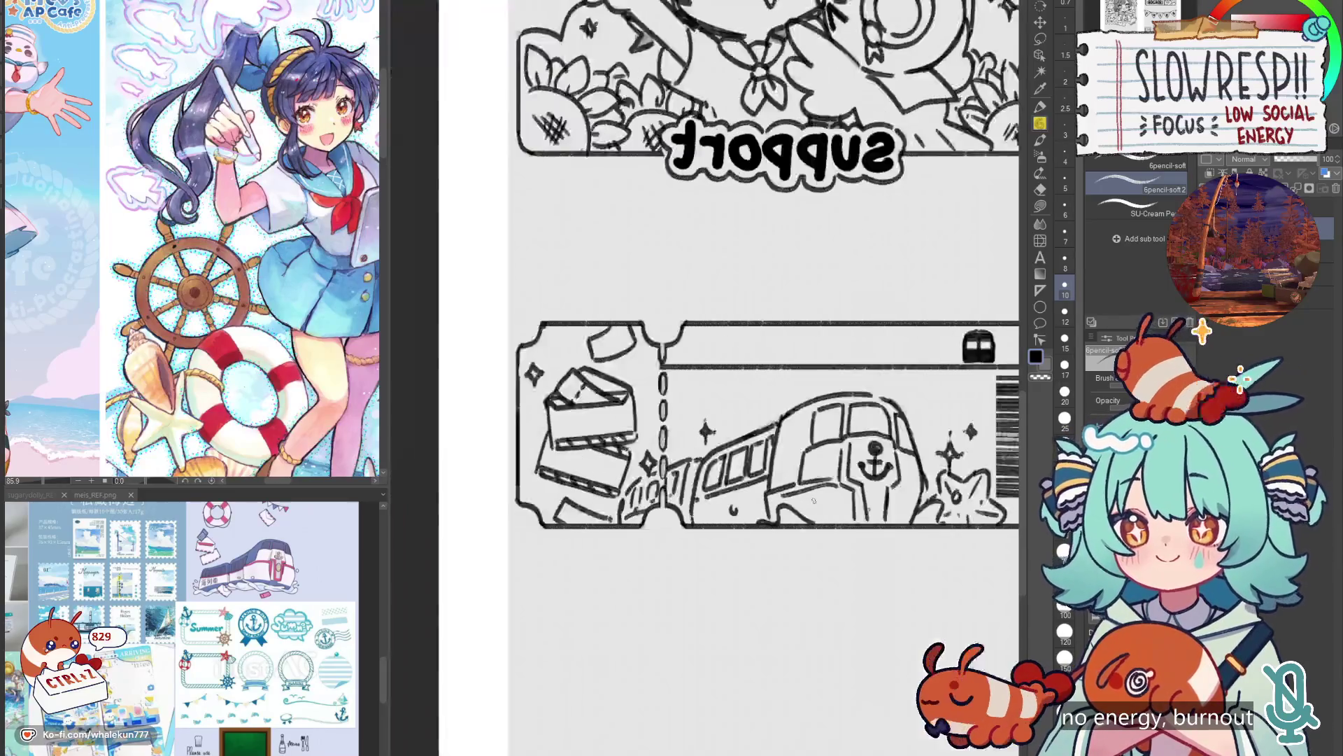
{"action": "scroll", "coordinate": [822, 483], "scroll_direction": "down", "scroll_amount": 3}
{"action": "scroll", "coordinate": [736, 467], "scroll_direction": "up", "scroll_amount": 2}
{"action": "scroll", "coordinate": [736, 467], "scroll_direction": "down", "scroll_amount": 3}
{"action": "key", "text": "h"}
{"action": "scroll", "coordinate": [787, 478], "scroll_direction": "up", "scroll_amount": 3}
{"action": "scroll", "coordinate": [785, 479], "scroll_direction": "up", "scroll_amount": 2}
{"action": "scroll", "coordinate": [764, 483], "scroll_direction": "up", "scroll_amount": 2}
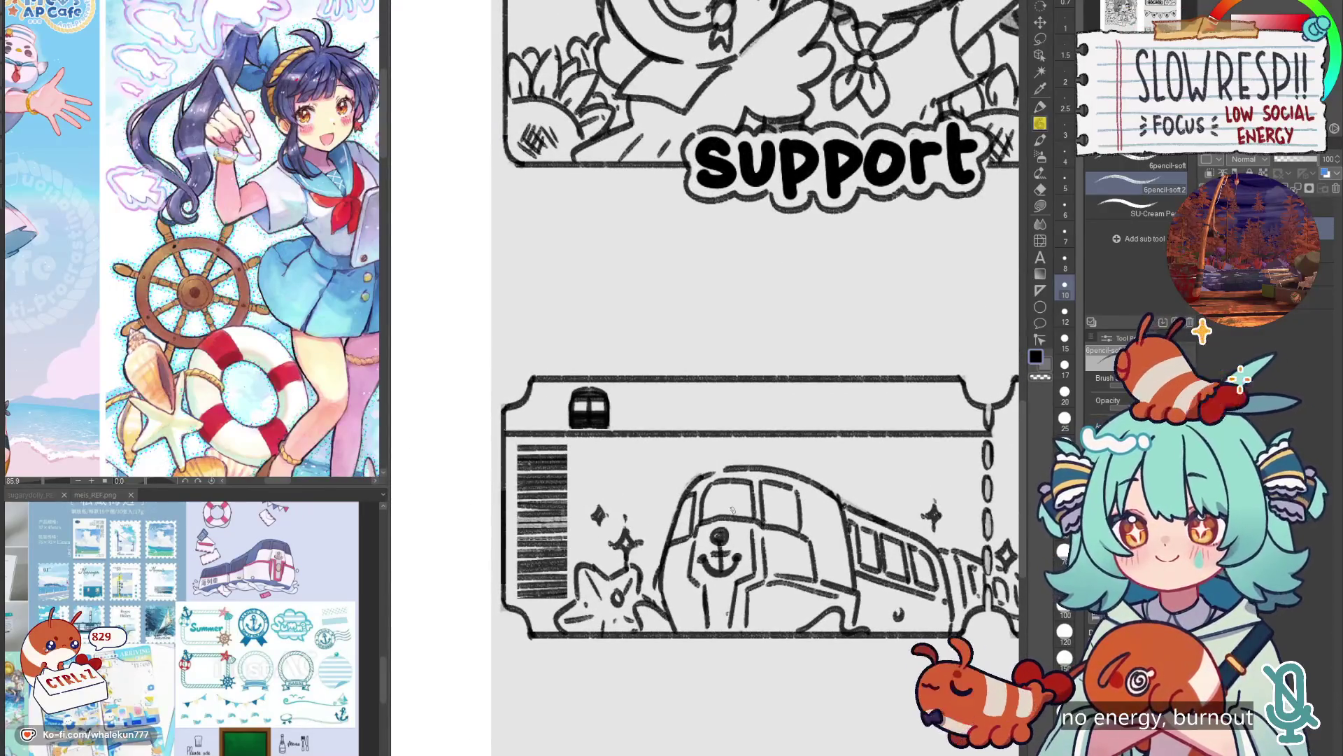
Erase the ticket's top divider line with the Eraser shrunk to size 17.
{"action": "key", "text": "e"}
{"action": "key", "text": "bracketleft"}
{"action": "key", "text": "bracketleft"}
{"action": "mouse_move", "coordinate": [512, 432]}
{"action": "left_mouse_down"}
{"action": "mouse_move", "coordinate": [598, 431]}
{"action": "mouse_move", "coordinate": [581, 413]}
{"action": "mouse_move", "coordinate": [595, 399]}
{"action": "mouse_move", "coordinate": [972, 434]}
{"action": "left_mouse_up"}
{"action": "key", "text": "bracketleft"}
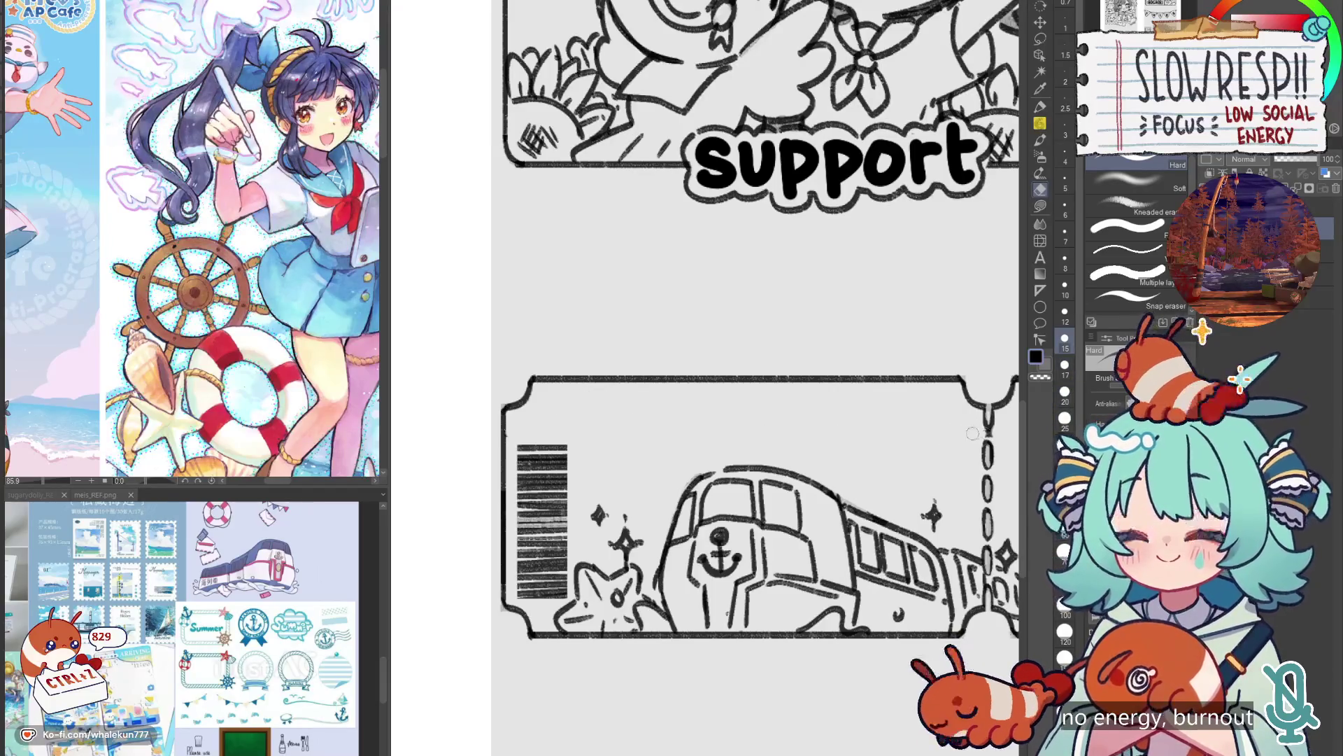
Select the barcode with a rectangle, nudge it slightly, then deselect.
{"action": "key", "text": "m"}
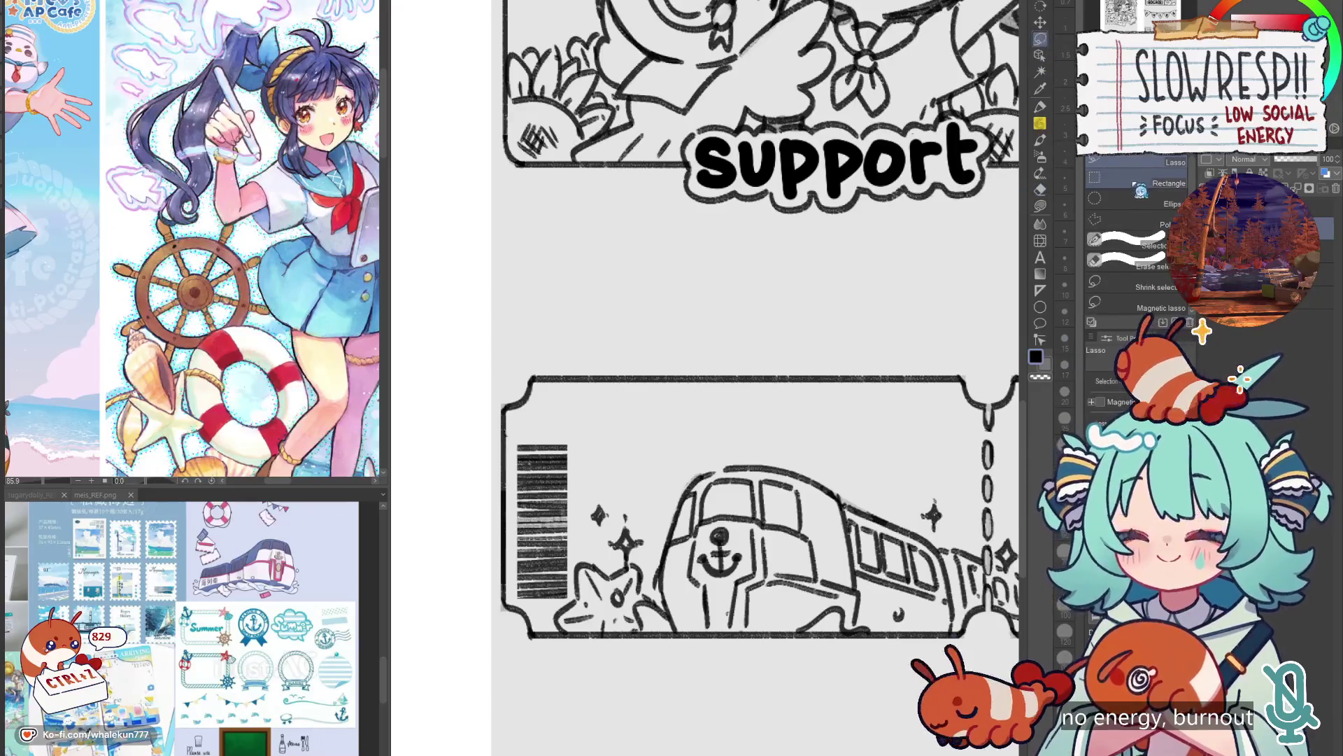
{"action": "mouse_move", "coordinate": [514, 439]}
{"action": "left_mouse_down"}
{"action": "mouse_move", "coordinate": [516, 589]}
{"action": "mouse_move", "coordinate": [569, 599]}
{"action": "mouse_move", "coordinate": [555, 552]}
{"action": "left_mouse_up"}
{"action": "key", "text": "k"}
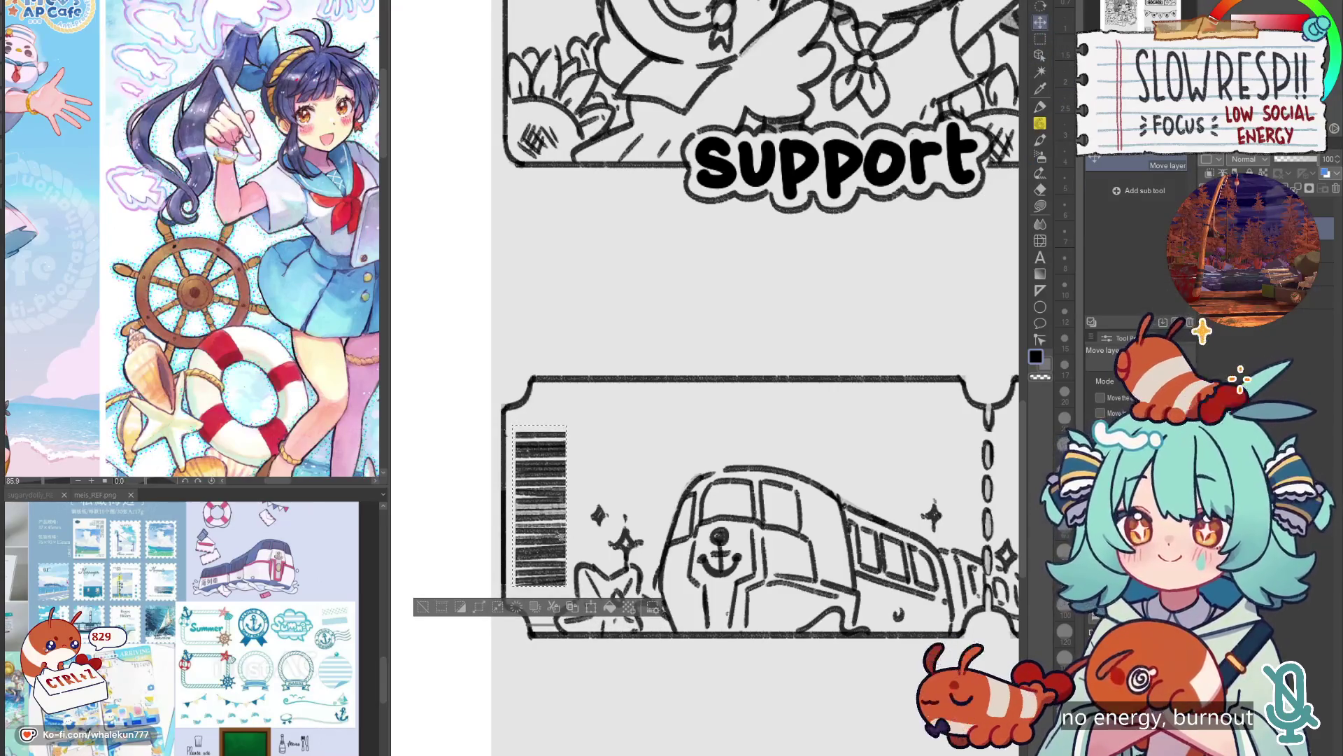
{"action": "key", "text": "ctrl+d"}
Return to the soft pencil and recentre the ticket, discarding a stray mark and a trial stroke.
{"action": "scroll", "coordinate": [586, 504], "scroll_direction": "down", "scroll_amount": 5}
{"action": "scroll", "coordinate": [808, 546], "scroll_direction": "up", "scroll_amount": 4}
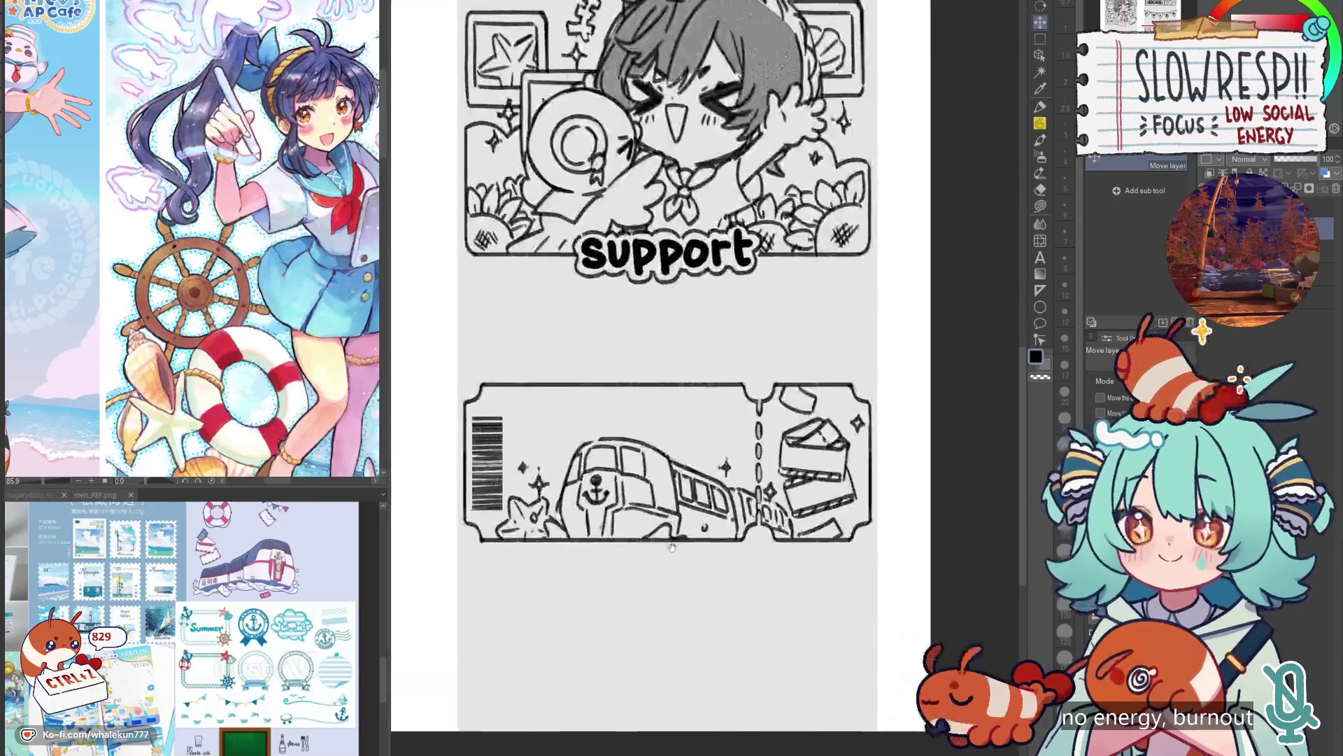
{"action": "key", "text": "p"}
{"action": "scroll", "coordinate": [672, 503], "scroll_direction": "up", "scroll_amount": 2}
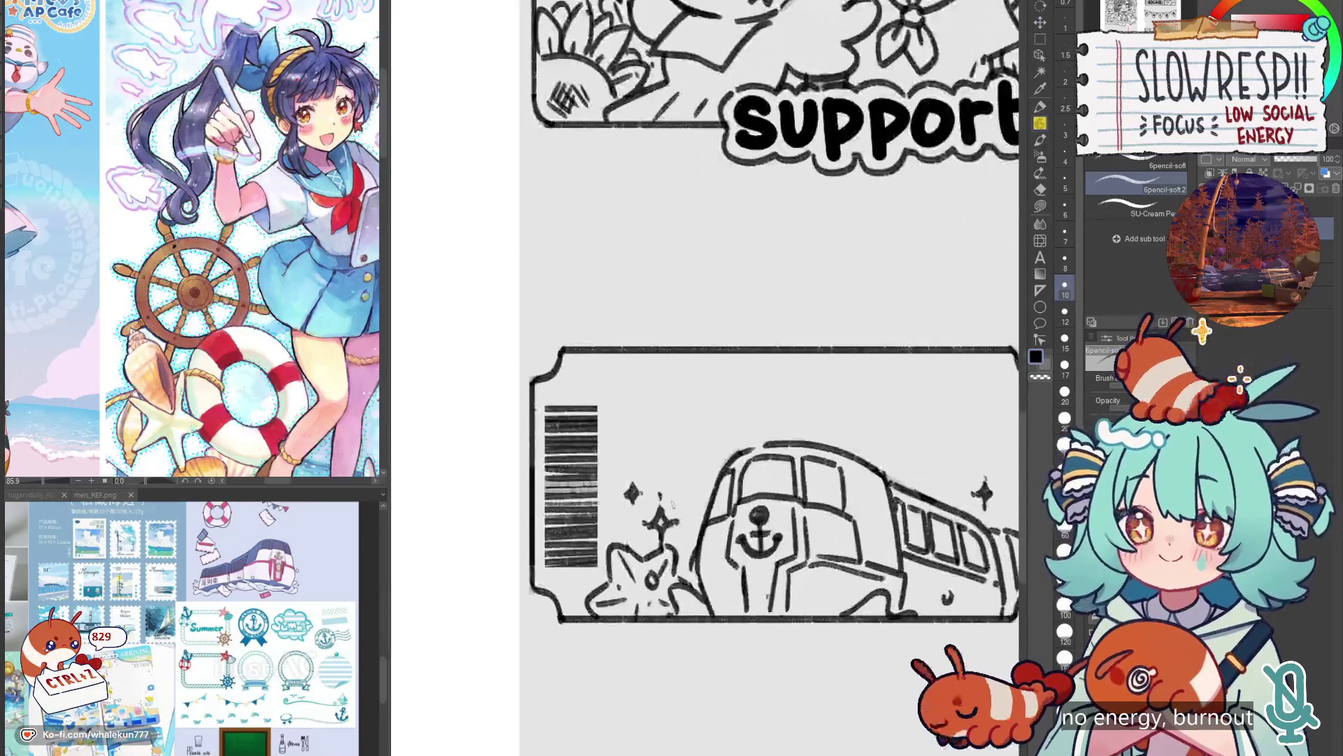
{"action": "left_click_drag", "start_coordinate": [951, 450], "coordinate": [832, 419]}
{"action": "key", "text": "ctrl+z"}
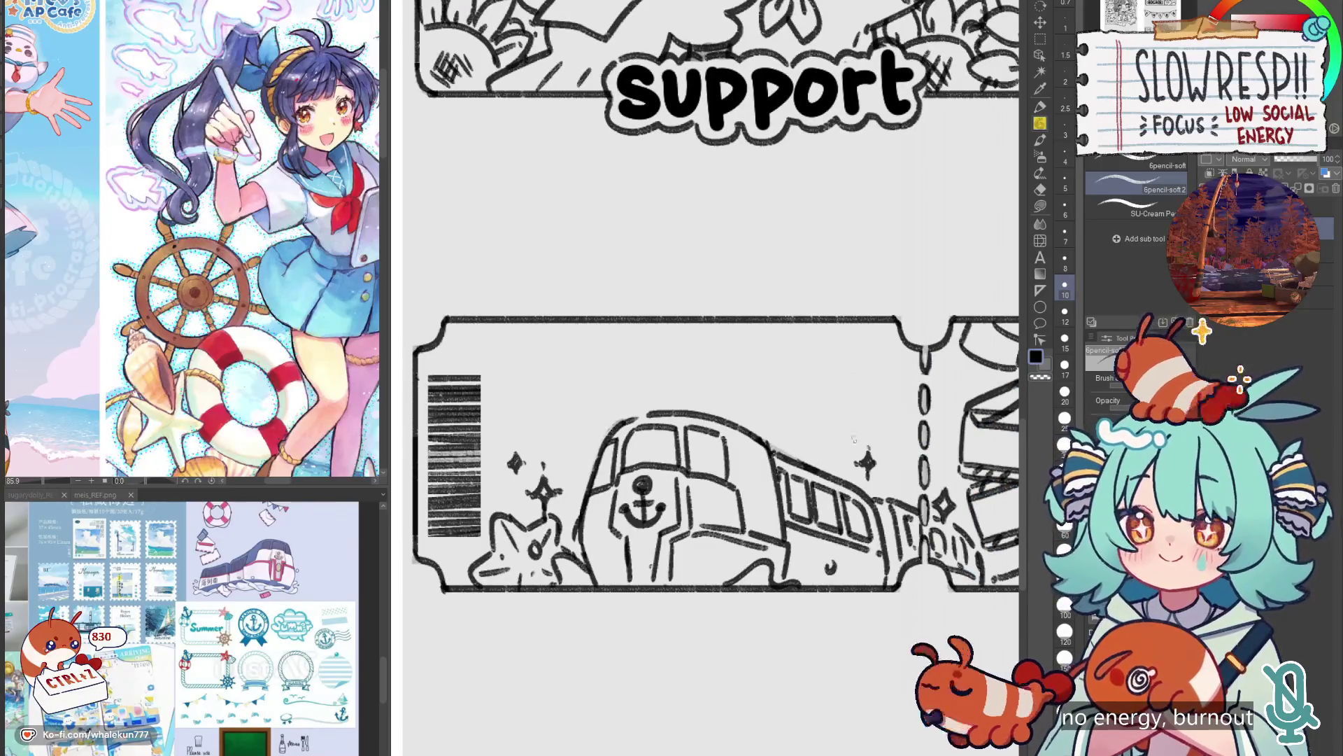
{"action": "left_click_drag", "start_coordinate": [740, 461], "coordinate": [725, 452]}
{"action": "left_click_drag", "start_coordinate": [483, 412], "coordinate": [588, 456]}
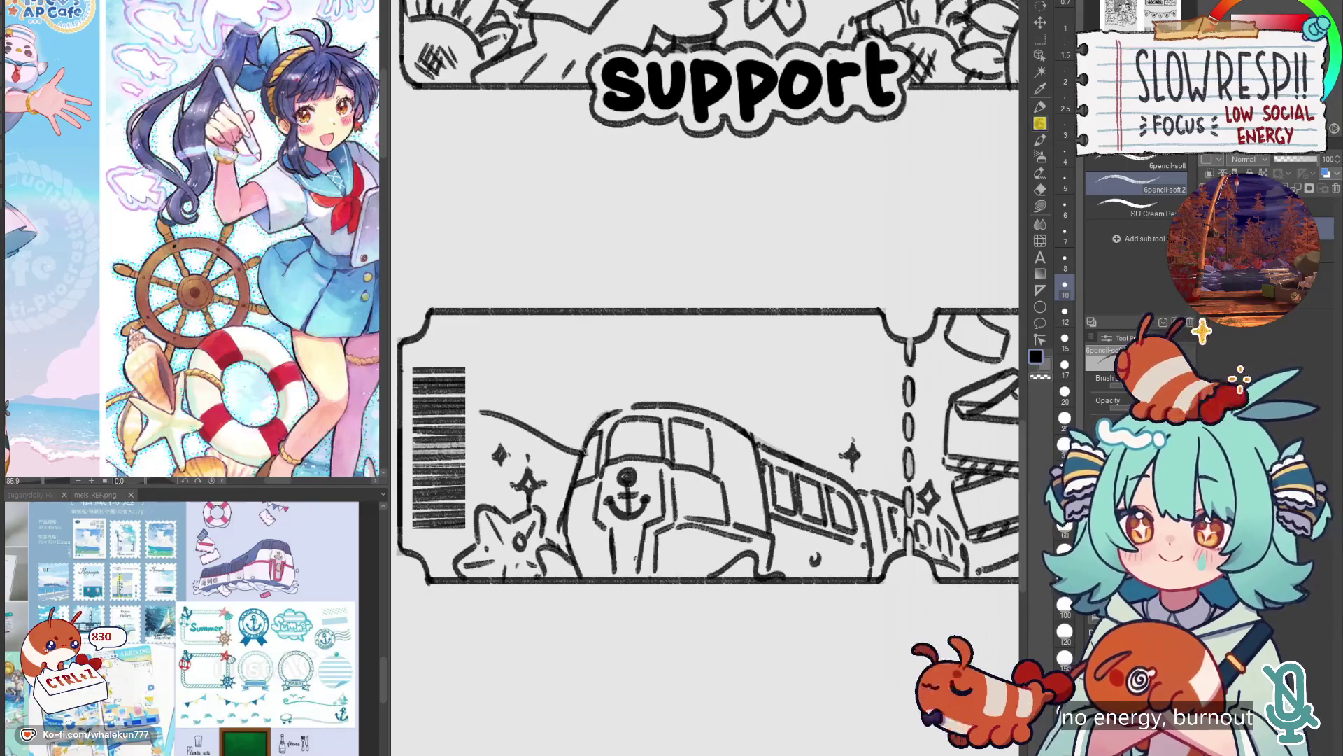
{"action": "key", "text": "ctrl+z"}
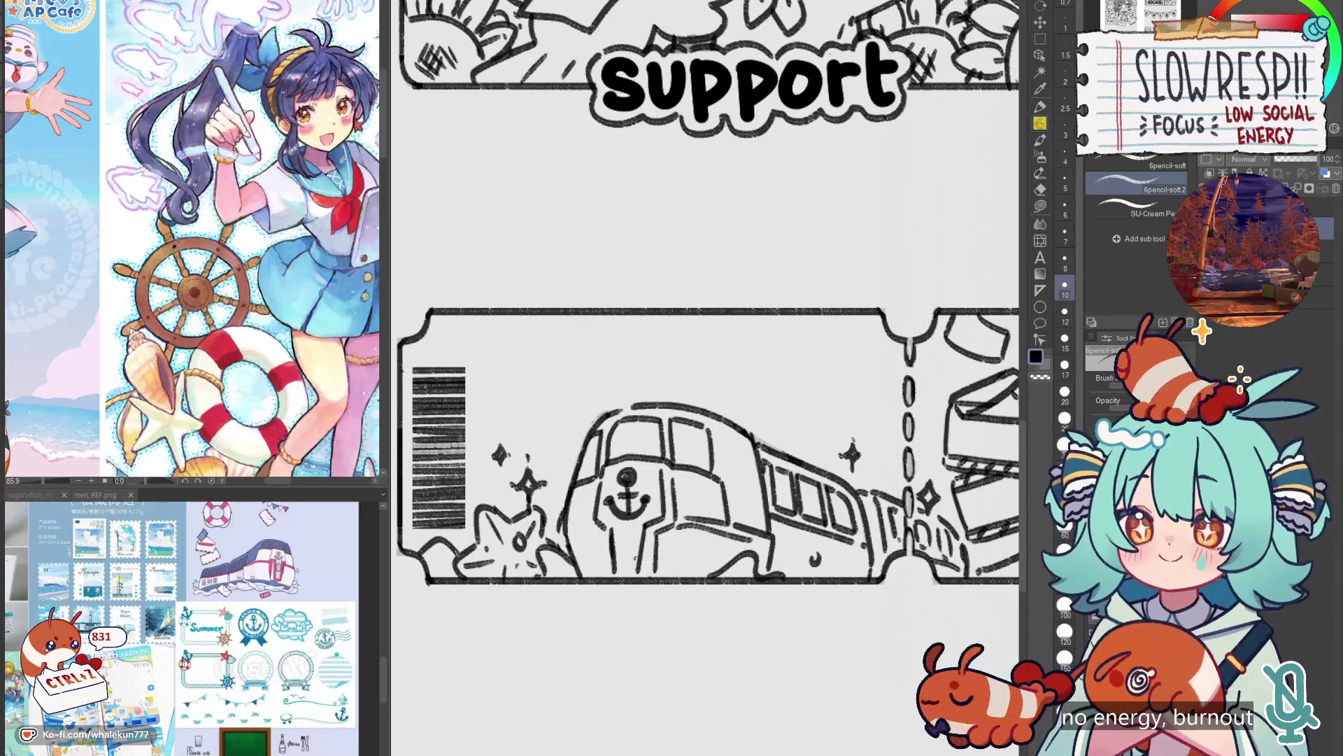
{"action": "scroll", "coordinate": [638, 489], "scroll_direction": "down", "scroll_amount": 3}
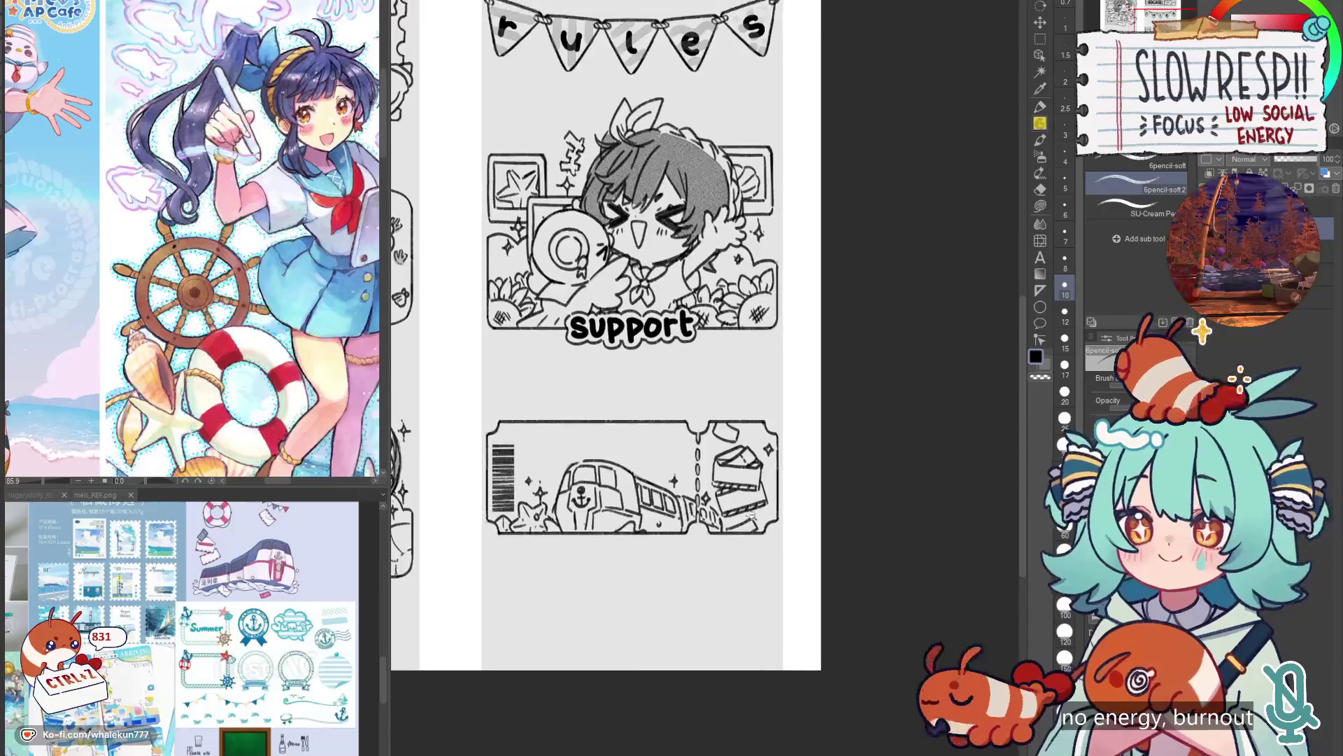
Draw swirl doodles beside the perforation, discarding stray marks and a rejected arc and circle.
{"action": "scroll", "coordinate": [810, 504], "scroll_direction": "up", "scroll_amount": 3}
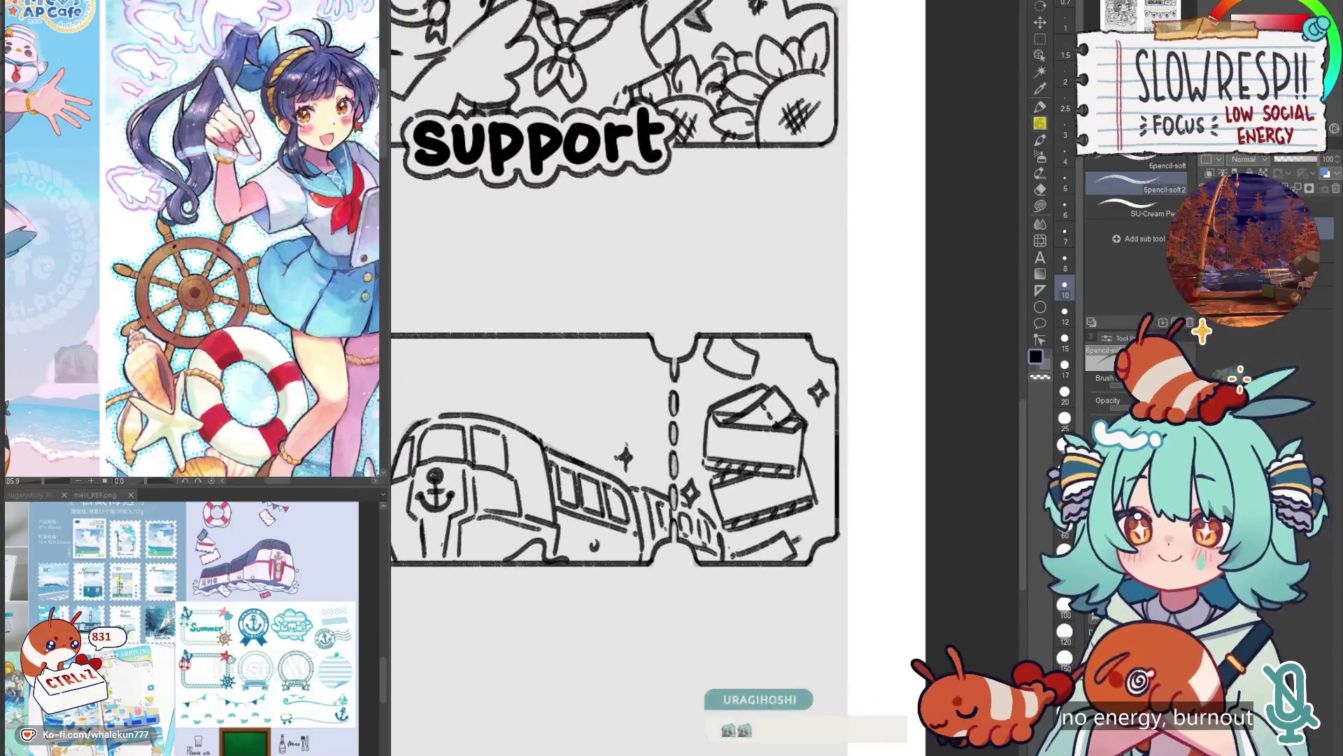
{"action": "key", "text": "ctrl+z"}
{"action": "key", "text": "ctrl+z"}
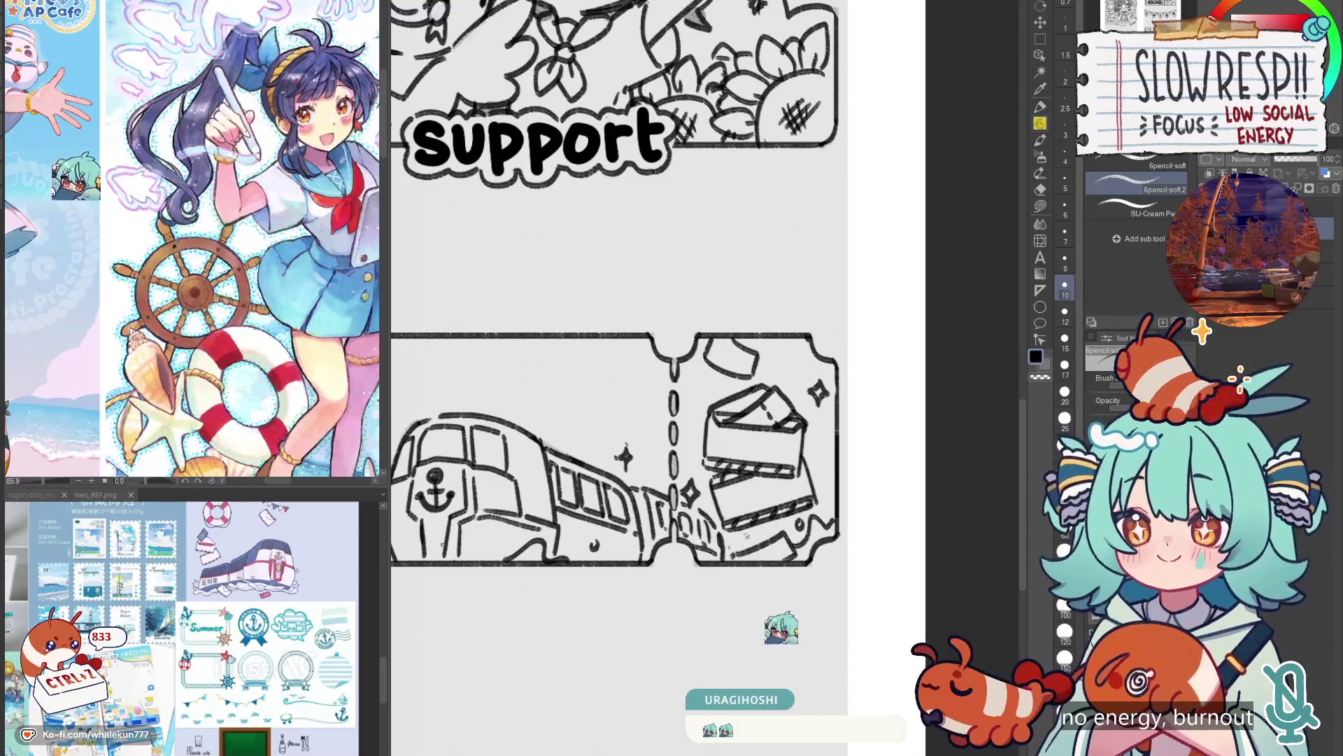
{"action": "mouse_move", "coordinate": [700, 403]}
{"action": "left_mouse_down"}
{"action": "mouse_move", "coordinate": [717, 481]}
{"action": "mouse_move", "coordinate": [702, 491]}
{"action": "mouse_move", "coordinate": [691, 420]}
{"action": "mouse_move", "coordinate": [741, 437]}
{"action": "left_mouse_up"}
{"action": "key", "text": "ctrl+z"}
{"action": "key", "text": "ctrl+z"}
{"action": "mouse_move", "coordinate": [733, 365]}
{"action": "left_mouse_down"}
{"action": "mouse_move", "coordinate": [752, 354]}
{"action": "mouse_move", "coordinate": [801, 381]}
{"action": "left_mouse_up"}
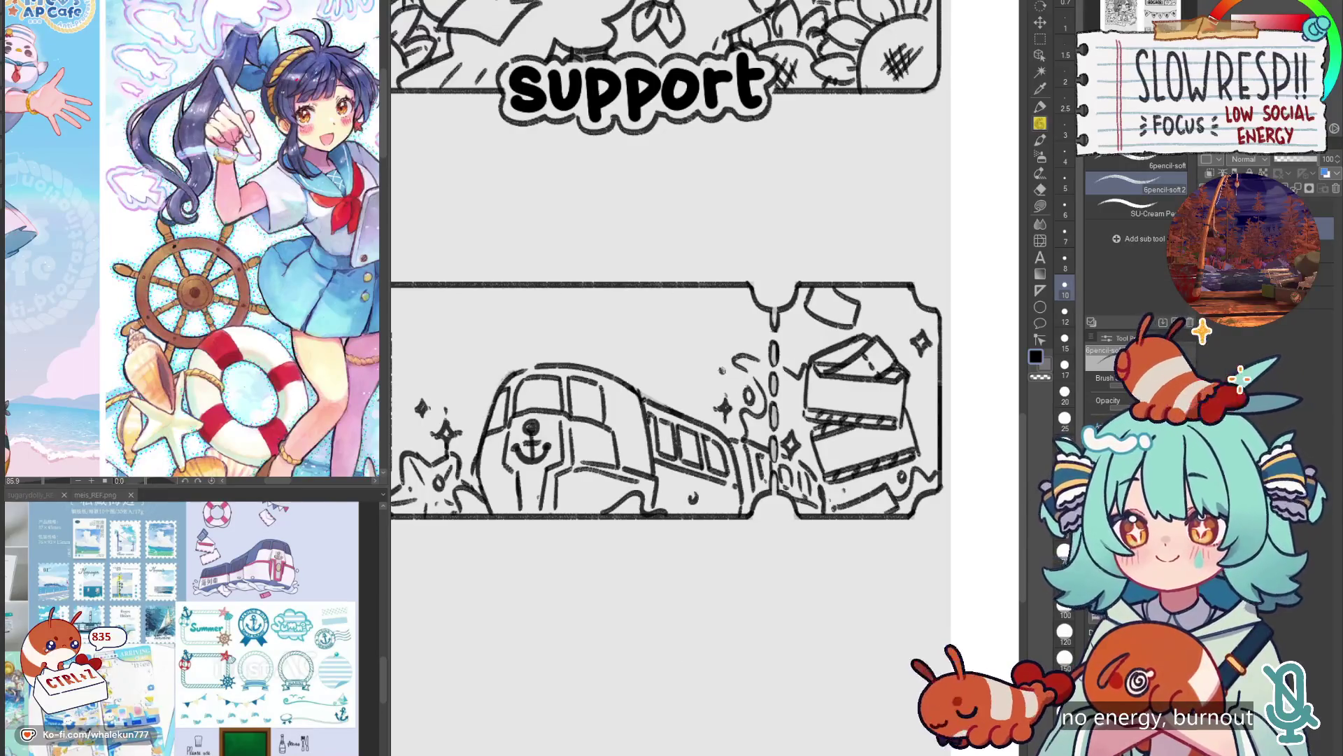
{"action": "scroll", "coordinate": [785, 375], "scroll_direction": "down", "scroll_amount": 5}
{"action": "scroll", "coordinate": [754, 453], "scroll_direction": "up", "scroll_amount": 5}
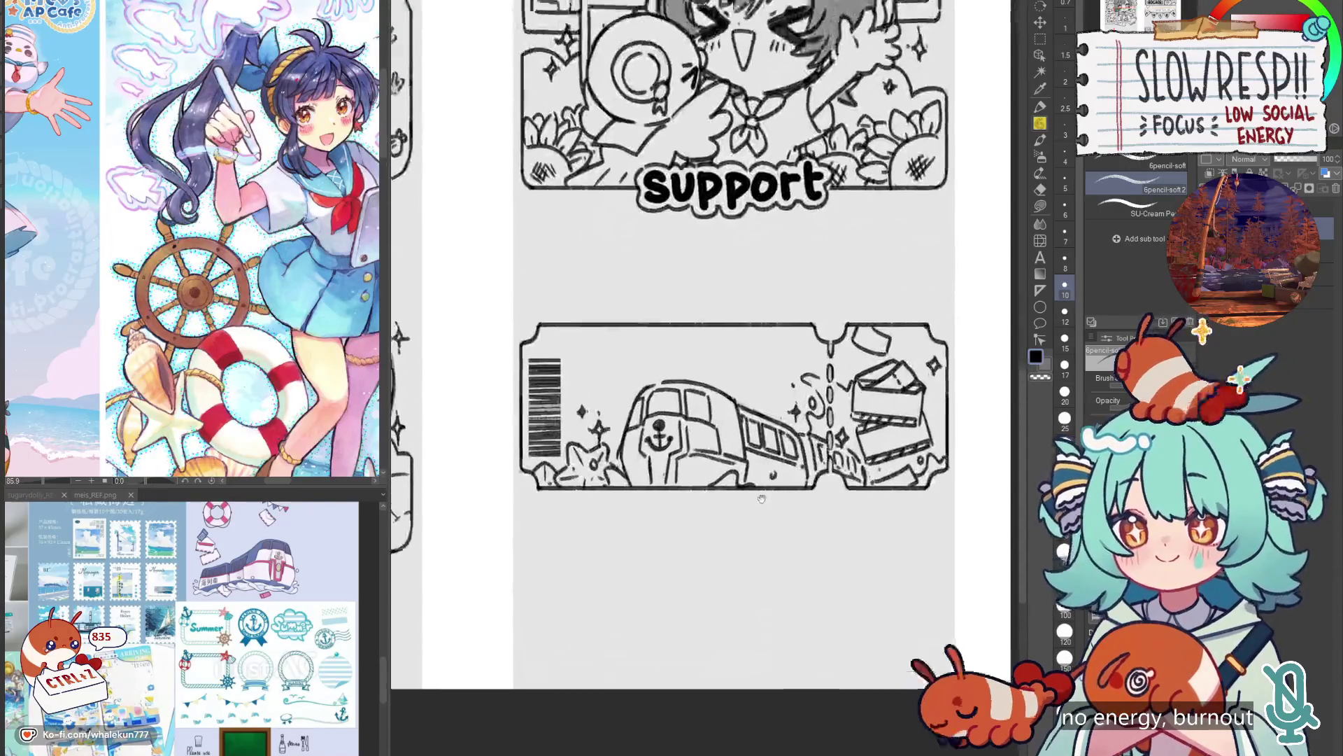
{"action": "left_click_drag", "start_coordinate": [803, 471], "coordinate": [776, 460]}
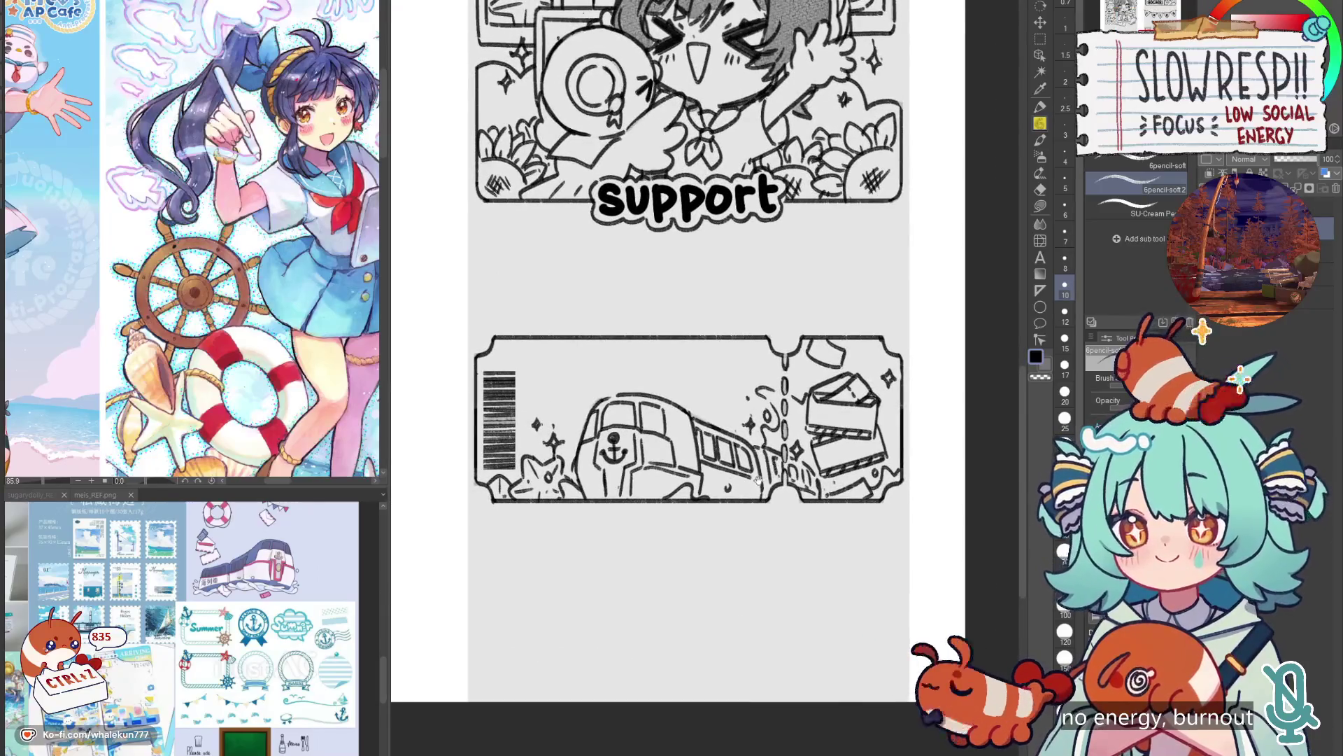